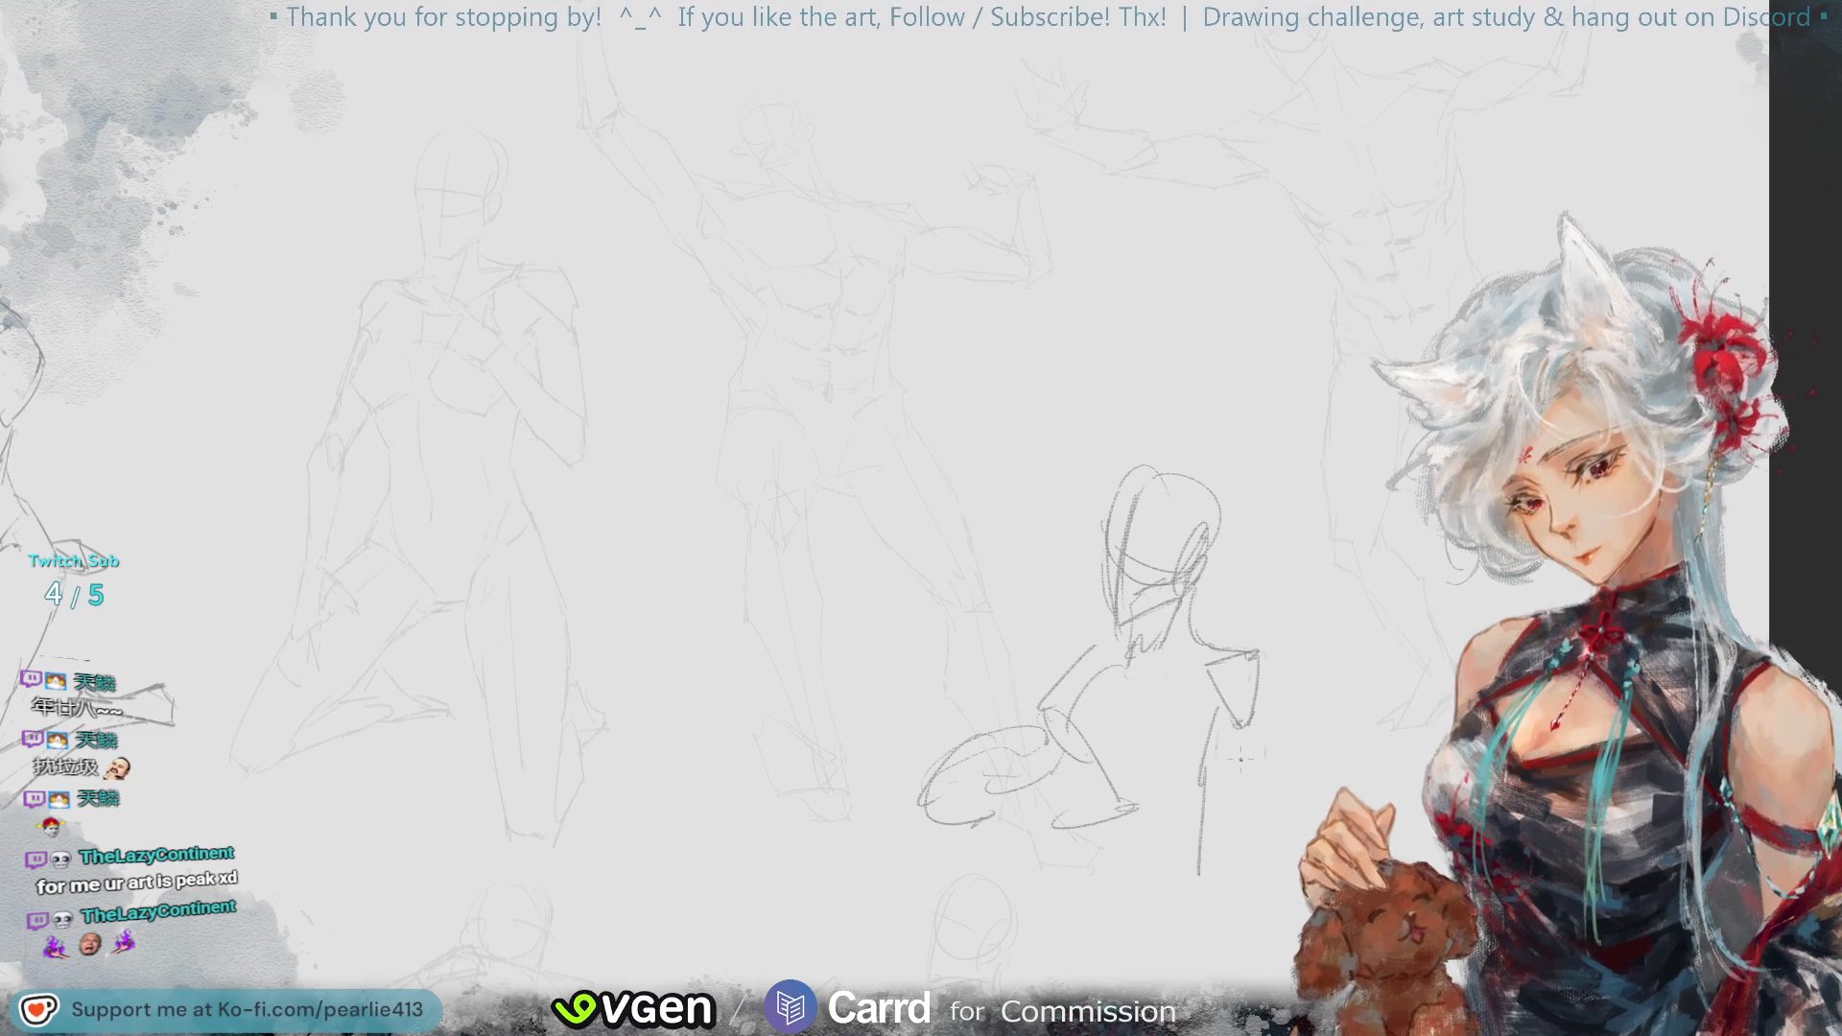
- Draw long pencil lines down the figure's back, then erase the stray and faint lower-back lines
mouse_move(1246, 718)
mouse_down()
mouse_move(1247, 846)
mouse_move(1215, 850)
mouse_up()
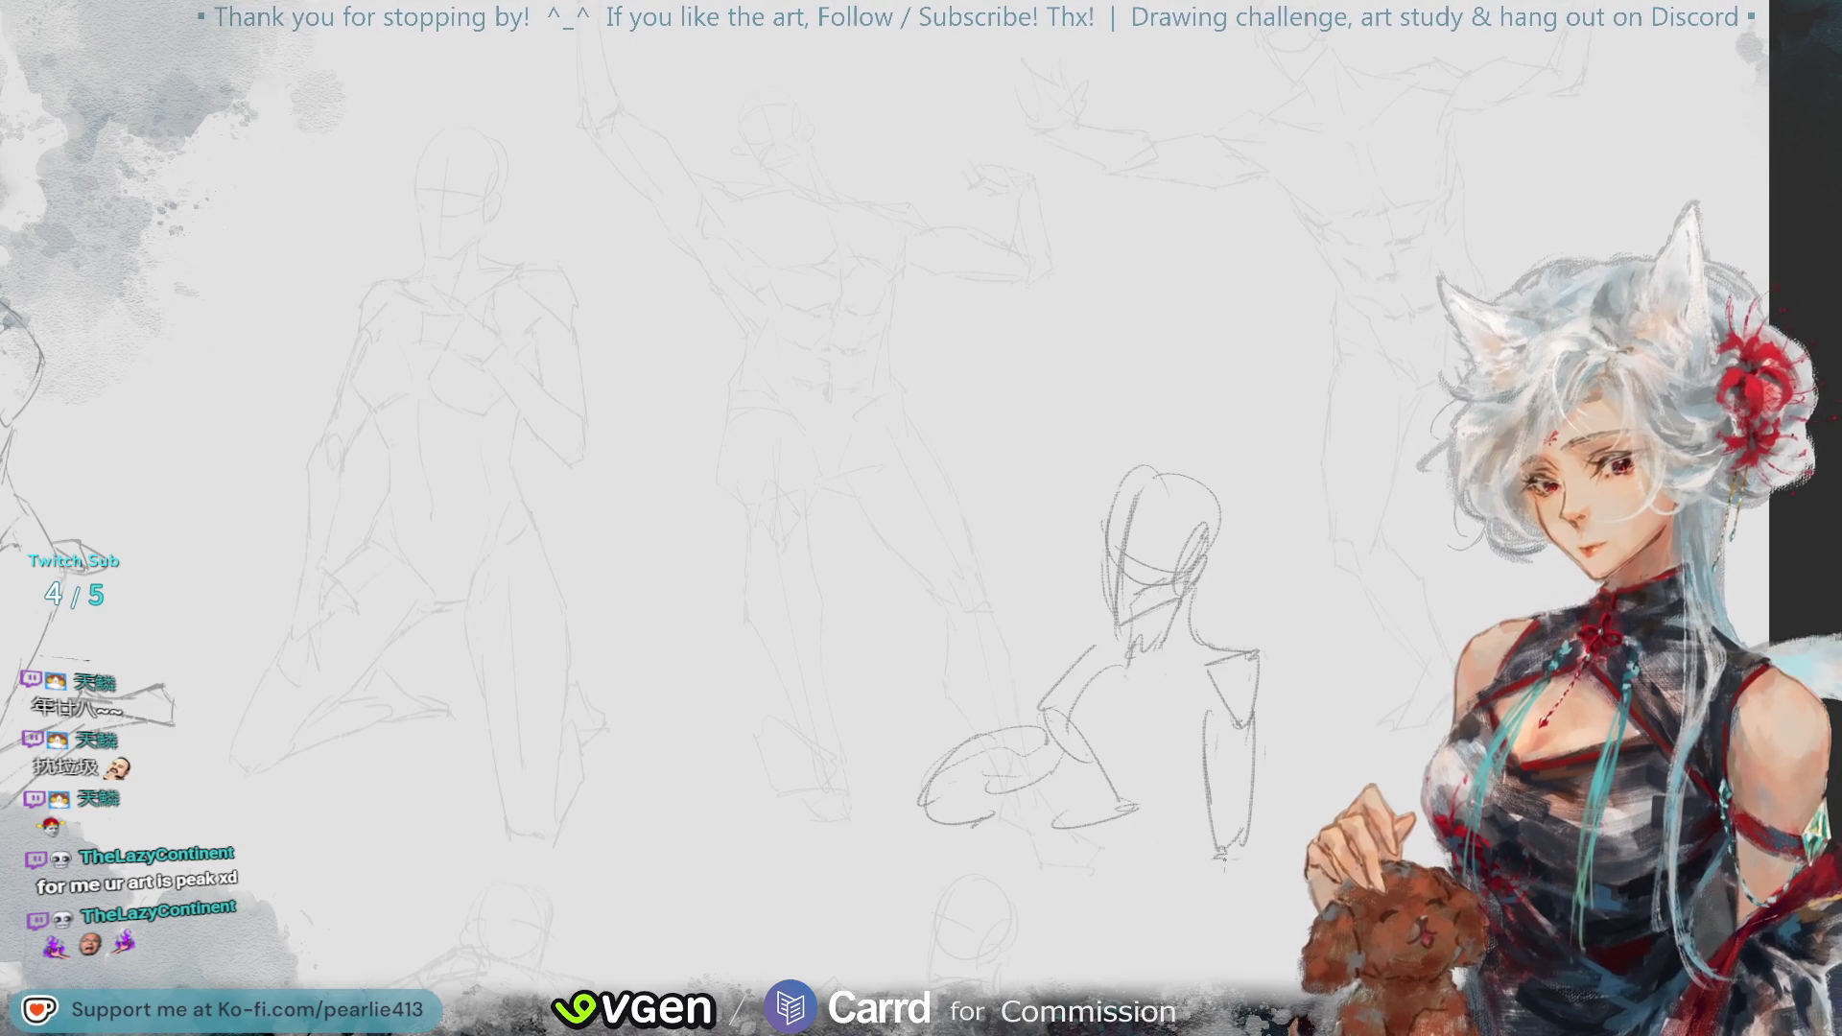
drag(1133, 662, 1194, 873)
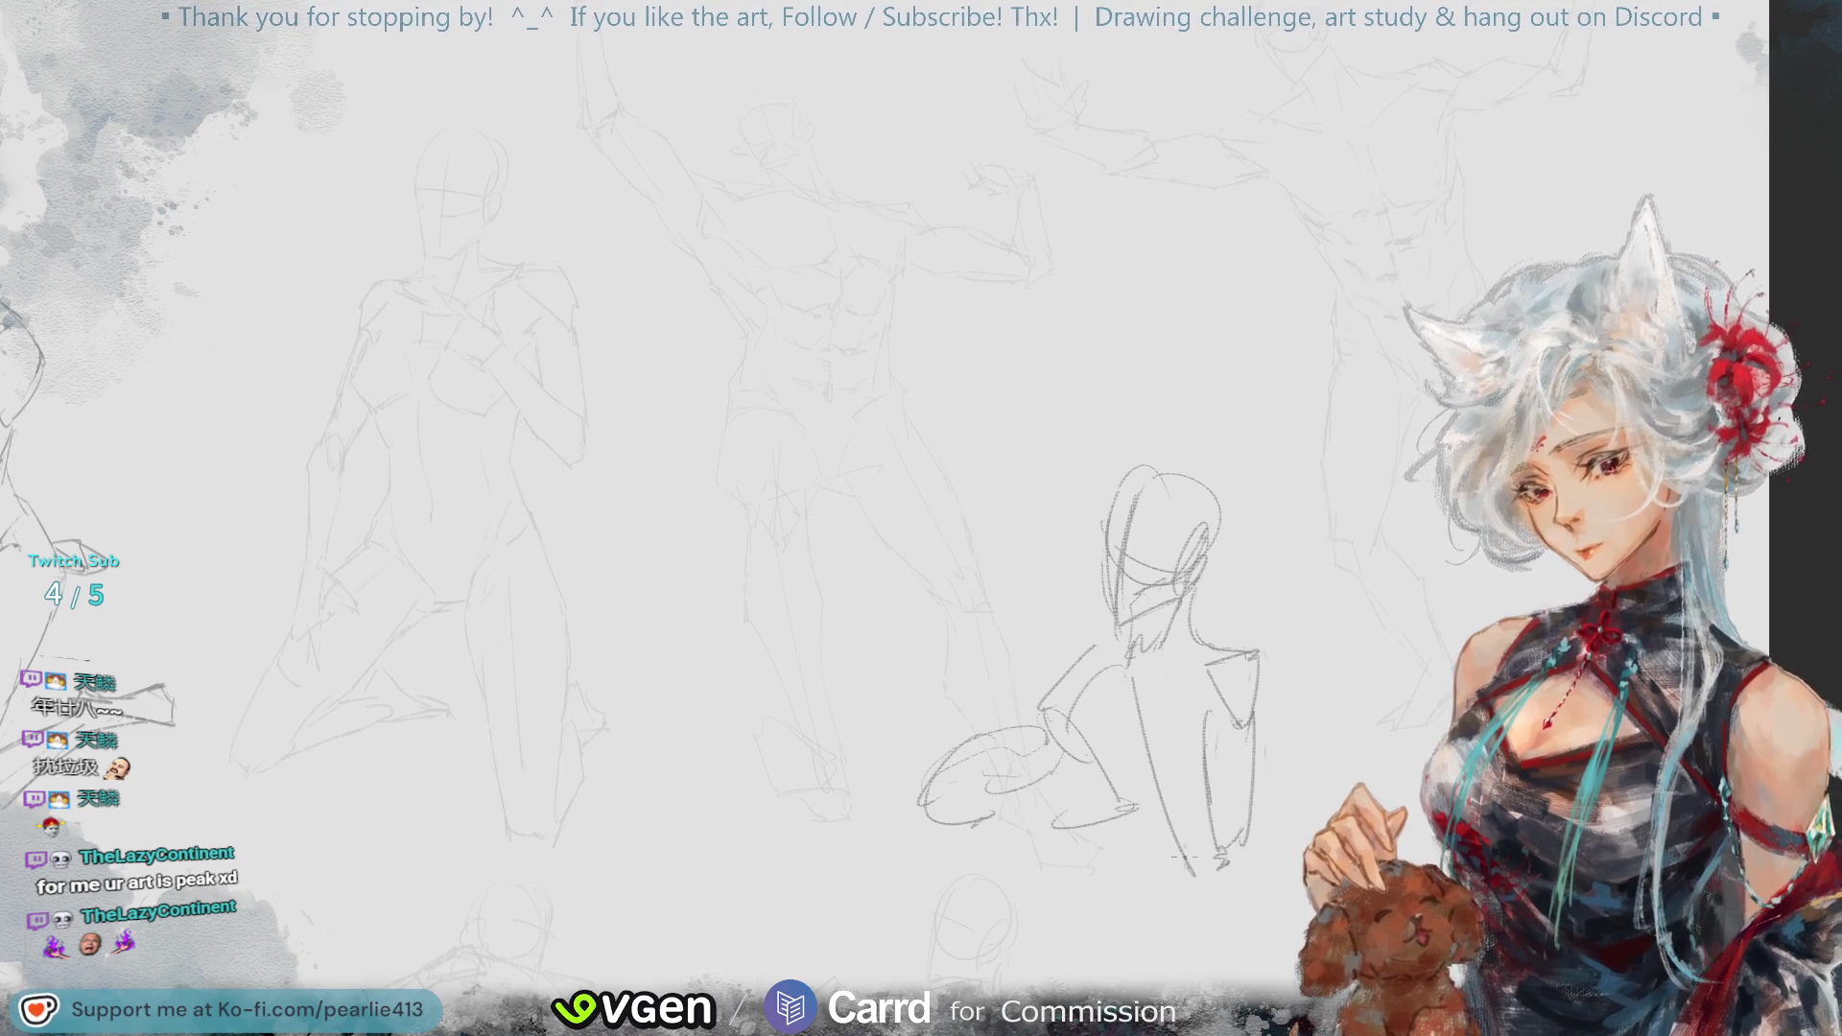
drag(1172, 676, 1238, 868)
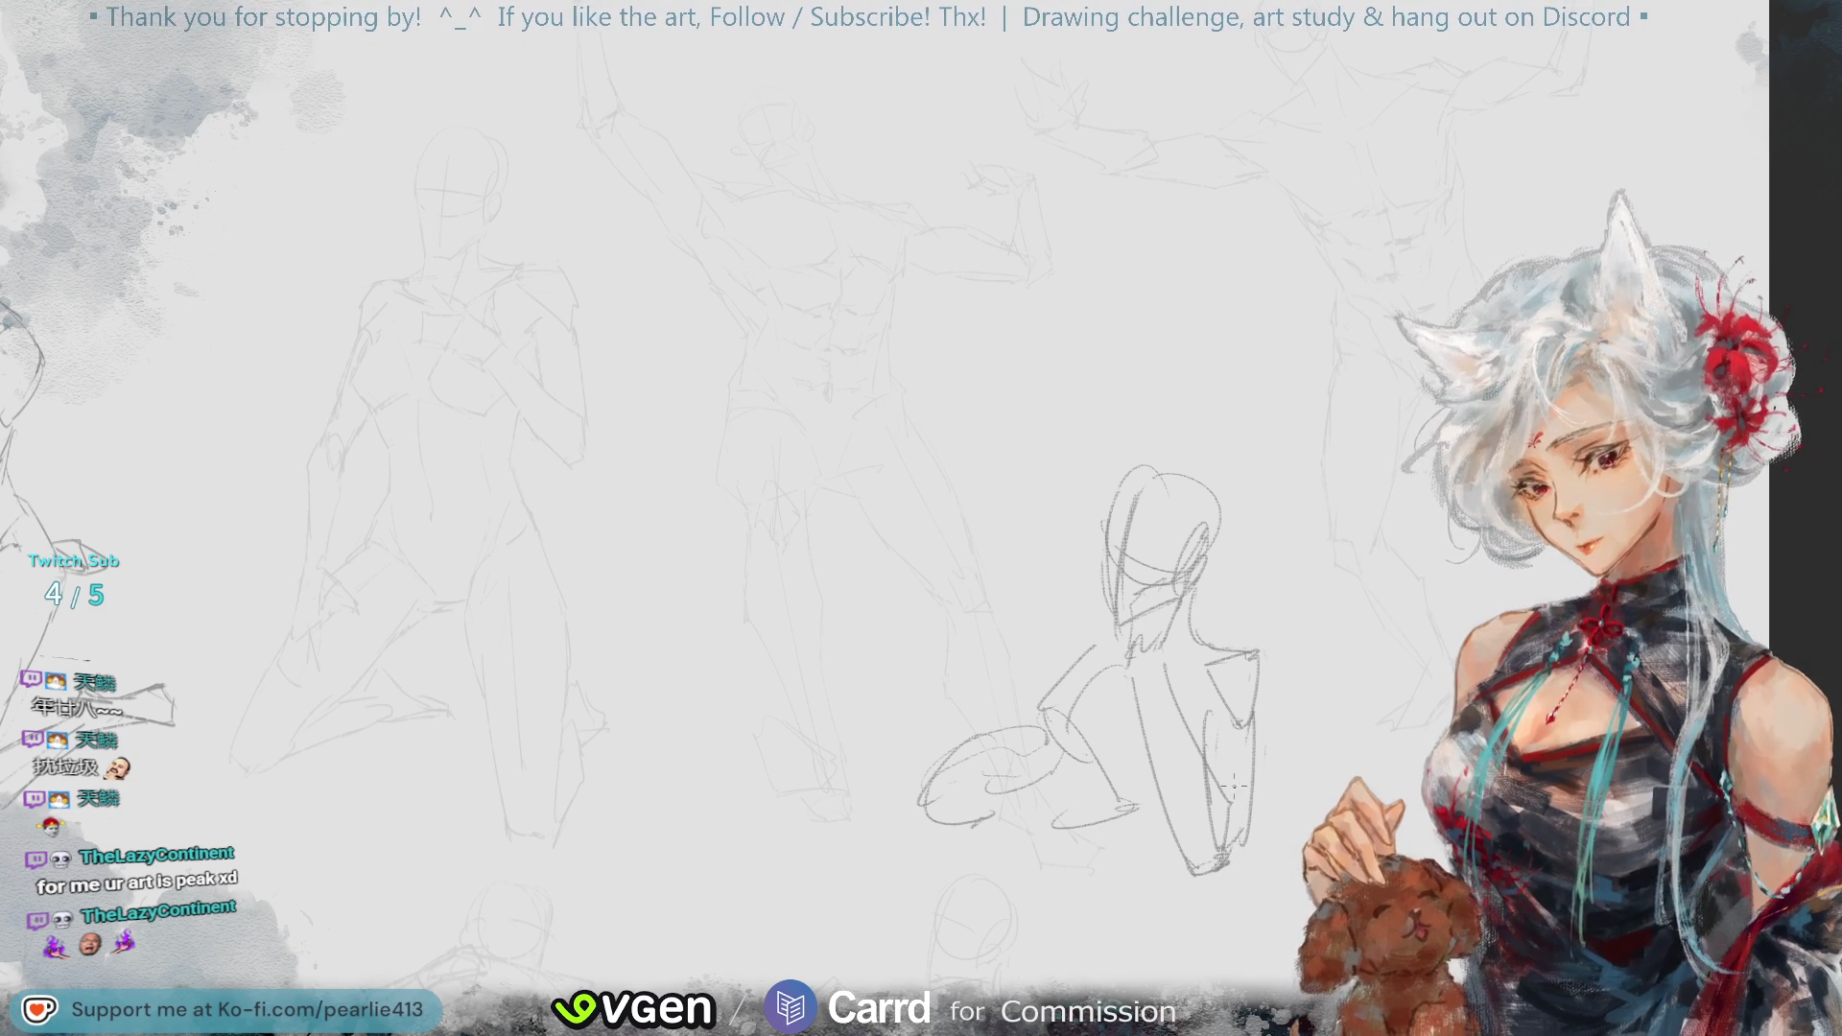
drag(1249, 734, 1259, 817)
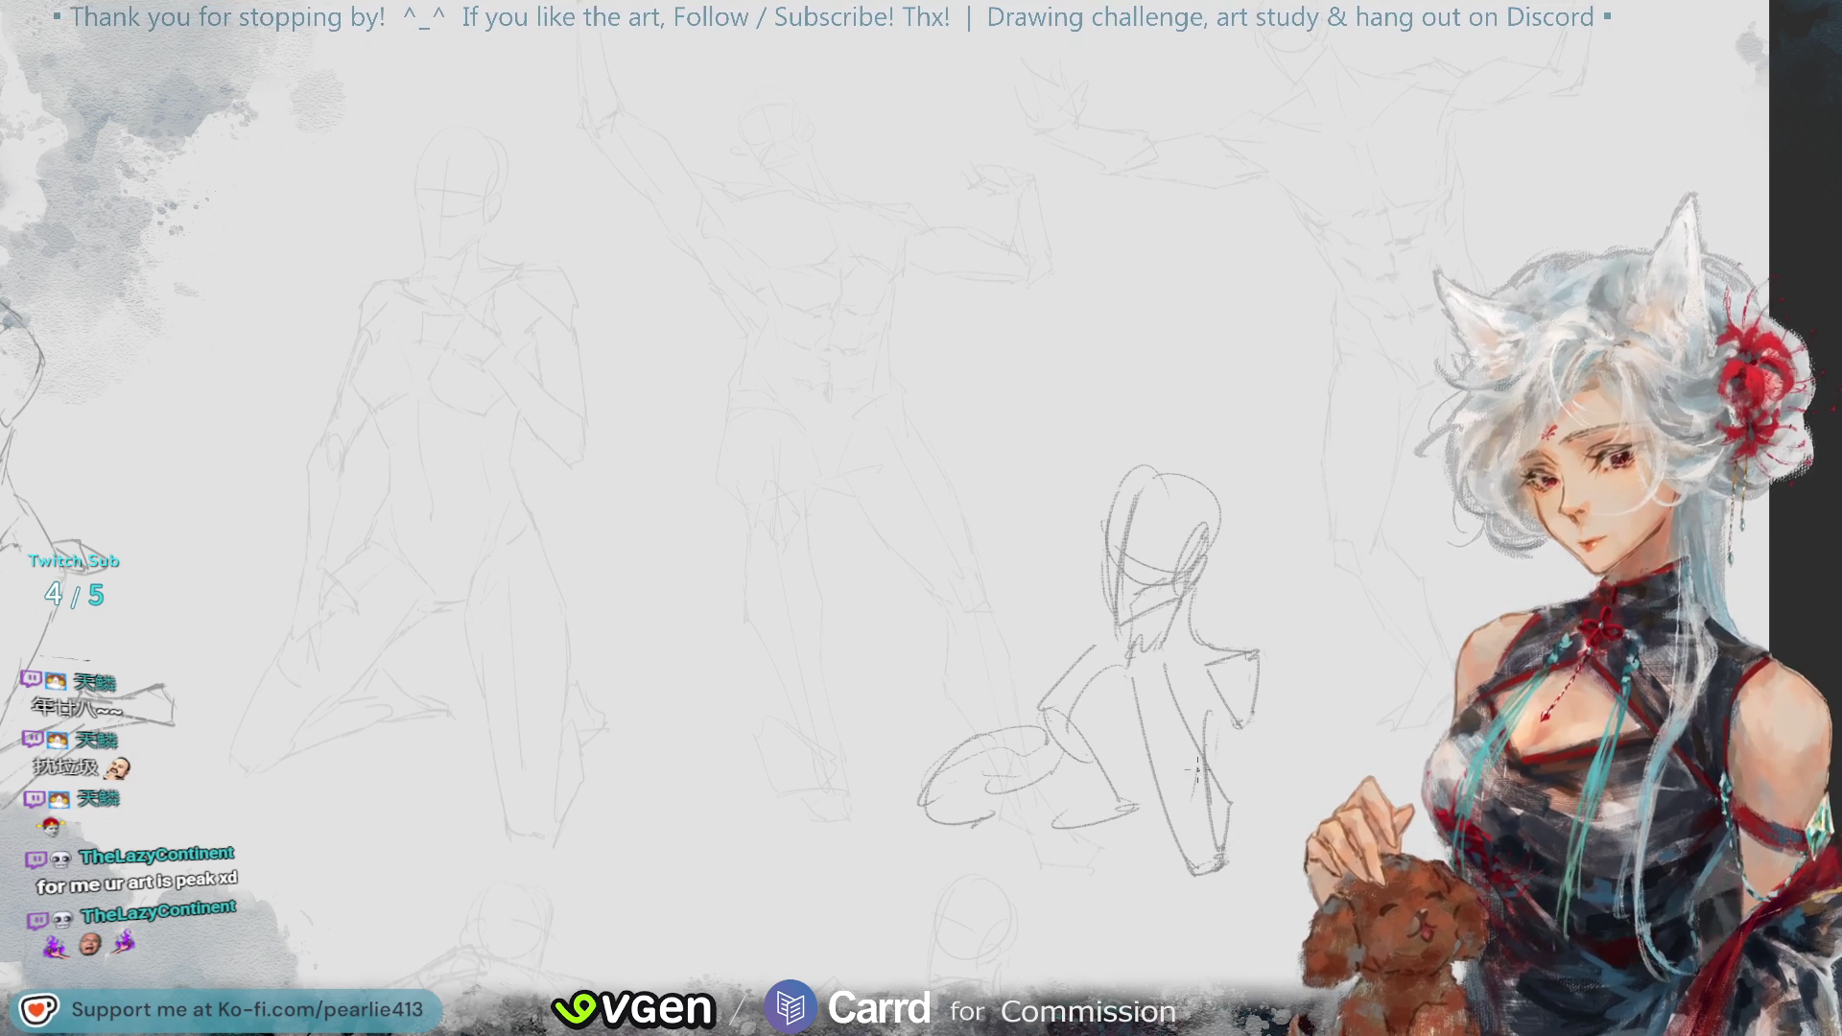
drag(1189, 768, 1217, 844)
mouse_move(1194, 710)
mouse_down()
mouse_move(1237, 735)
mouse_move(1250, 794)
mouse_move(1220, 882)
mouse_up()
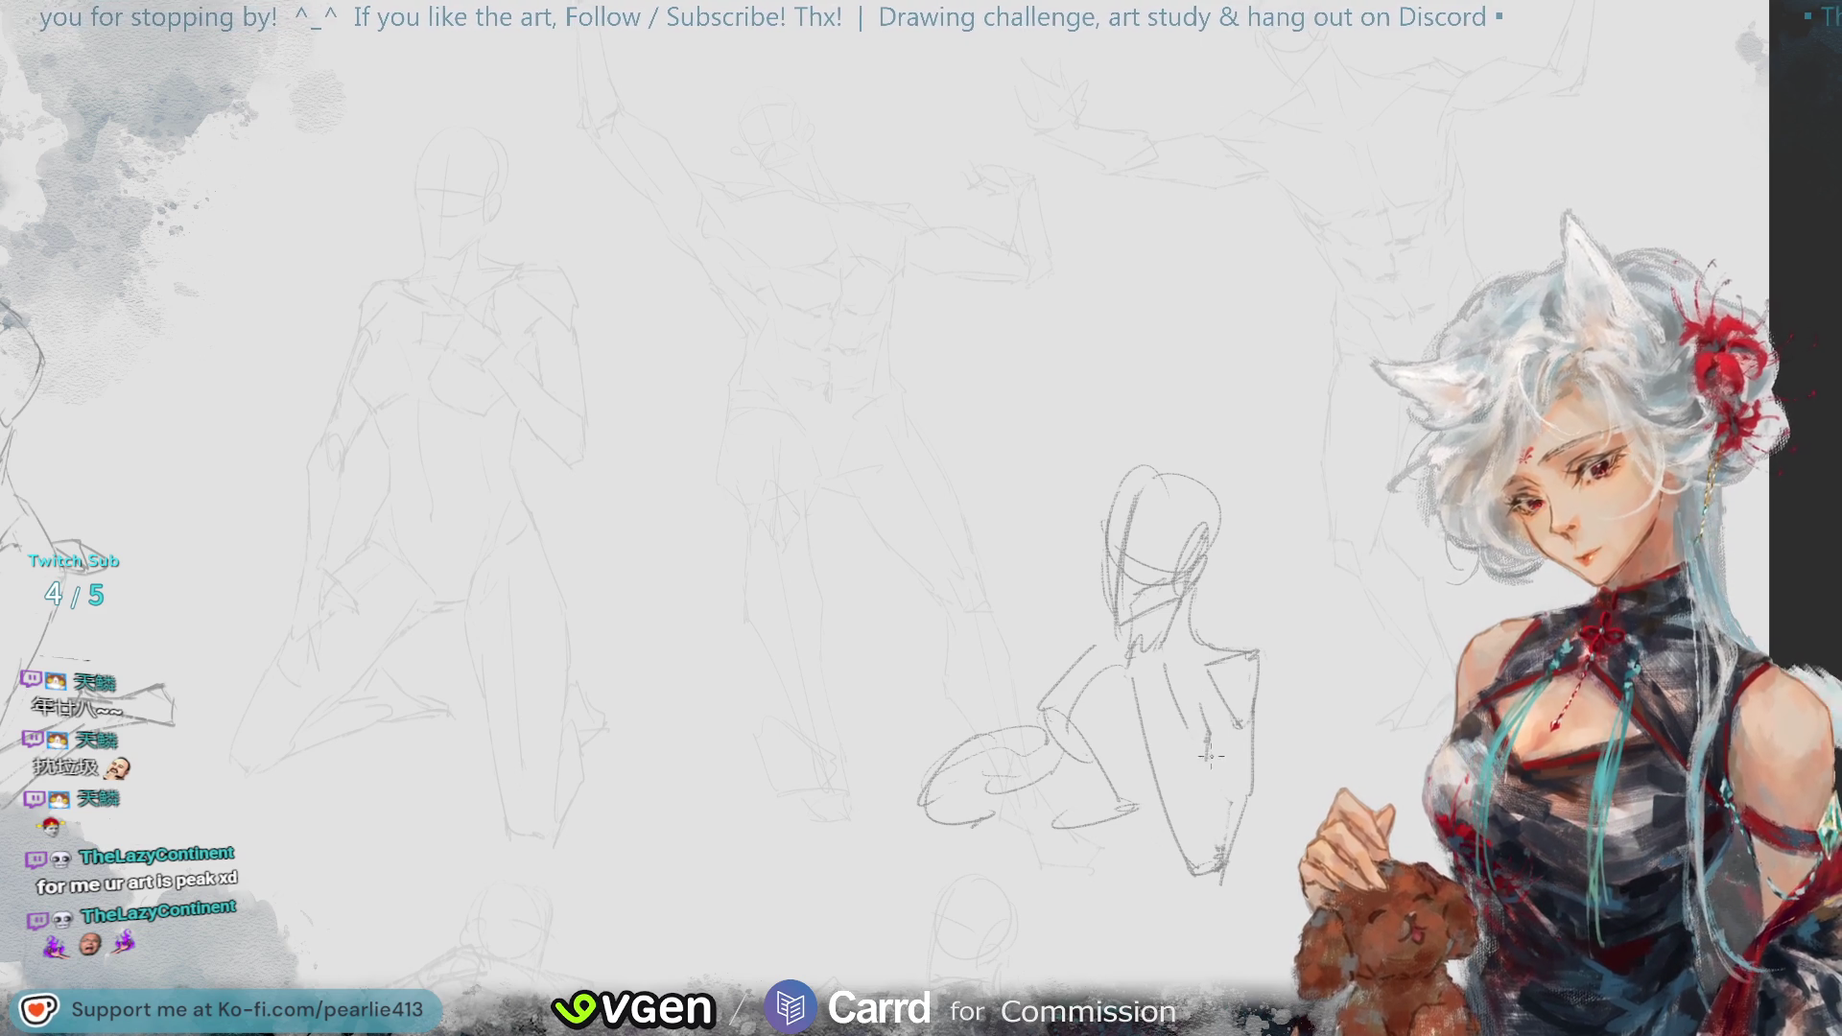
drag(1204, 772, 1220, 858)
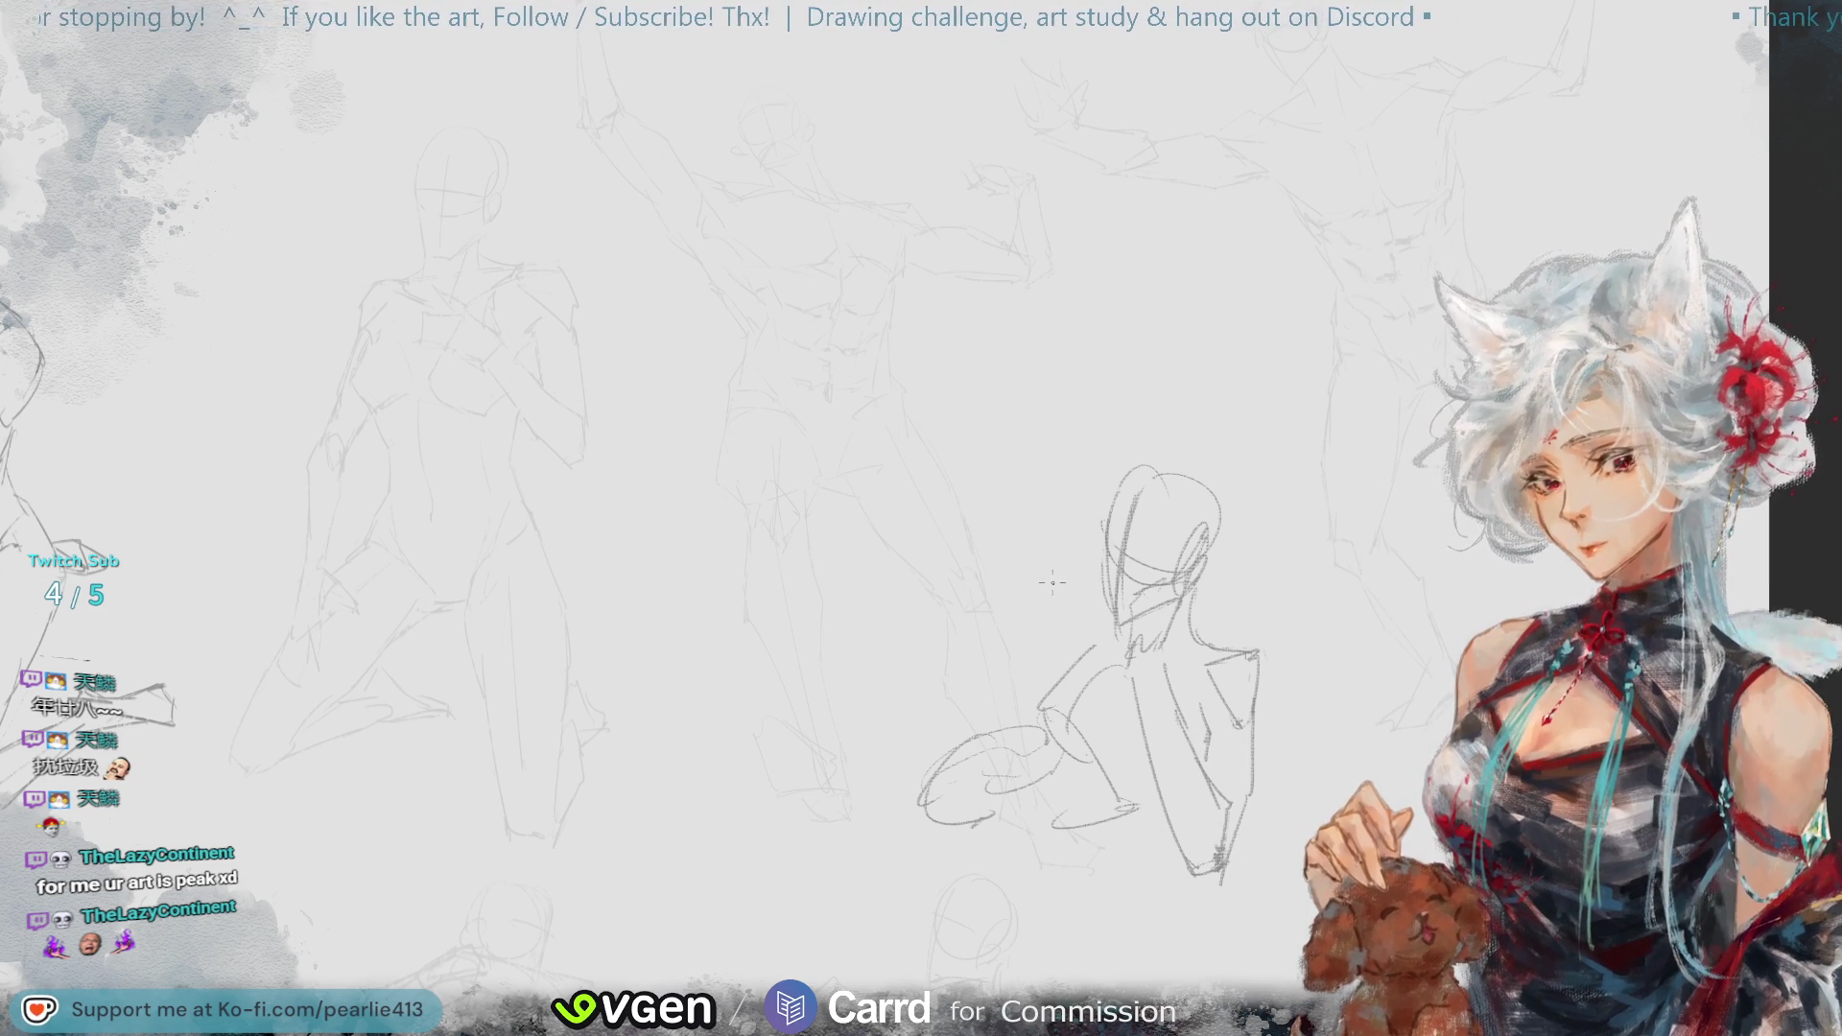
mouse_move(1158, 715)
mouse_down()
mouse_move(1170, 815)
mouse_move(1233, 672)
mouse_move(1209, 864)
mouse_move(1190, 671)
mouse_up()
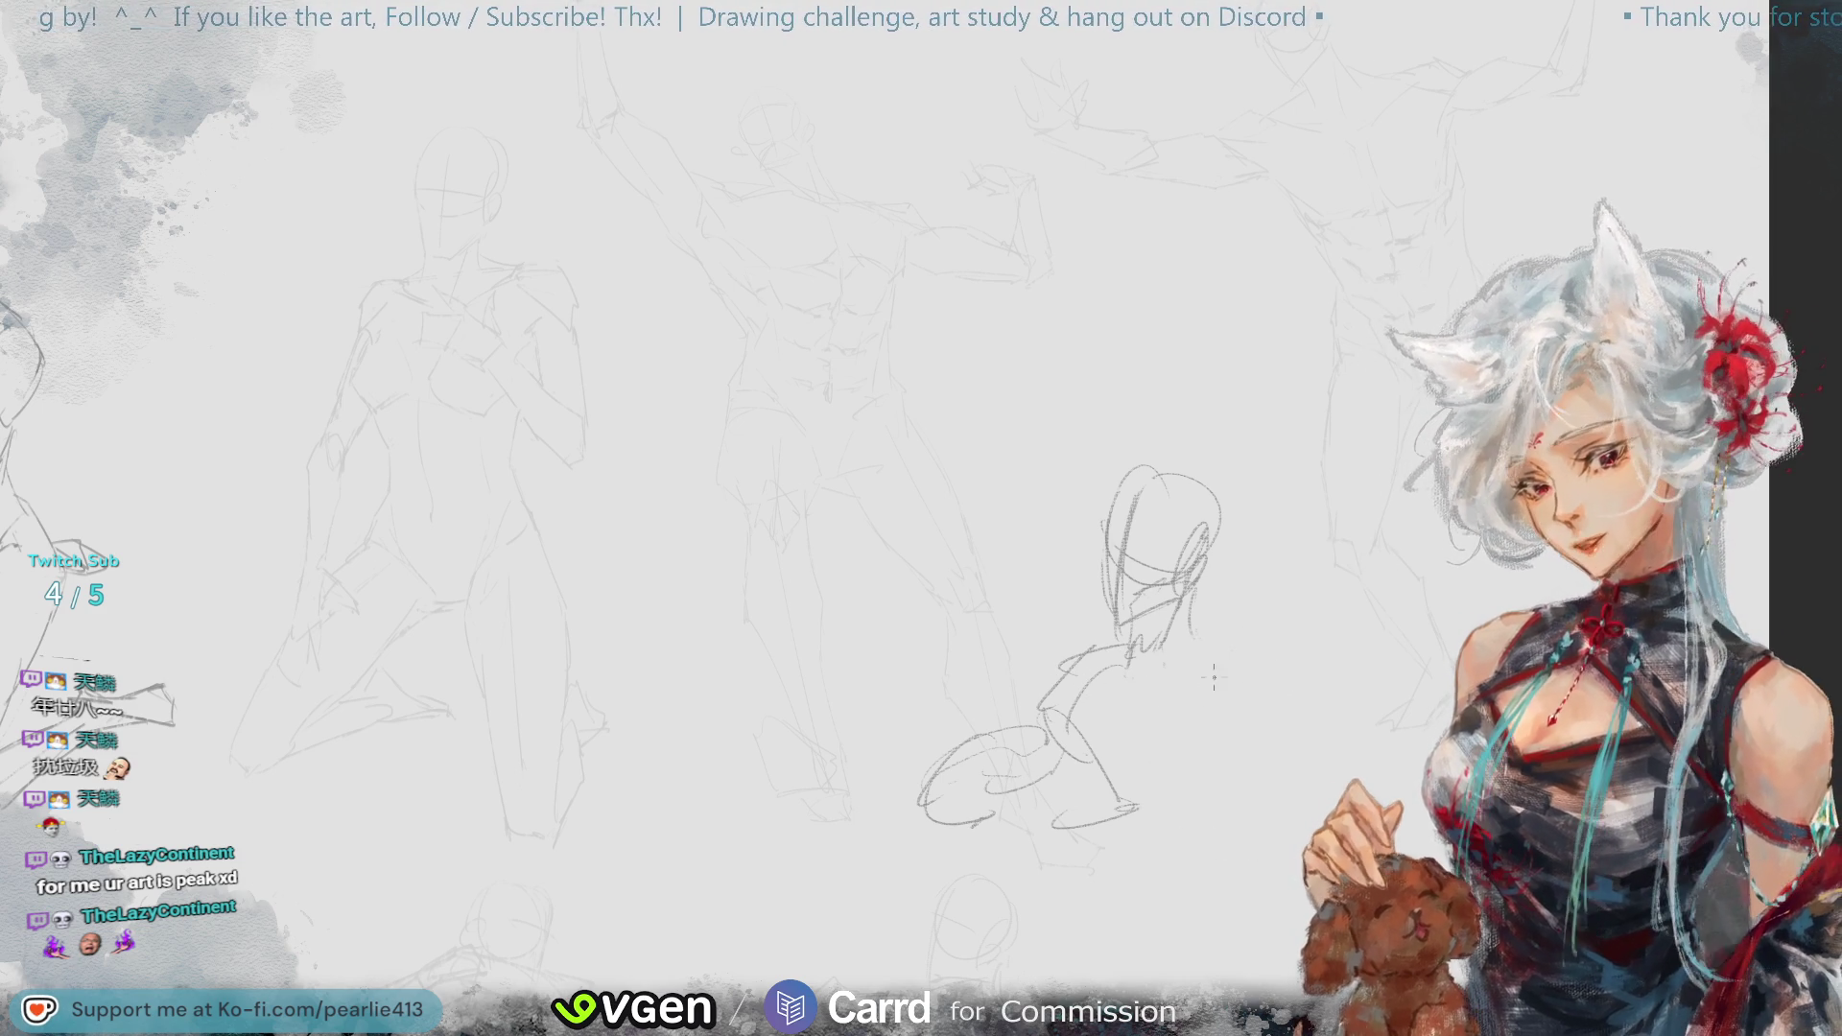
- Sketch the lower-back curve and short back and leg strokes, undoing the ones that don't fit
drag(1089, 820, 1206, 758)
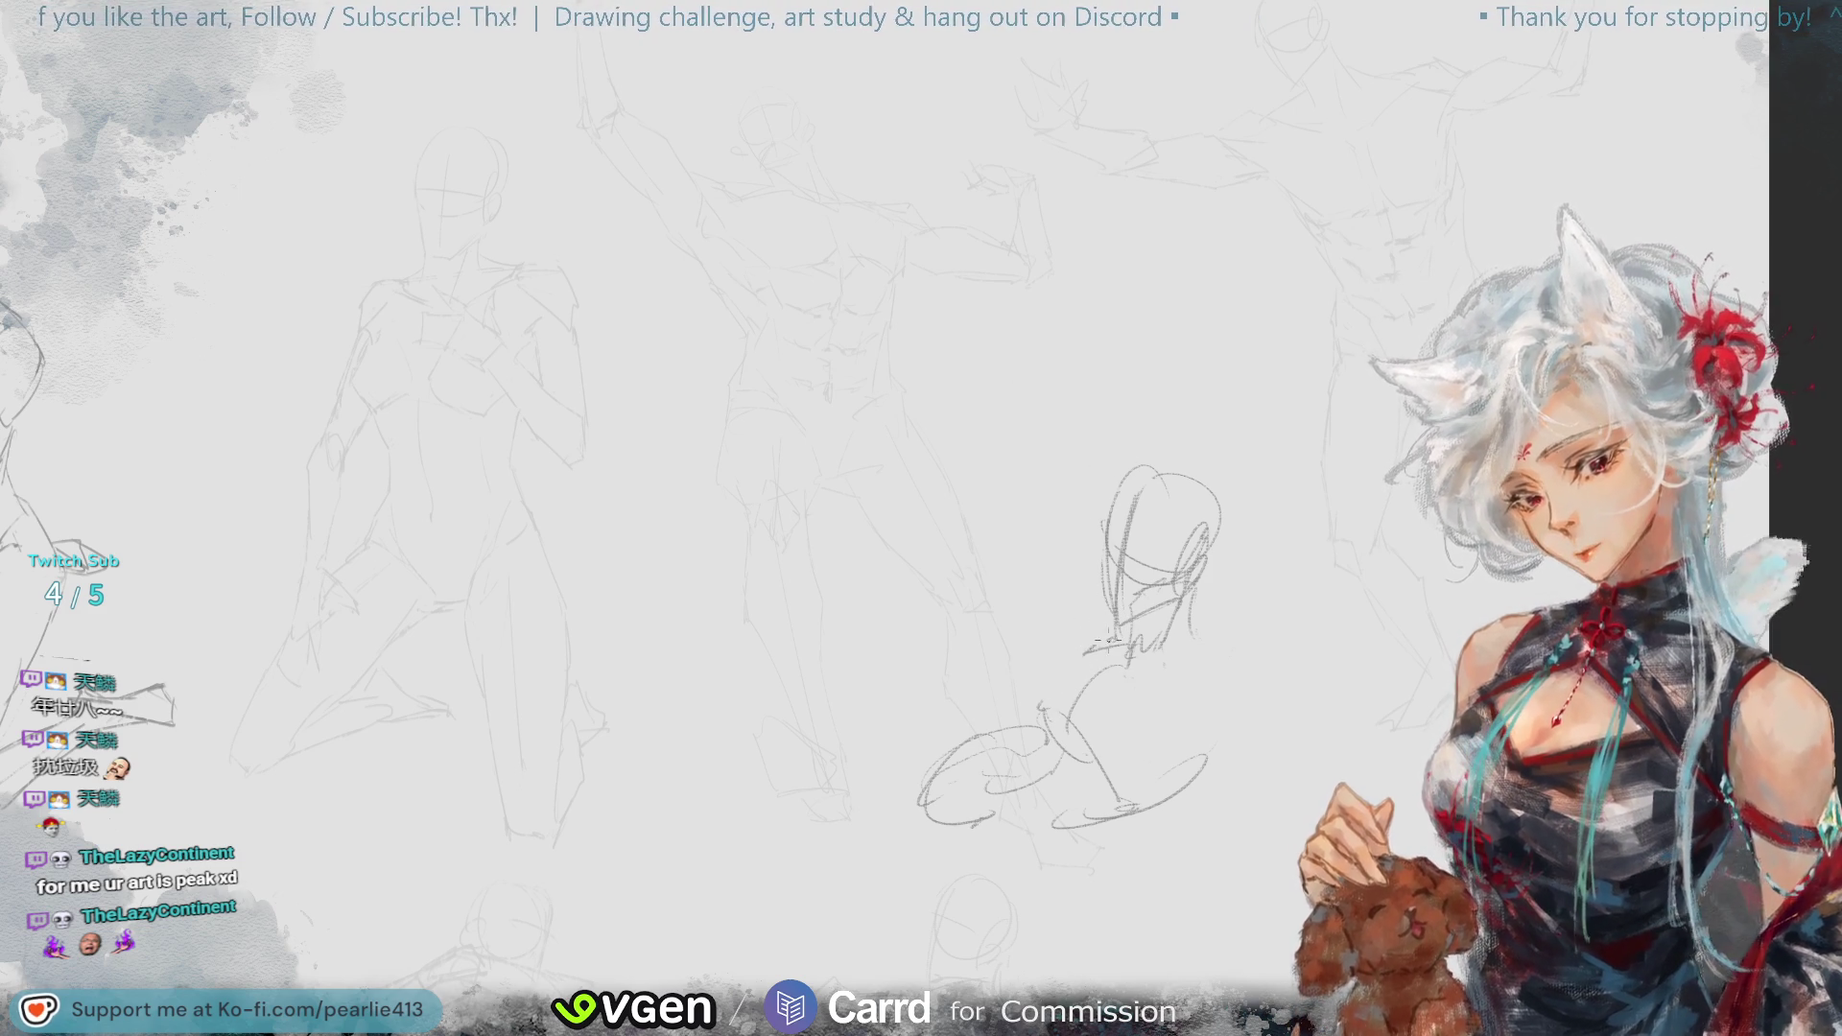
drag(1103, 644, 1021, 687)
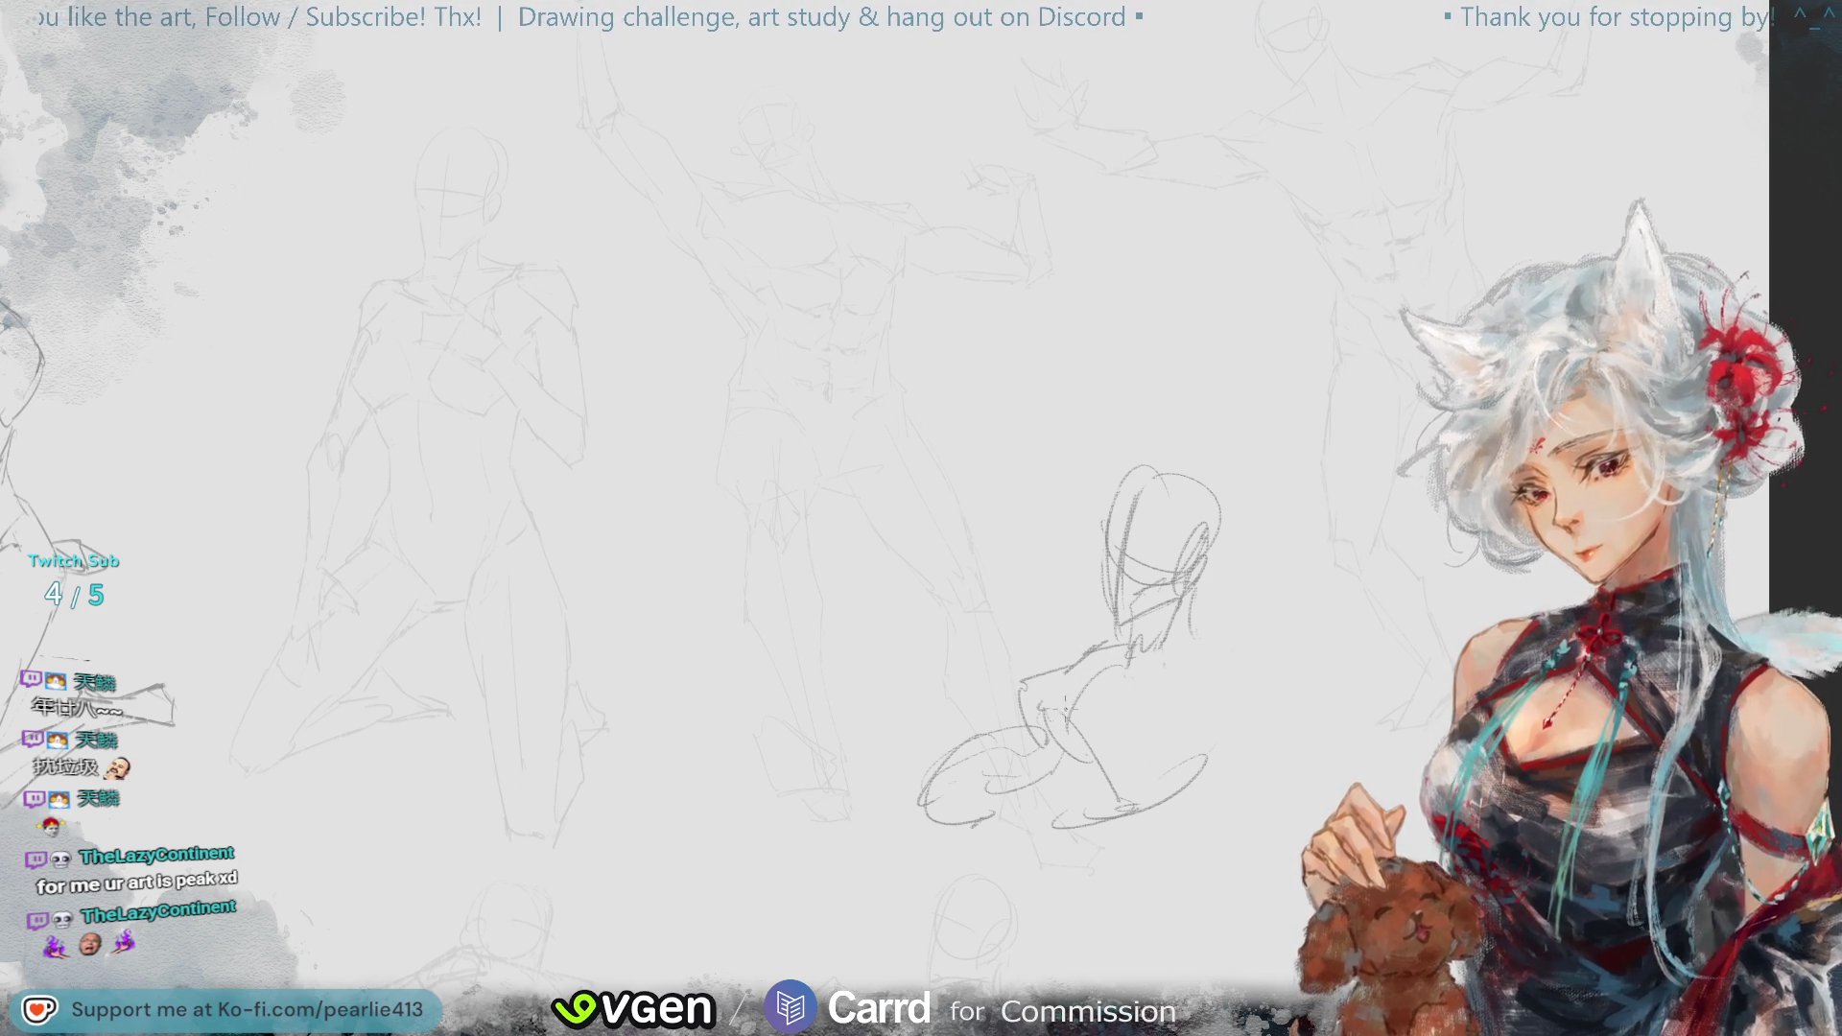
key(ctrl+z)
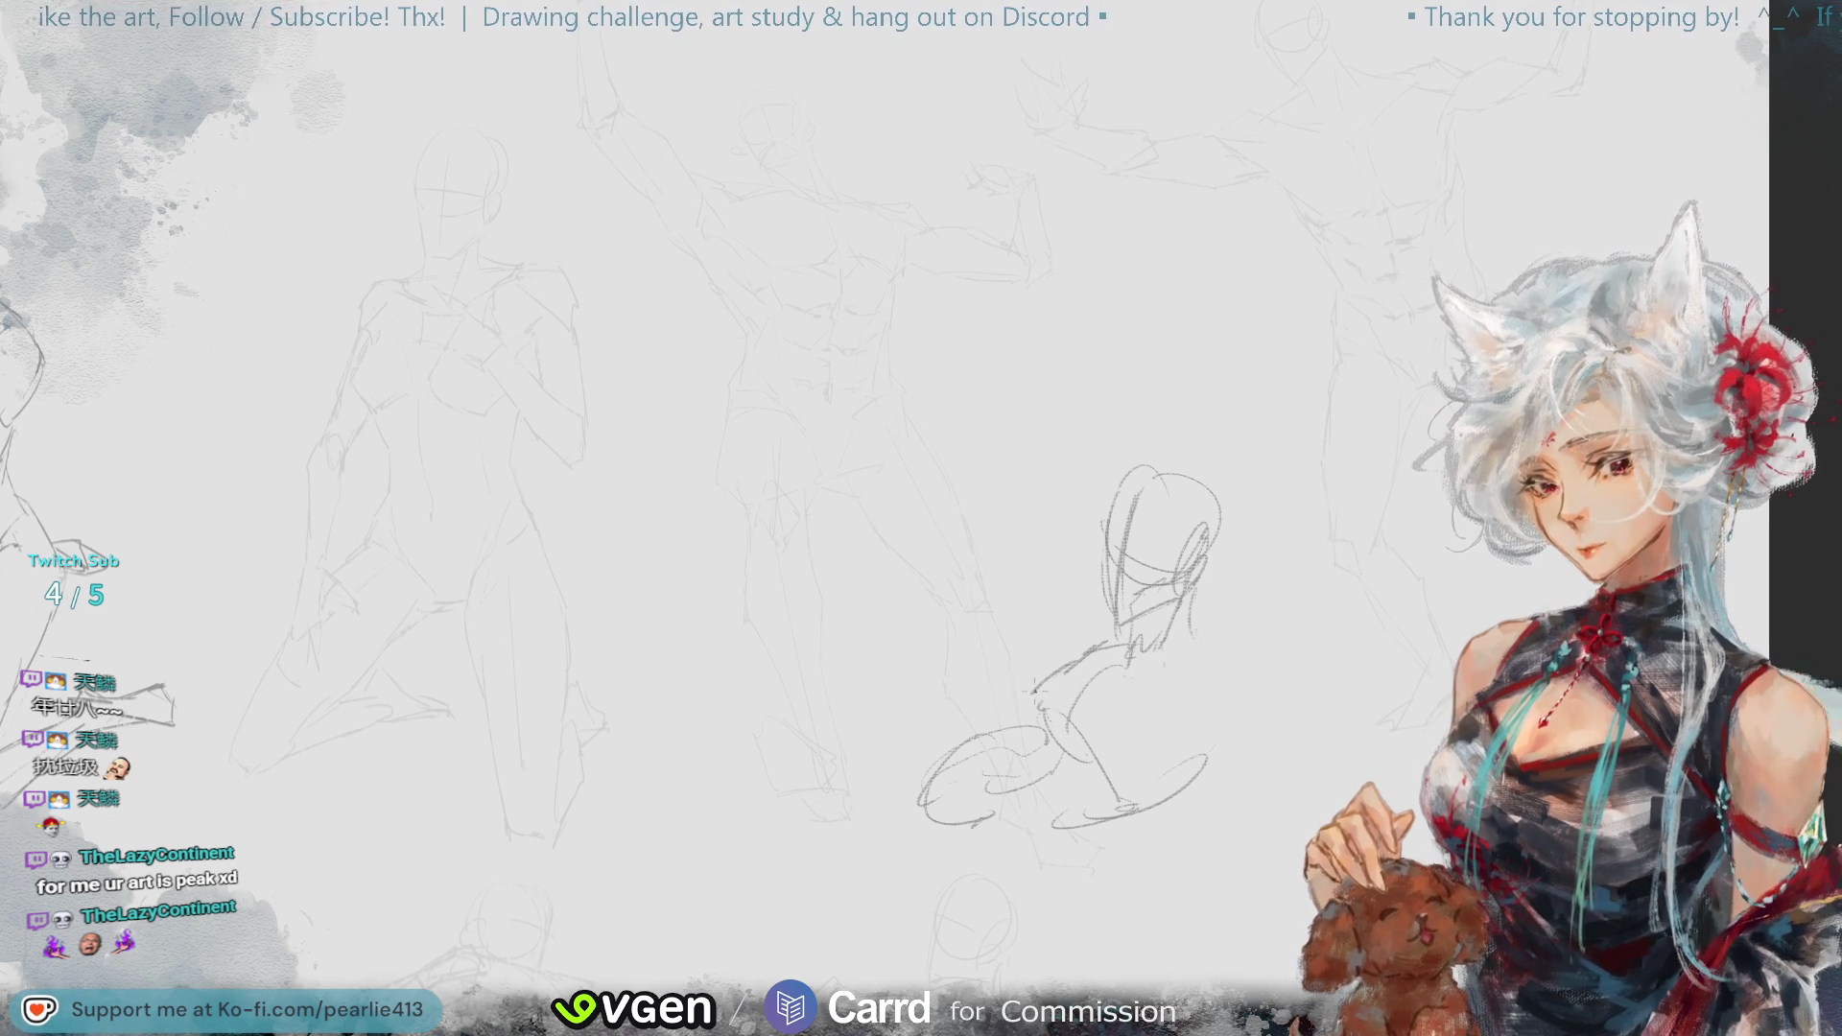
drag(1024, 705, 1059, 754)
drag(1118, 670, 1070, 710)
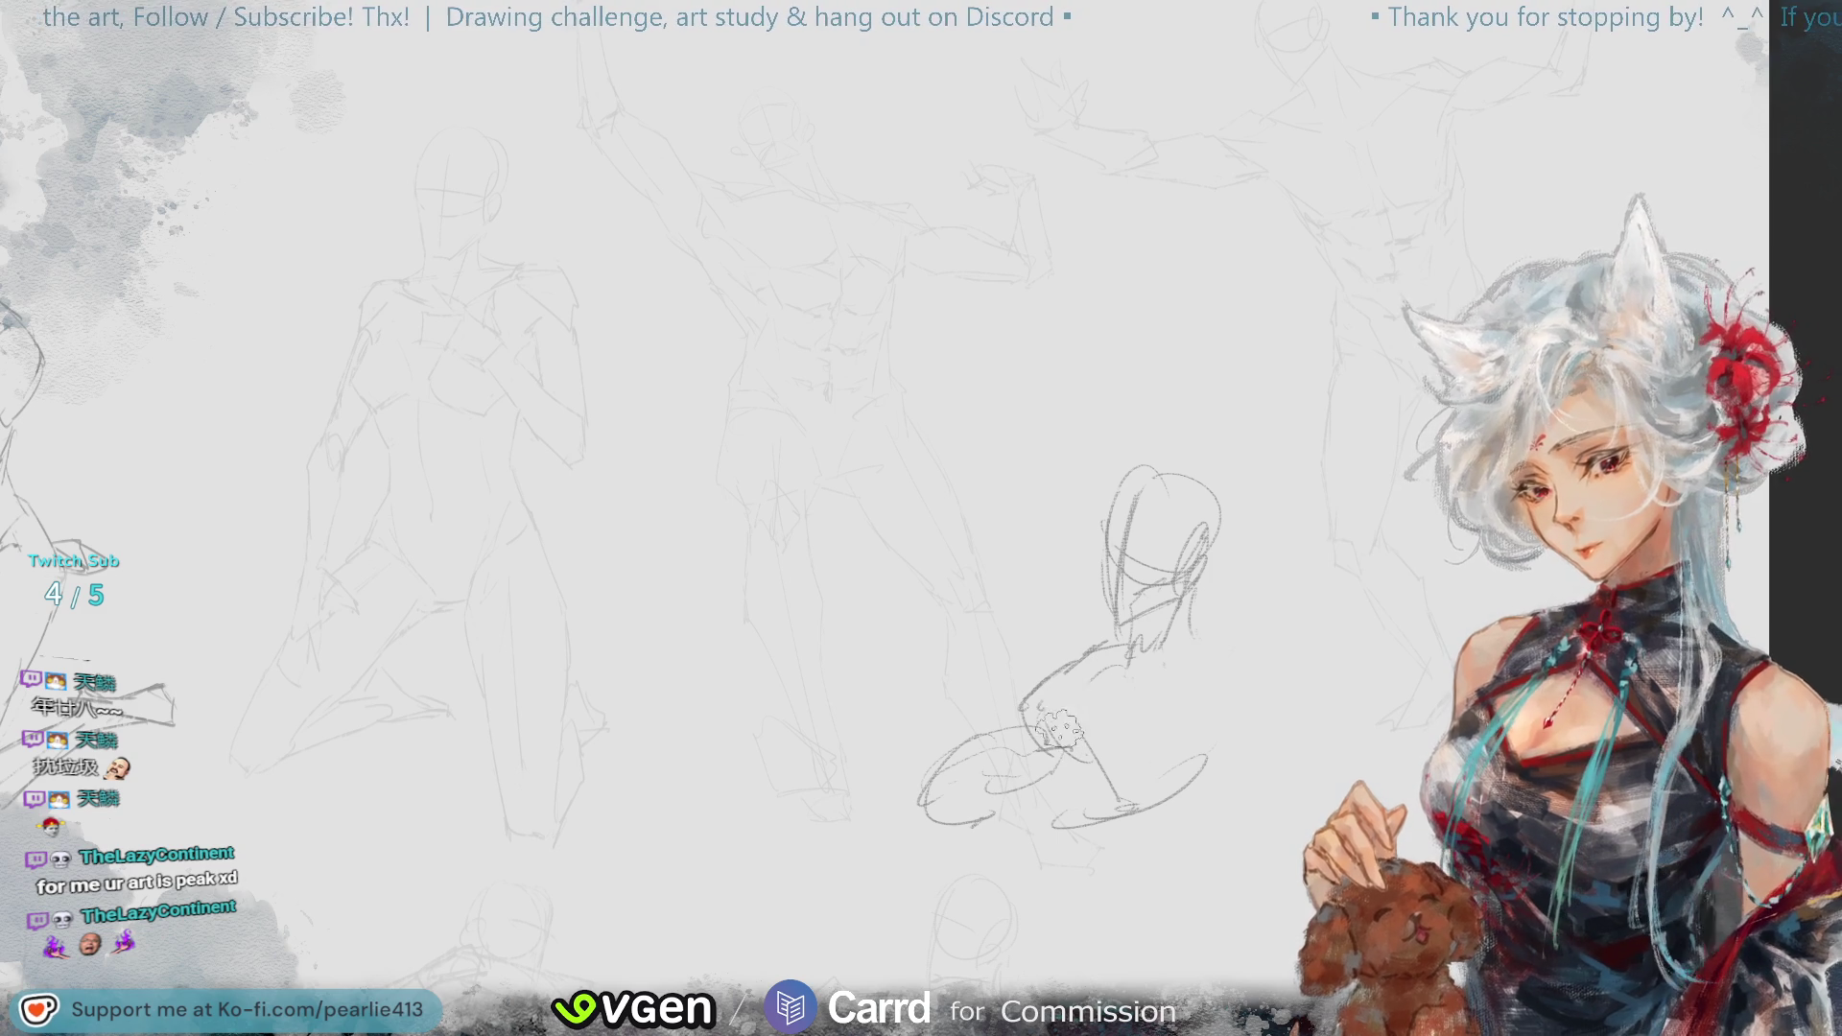
key(ctrl+z)
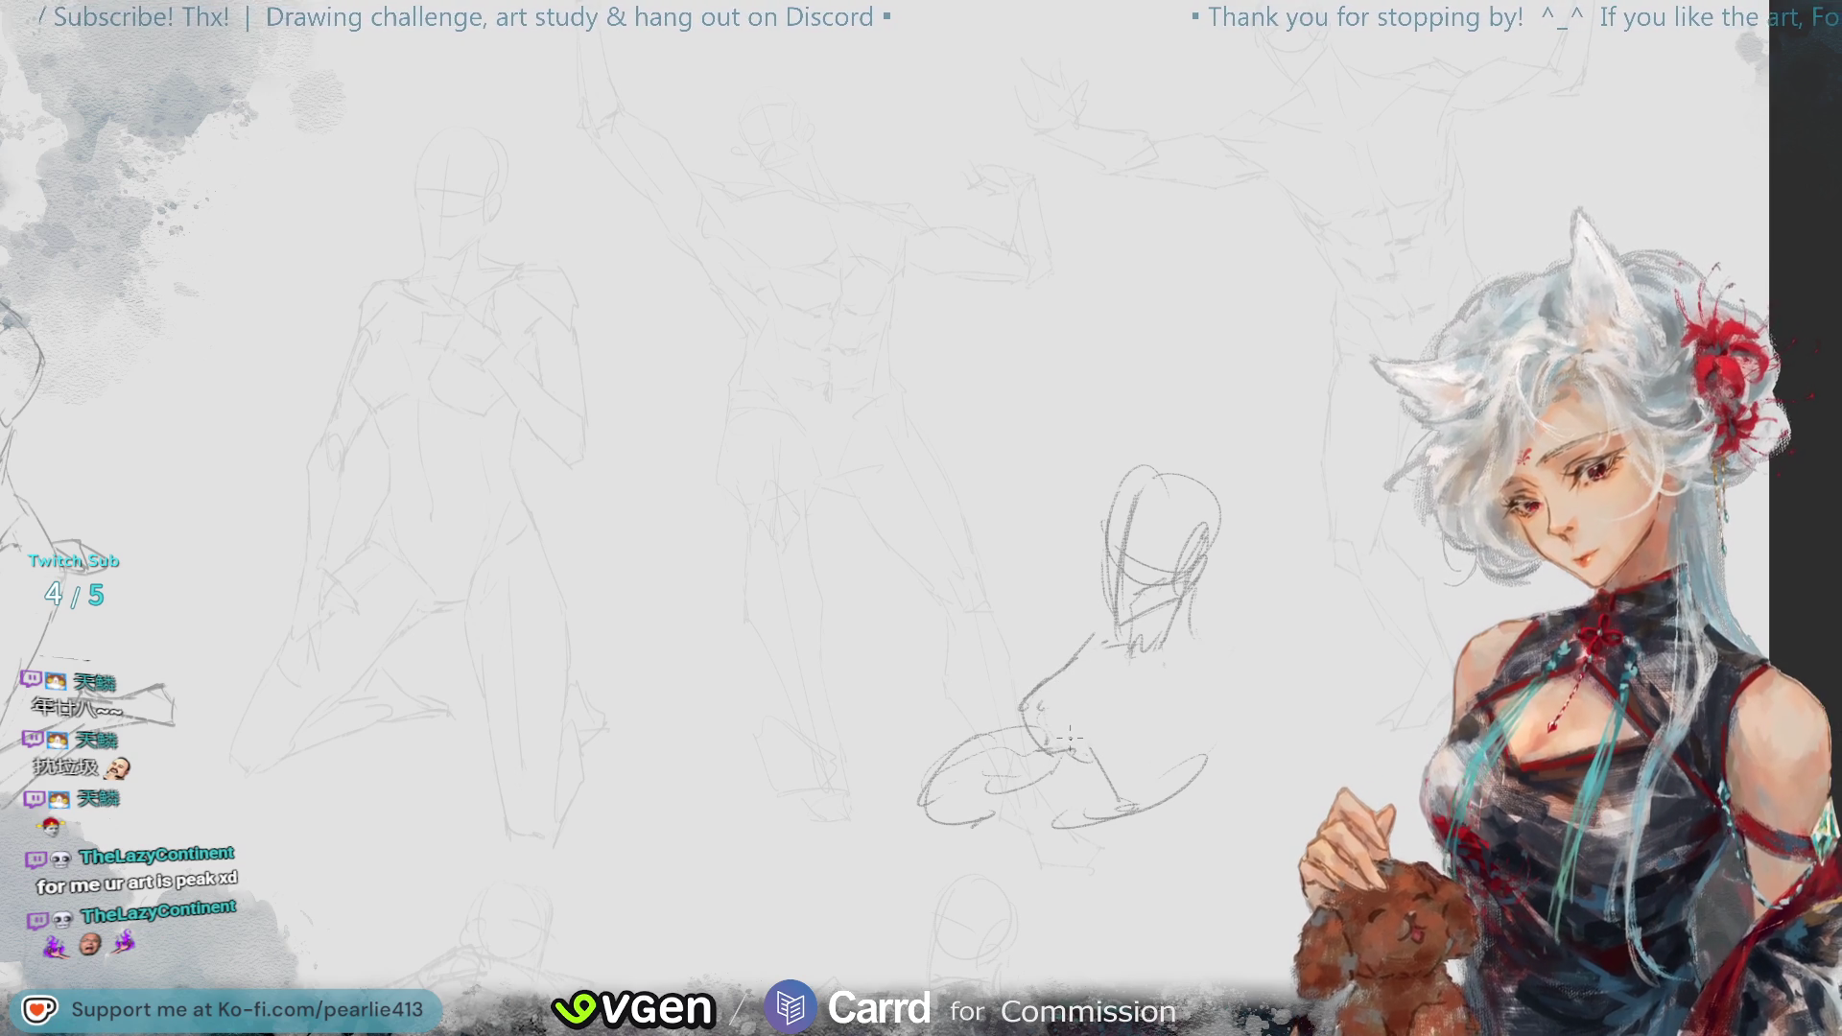
drag(1114, 725, 1078, 749)
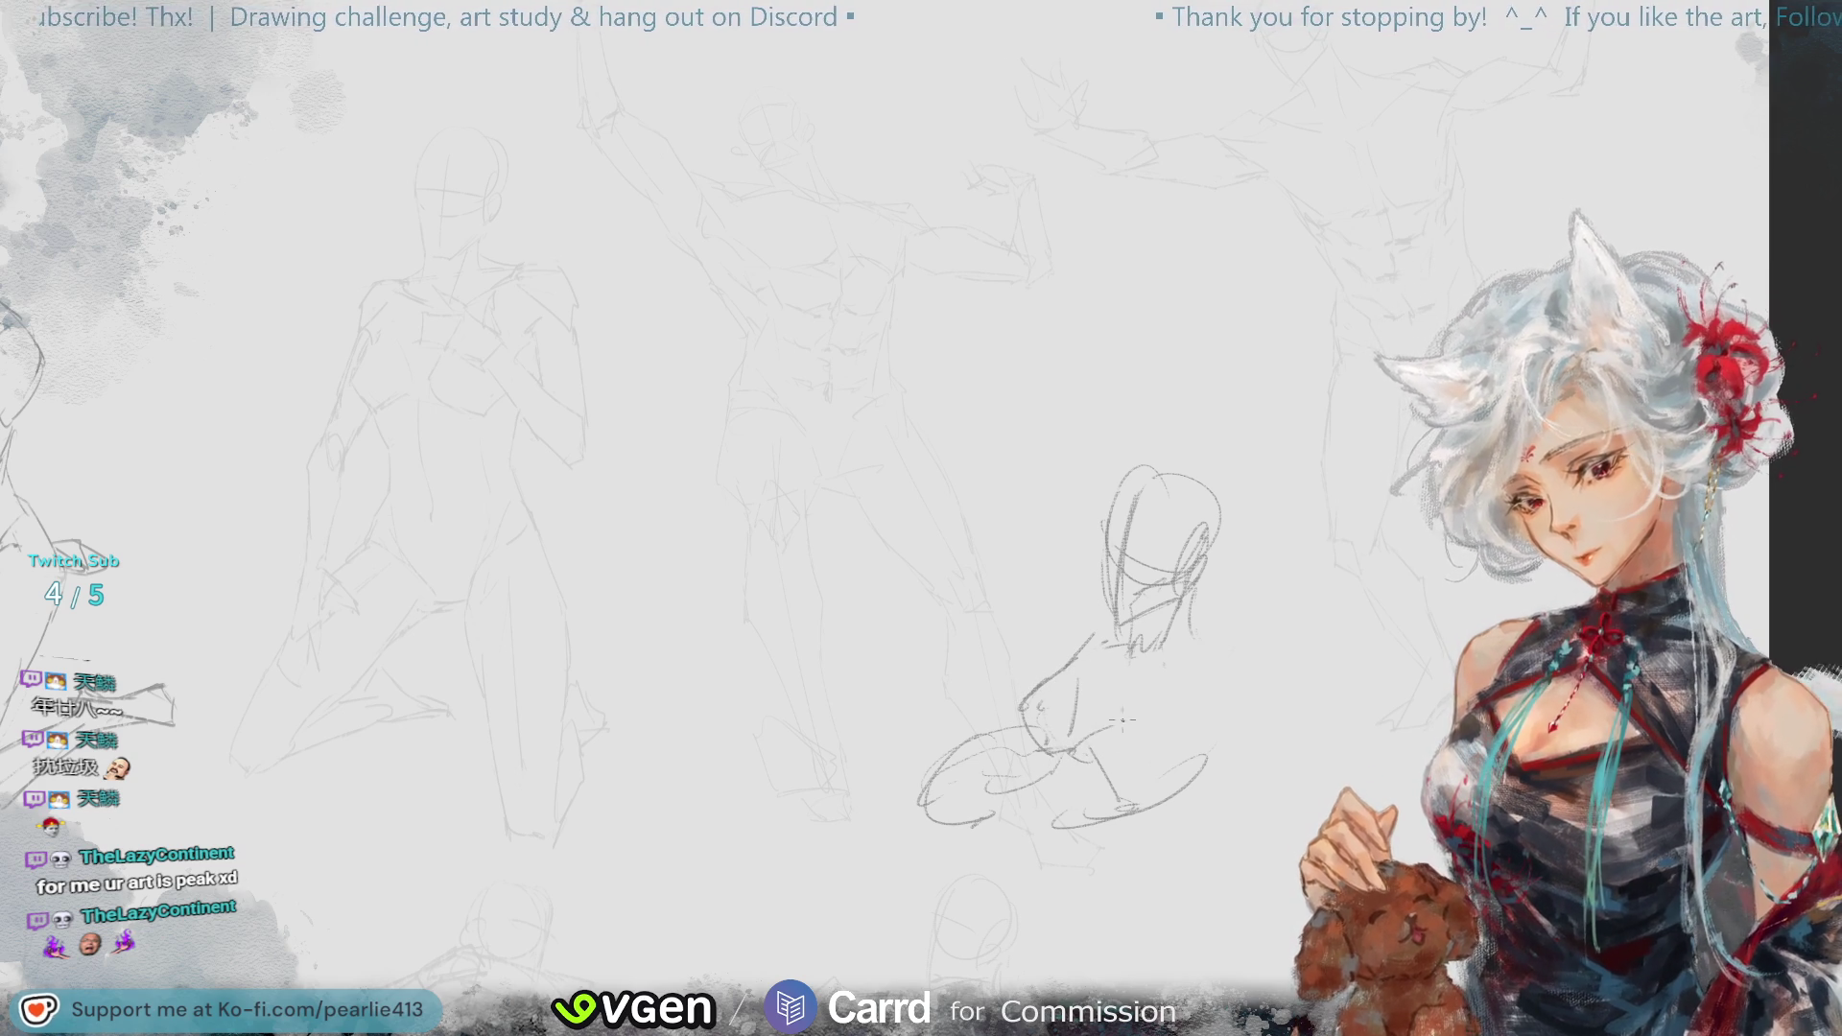
drag(1135, 695, 1093, 724)
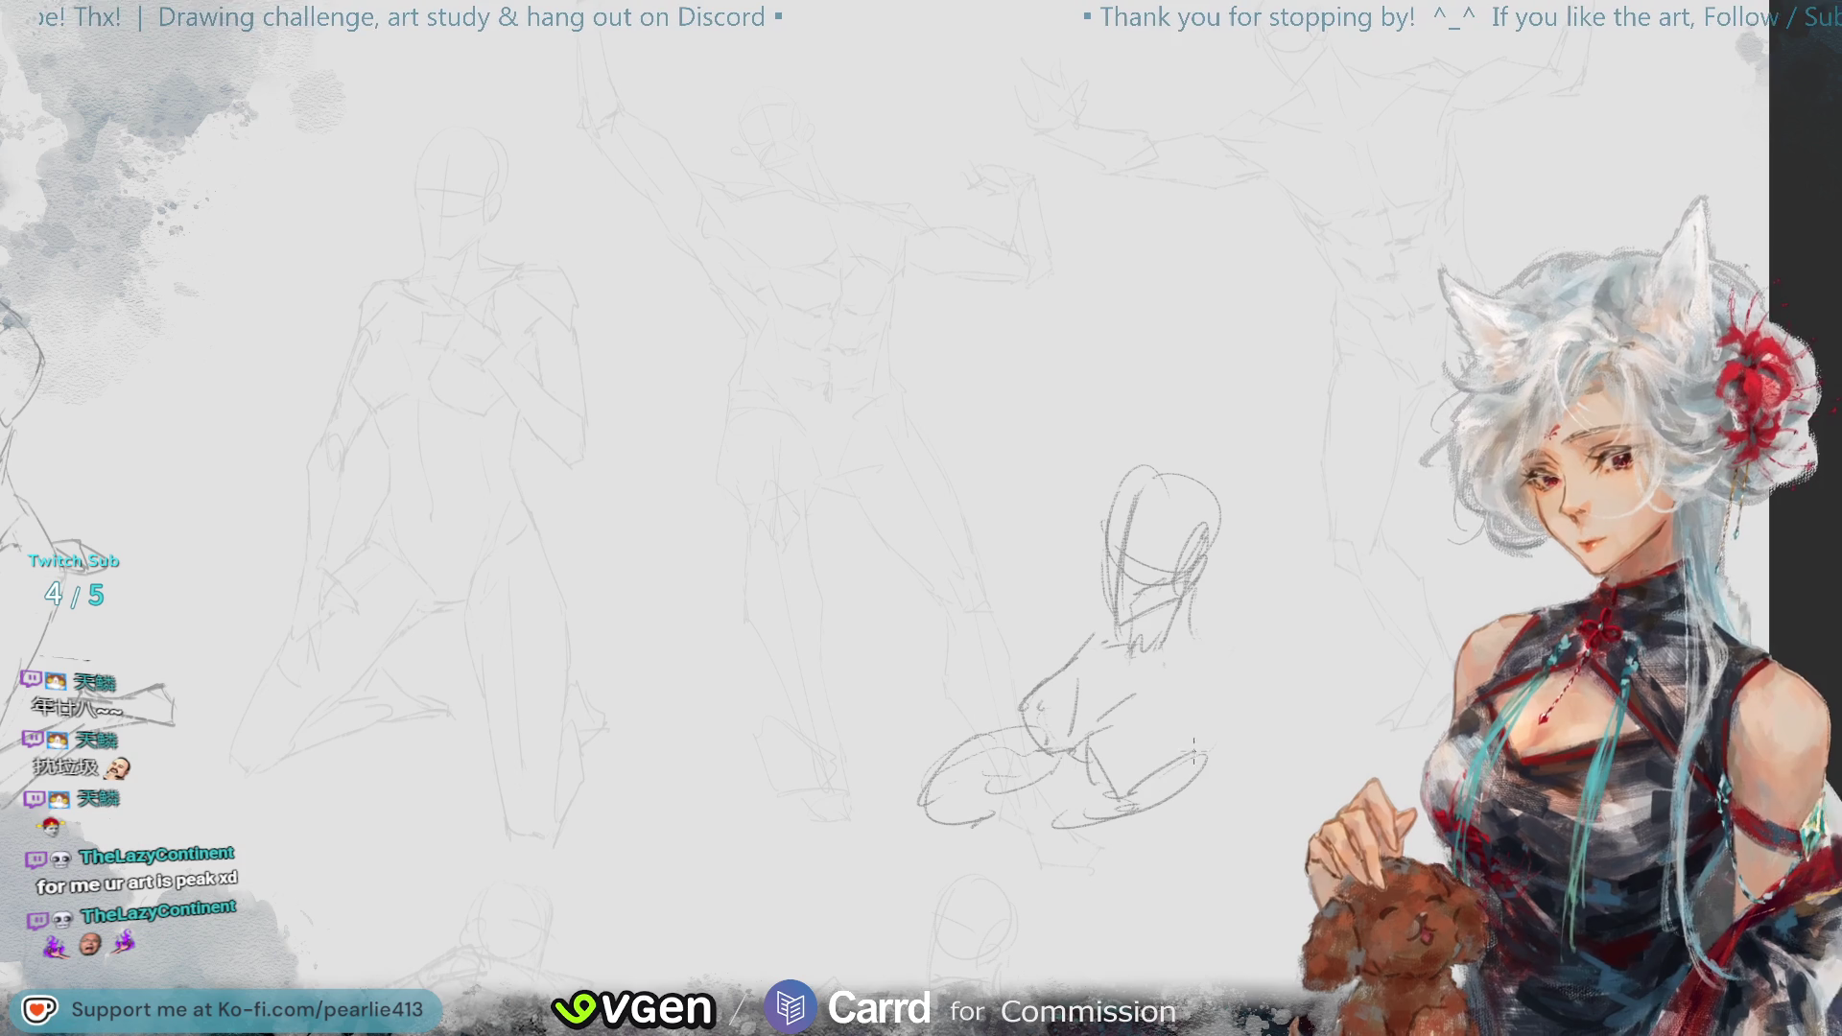
key(ctrl+z)
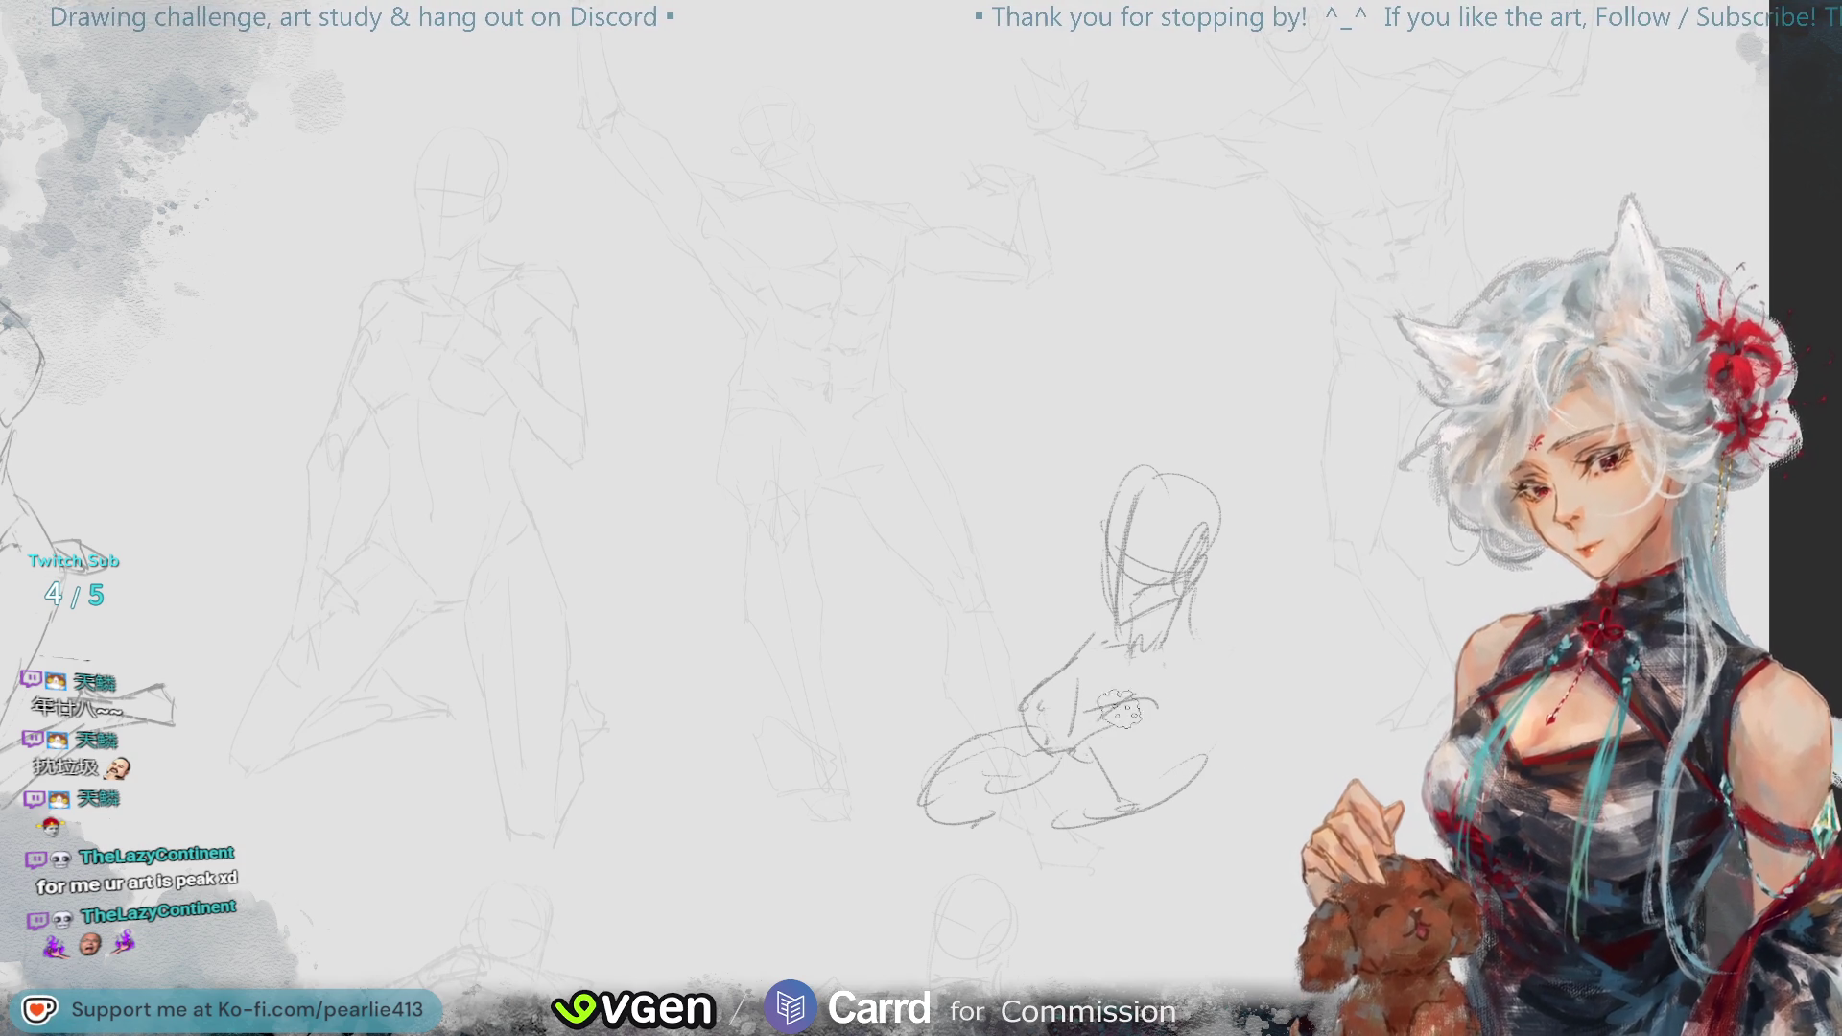
- Sketch the hip and leg lines and redraw the vertical torso line, undoing misplaced attempts
mouse_move(1156, 703)
mouse_down()
mouse_move(1085, 709)
mouse_move(1094, 761)
mouse_move(1141, 773)
mouse_move(1206, 753)
mouse_up()
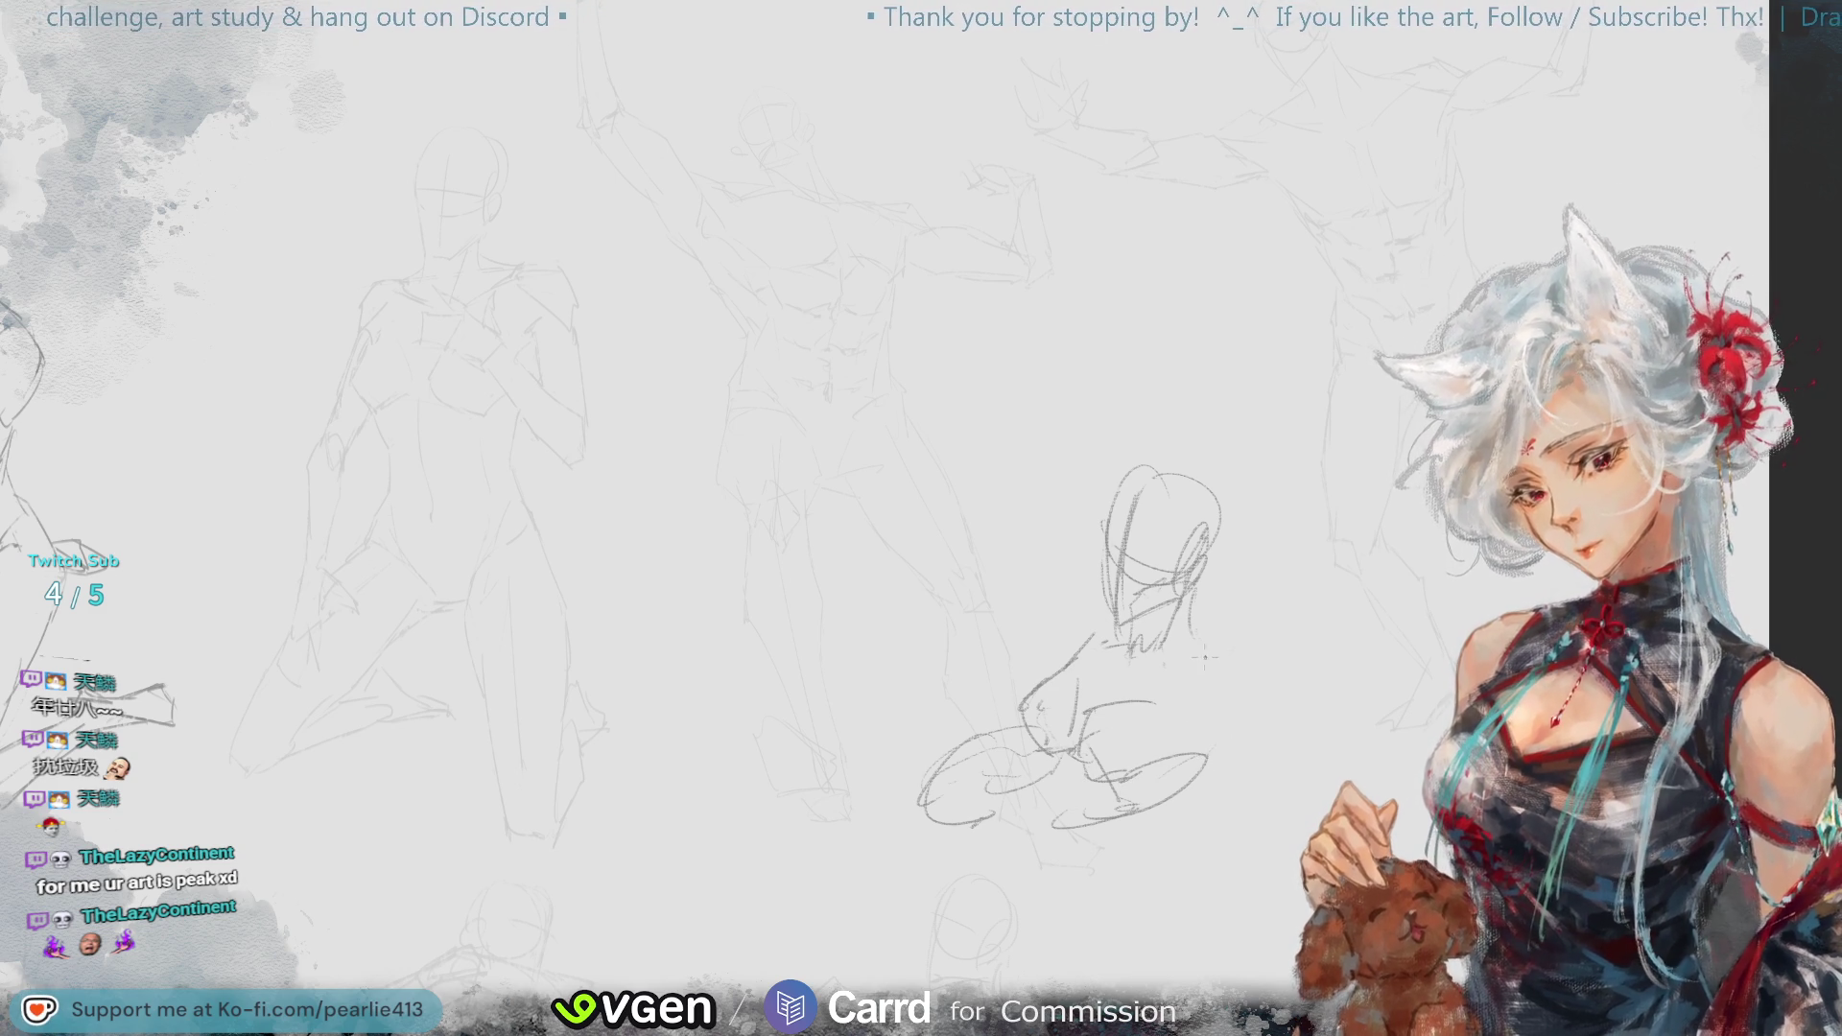
mouse_move(1197, 669)
mouse_down()
mouse_move(1201, 753)
mouse_move(1242, 686)
mouse_move(1221, 755)
mouse_move(1170, 779)
mouse_move(1156, 830)
mouse_up()
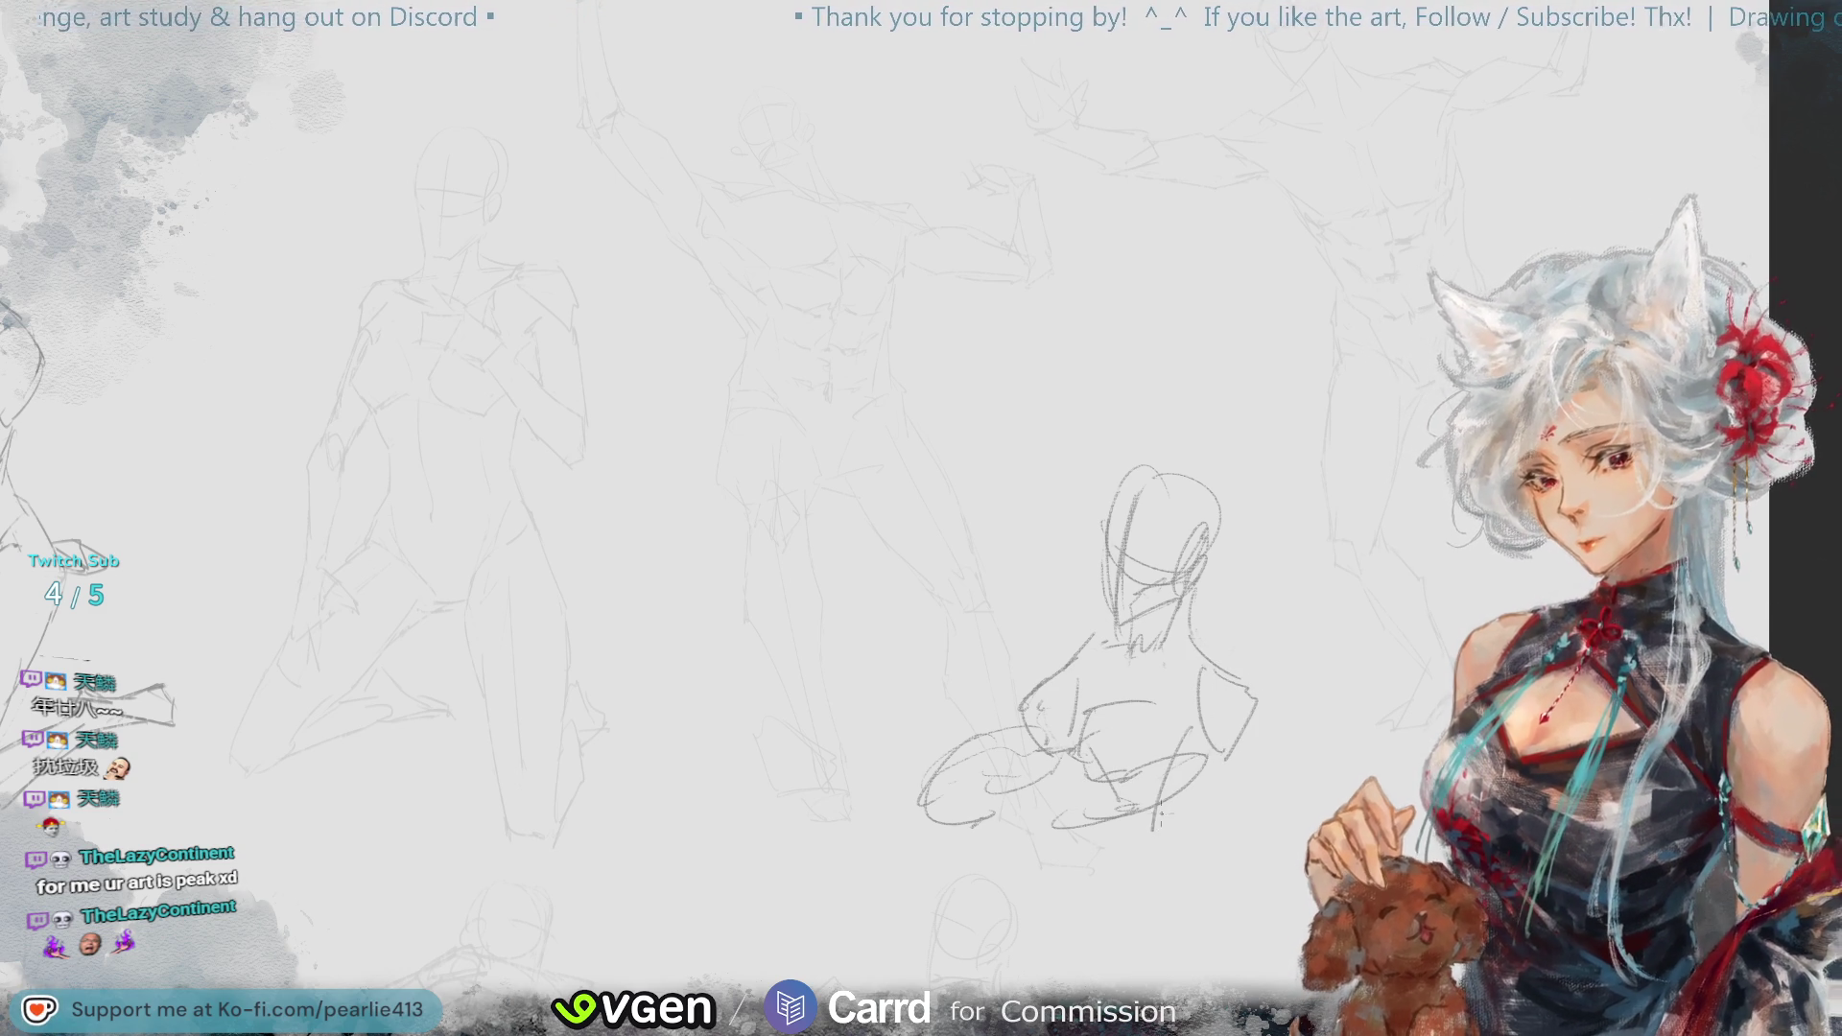
mouse_move(1229, 753)
mouse_down()
mouse_move(1195, 835)
mouse_move(1154, 868)
mouse_up()
drag(1130, 653, 1133, 866)
key(ctrl+z)
drag(1163, 635, 1170, 811)
key(ctrl+z)
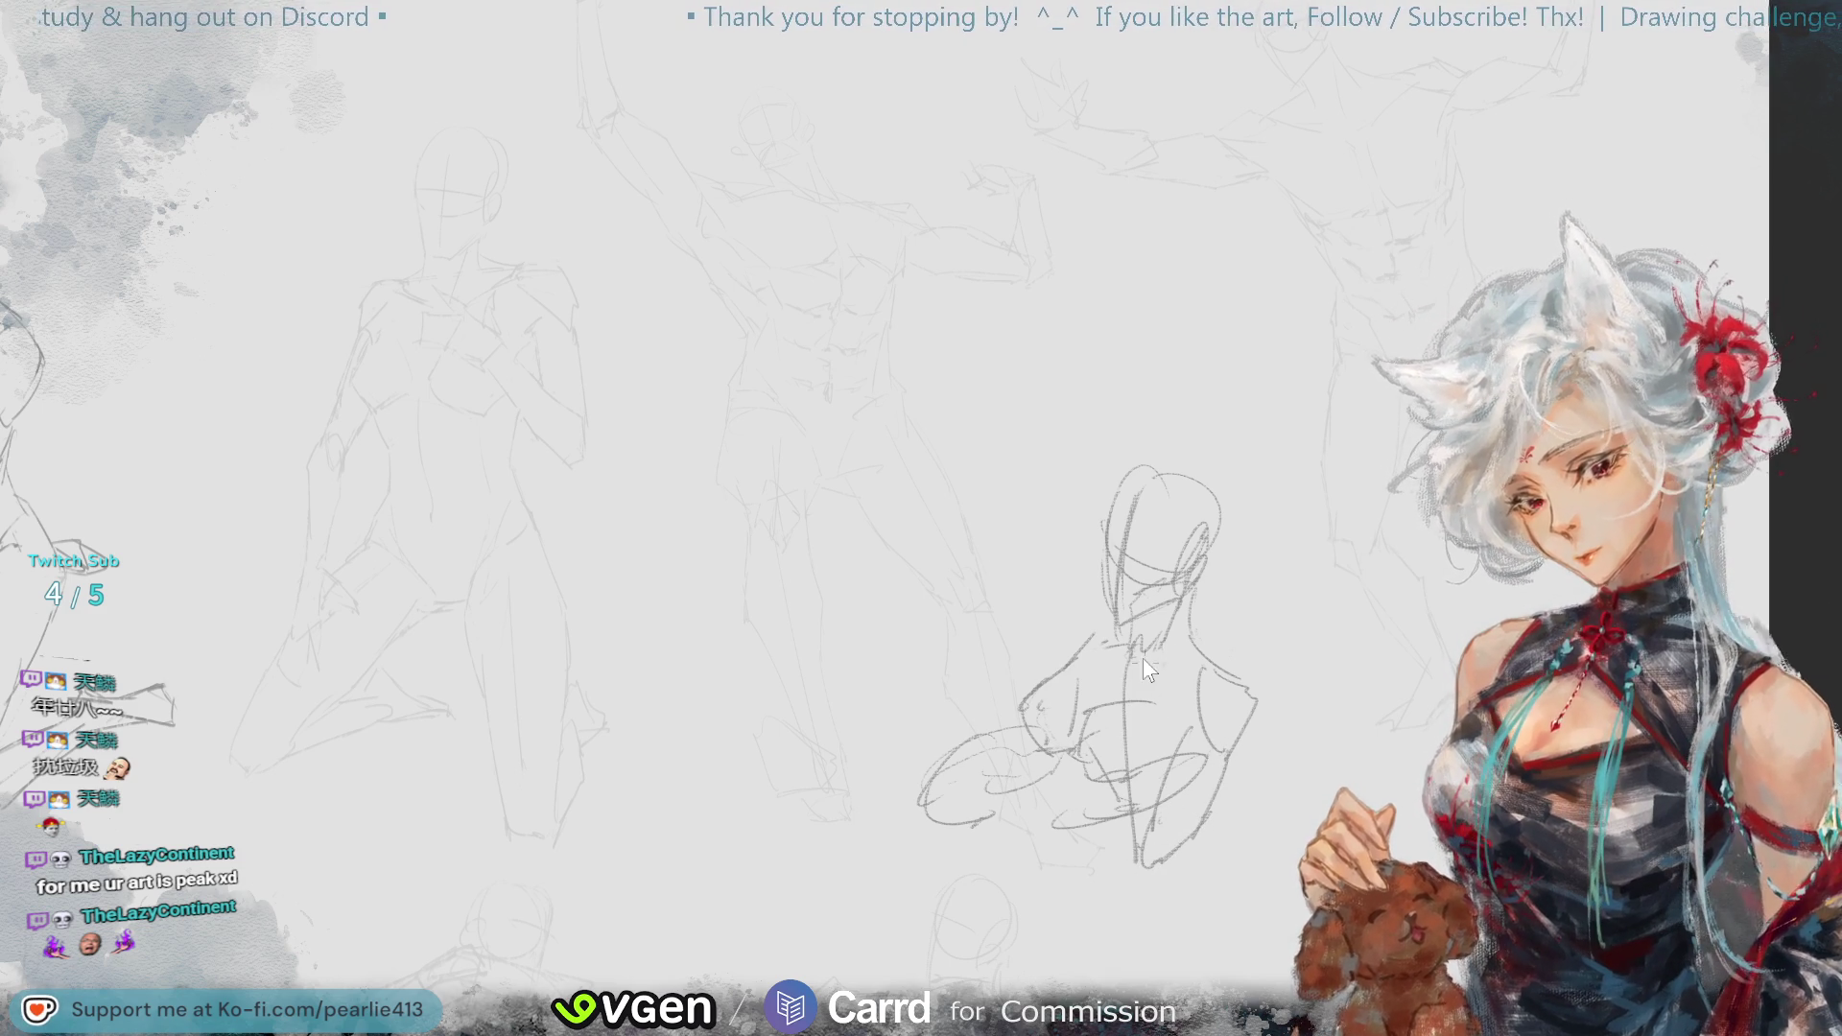
key(ctrl+z)
drag(1132, 652, 1129, 853)
mouse_move(1164, 643)
mouse_down()
mouse_move(1180, 822)
mouse_move(1189, 809)
mouse_up()
key(ctrl+z)
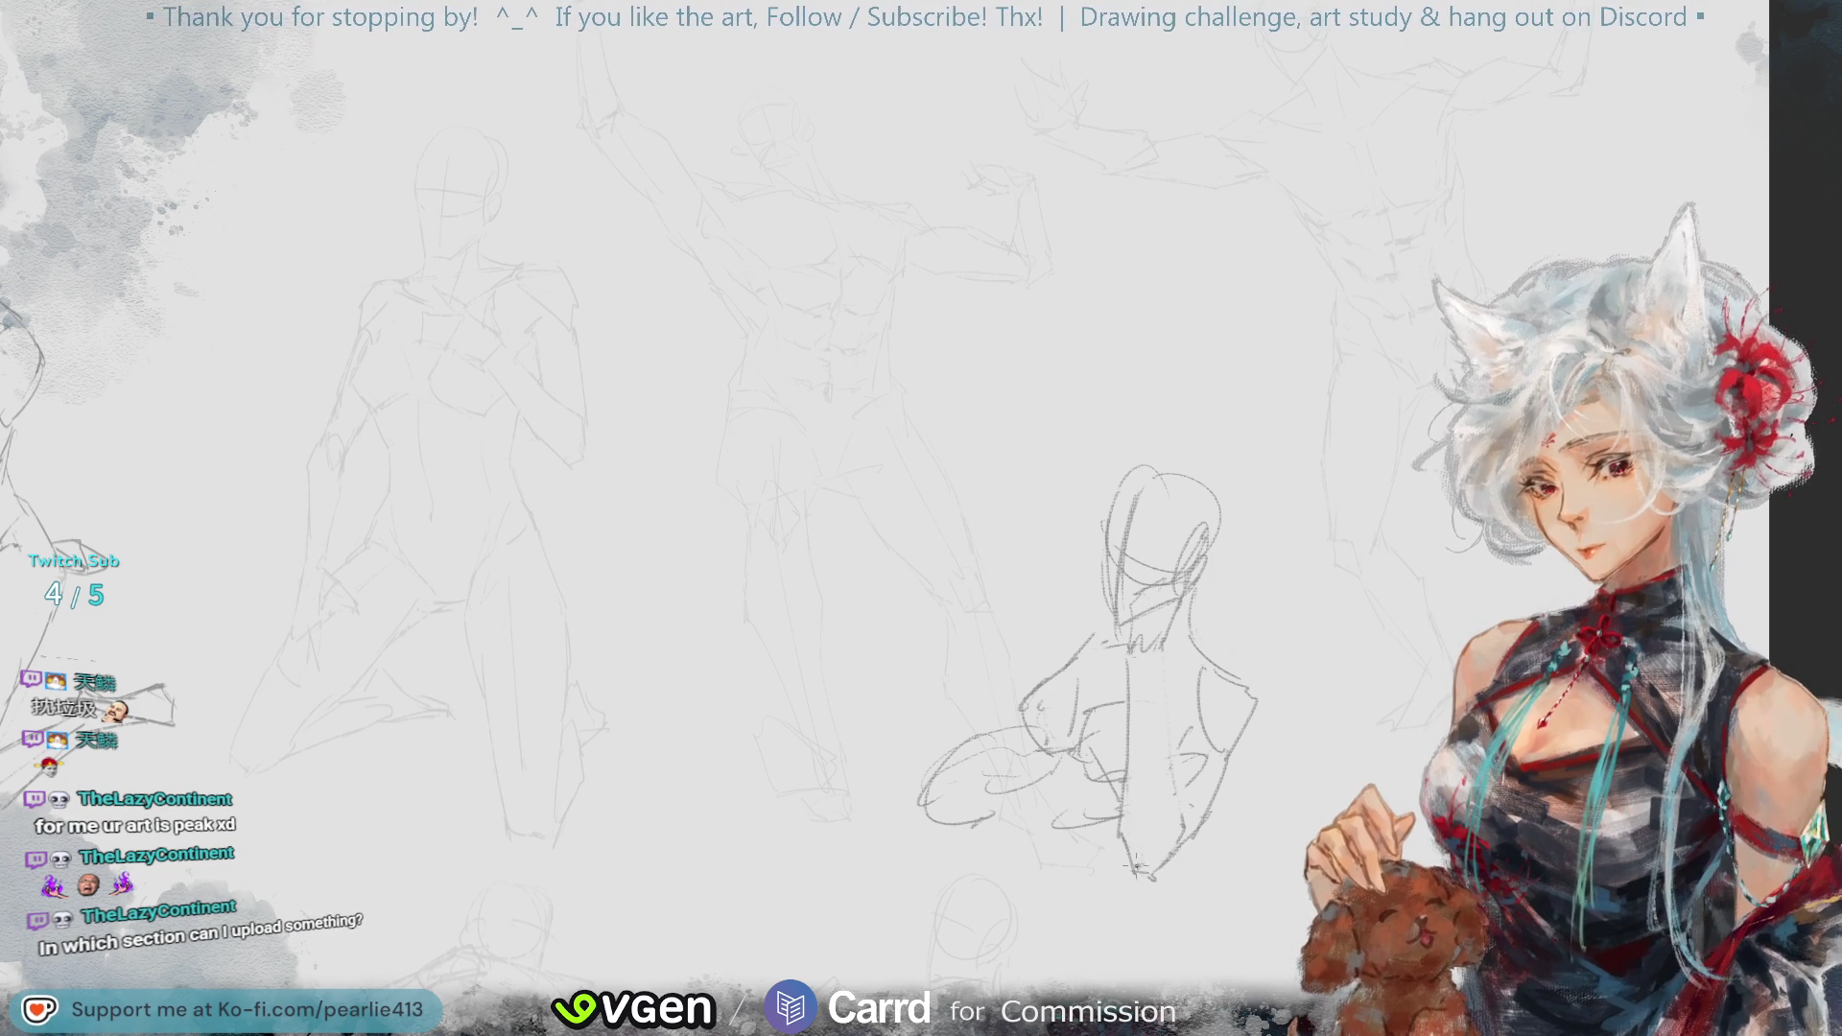
- Stroke the spine and darken the left torso edge, adding faint marks on the upper back and right arm
drag(1161, 667, 1178, 810)
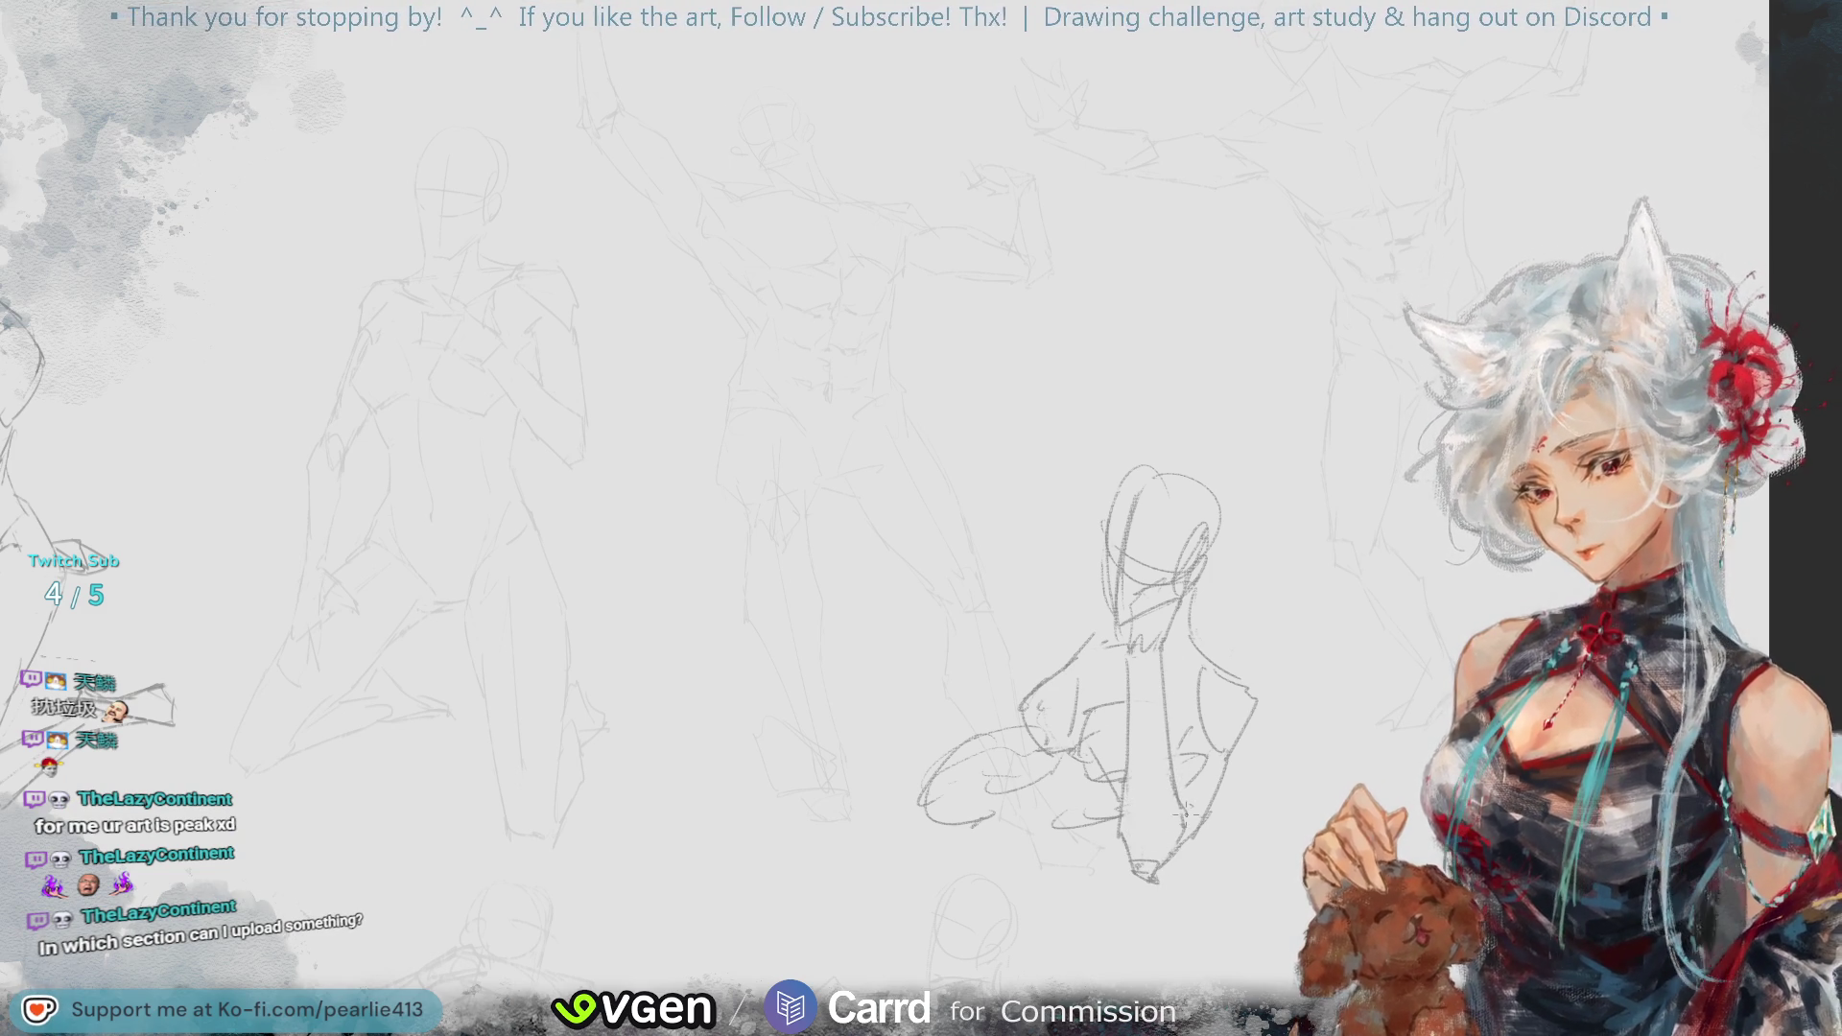
drag(1139, 649, 1122, 822)
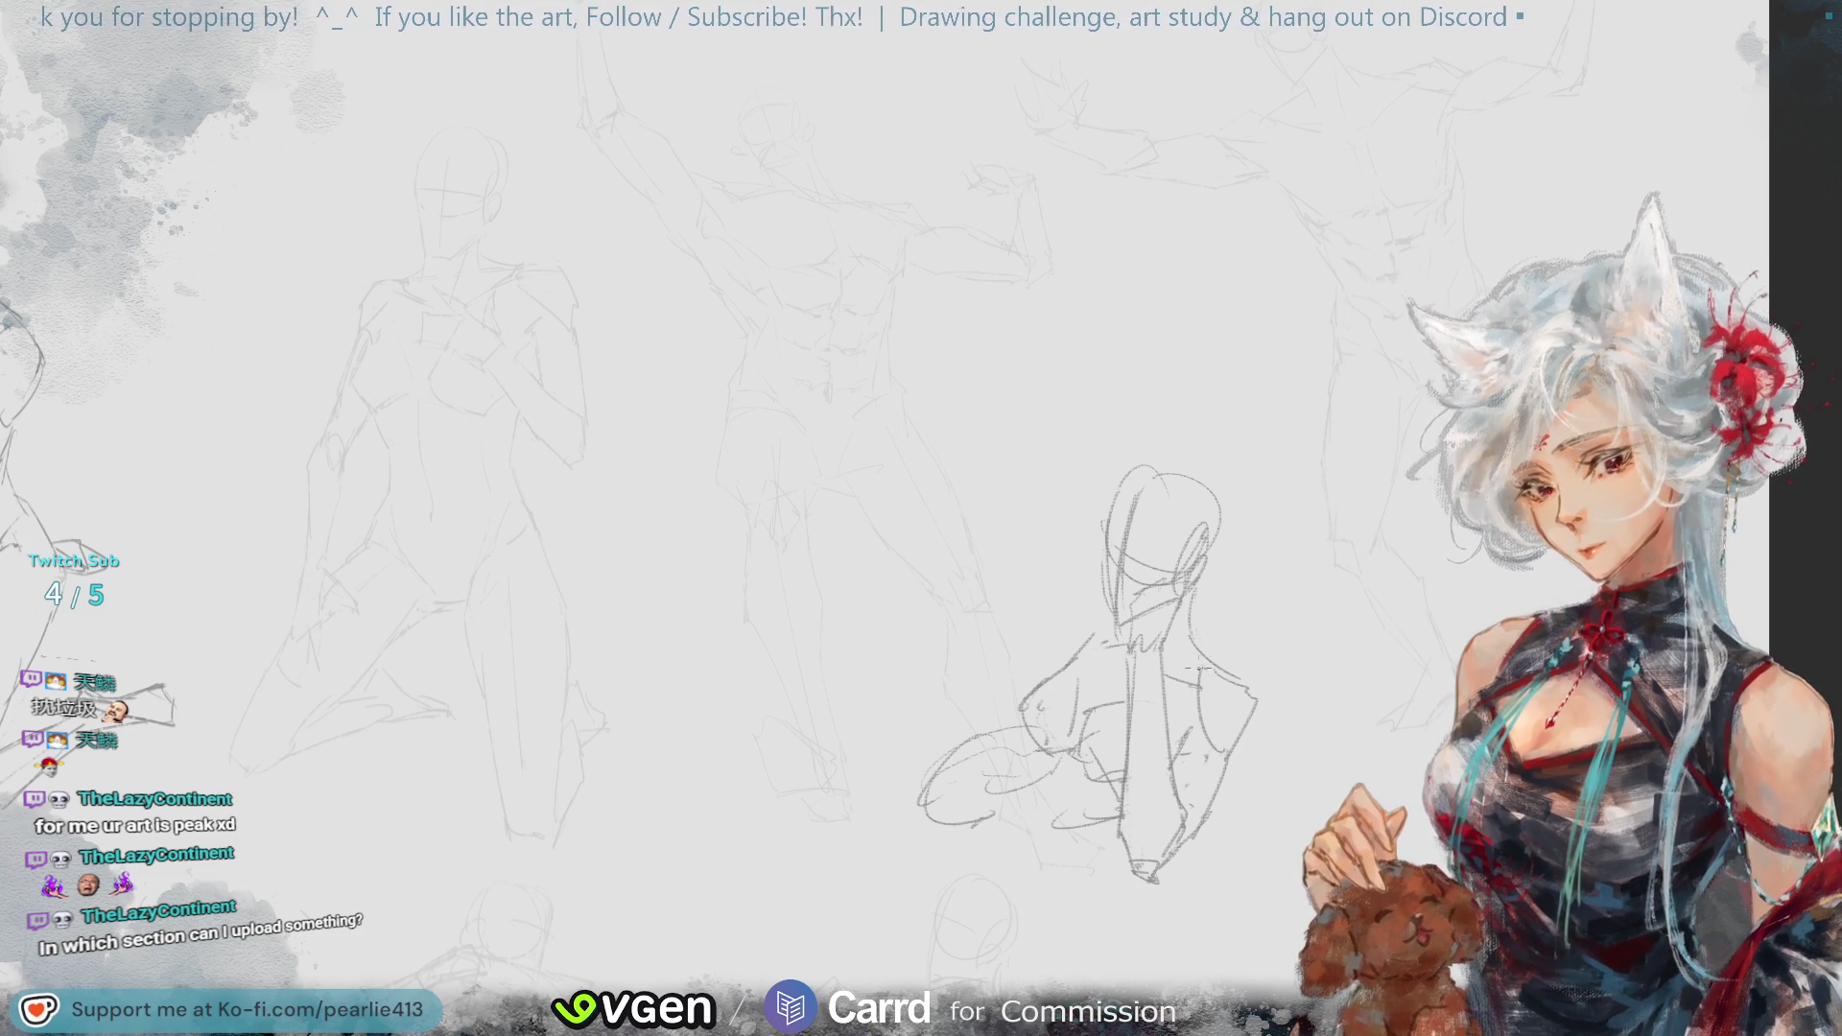
drag(1187, 606, 1192, 652)
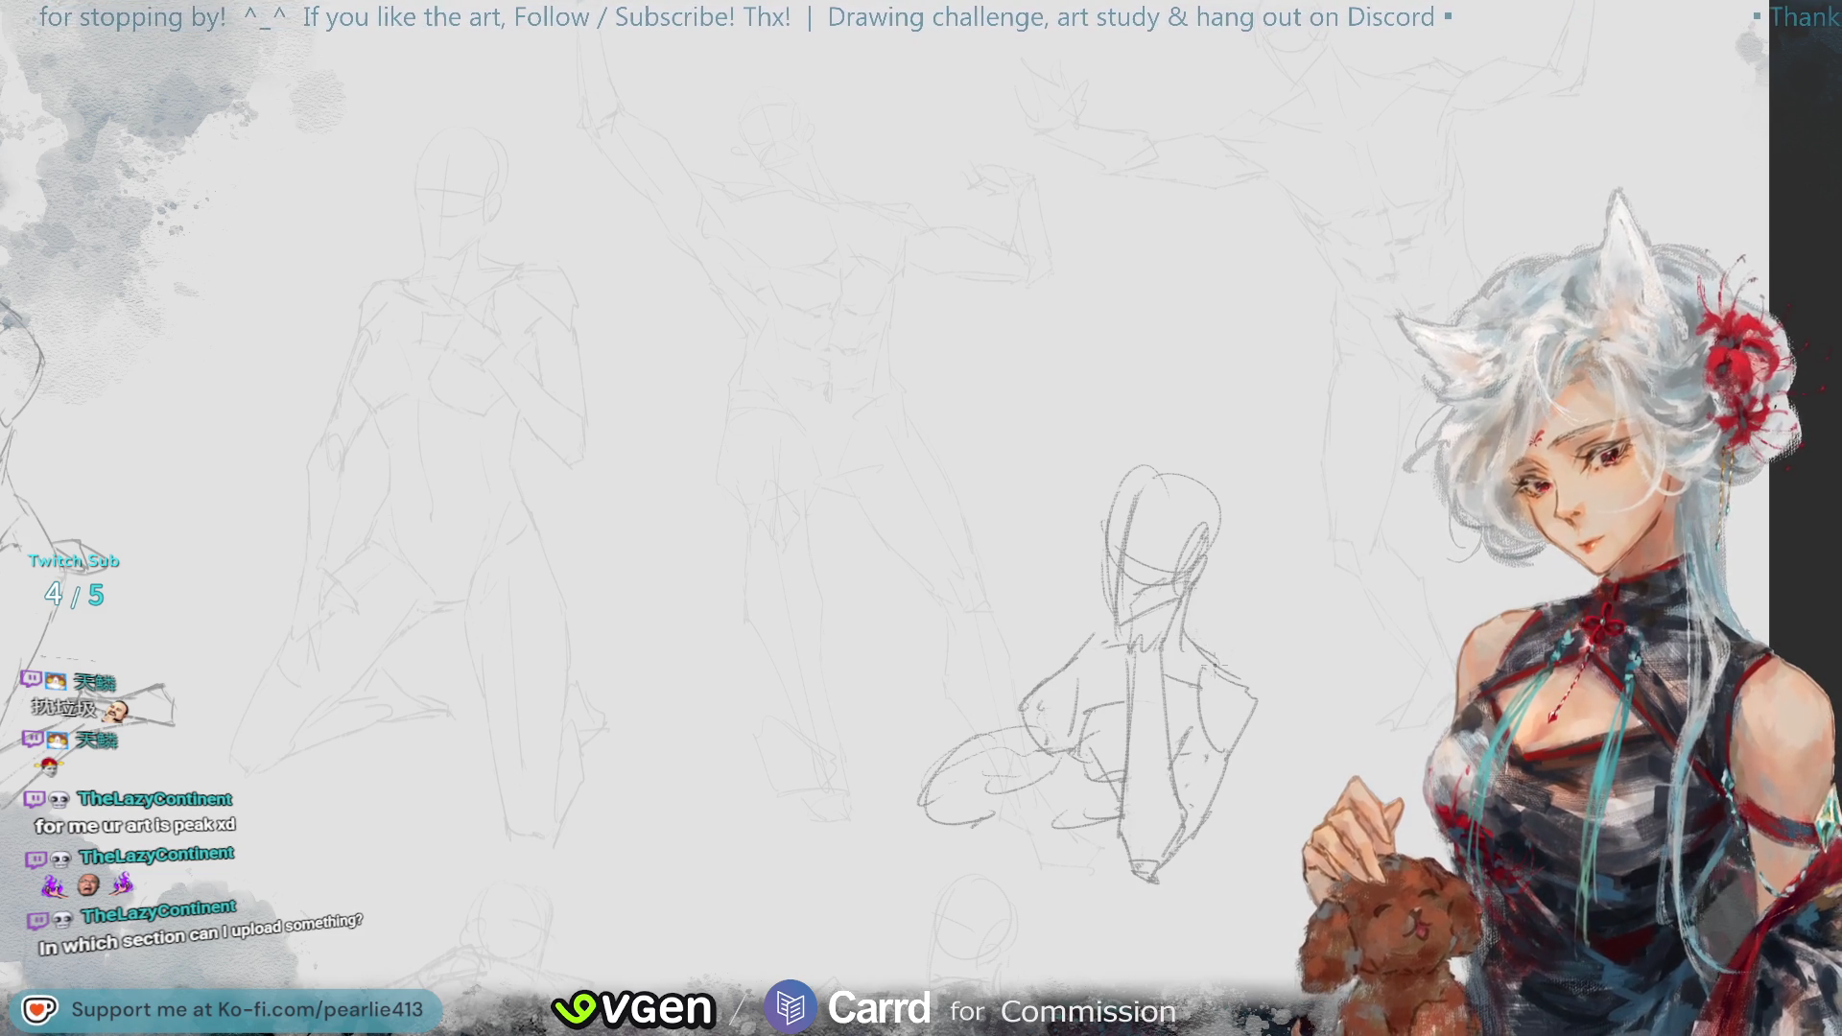
drag(1237, 676, 1252, 712)
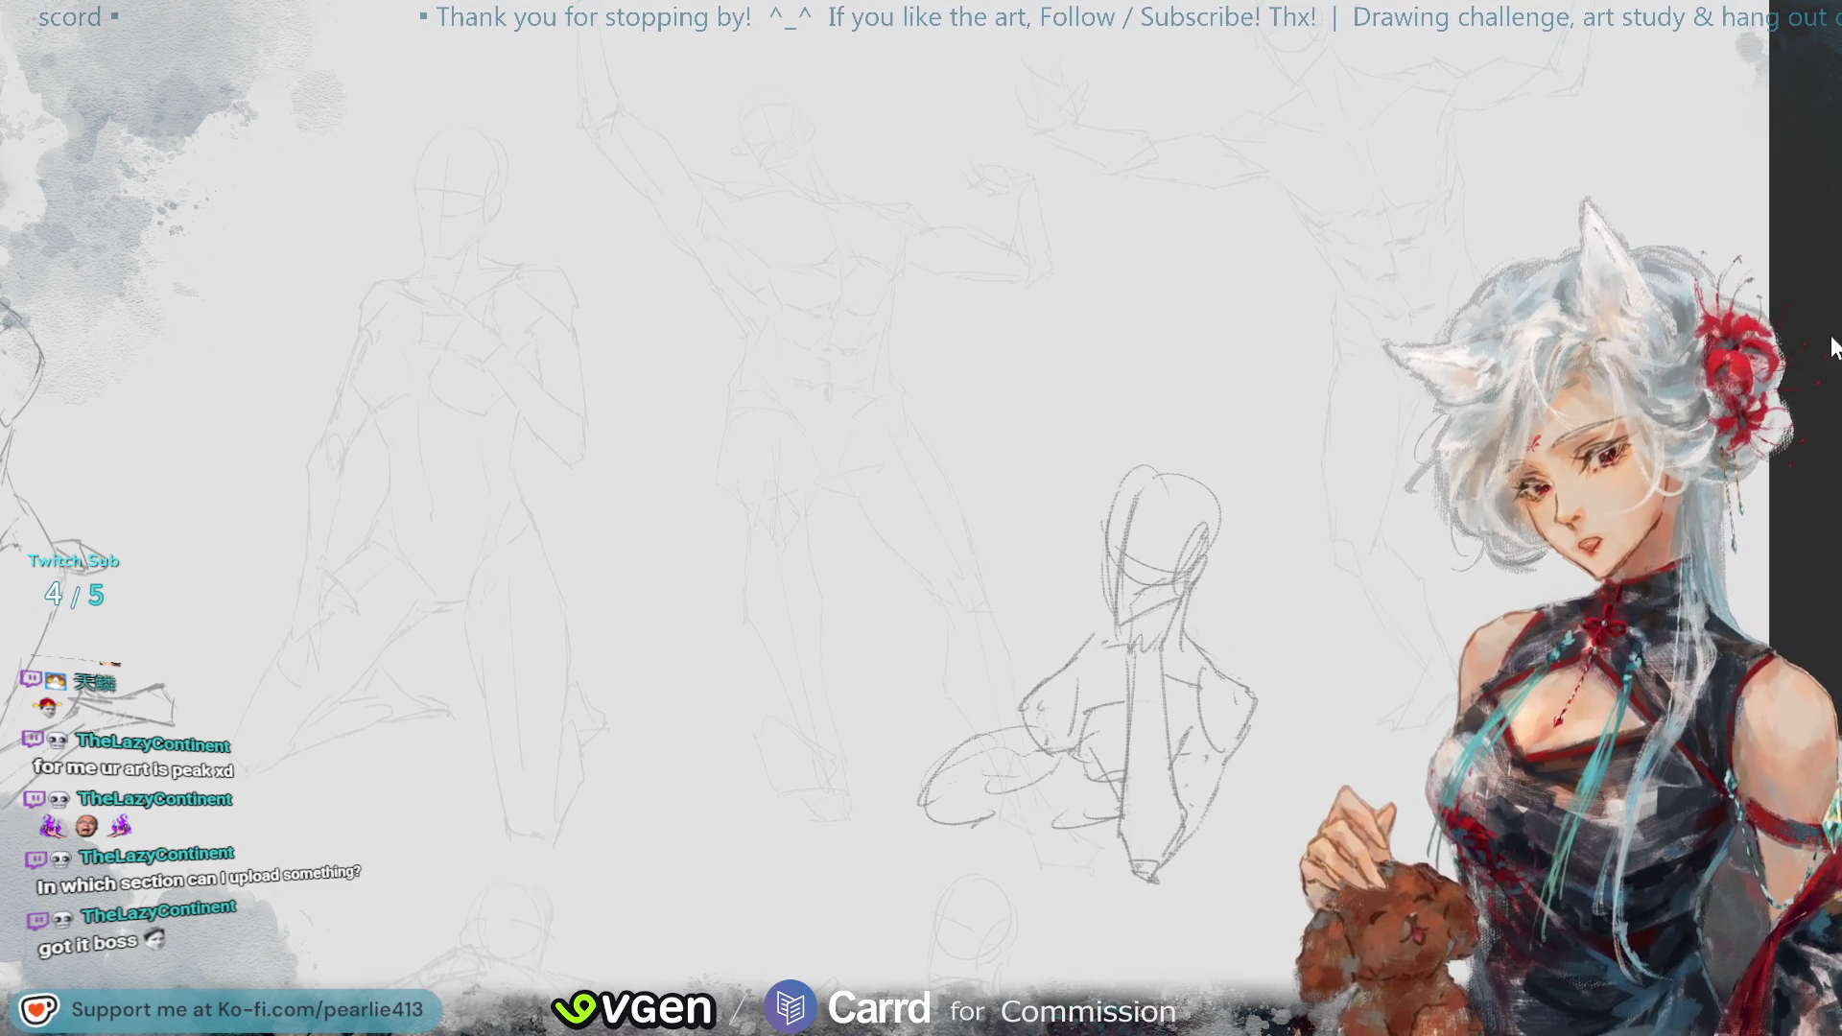
scroll(1333, 515, down, 3)
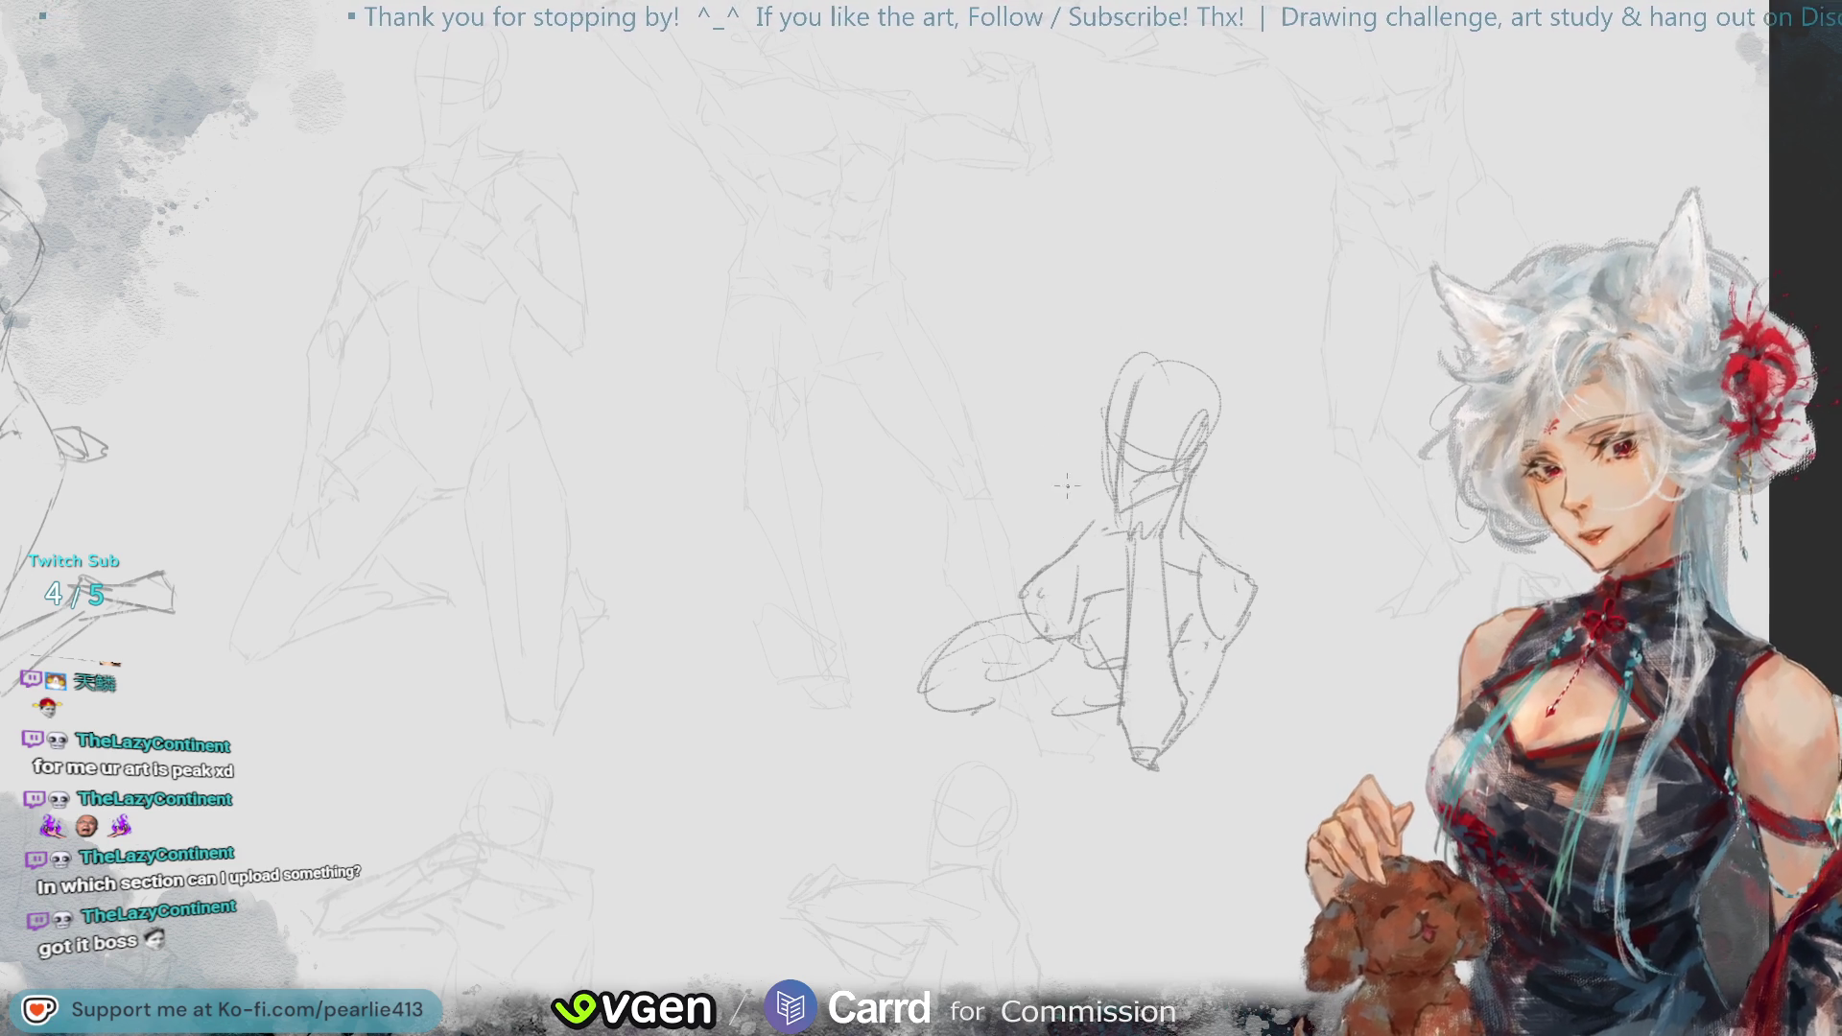
- Pencil the shoulder line, neck and chest, the bottom of the legs, and the figure's right side
mouse_move(1113, 487)
mouse_down()
mouse_move(1013, 502)
mouse_move(1033, 537)
mouse_move(1079, 537)
mouse_move(1114, 499)
mouse_up()
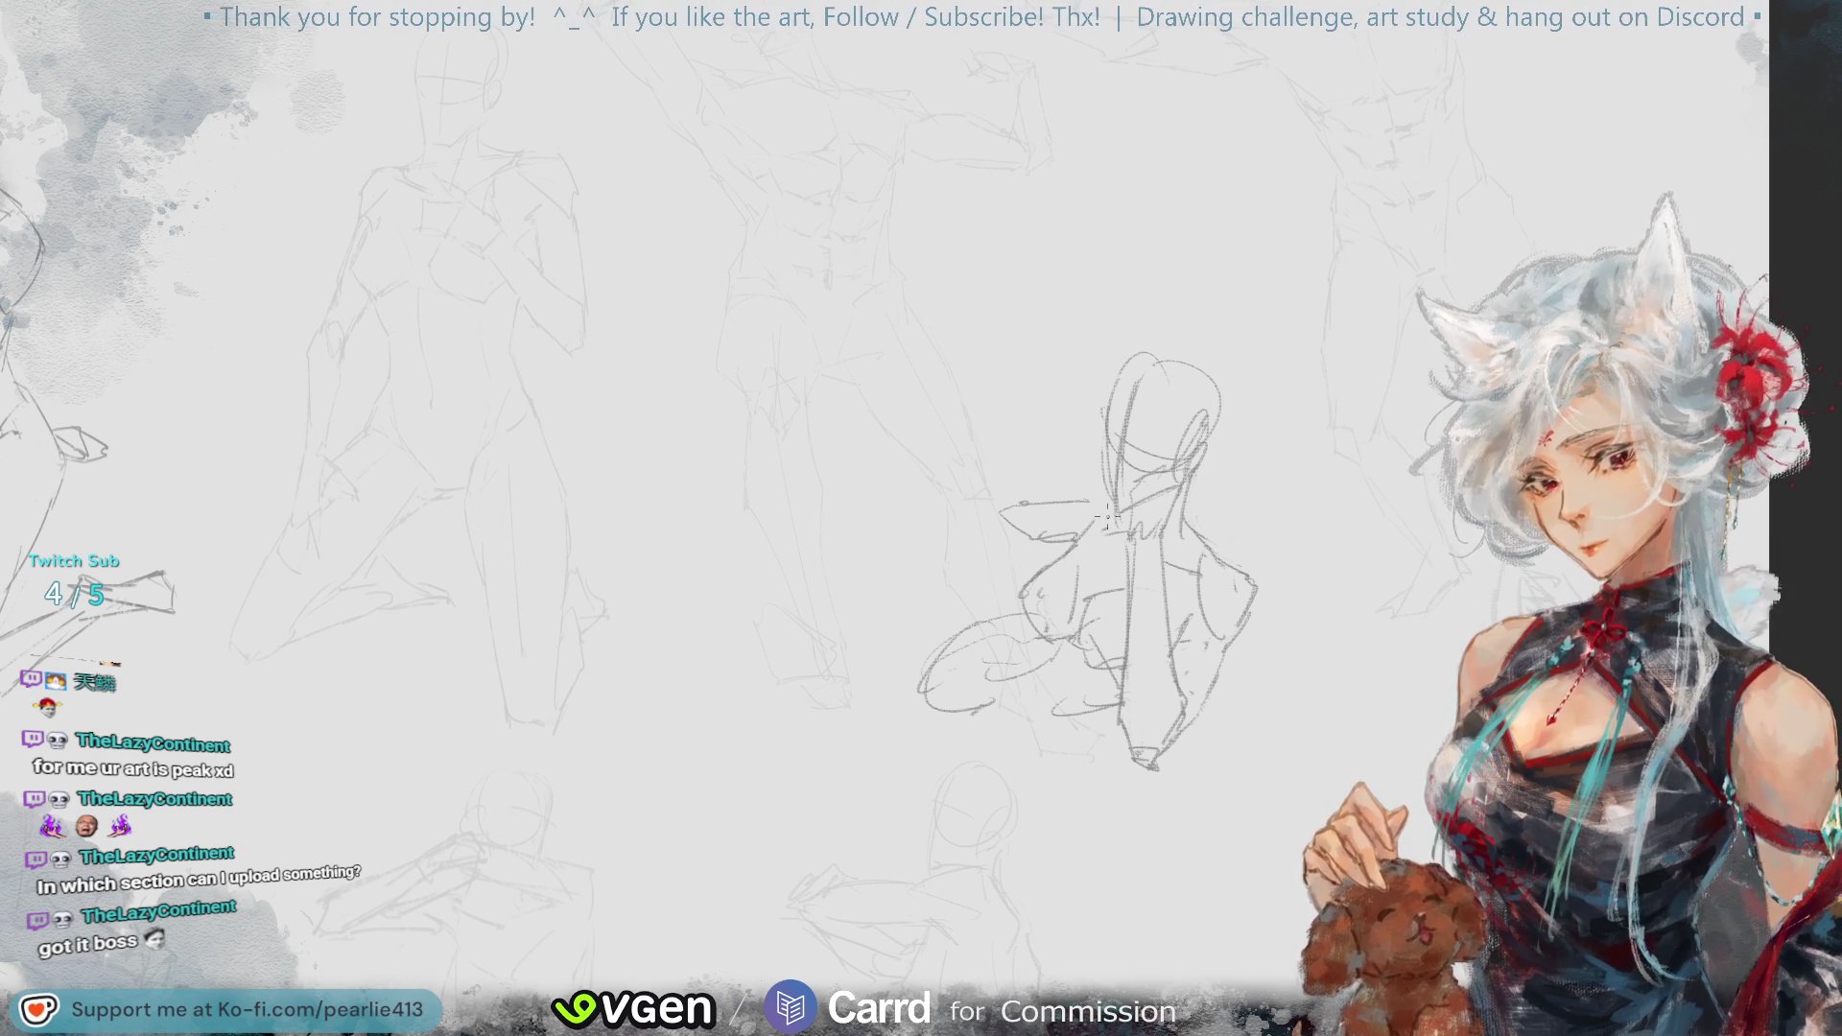
drag(1107, 519, 1127, 566)
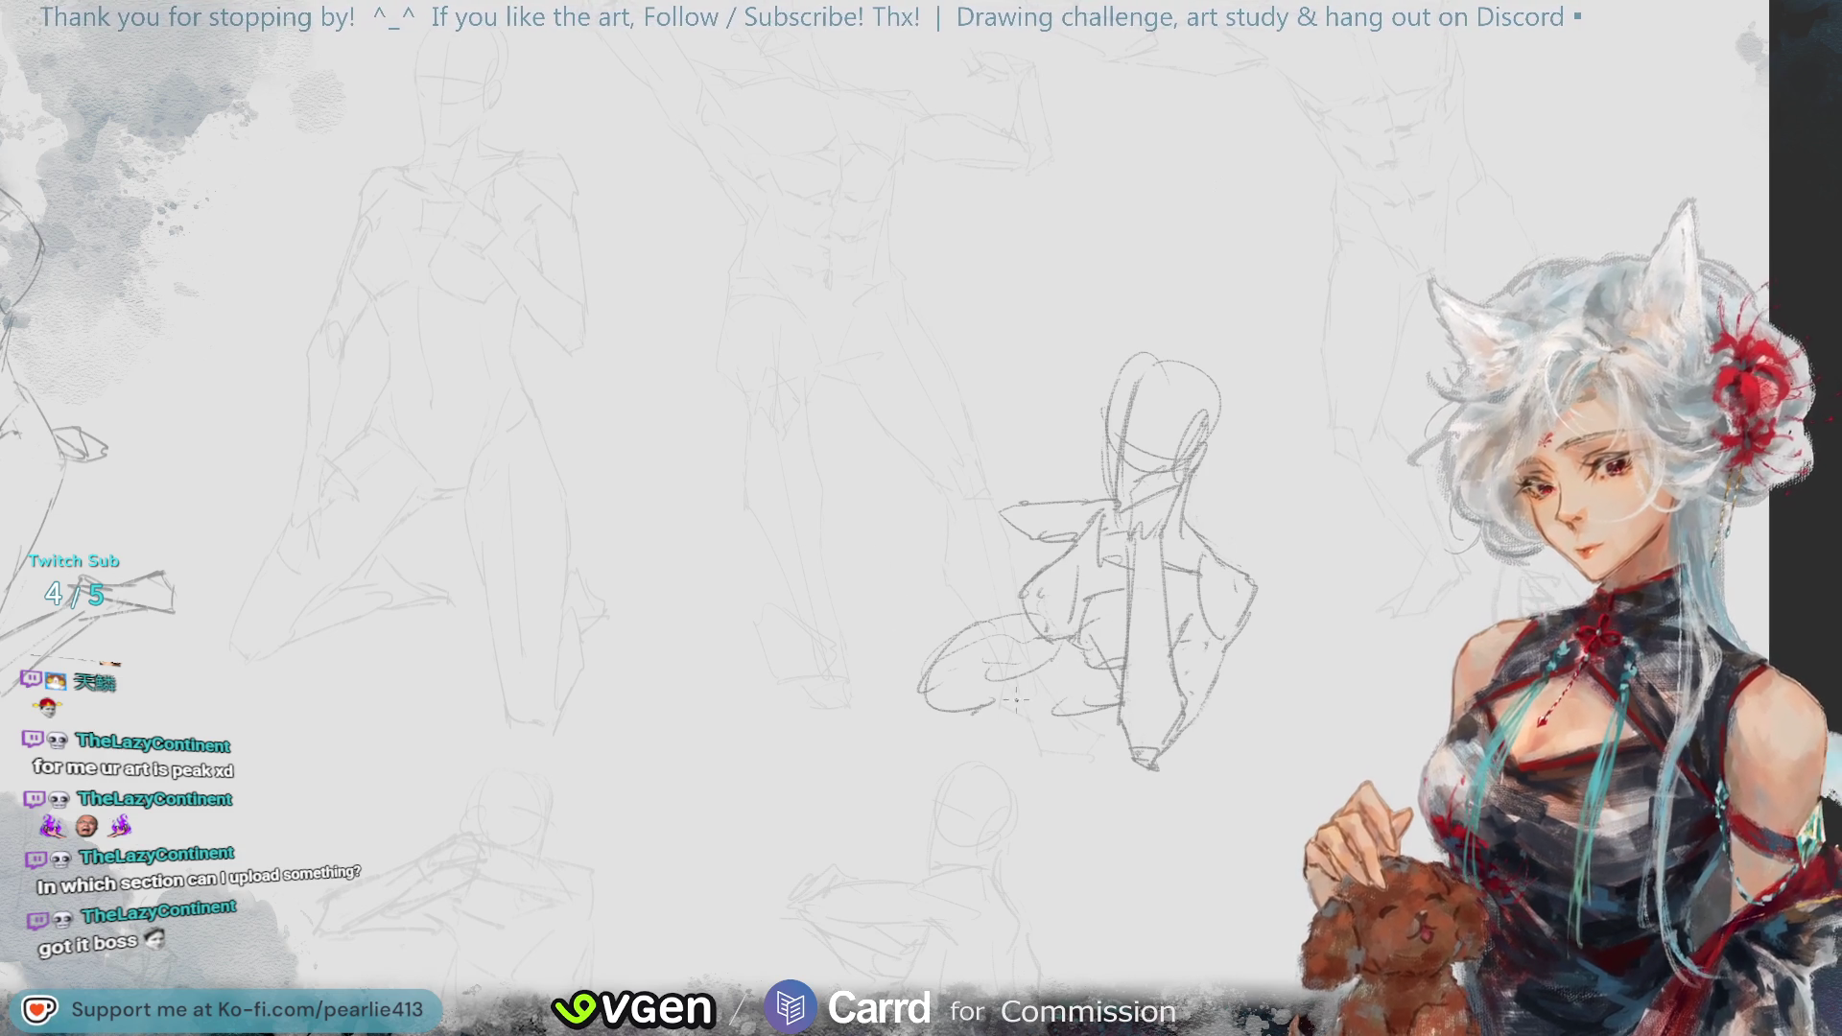
mouse_move(923, 716)
mouse_down()
mouse_move(974, 750)
mouse_move(1042, 722)
mouse_up()
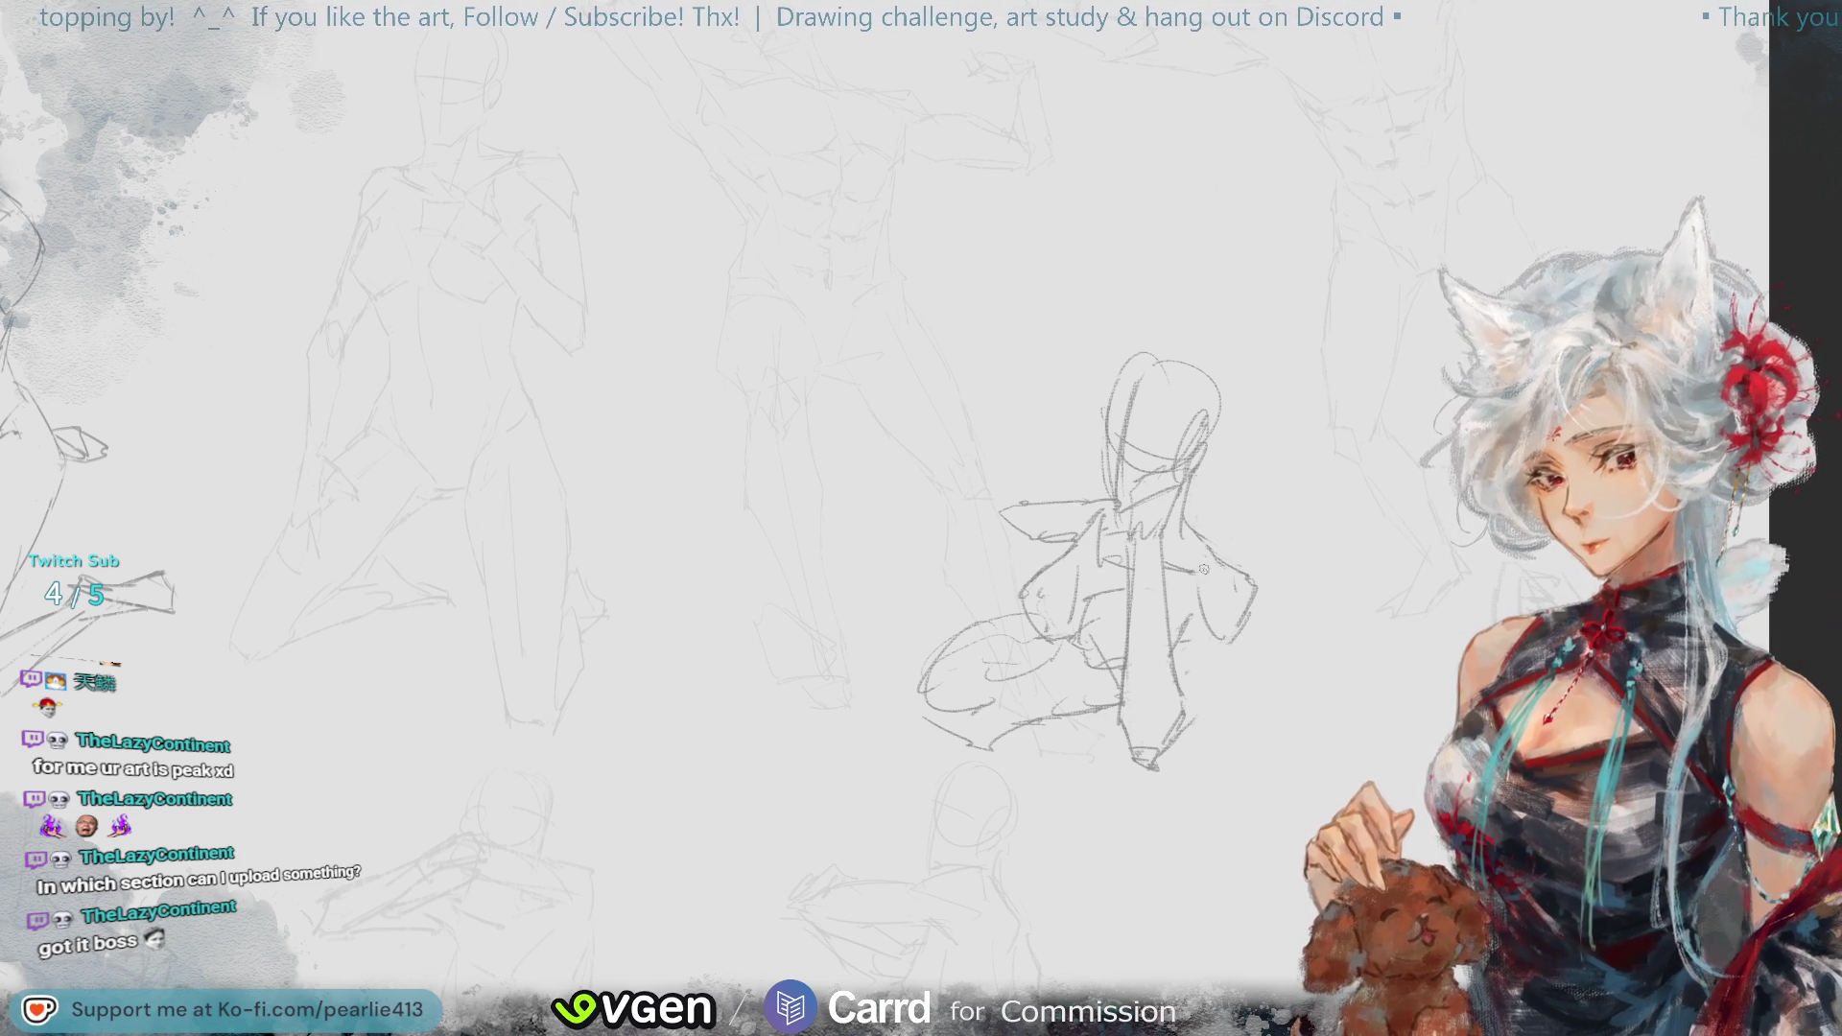
drag(1194, 557, 1227, 715)
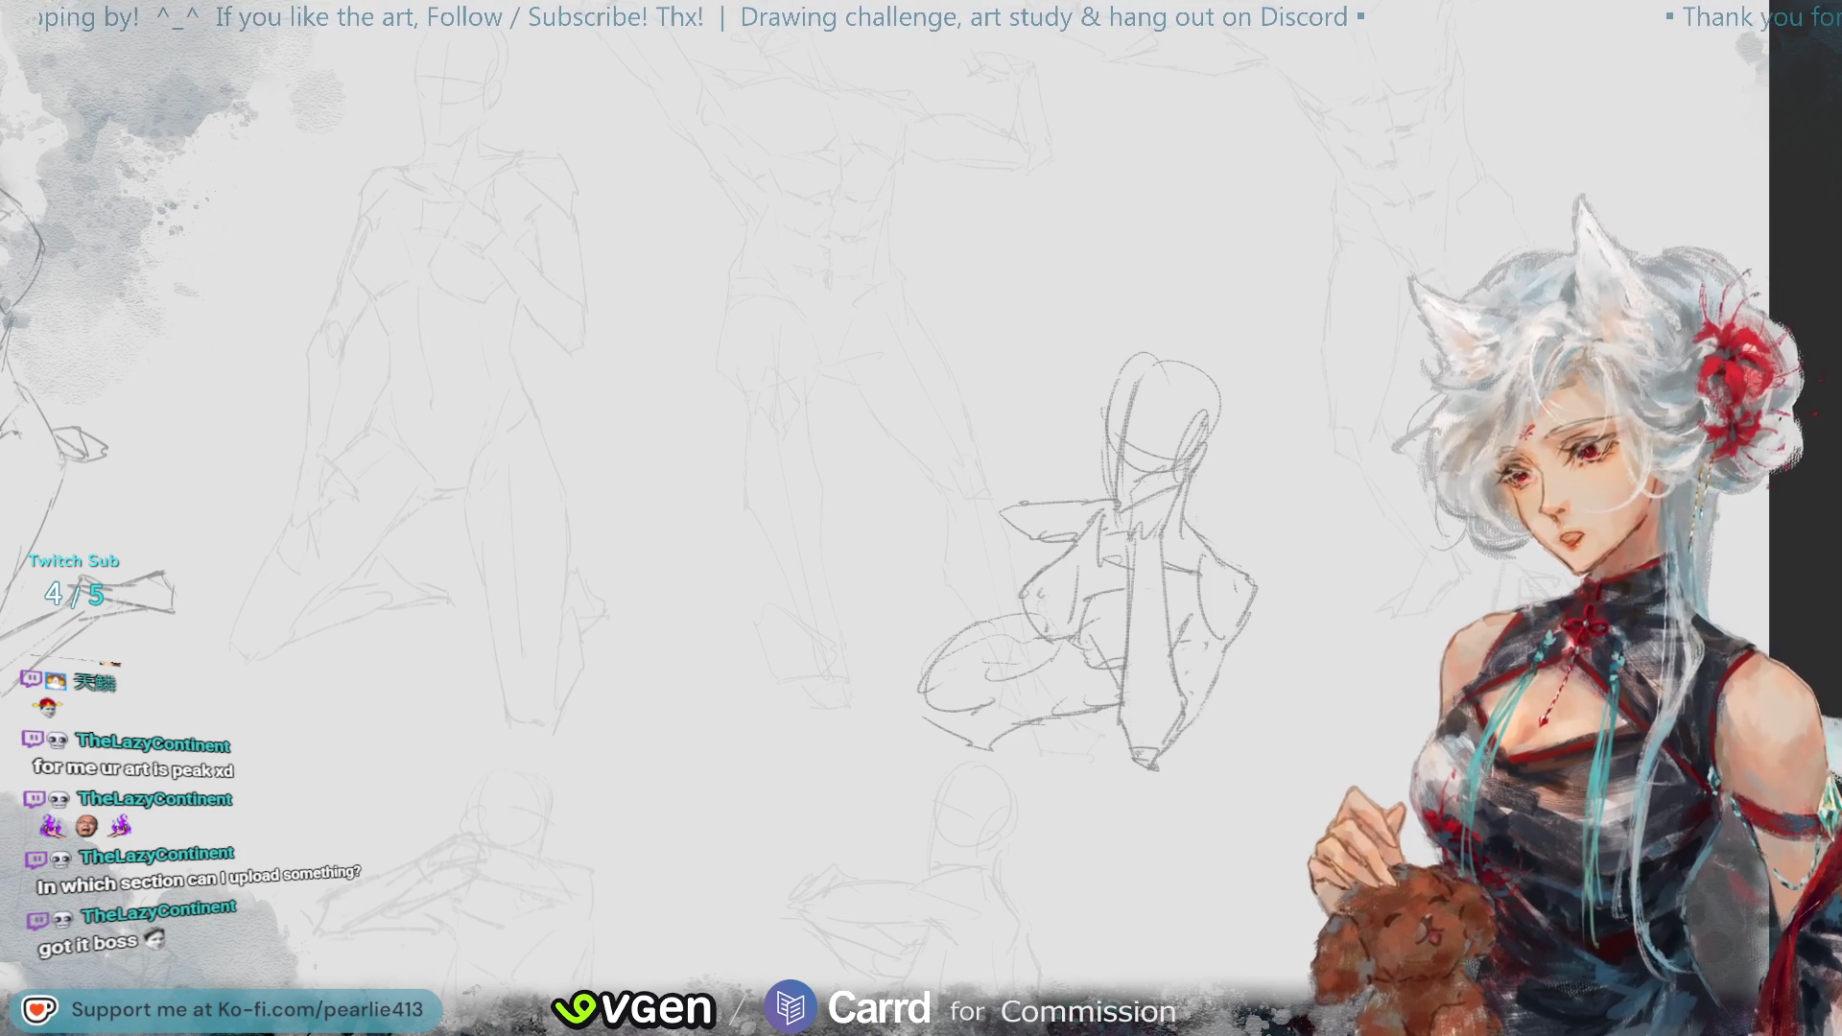
- Lasso the right arm, rotate it slightly counter-clockwise and deselect, then flip the canvas view horizontally
key(m)
mouse_move(1219, 529)
mouse_down()
mouse_move(1199, 609)
mouse_move(1308, 537)
mouse_up()
key(ctrl+t)
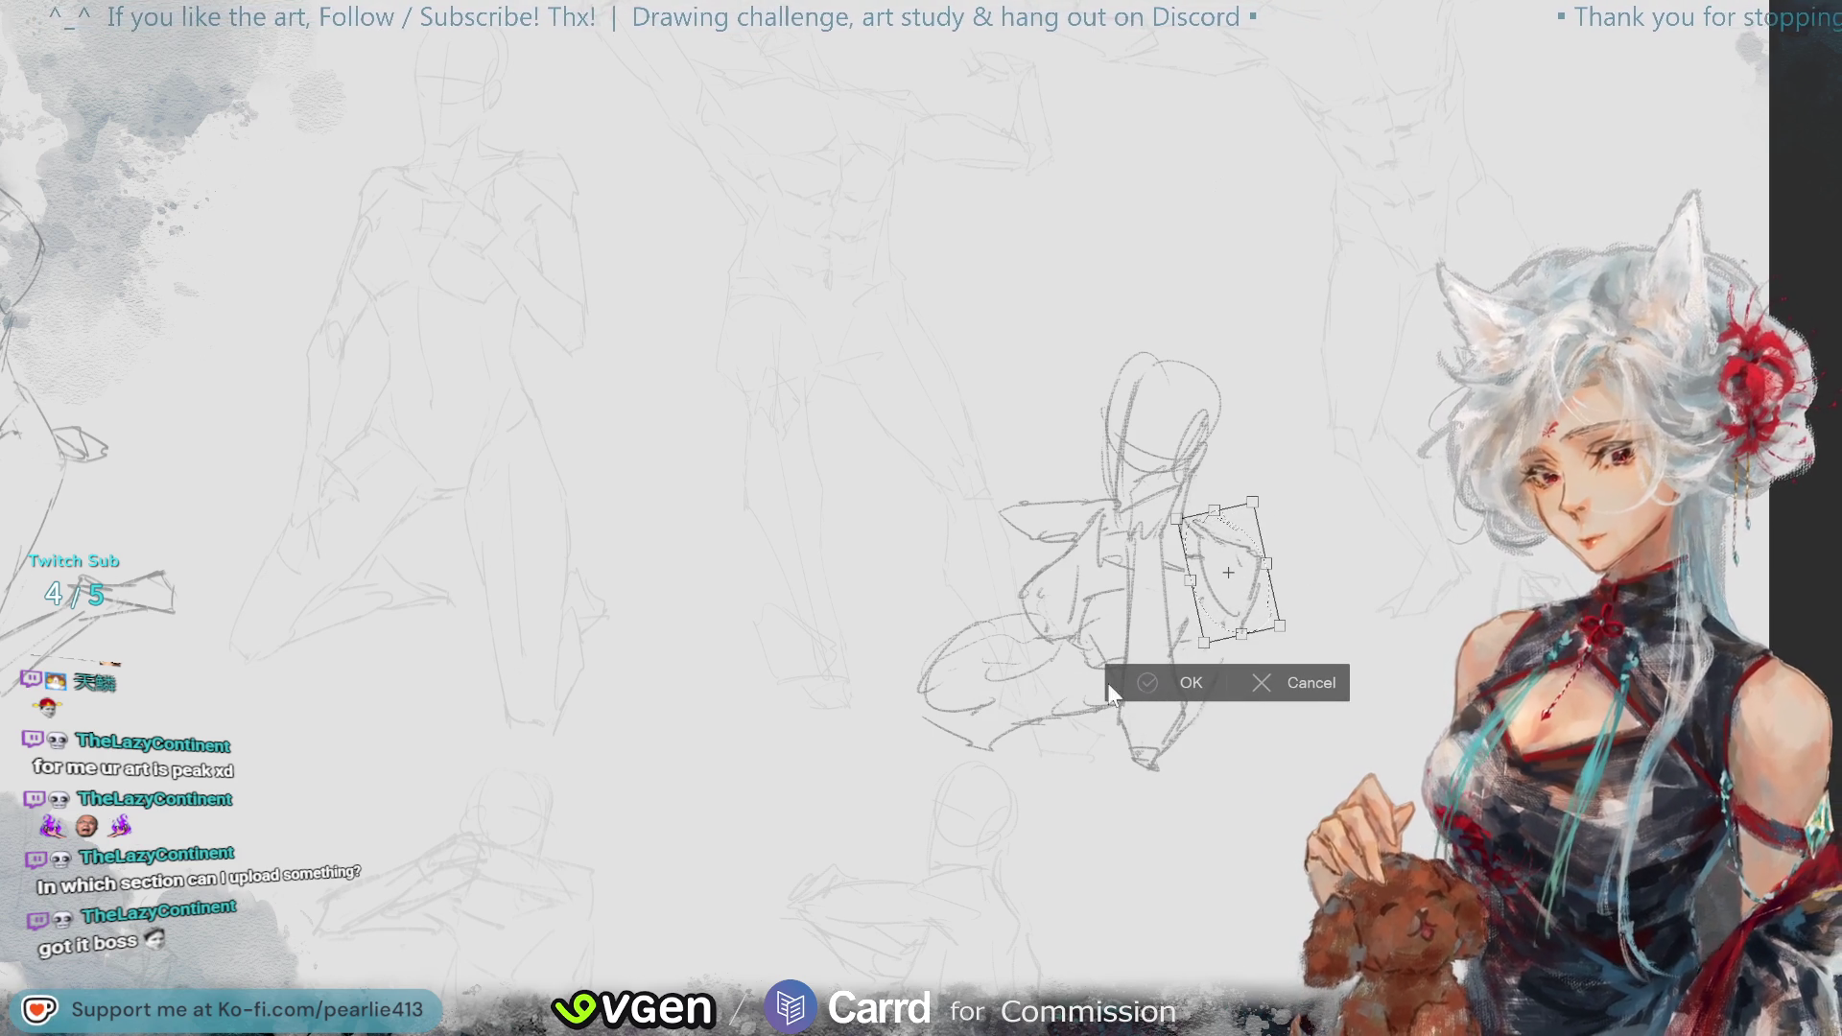
key(Return)
click(1004, 674)
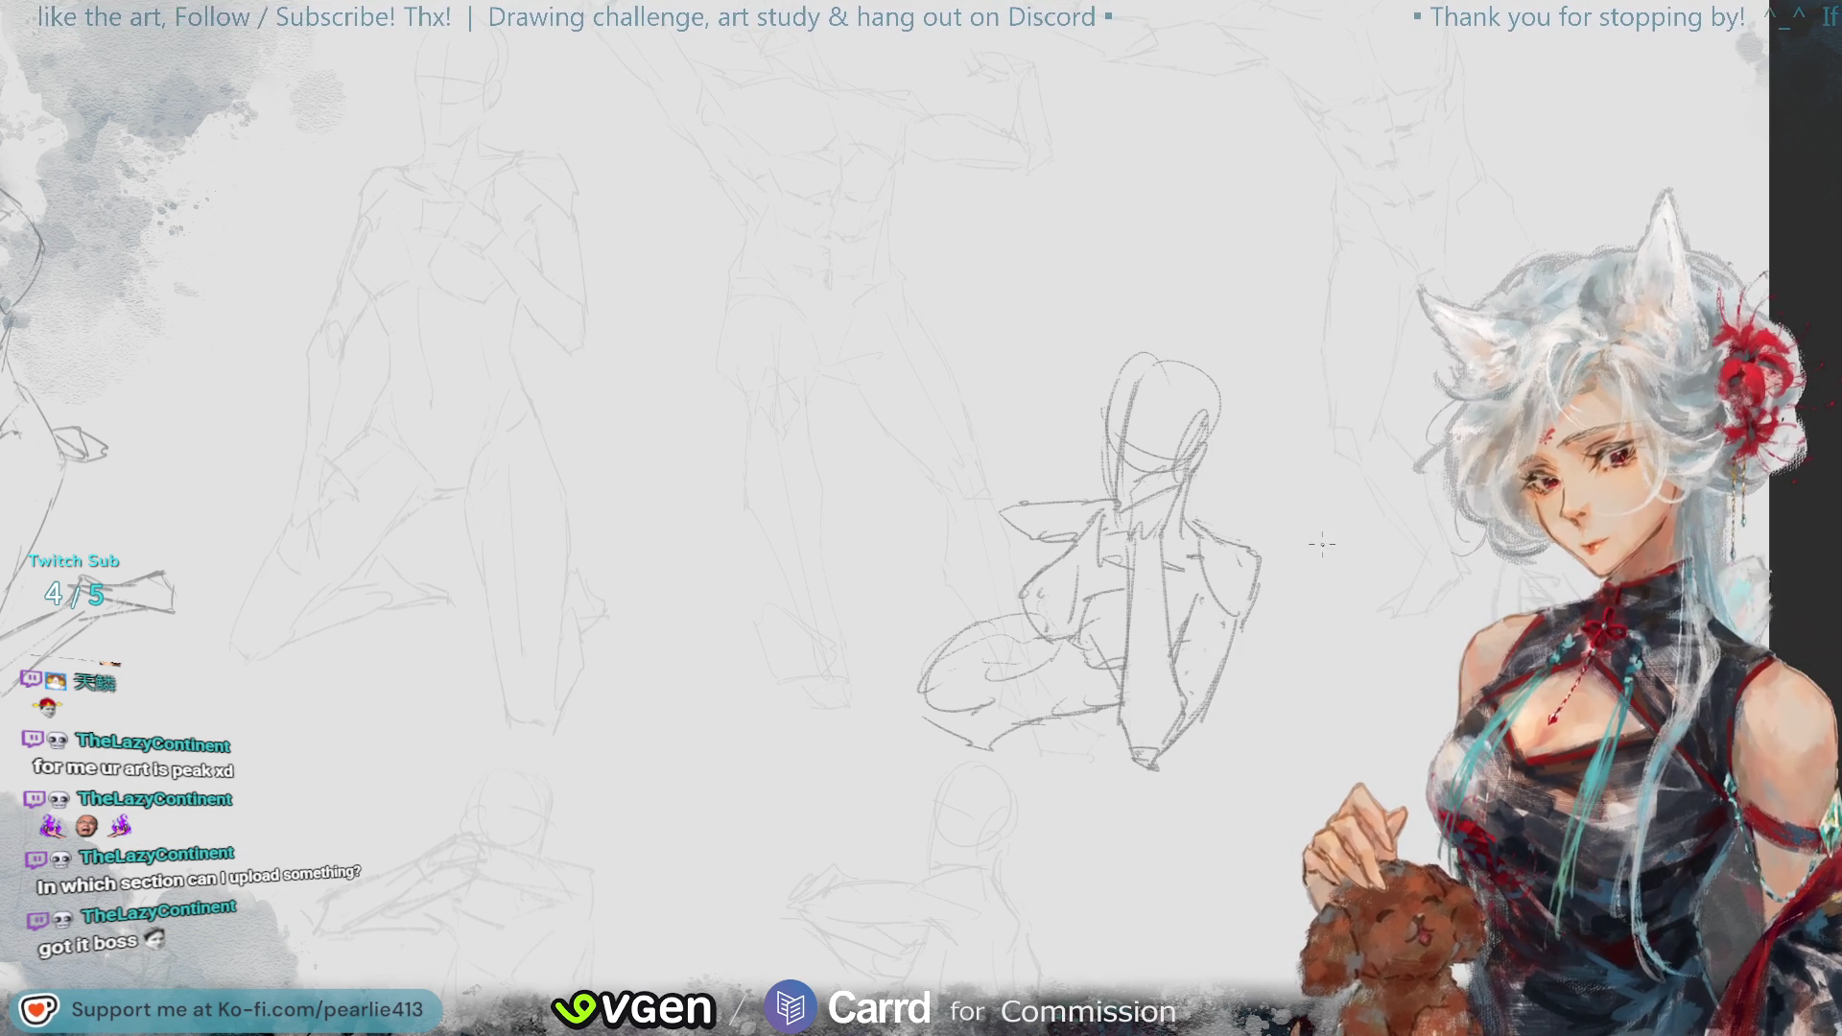
key(h)
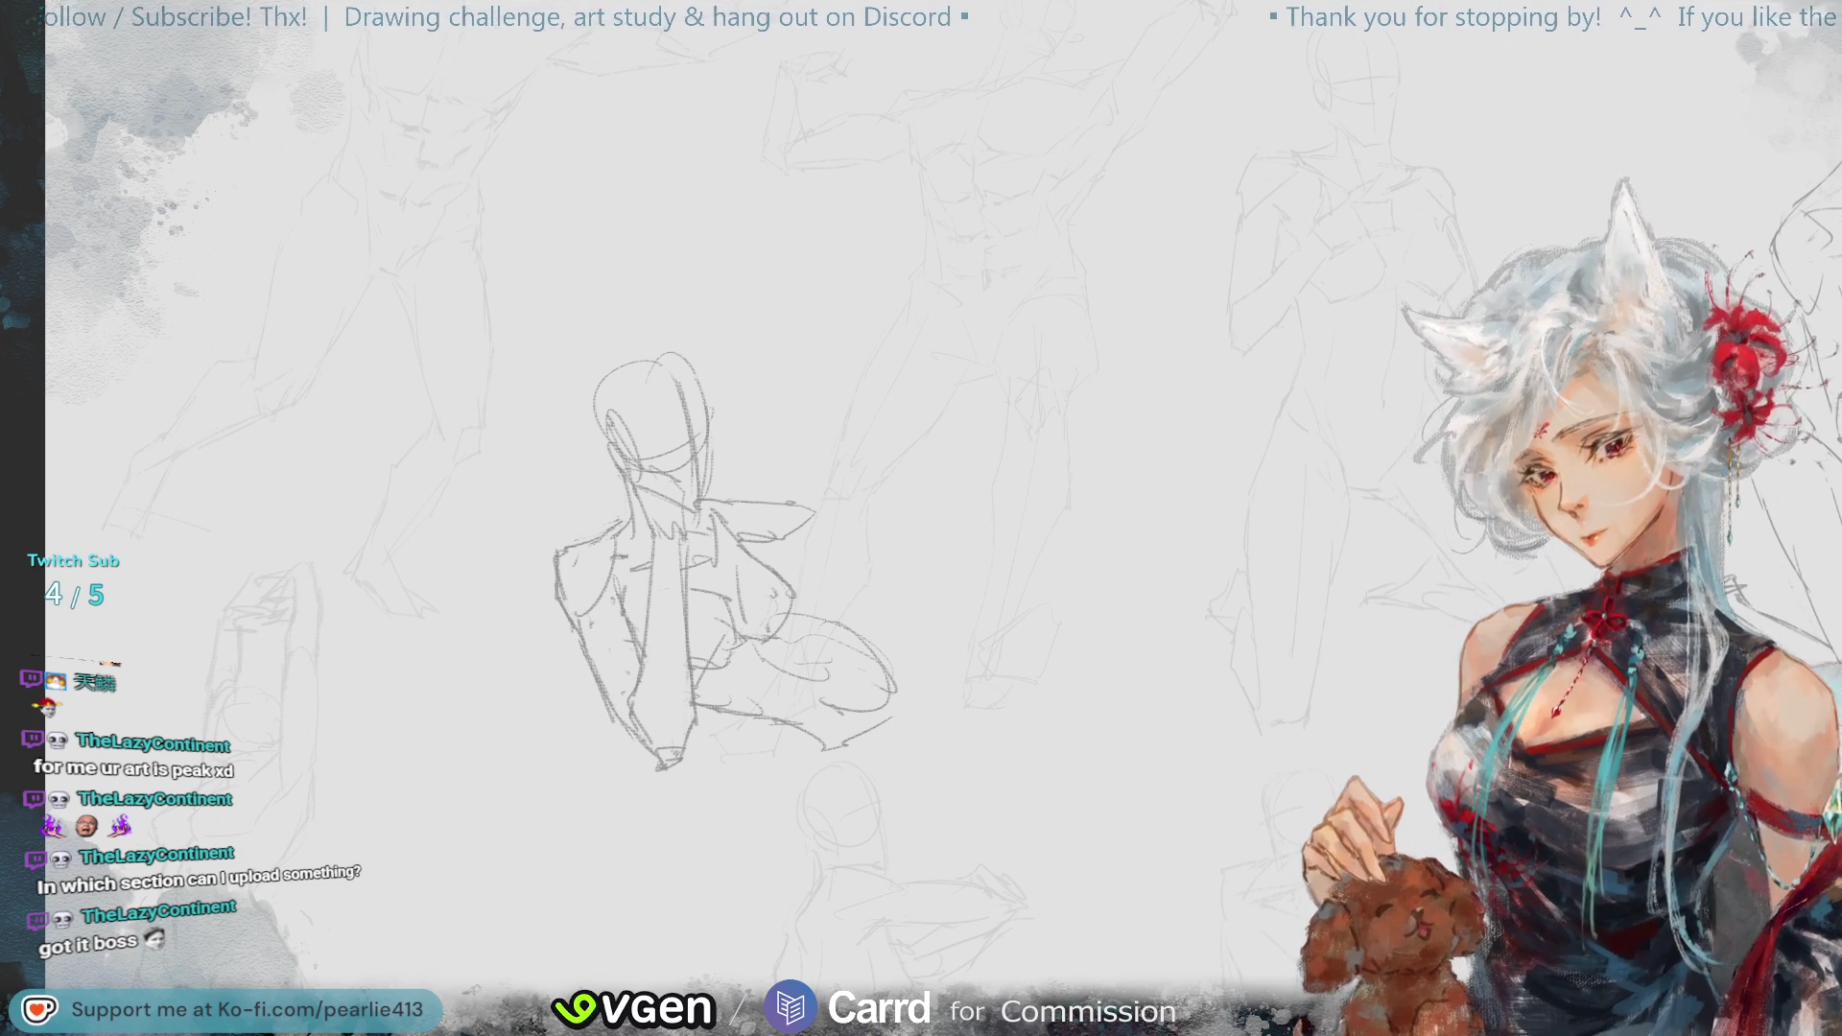
- Mirror the canvas and rough in long leg lines left of the figure, undoing misplaced attempts
key(m)
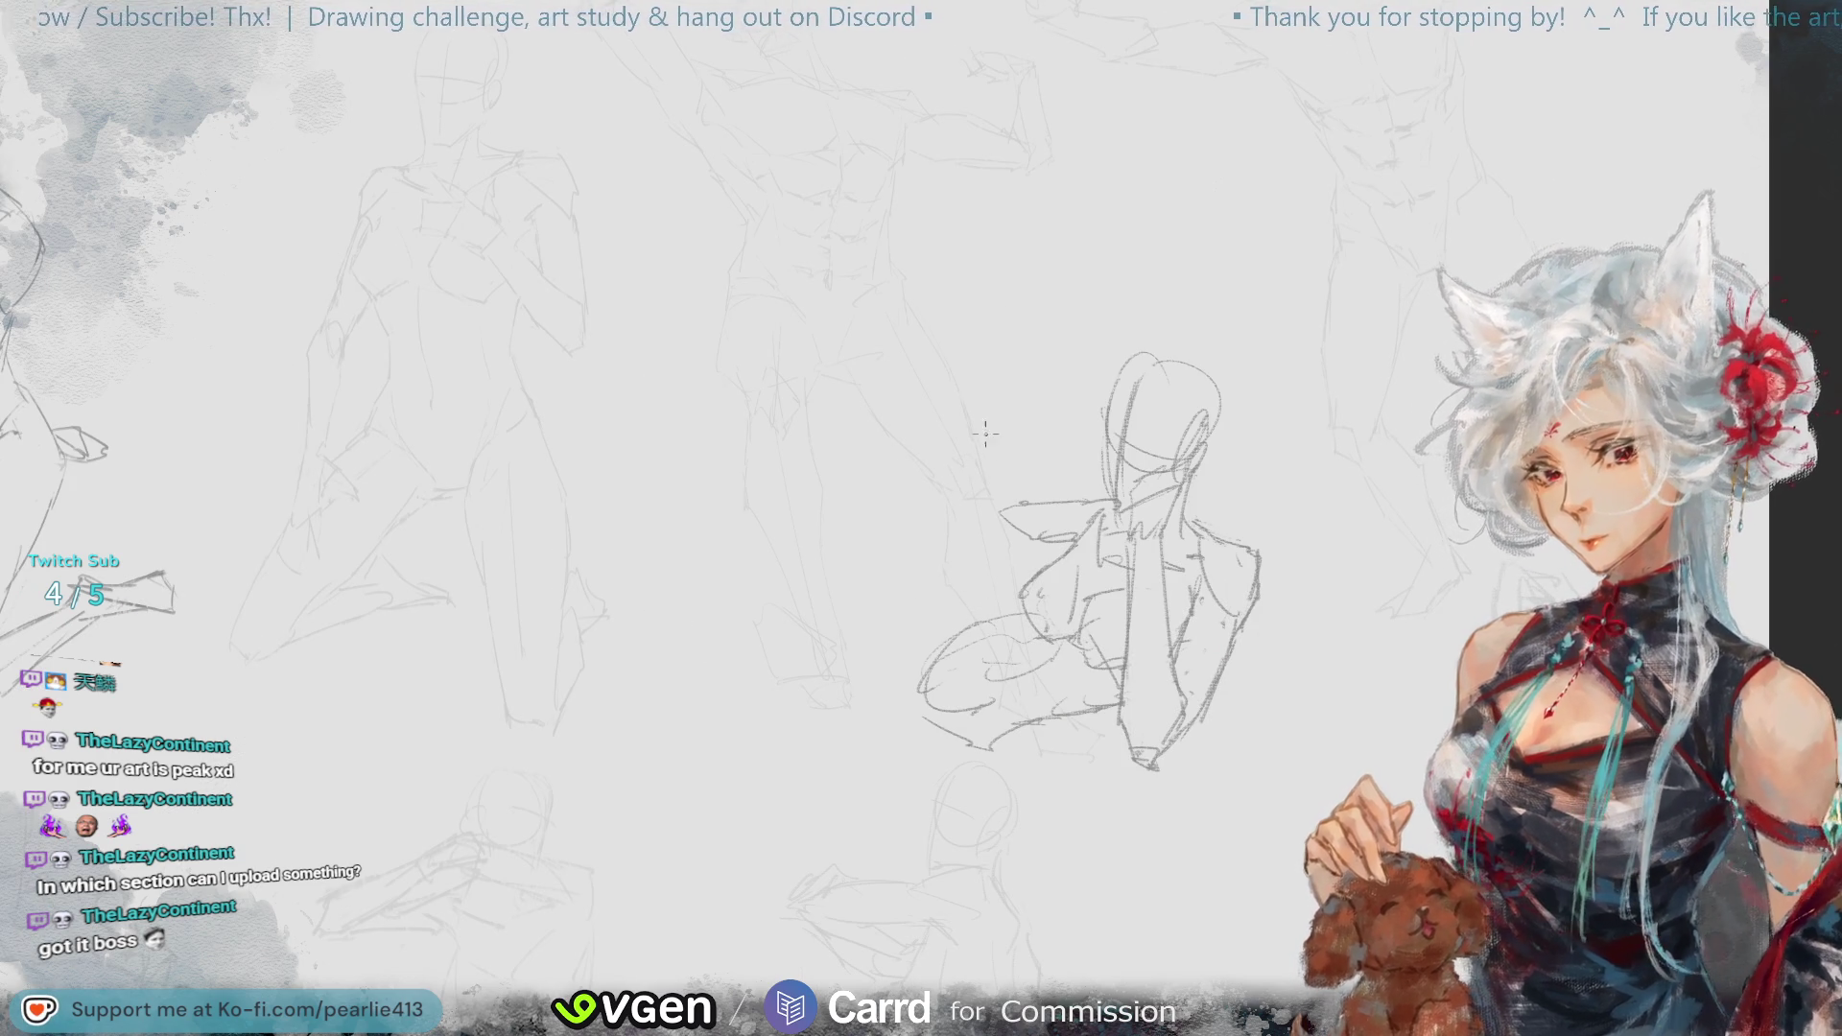
drag(779, 511, 902, 725)
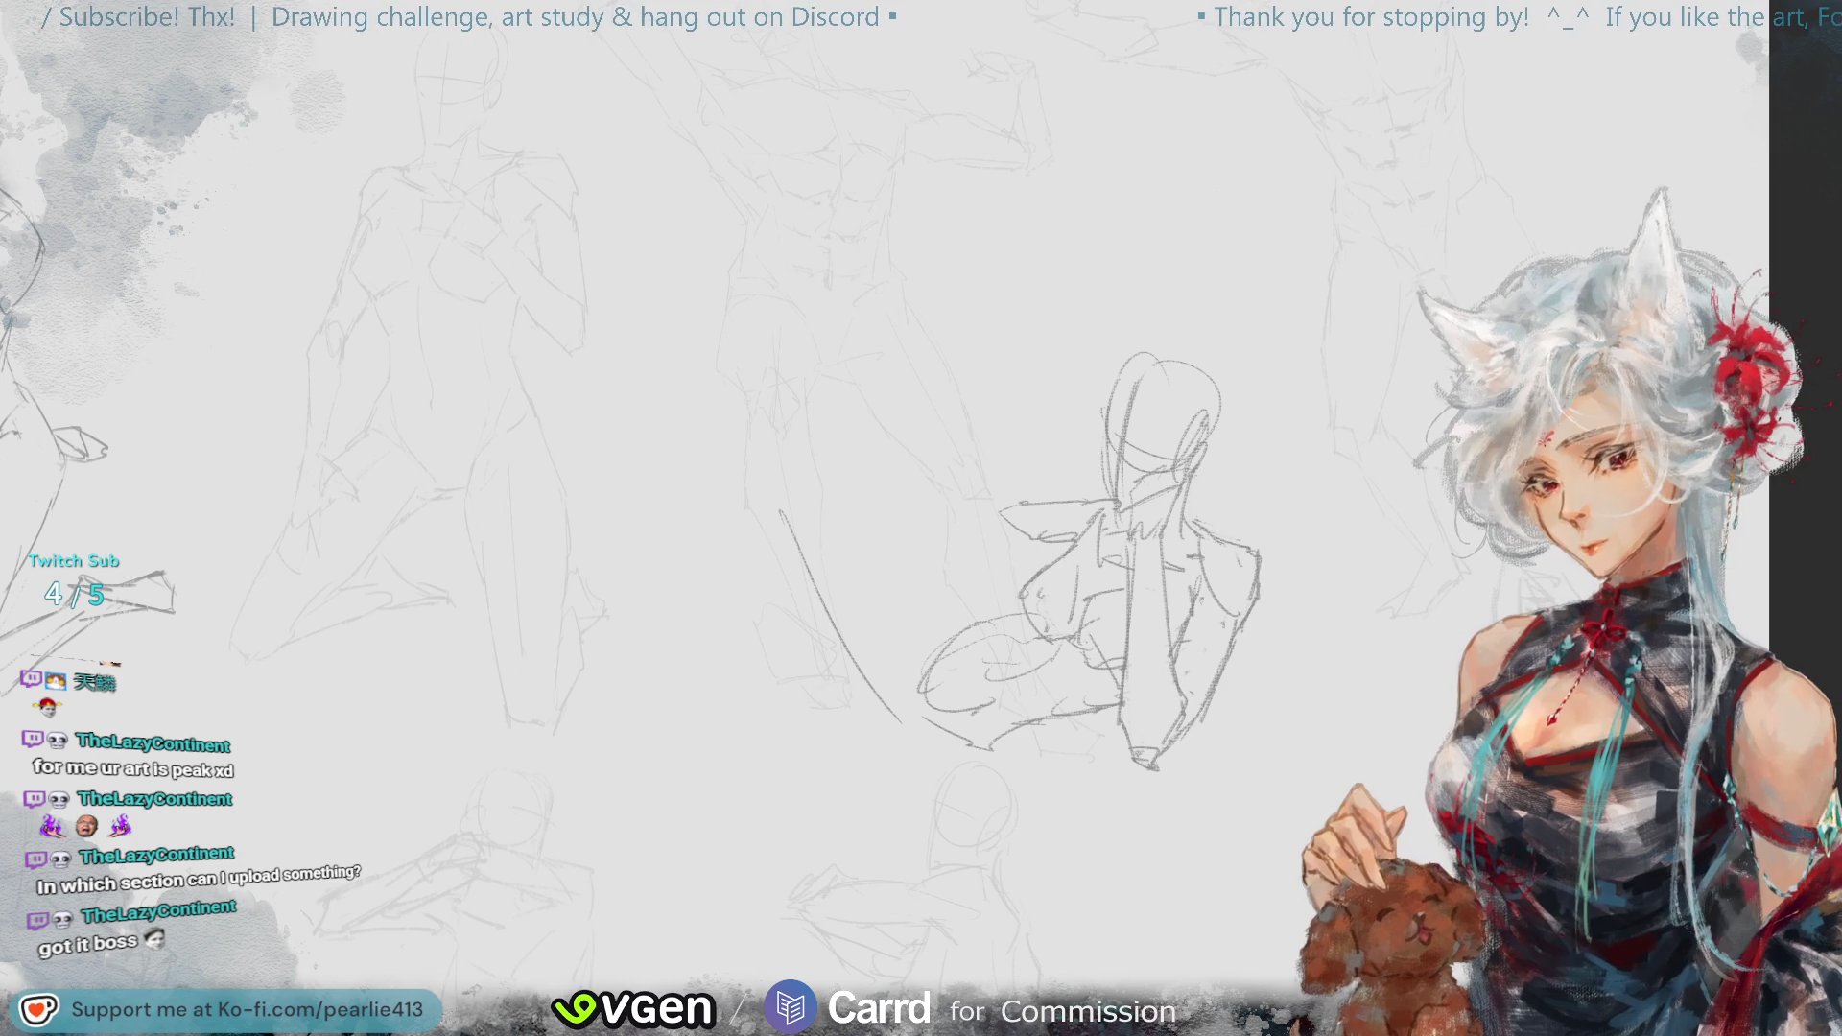
key(ctrl+z)
mouse_move(808, 496)
mouse_down()
mouse_move(931, 688)
mouse_move(919, 756)
mouse_up()
key(ctrl+z)
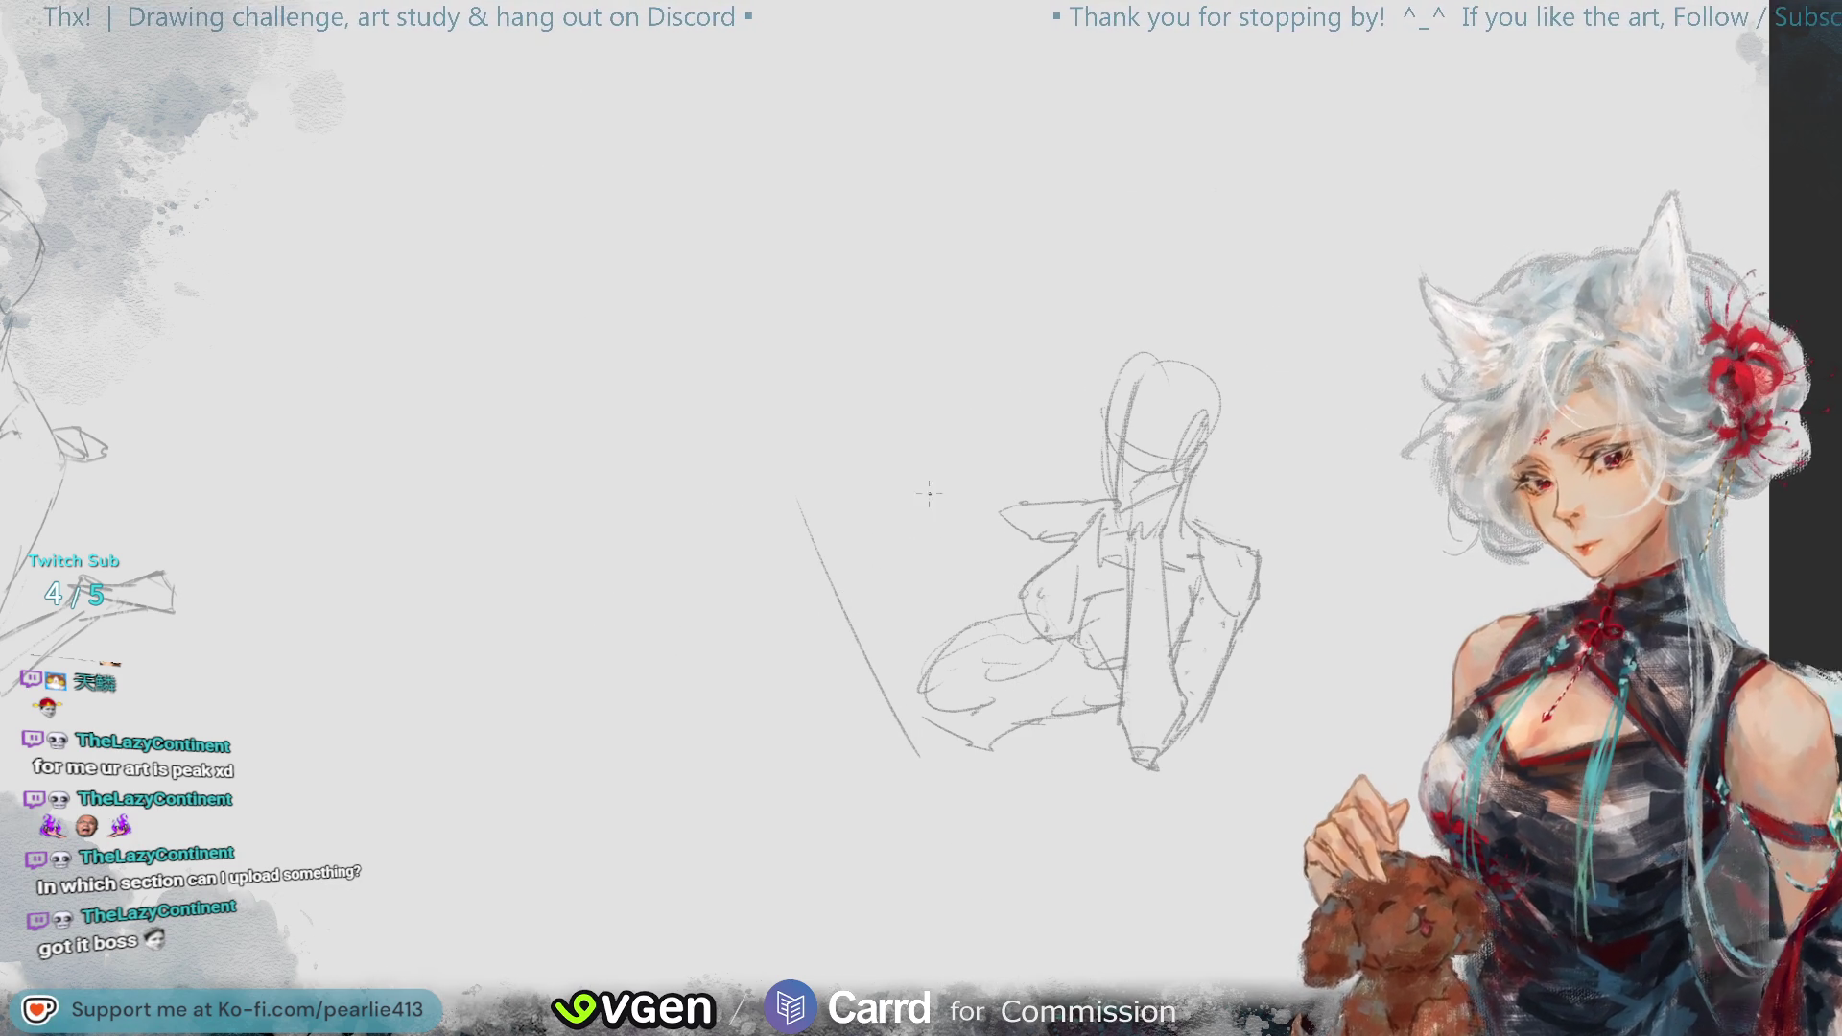
drag(901, 443, 964, 621)
key(ctrl+z)
drag(894, 495, 973, 628)
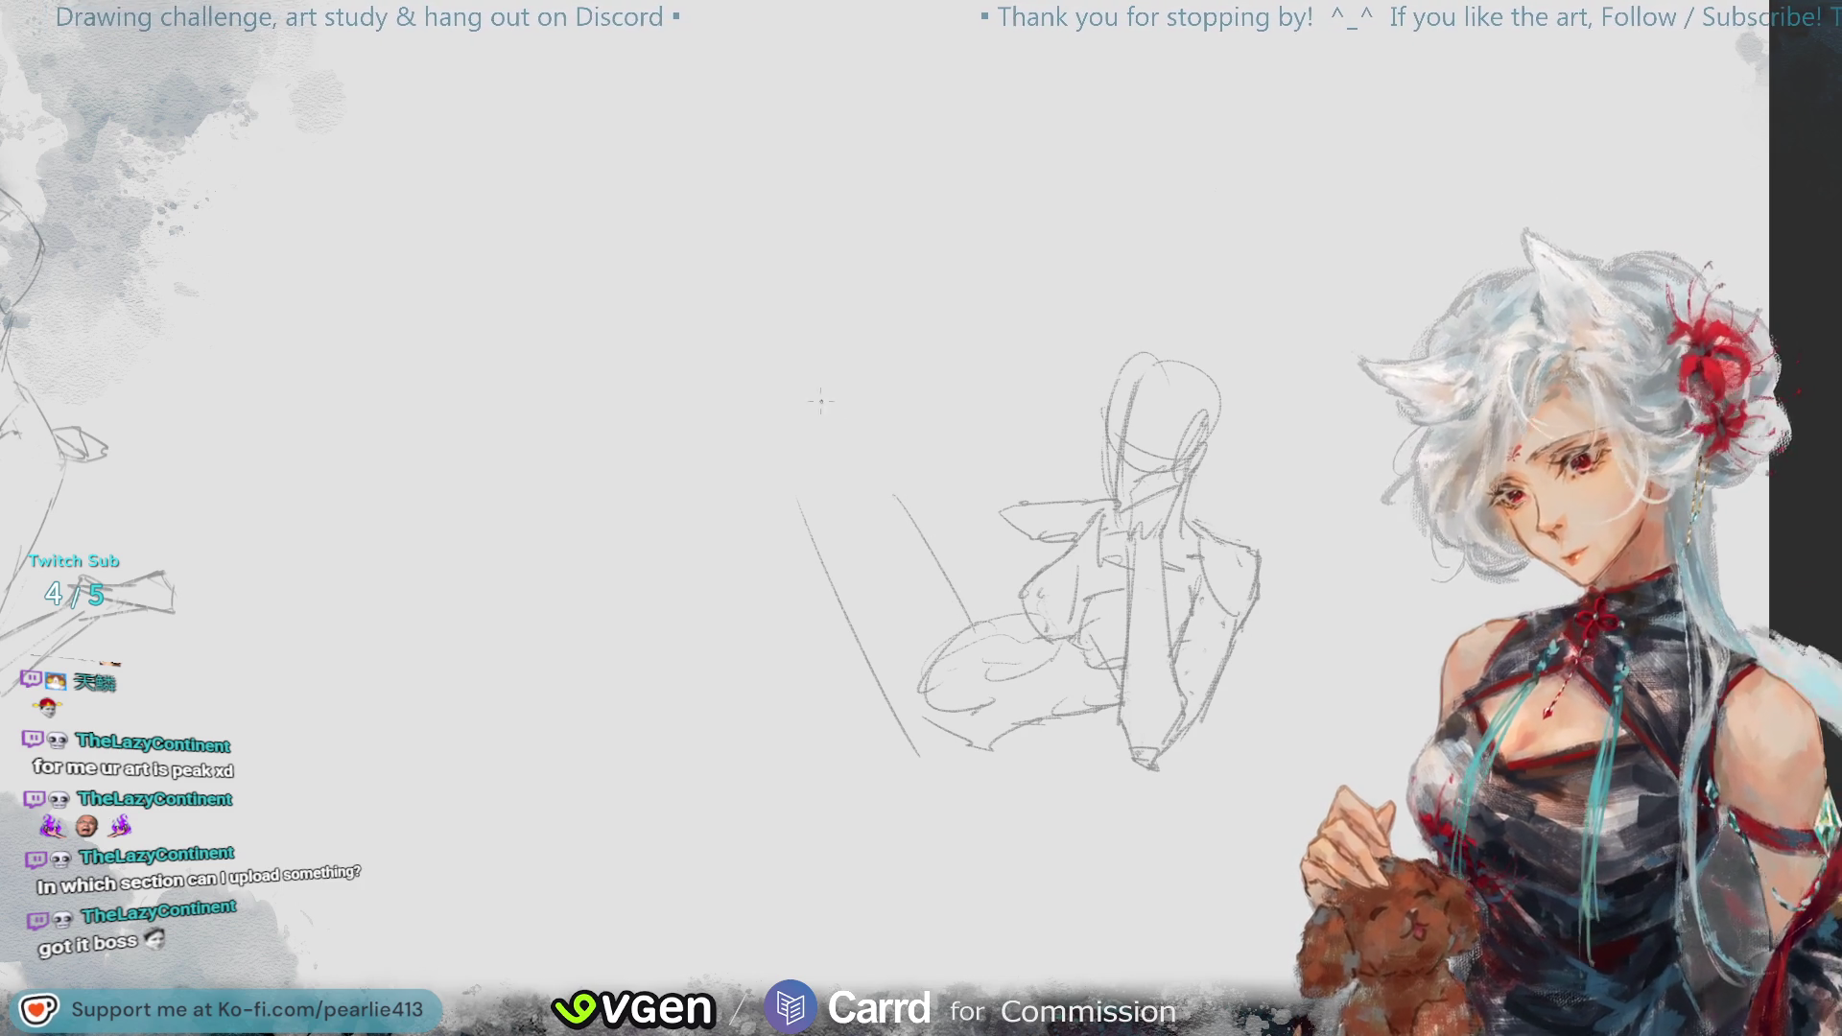
mouse_move(754, 311)
mouse_down()
mouse_move(906, 535)
mouse_move(795, 375)
mouse_move(901, 492)
mouse_up()
key(ctrl+z)
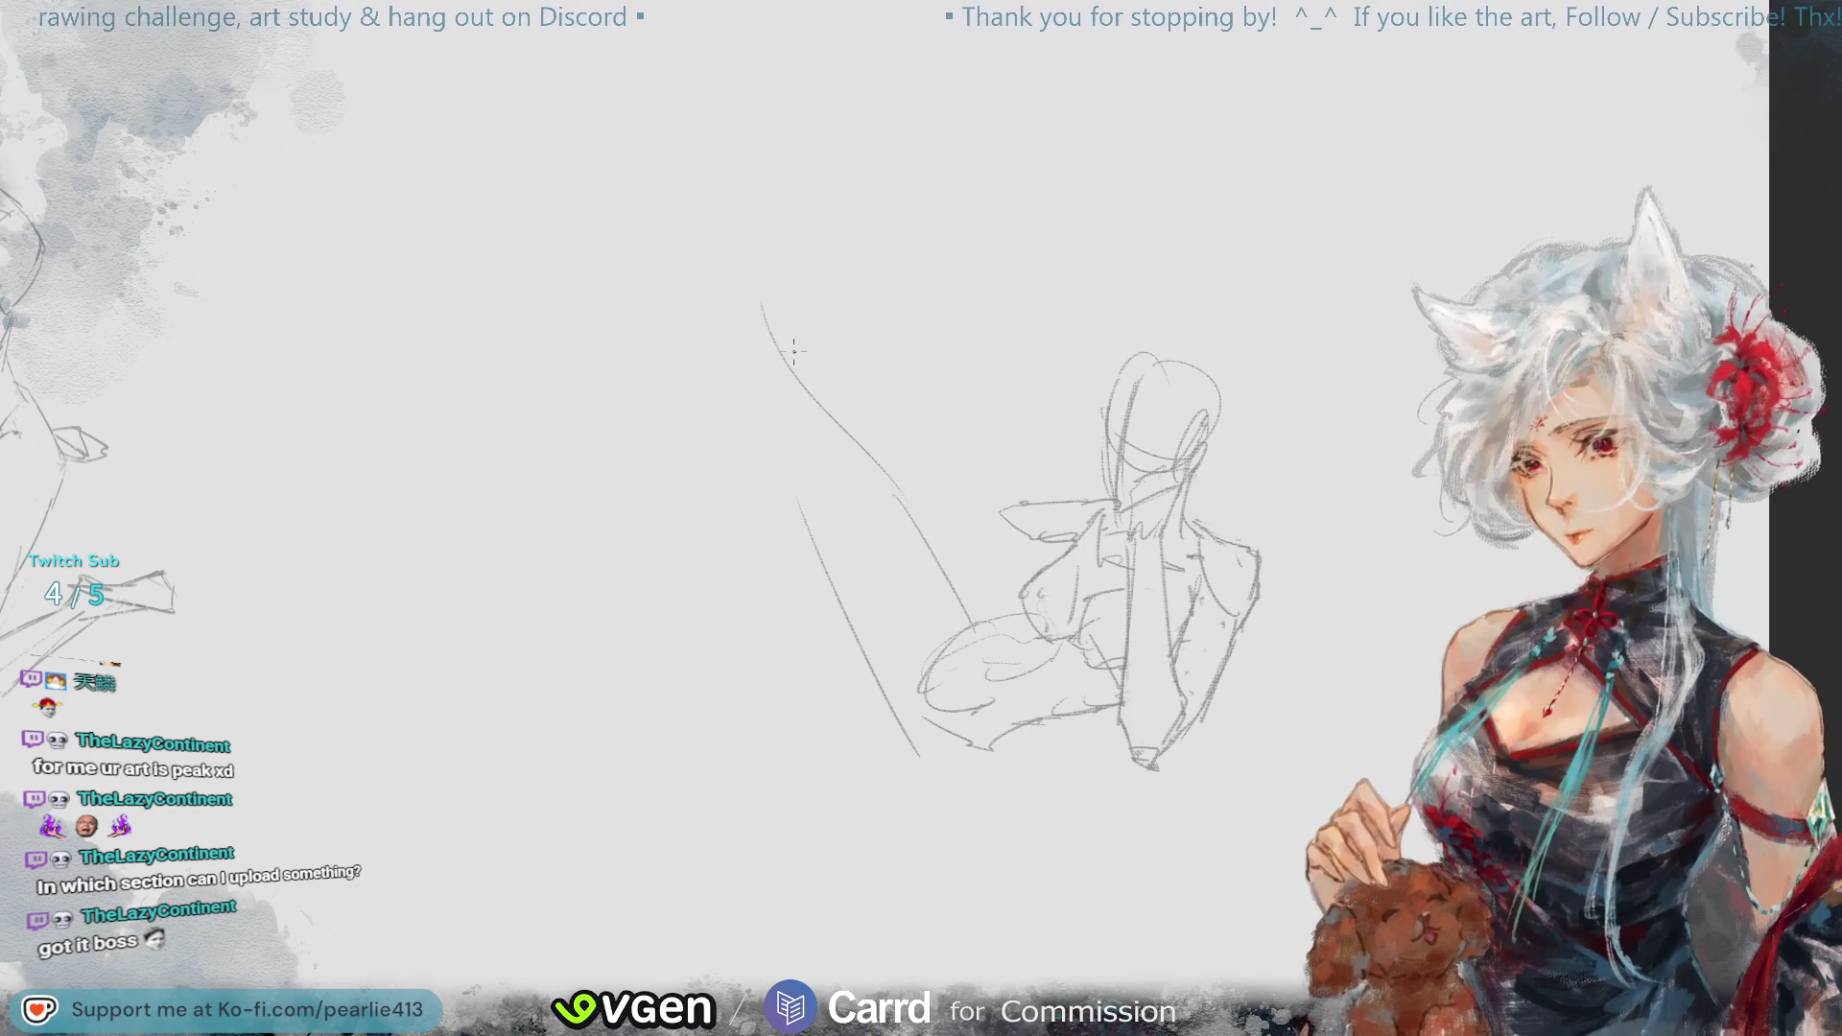
drag(696, 542, 835, 469)
key(ctrl+z)
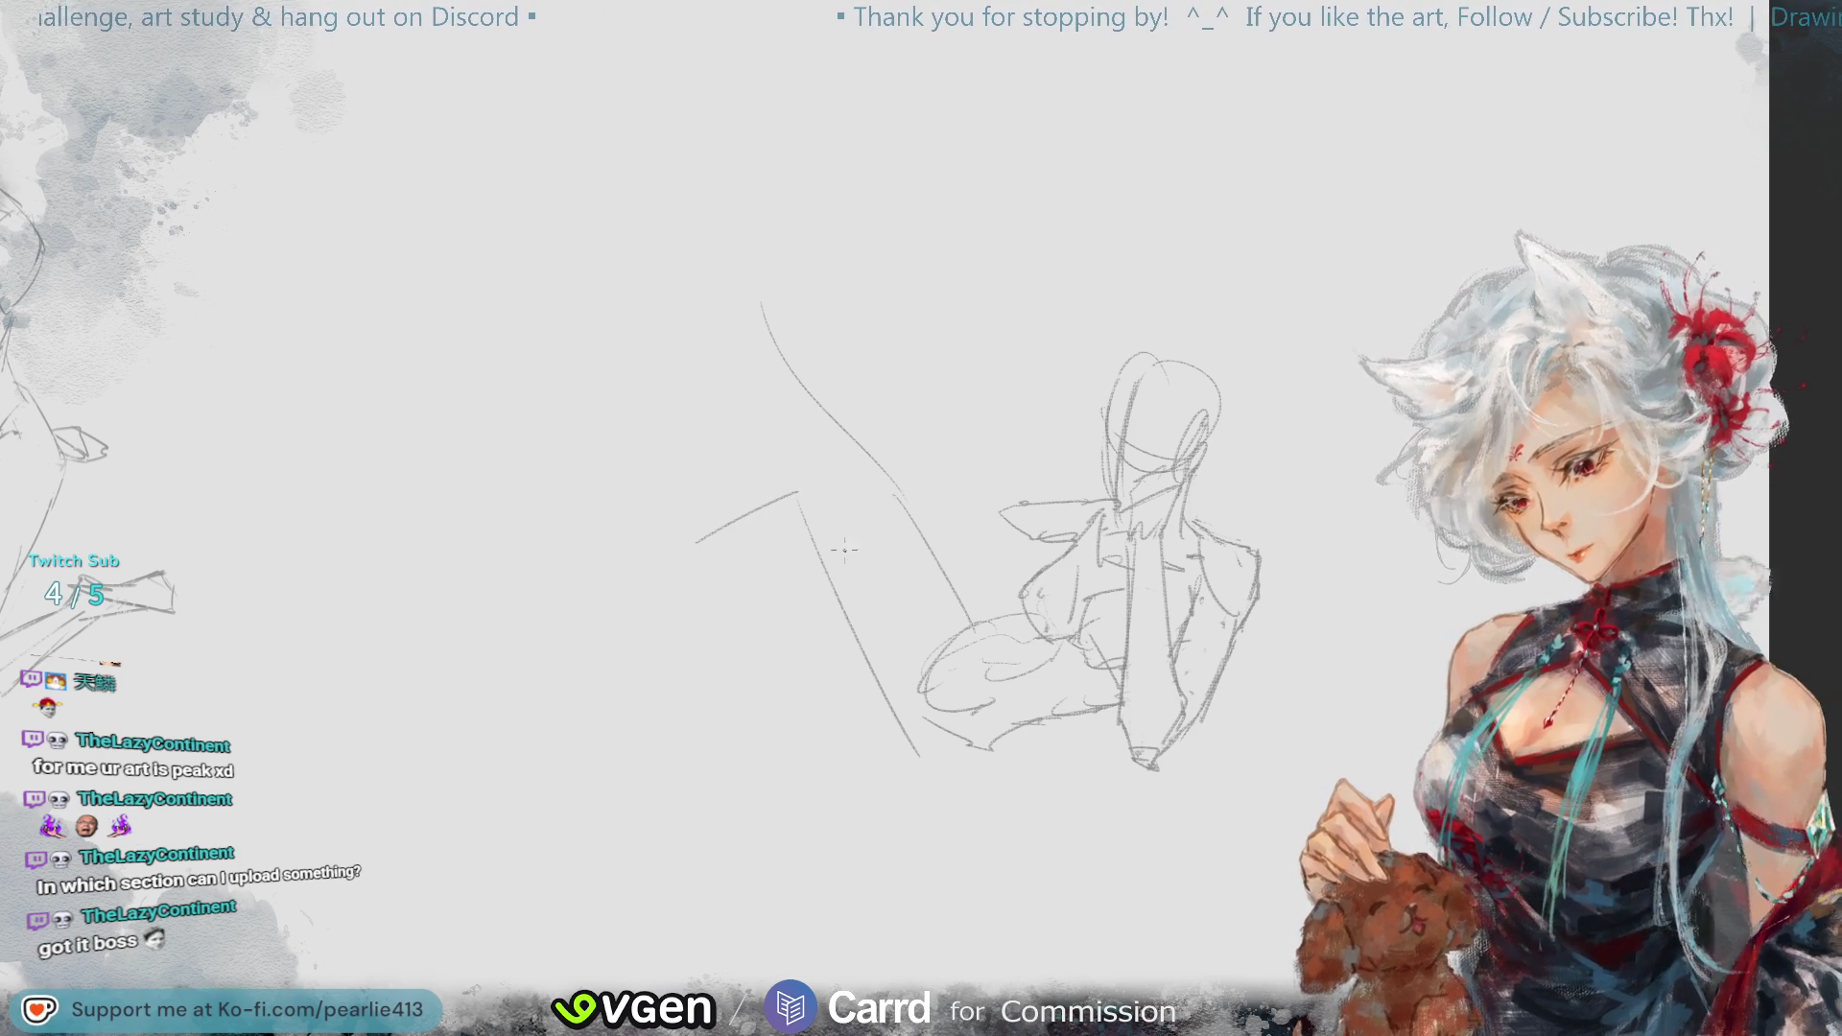
- Redraw the strokes along the extended leg several times, then erase the lower leg line
drag(813, 494, 913, 655)
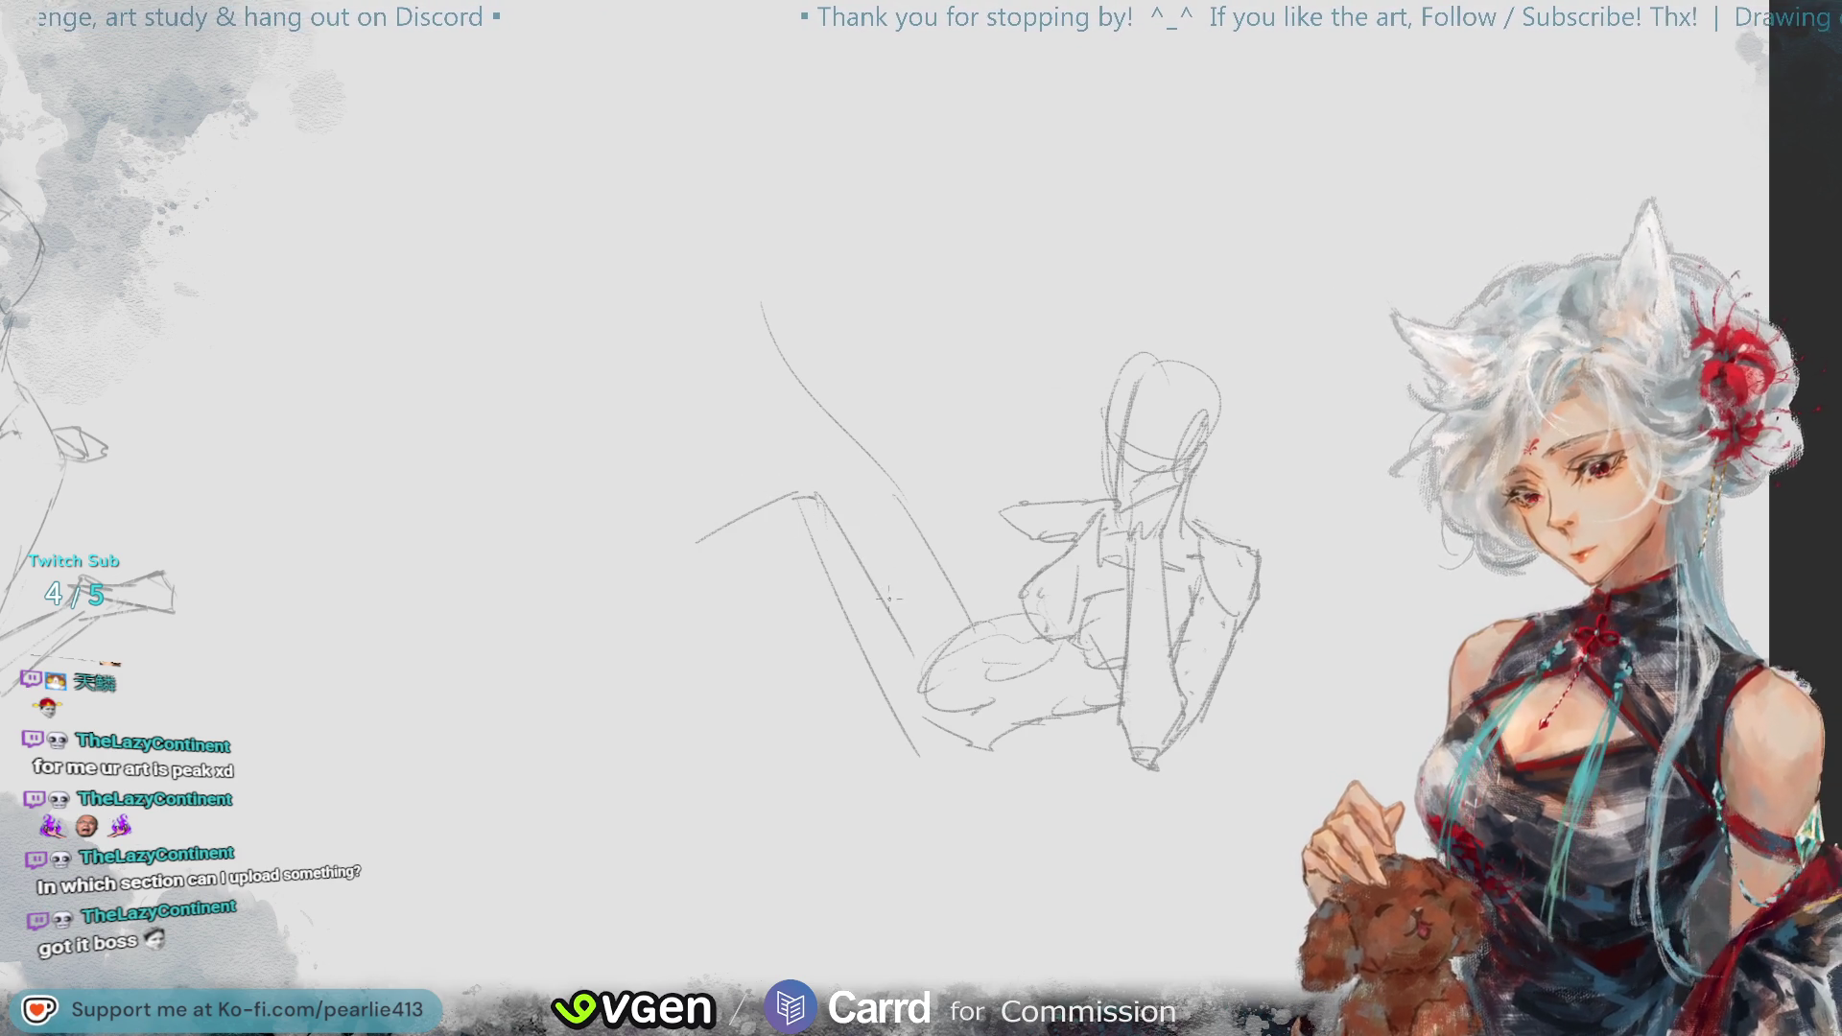
drag(869, 578, 923, 654)
key(ctrl+z)
drag(820, 504, 912, 630)
drag(823, 506, 921, 671)
key(ctrl+z)
drag(837, 511, 919, 667)
mouse_move(779, 512)
mouse_down()
mouse_move(840, 705)
mouse_move(892, 761)
mouse_move(955, 771)
mouse_up()
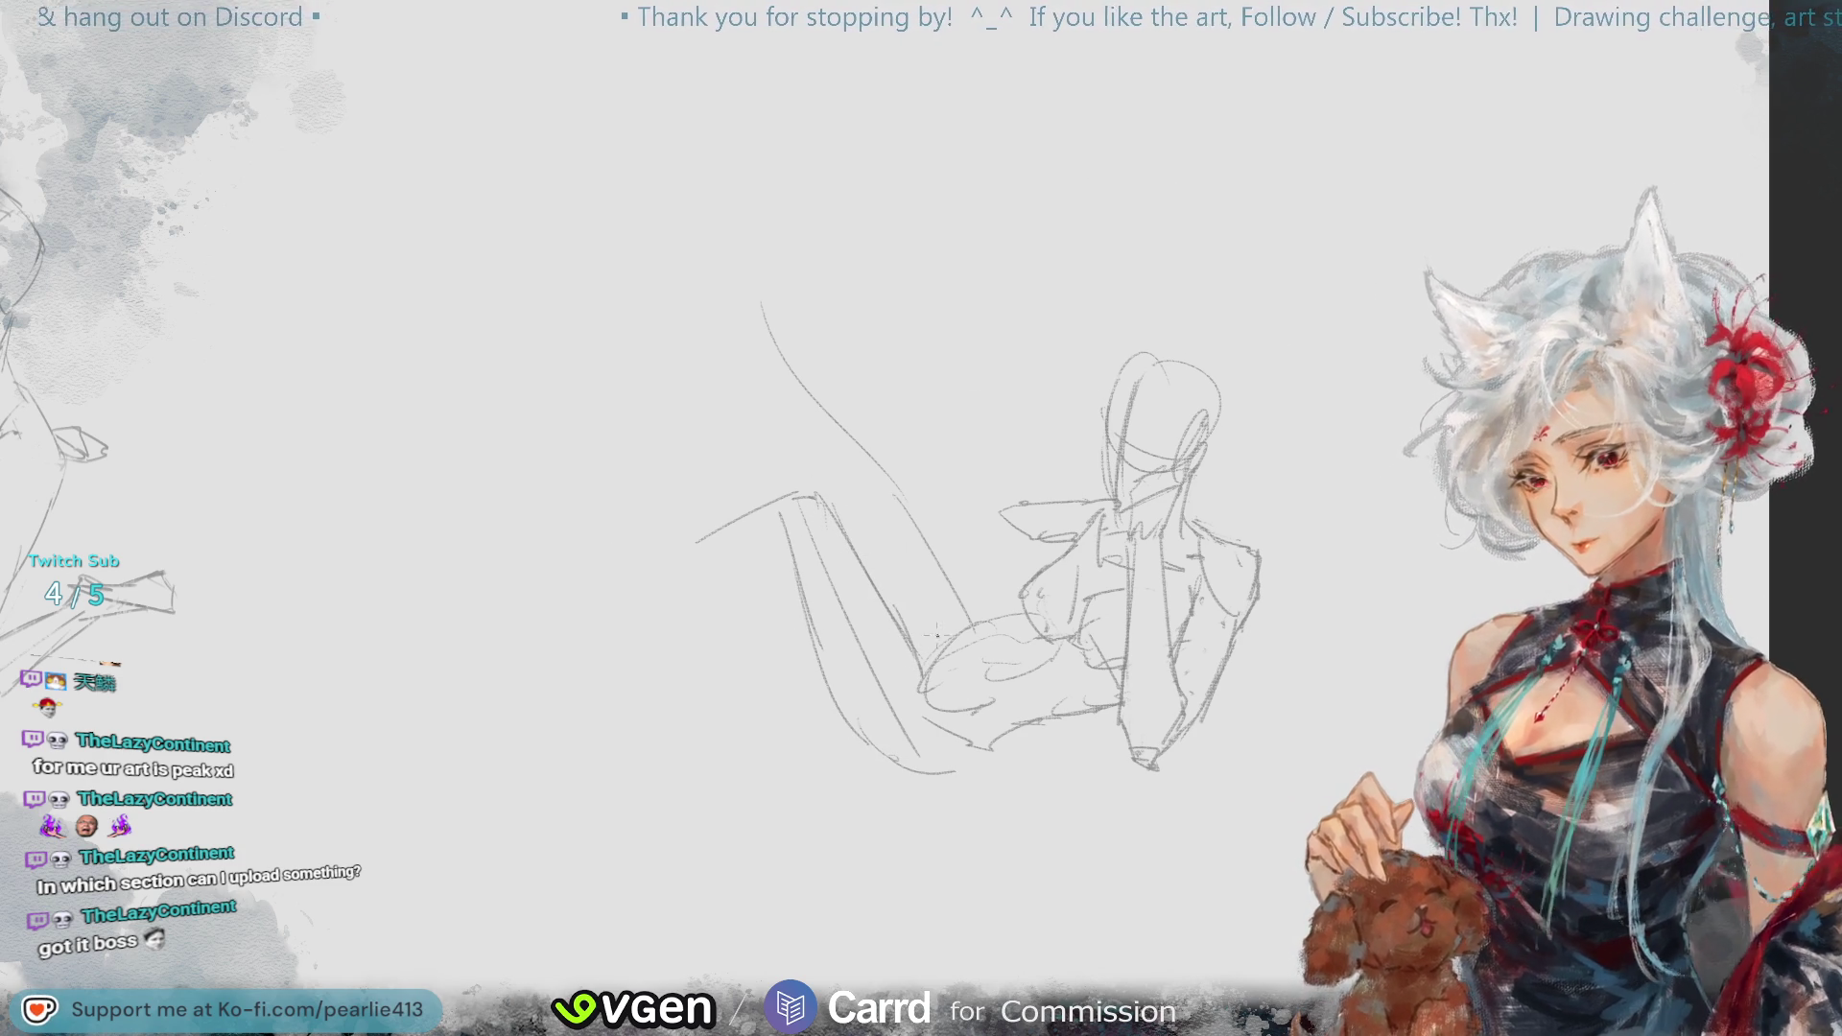
key(ctrl+z)
key(ctrl+z)
key(ctrl+z)
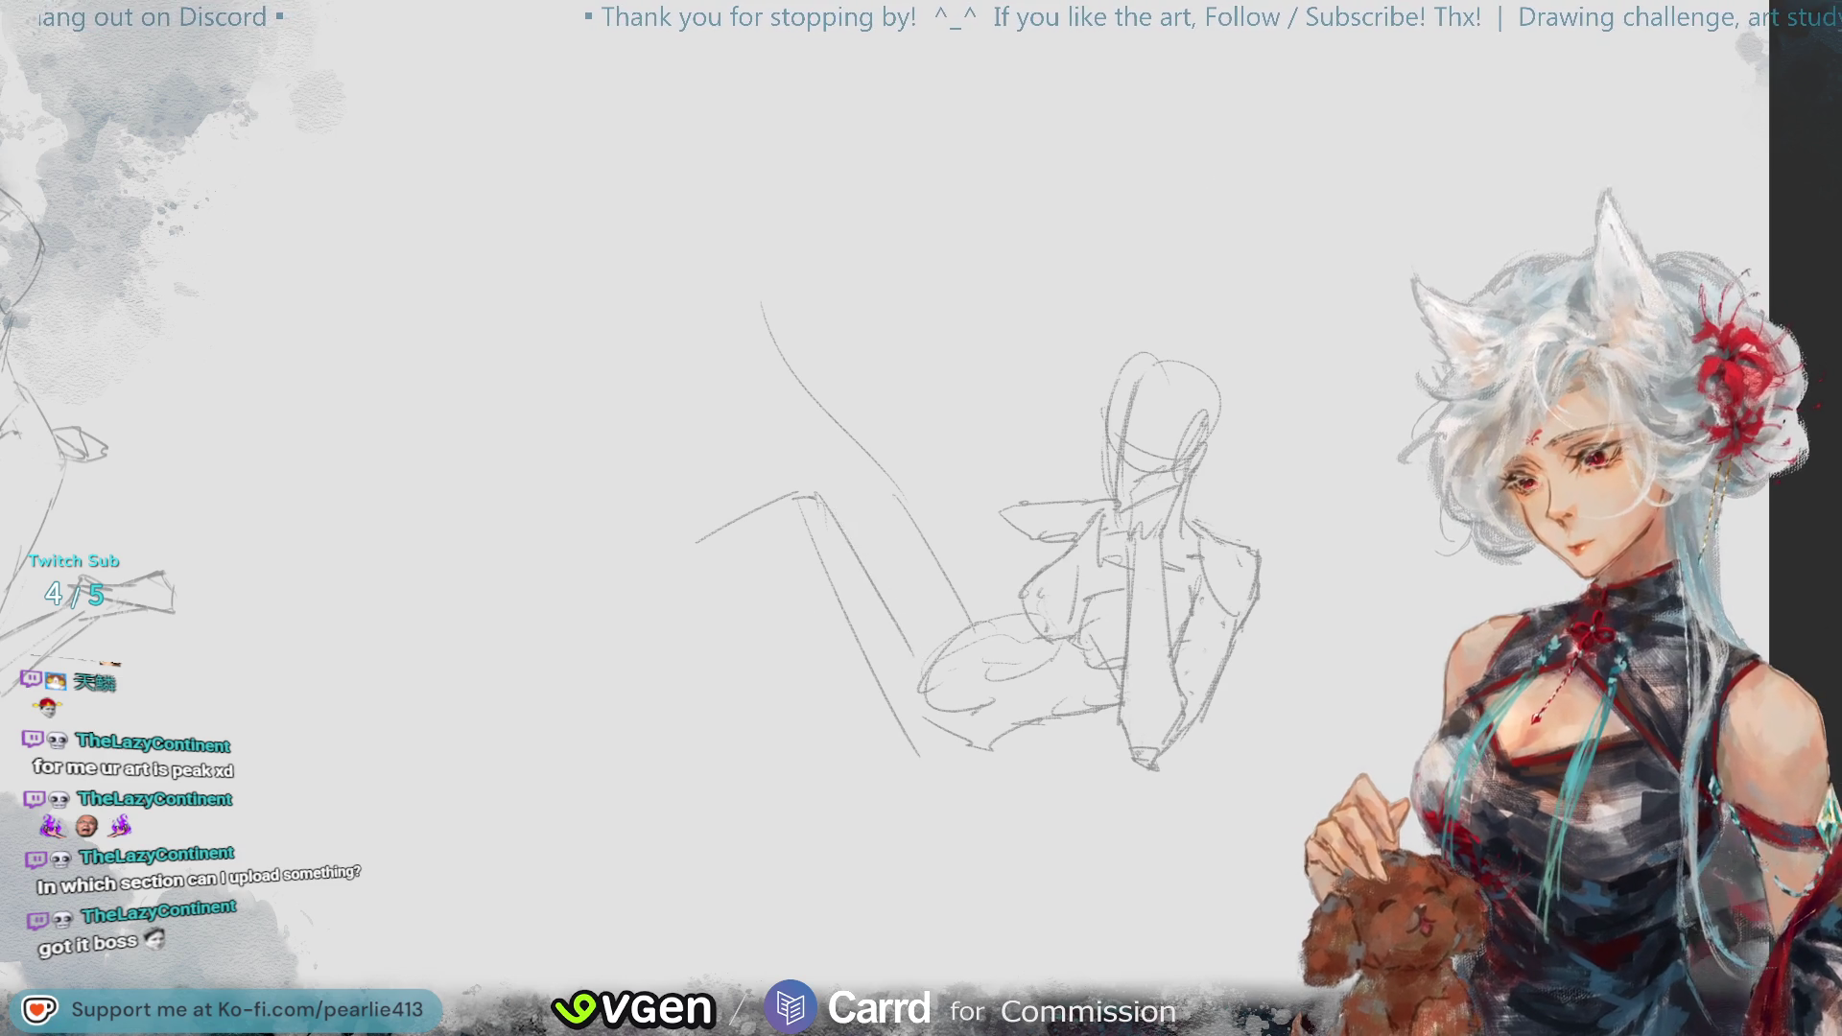
key(ctrl+z)
key(ctrl+z)
key(ctrl+z)
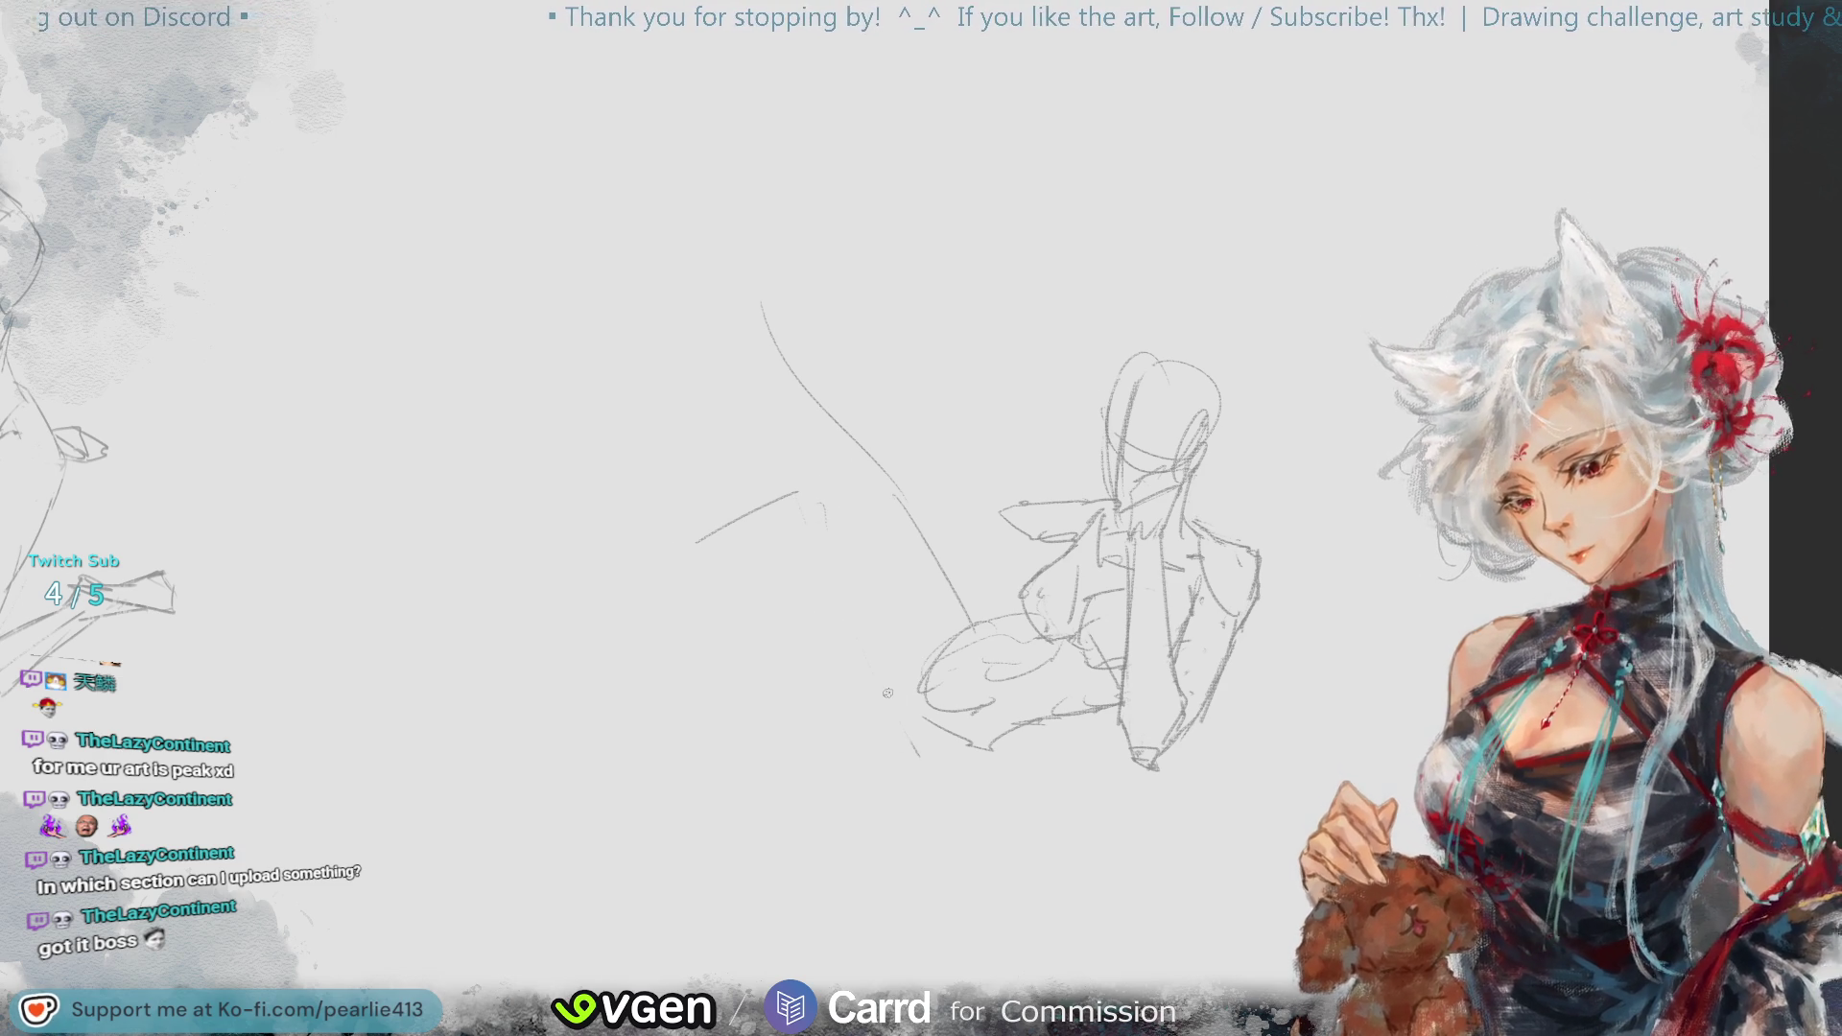
drag(848, 516, 912, 725)
drag(833, 484, 914, 641)
key(ctrl+z)
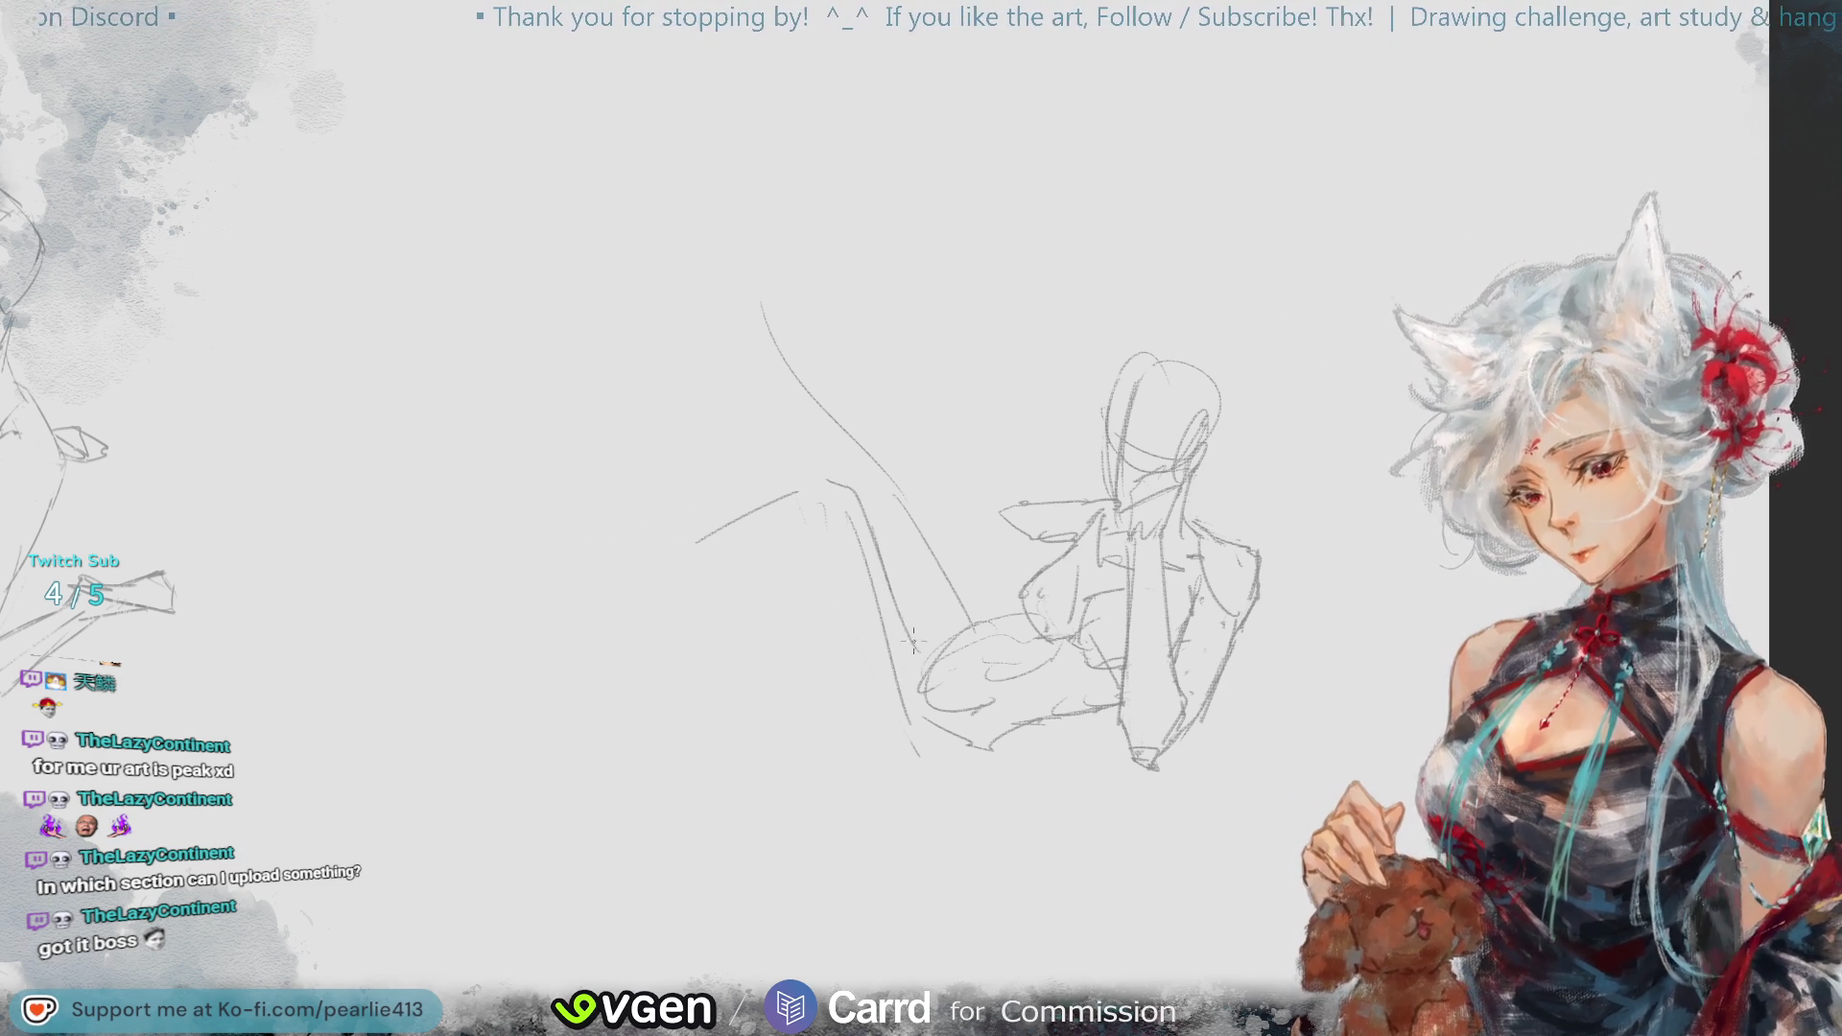
key(ctrl+z)
key(ctrl+z)
key(ctrl+z)
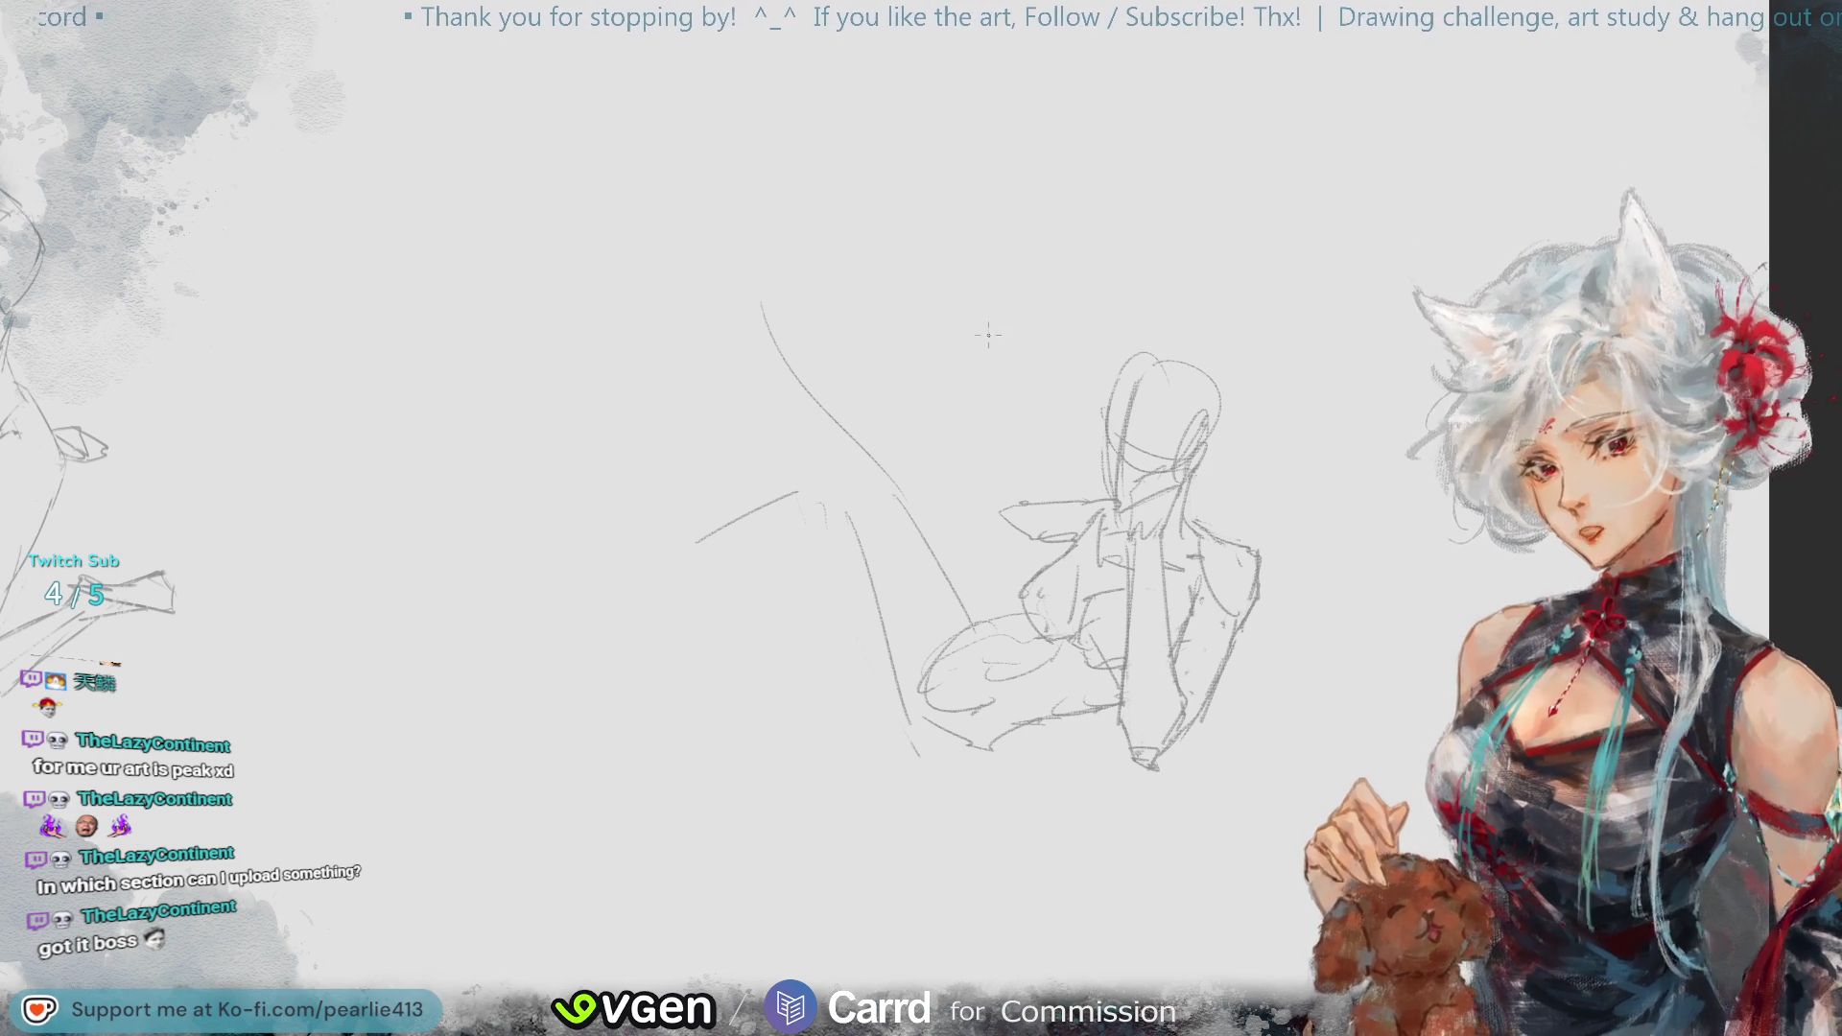
drag(831, 535, 895, 690)
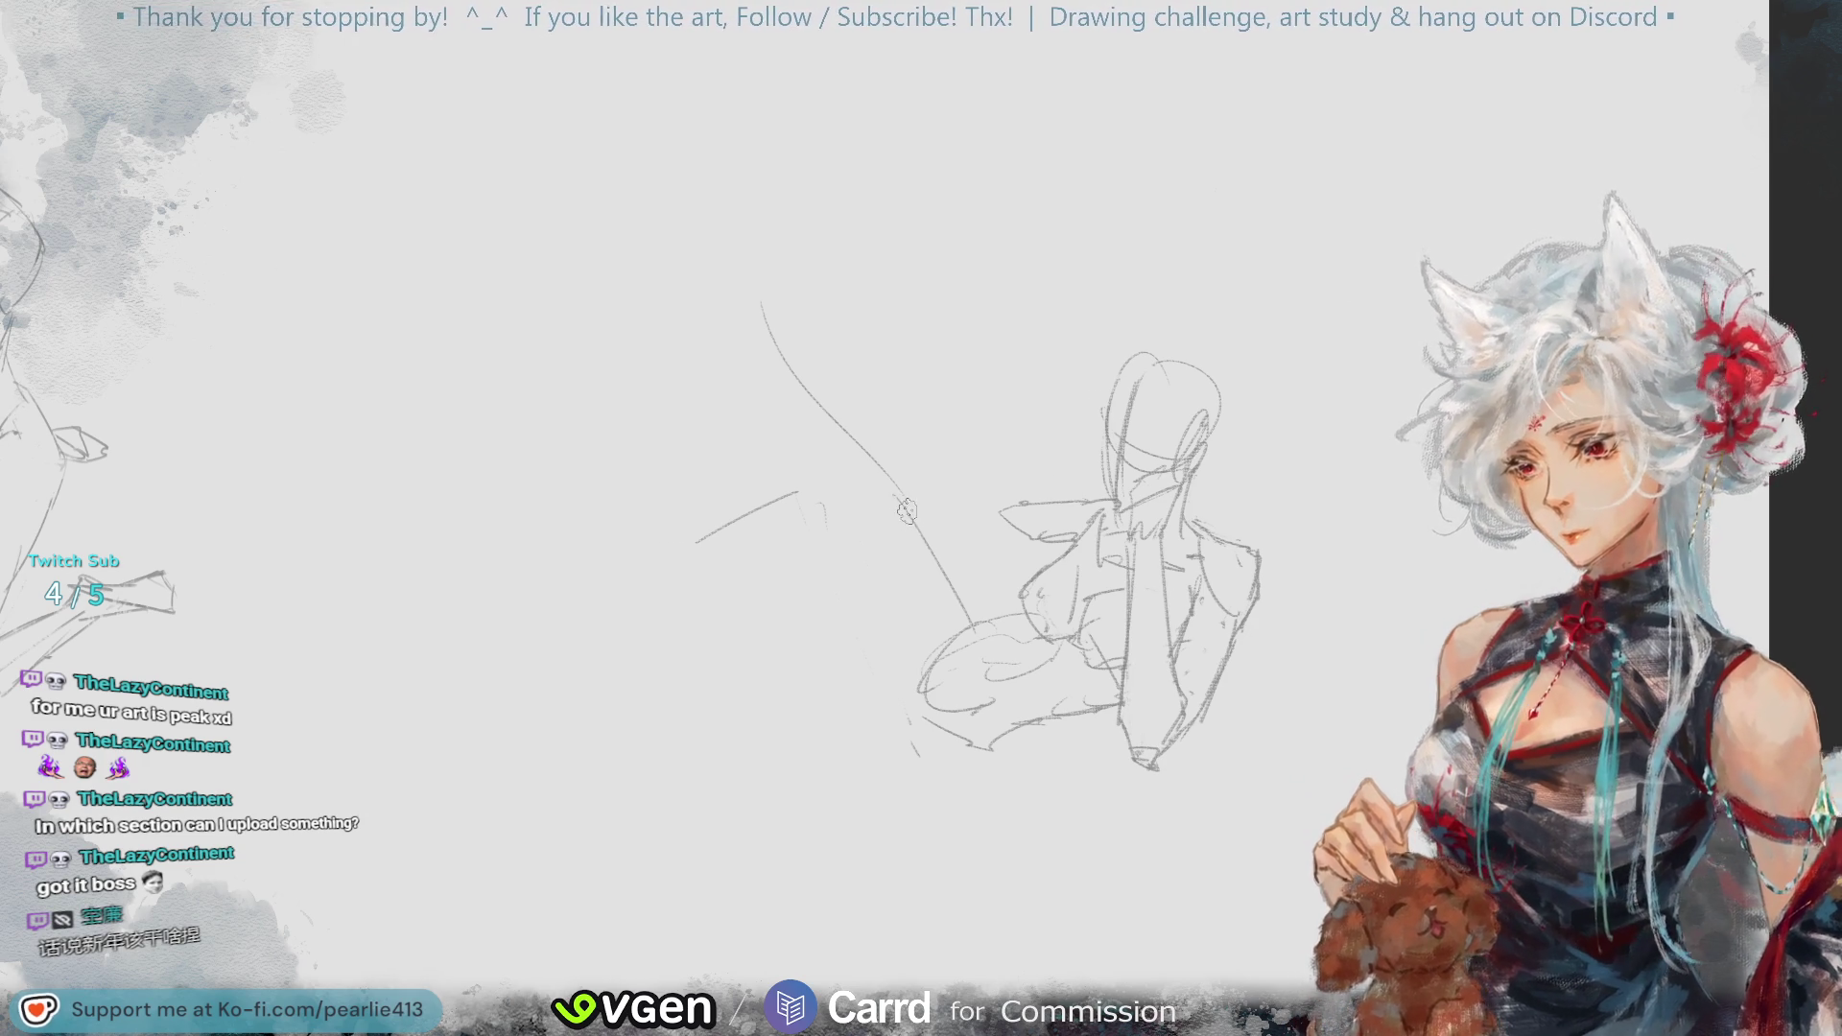
- Erase the old torso and lower jacket lines and redraw the long vertical line down the torso
drag(1151, 569, 1132, 748)
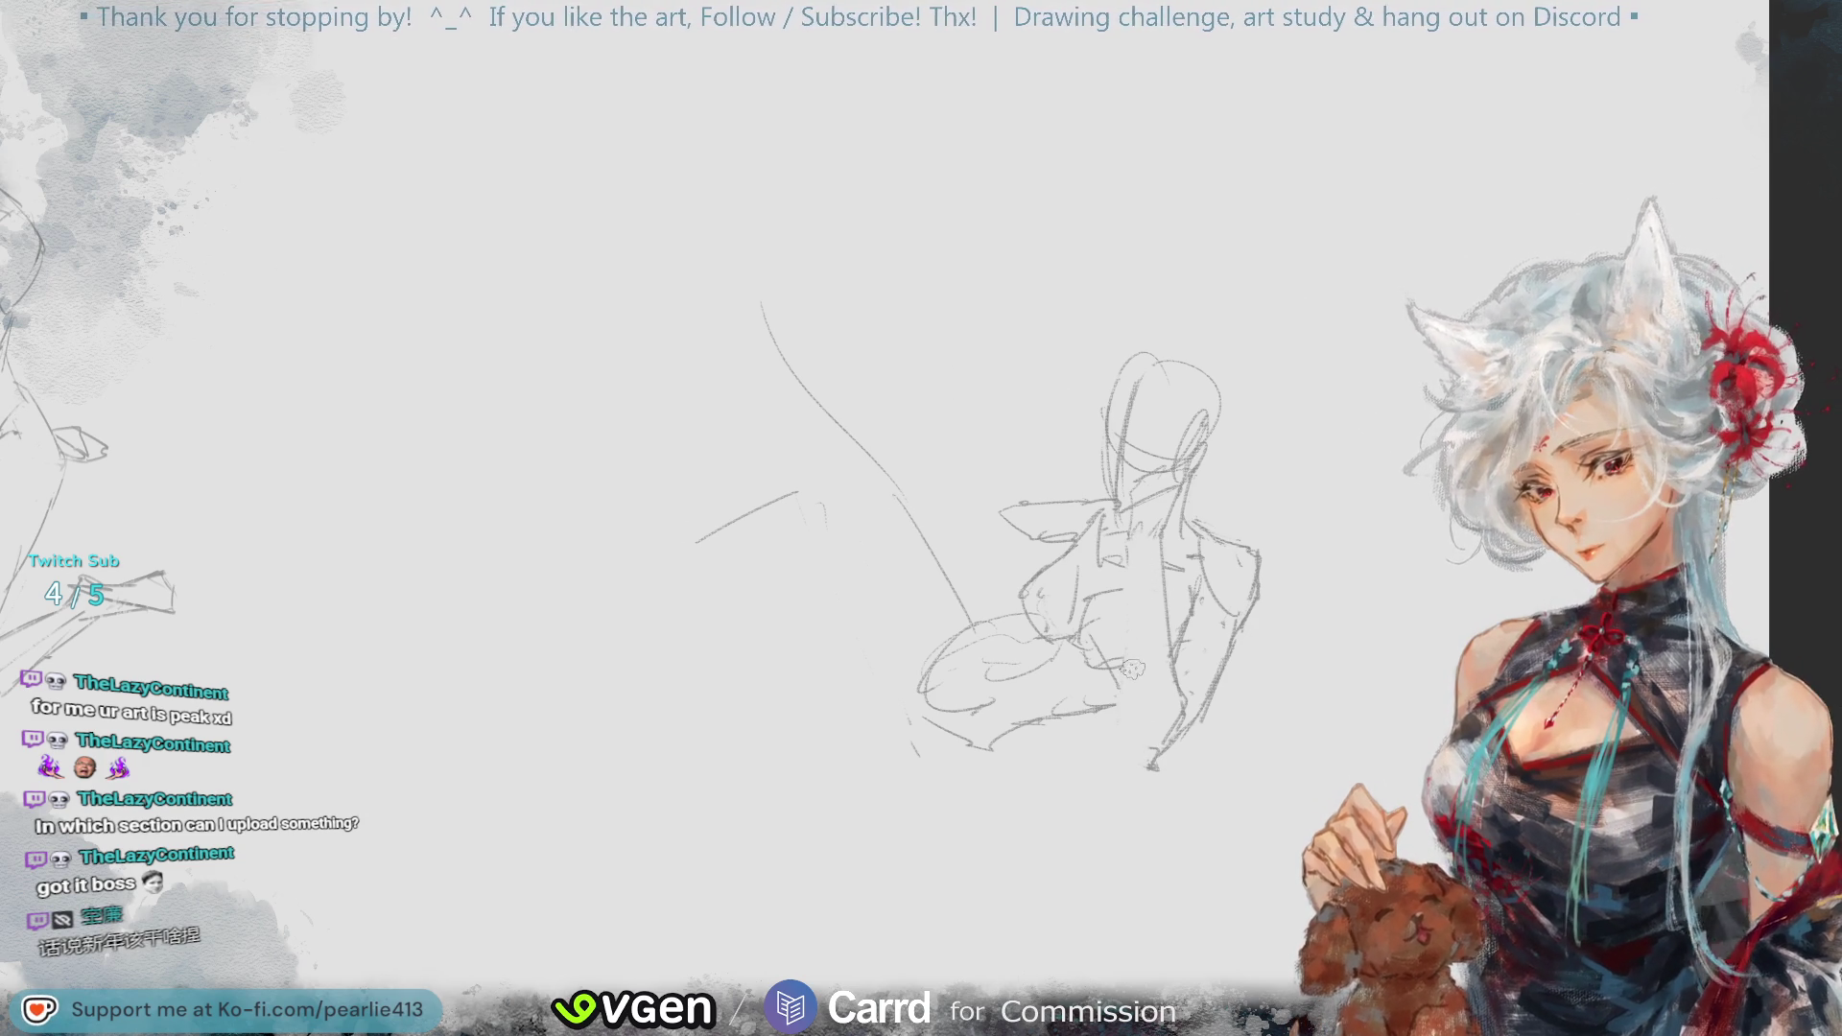
mouse_move(1144, 547)
mouse_down()
mouse_move(1180, 734)
mouse_move(1189, 633)
mouse_move(1219, 658)
mouse_move(1185, 748)
mouse_move(1199, 729)
mouse_up()
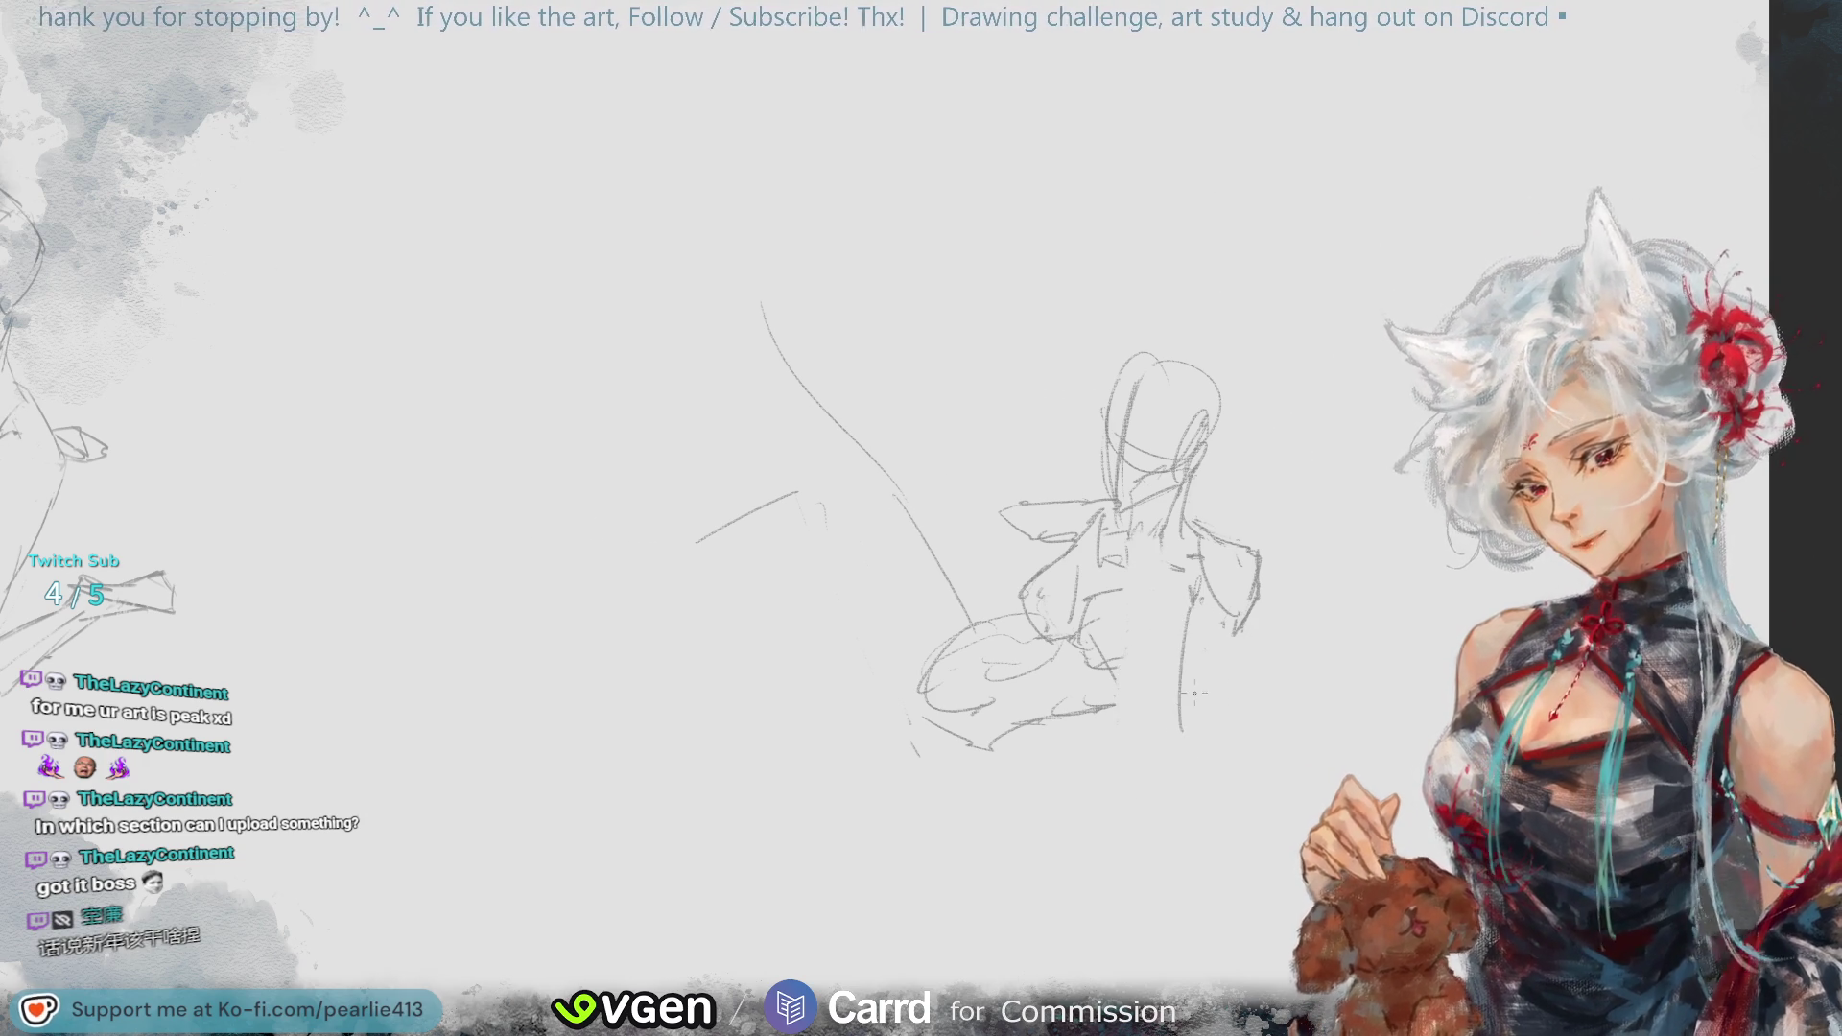
mouse_move(1188, 603)
mouse_down()
mouse_move(1193, 767)
mouse_move(1189, 738)
mouse_up()
key(ctrl+z)
drag(1241, 625, 1238, 741)
key(ctrl+z)
drag(1132, 549, 1160, 772)
key(ctrl+z)
drag(1132, 551, 1162, 768)
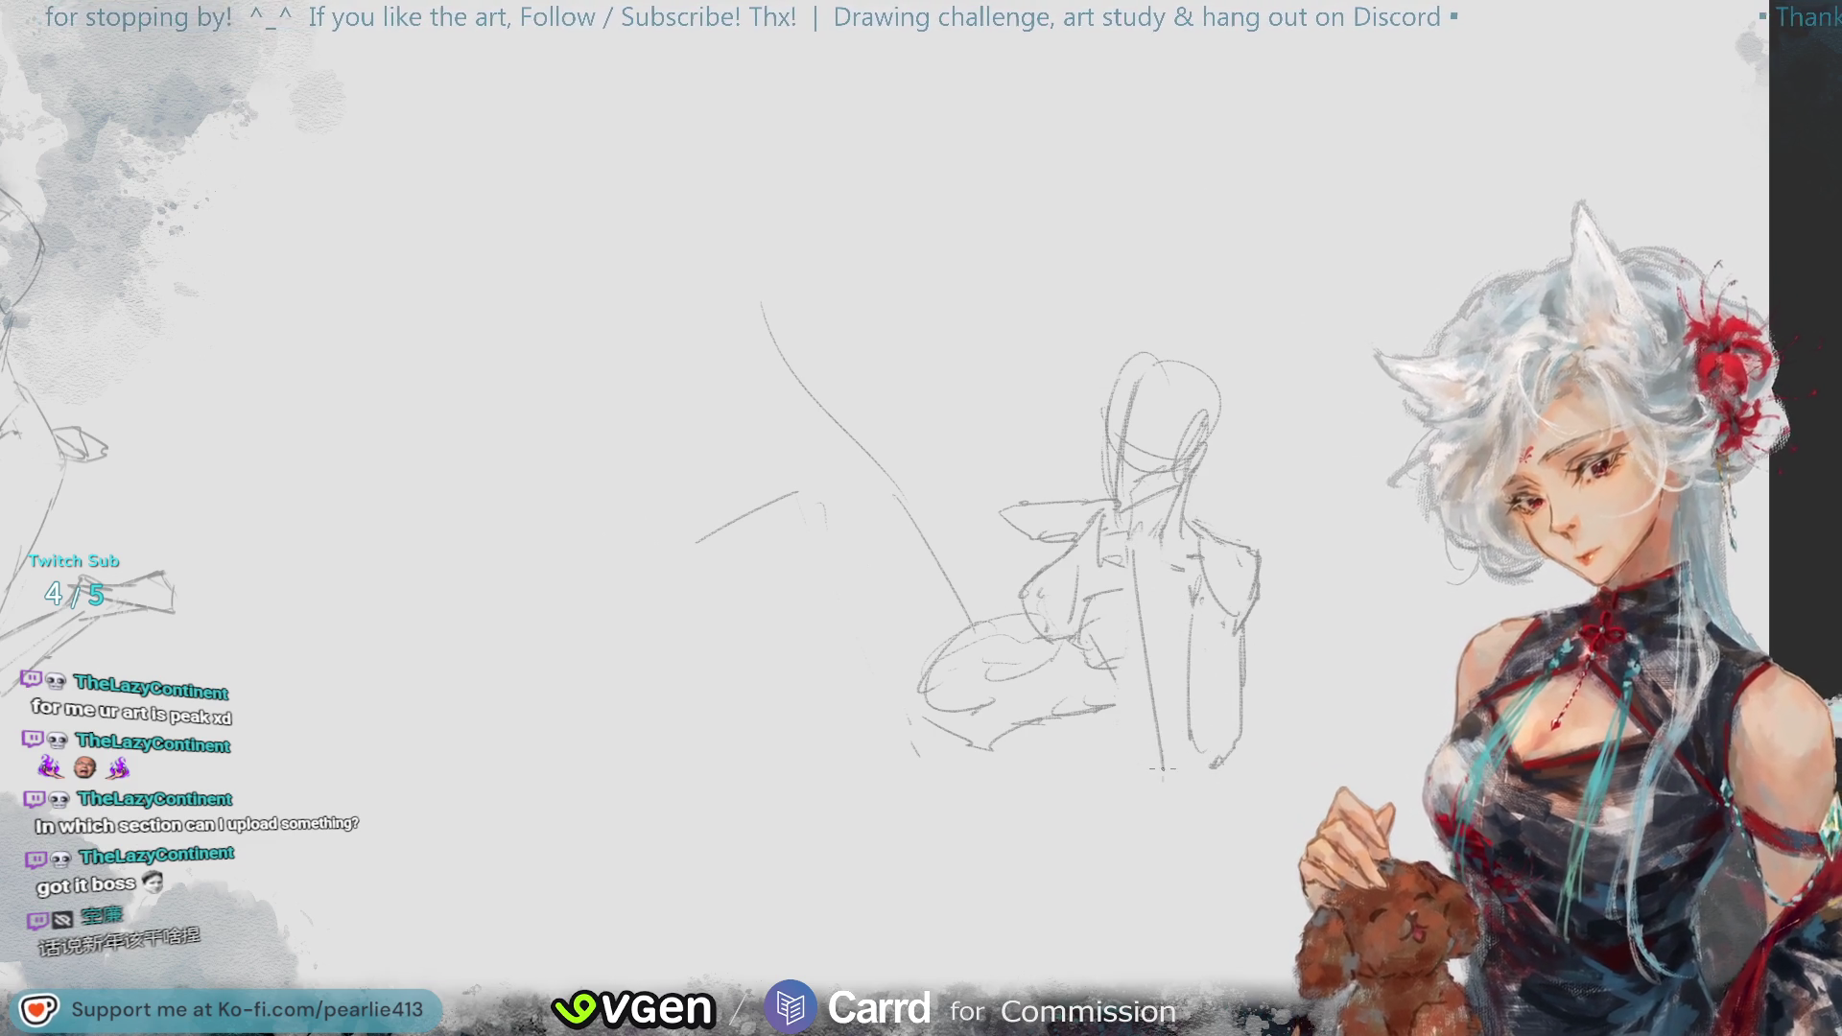
key(ctrl+z)
drag(1132, 547, 1168, 798)
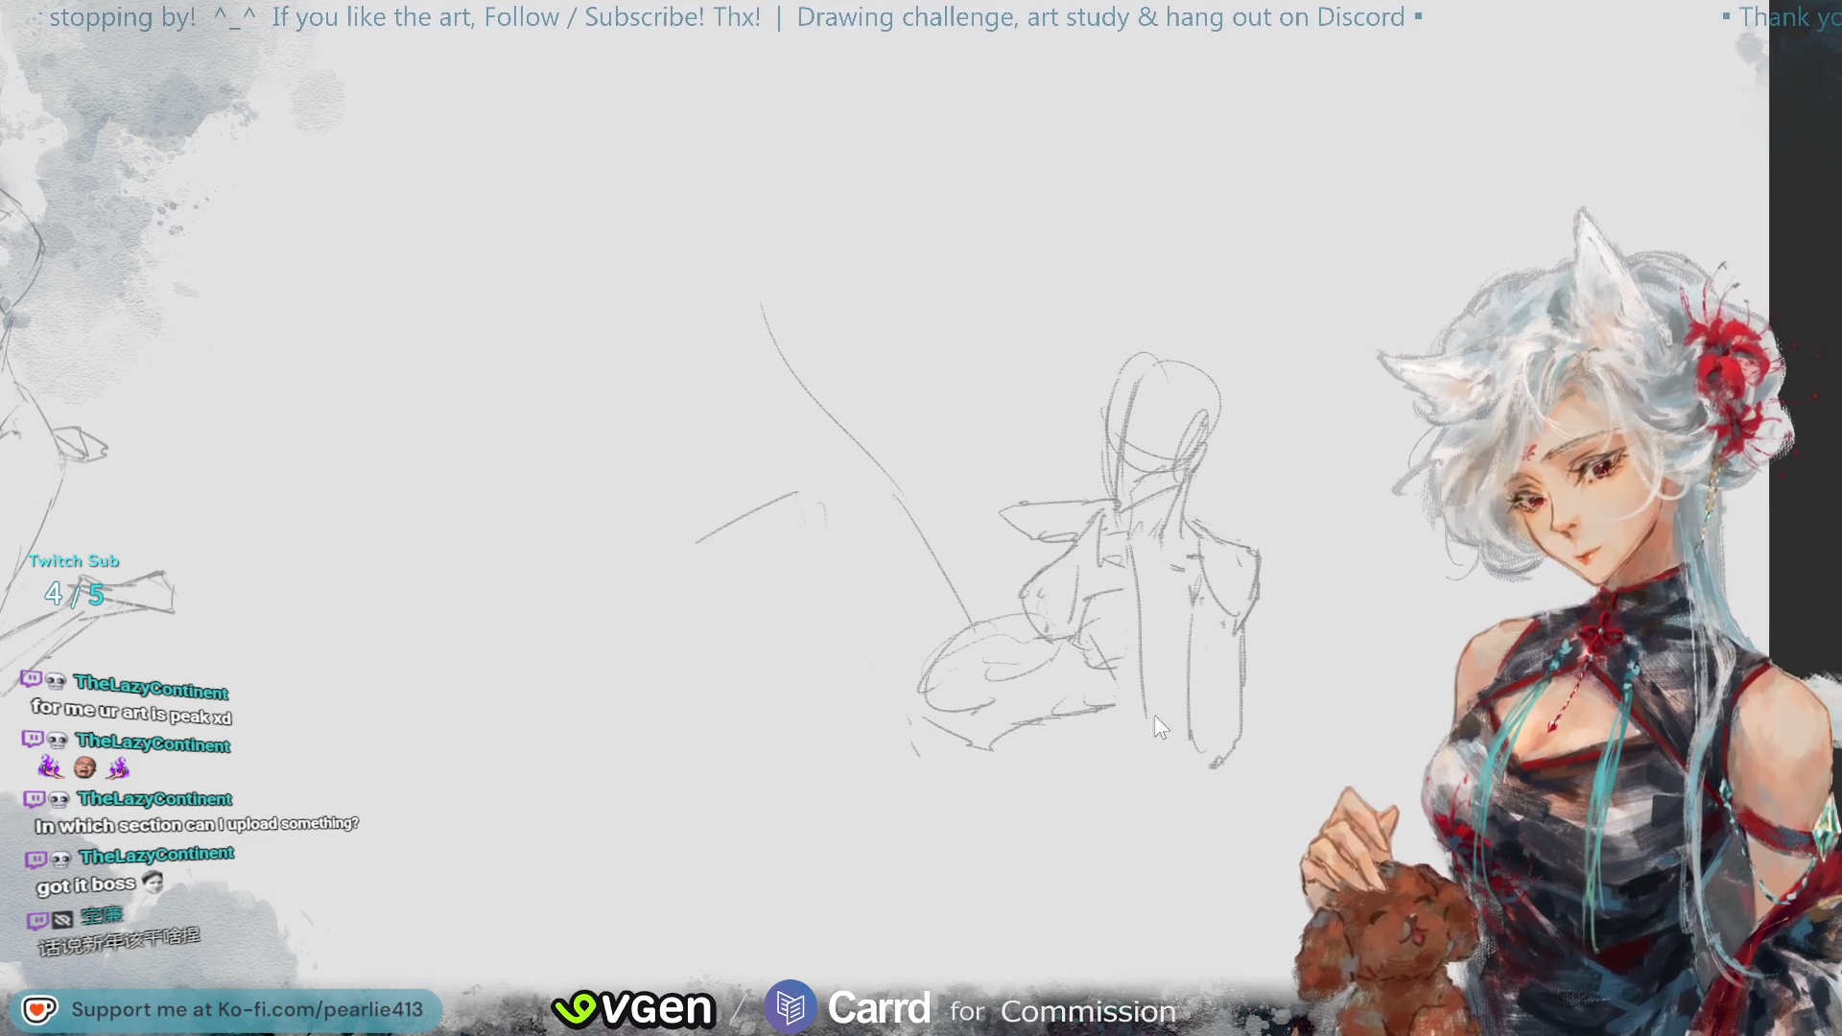
- Add a lower torso stroke, trace the torso's right edge, and darken the central vertical line
drag(1143, 666, 1158, 769)
drag(1163, 537, 1211, 705)
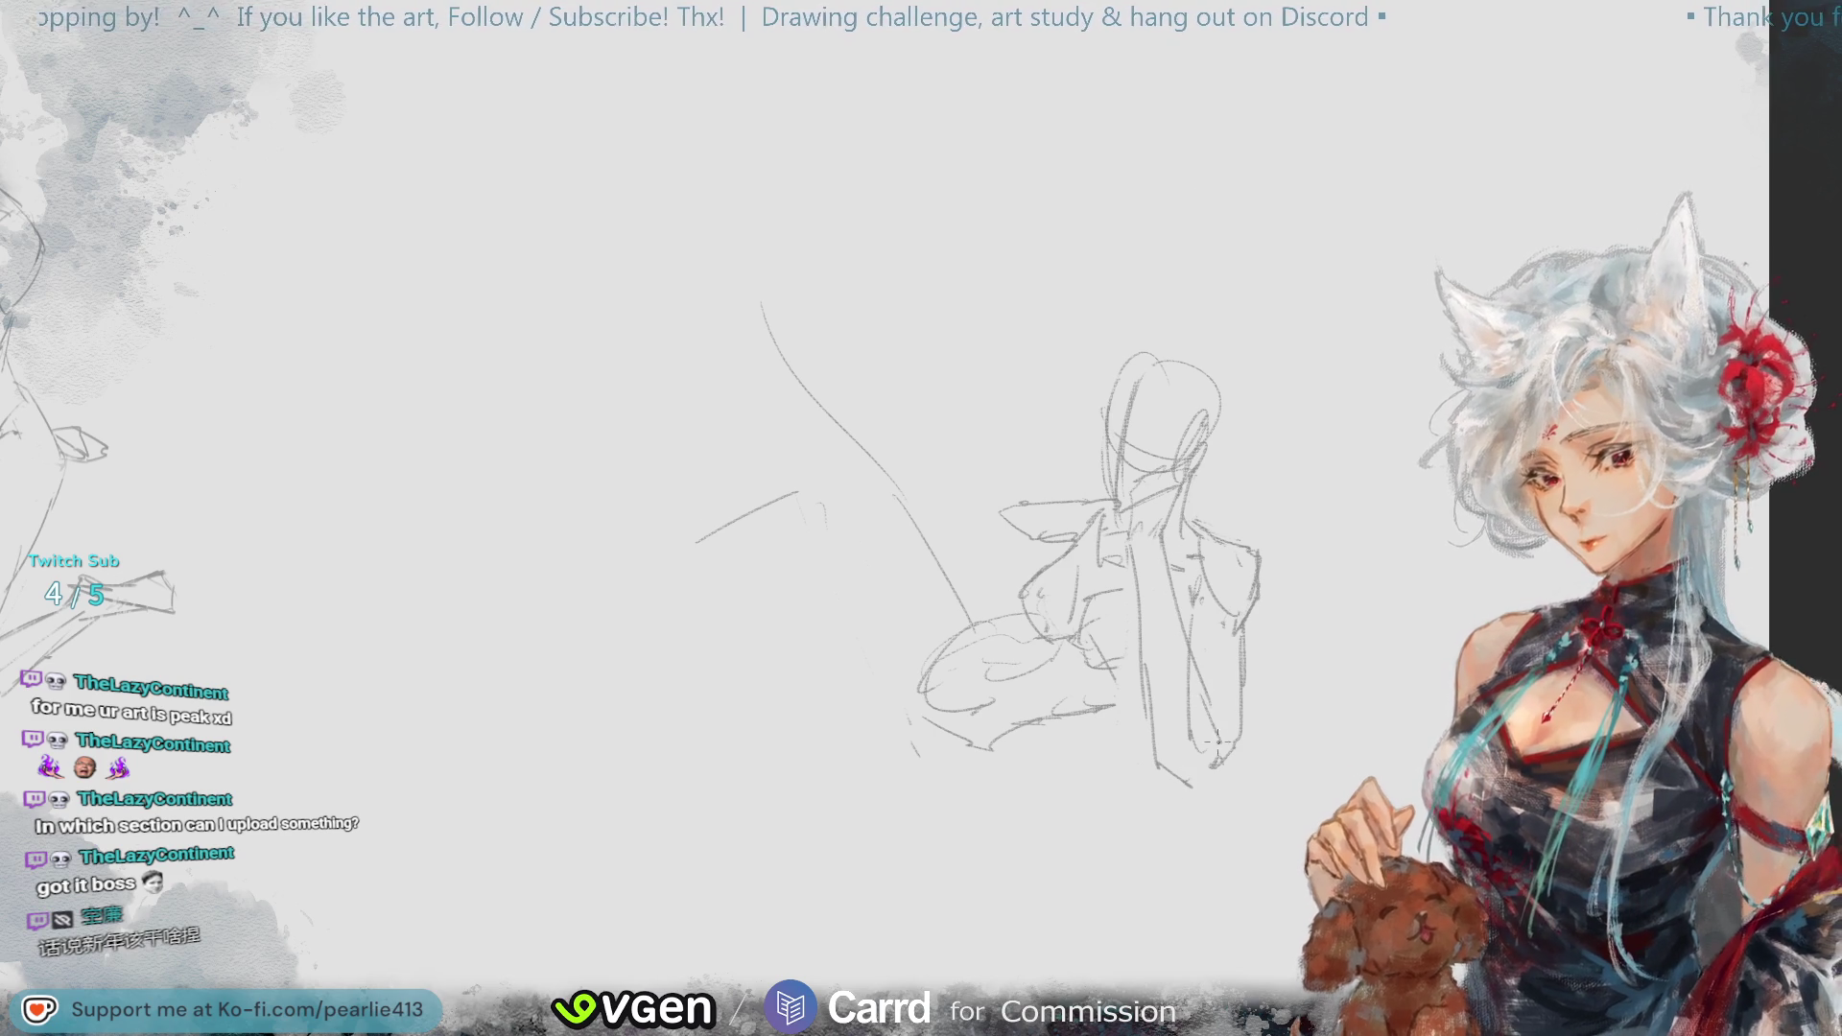
drag(1204, 782, 1189, 796)
key(ctrl+z)
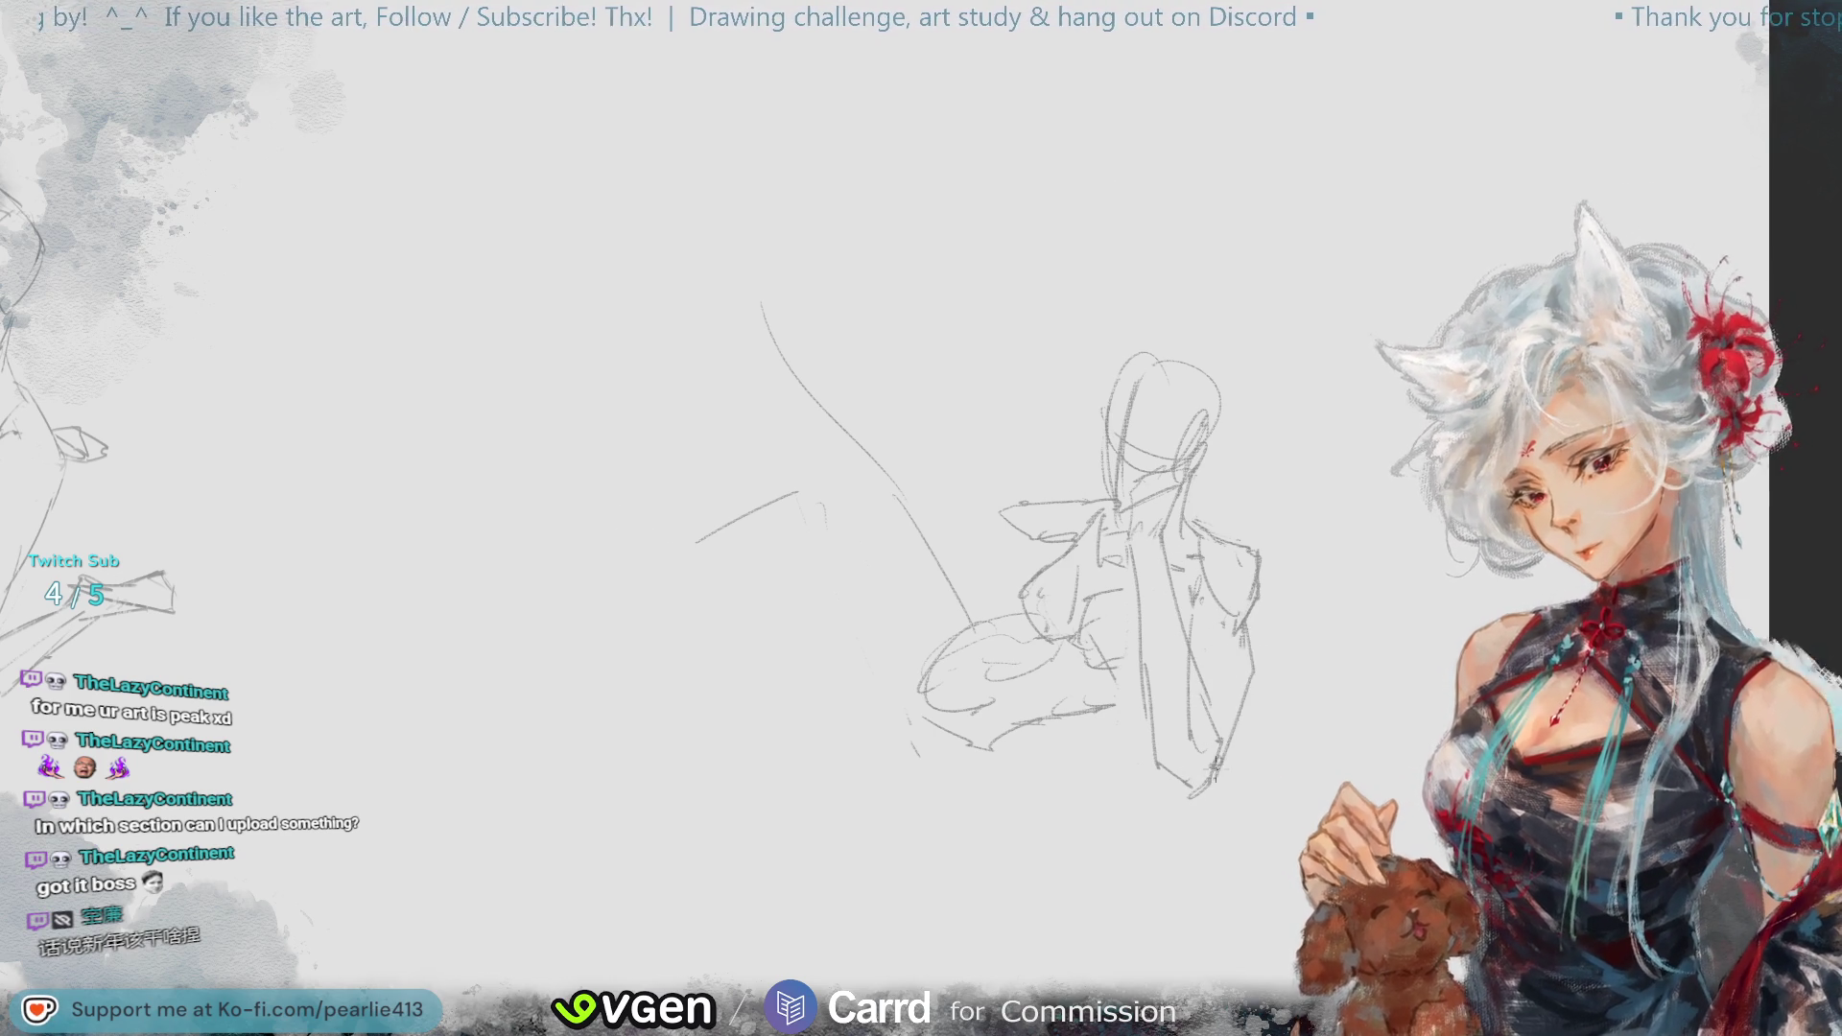
drag(1245, 606, 1235, 719)
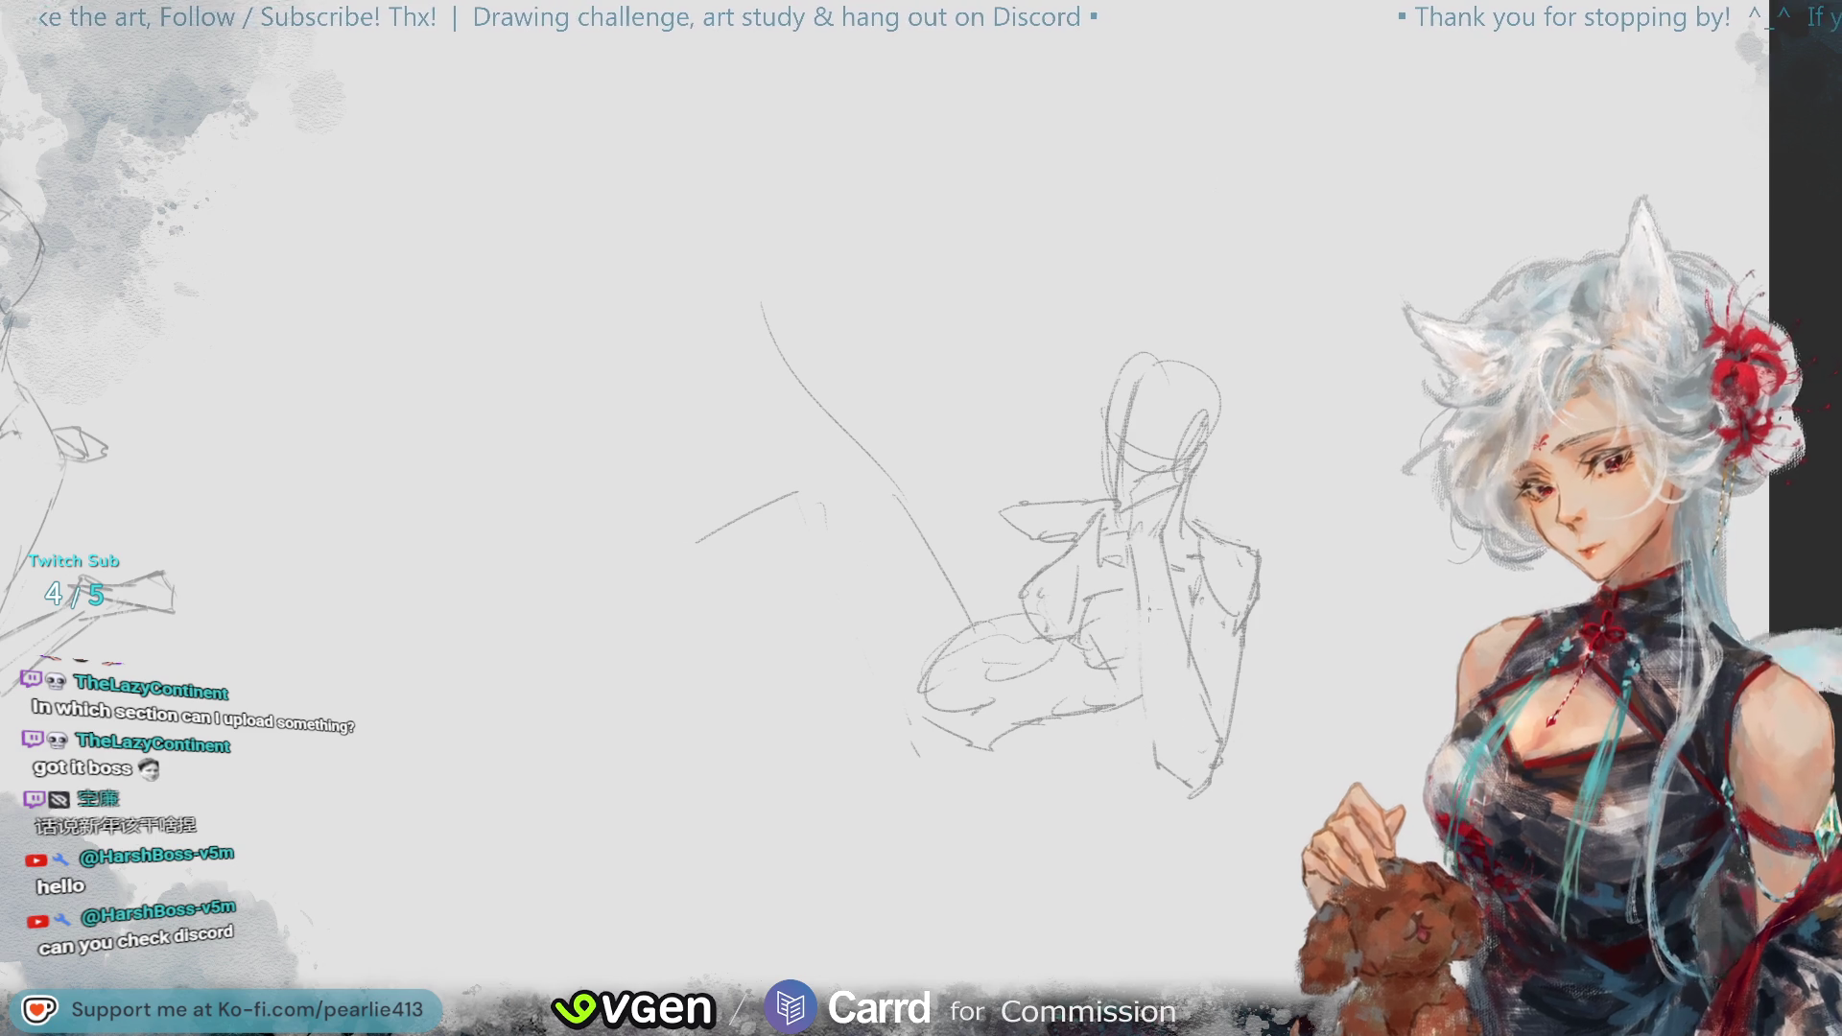
drag(1158, 593, 1155, 754)
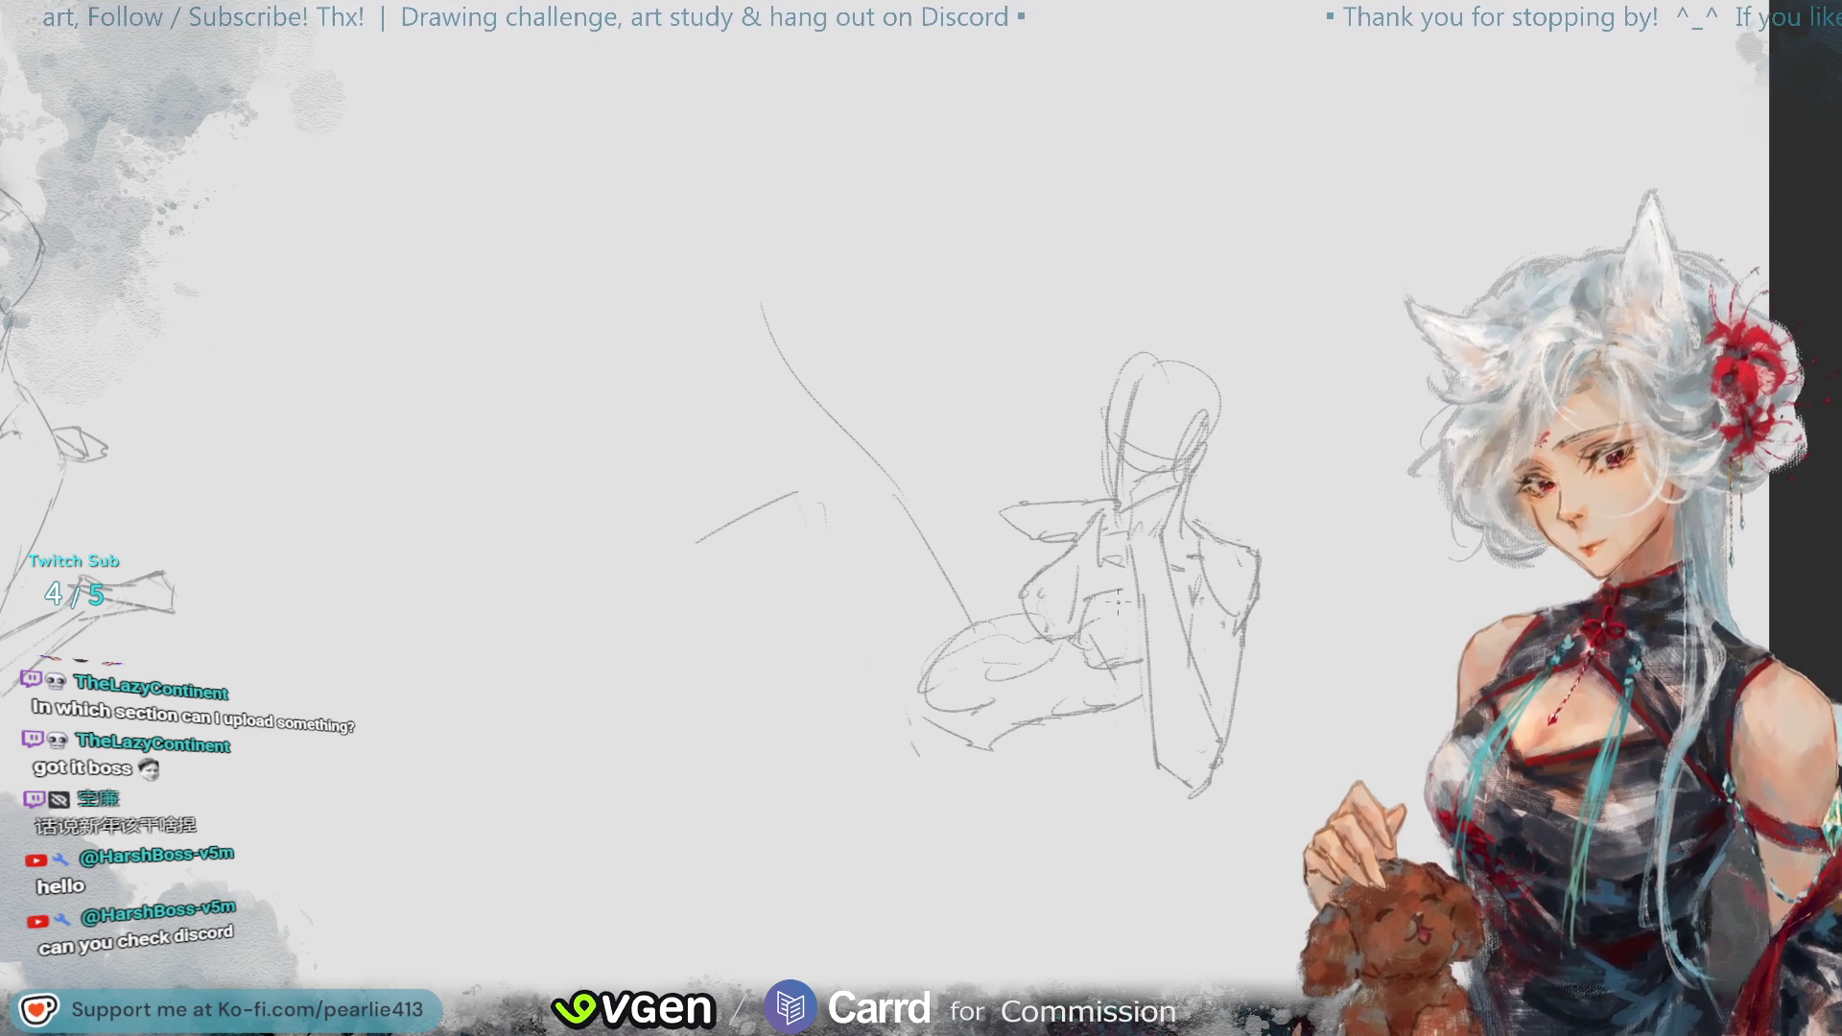
drag(1140, 636, 1149, 670)
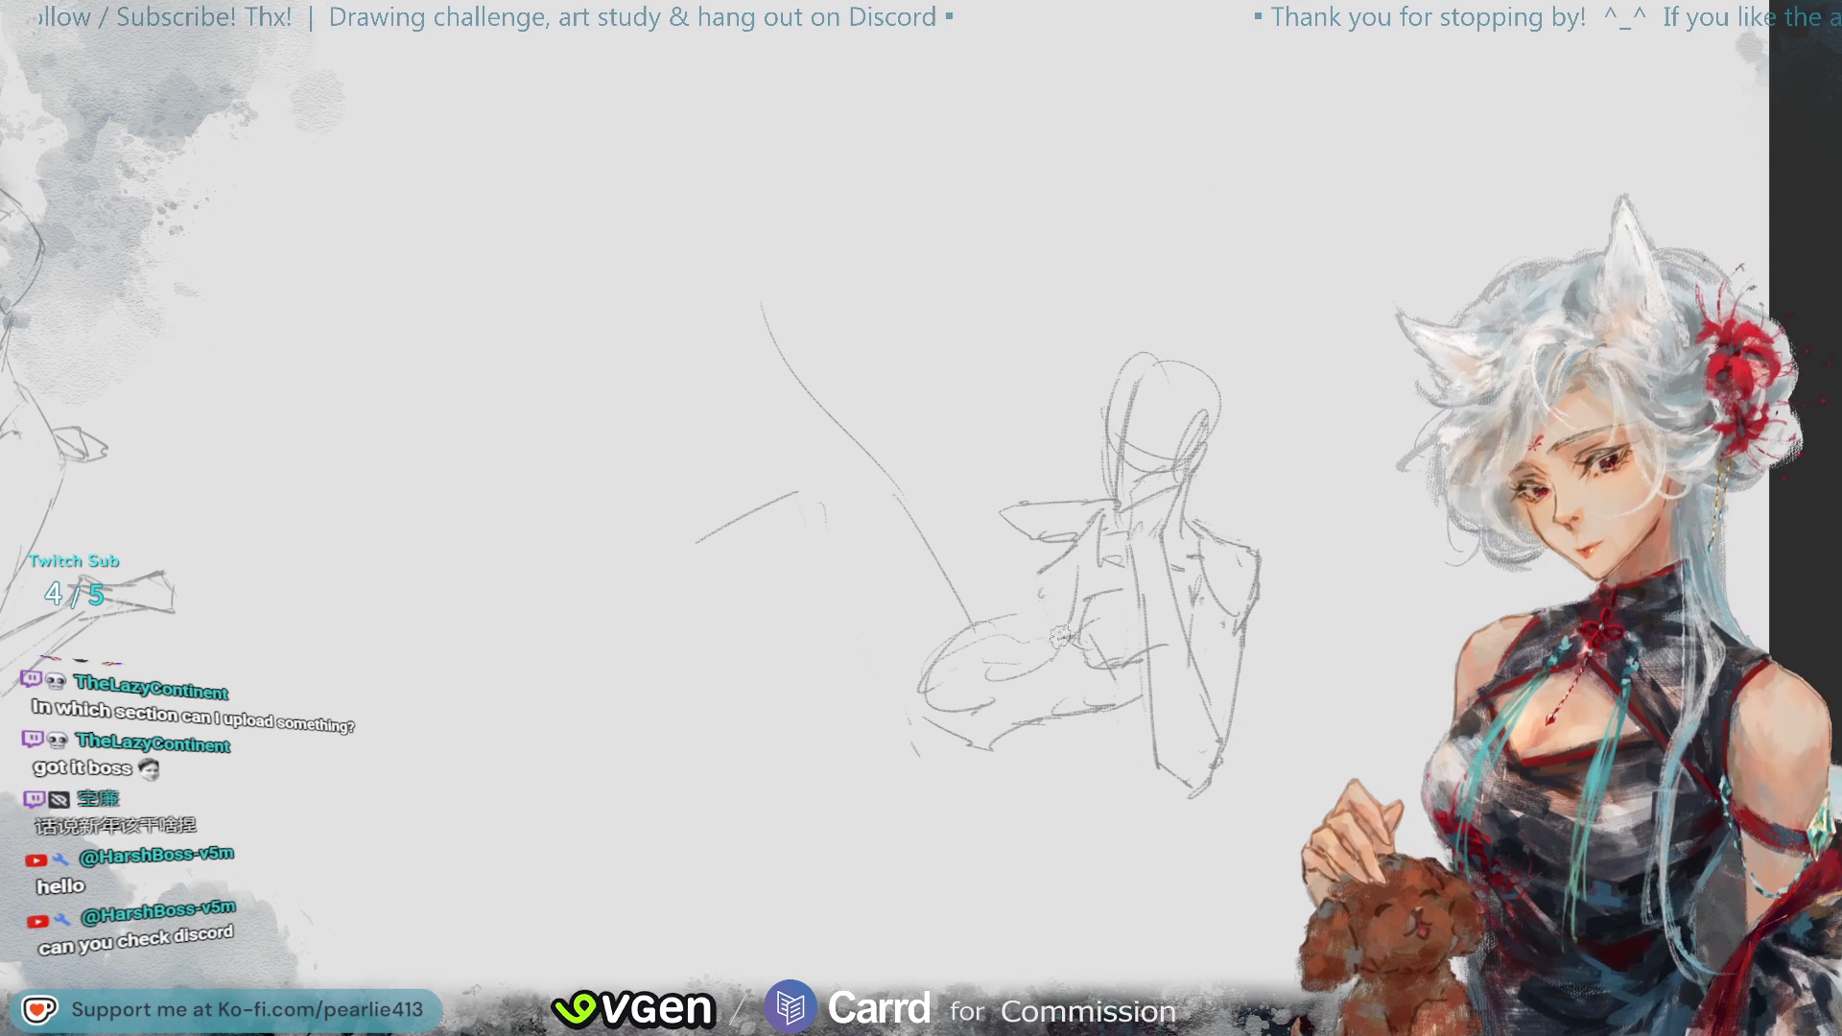
- Pencil the collar shape at the chest and lines across and down the lower torso, then erase stray strokes near the hip
mouse_move(1058, 559)
mouse_down()
mouse_move(1036, 580)
mouse_move(1041, 623)
mouse_move(1065, 630)
mouse_up()
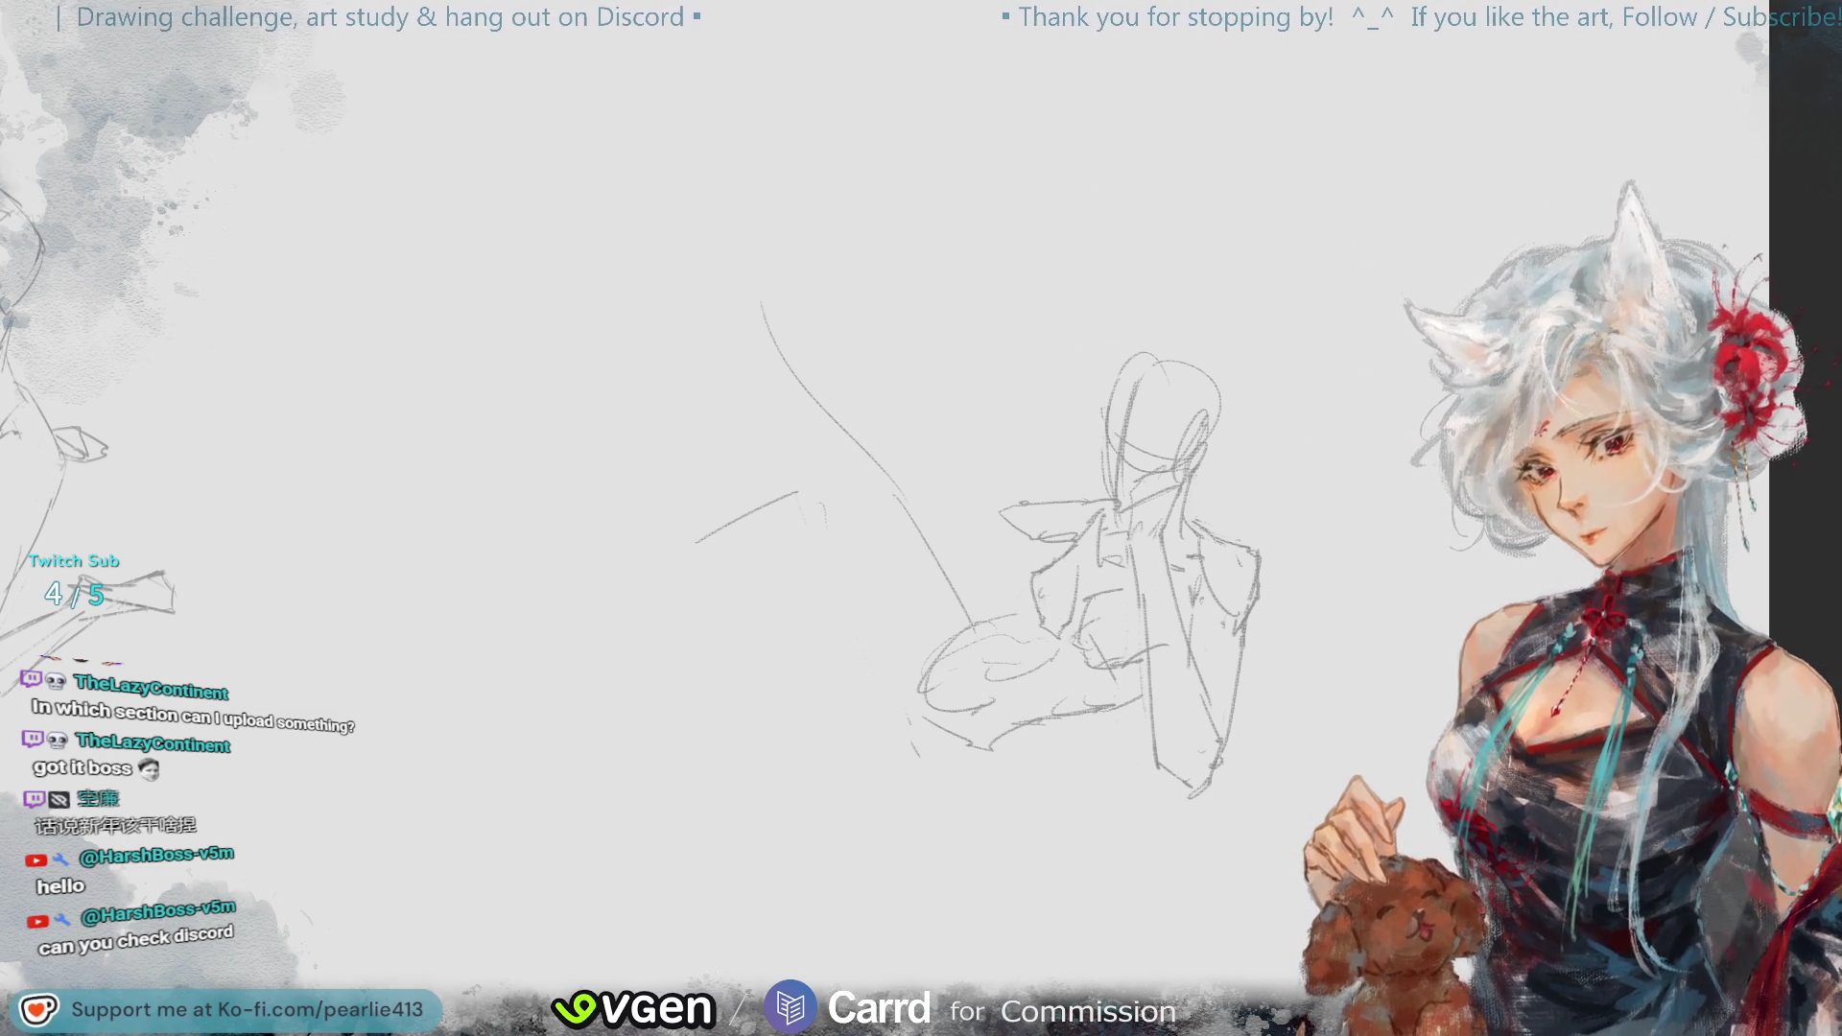
key(ctrl+z)
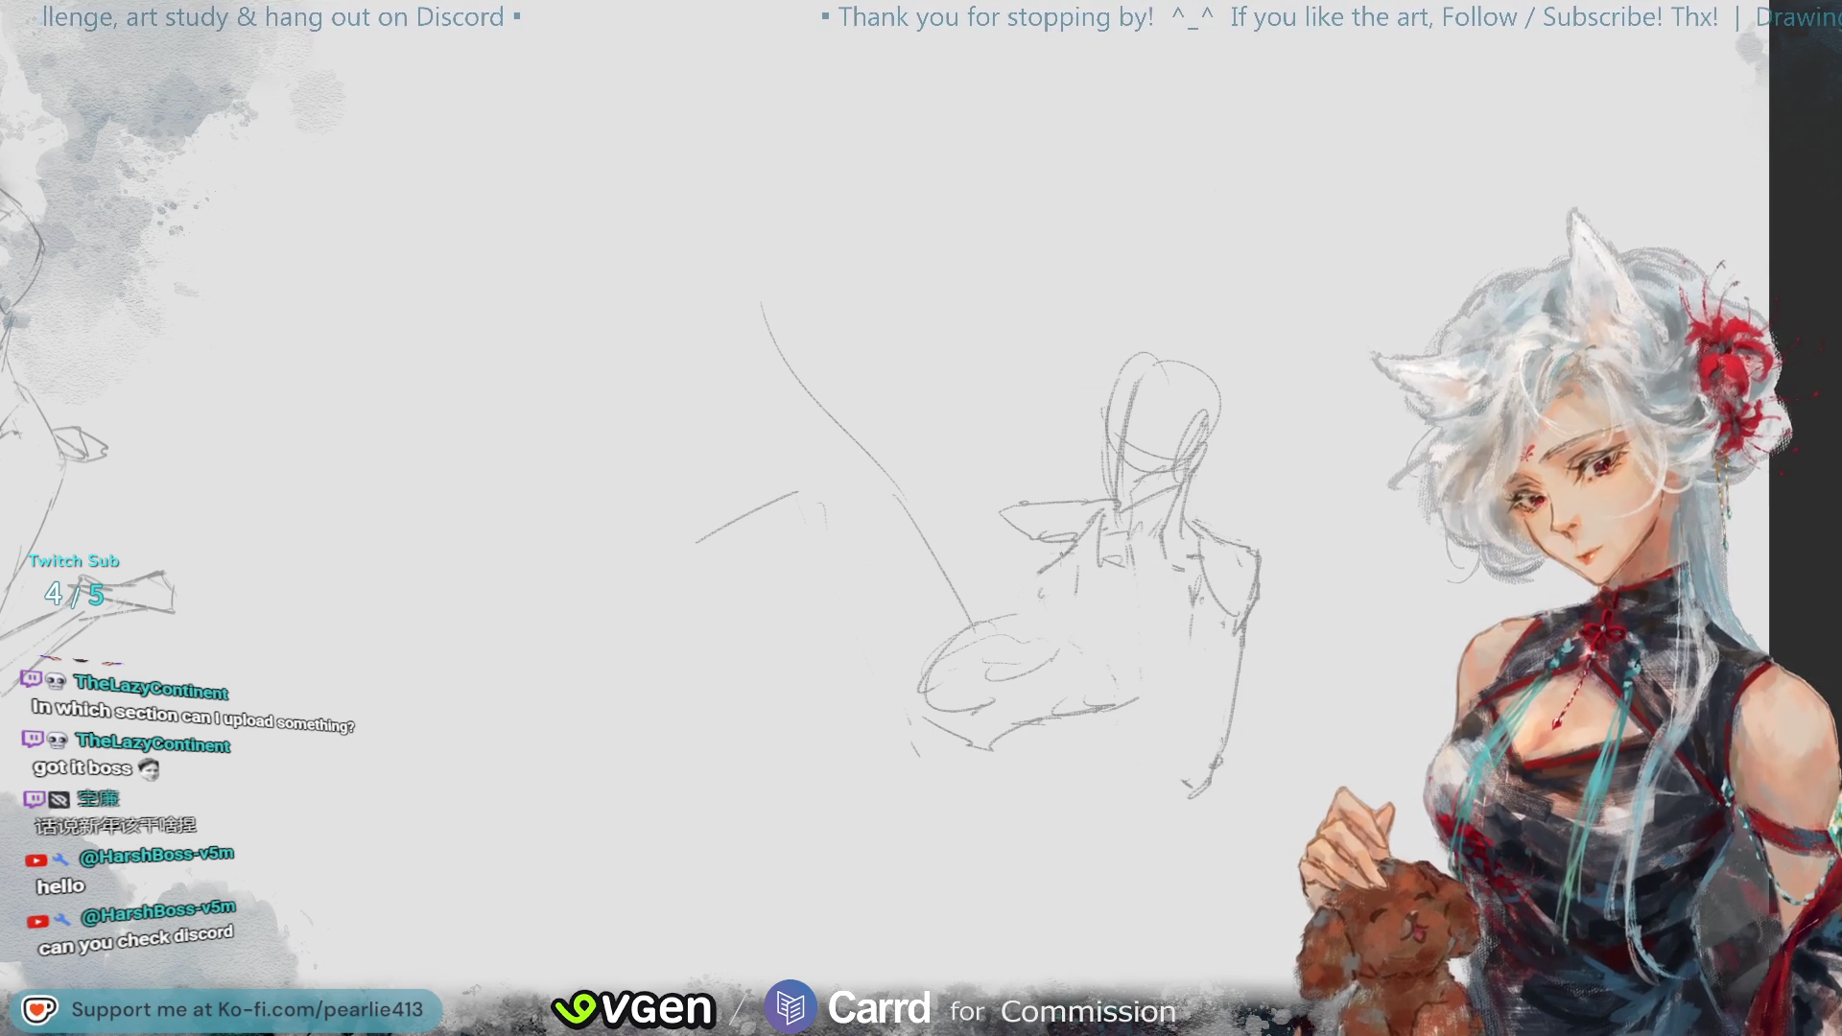
mouse_move(1050, 559)
mouse_down()
mouse_move(1026, 575)
mouse_move(1041, 616)
mouse_move(1118, 601)
mouse_up()
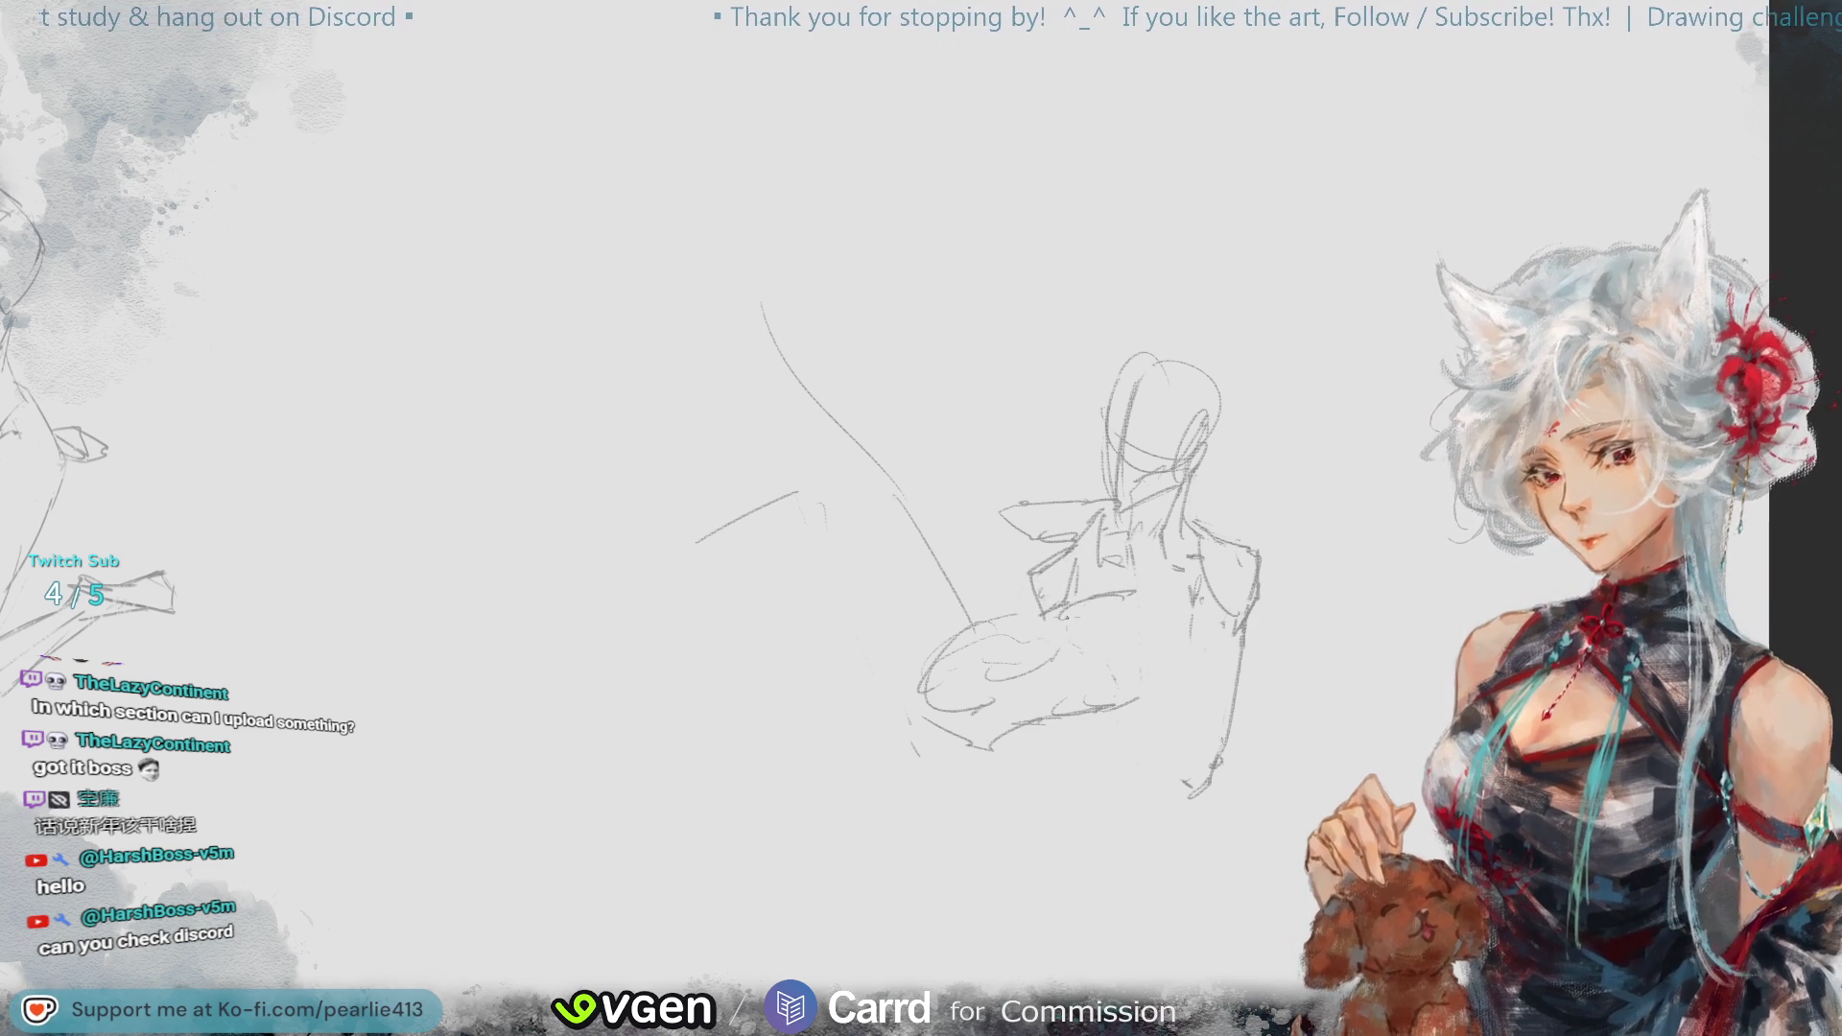
mouse_move(1086, 683)
mouse_down()
mouse_move(1177, 649)
mouse_move(1150, 671)
mouse_up()
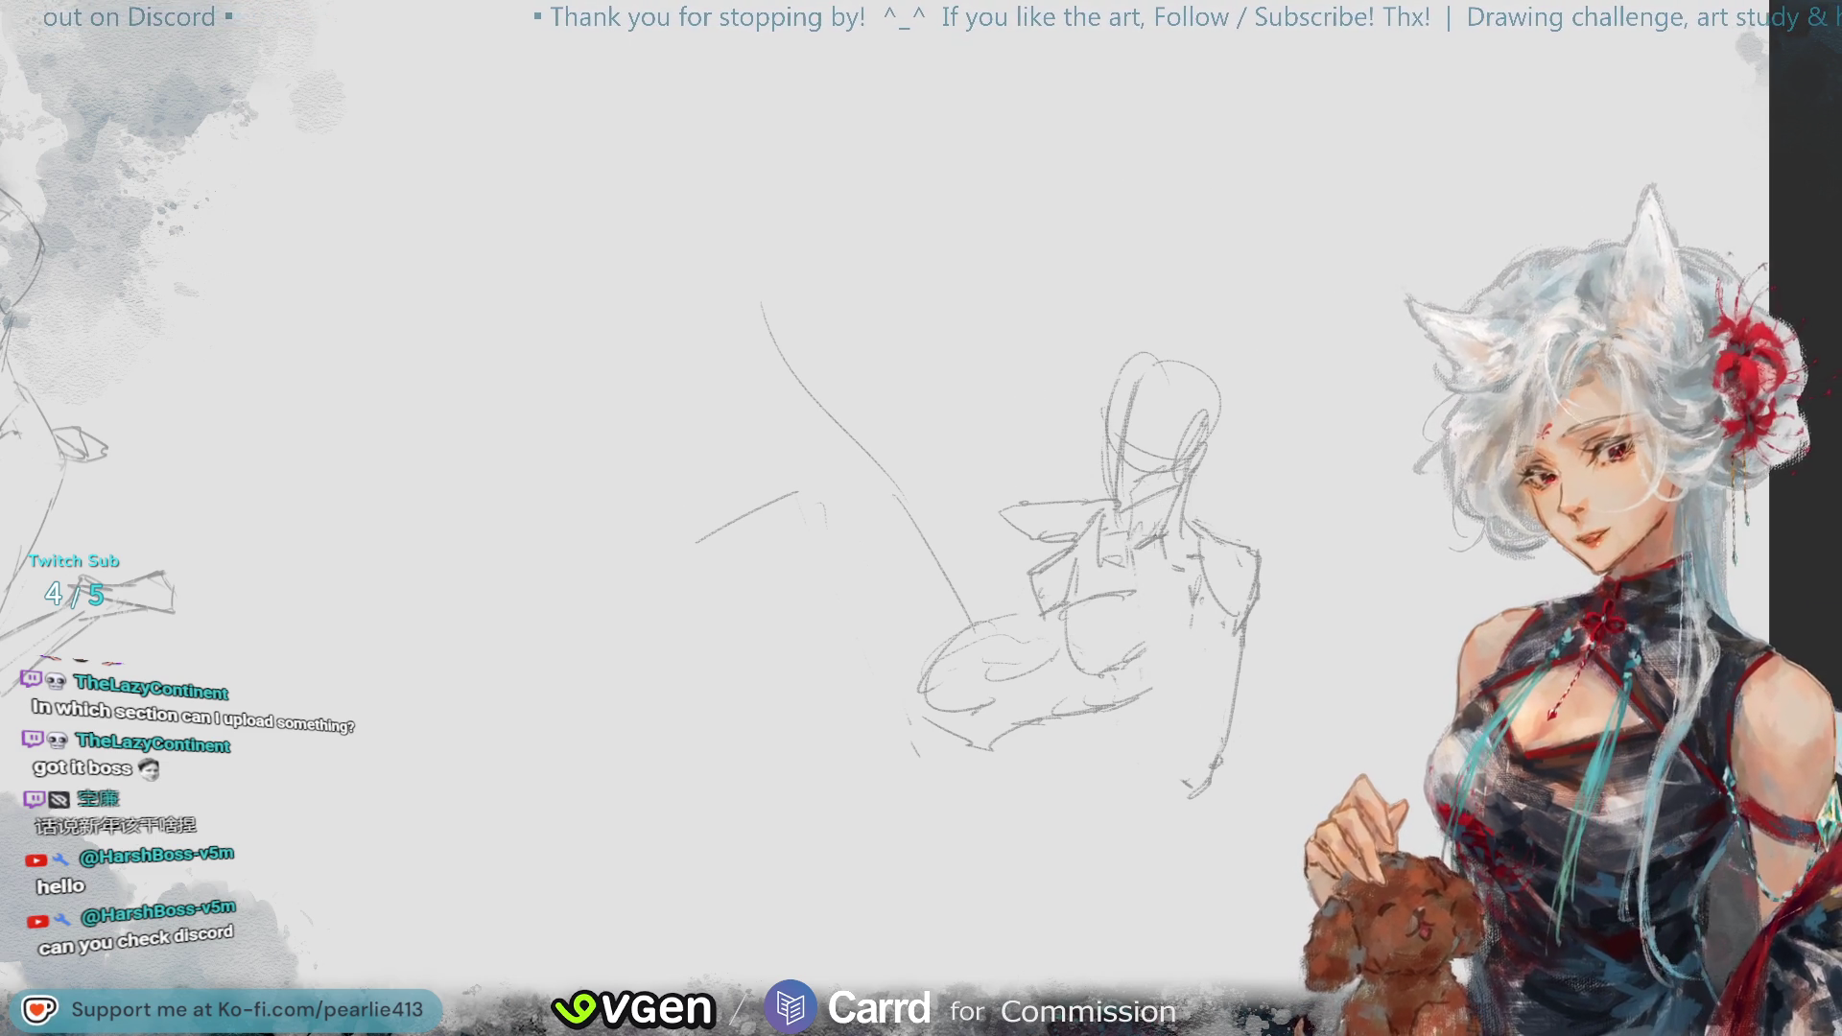
drag(1135, 566, 1194, 796)
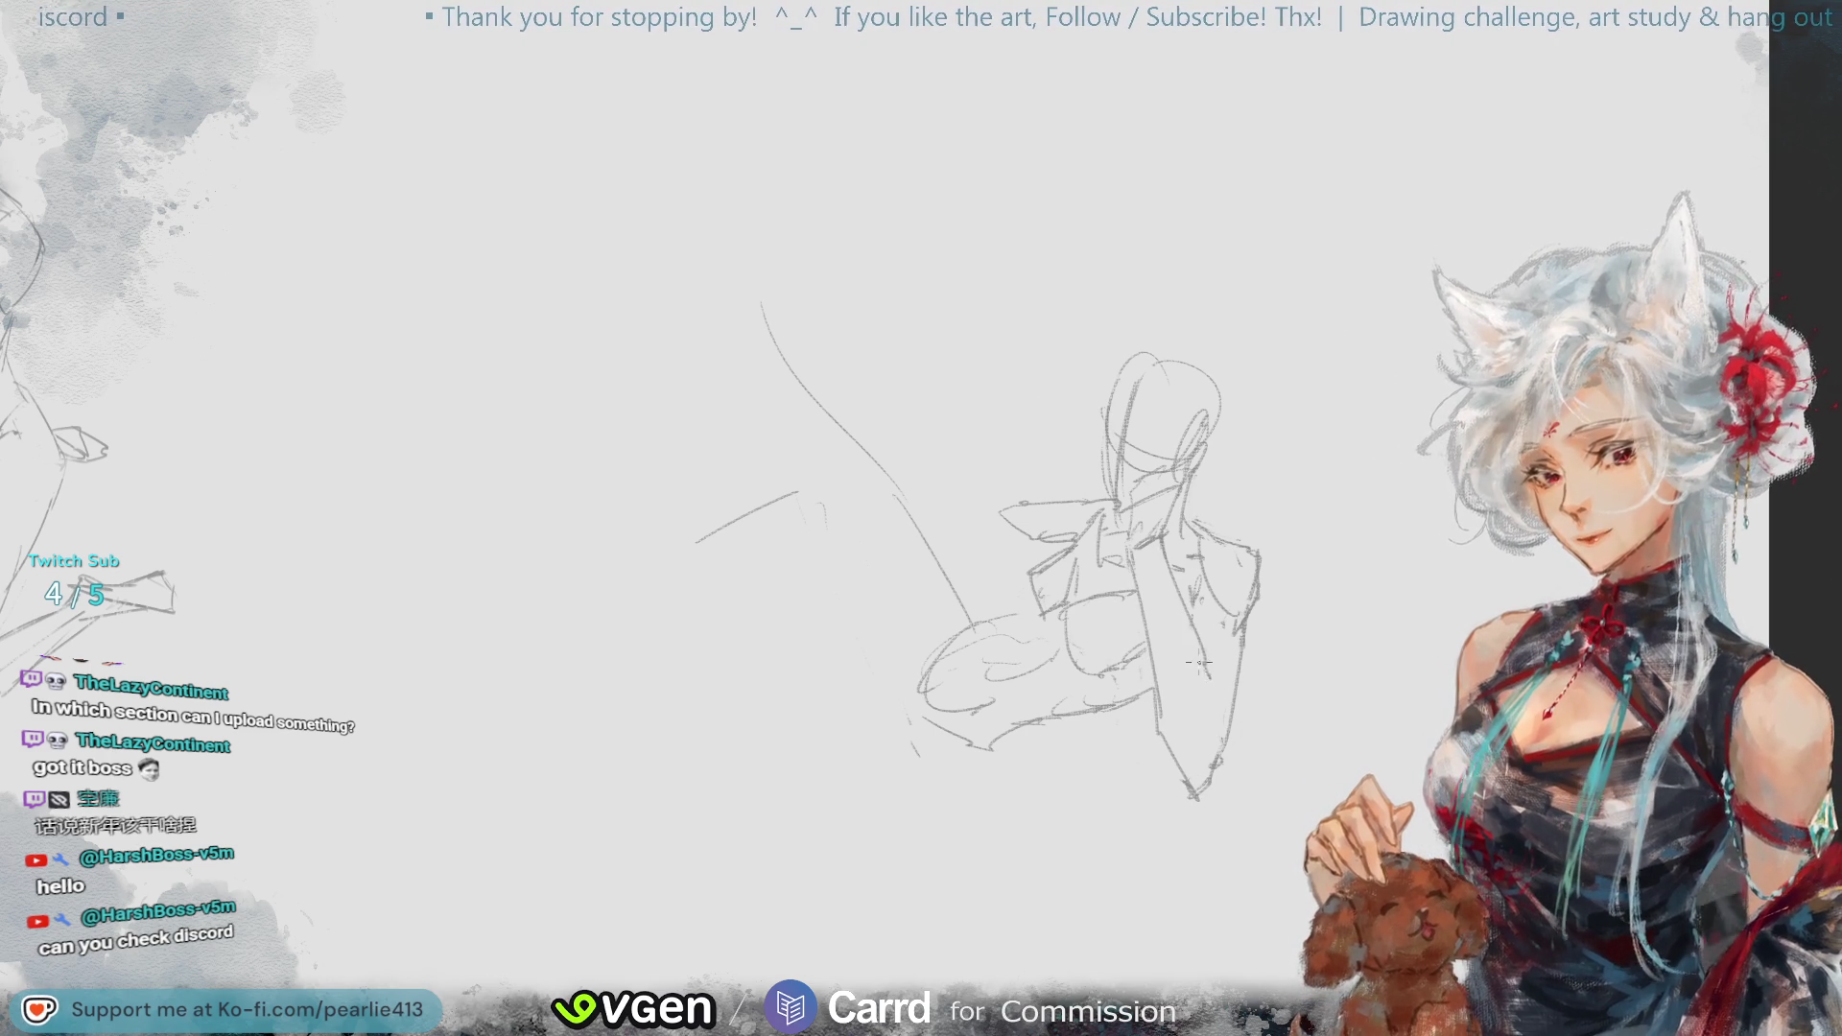
drag(1220, 693, 1212, 769)
key(e)
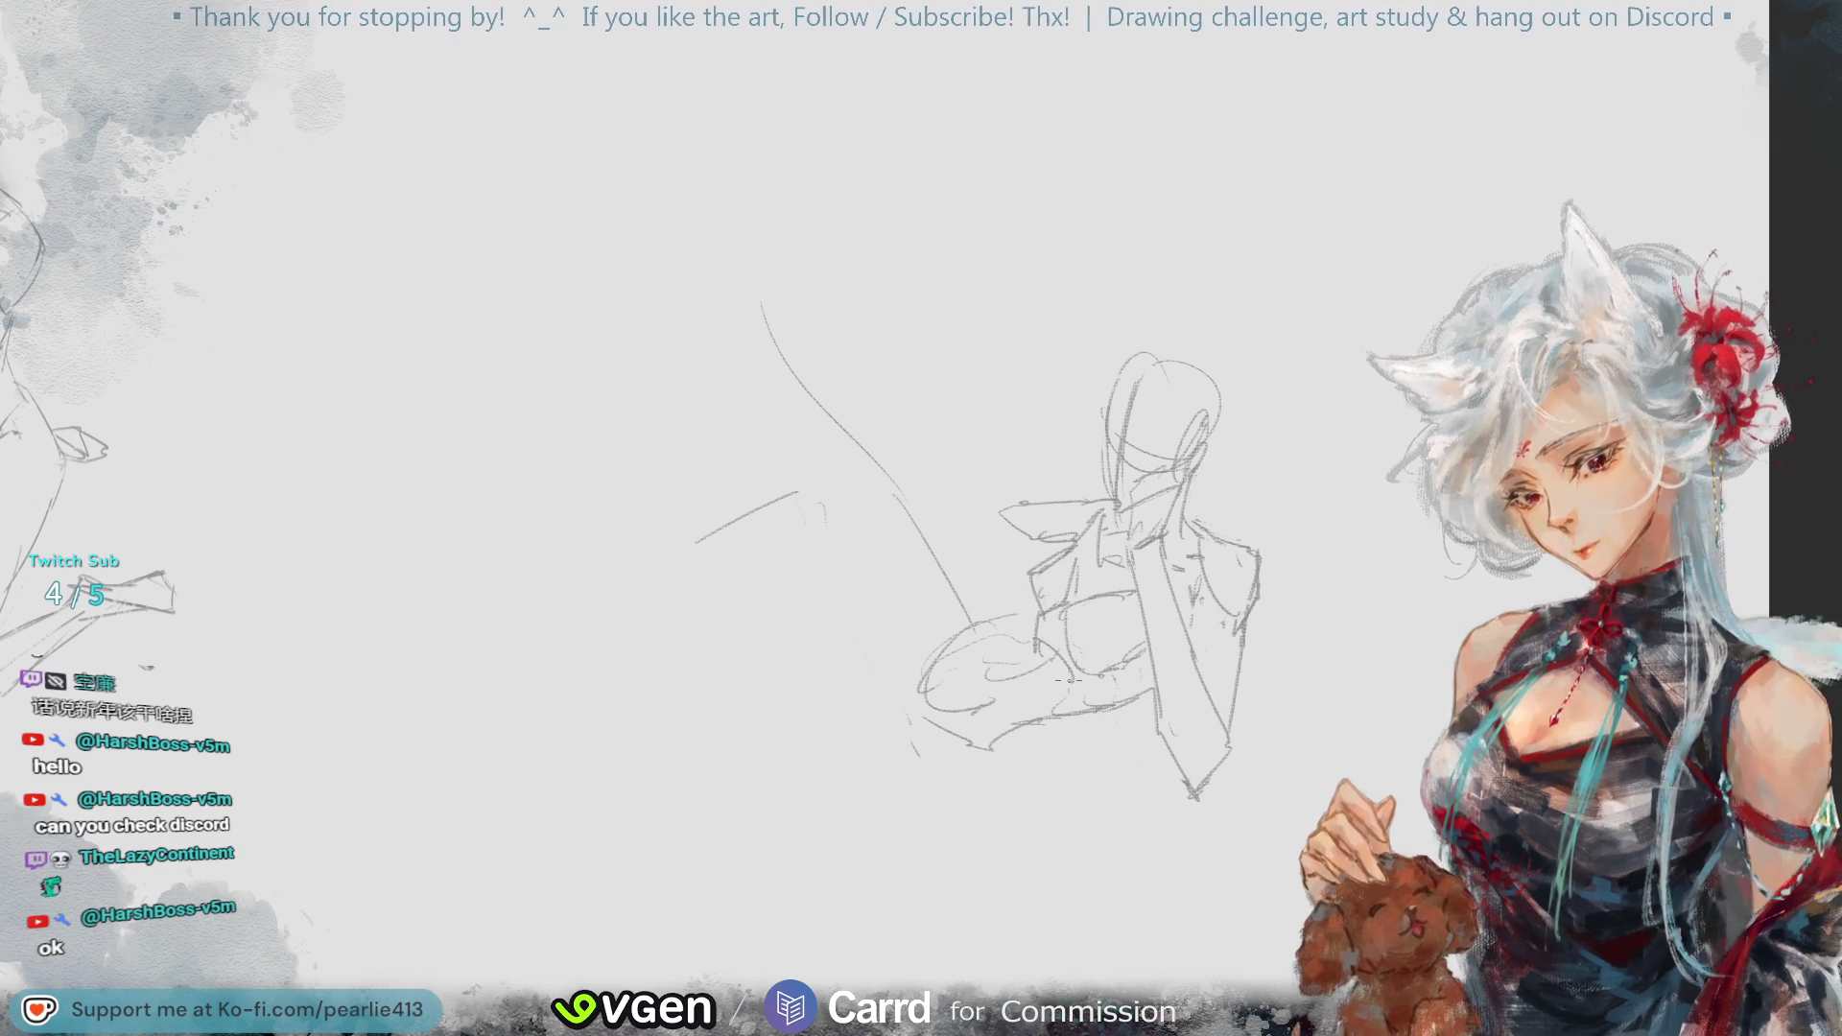
drag(959, 688, 1034, 674)
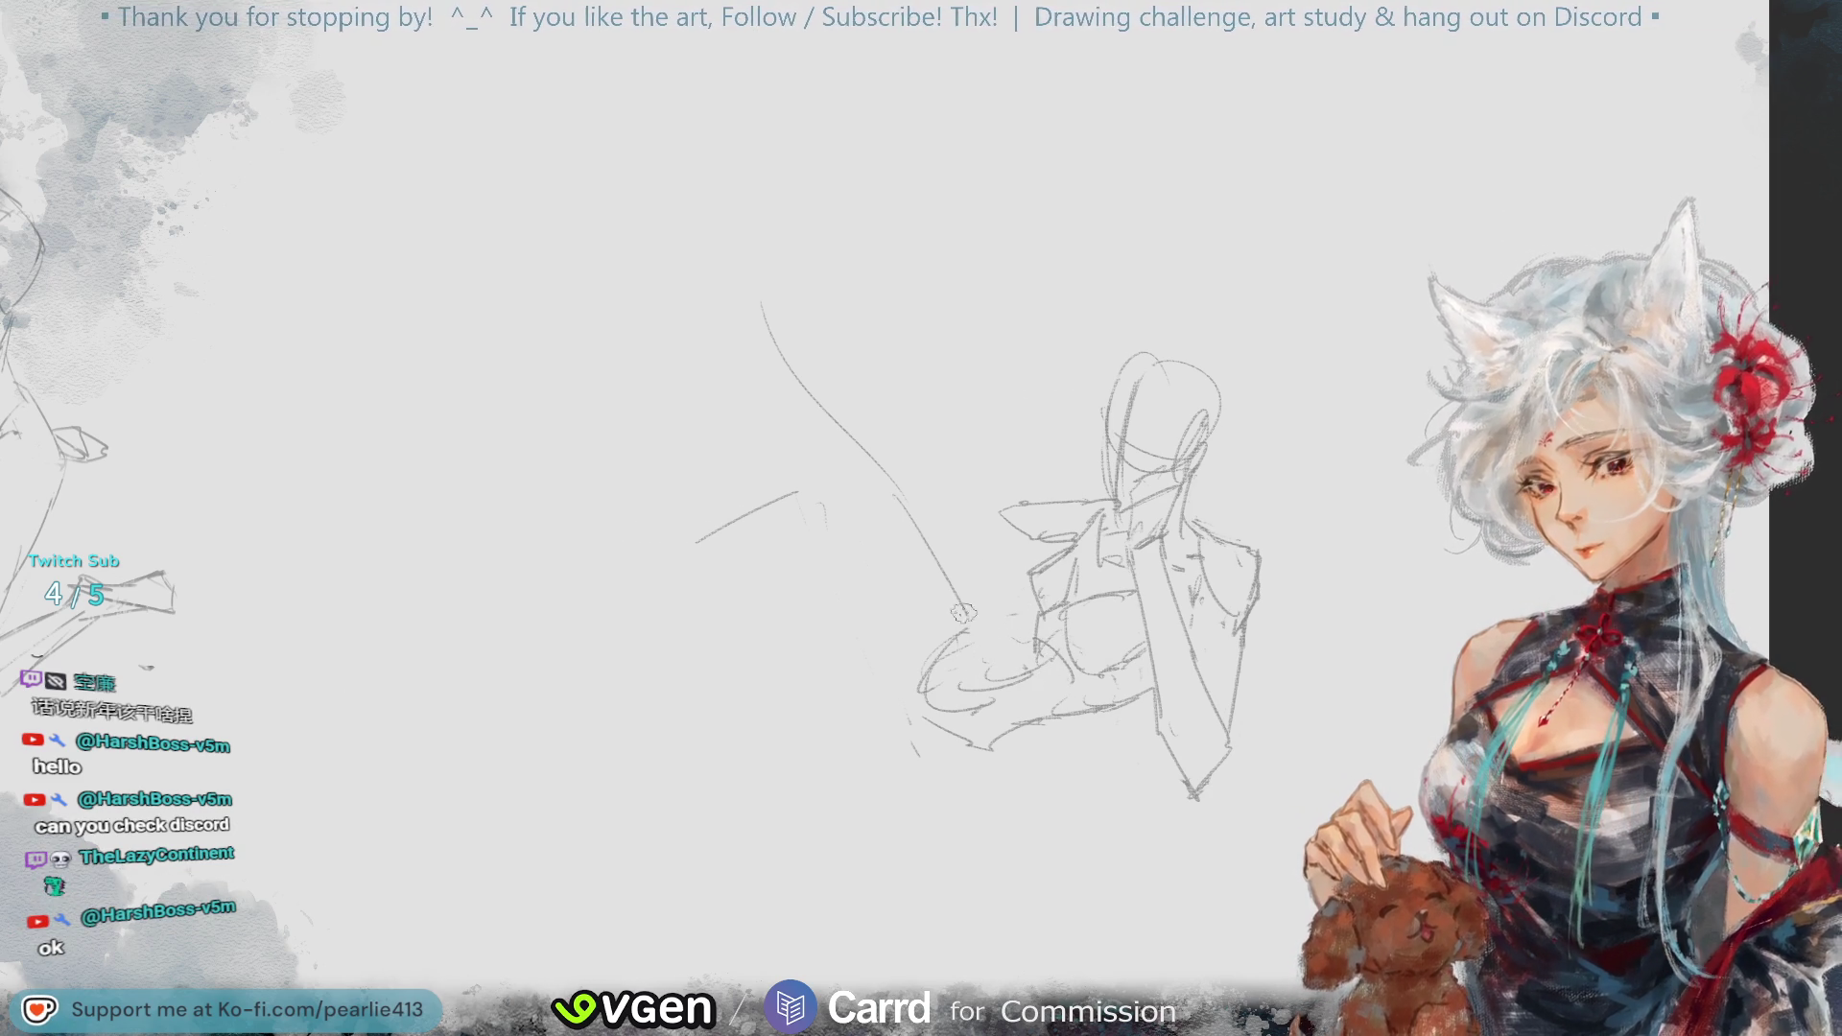
- Erase the old long leg line and rough in the bent limb and foot at the torso's lower left
mouse_move(970, 516)
mouse_down()
mouse_move(949, 589)
mouse_move(774, 345)
mouse_move(859, 441)
mouse_move(767, 498)
mouse_move(716, 485)
mouse_up()
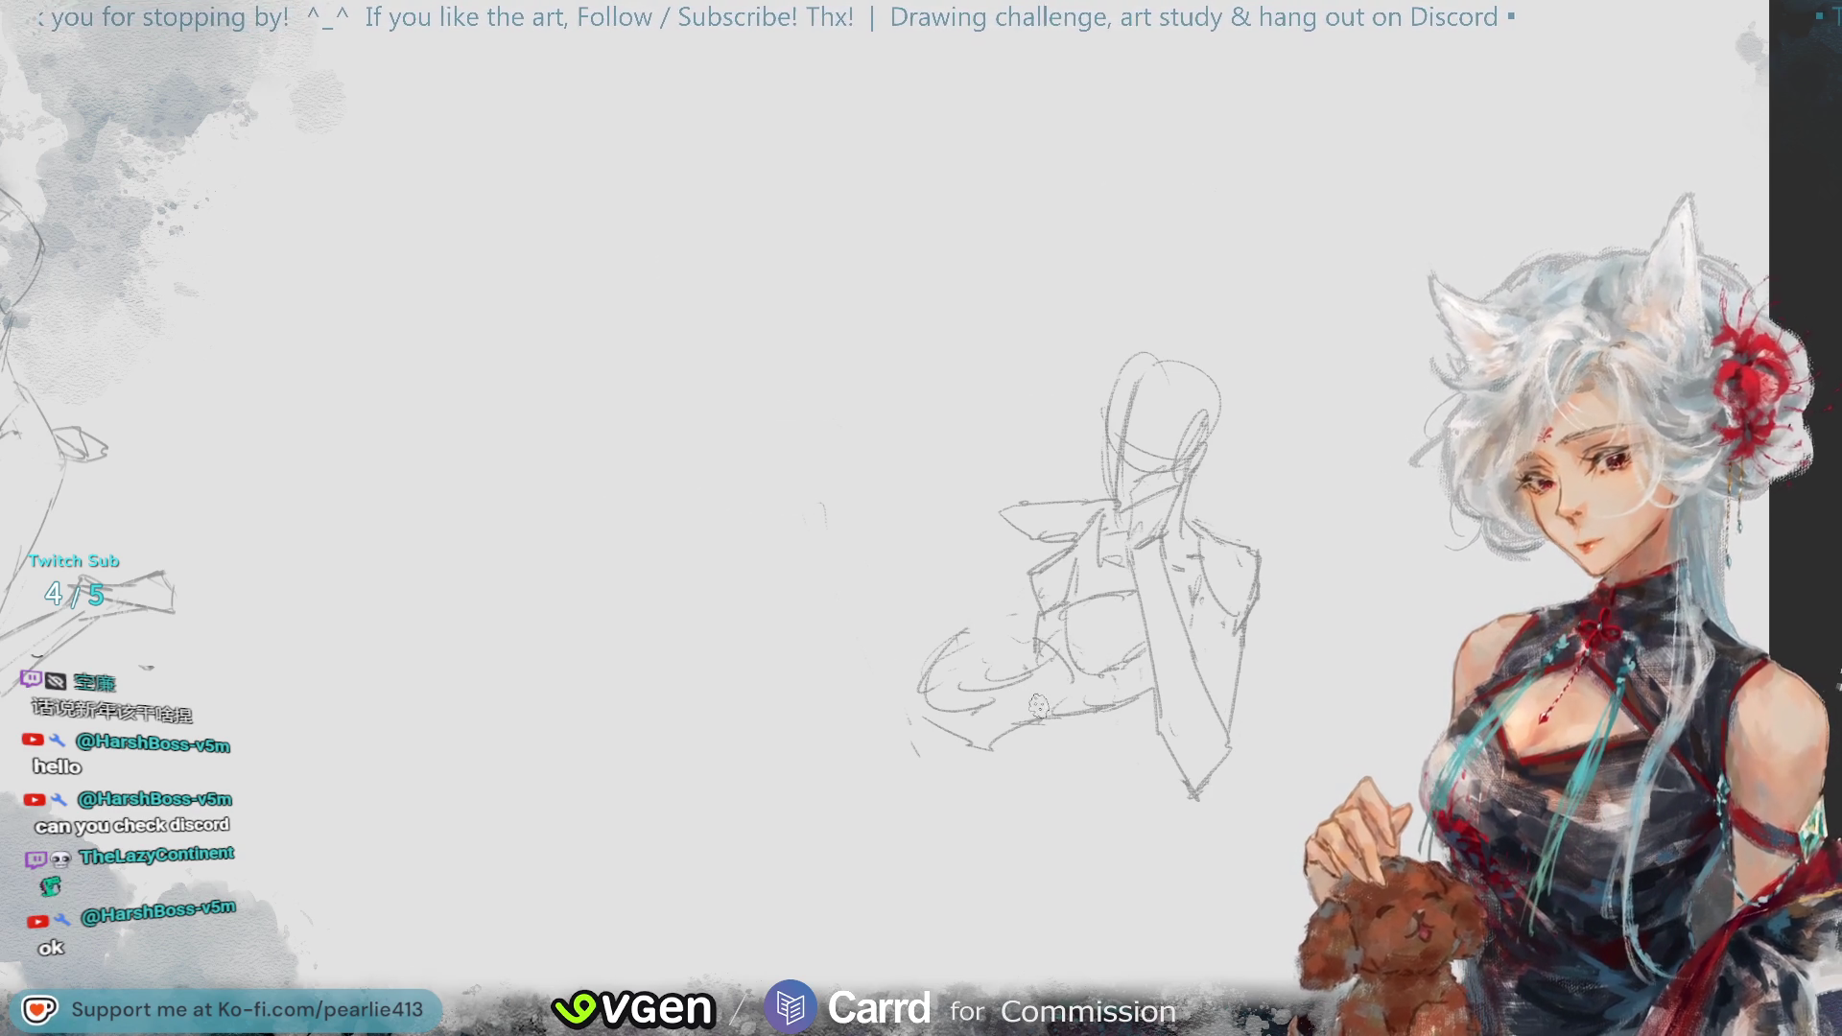
mouse_move(1050, 710)
mouse_down()
mouse_move(997, 748)
mouse_move(1048, 729)
mouse_move(979, 666)
mouse_move(1036, 641)
mouse_move(1091, 702)
mouse_up()
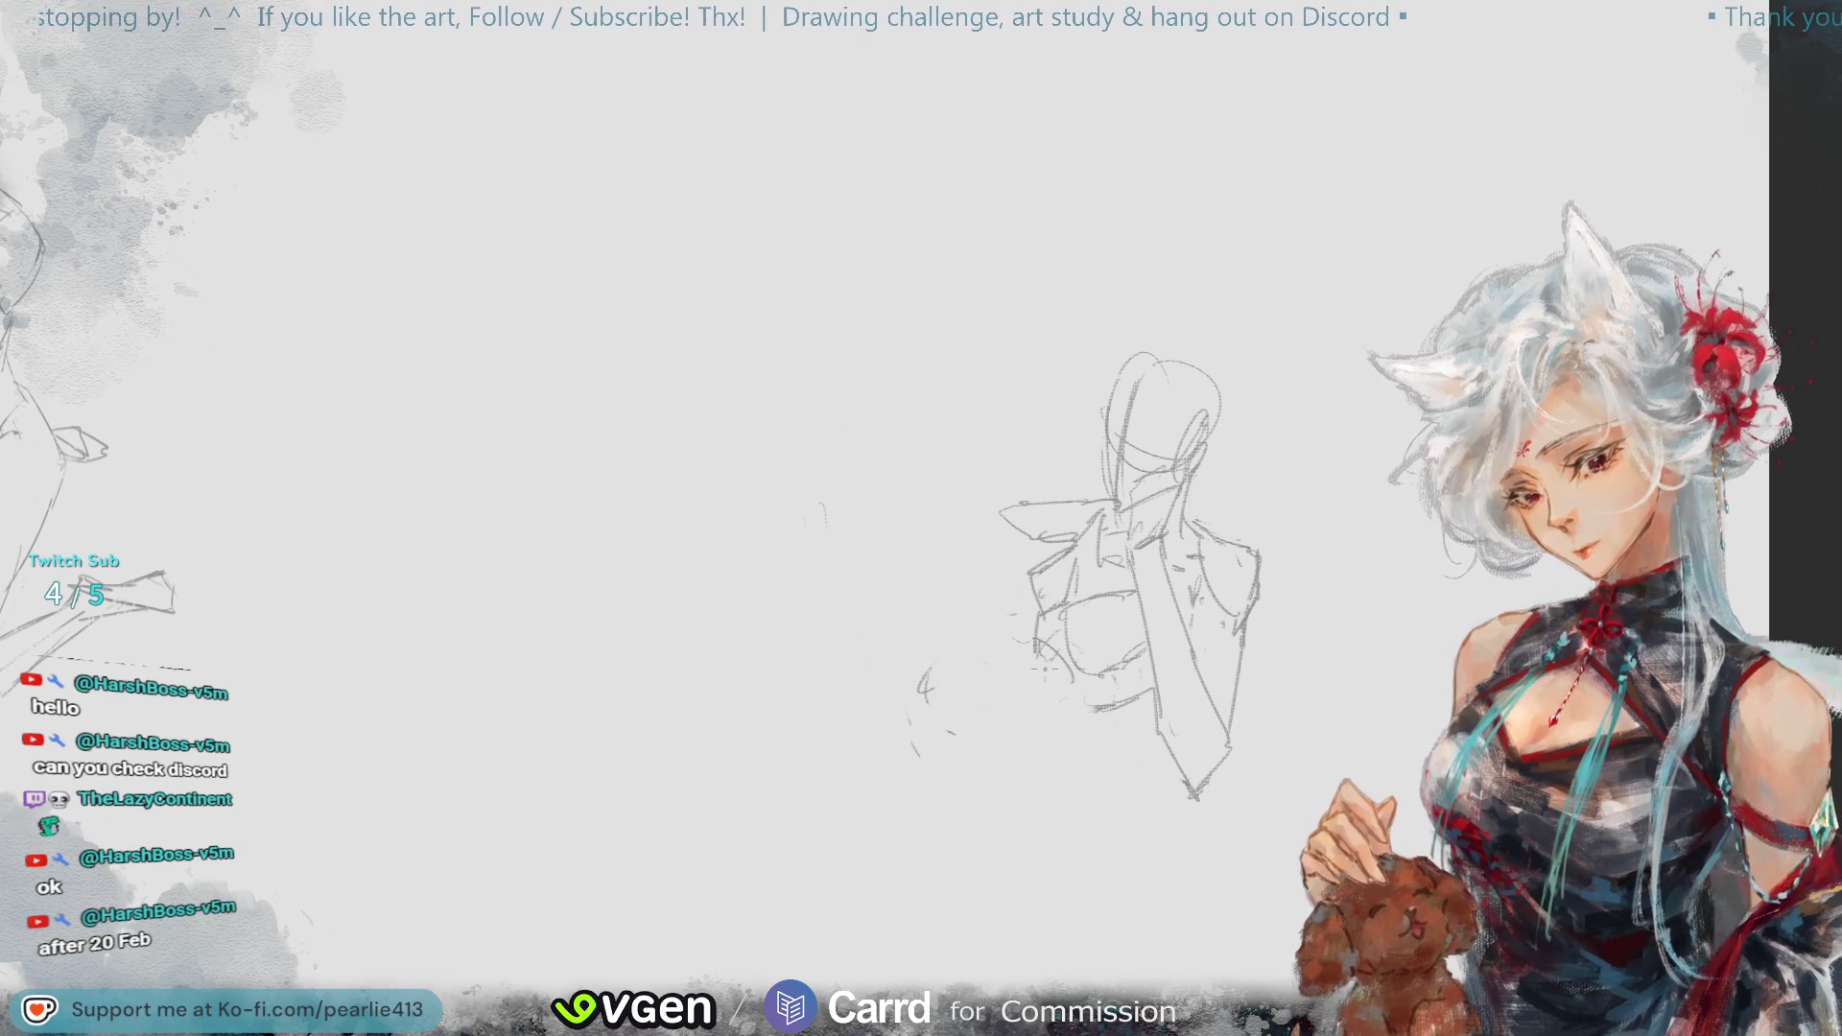
mouse_move(1079, 686)
mouse_down()
mouse_move(1089, 724)
mouse_move(1130, 711)
mouse_up()
key(ctrl+z)
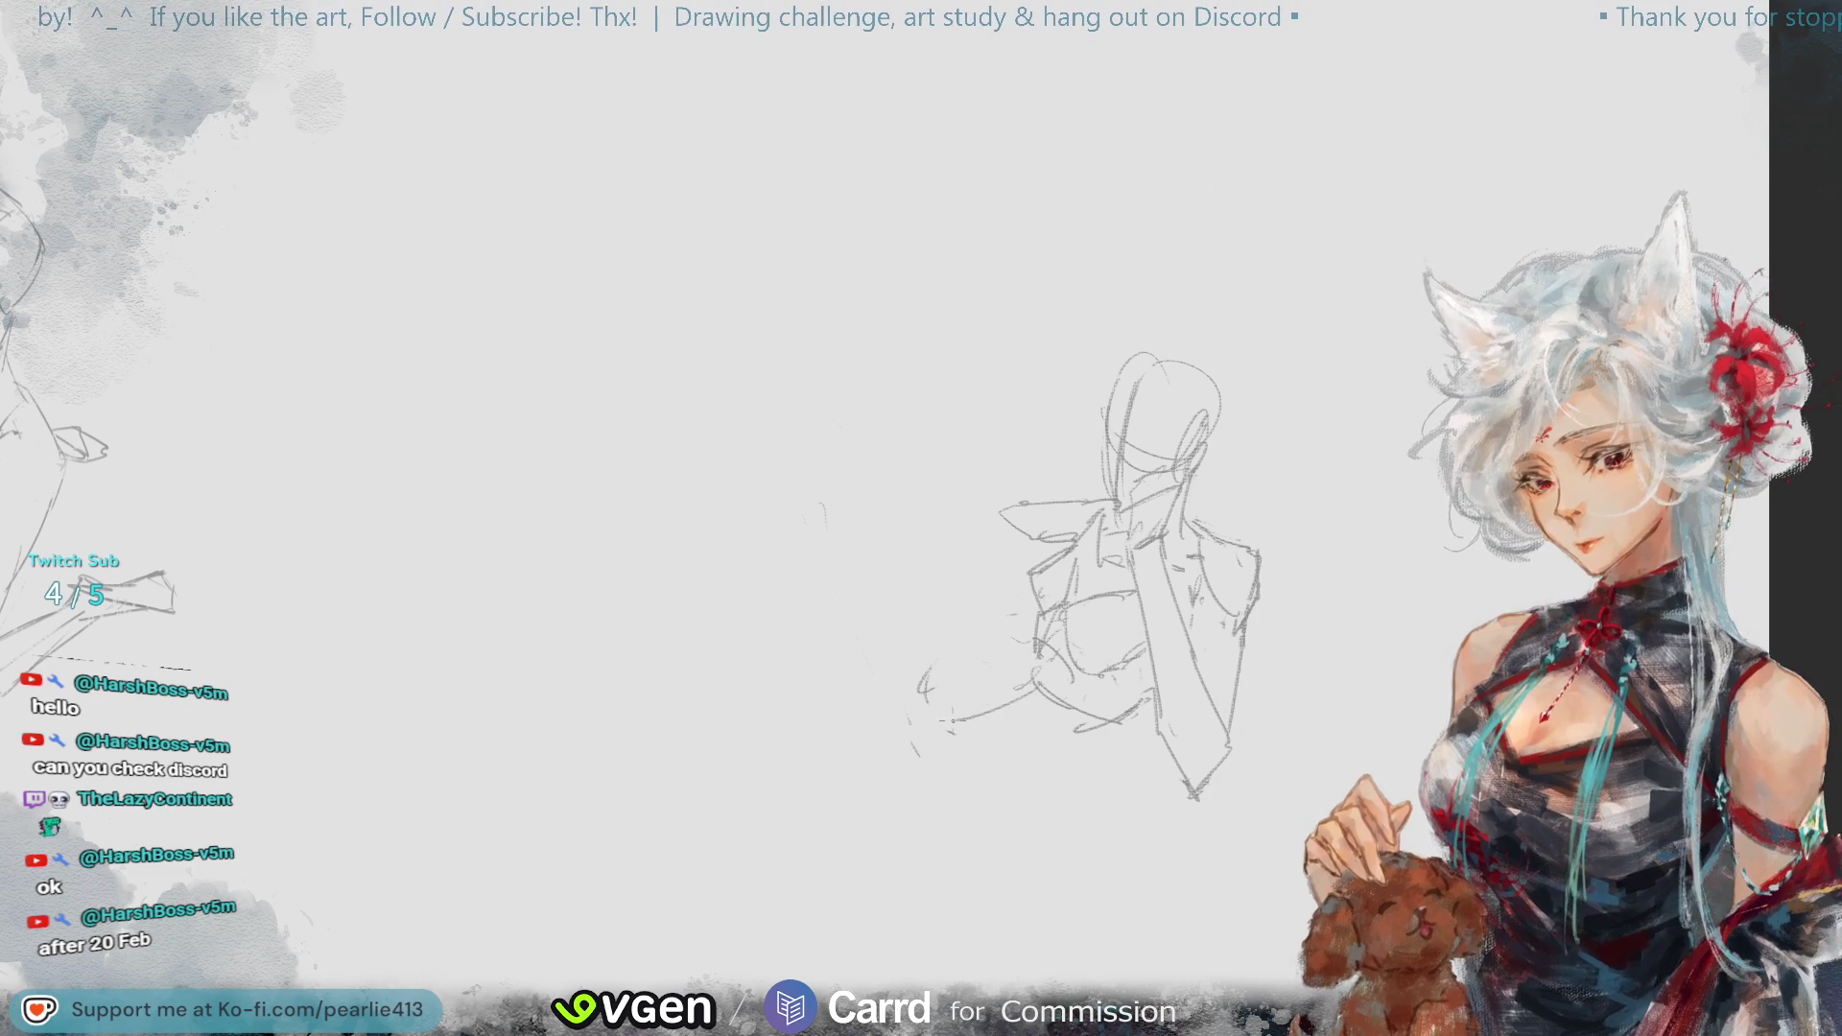
key(ctrl+z)
mouse_move(1050, 669)
mouse_down()
mouse_move(919, 743)
mouse_move(932, 669)
mouse_up()
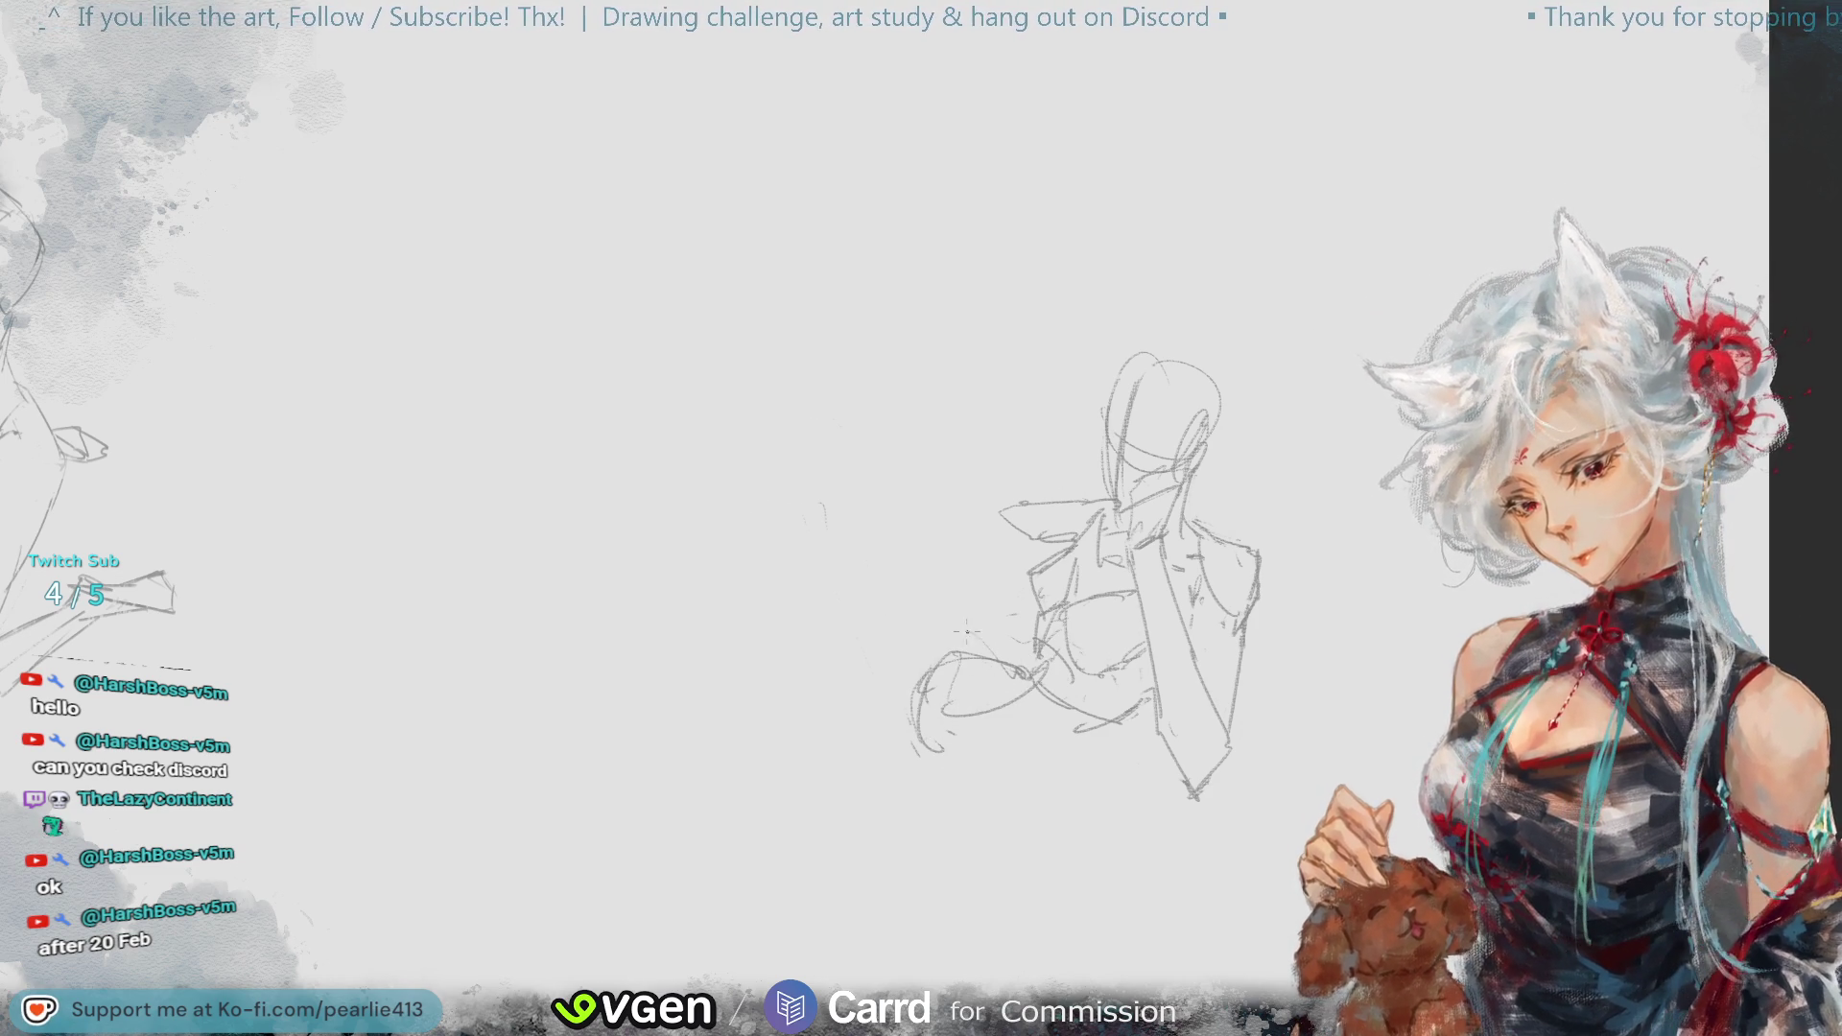
drag(955, 754, 960, 662)
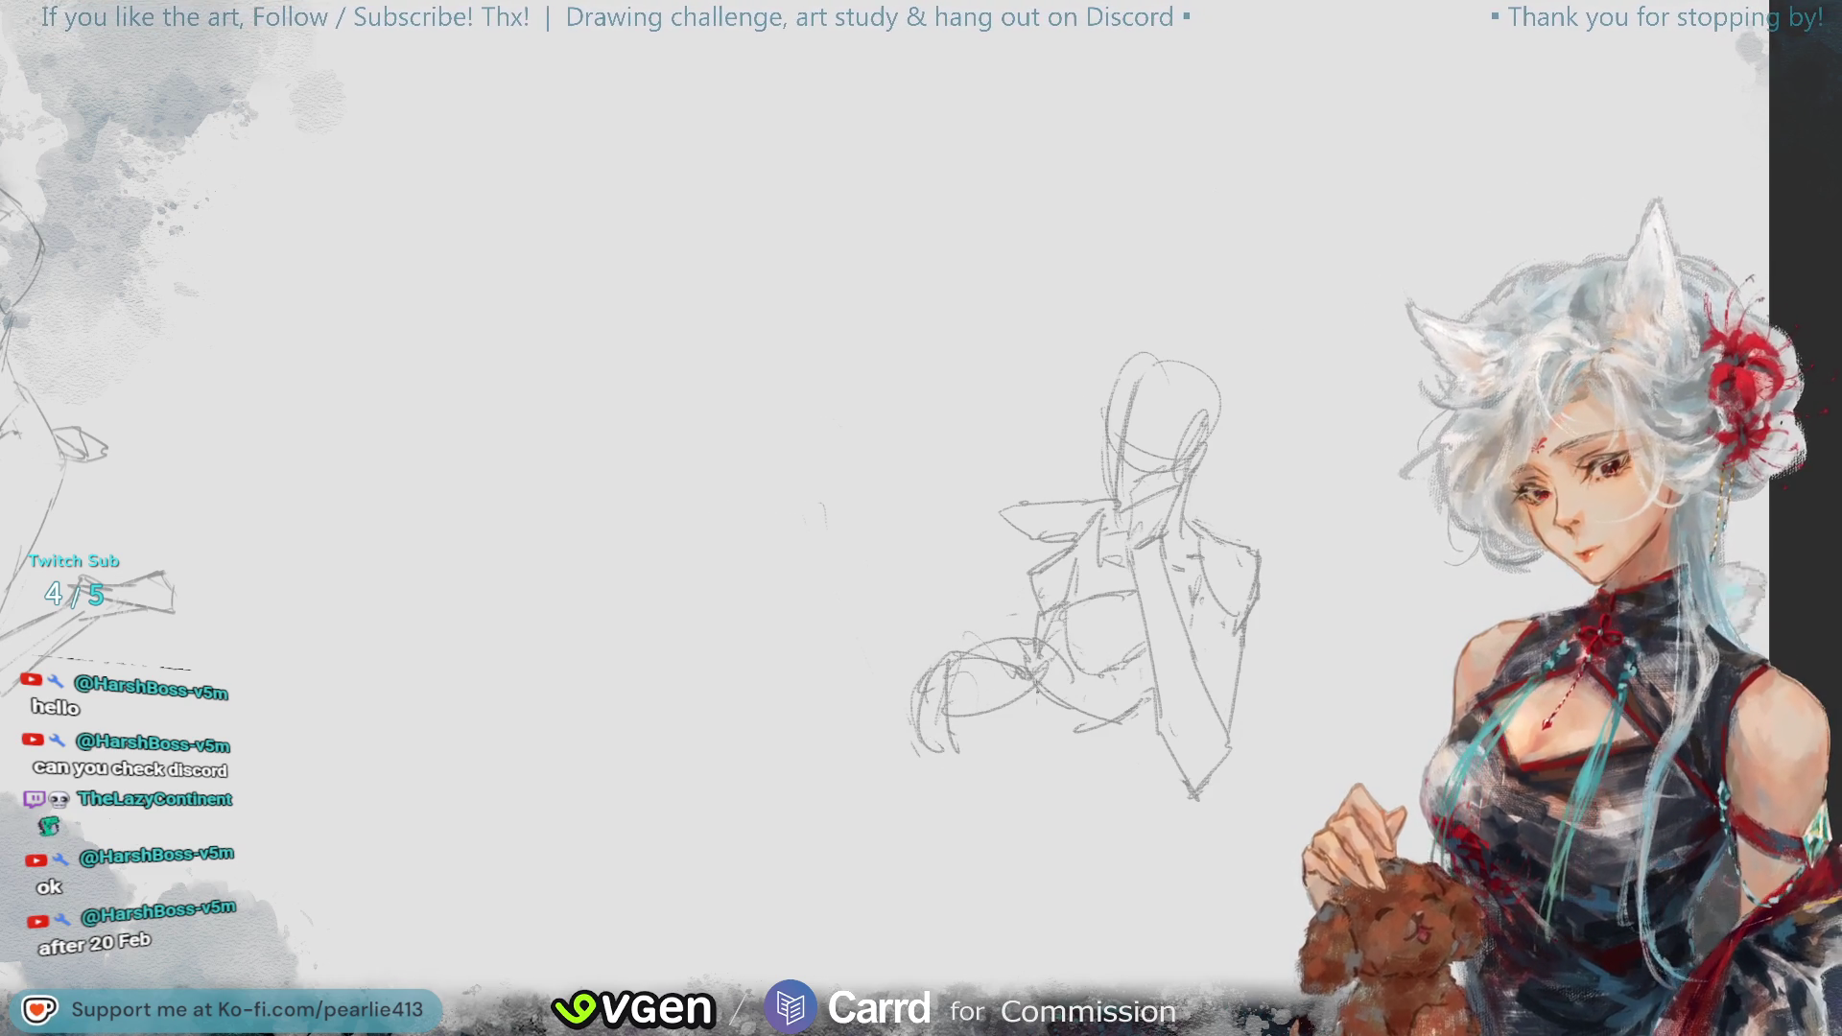
mouse_move(959, 748)
mouse_down()
mouse_move(1030, 772)
mouse_move(1151, 710)
mouse_move(1067, 709)
mouse_up()
key(ctrl+z)
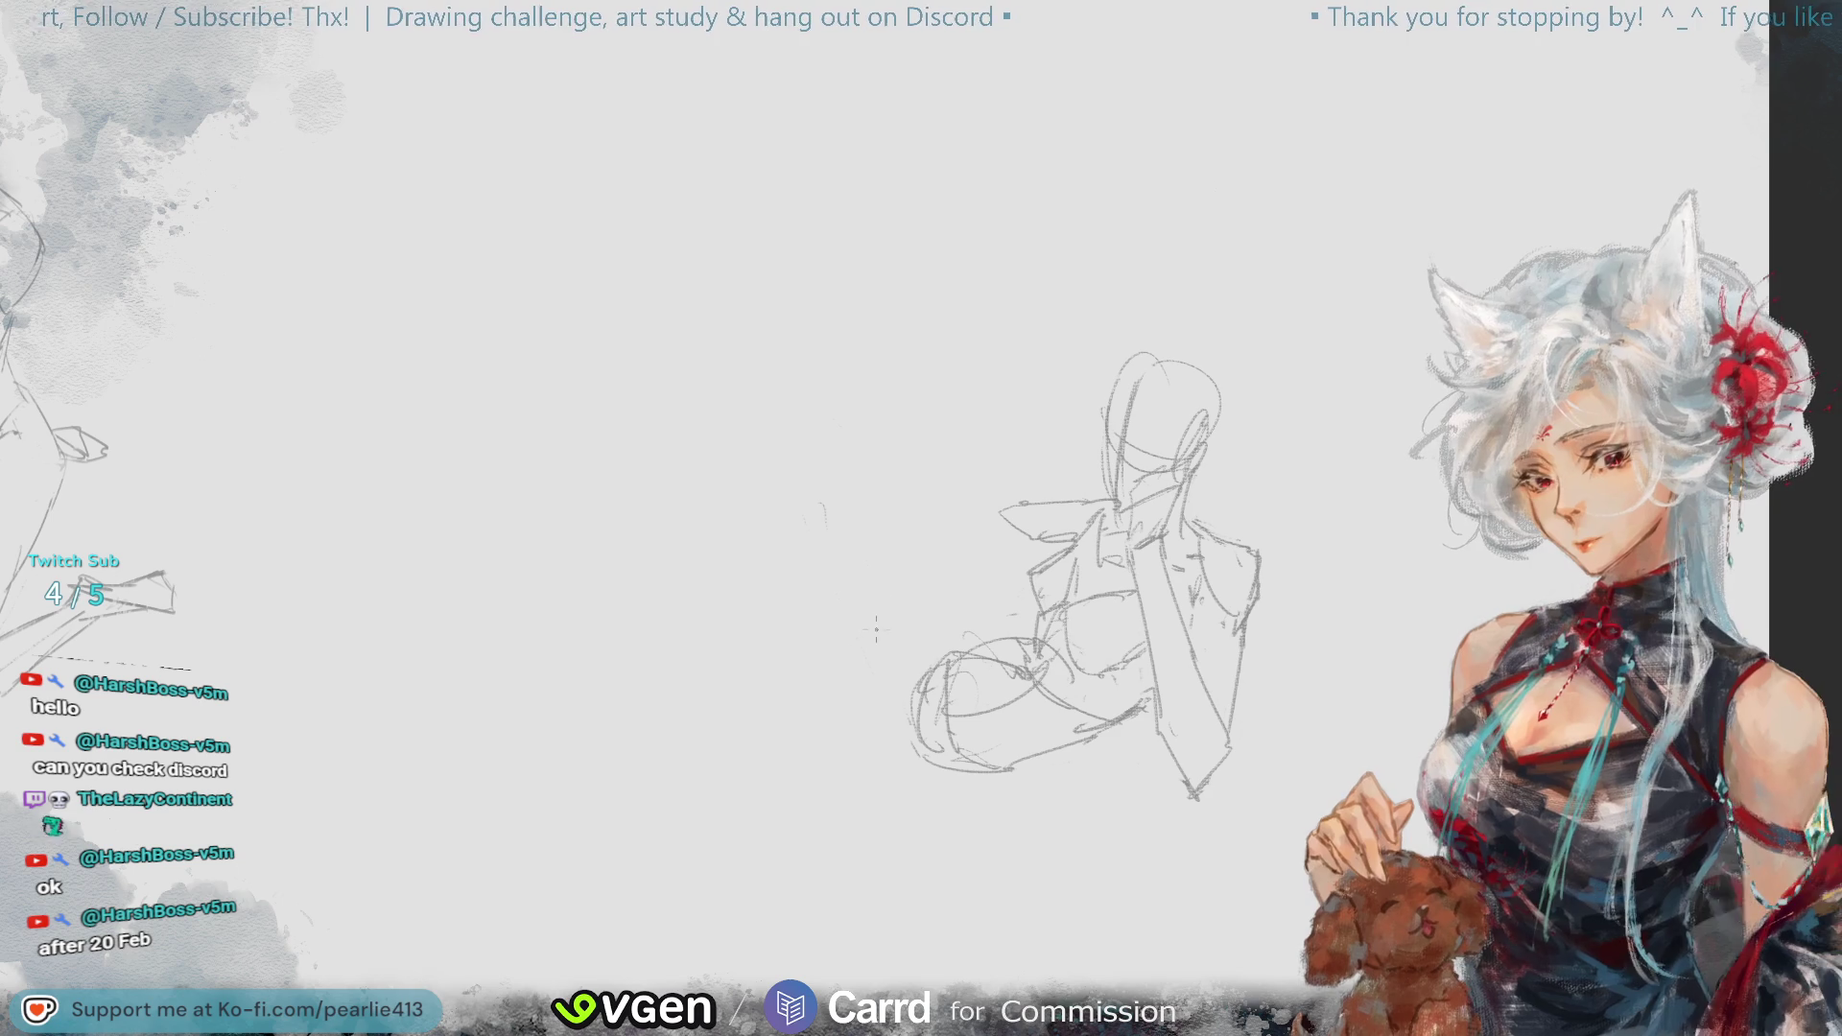
- Draw the diagonal lines beside the figure, retrying the diagonal stroke twice
drag(884, 586, 929, 753)
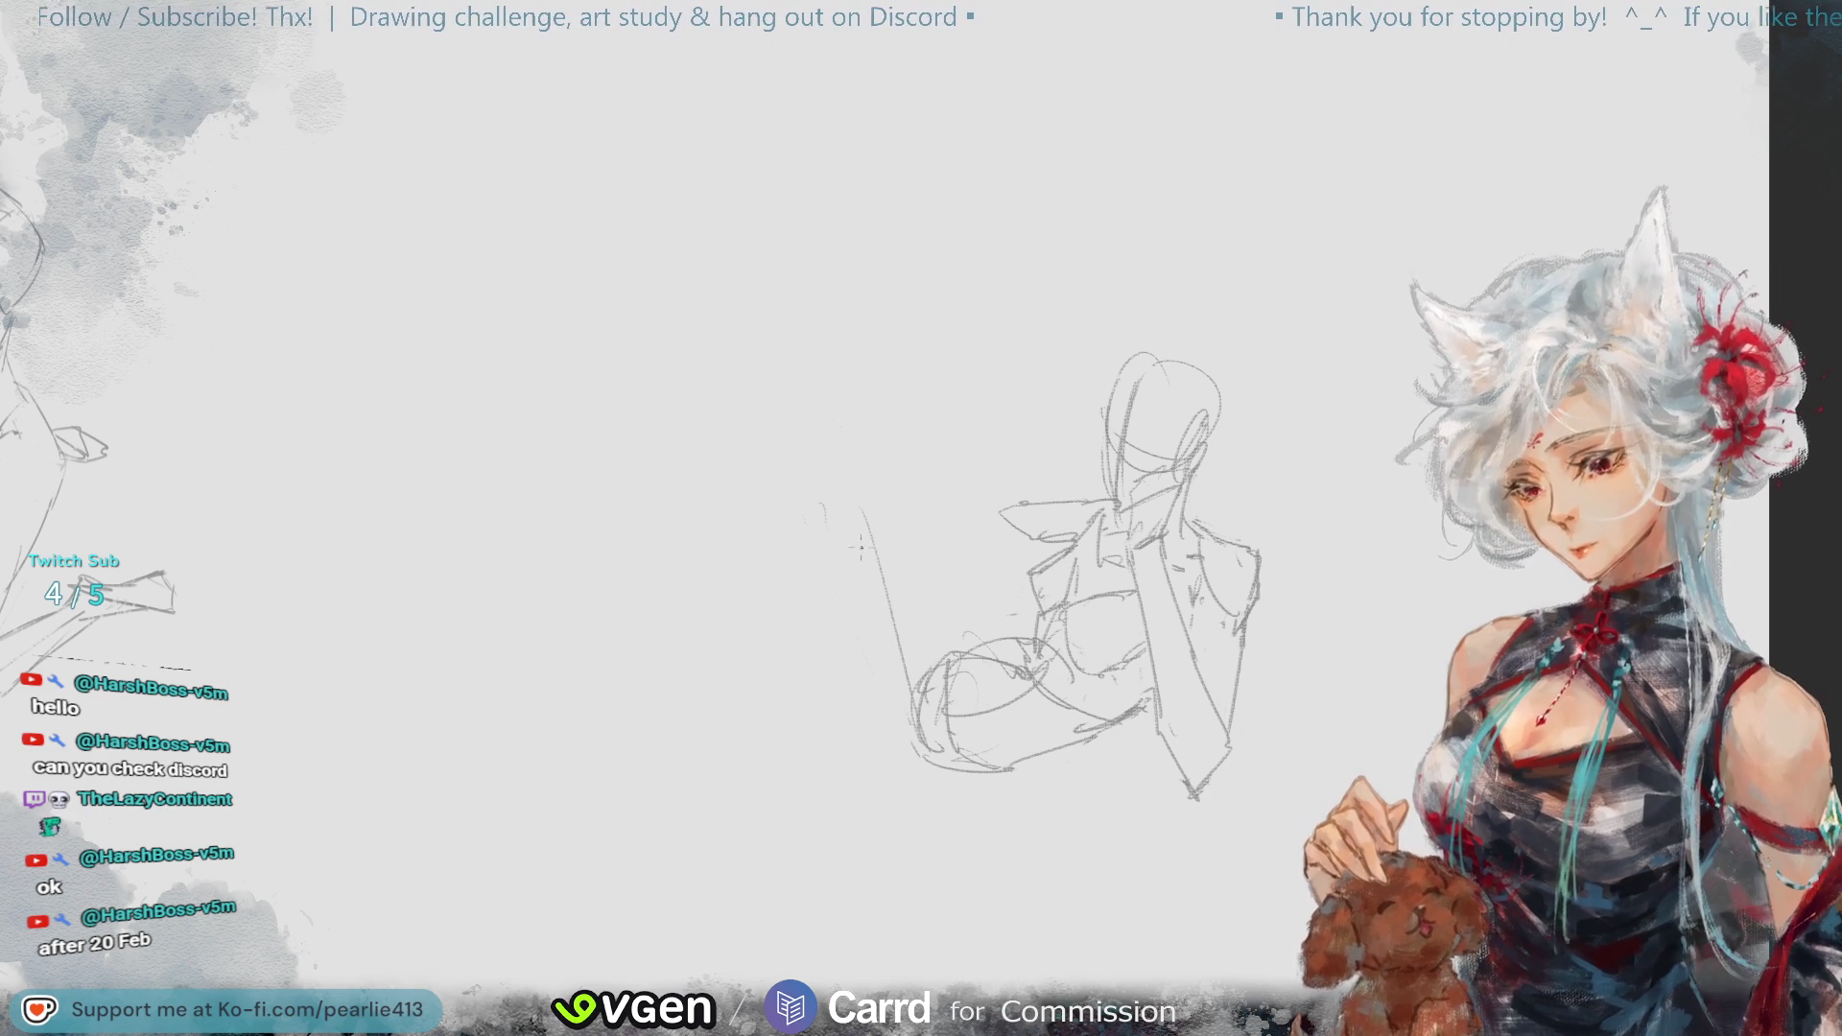
drag(897, 472, 995, 655)
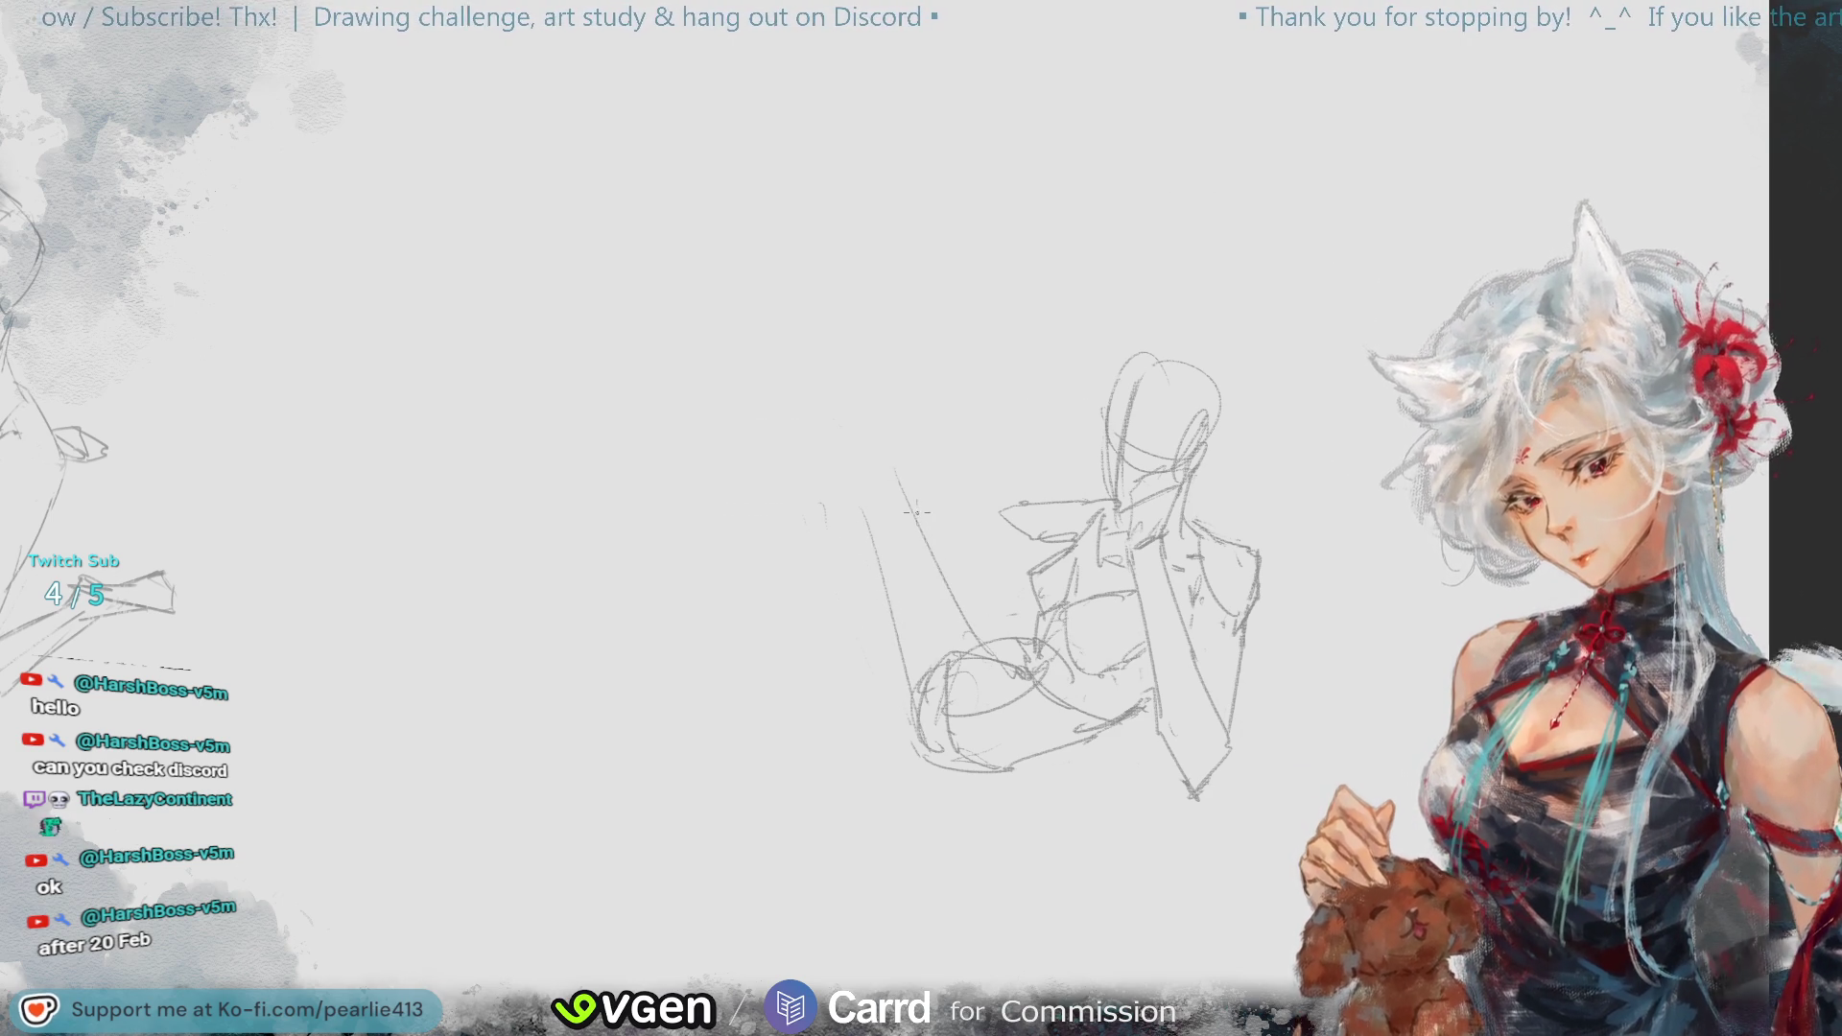
drag(910, 485, 981, 617)
key(ctrl+z)
drag(894, 456, 1017, 630)
key(ctrl+z)
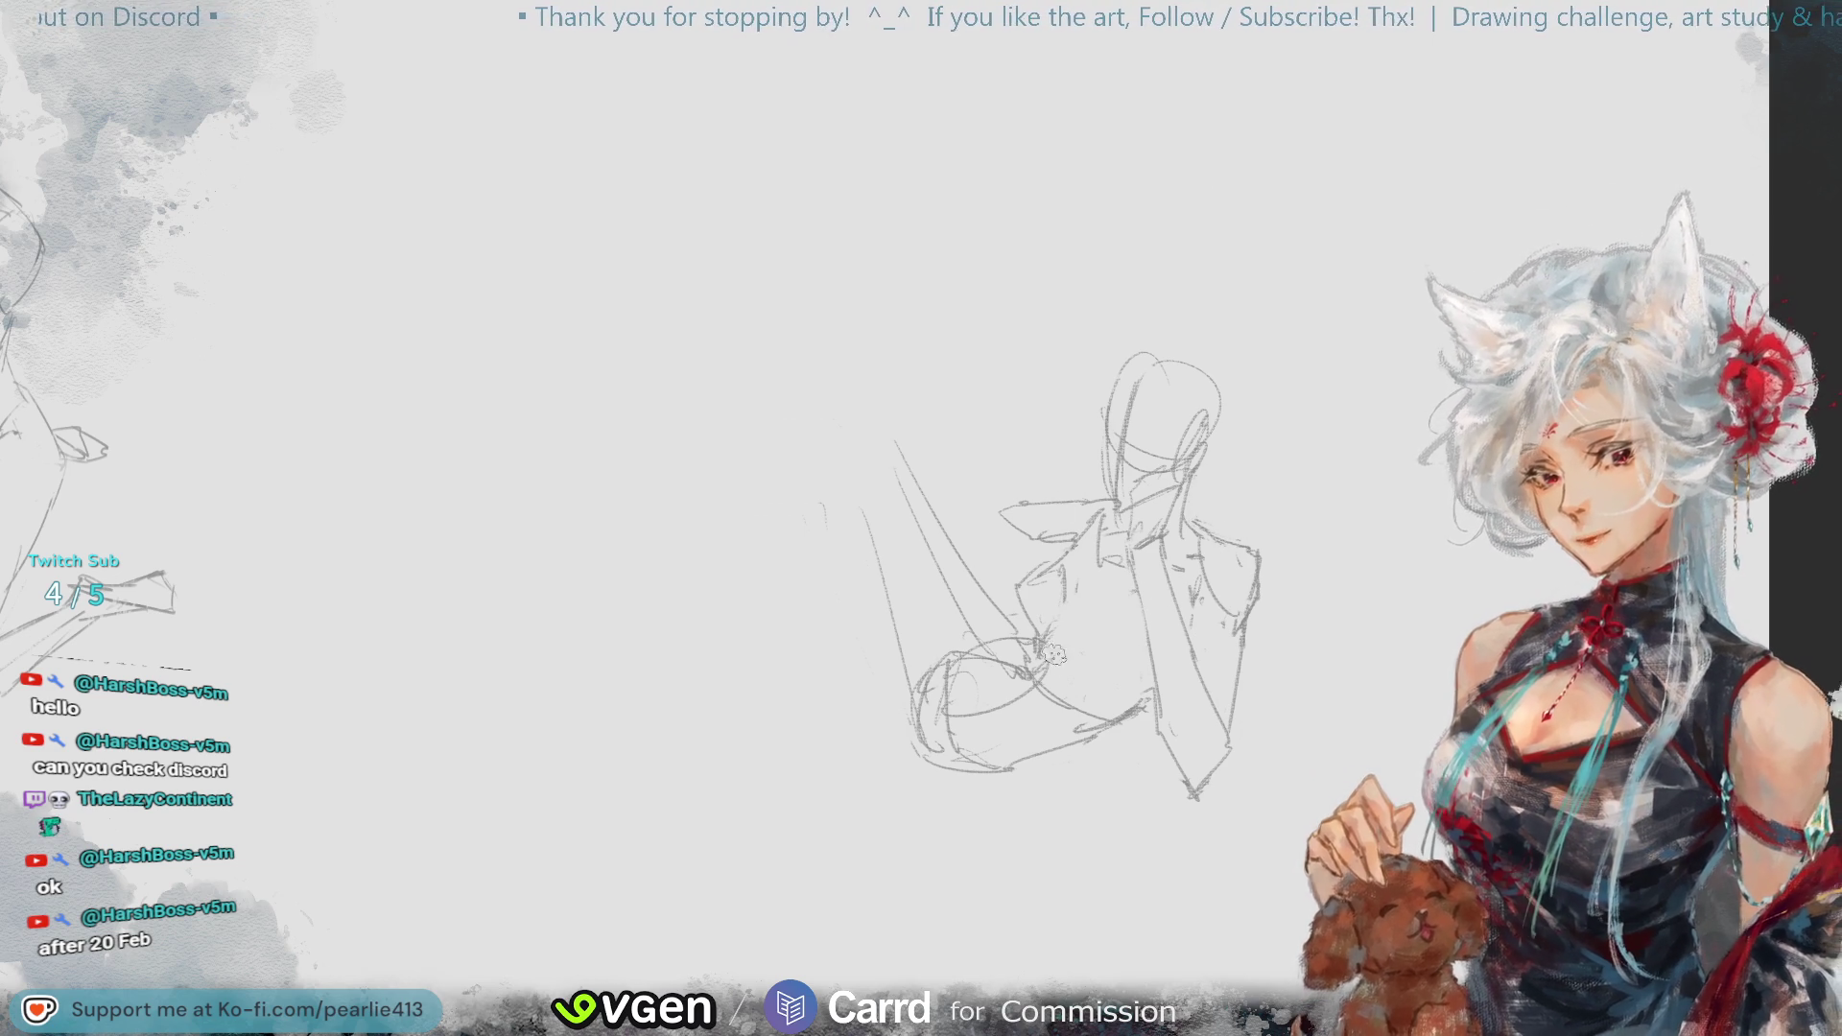
- Rework the long diagonal limb line up-left and add the small hand shape at its top
mouse_move(1059, 624)
mouse_down()
mouse_move(1059, 682)
mouse_move(1130, 682)
mouse_up()
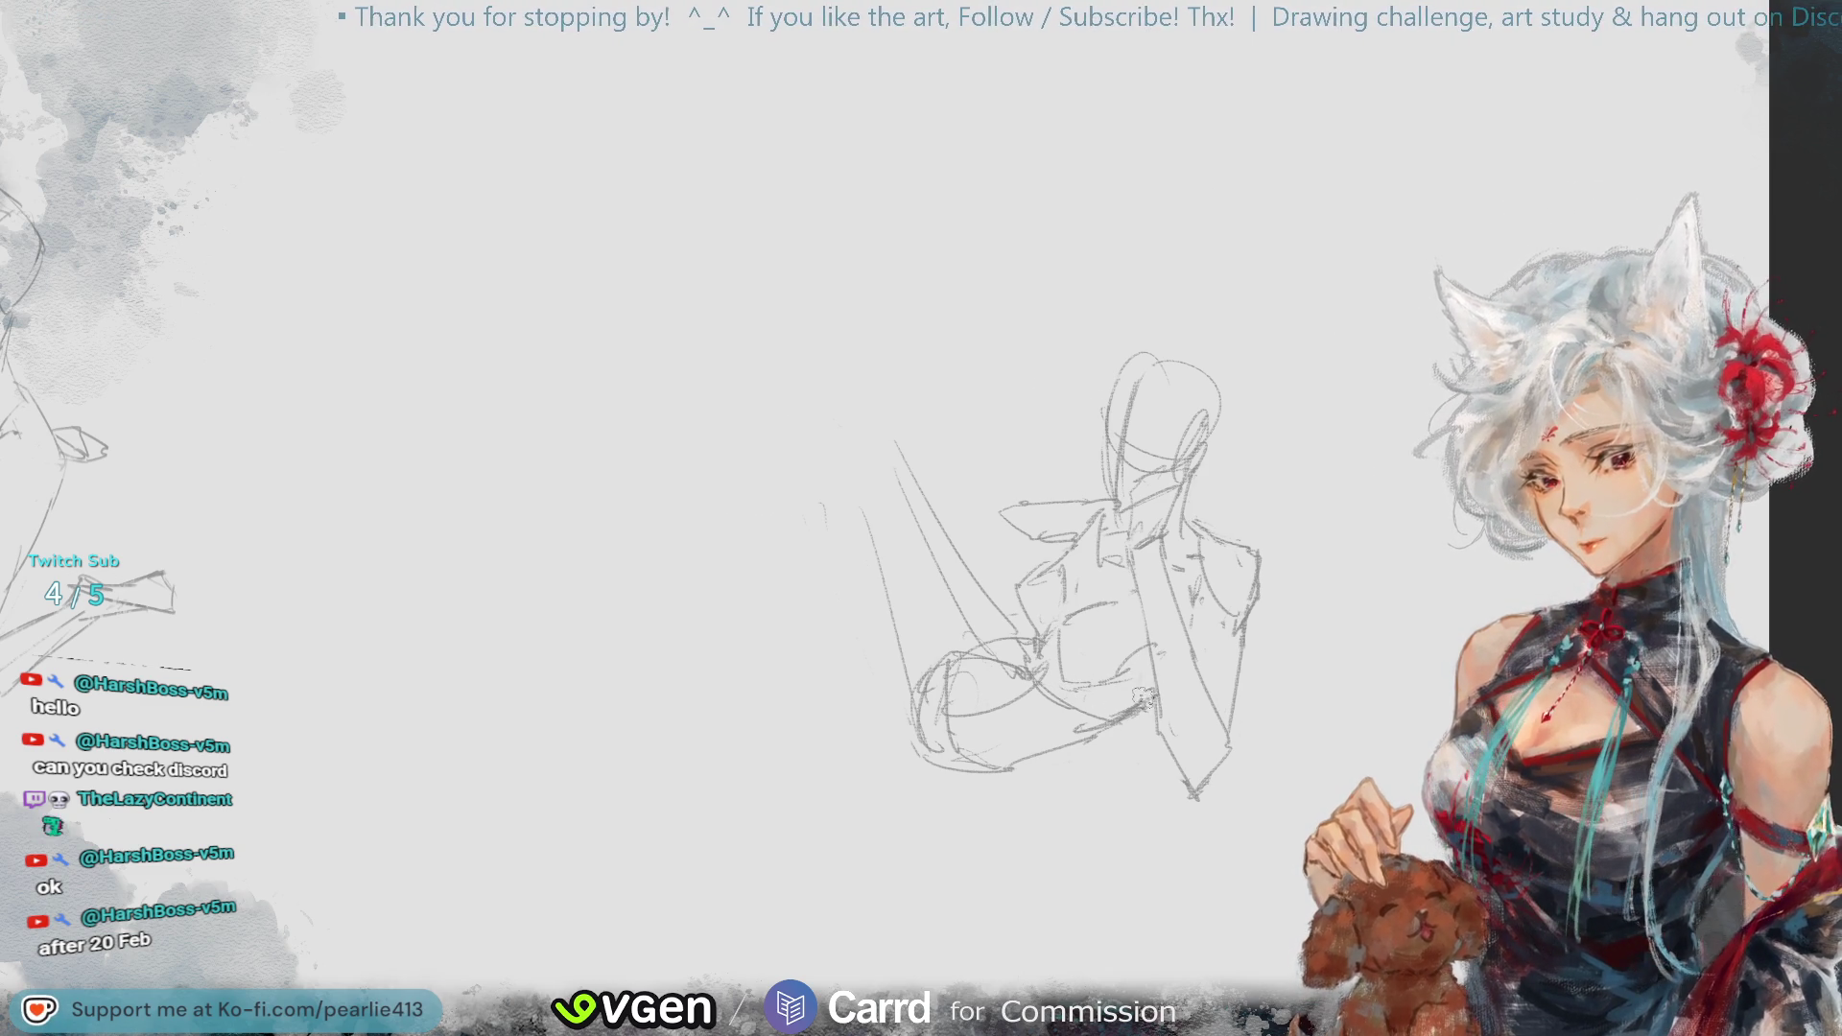
key(ctrl+z)
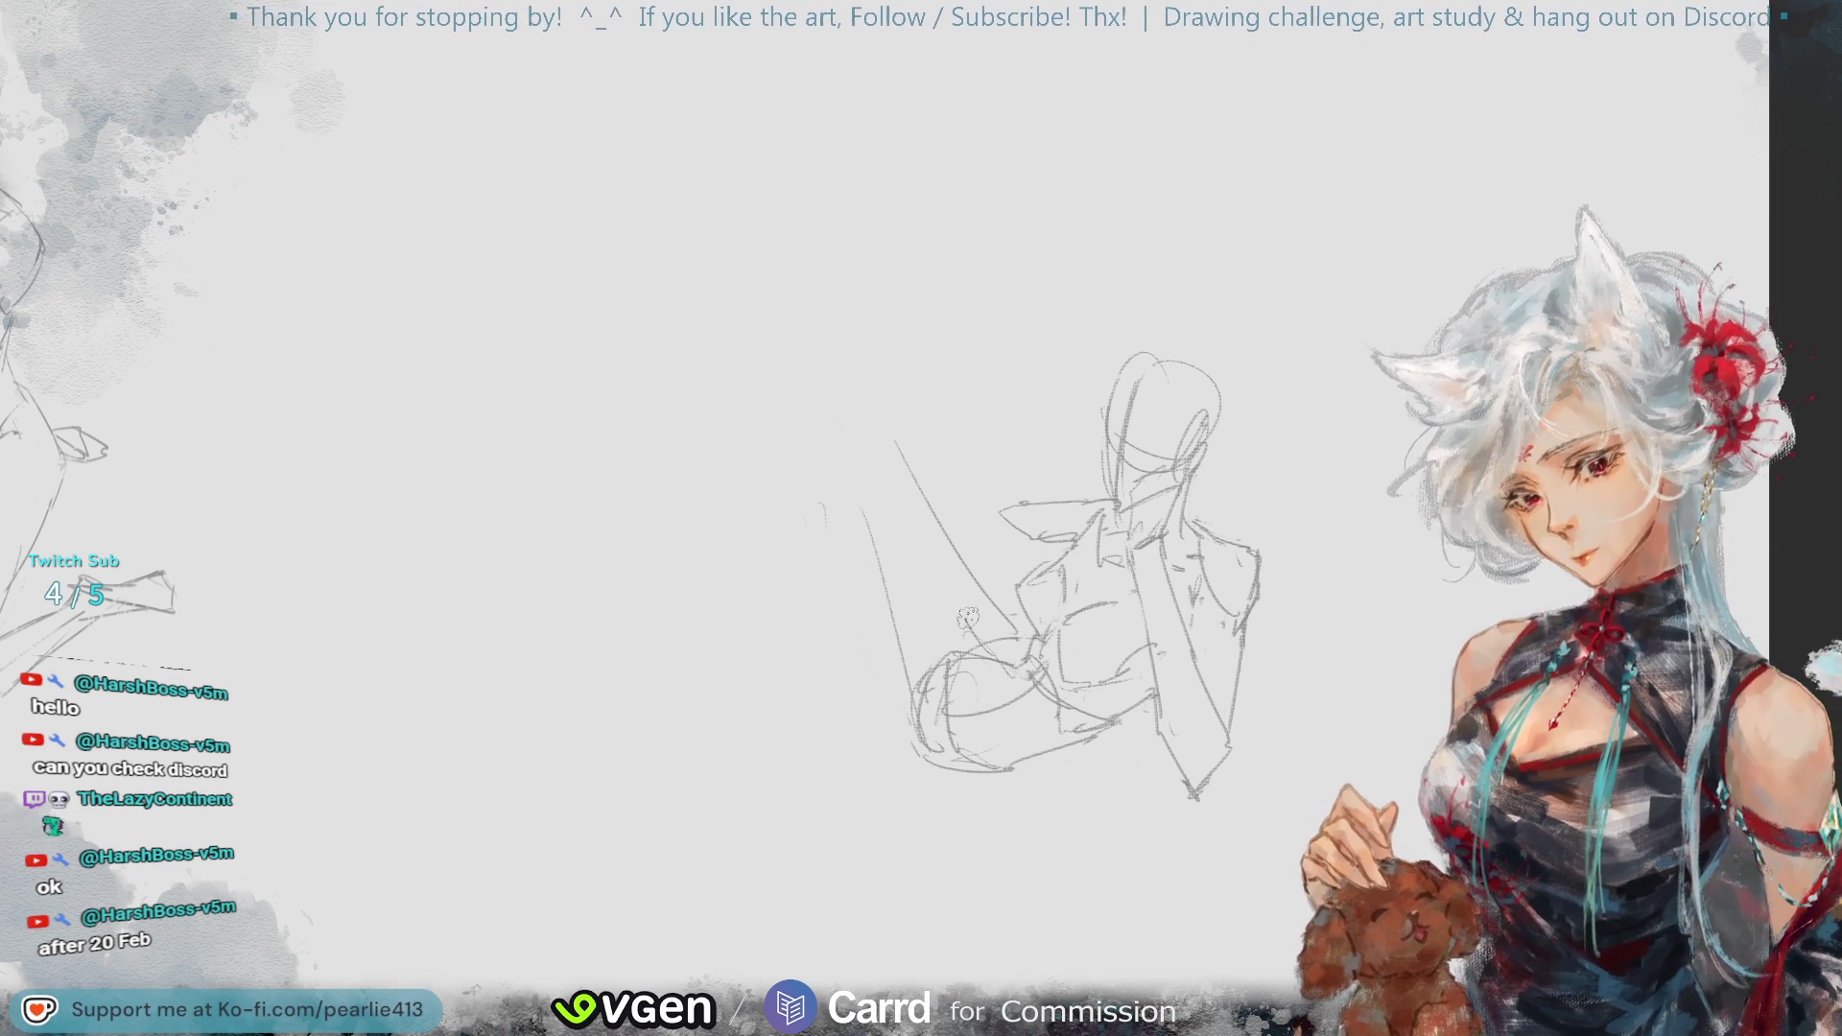
key(ctrl+z)
drag(922, 468, 1007, 614)
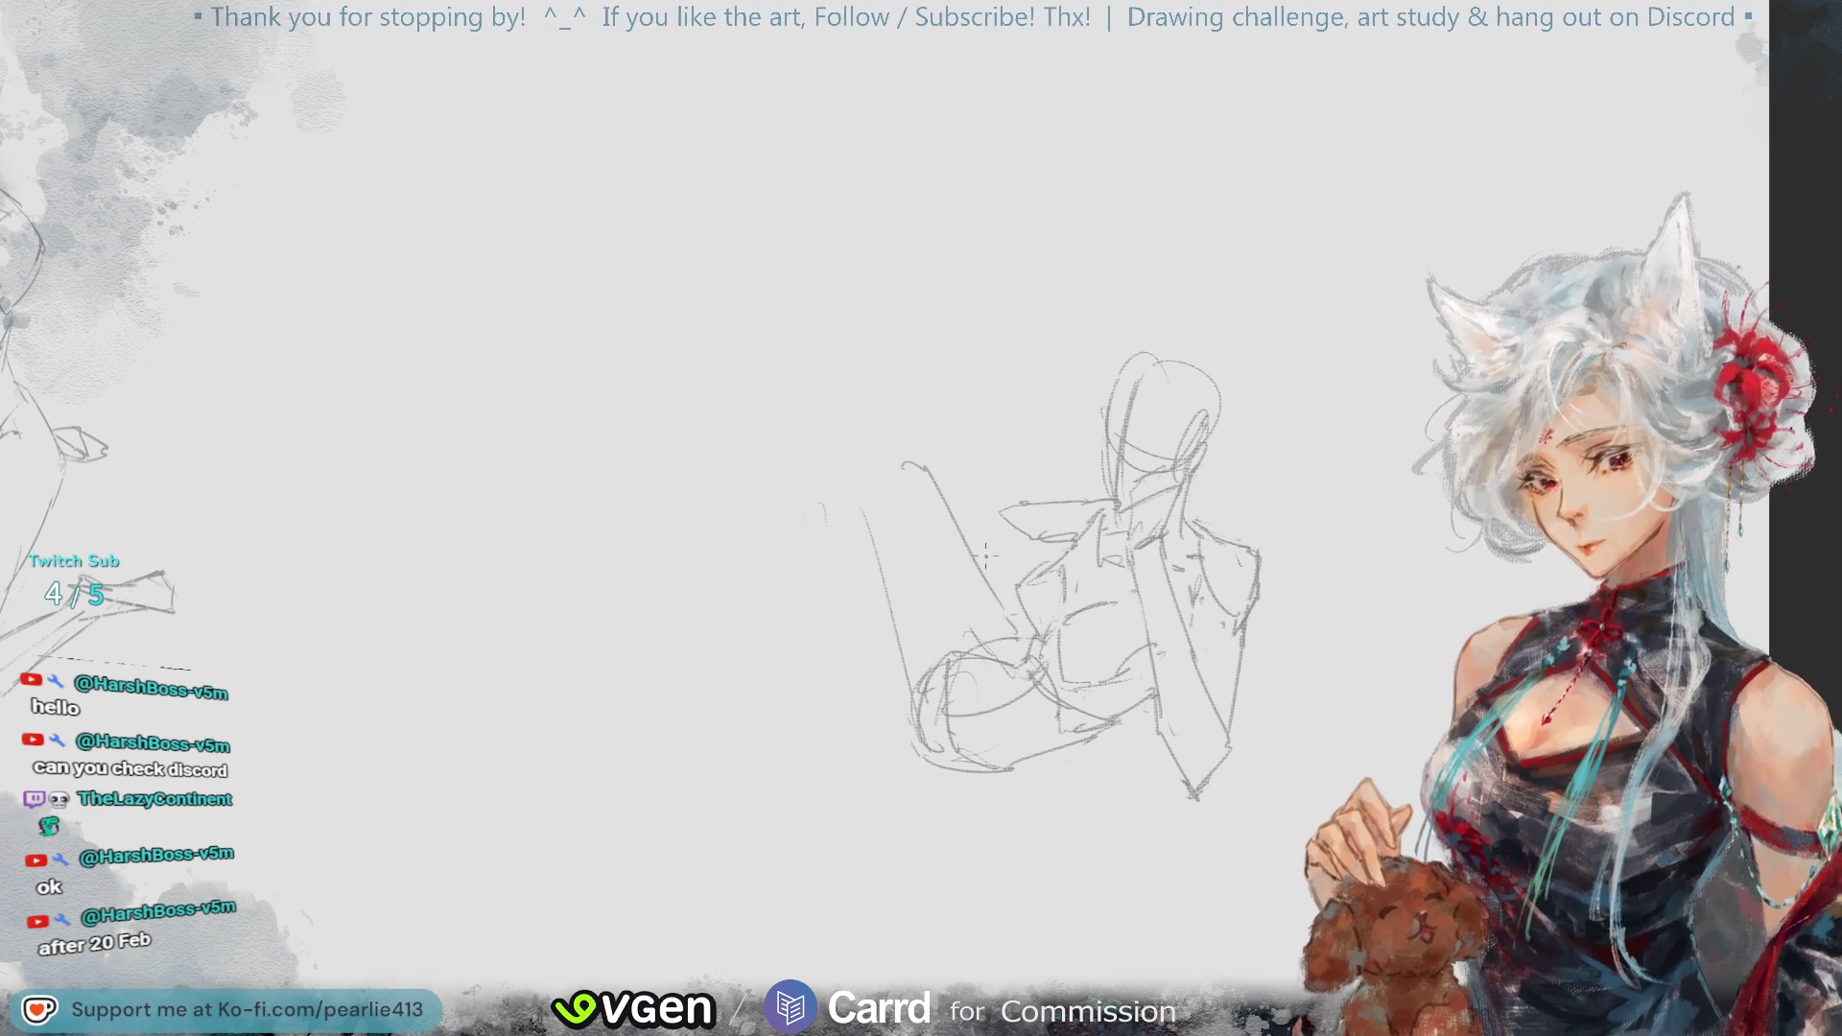
key(ctrl+z)
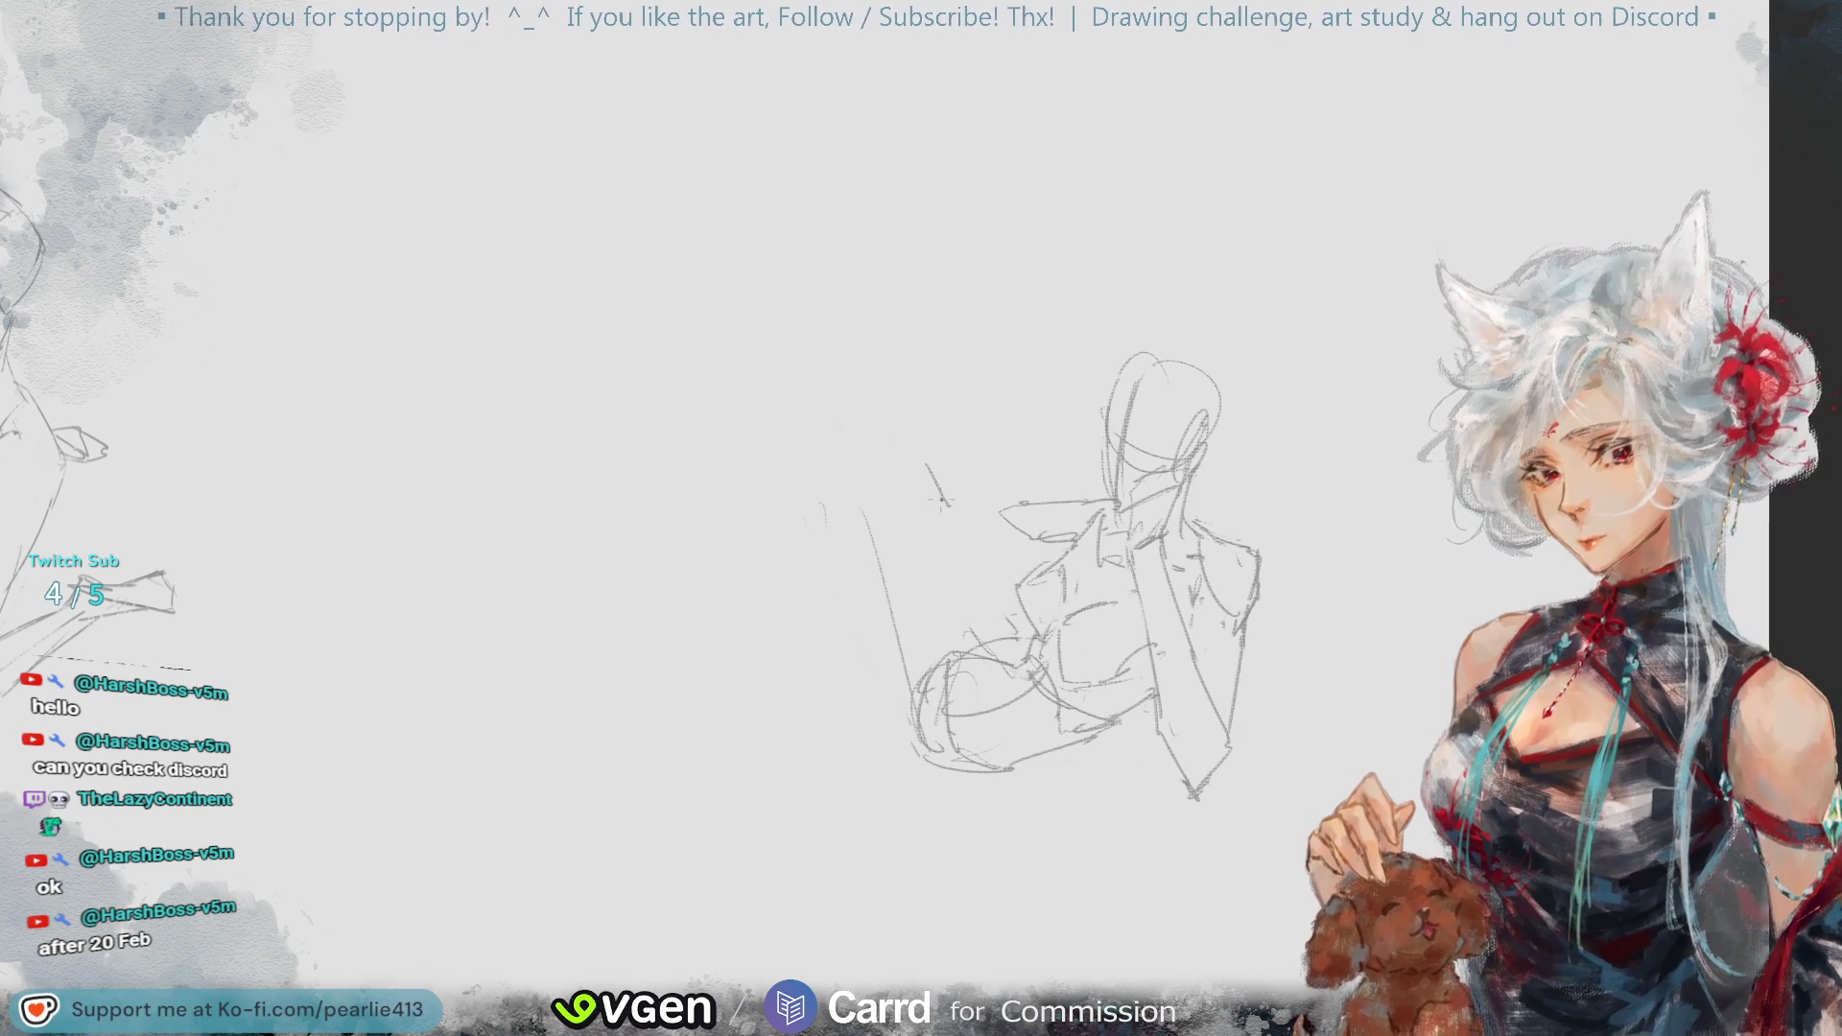
key(ctrl+z)
mouse_move(923, 459)
mouse_down()
mouse_move(916, 490)
mouse_move(931, 479)
mouse_move(1010, 610)
mouse_up()
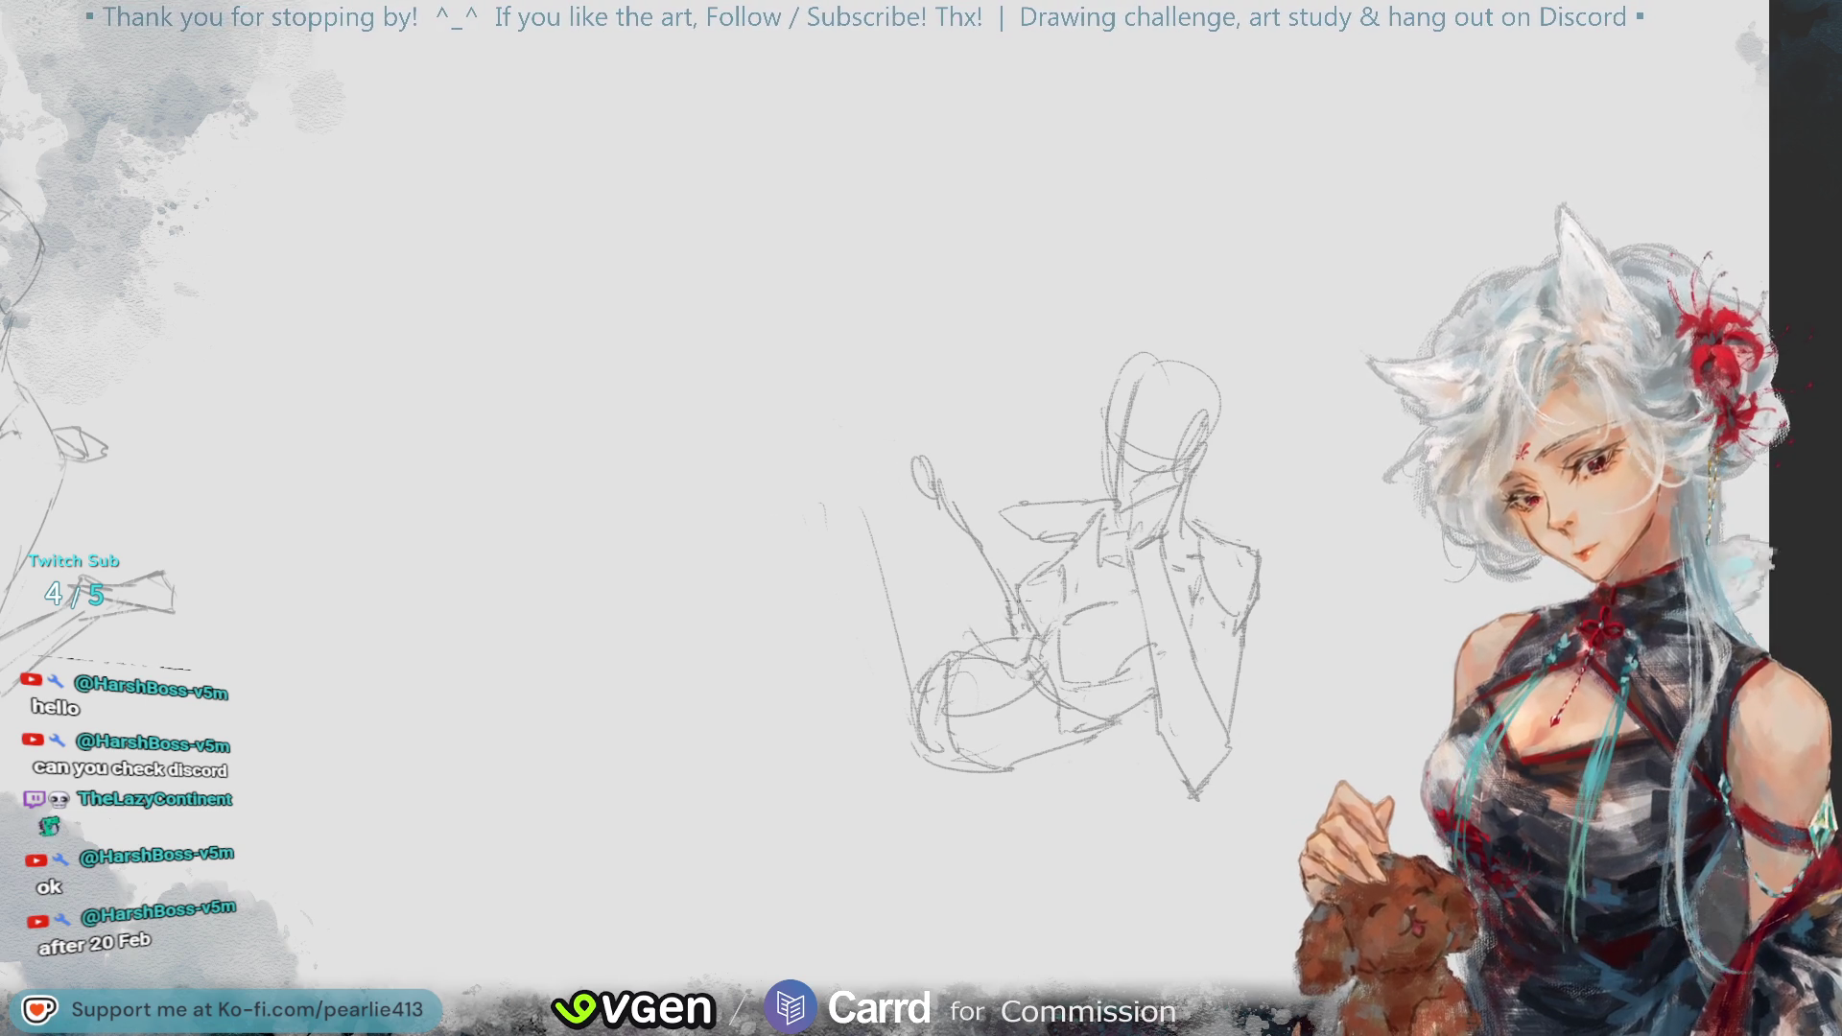
key(ctrl+z)
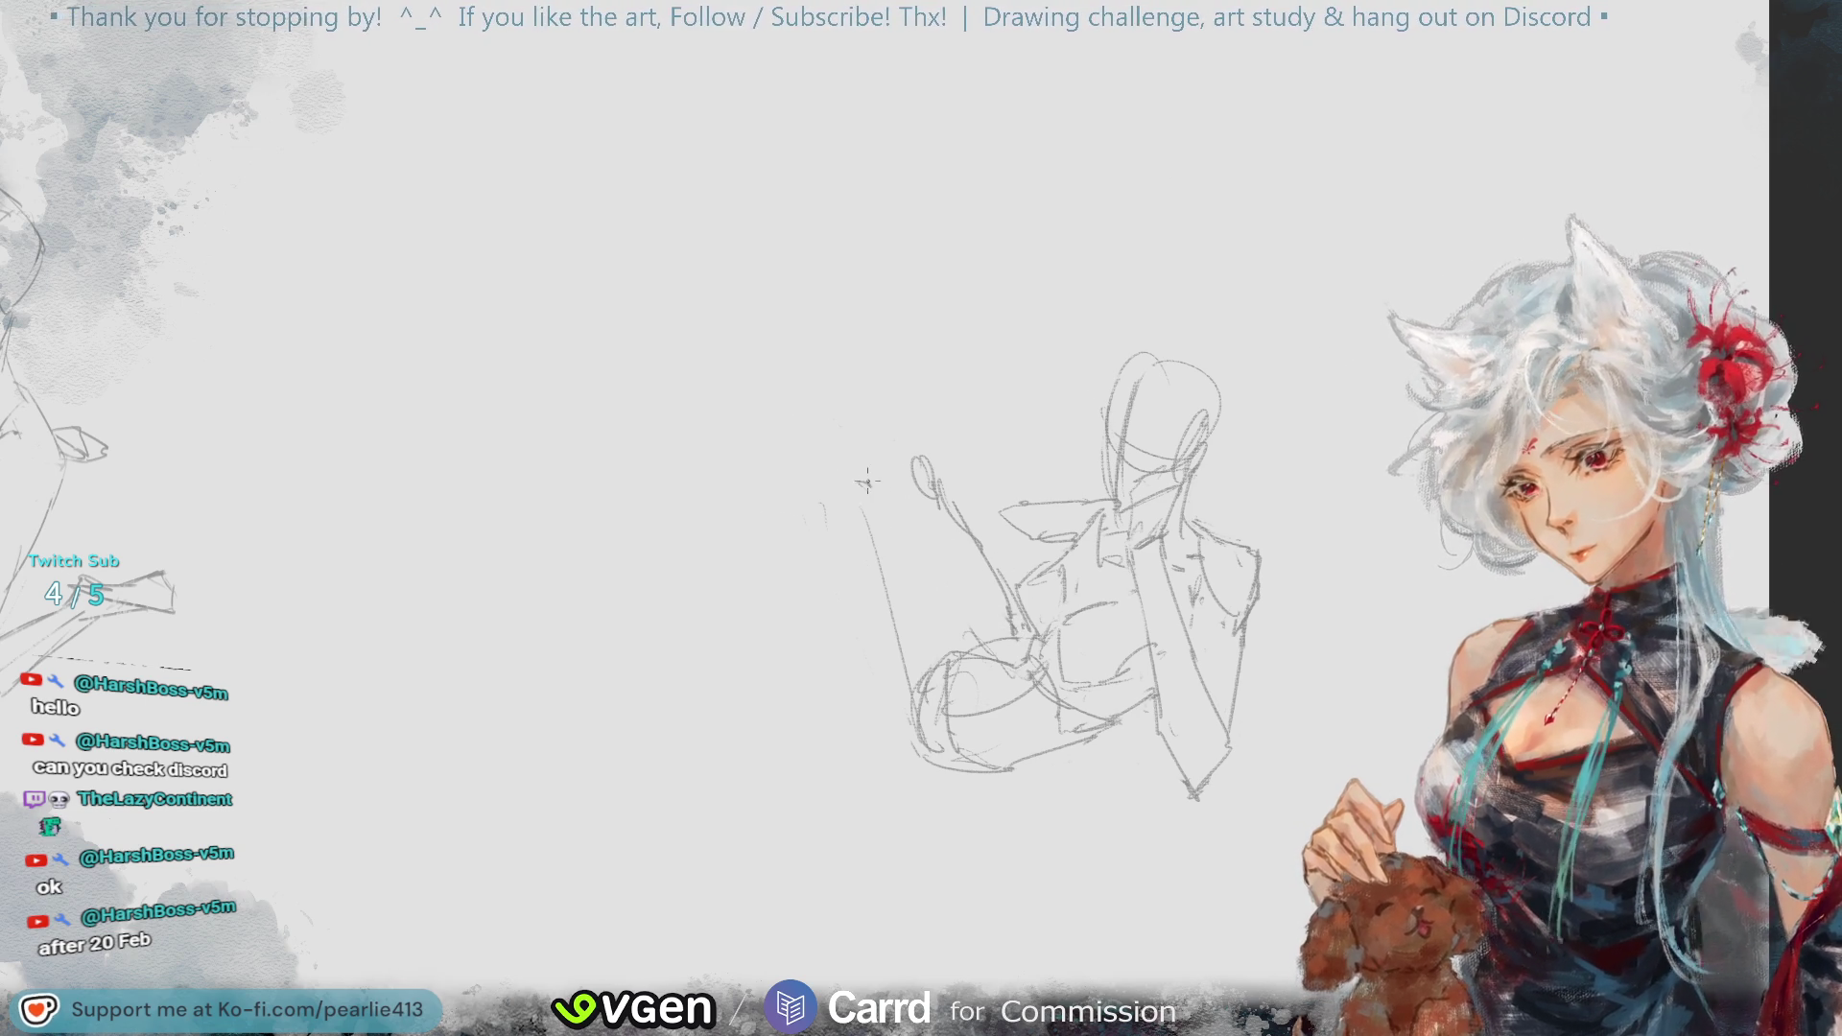
key(ctrl+z)
drag(878, 501, 946, 626)
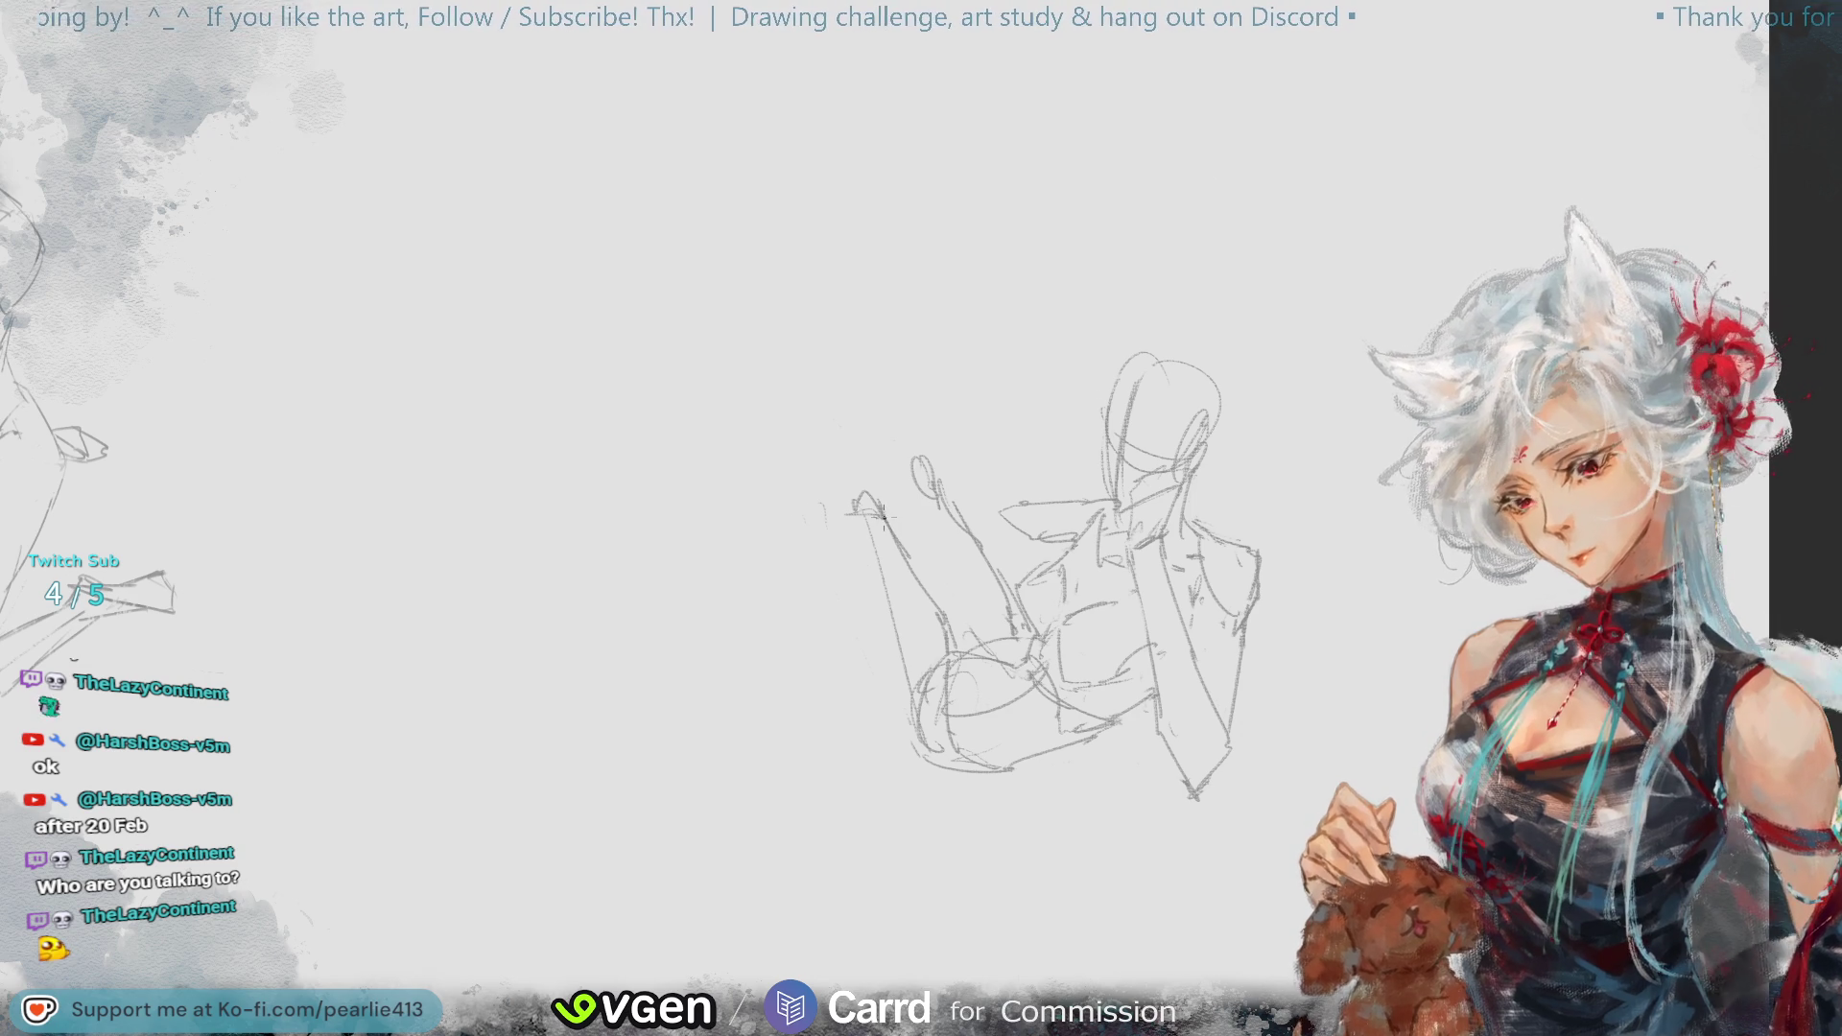
- Erase the old raised-limb lines and redraw the long left limb
mouse_move(894, 454)
mouse_down()
mouse_move(911, 566)
mouse_move(956, 636)
mouse_move(938, 492)
mouse_move(1005, 614)
mouse_move(955, 599)
mouse_up()
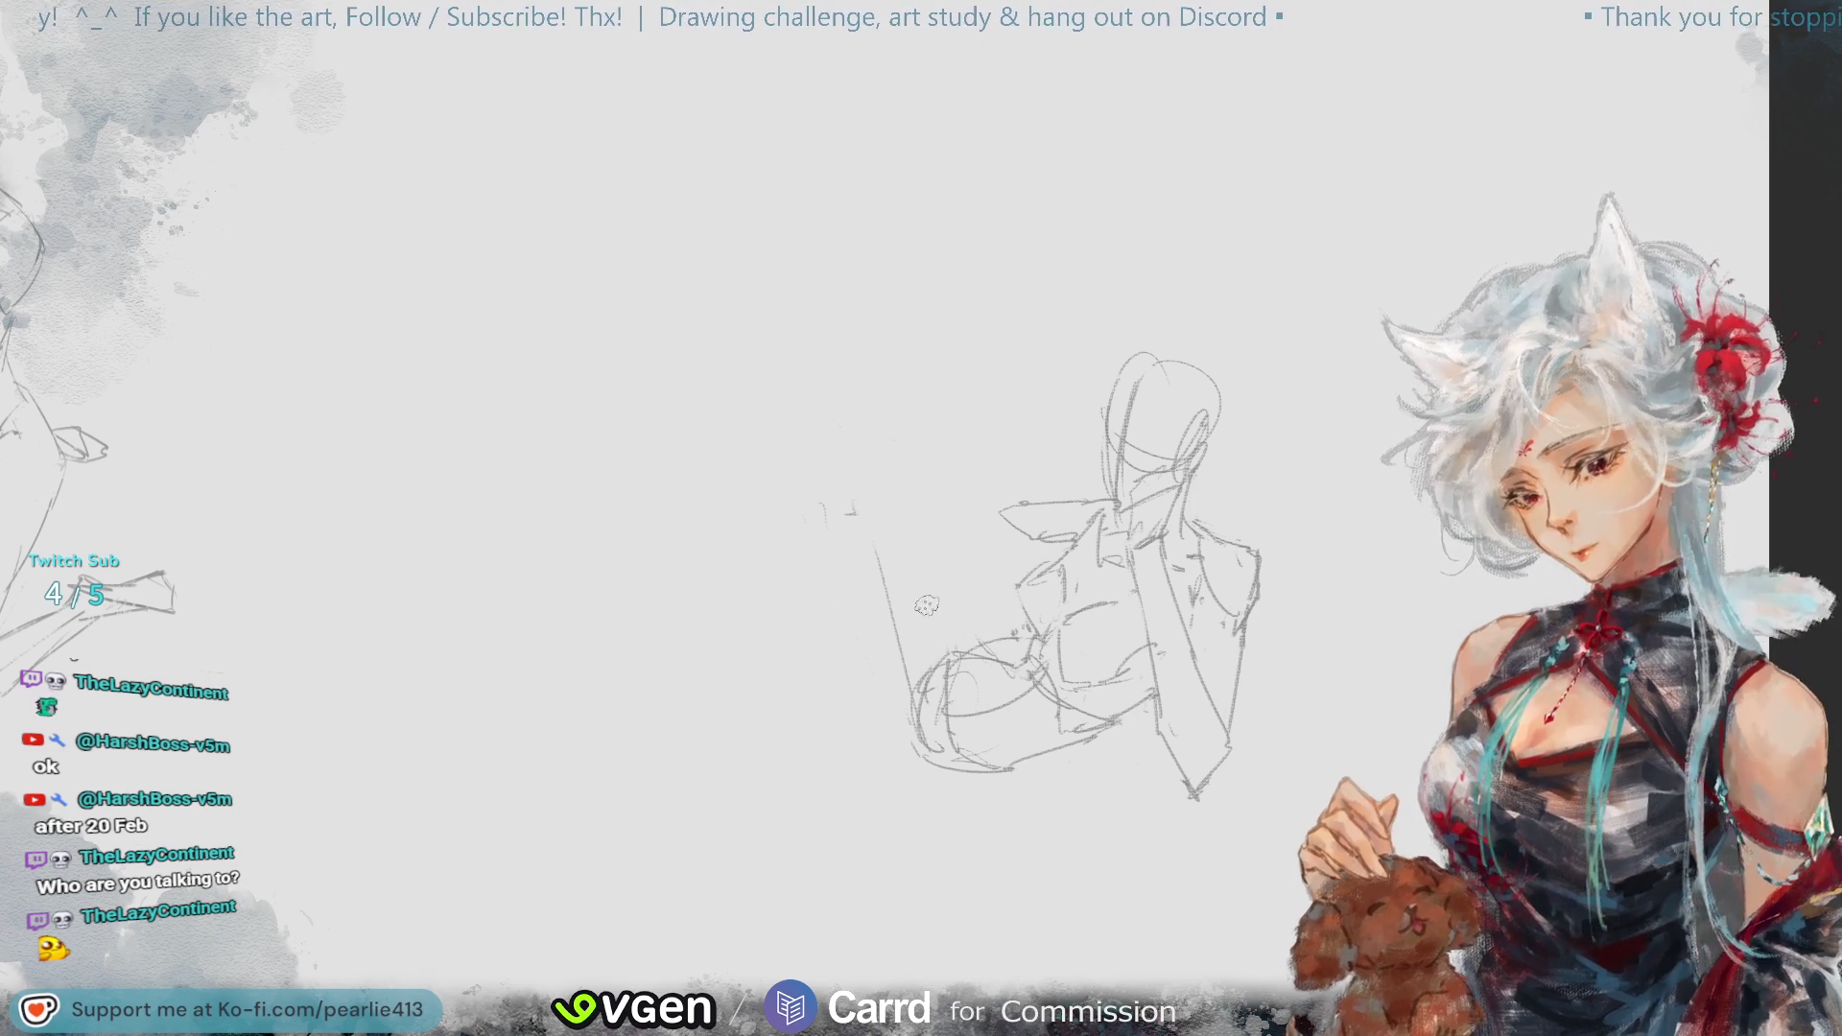
mouse_move(839, 540)
mouse_down()
mouse_move(955, 758)
mouse_move(993, 789)
mouse_up()
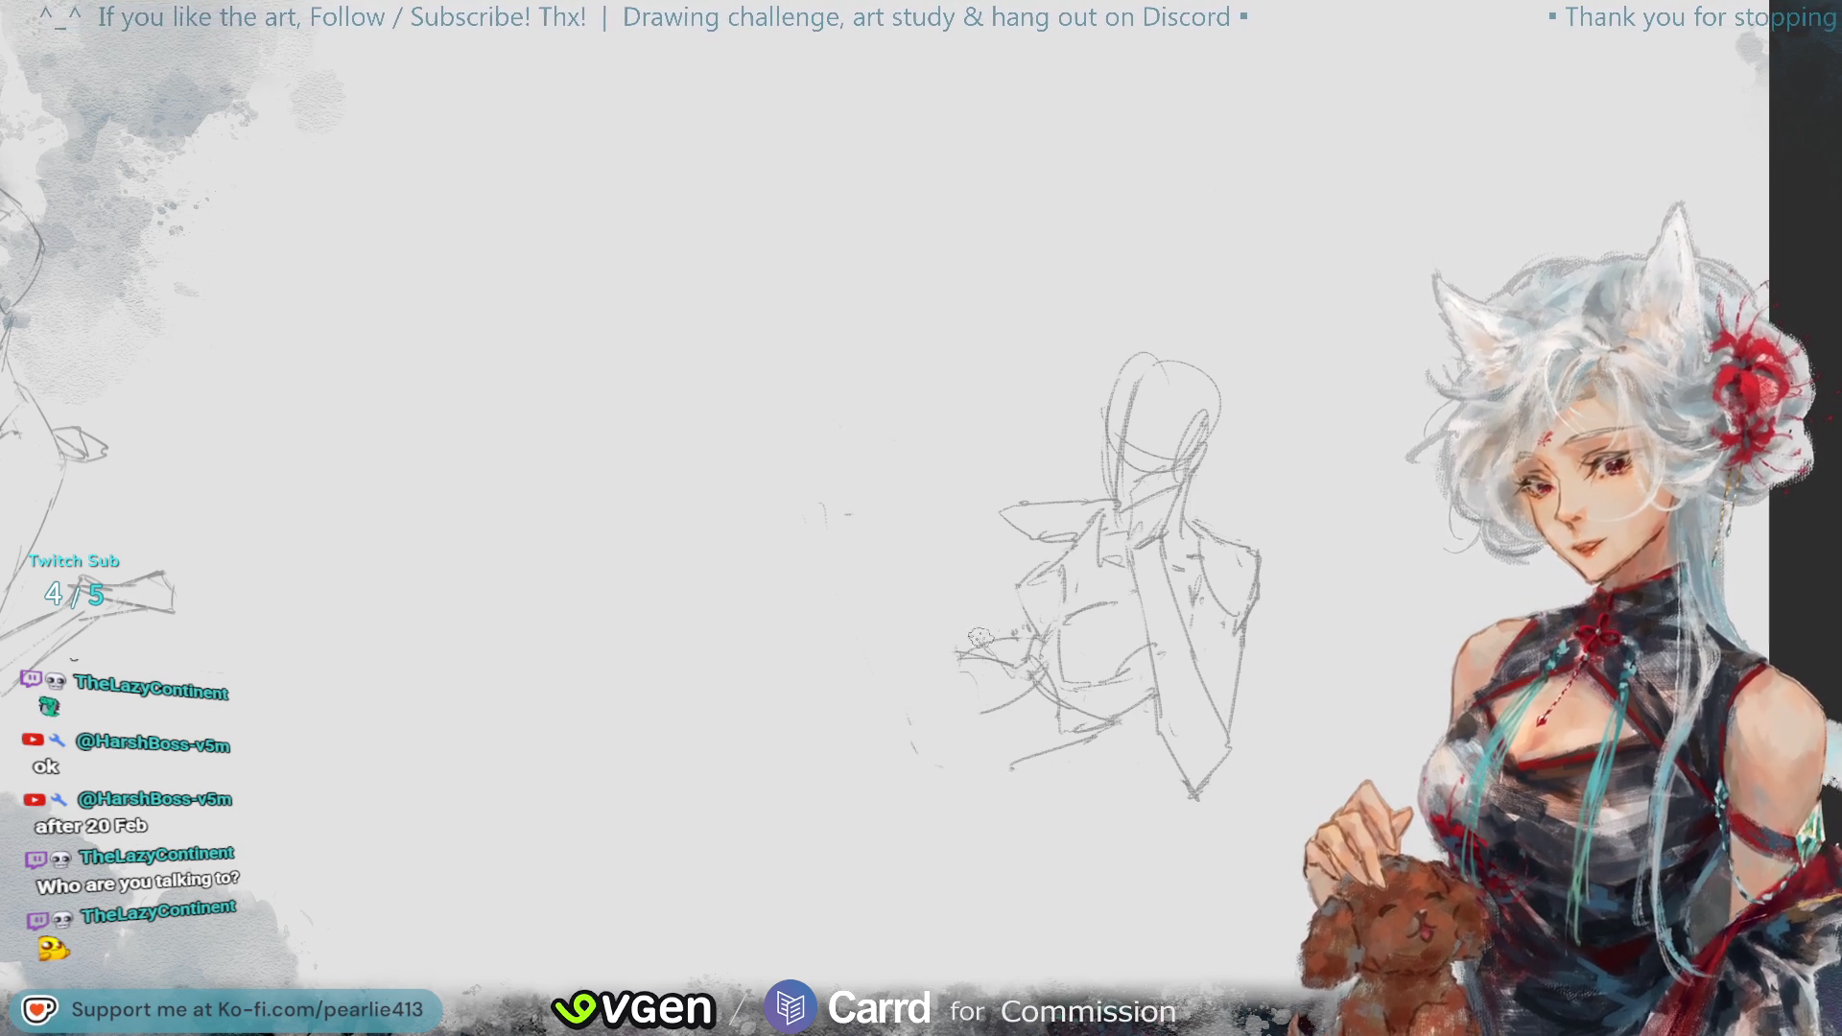
mouse_move(875, 552)
mouse_down()
mouse_move(1024, 610)
mouse_move(960, 665)
mouse_up()
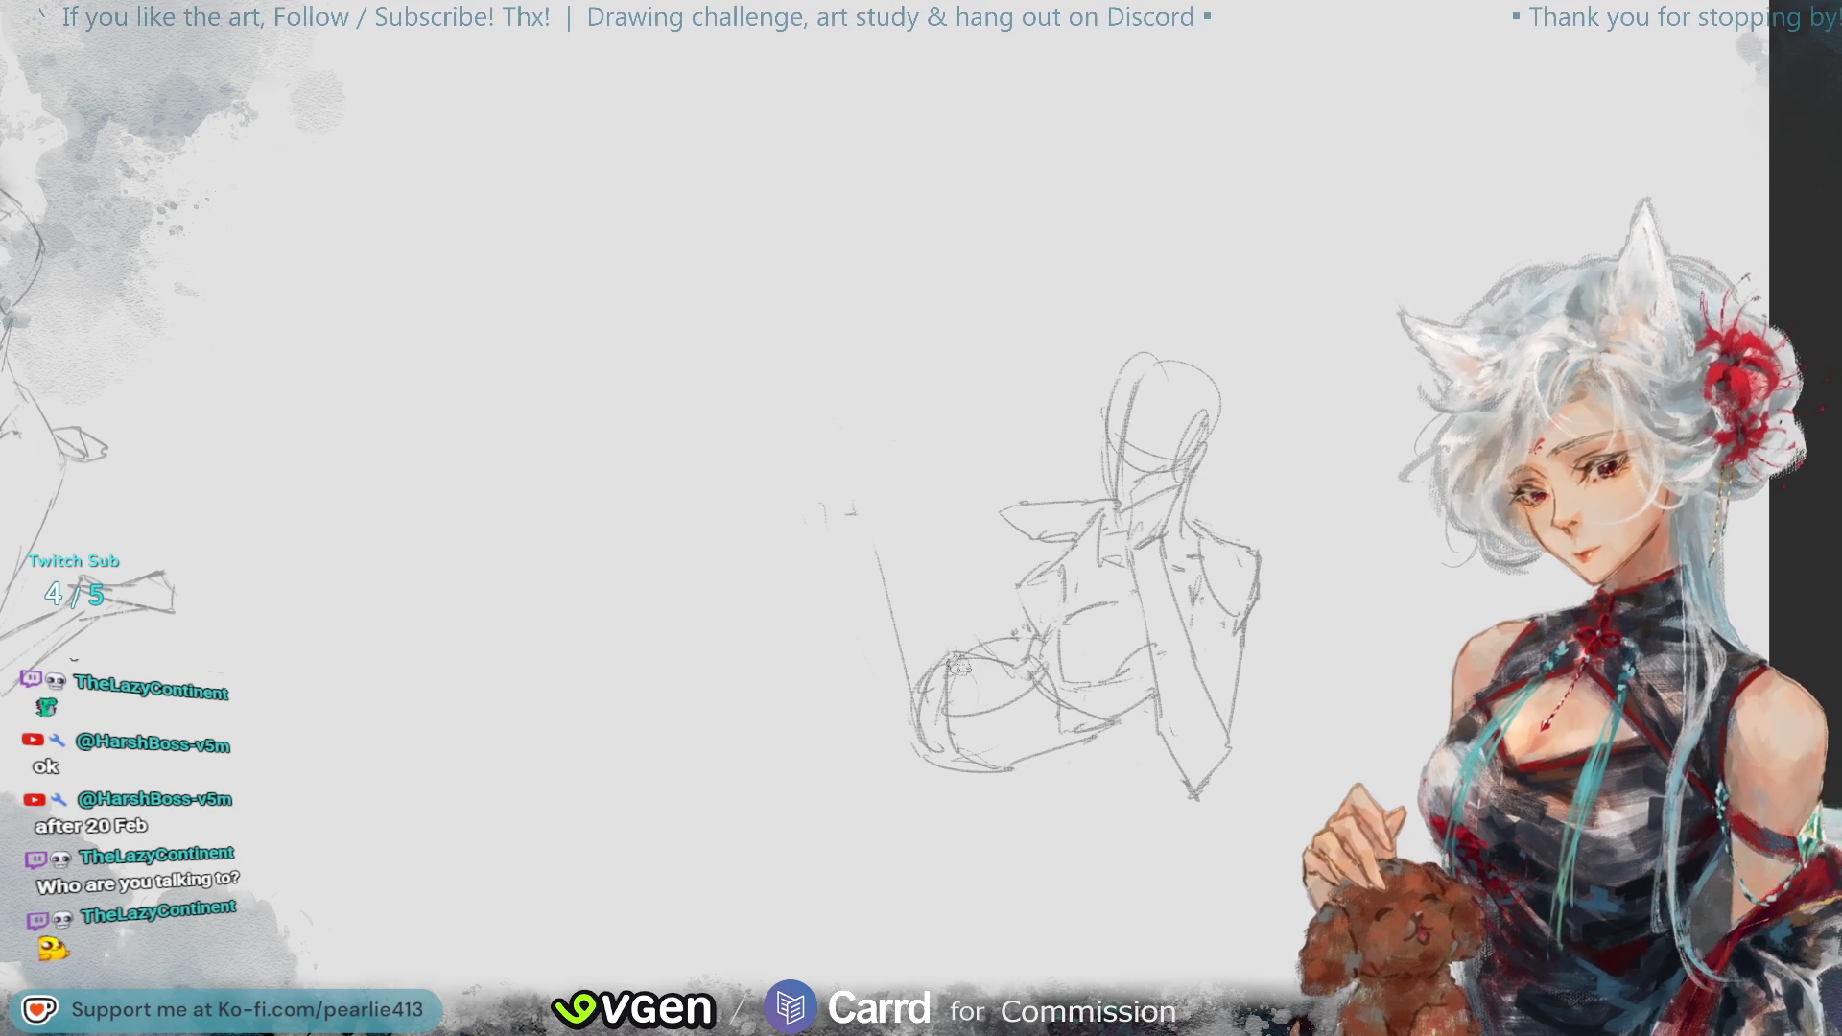
- Redraw the raised arm line, retrying until it sits lower down
drag(956, 423, 1009, 576)
key(ctrl+z)
drag(957, 423, 1005, 548)
key(ctrl+z)
drag(935, 458, 1023, 573)
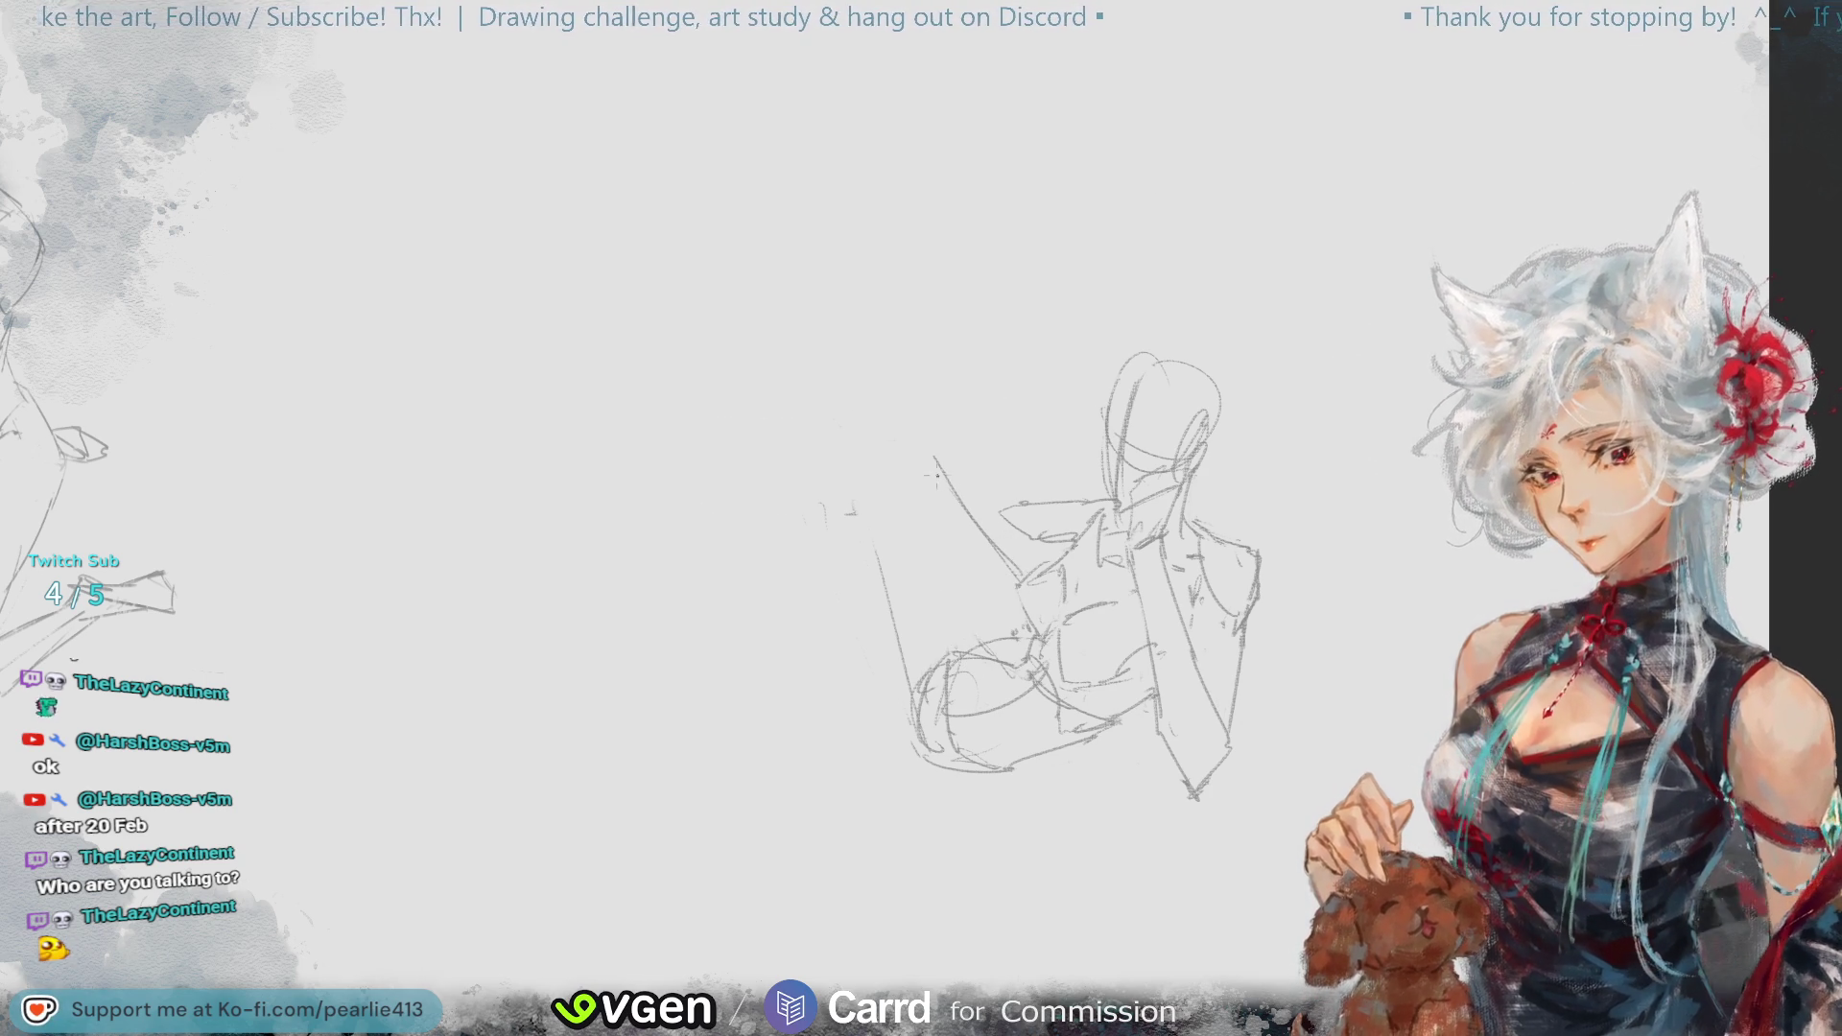
mouse_move(911, 456)
mouse_down()
mouse_move(948, 475)
mouse_move(906, 597)
mouse_up()
key(ctrl+z)
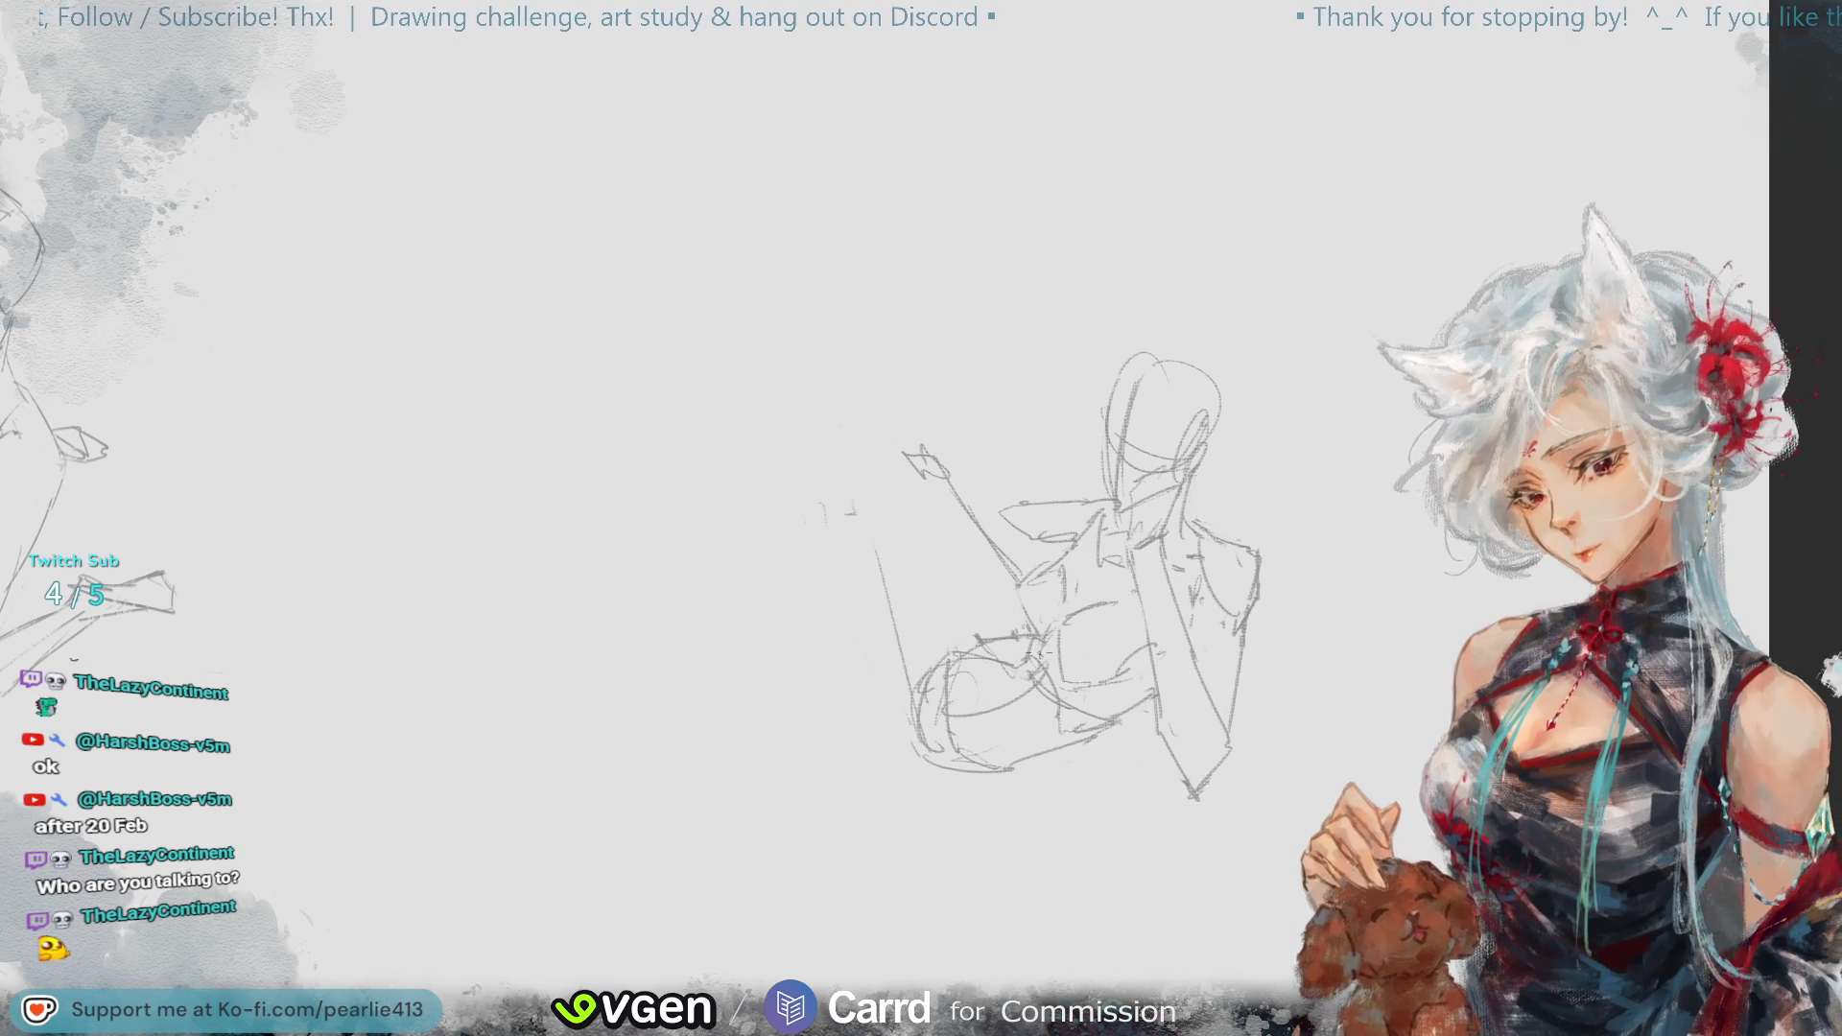
- Try darker ellipse strokes and a short stroke left of the sketch, undoing rejects
drag(988, 660, 1024, 645)
key(ctrl+z)
key(ctrl+z)
key(ctrl+z)
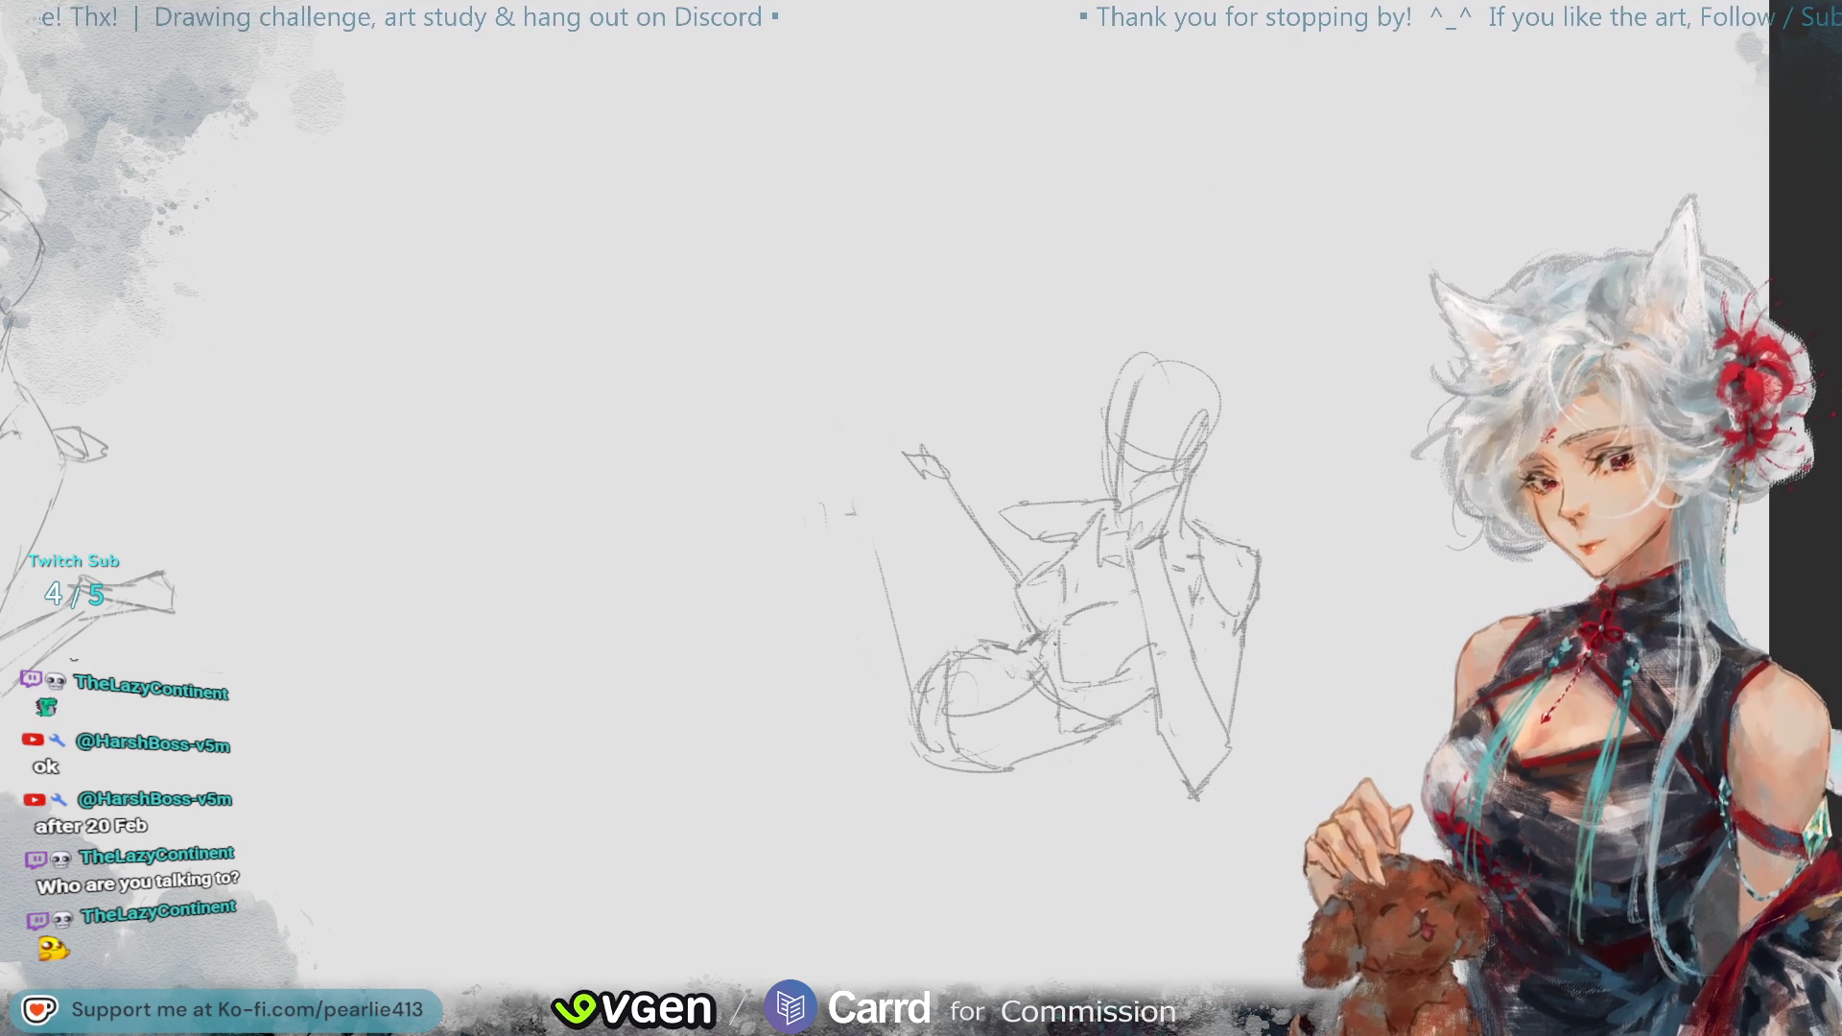
mouse_move(860, 496)
mouse_down()
mouse_move(857, 518)
mouse_move(862, 494)
mouse_up()
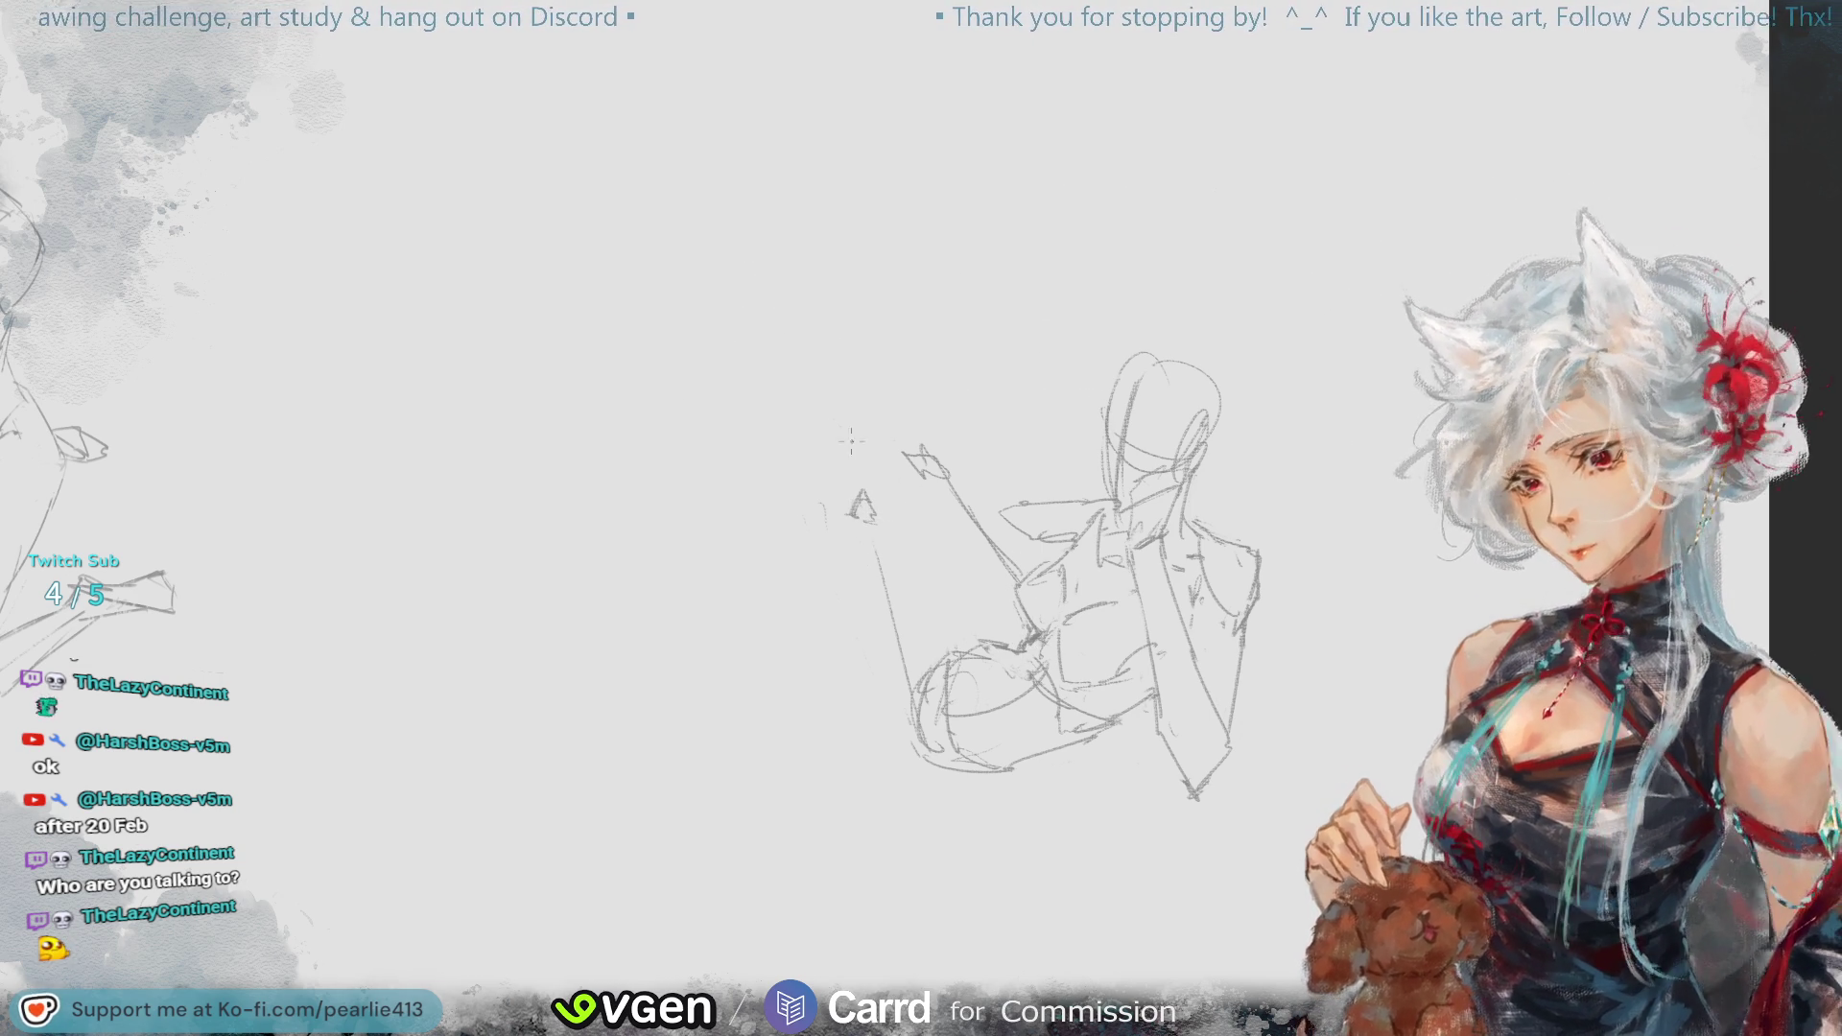
mouse_move(921, 506)
mouse_down()
mouse_move(868, 499)
mouse_move(926, 600)
mouse_up()
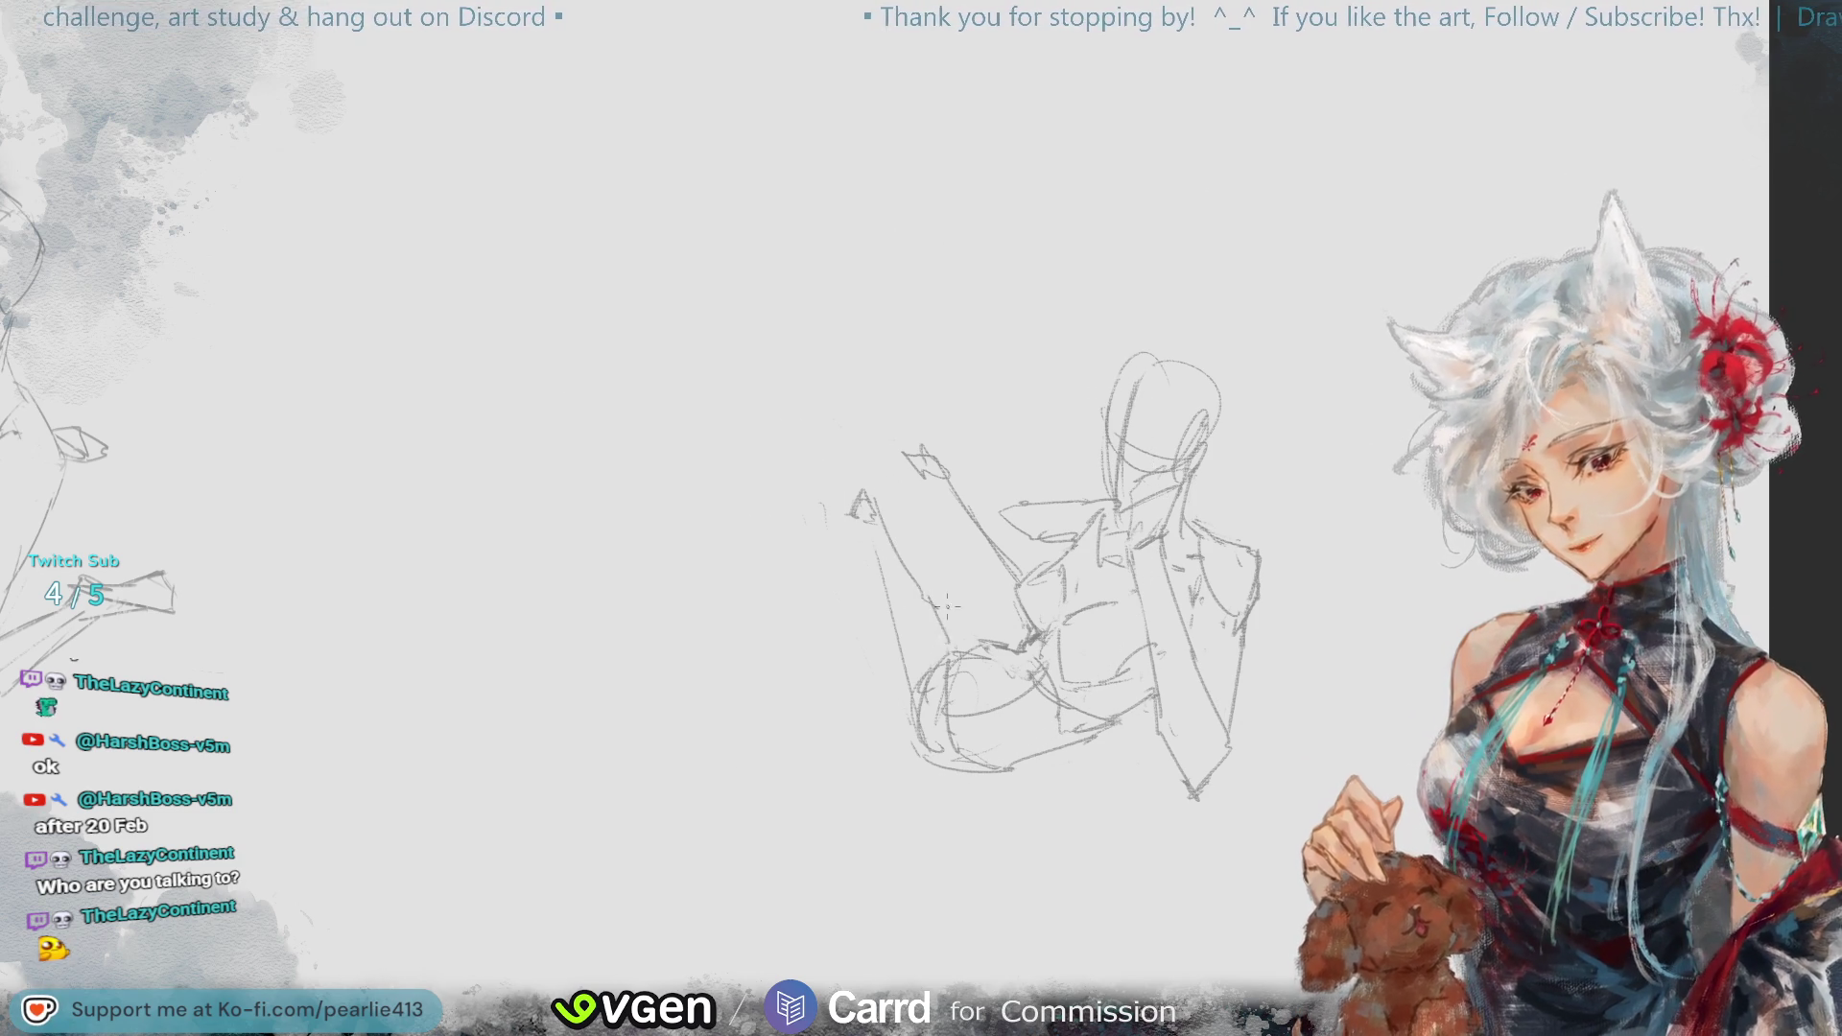
key(ctrl+z)
- Sketch the triangular hand with the forearm and long outer limb lines descending from it
mouse_move(865, 496)
mouse_down()
mouse_move(887, 482)
mouse_move(905, 572)
mouse_up()
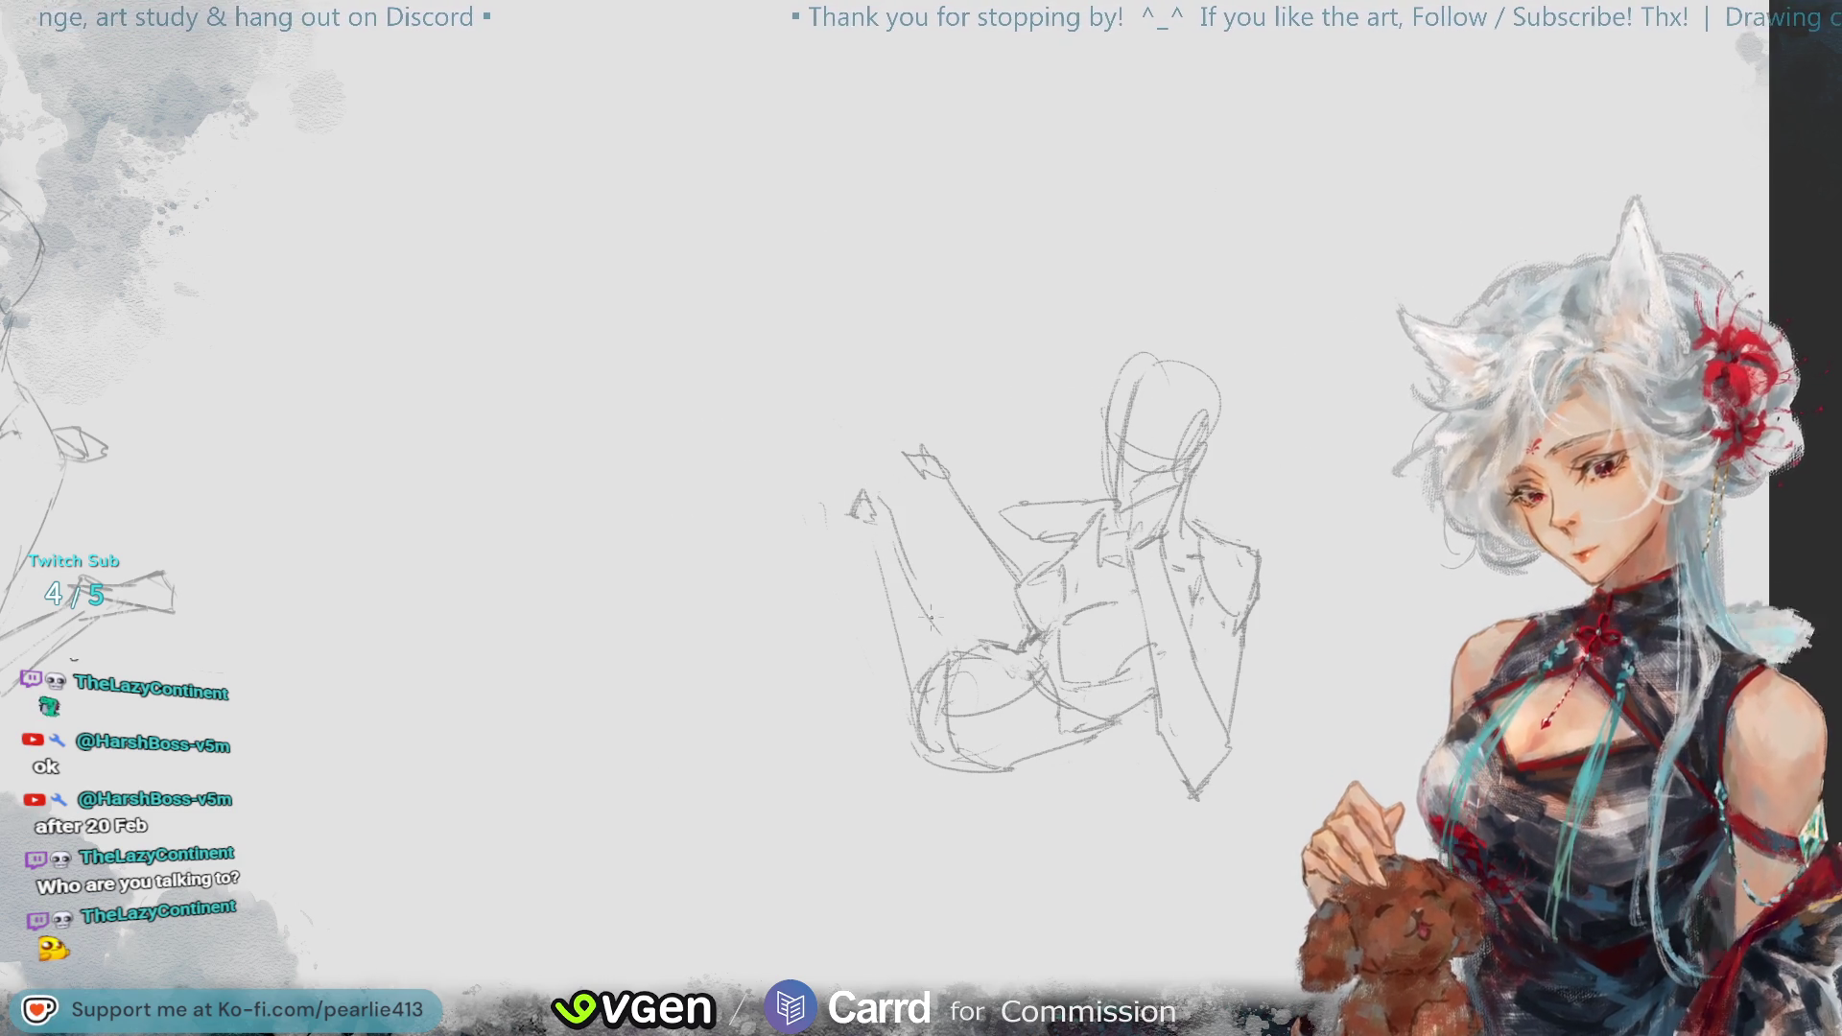
key(ctrl+z)
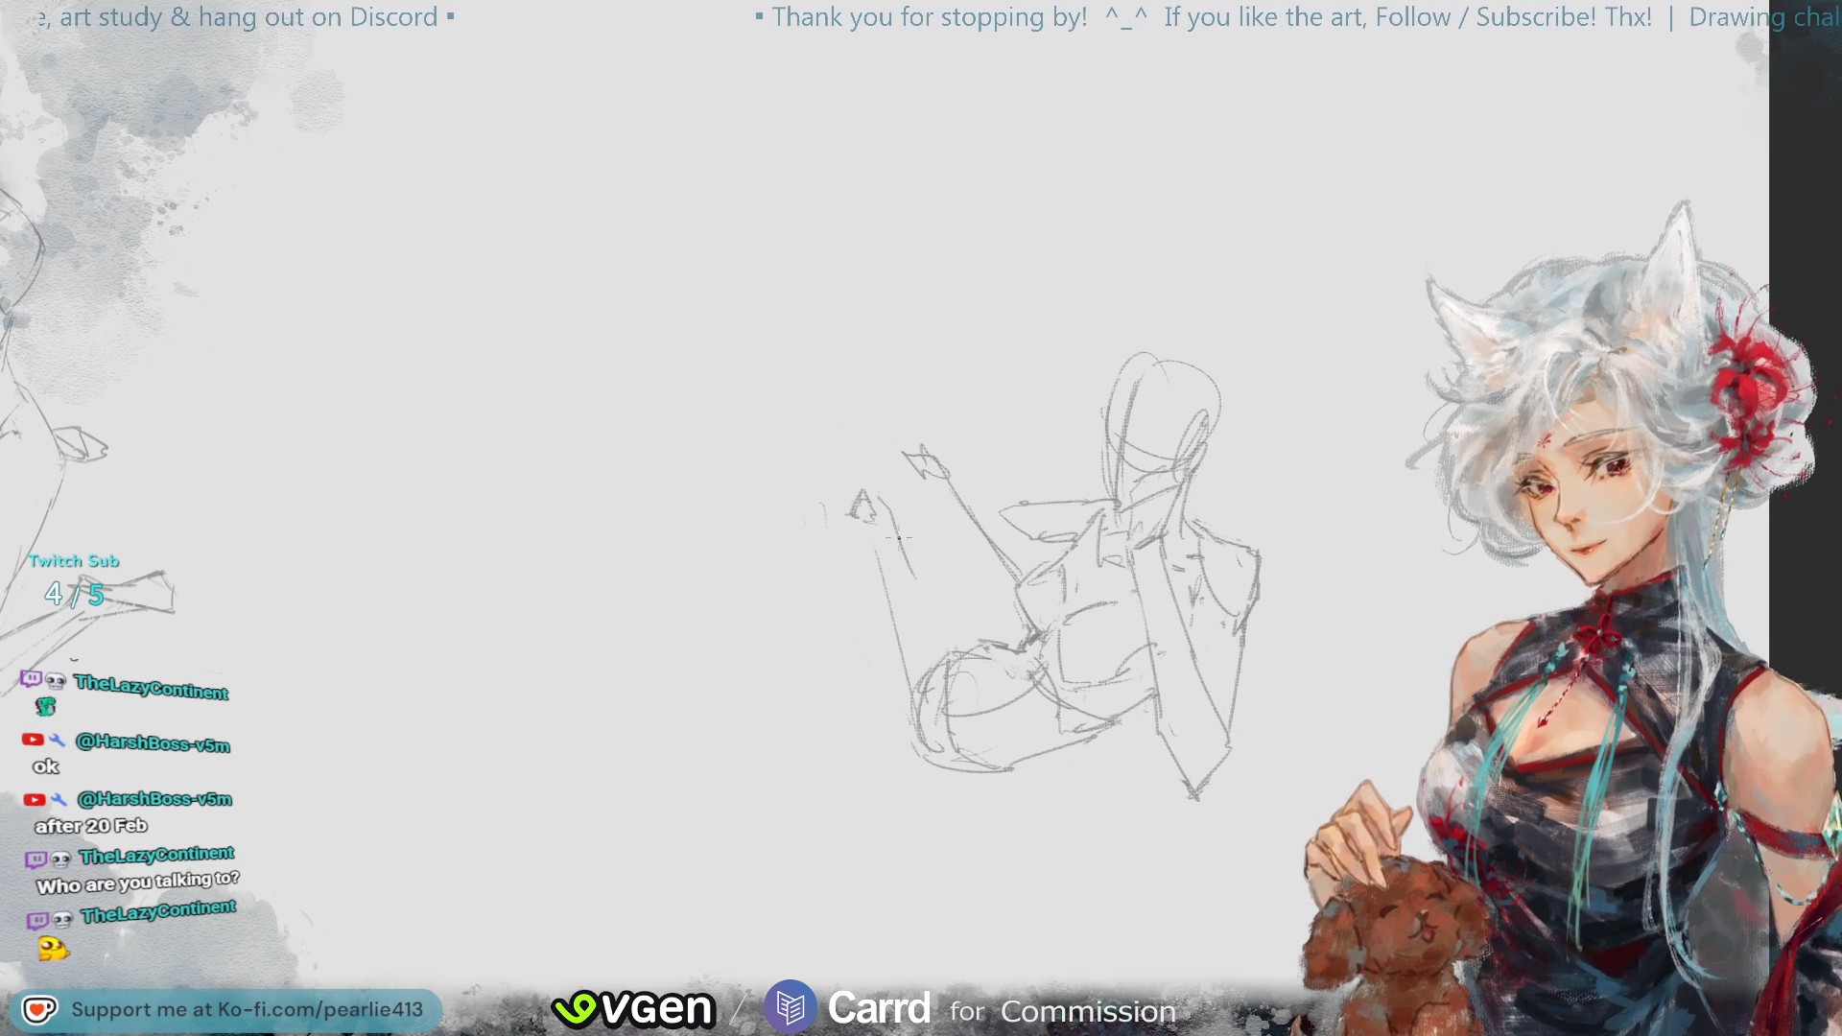
key(ctrl+z)
drag(869, 481, 950, 648)
key(ctrl+z)
drag(897, 530, 953, 647)
drag(837, 508, 865, 662)
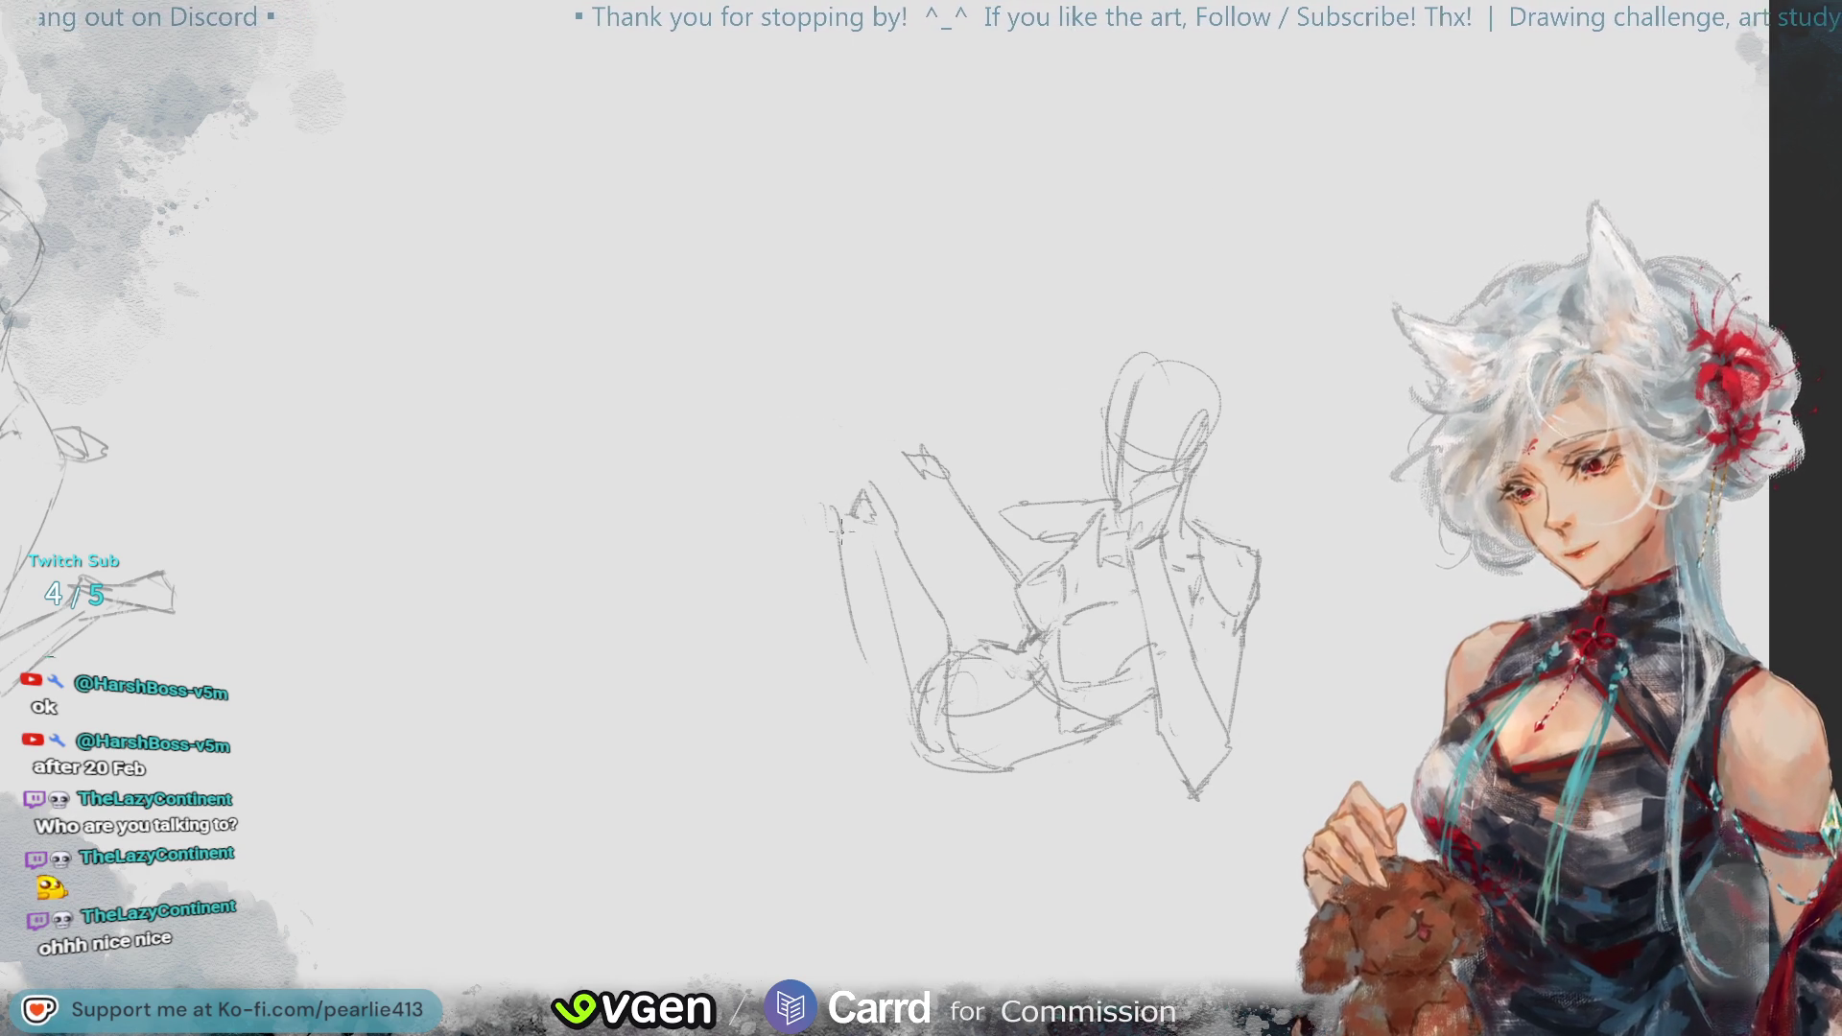
drag(844, 568, 883, 738)
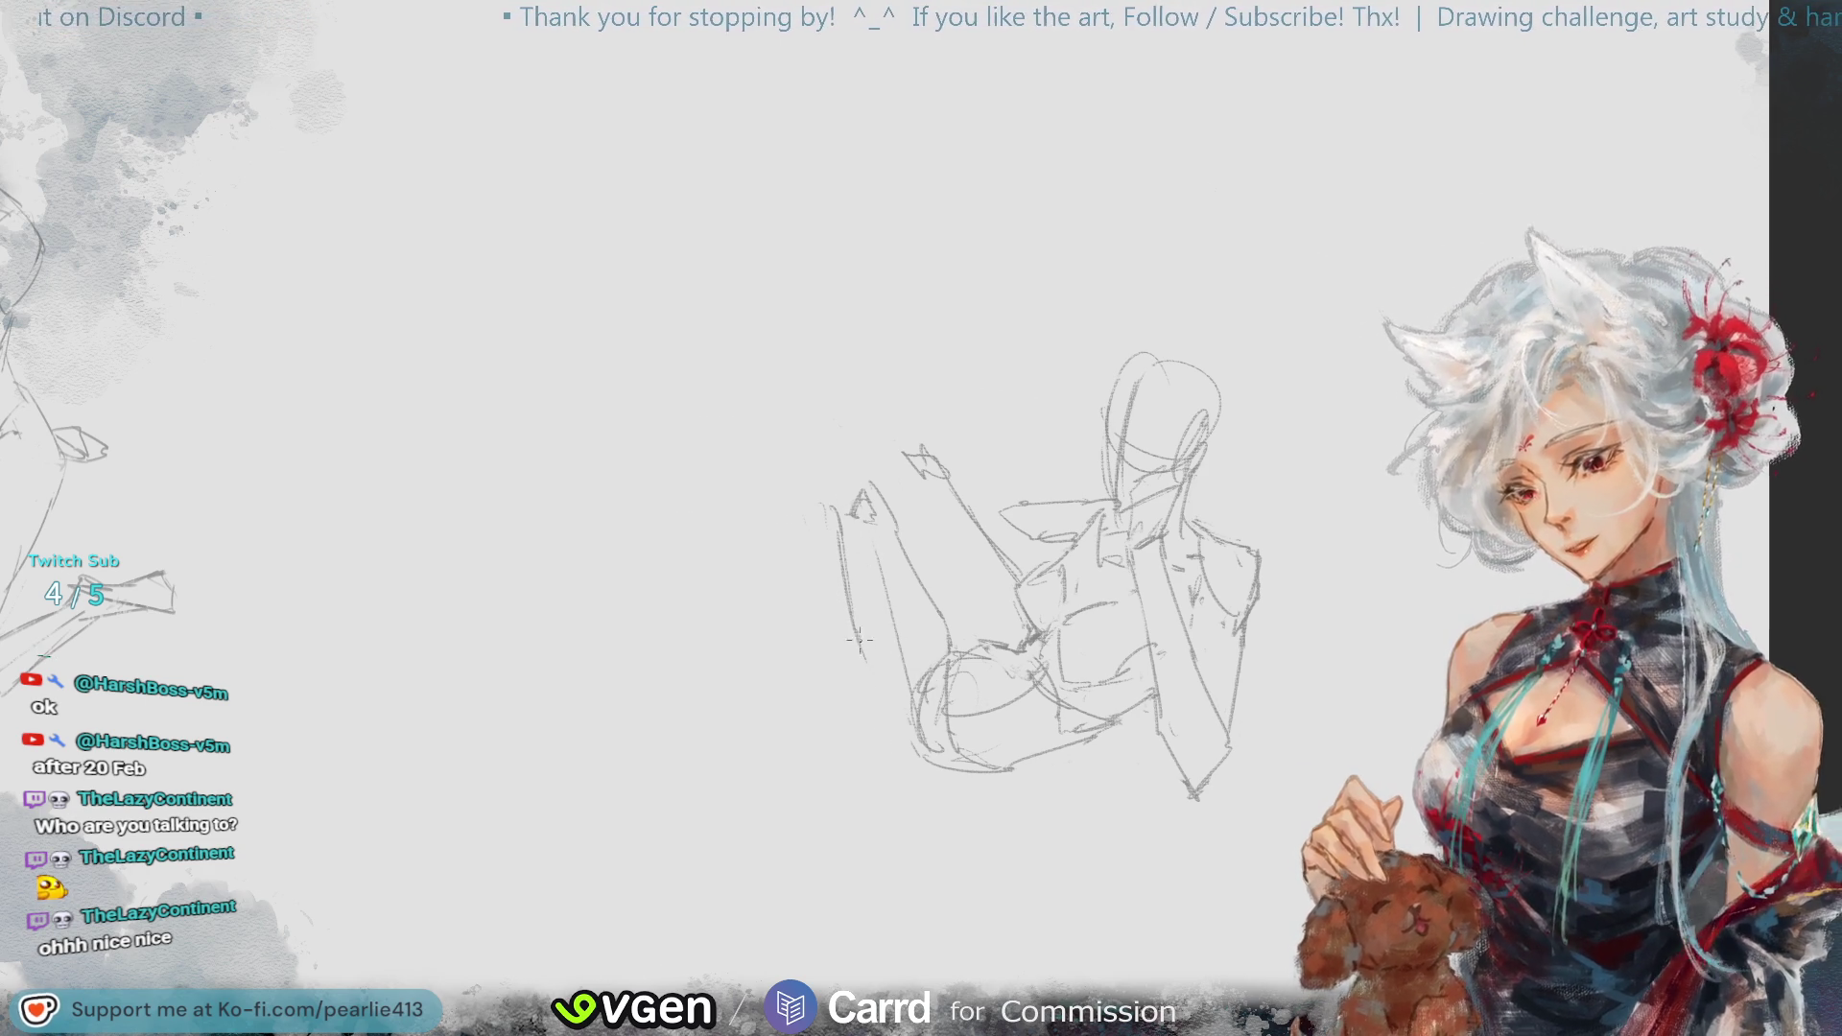
- Rework the strokes at the limb's lower end, erasing and redrawing them in pencil
drag(875, 691, 892, 735)
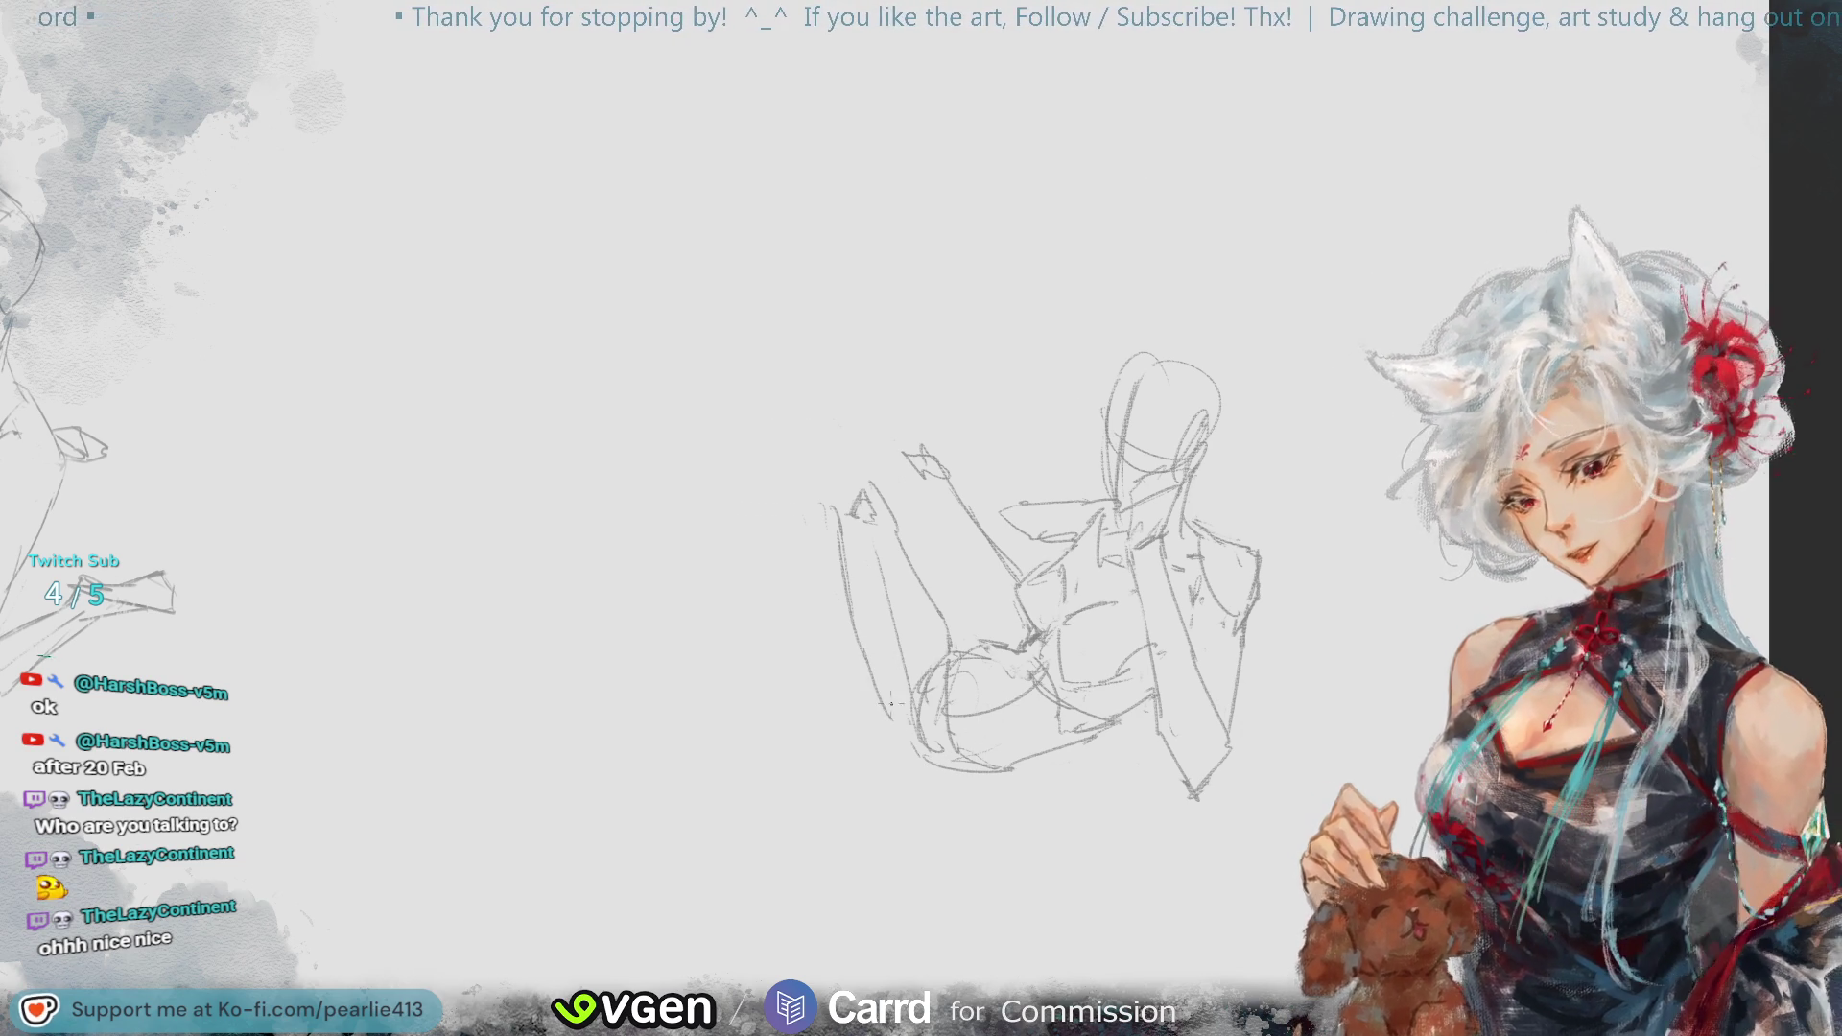
mouse_move(923, 650)
mouse_down()
mouse_move(929, 743)
mouse_move(974, 703)
mouse_move(954, 713)
mouse_up()
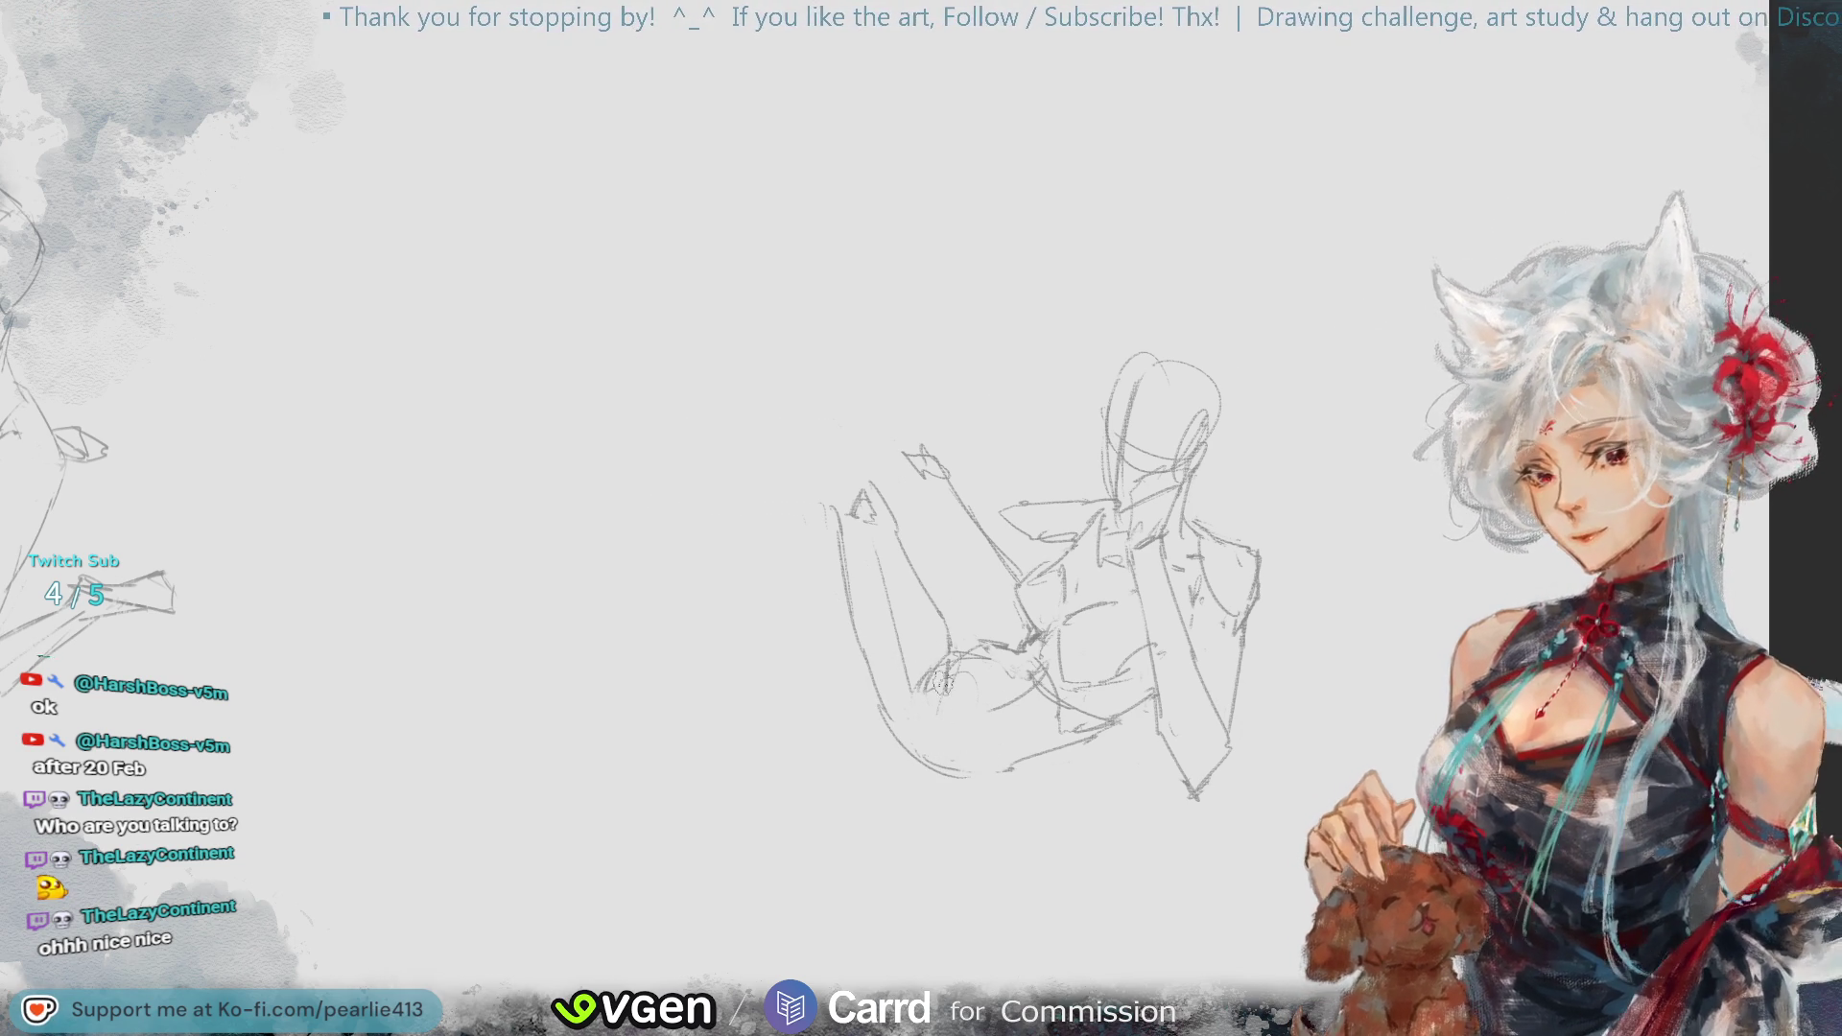
key(b)
drag(944, 664, 949, 727)
mouse_move(954, 713)
mouse_down()
mouse_move(980, 769)
mouse_move(964, 775)
mouse_up()
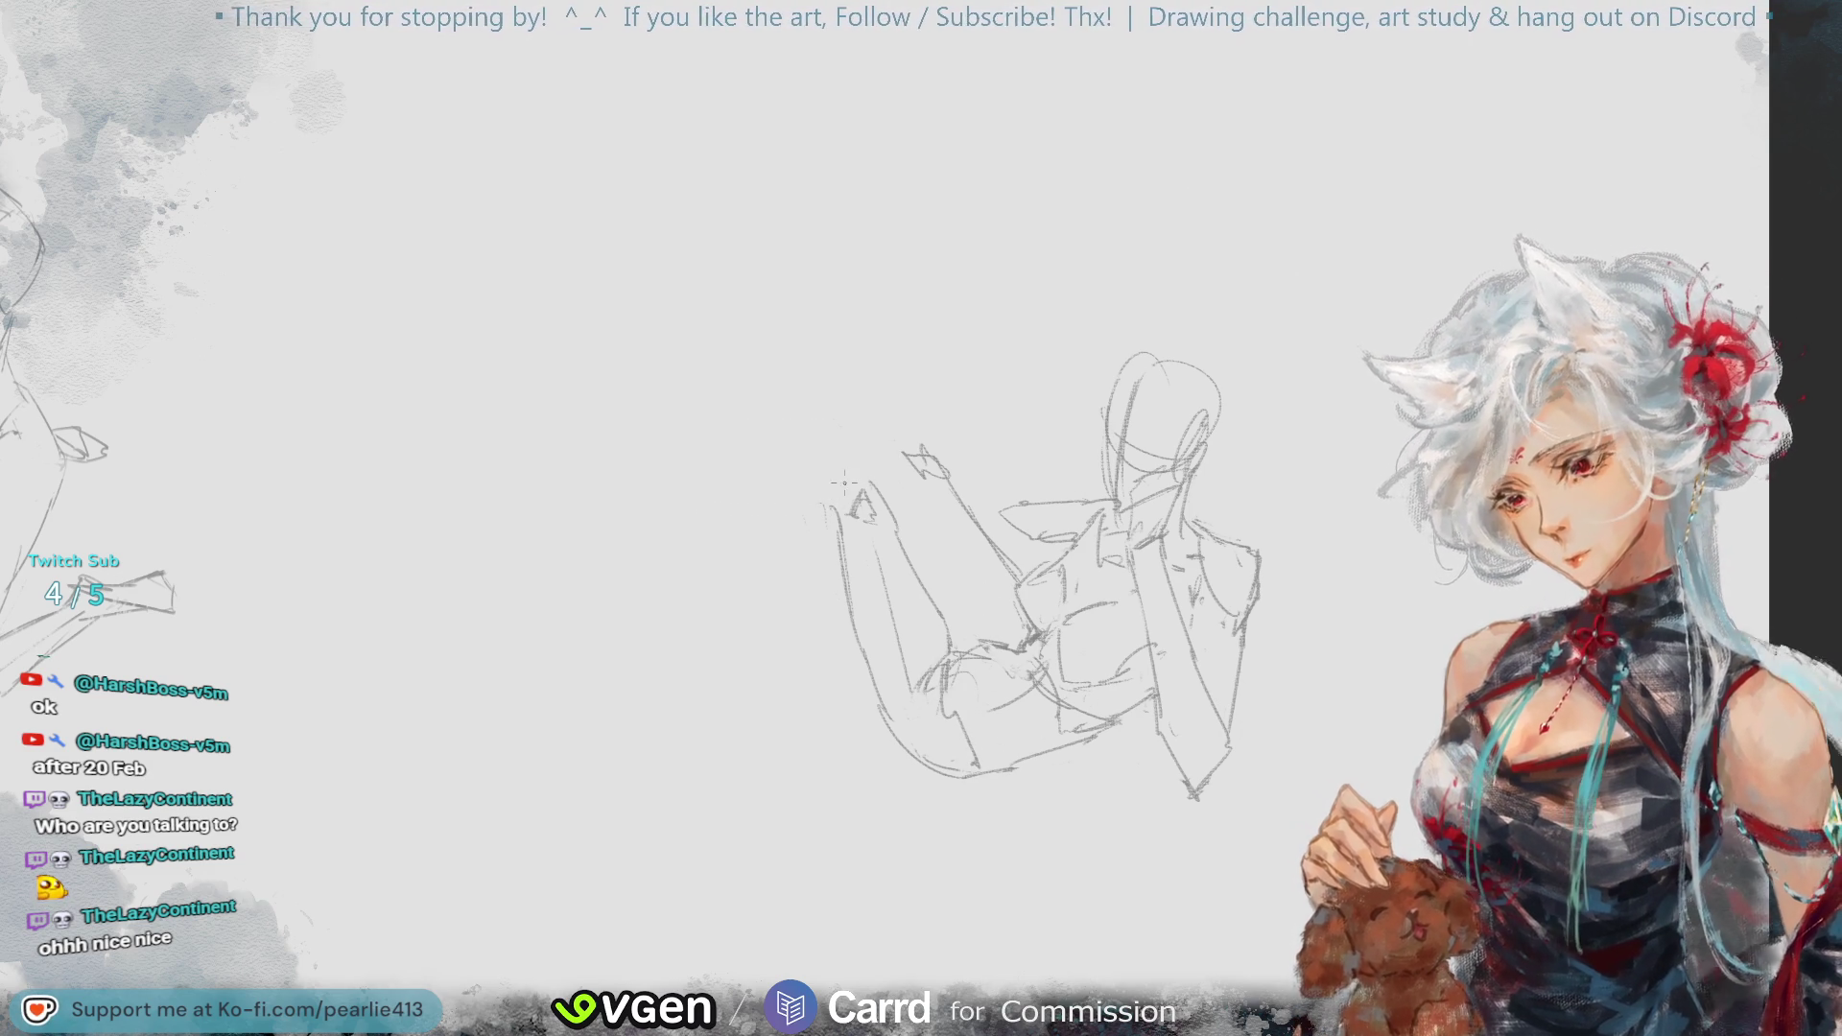
- Add strokes along the hand's top and underside, dropping the last one
mouse_move(869, 478)
mouse_down()
mouse_move(856, 503)
mouse_move(874, 485)
mouse_move(749, 492)
mouse_up()
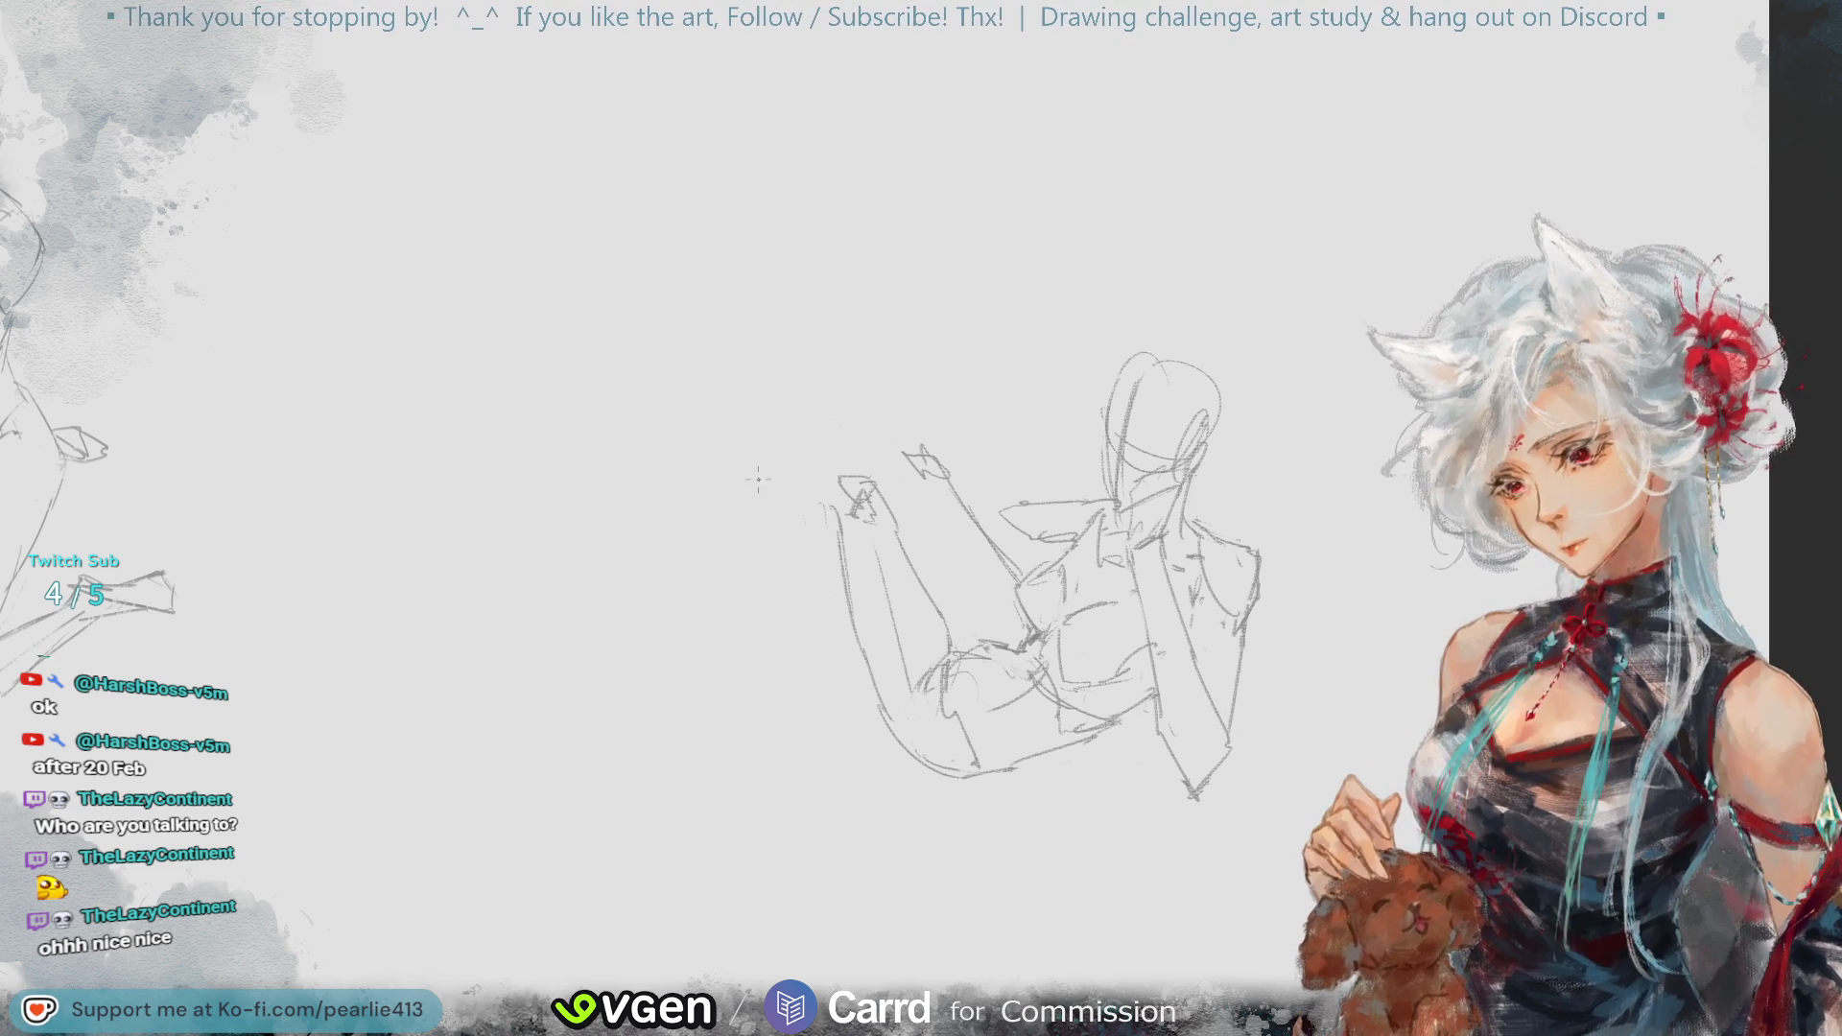
drag(824, 476, 876, 483)
drag(737, 505, 820, 525)
key(ctrl+z)
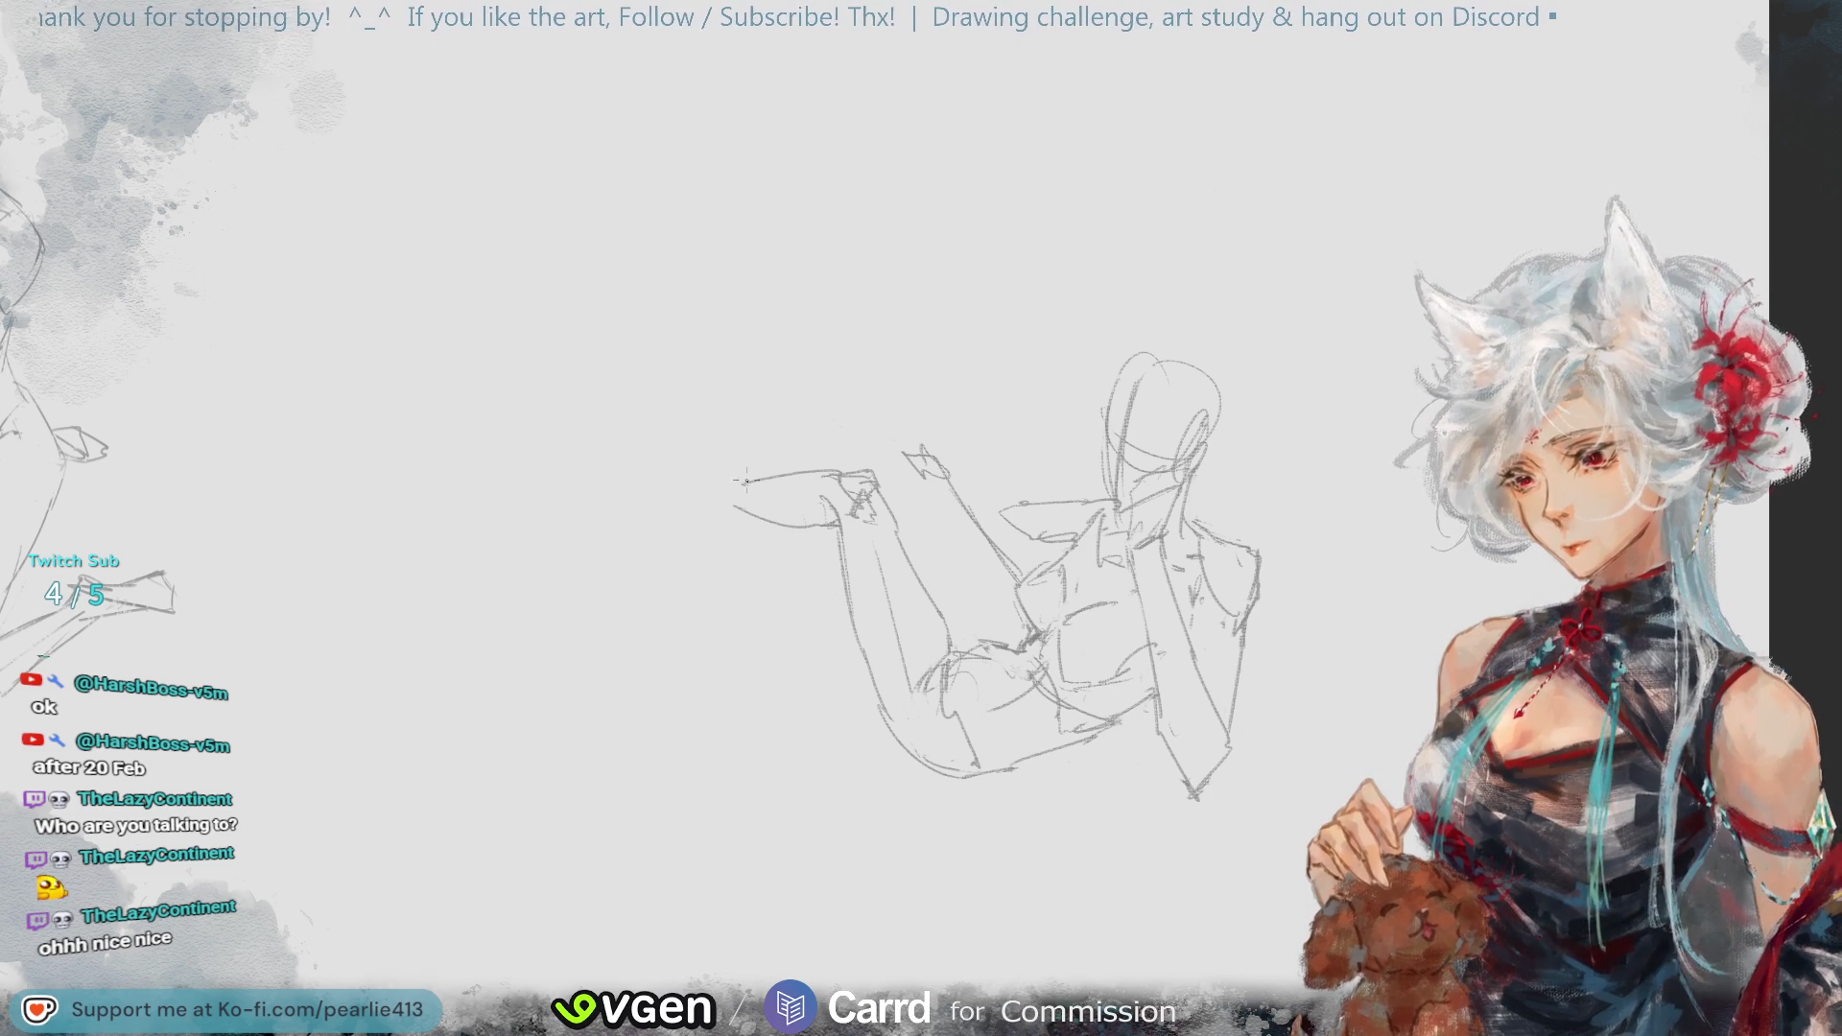
- Sketch the raised foot at the extended leg's end and close its outline
mouse_move(717, 494)
mouse_down()
mouse_move(714, 424)
mouse_move(742, 440)
mouse_move(722, 483)
mouse_up()
key(ctrl+z)
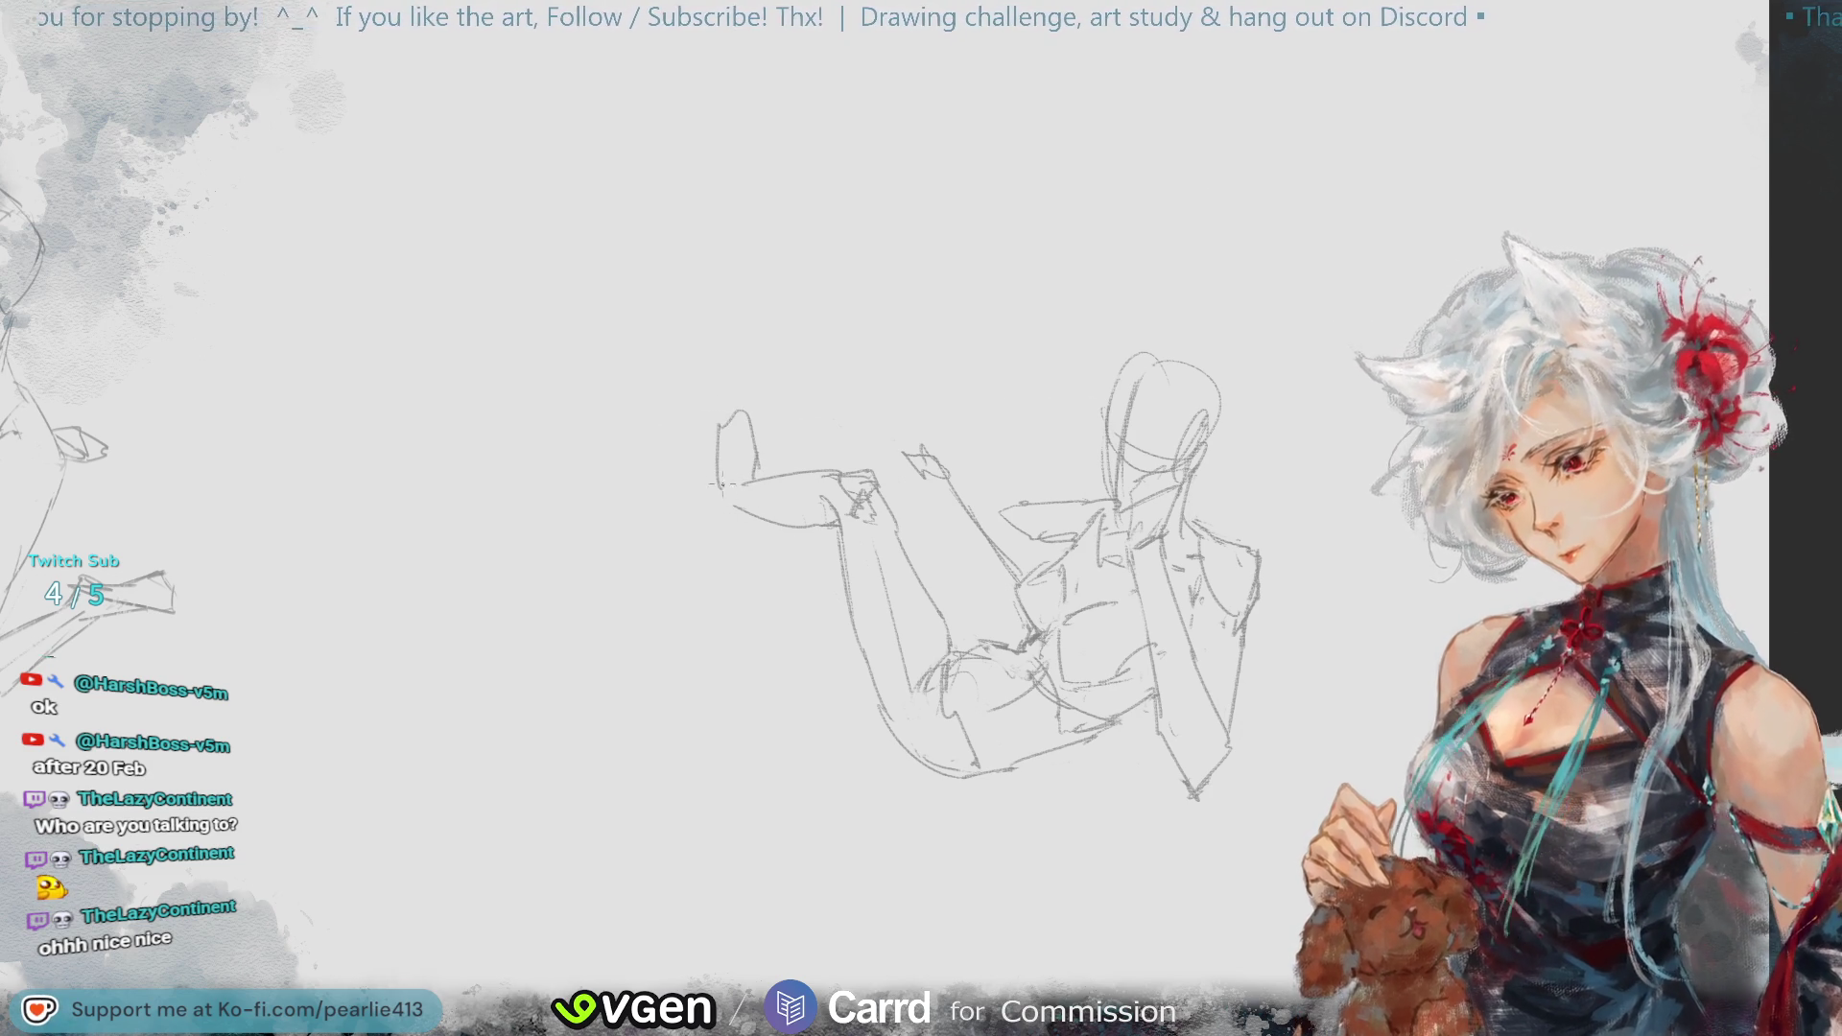
drag(721, 487, 756, 523)
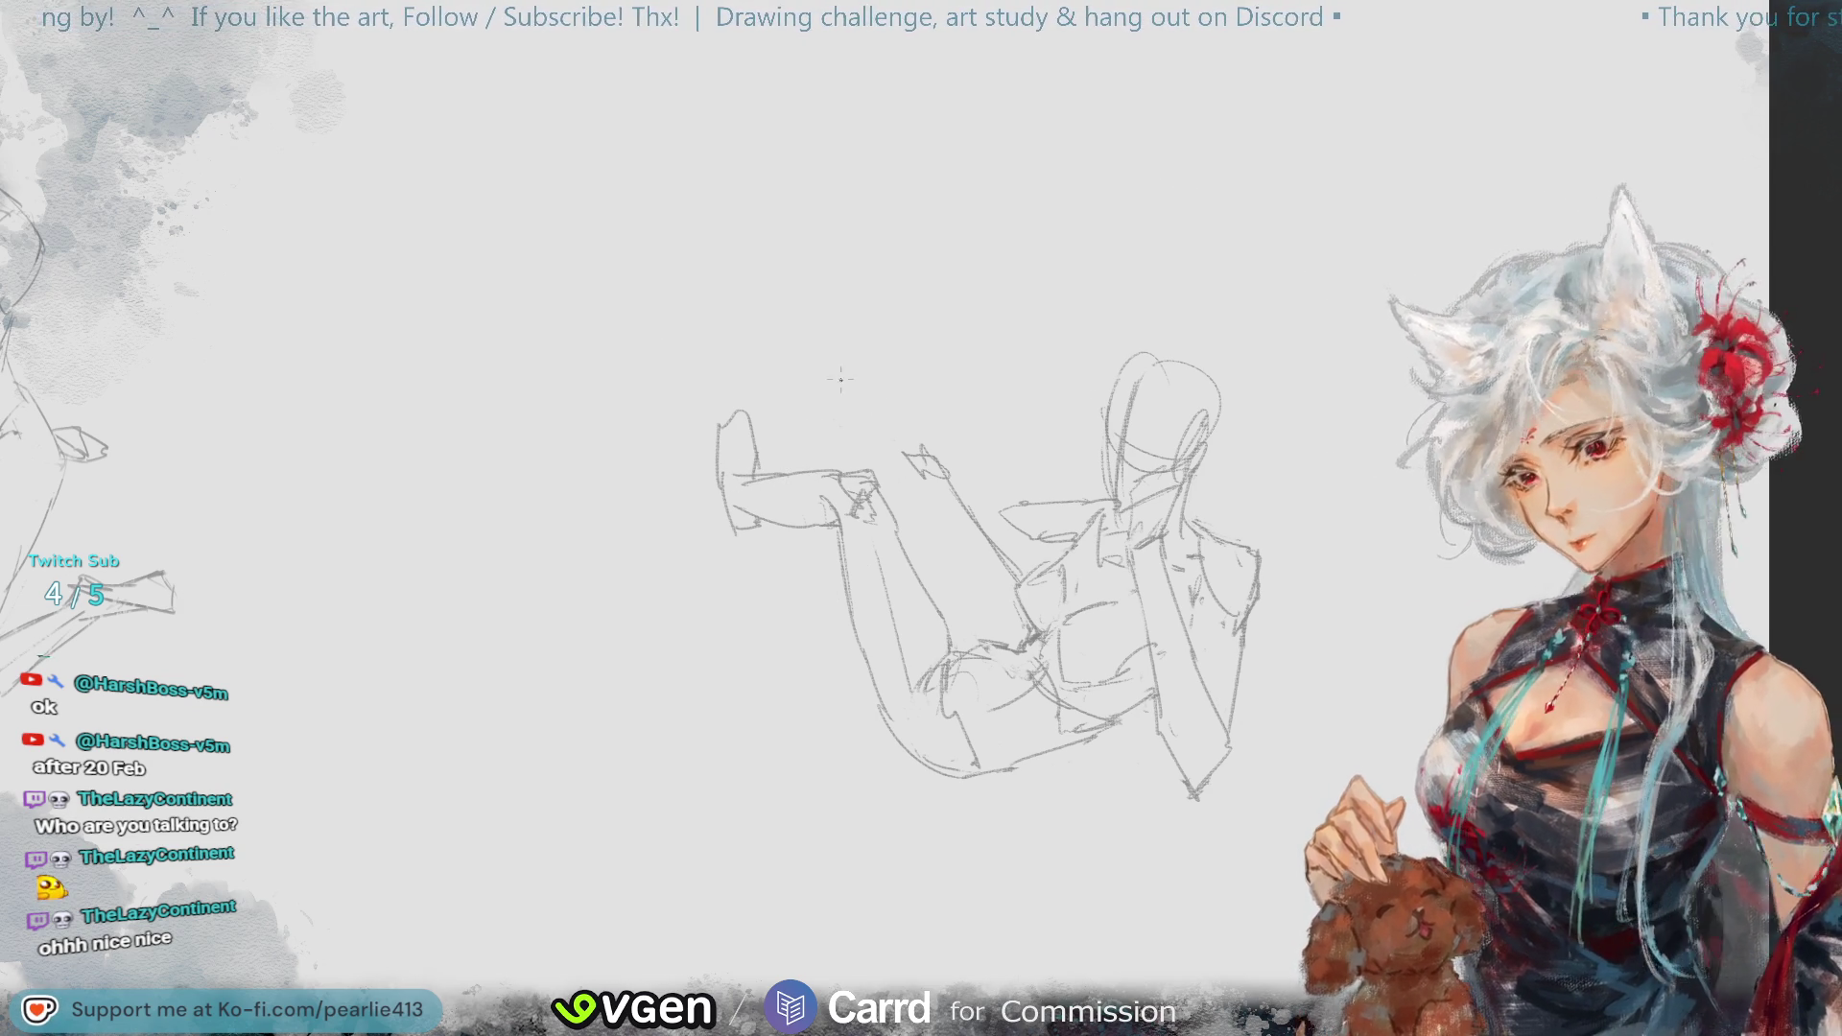
mouse_move(1788, 82)
mouse_down()
mouse_move(1824, 91)
mouse_move(1841, 134)
mouse_up()
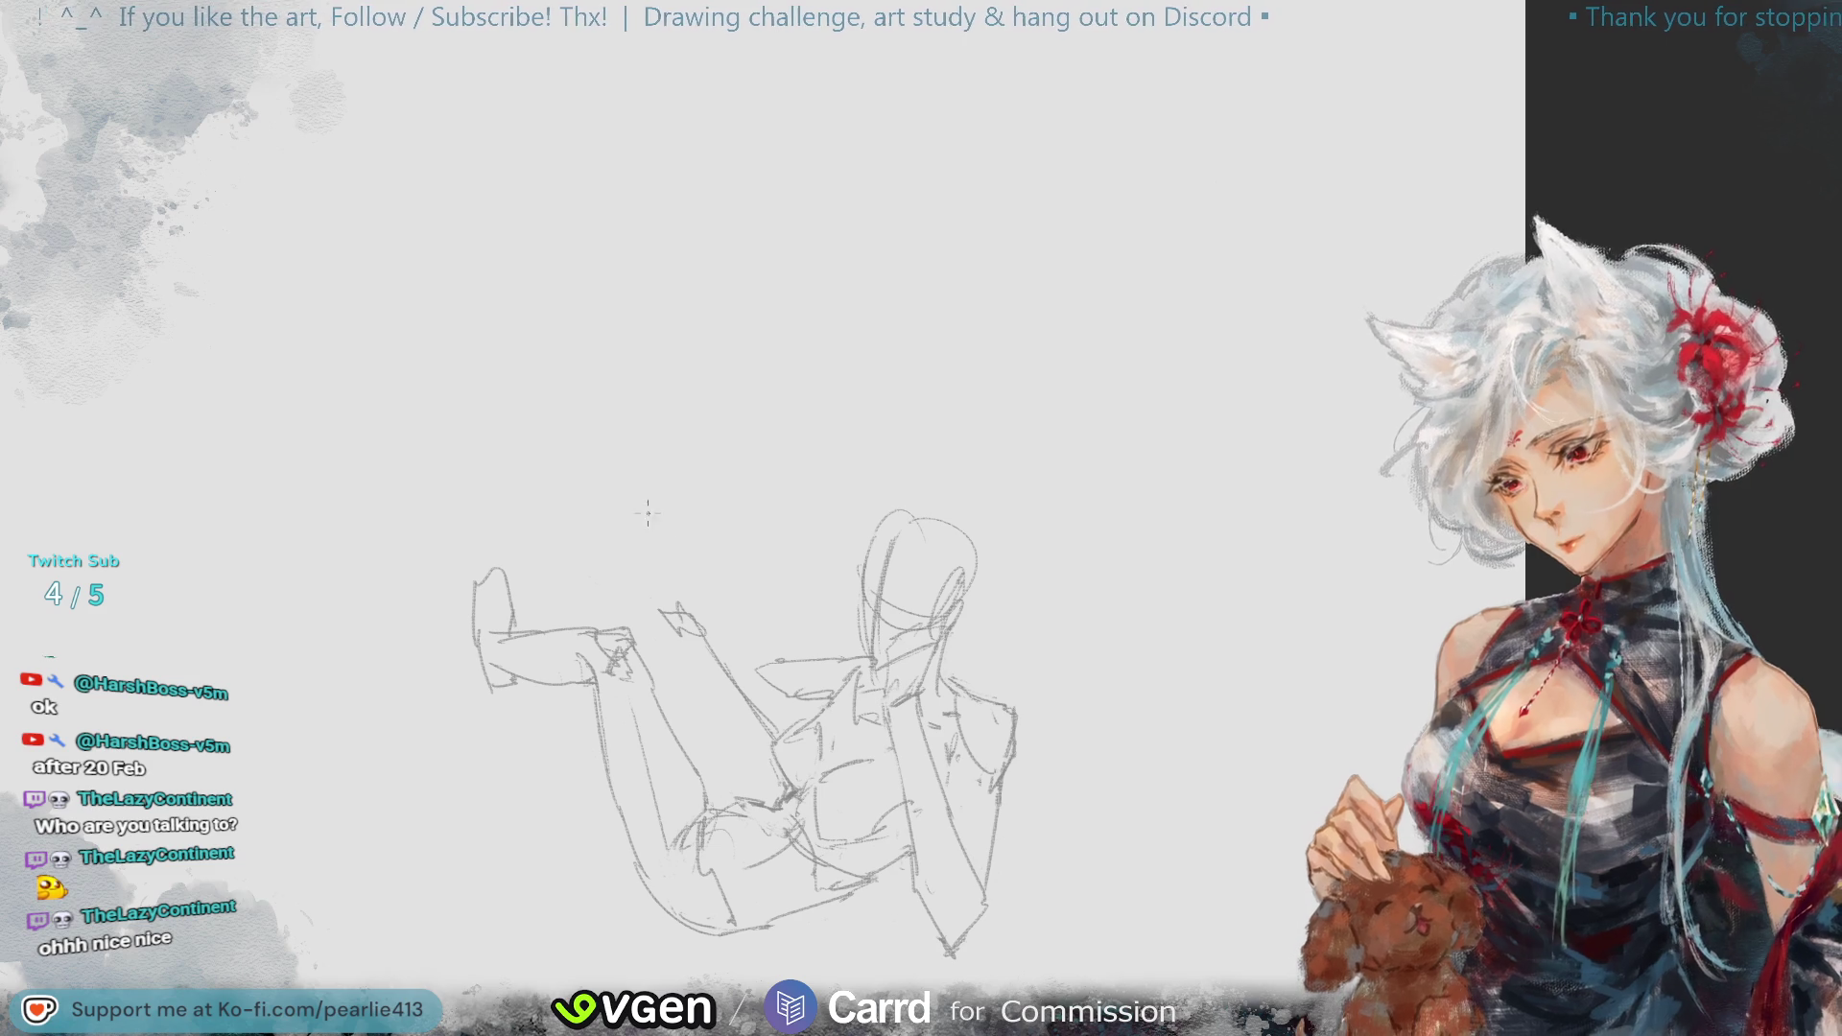
- Try two long raised-leg lines, remove them, and check proportions in a mirrored view
mouse_move(678, 611)
mouse_down()
mouse_move(566, 462)
mouse_move(662, 605)
mouse_up()
drag(535, 432, 595, 590)
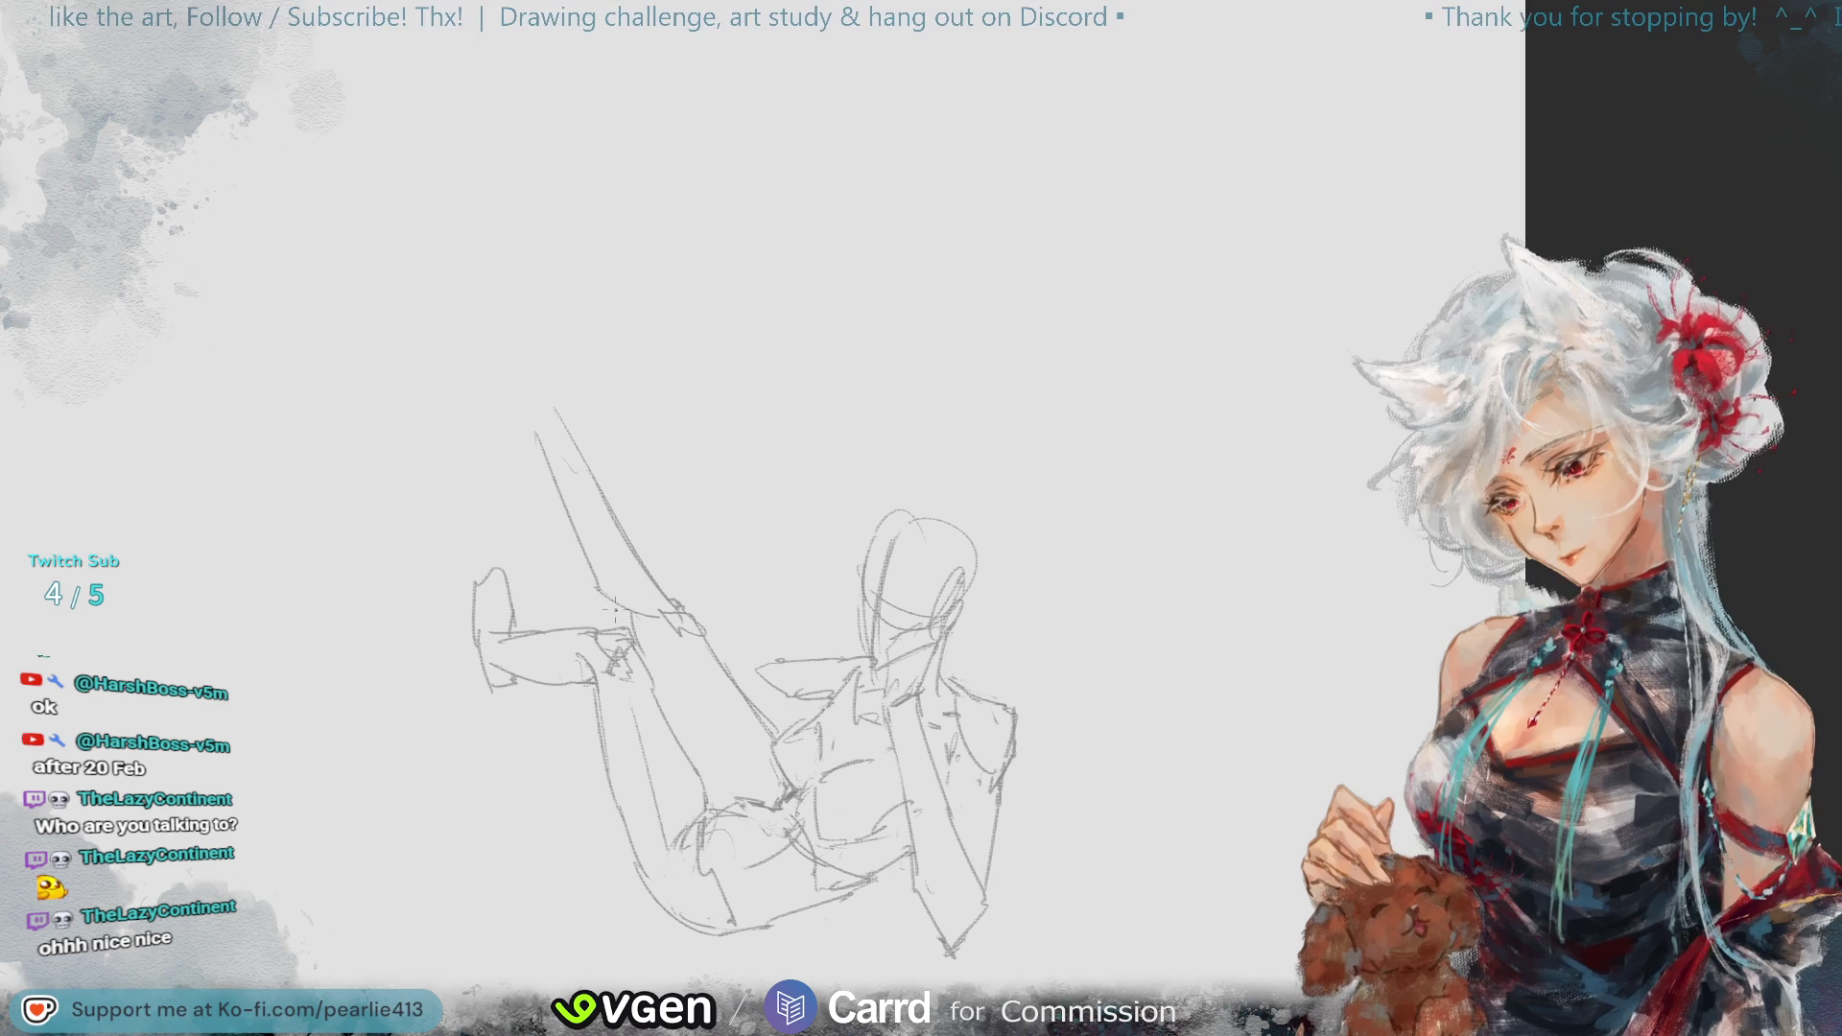
key(ctrl+z)
key(ctrl+z)
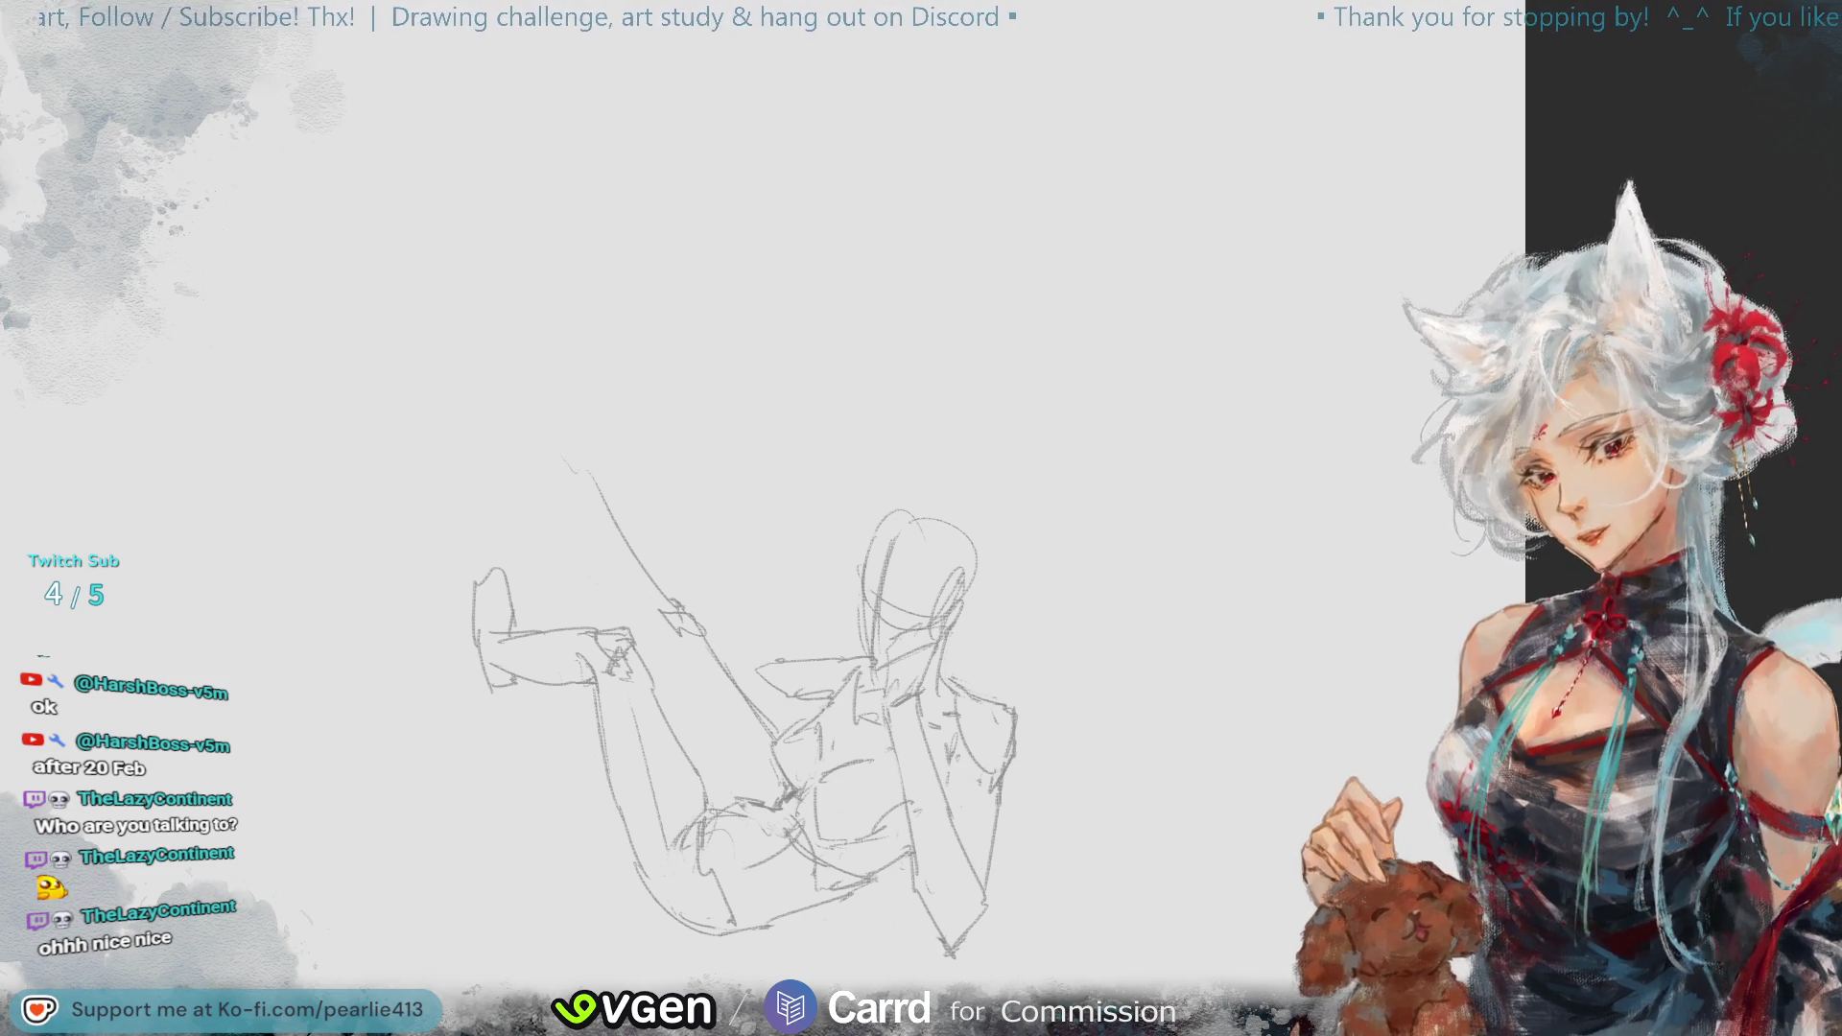
key(m)
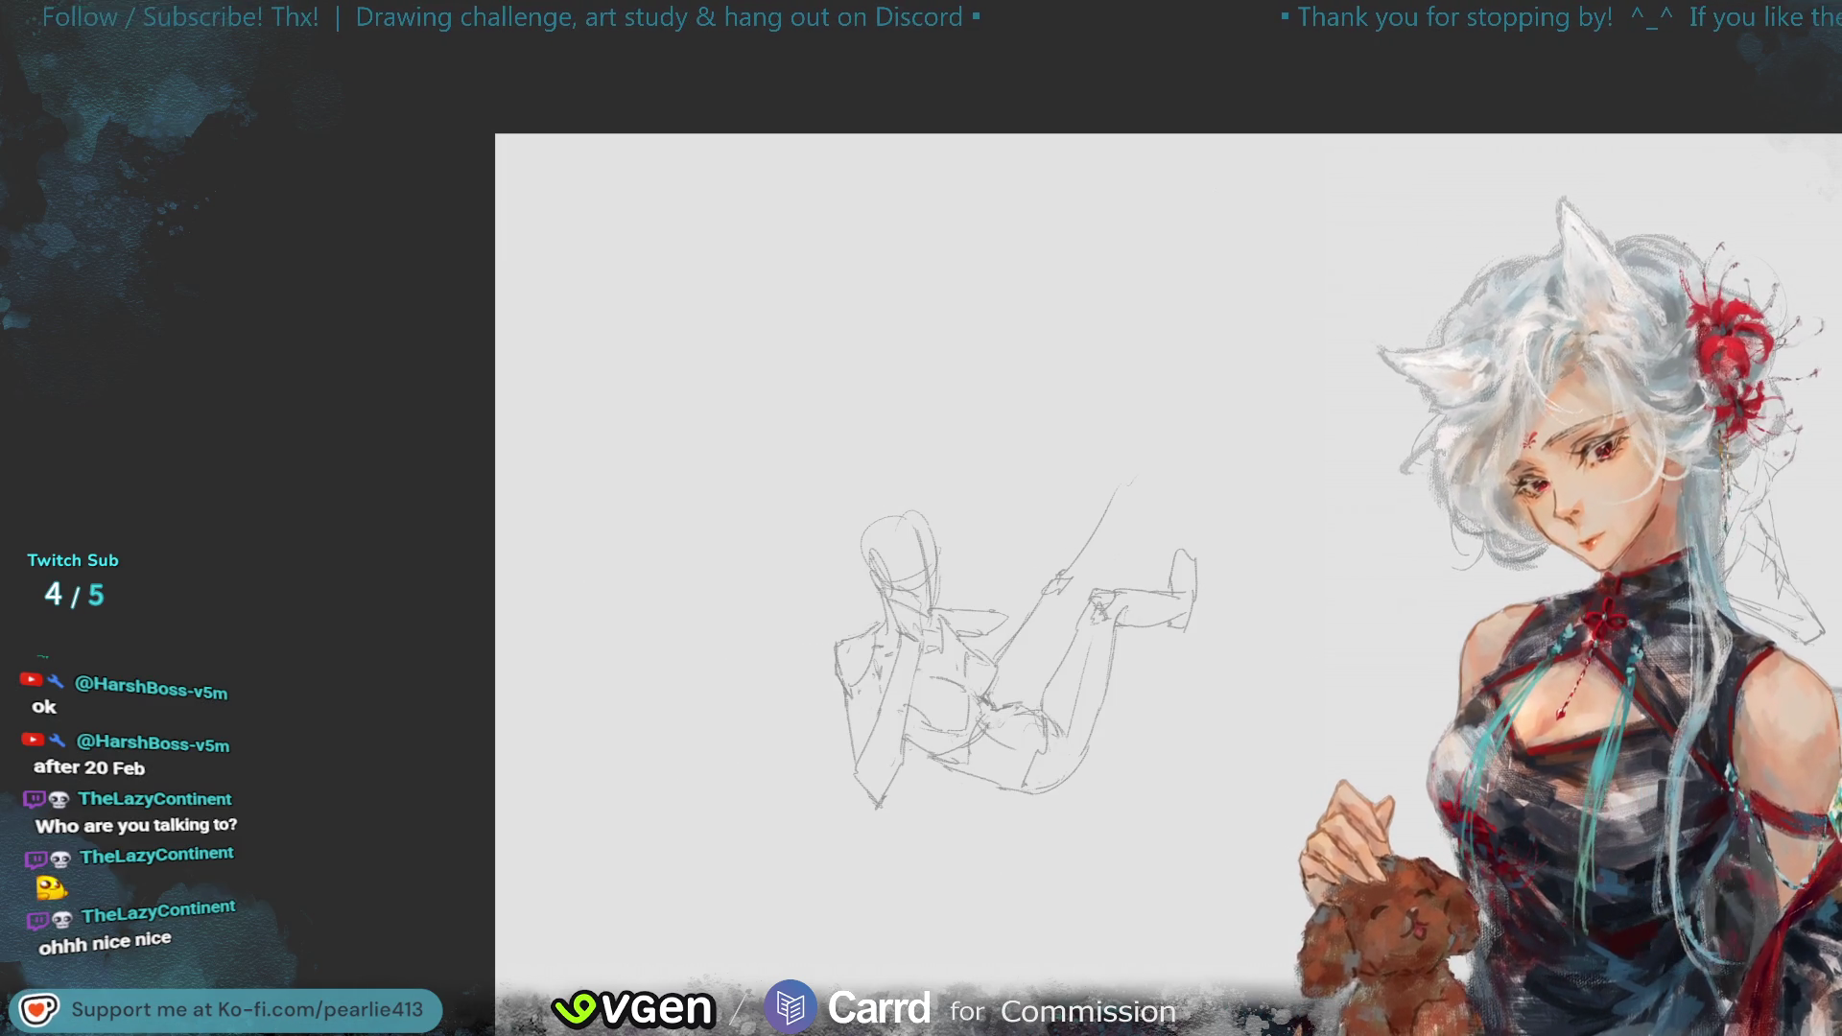
key(m)
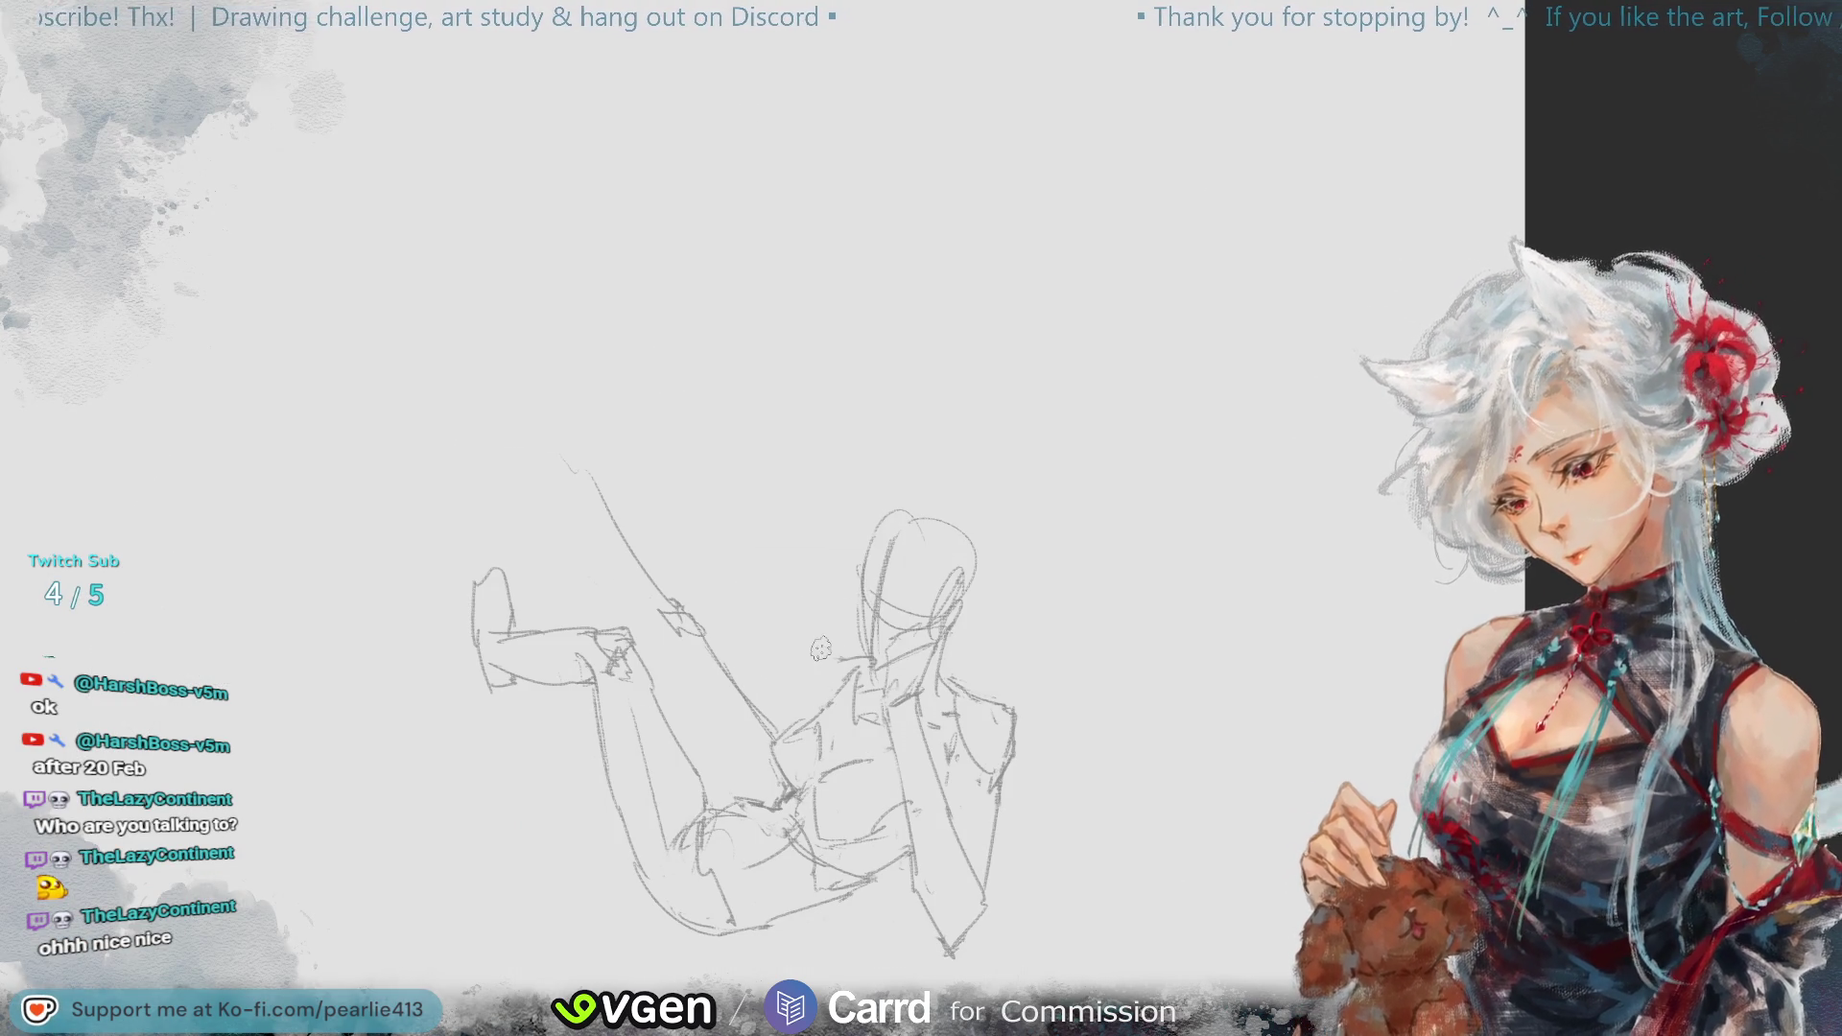
- Add a clean short line connecting the raised leg to the figure
mouse_move(769, 640)
mouse_down()
mouse_move(868, 660)
mouse_move(758, 674)
mouse_move(809, 687)
mouse_up()
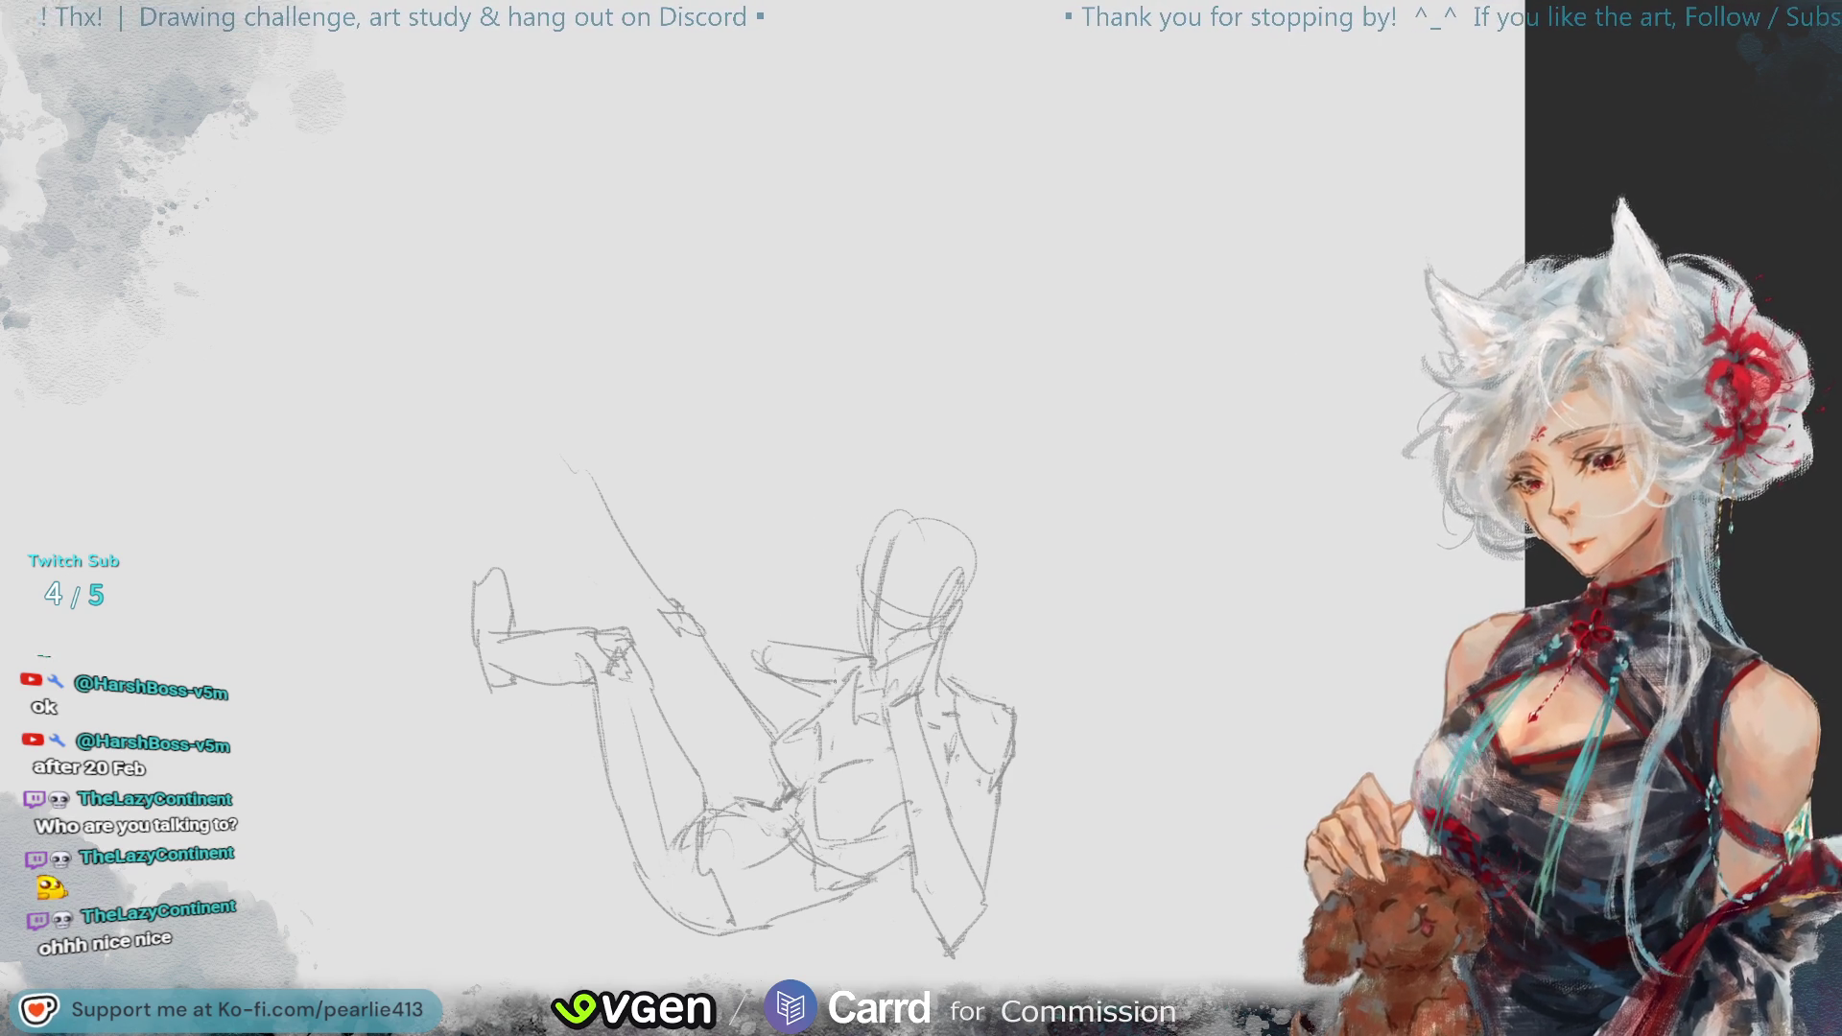
key(ctrl+z)
key(ctrl+z)
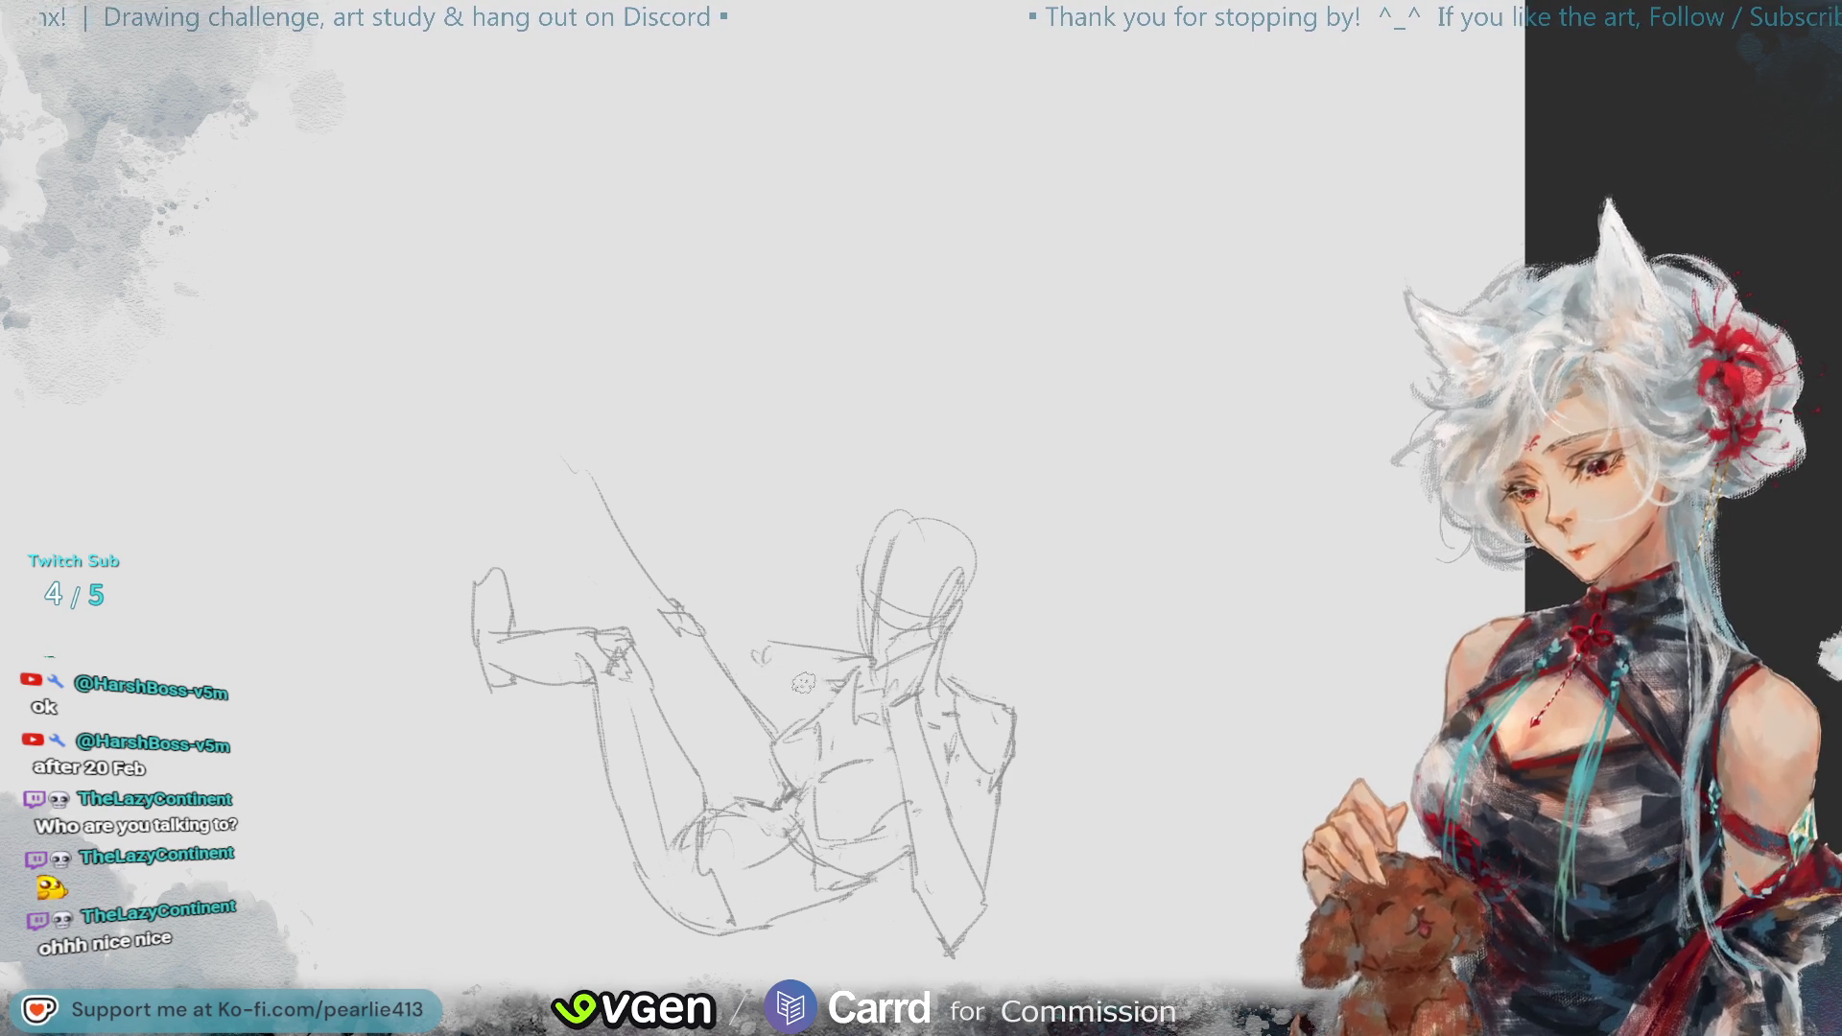
mouse_move(754, 658)
mouse_down()
mouse_move(817, 649)
mouse_move(752, 677)
mouse_move(713, 658)
mouse_move(669, 679)
mouse_up()
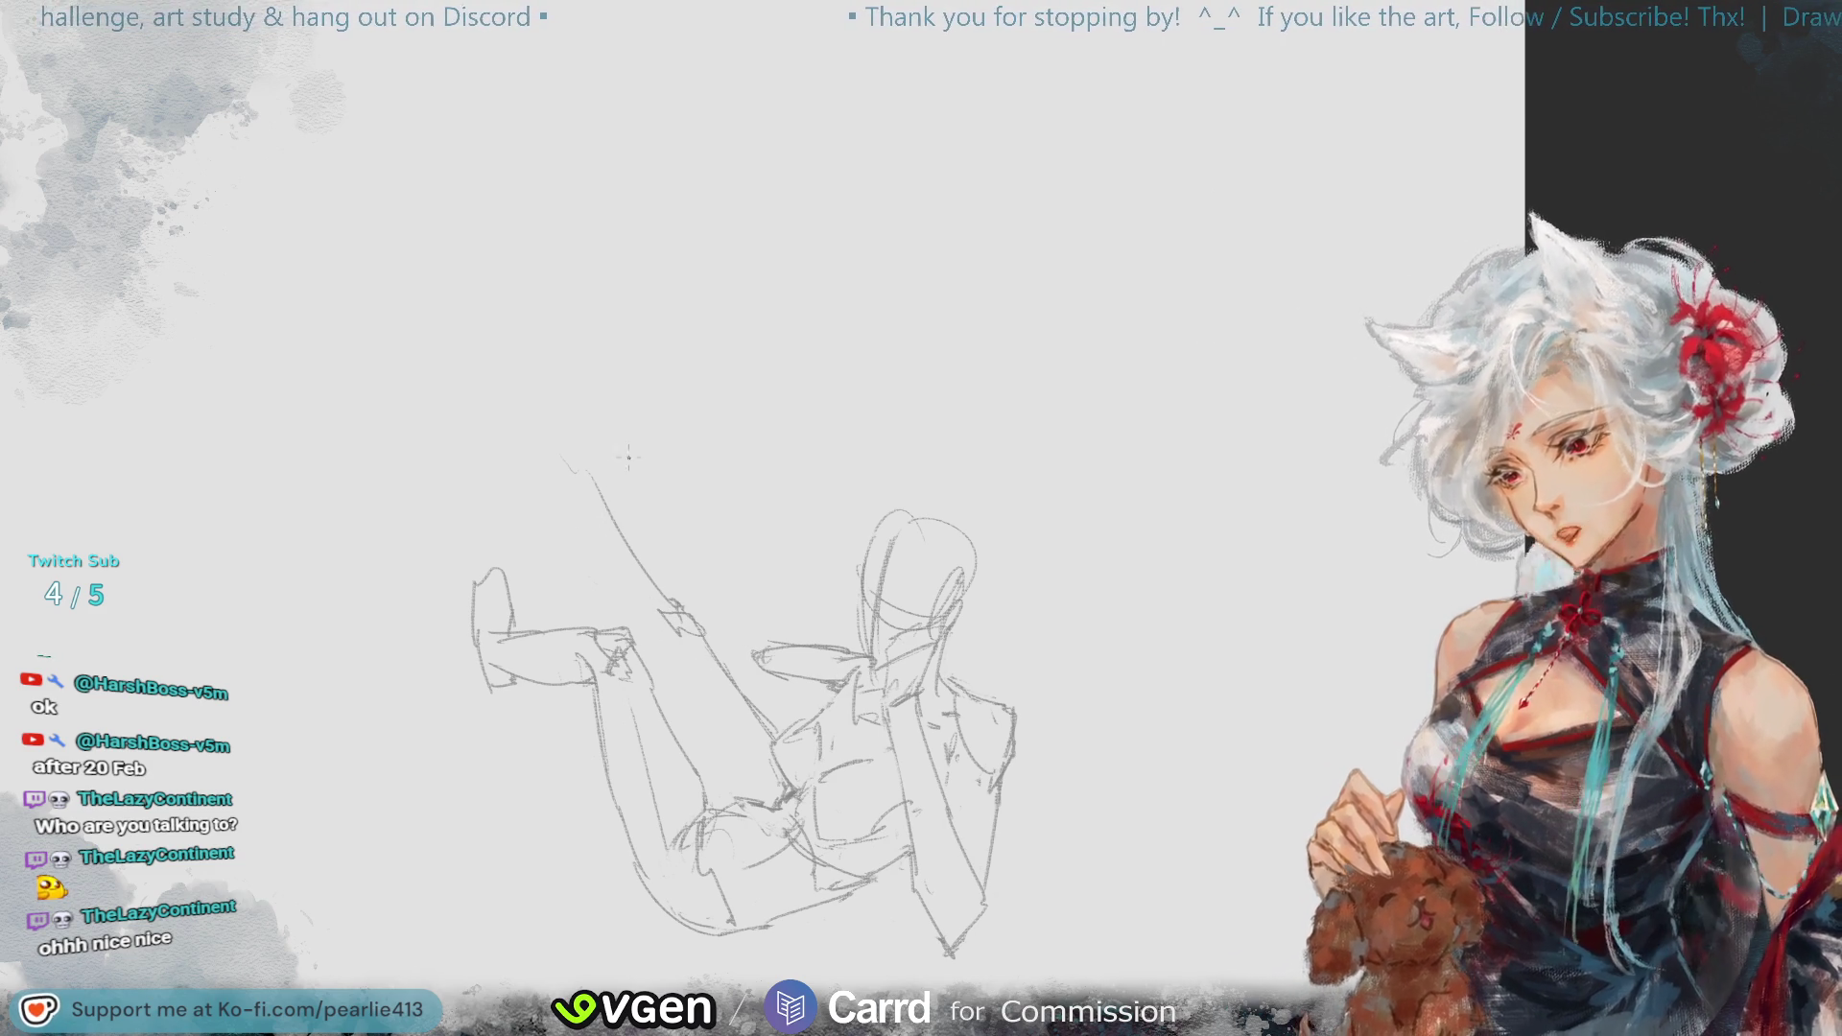
- Draw the raised leg's upward and inner contour lines, retrying the longer stroke
drag(595, 485, 577, 443)
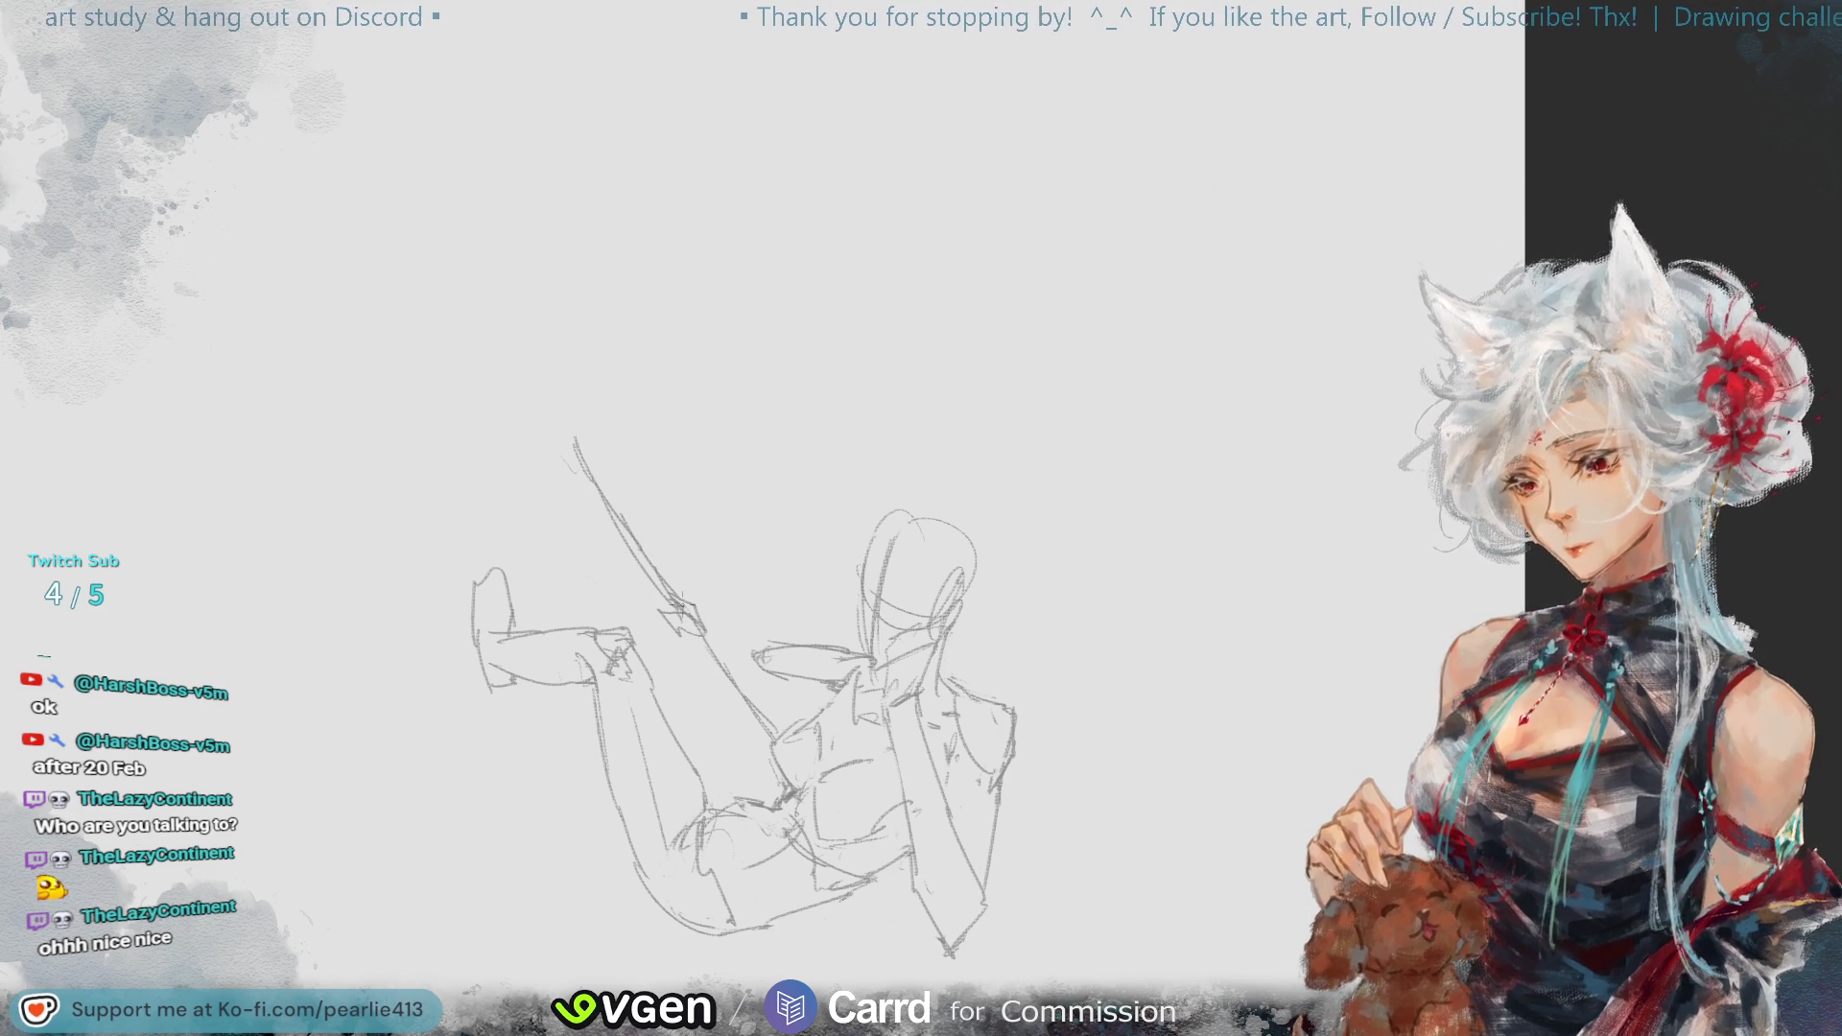
drag(549, 455, 576, 509)
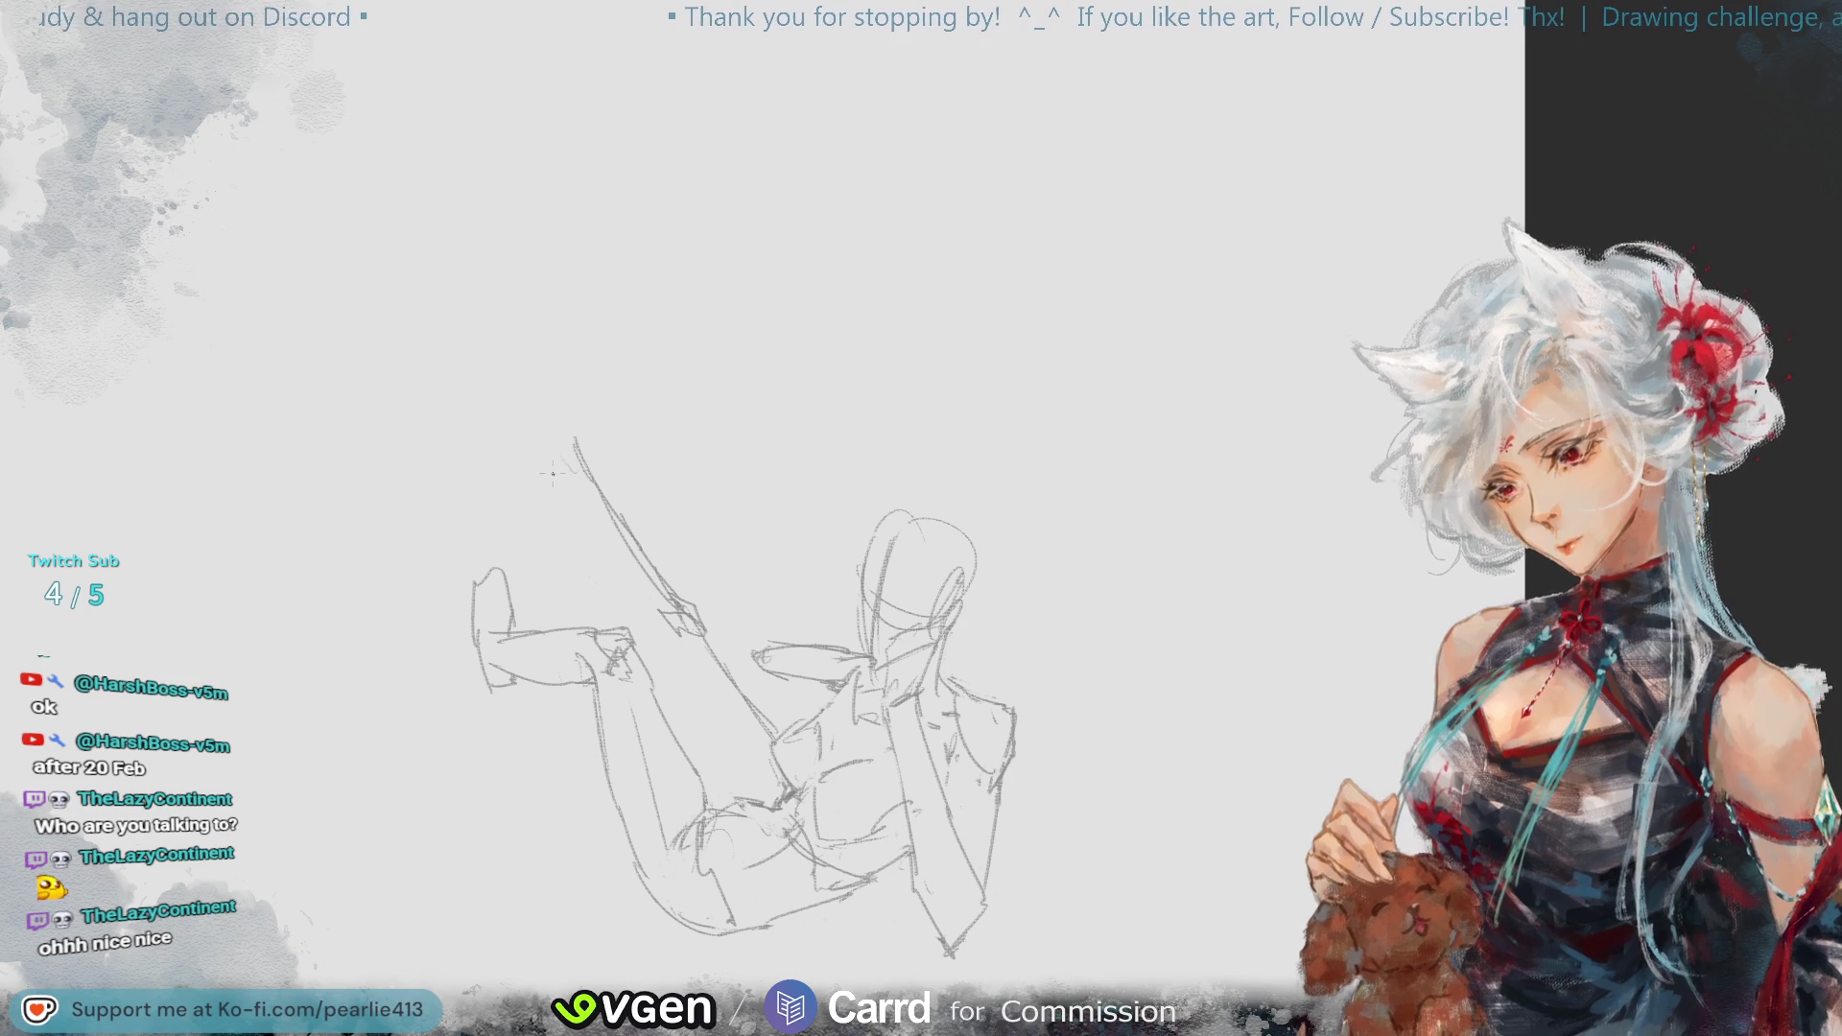
key(ctrl+z)
drag(546, 451, 591, 566)
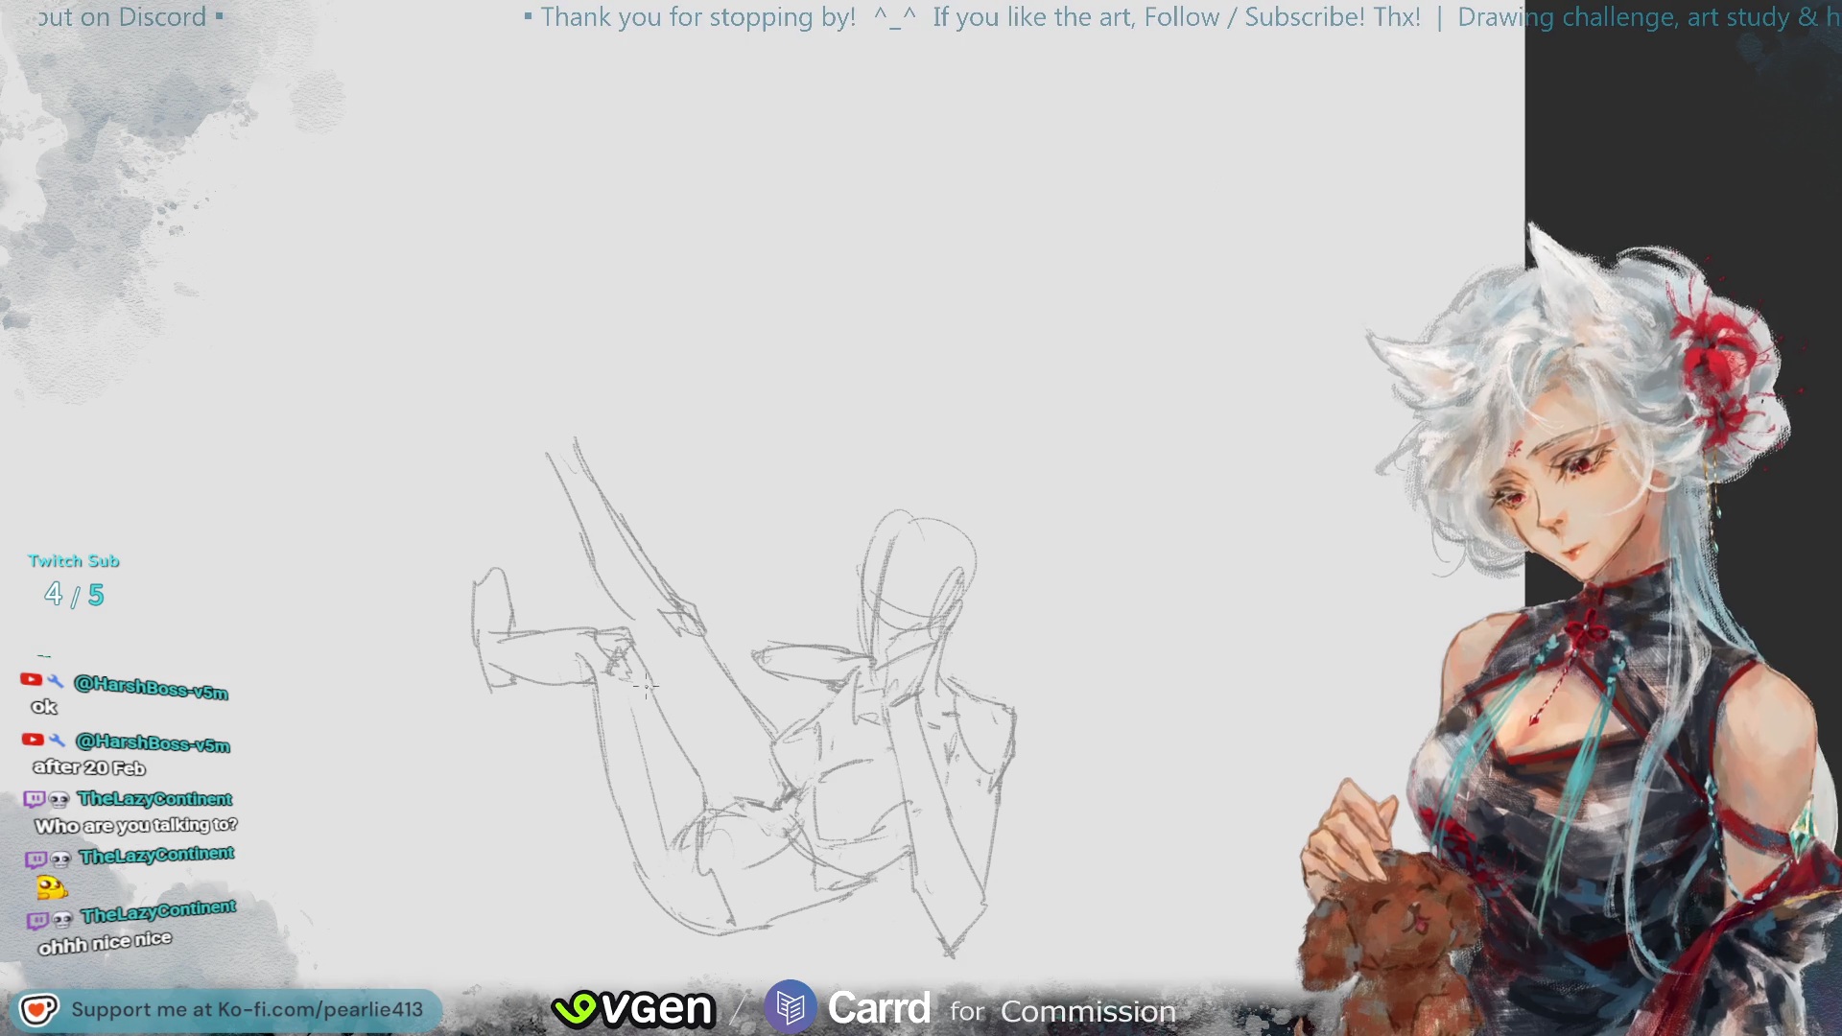
key(ctrl+z)
key(ctrl+z)
- Lasso the whole figure and nudge it slightly left with a transform
mouse_move(656, 433)
mouse_down()
mouse_move(689, 654)
mouse_move(838, 970)
mouse_move(821, 453)
mouse_up()
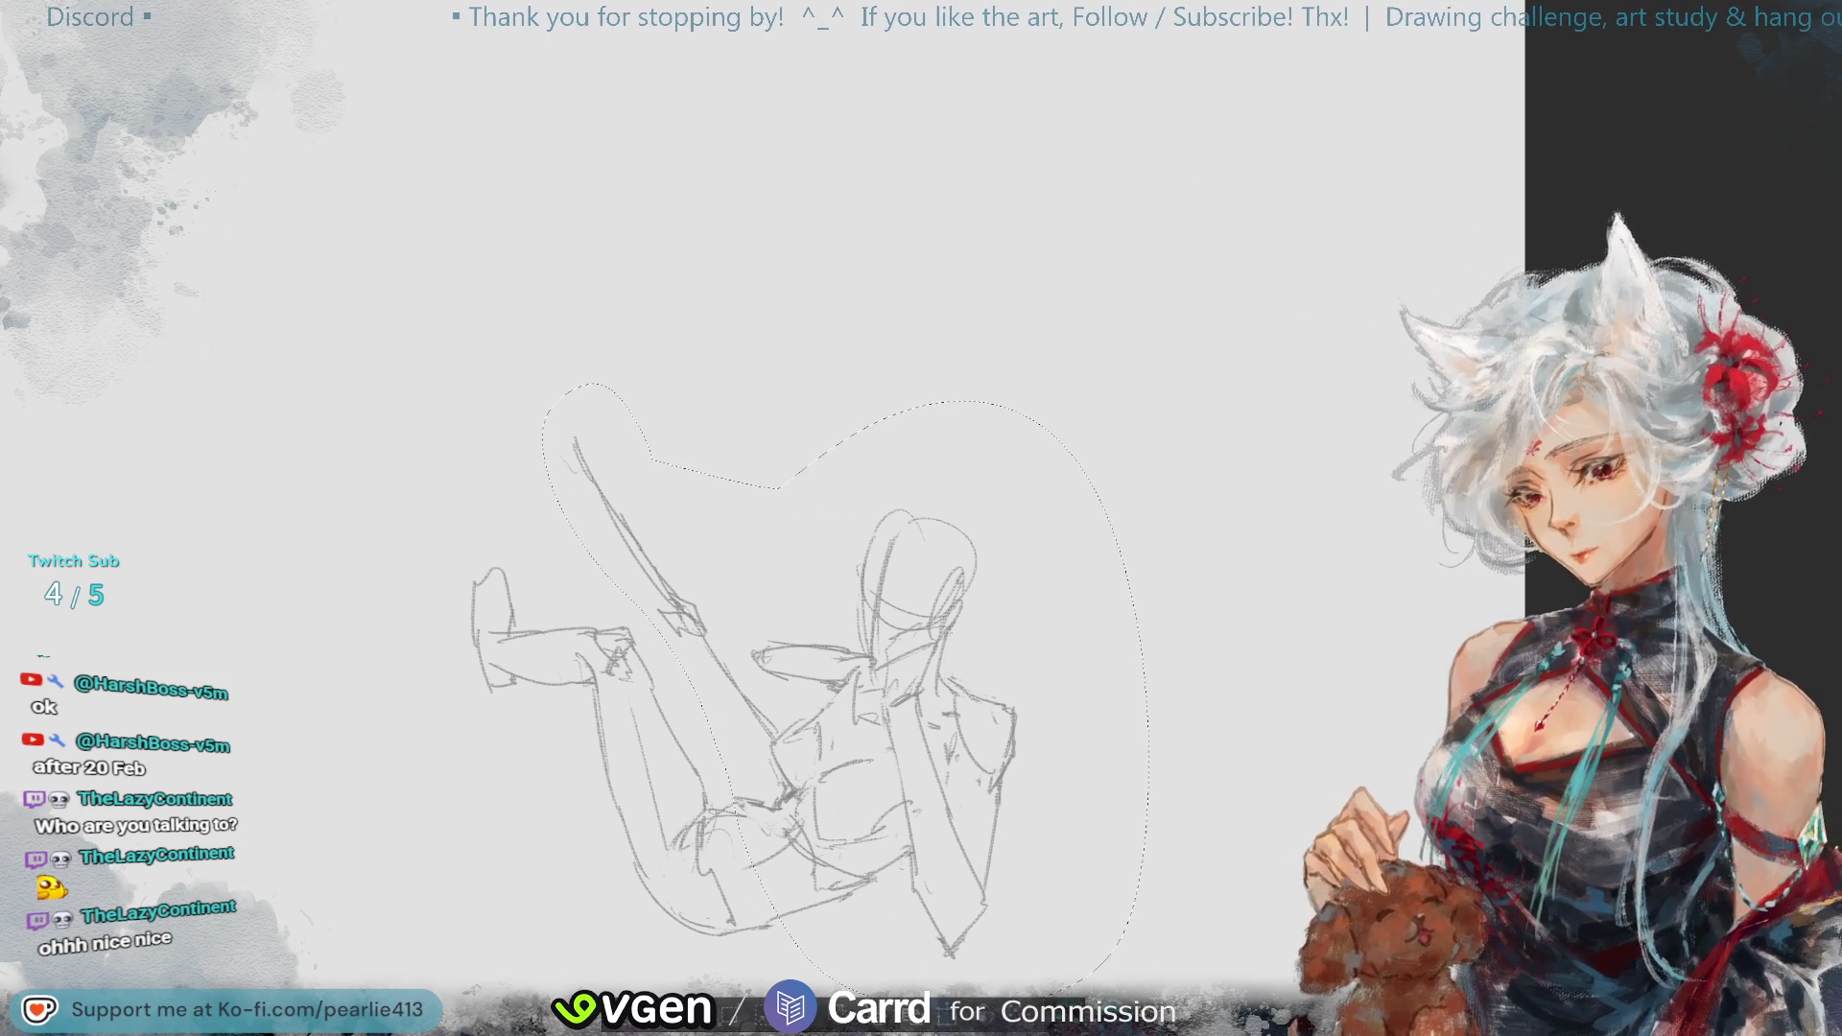
key(ctrl+t)
drag(964, 848, 928, 856)
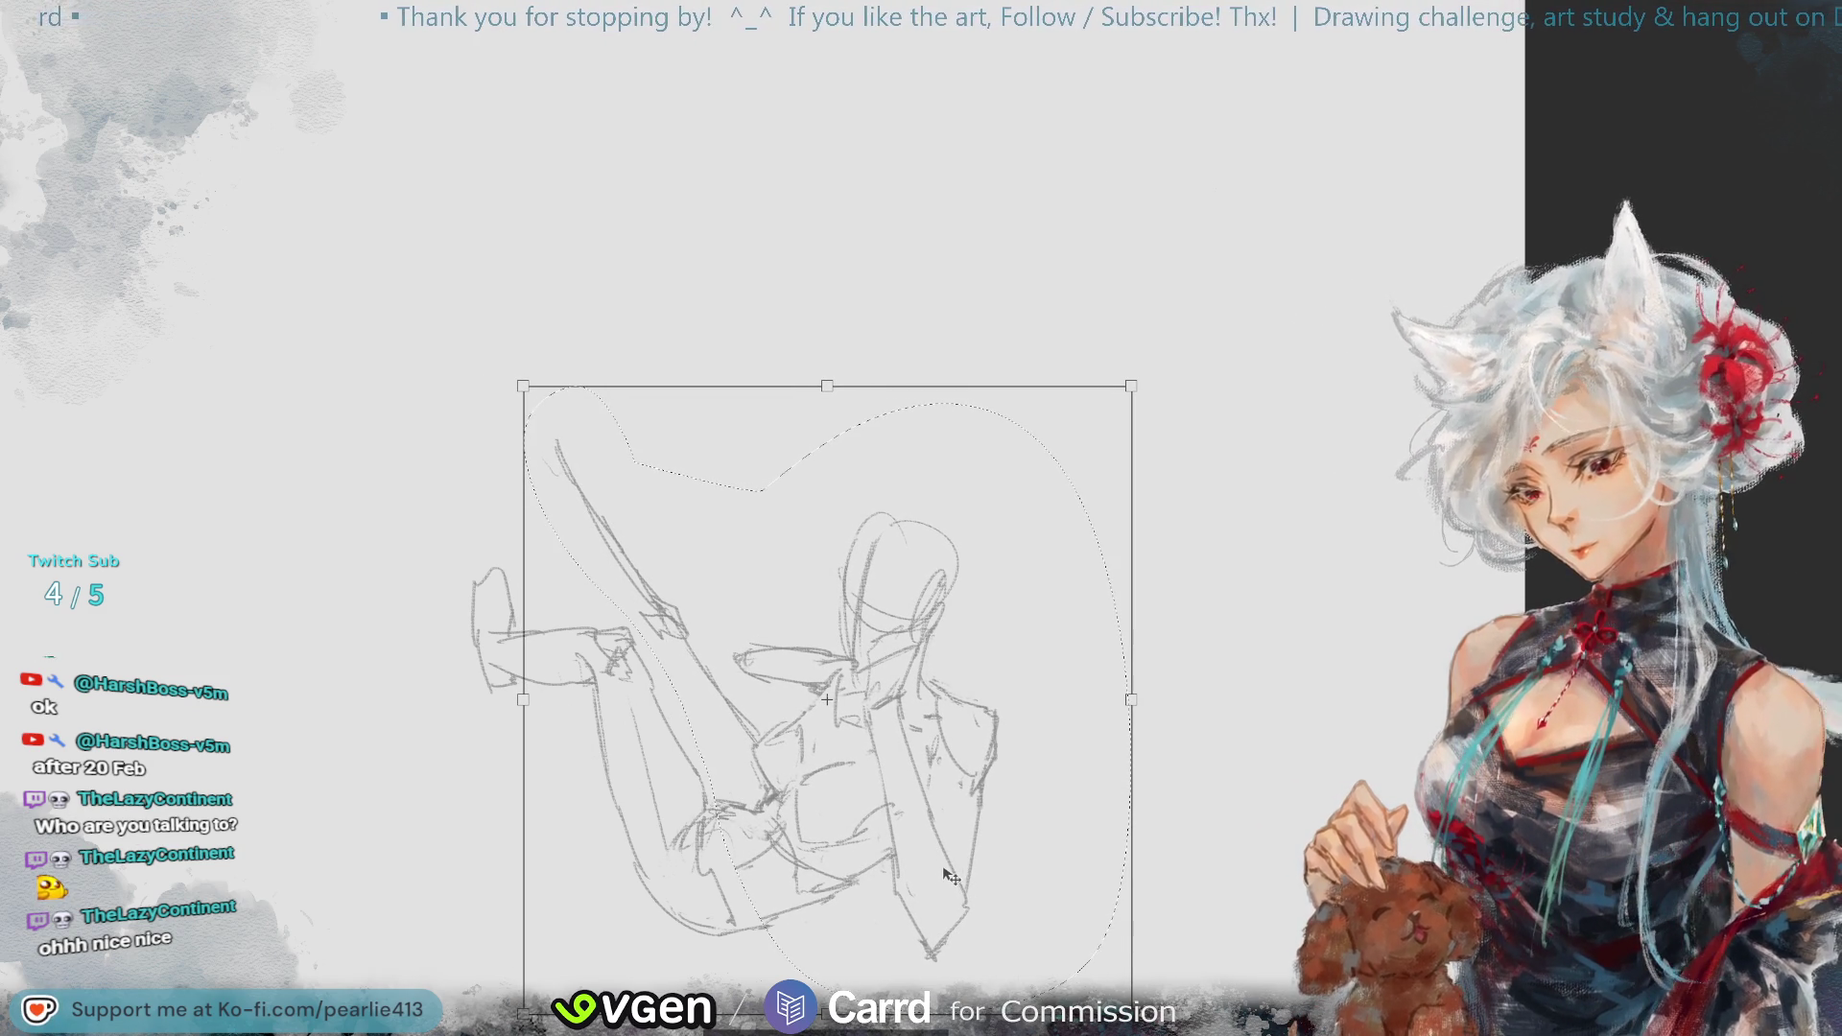
key(Return)
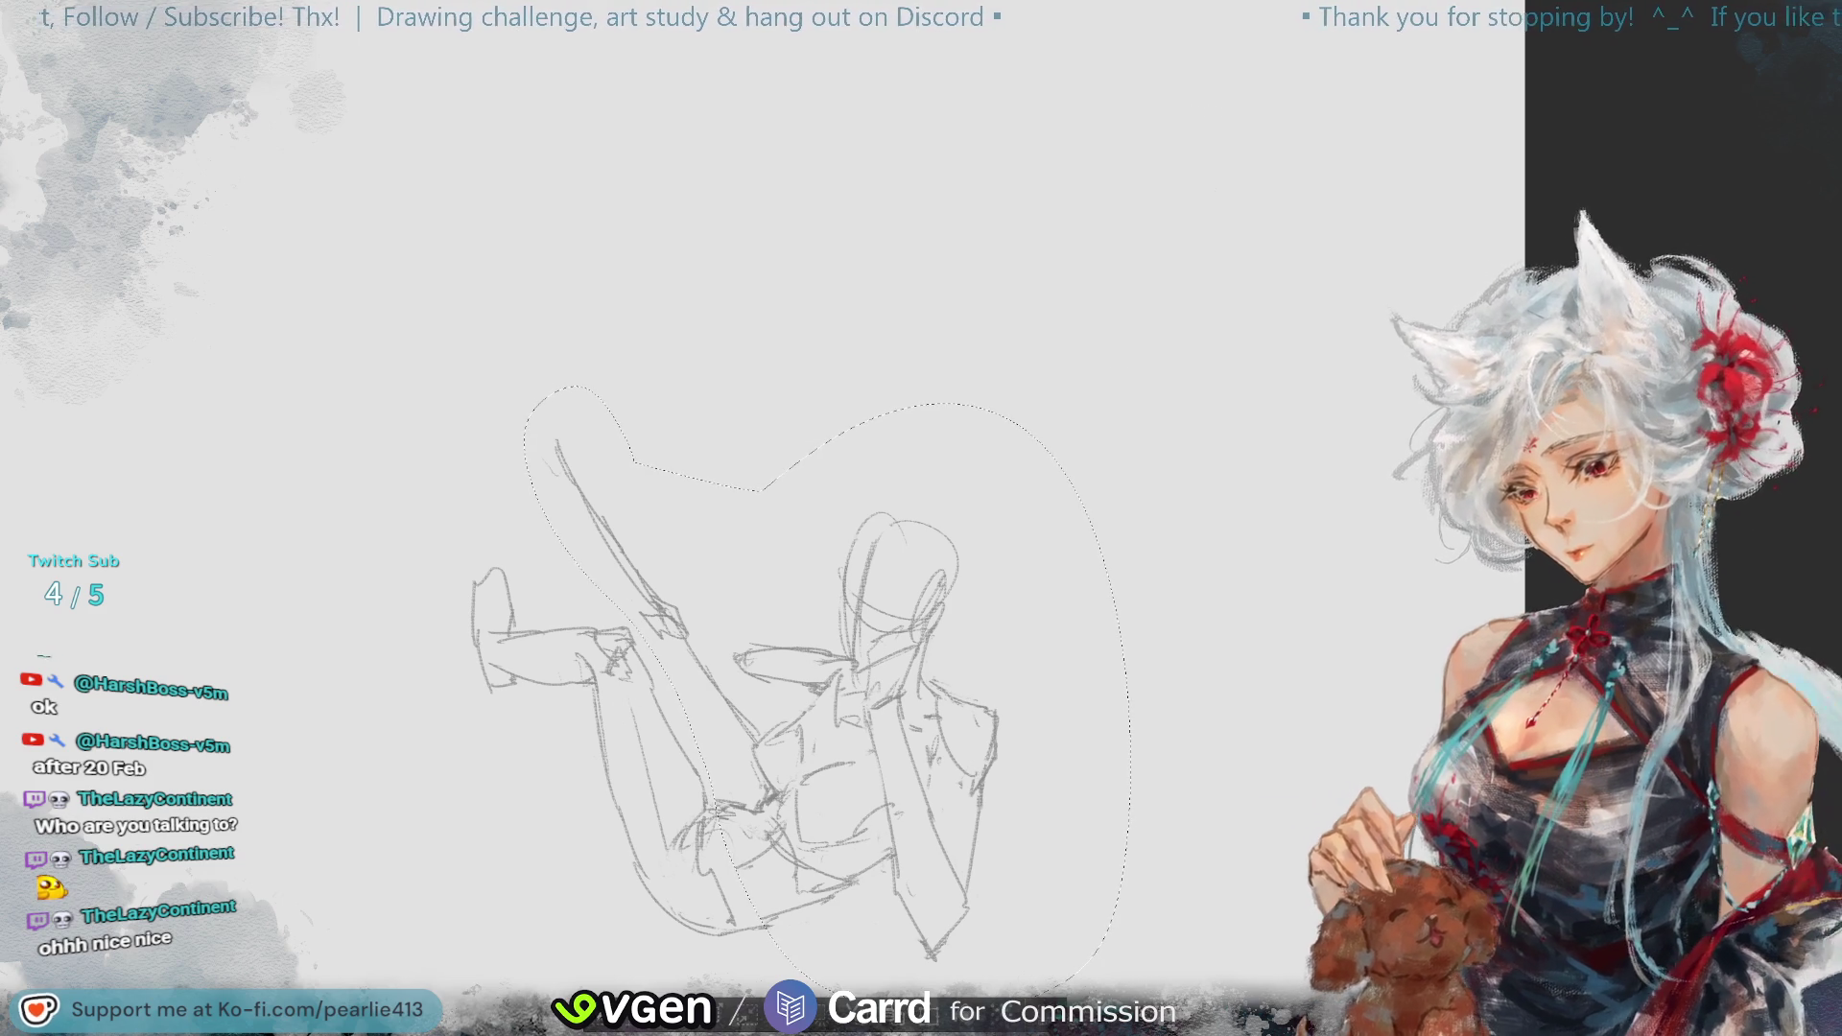
- Draw the raised leg's contours upward to a pointed foot near the top of the sketch
key(ctrl+d)
mouse_move(547, 487)
mouse_down()
mouse_move(572, 515)
mouse_move(573, 570)
mouse_move(622, 628)
mouse_up()
click(529, 534)
drag(575, 564, 635, 626)
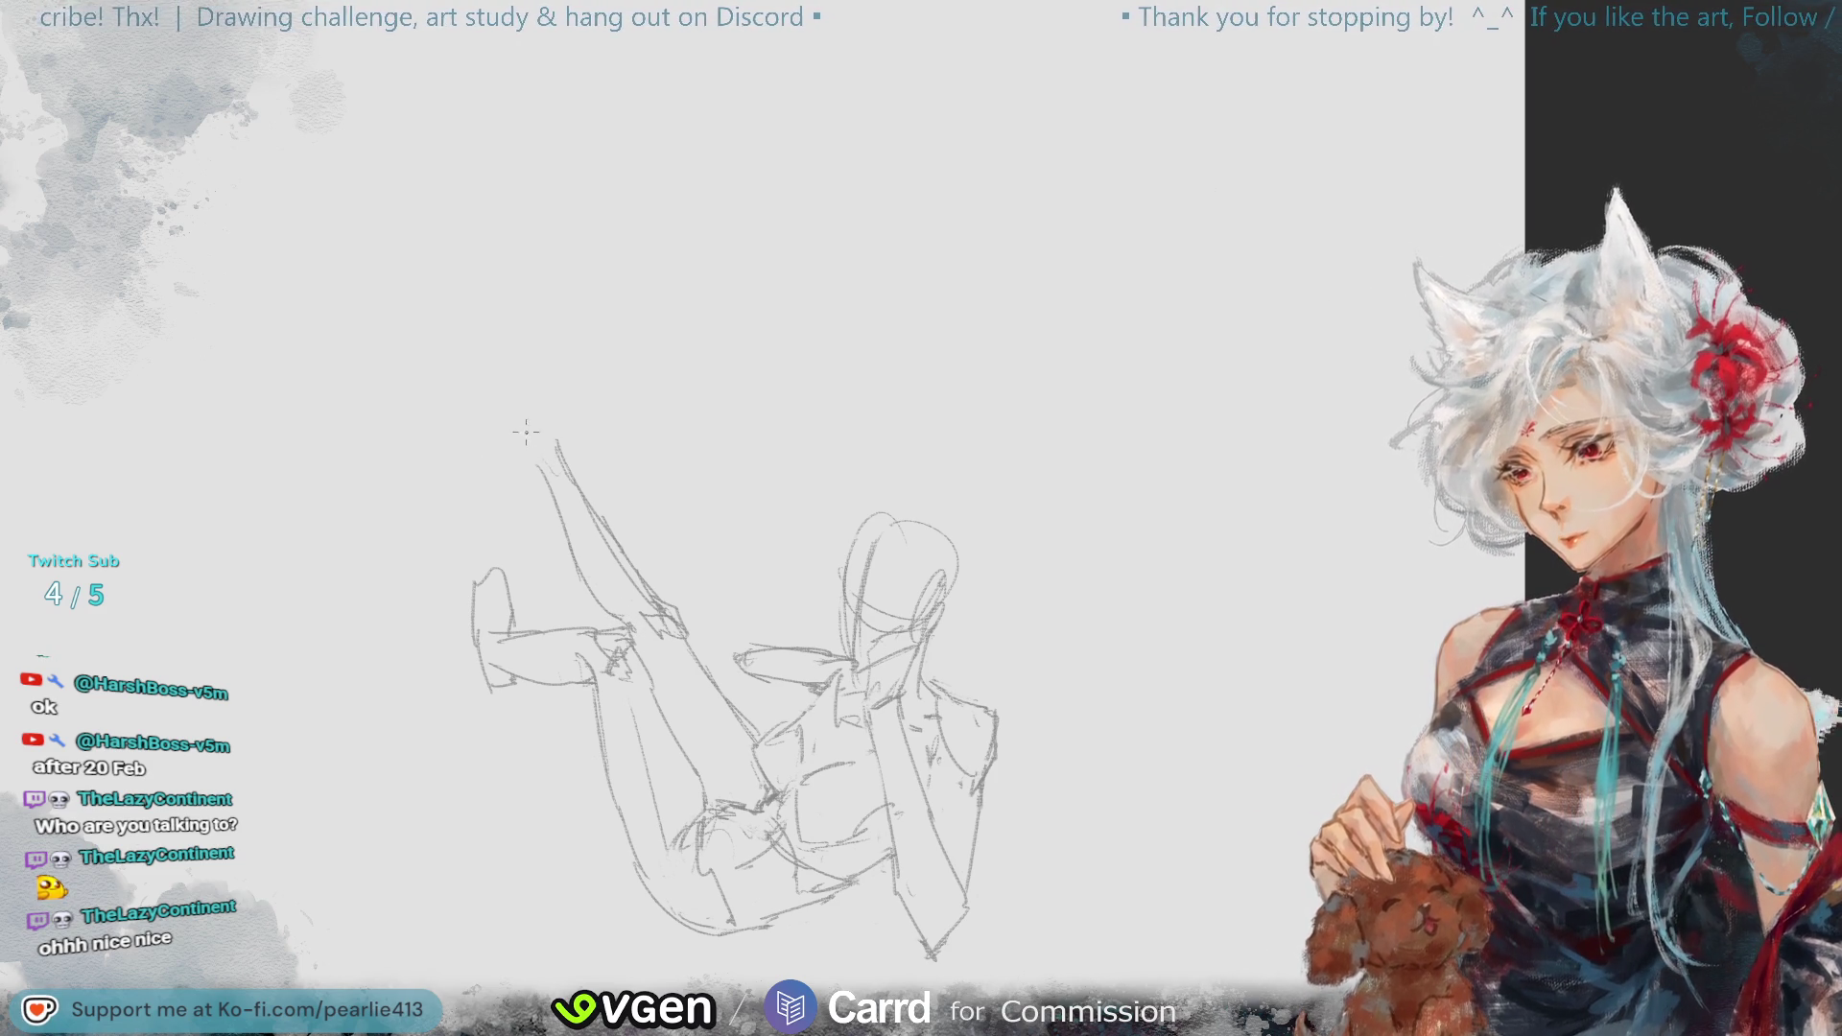
mouse_move(524, 398)
mouse_down()
mouse_move(523, 355)
mouse_move(543, 350)
mouse_move(557, 397)
mouse_up()
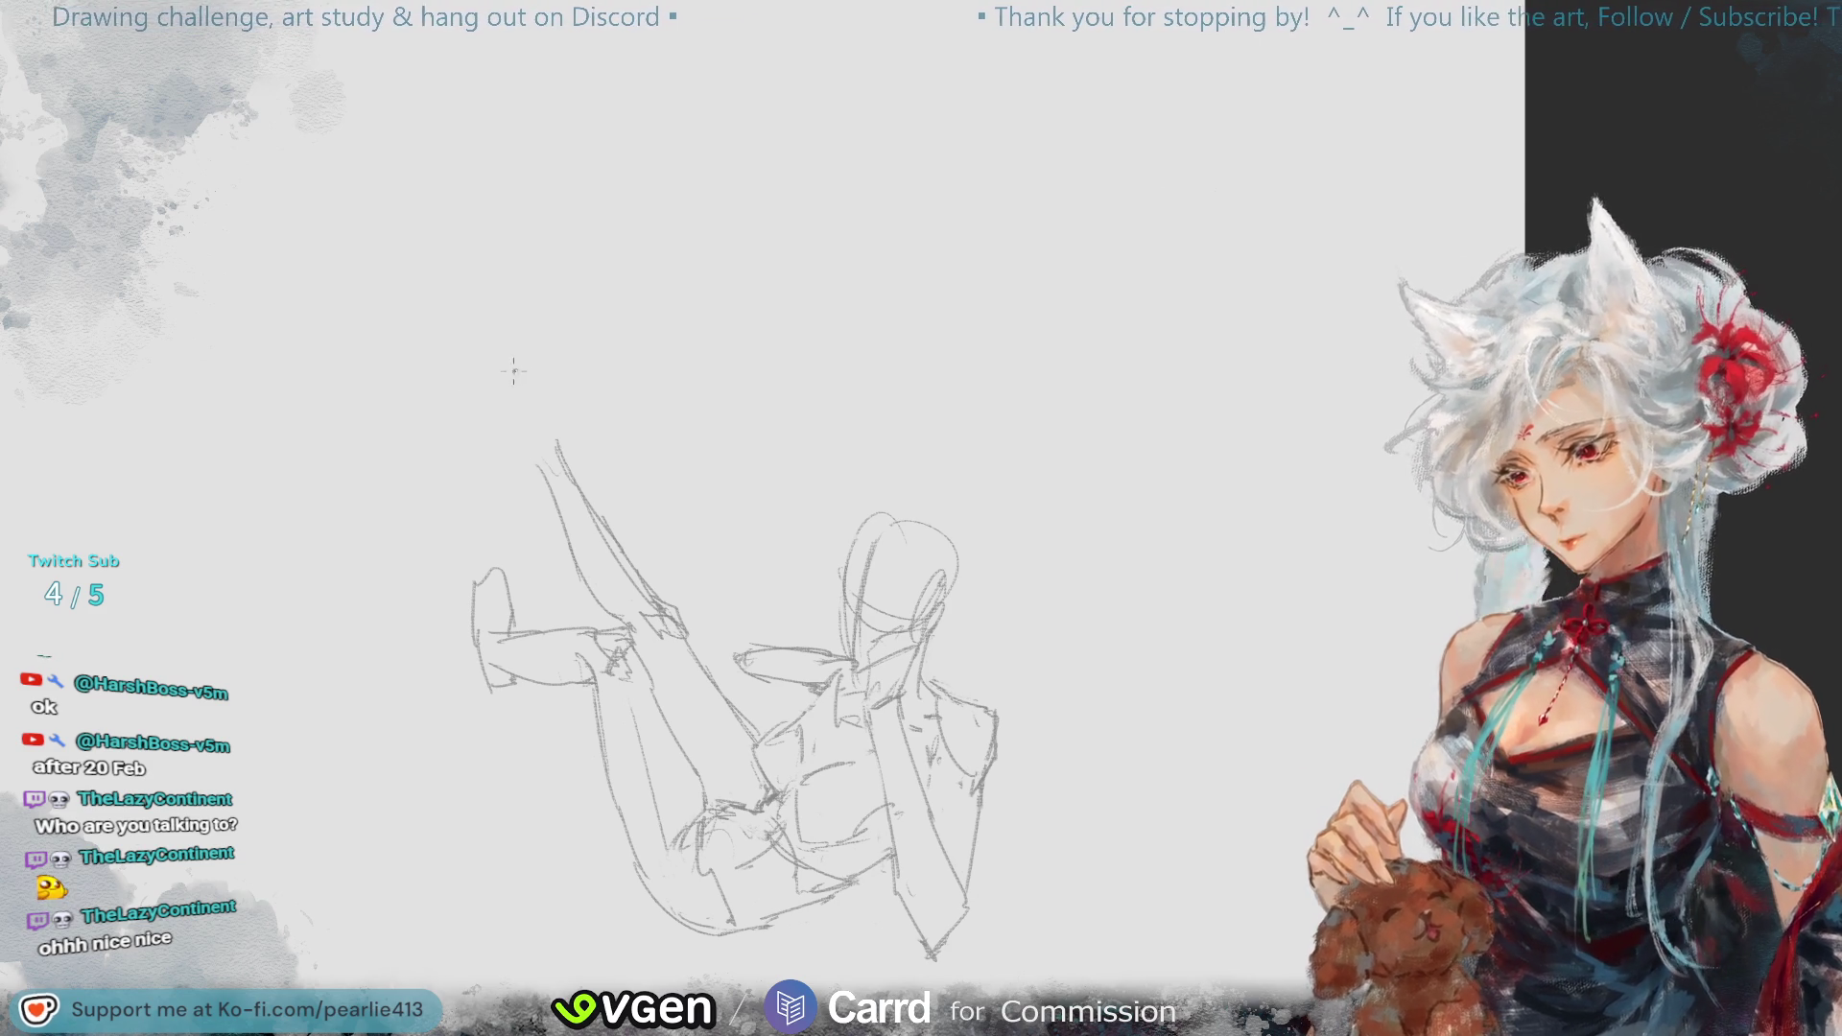
drag(514, 371, 547, 473)
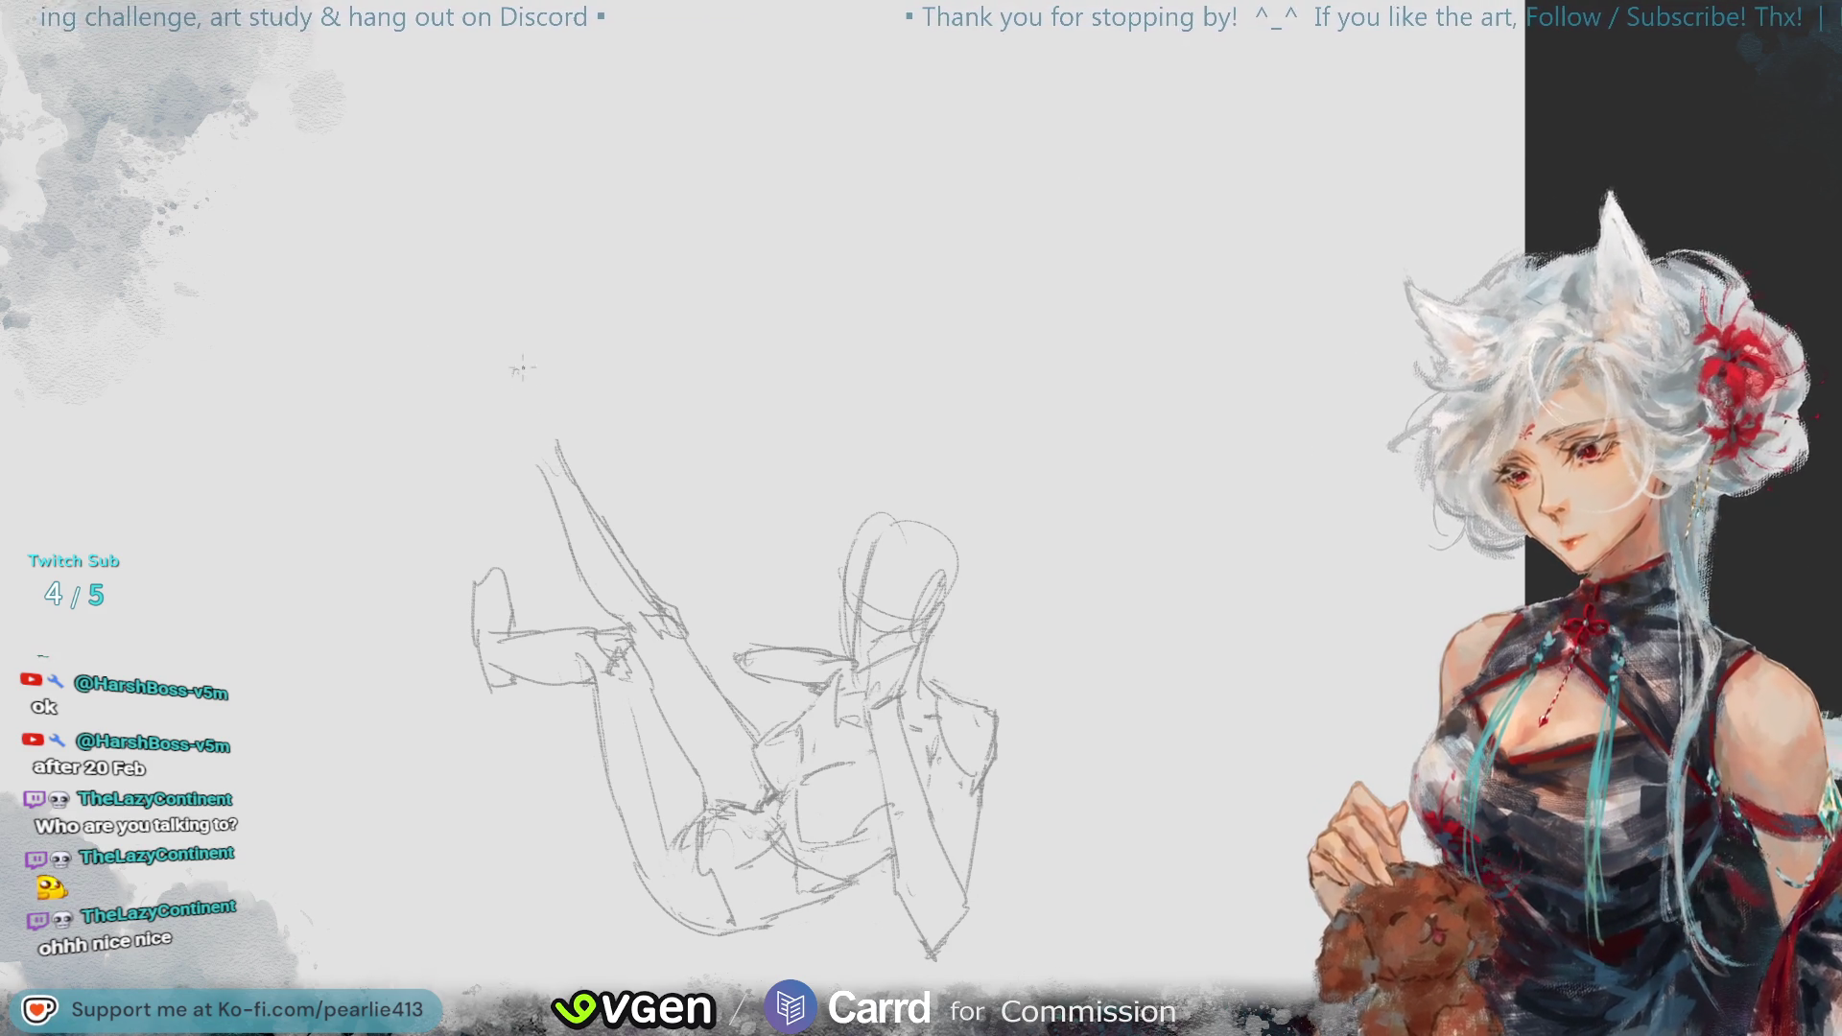
mouse_move(518, 366)
mouse_down()
mouse_move(539, 470)
mouse_move(547, 386)
mouse_up()
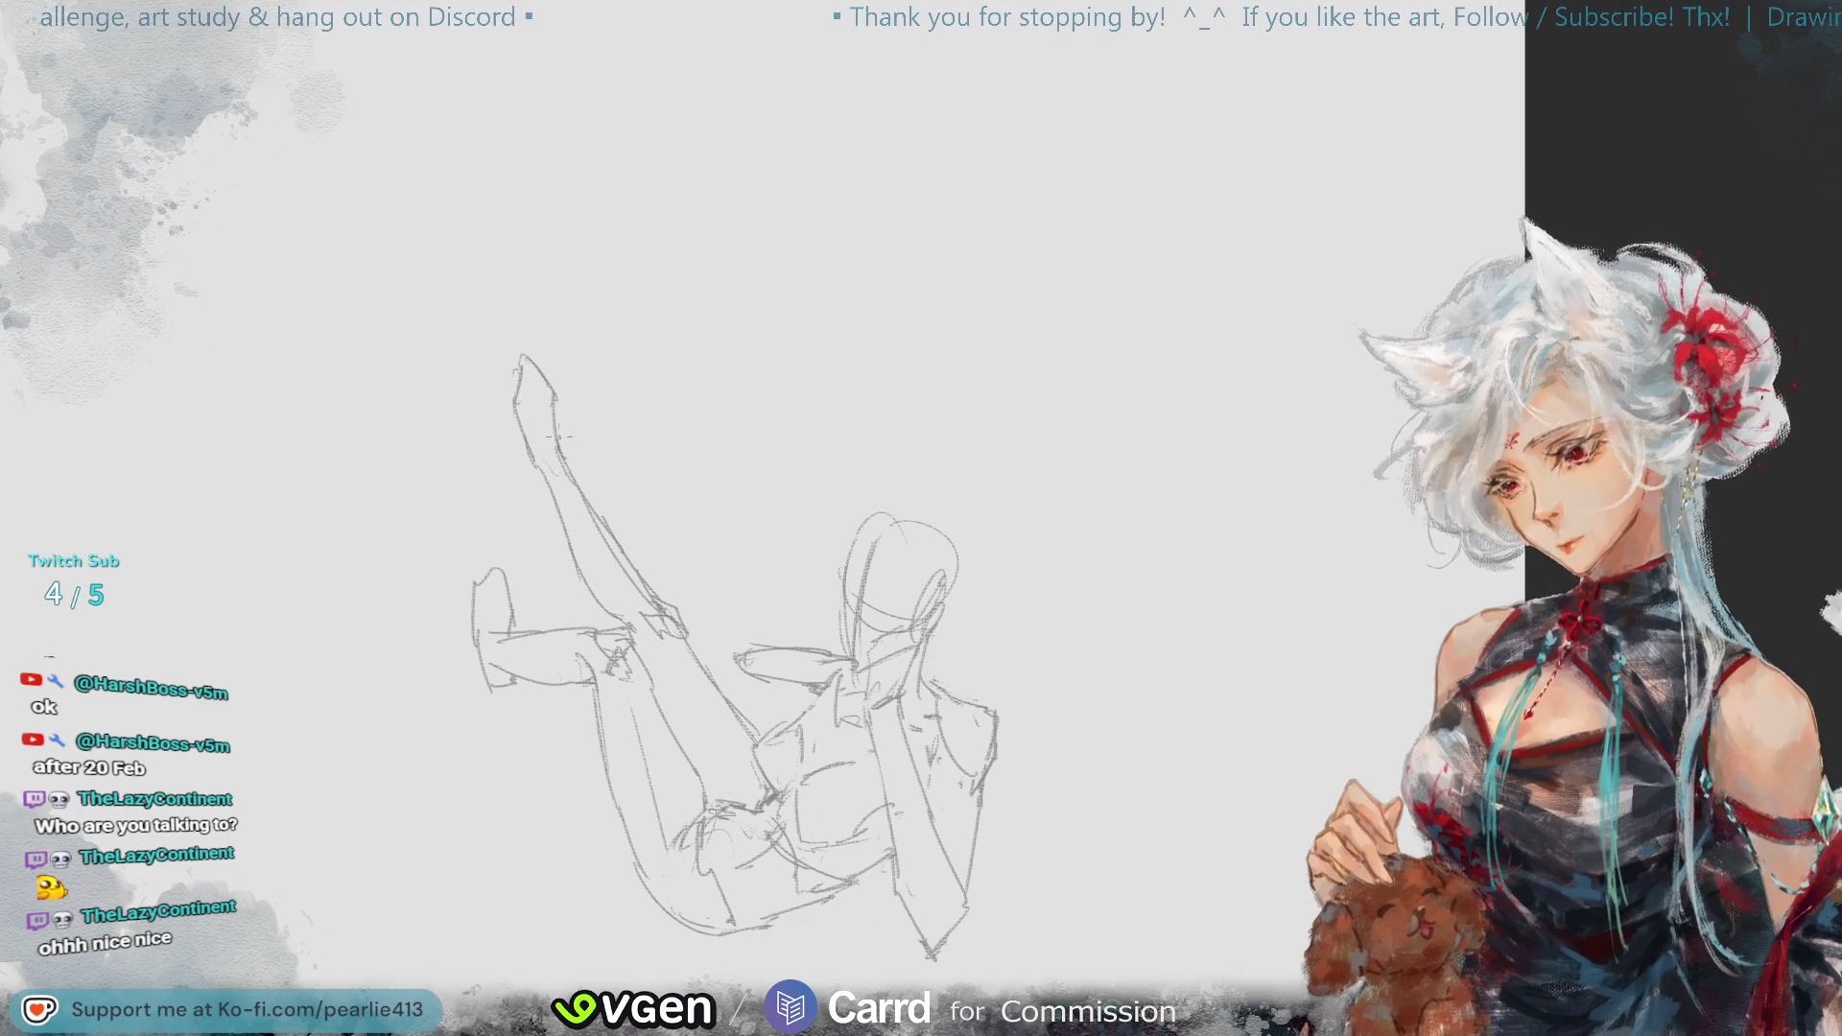
drag(526, 463, 545, 487)
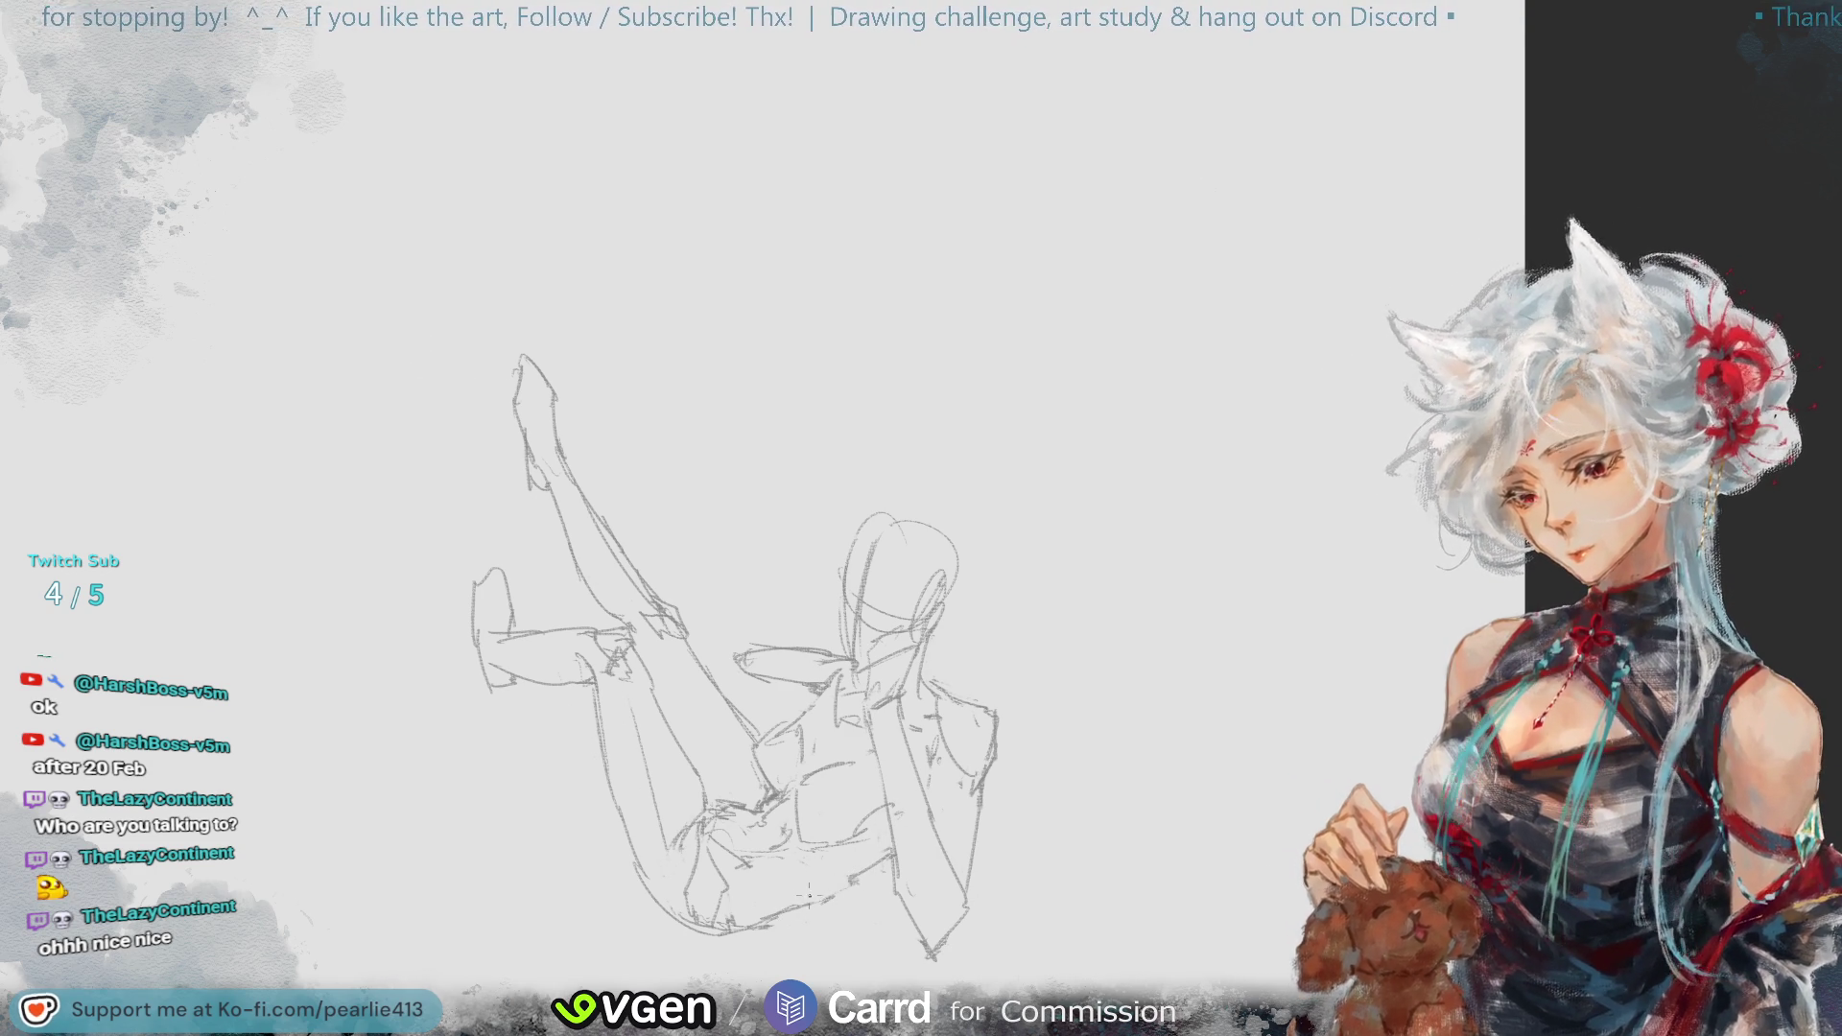
- Check the figure in a mirrored view and refine the lower-body lines
key(minus)
key(m)
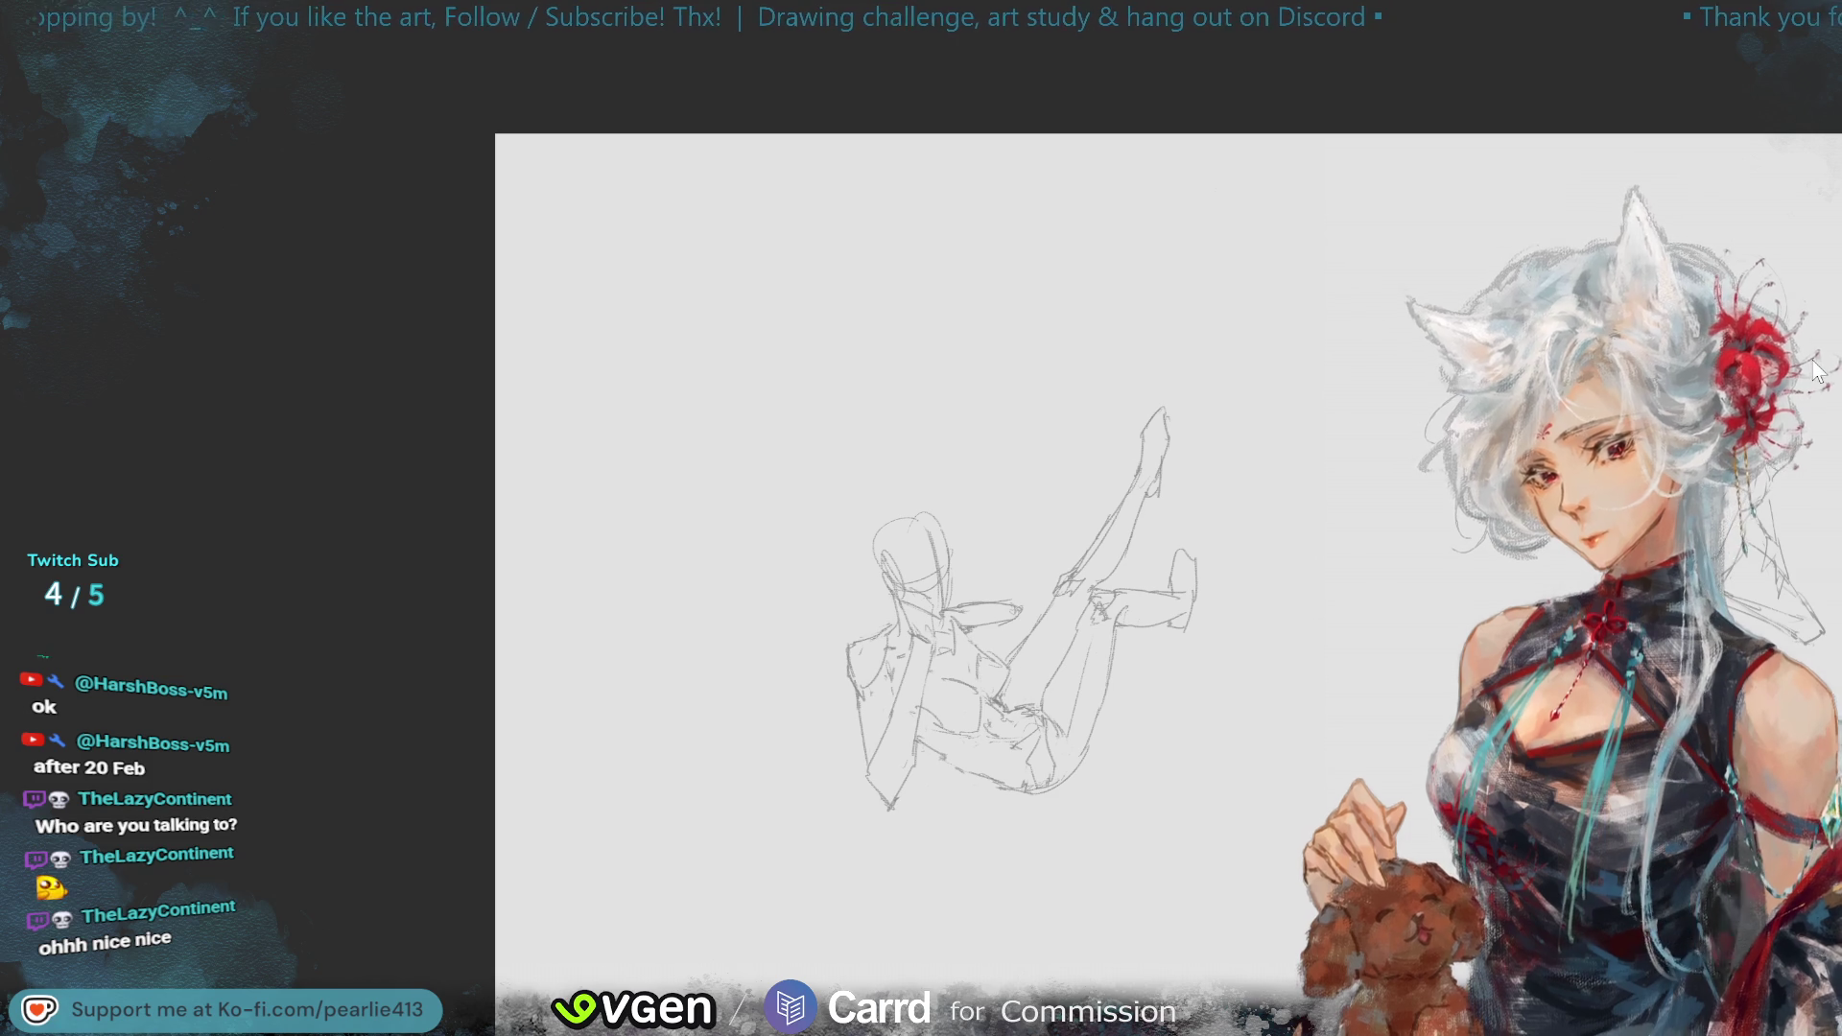
key(plus)
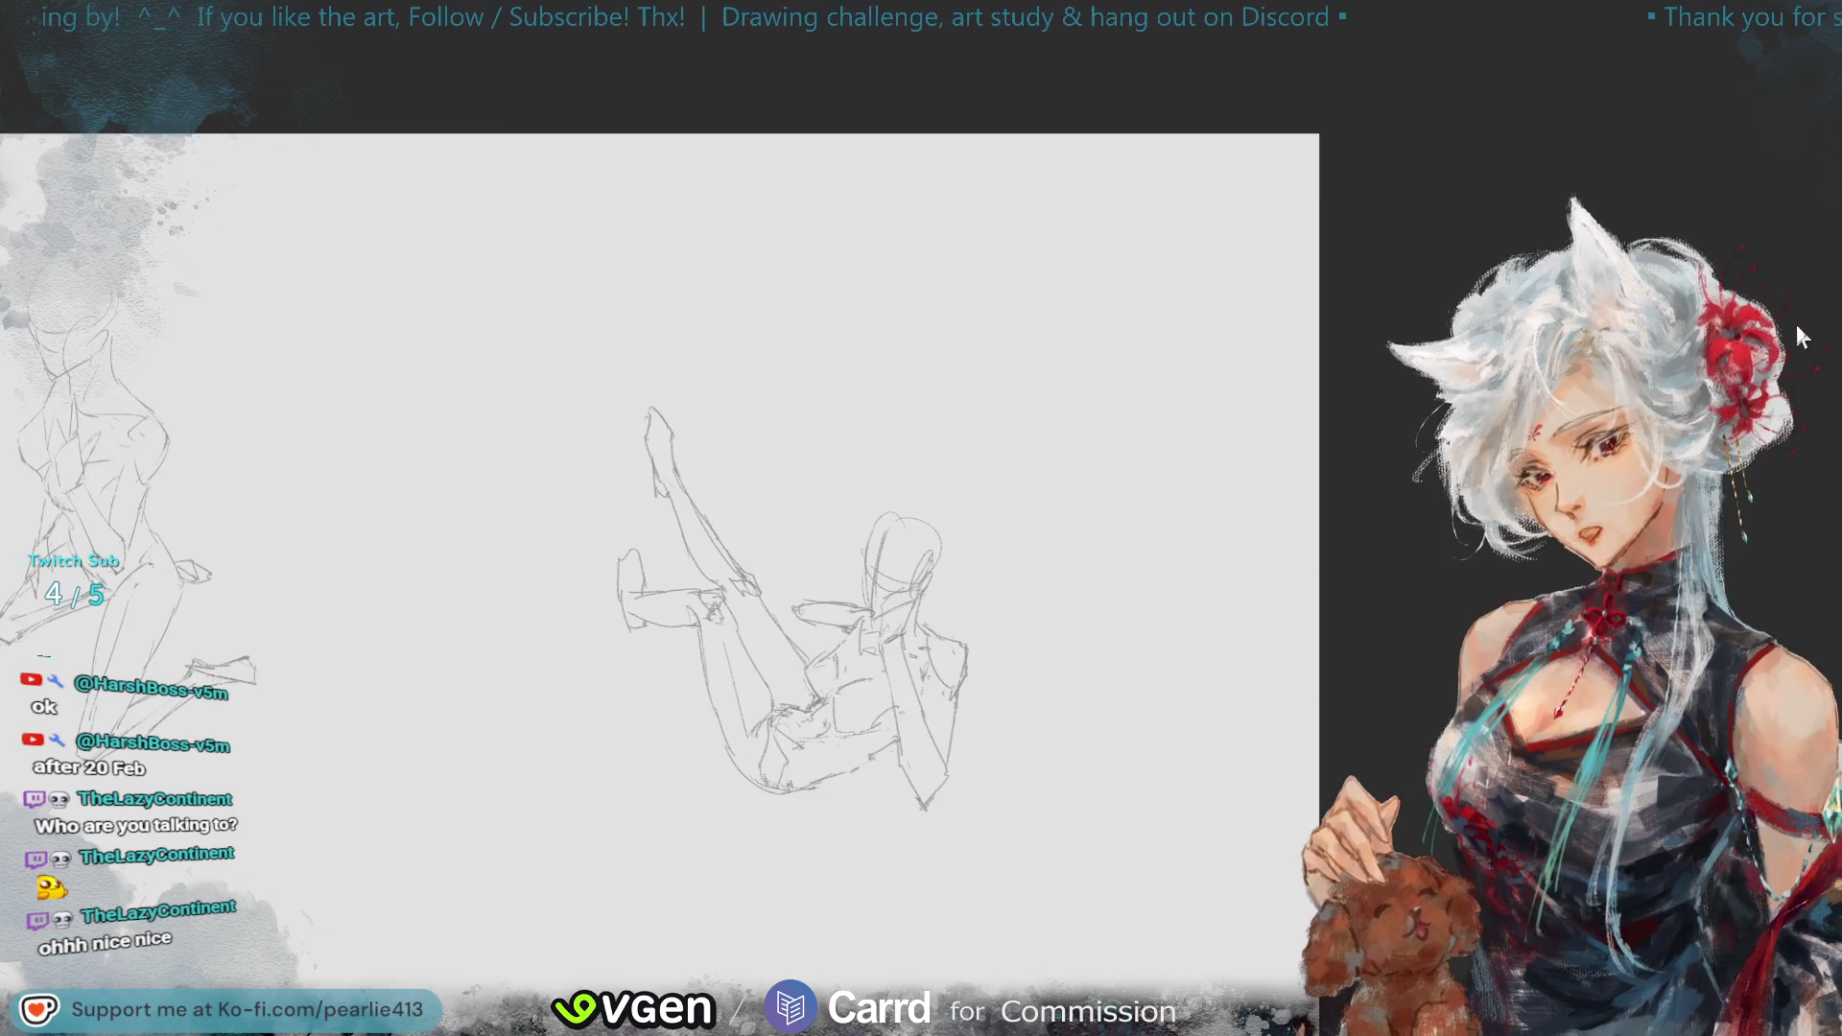
key(m)
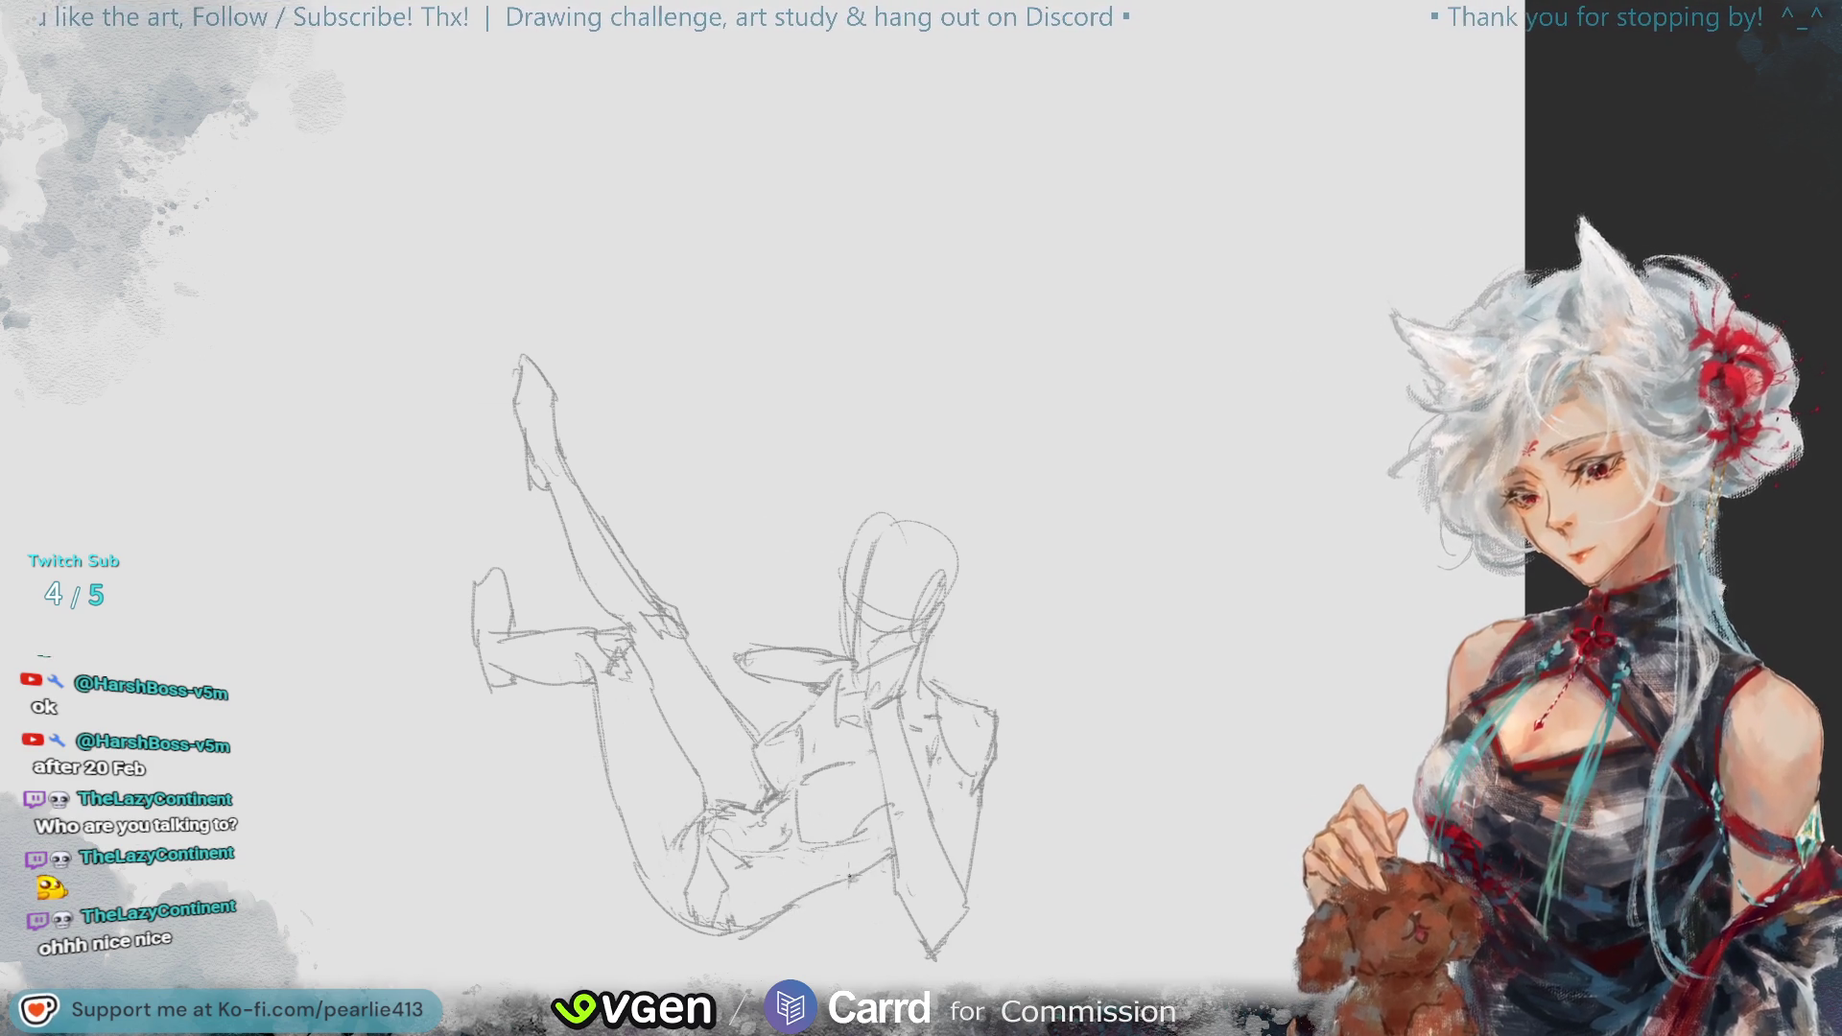
mouse_move(757, 930)
mouse_down()
mouse_move(835, 895)
mouse_move(877, 809)
mouse_up()
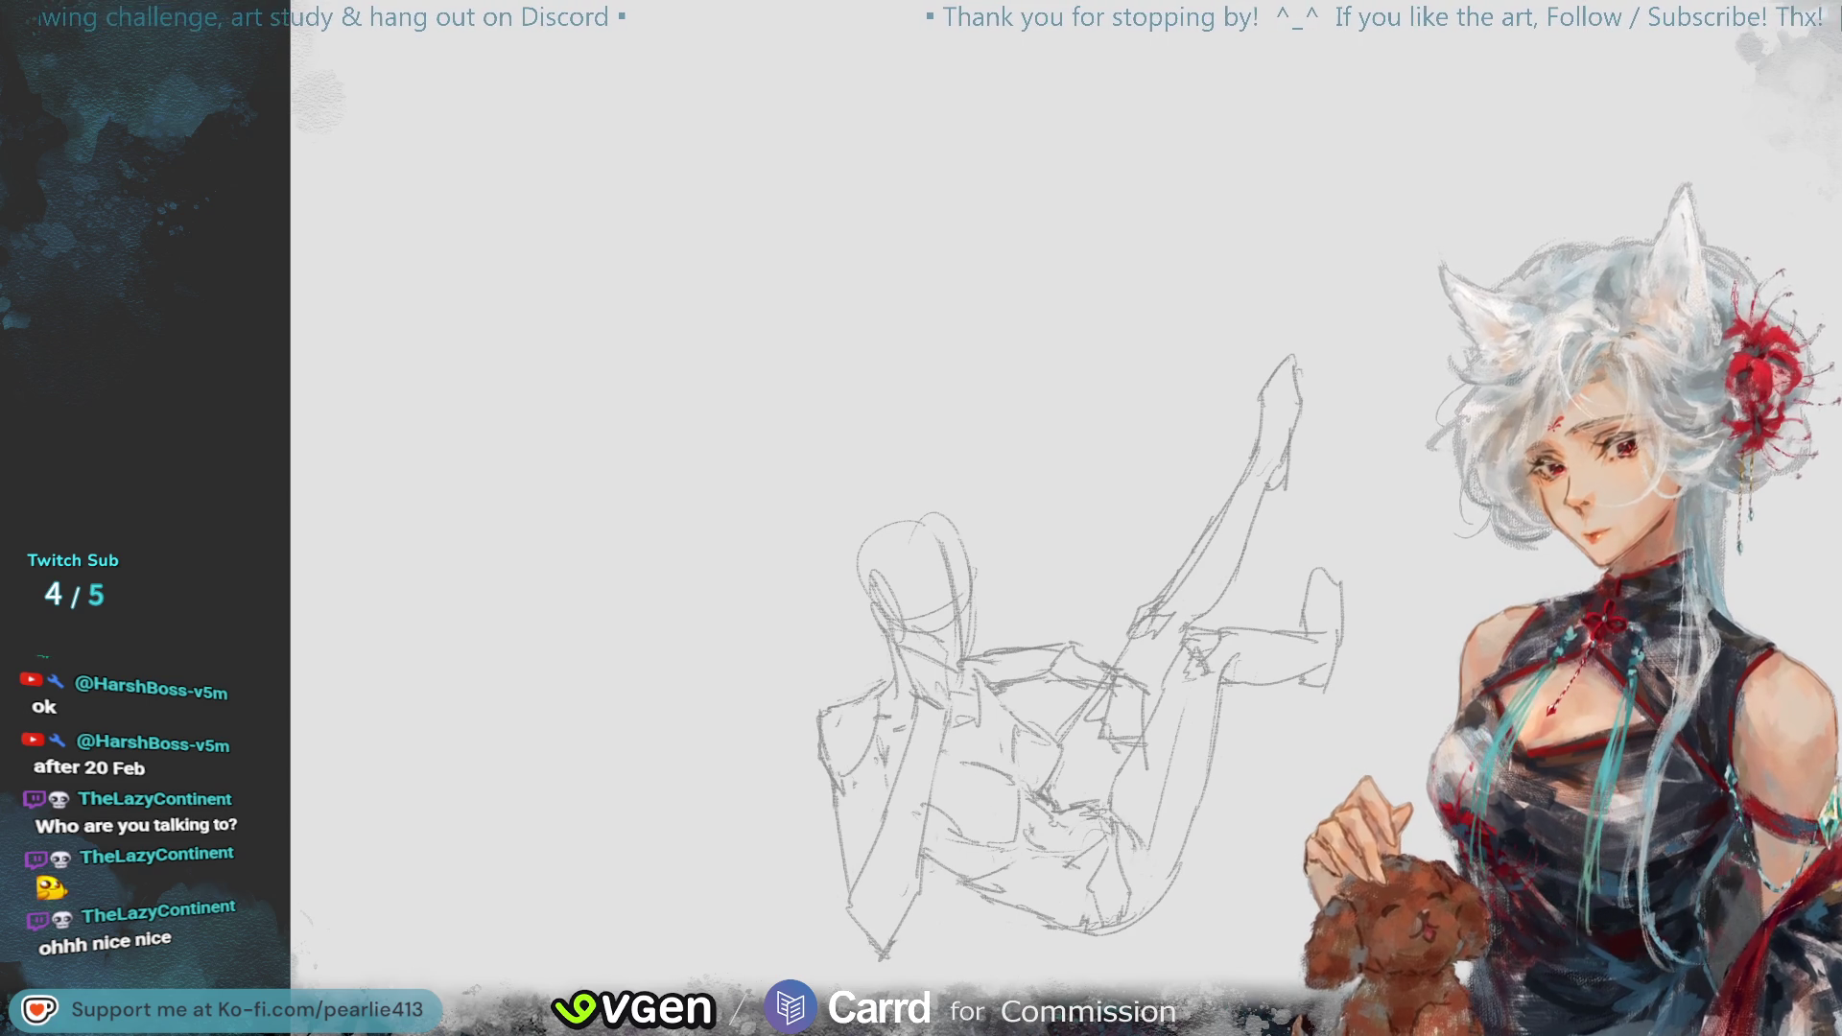
key(h)
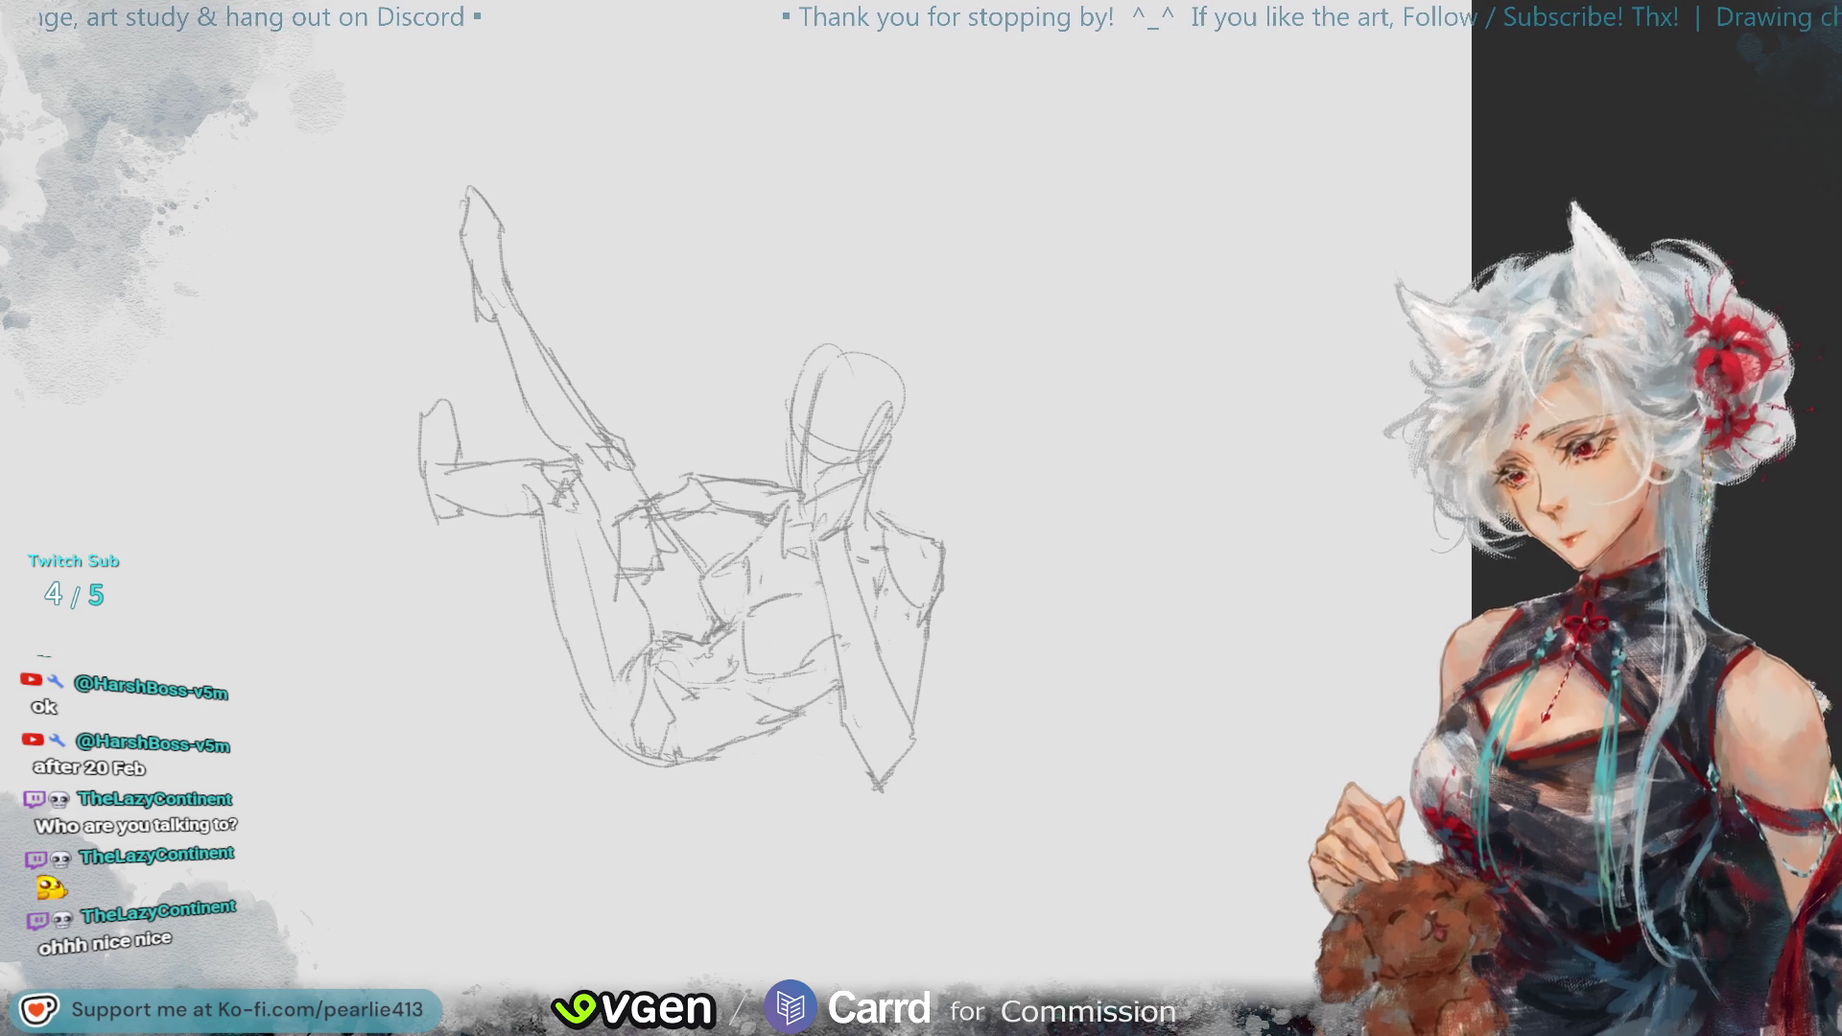
- Lasso the figure's head and shift it slightly down and left
mouse_move(817, 501)
mouse_down()
mouse_move(775, 369)
mouse_move(918, 403)
mouse_move(883, 470)
mouse_move(799, 499)
mouse_up()
click(944, 553)
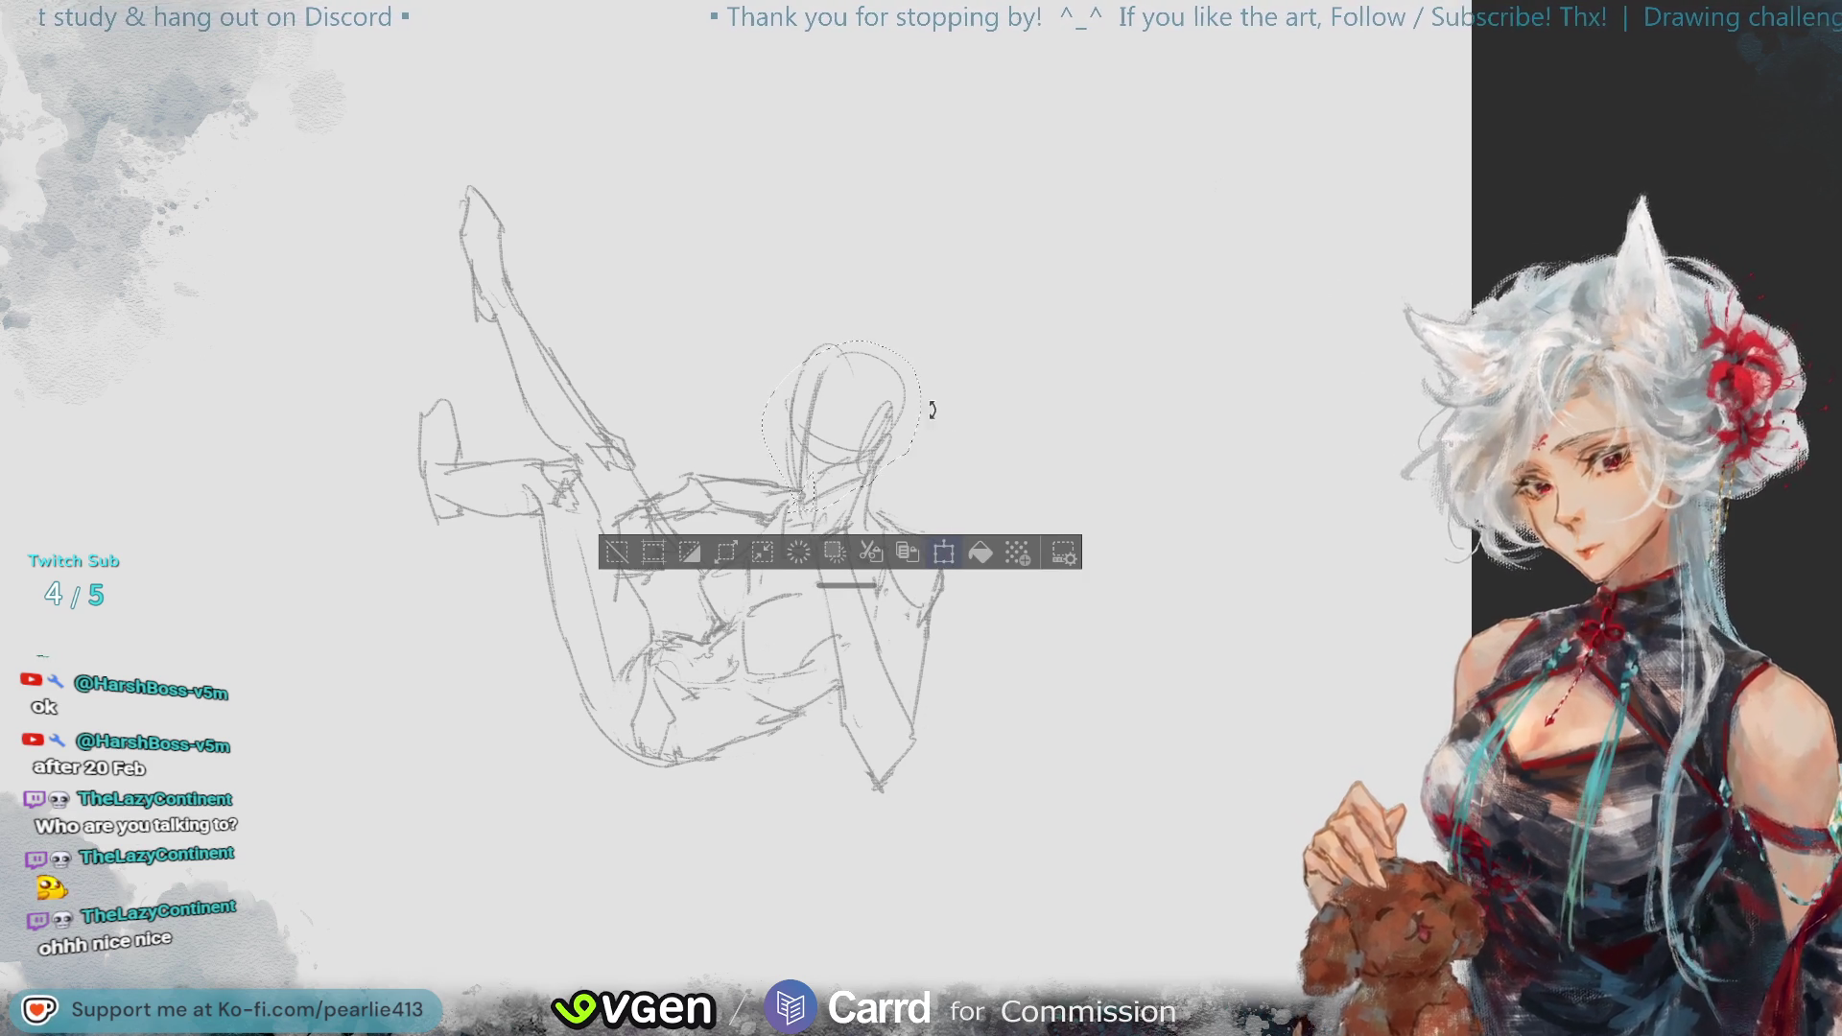
drag(928, 374, 909, 399)
click(772, 561)
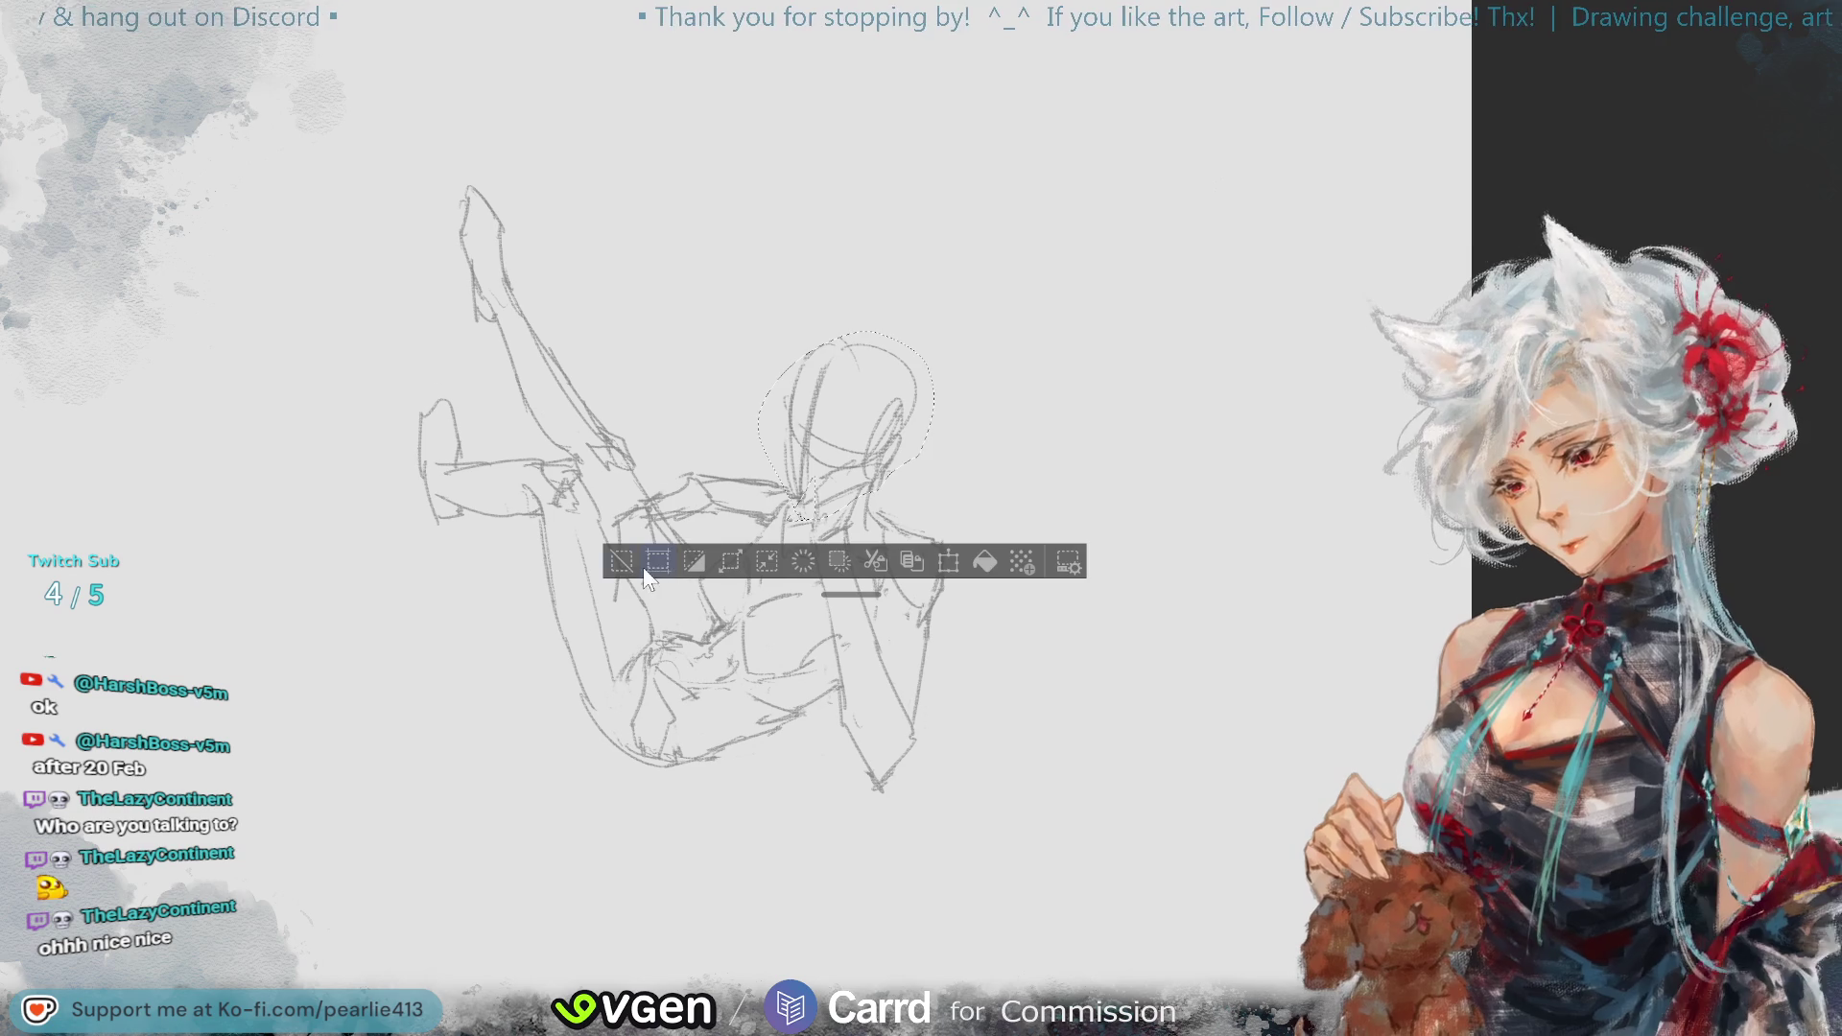
key(ctrl+d)
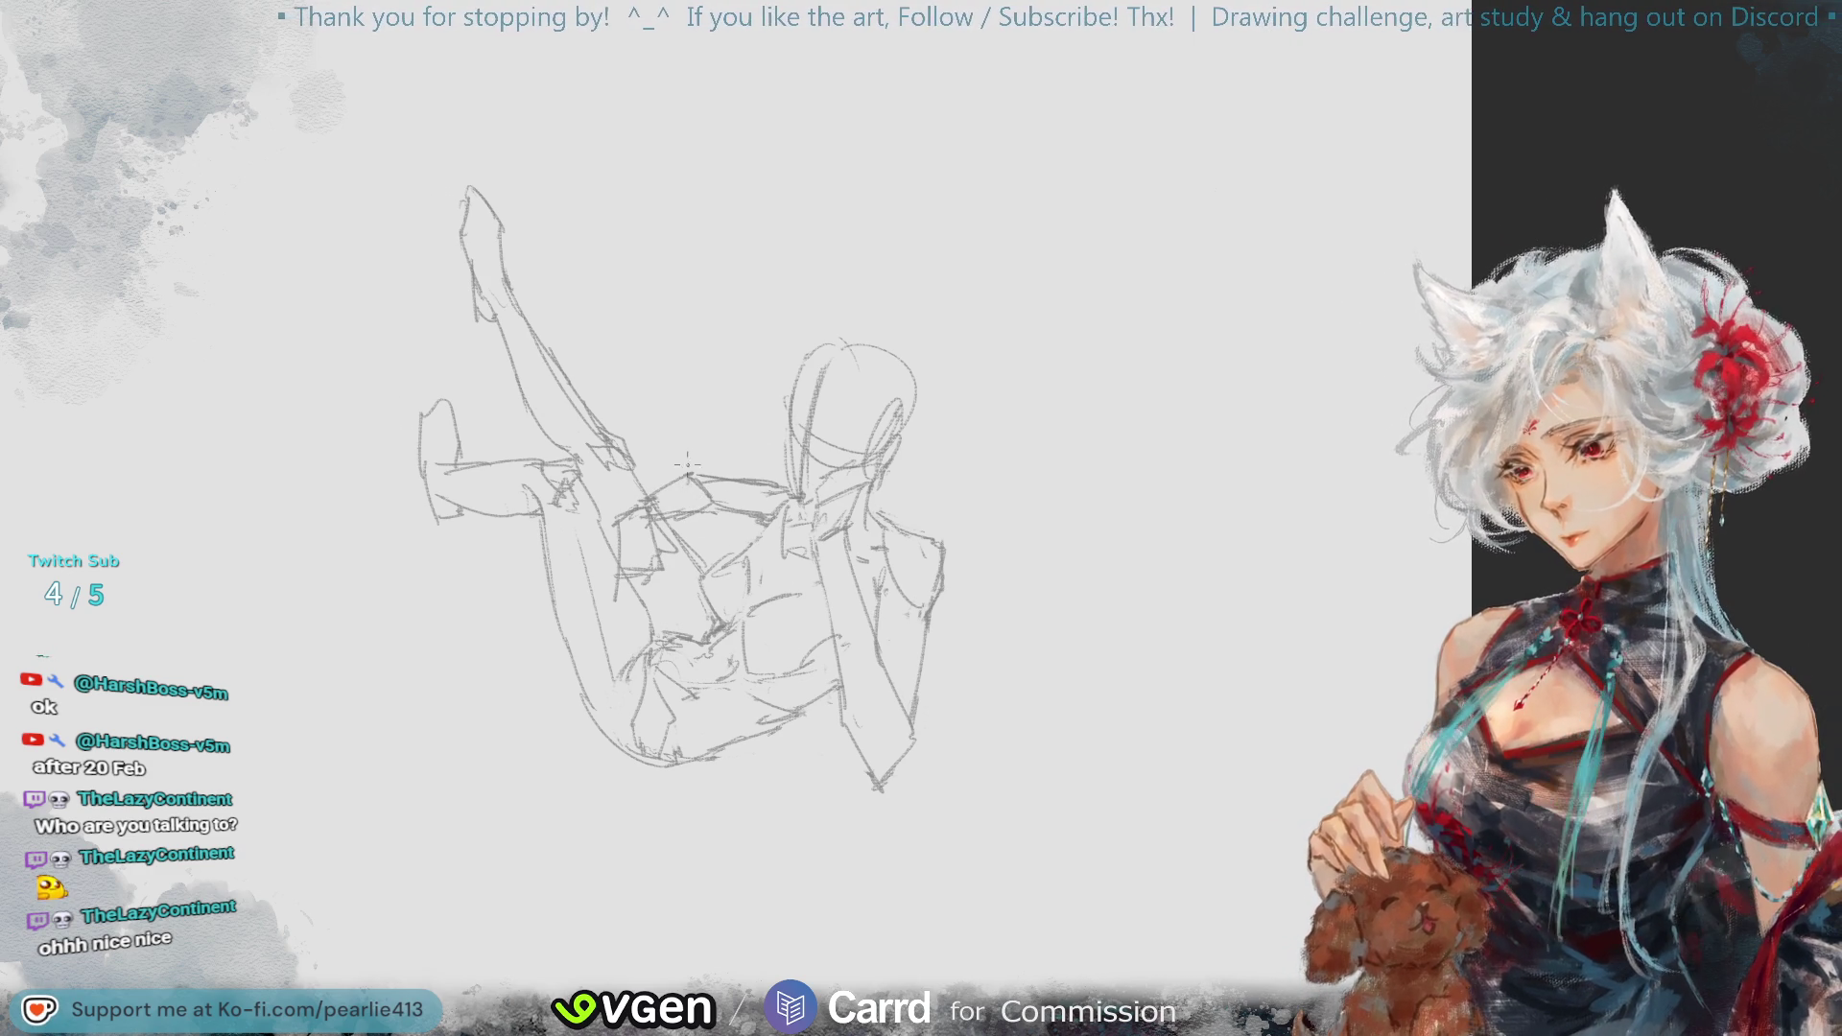
- Add a stroke near the chest and restore the canvas to its original orientation
drag(689, 478, 647, 499)
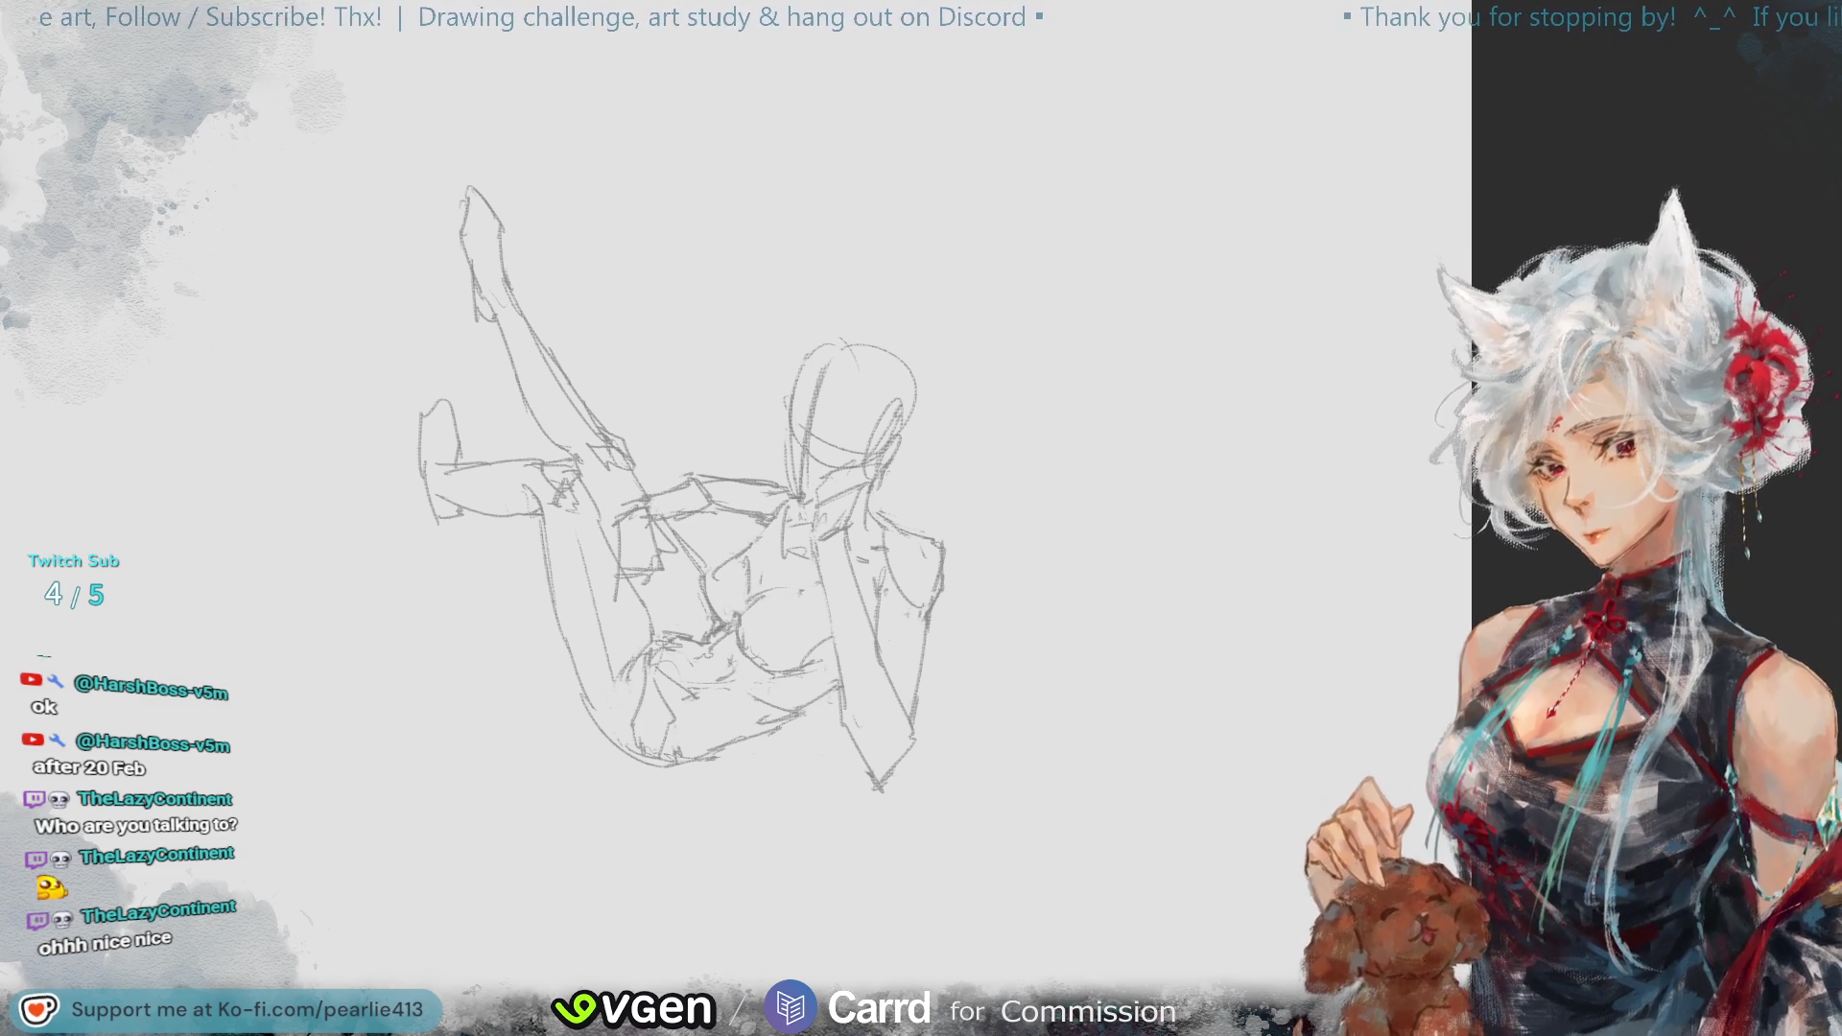
key(h)
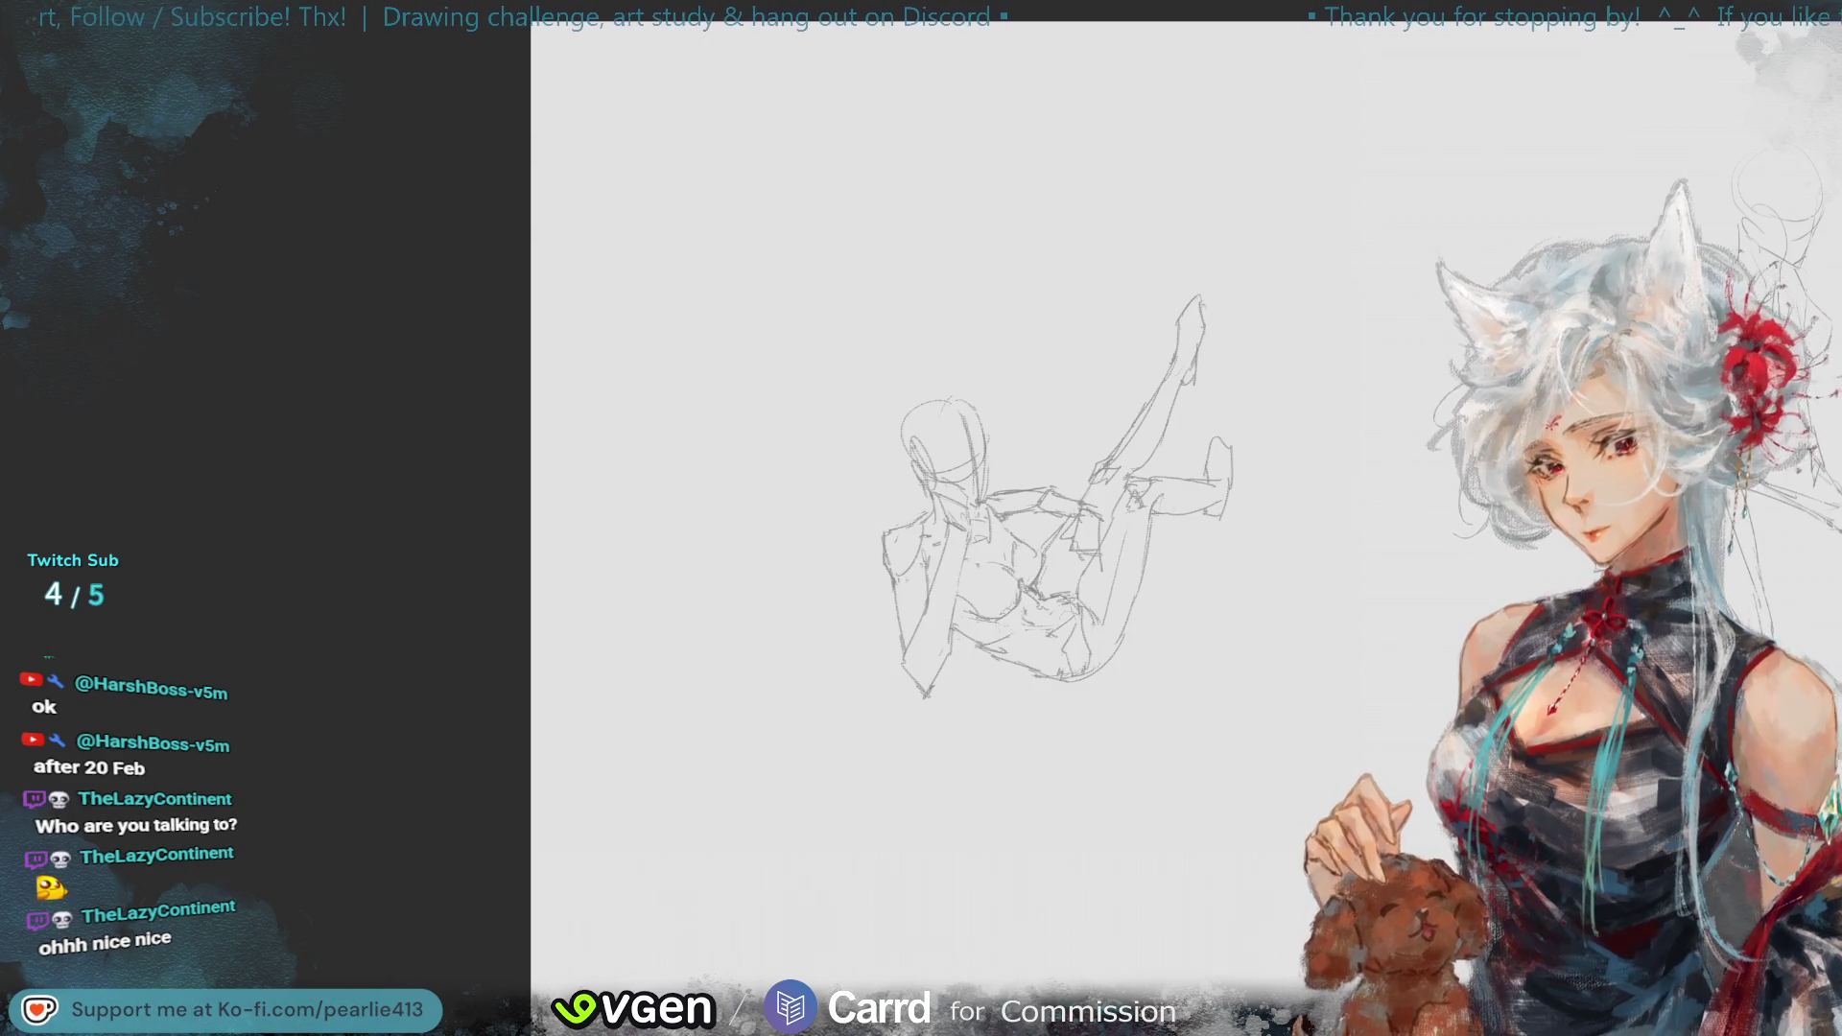
key(h)
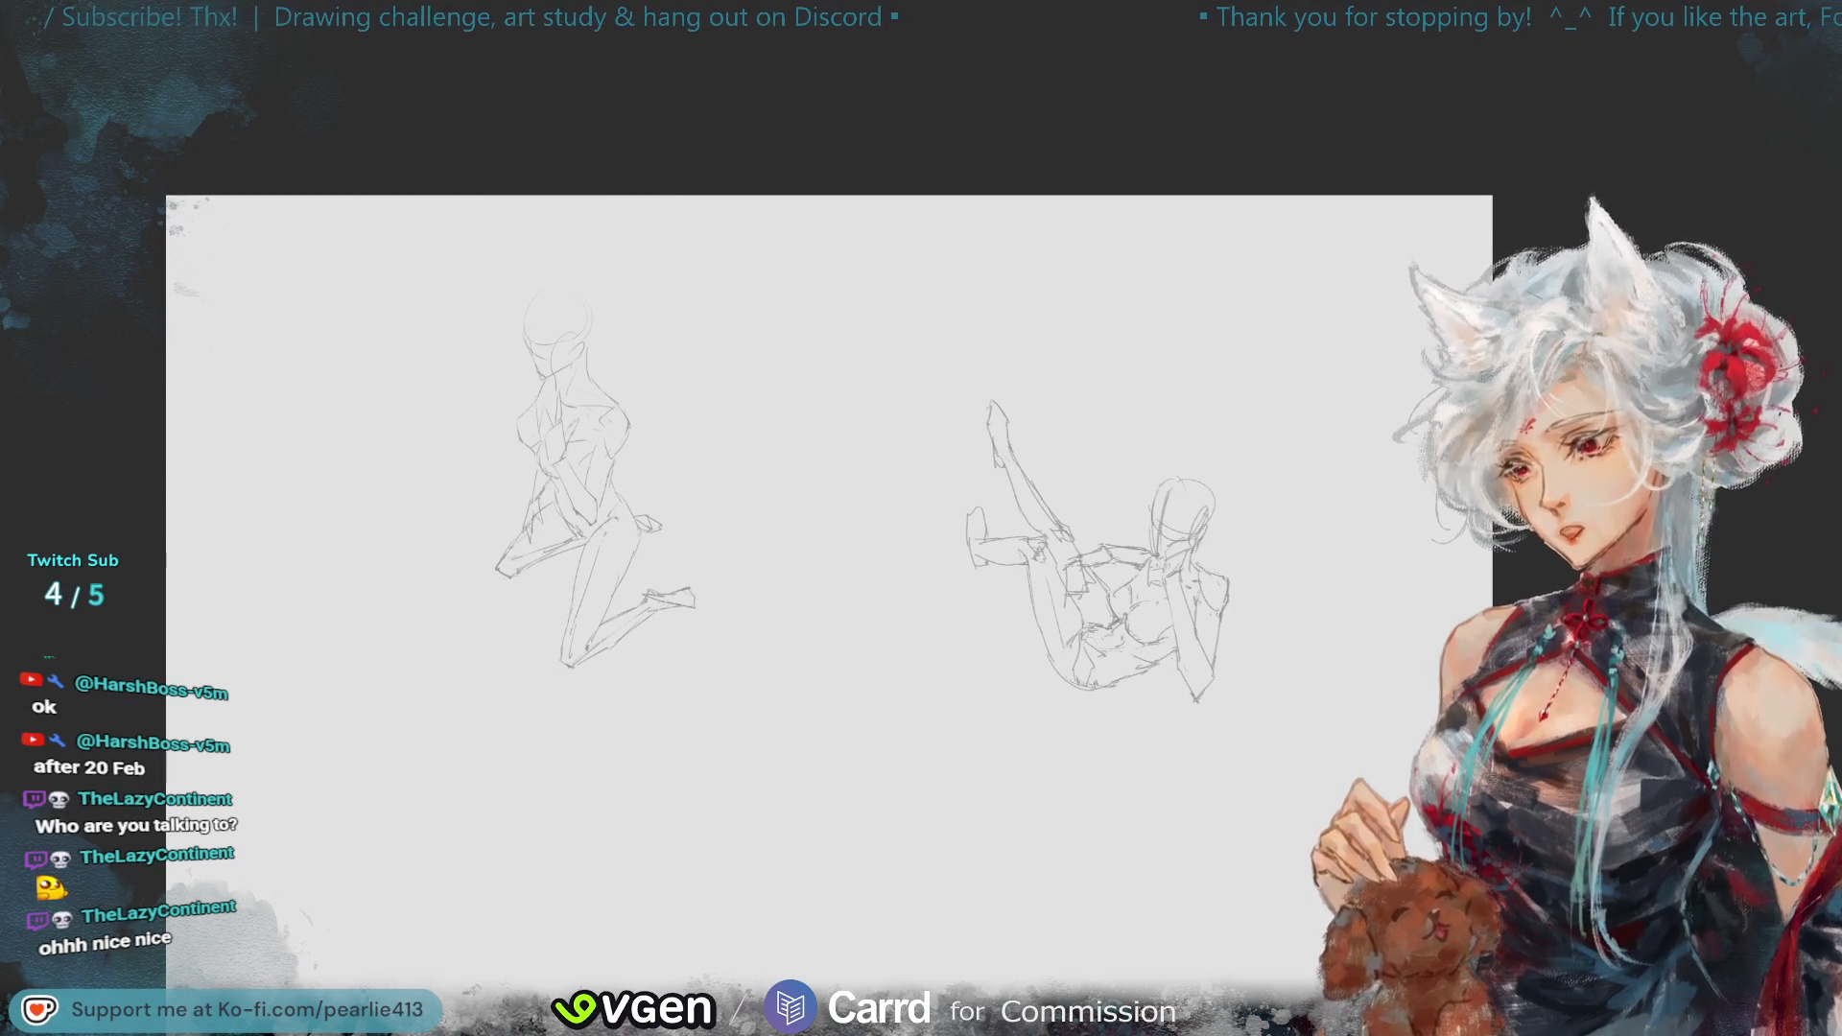
- Move the legs-up figure to the canvas's left side and clear the selection
mouse_move(1181, 333)
mouse_down()
mouse_move(985, 318)
mouse_move(1341, 542)
mouse_up()
key(ctrl+t)
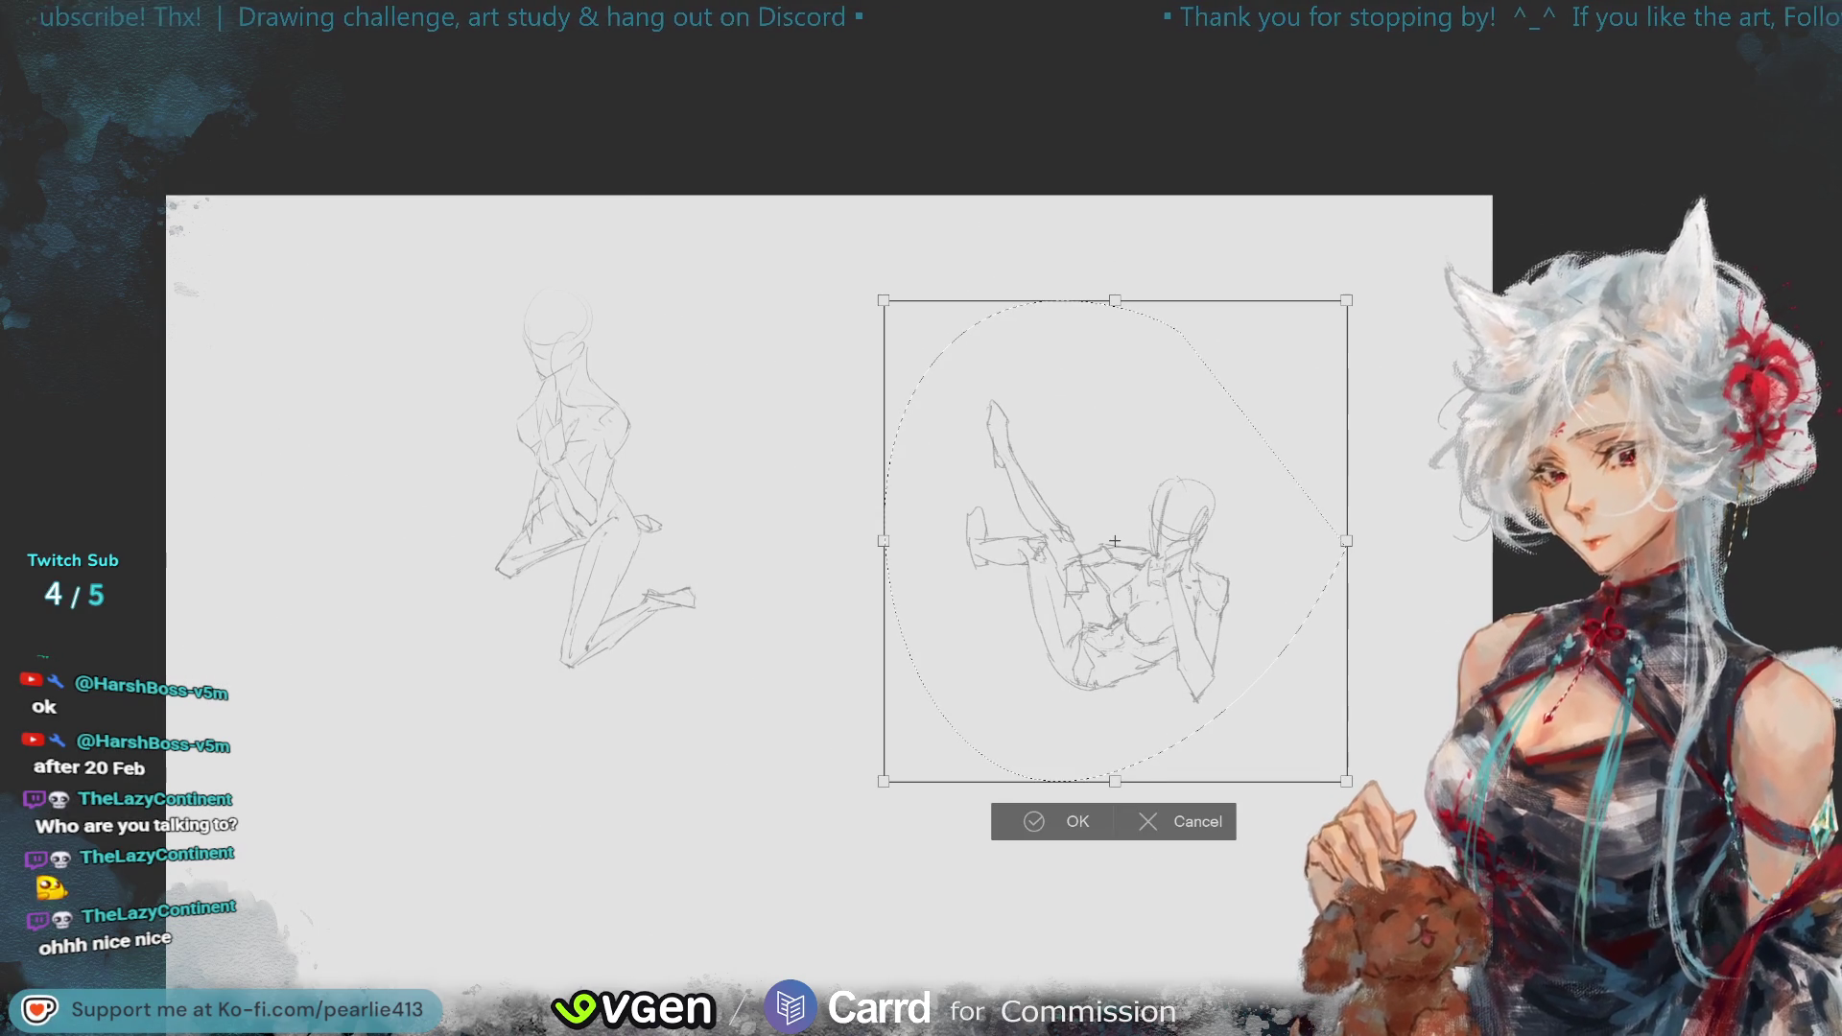
mouse_move(1284, 709)
mouse_down()
mouse_move(432, 621)
mouse_move(451, 595)
mouse_move(444, 485)
mouse_up()
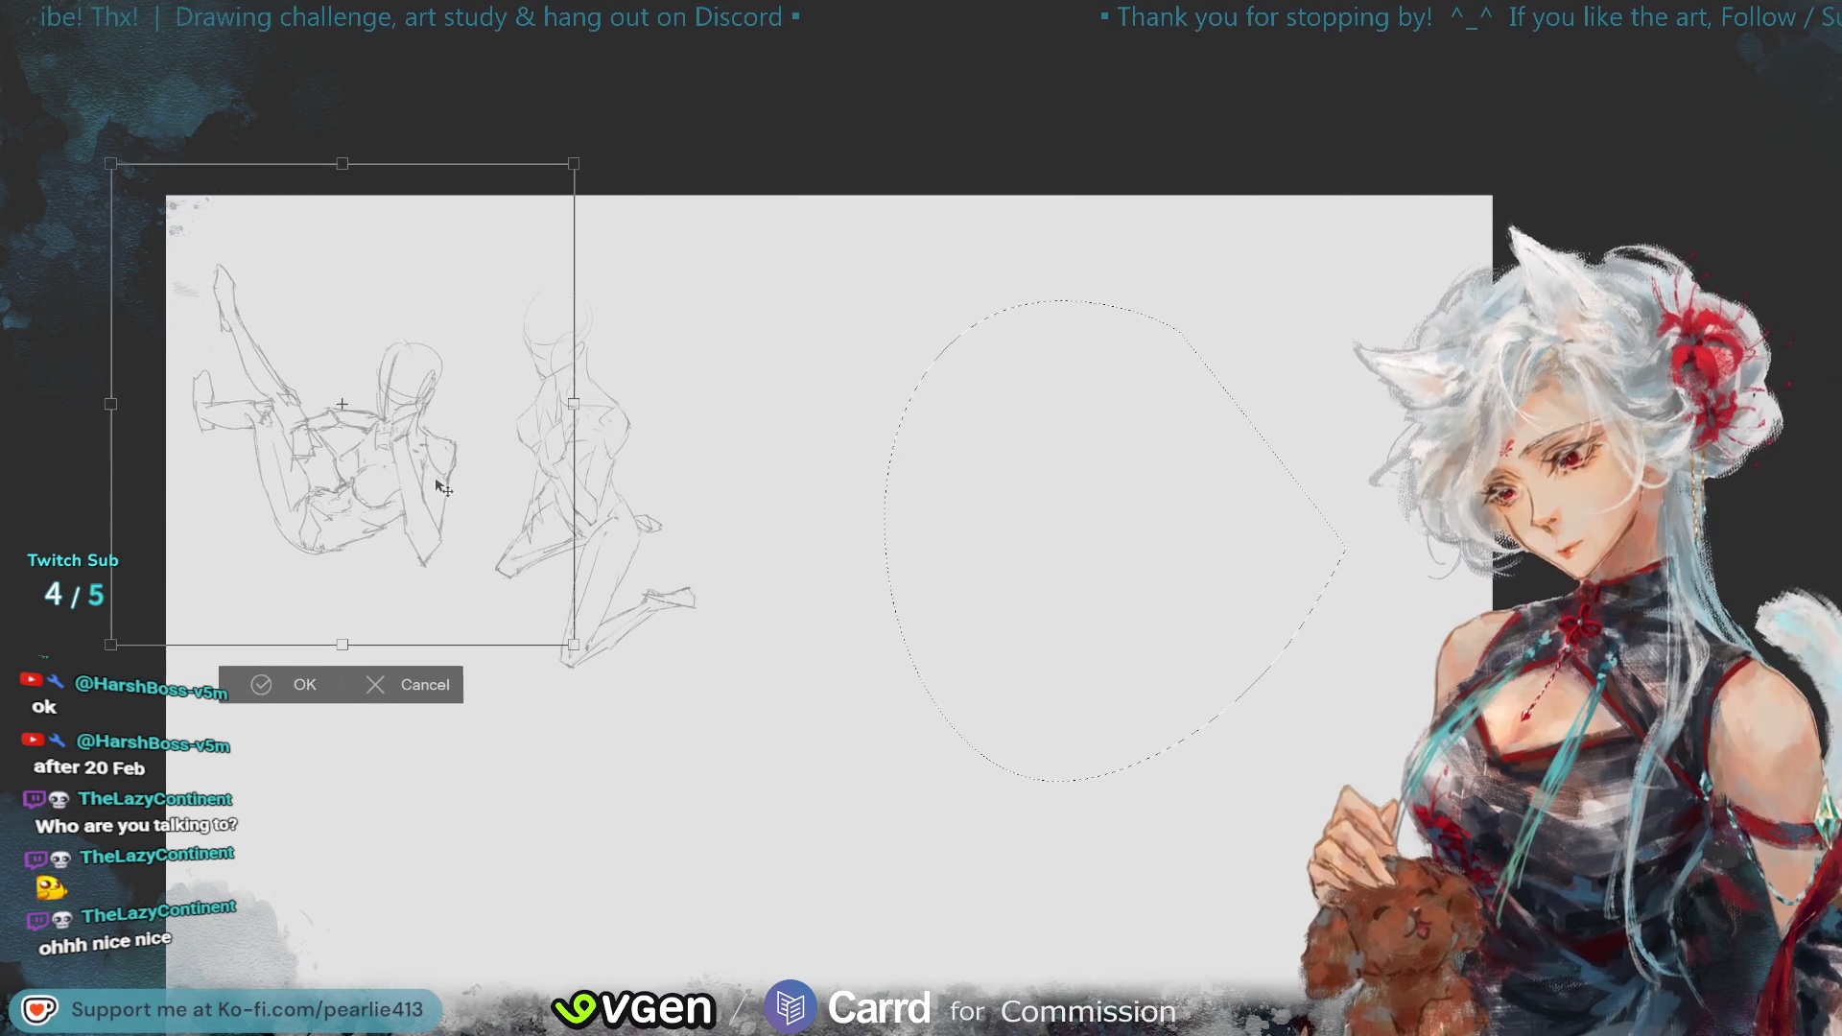
click(298, 682)
click(119, 674)
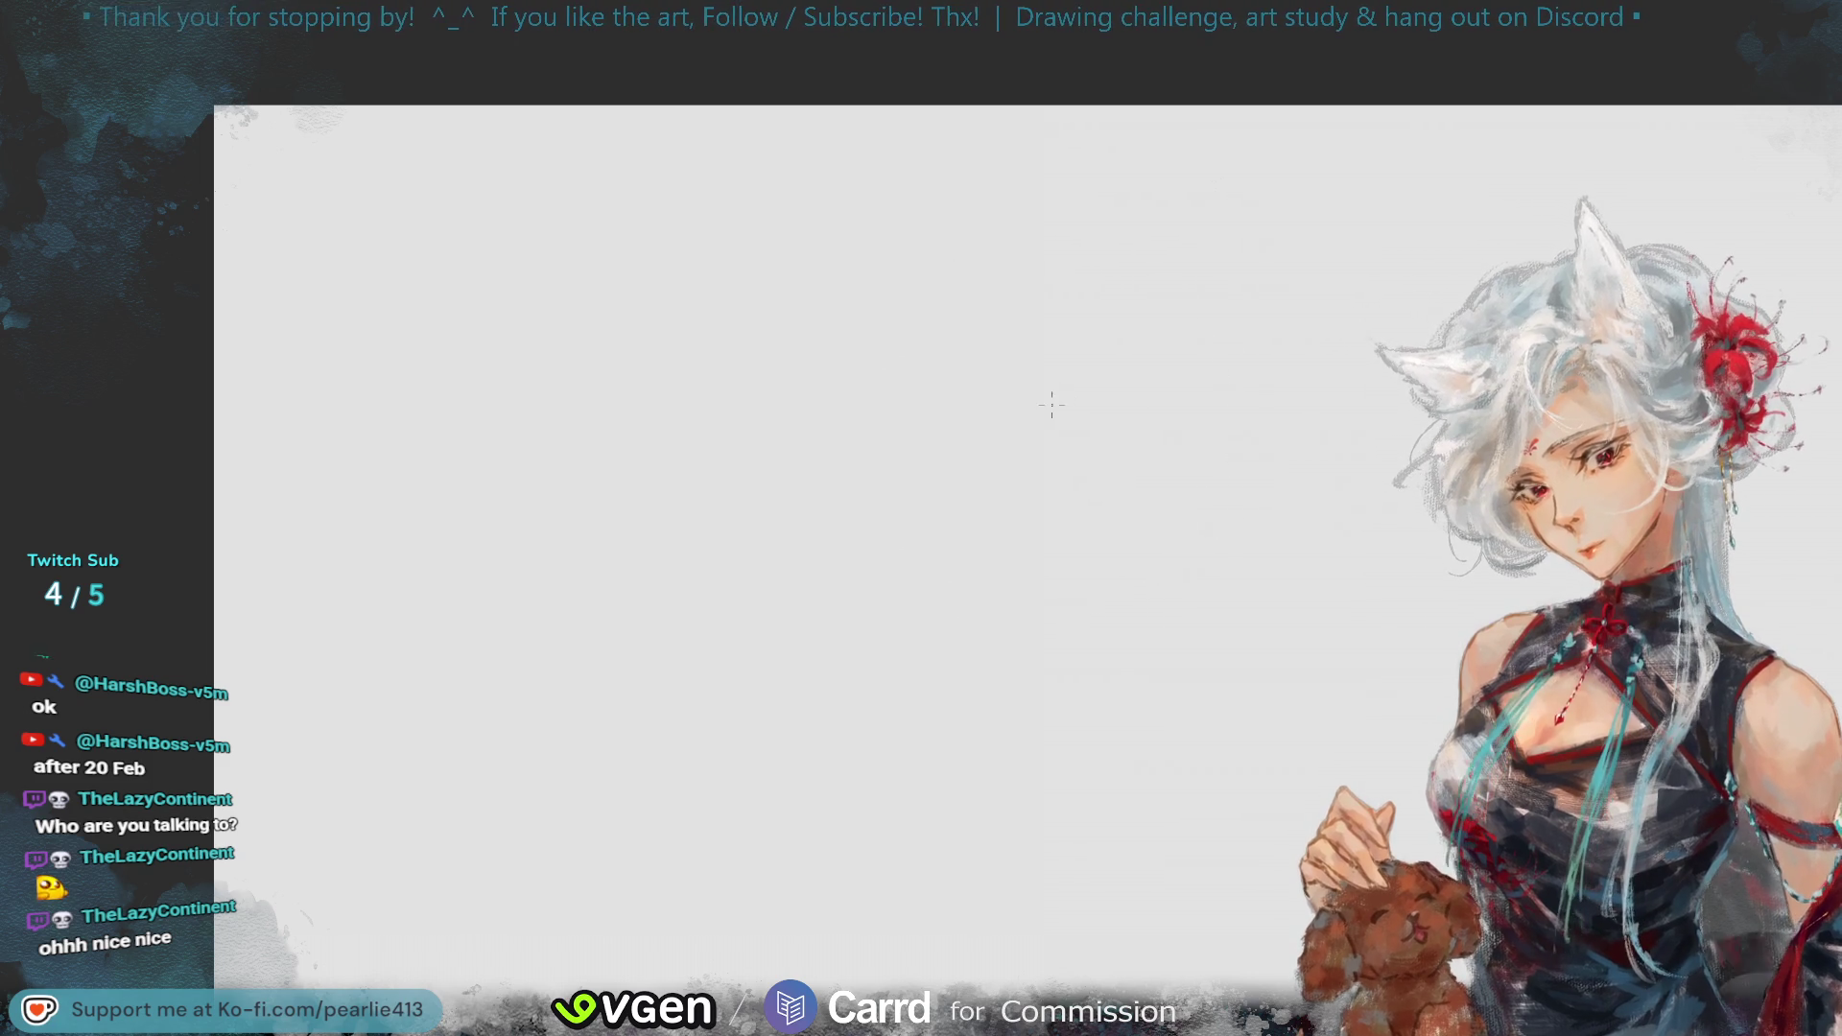
- Sketch the new head circle with crossing face guides and jaw lines
mouse_move(1122, 321)
mouse_down()
mouse_move(1175, 353)
mouse_move(1127, 320)
mouse_up()
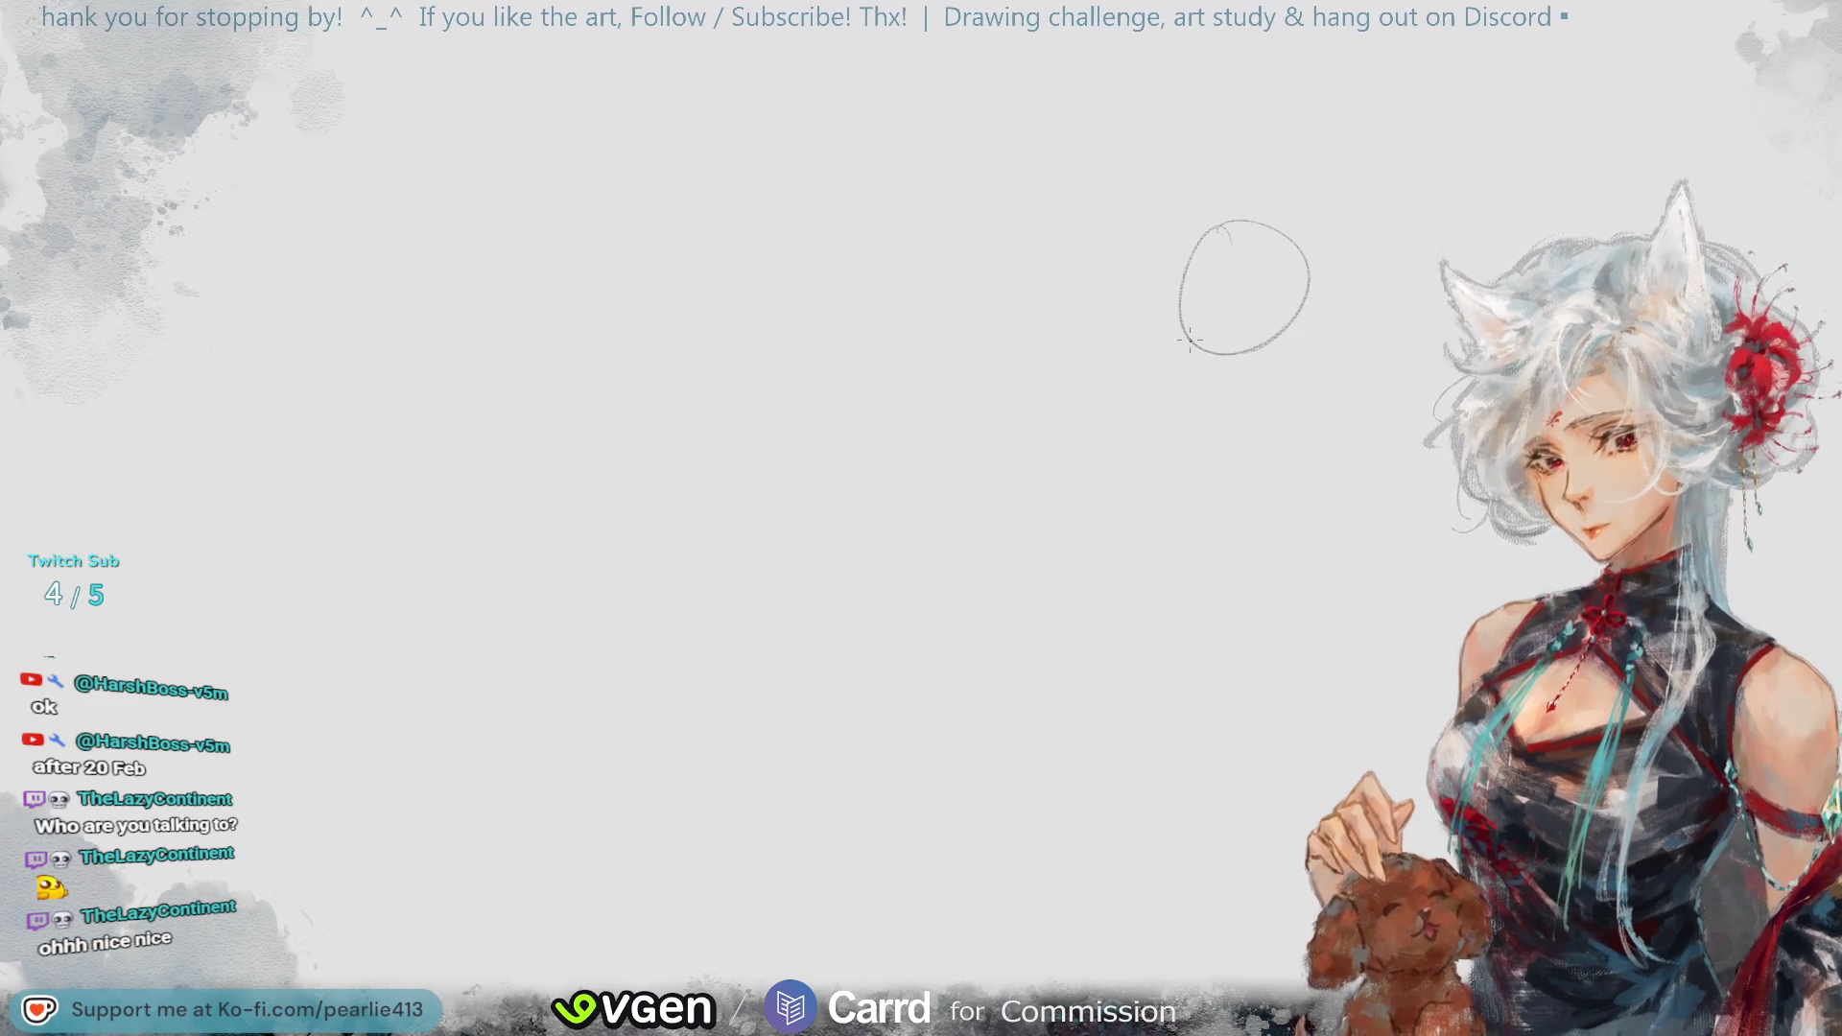
drag(1244, 235, 1211, 418)
drag(1192, 273, 1293, 290)
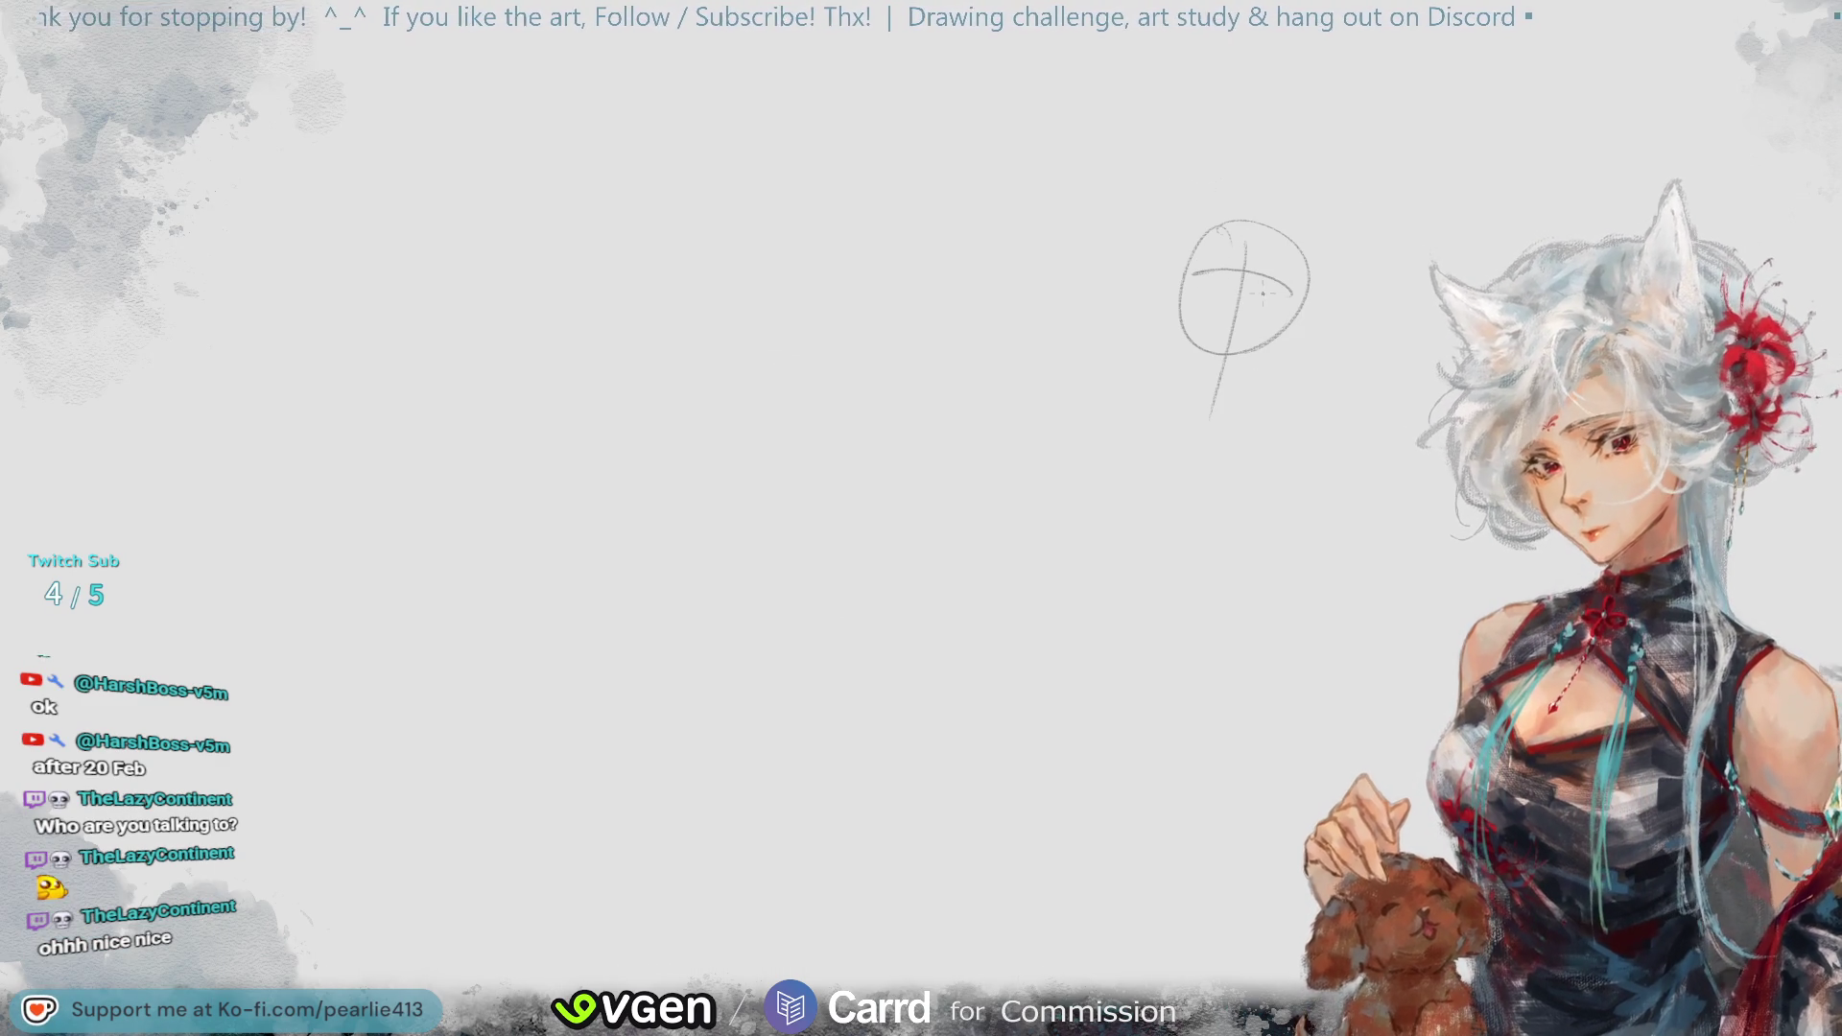
mouse_move(1179, 293)
mouse_down()
mouse_move(1175, 338)
mouse_move(1231, 384)
mouse_move(1173, 370)
mouse_move(1199, 395)
mouse_move(1216, 384)
mouse_up()
key(ctrl+z)
key(ctrl+z)
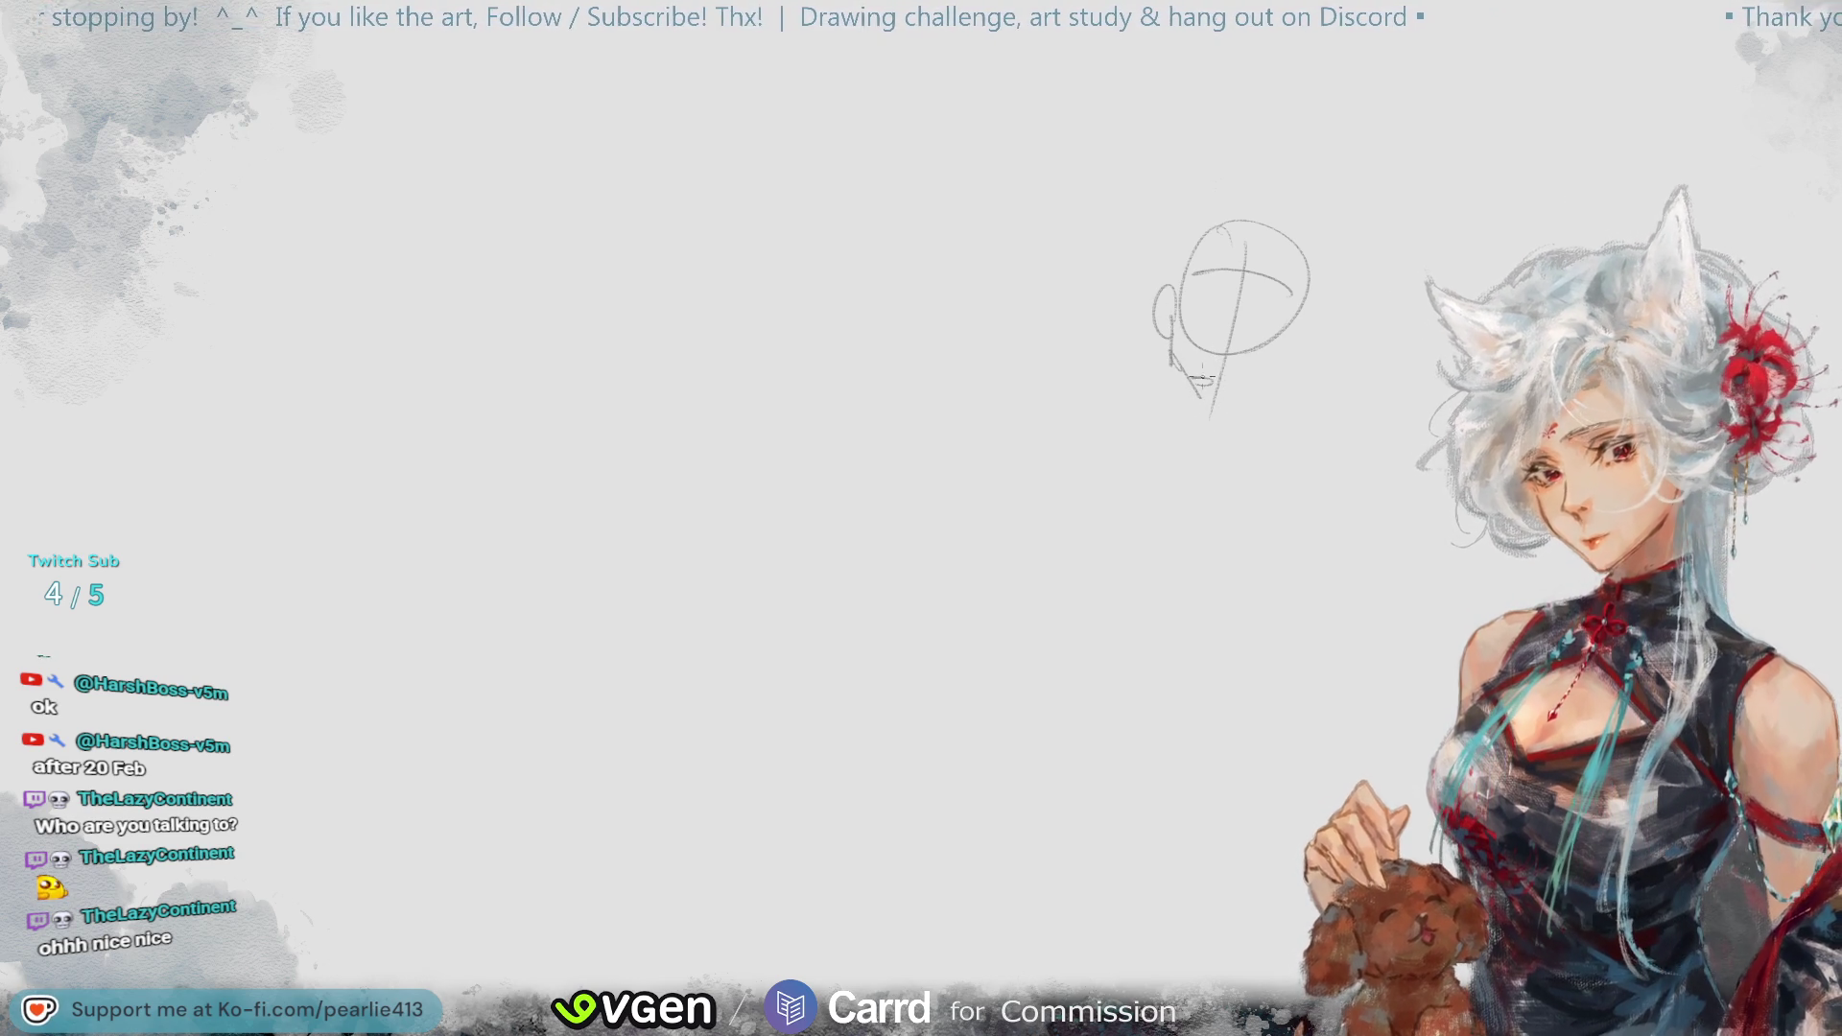
mouse_move(1302, 305)
mouse_down()
mouse_move(1240, 396)
mouse_move(1289, 370)
mouse_move(1253, 403)
mouse_up()
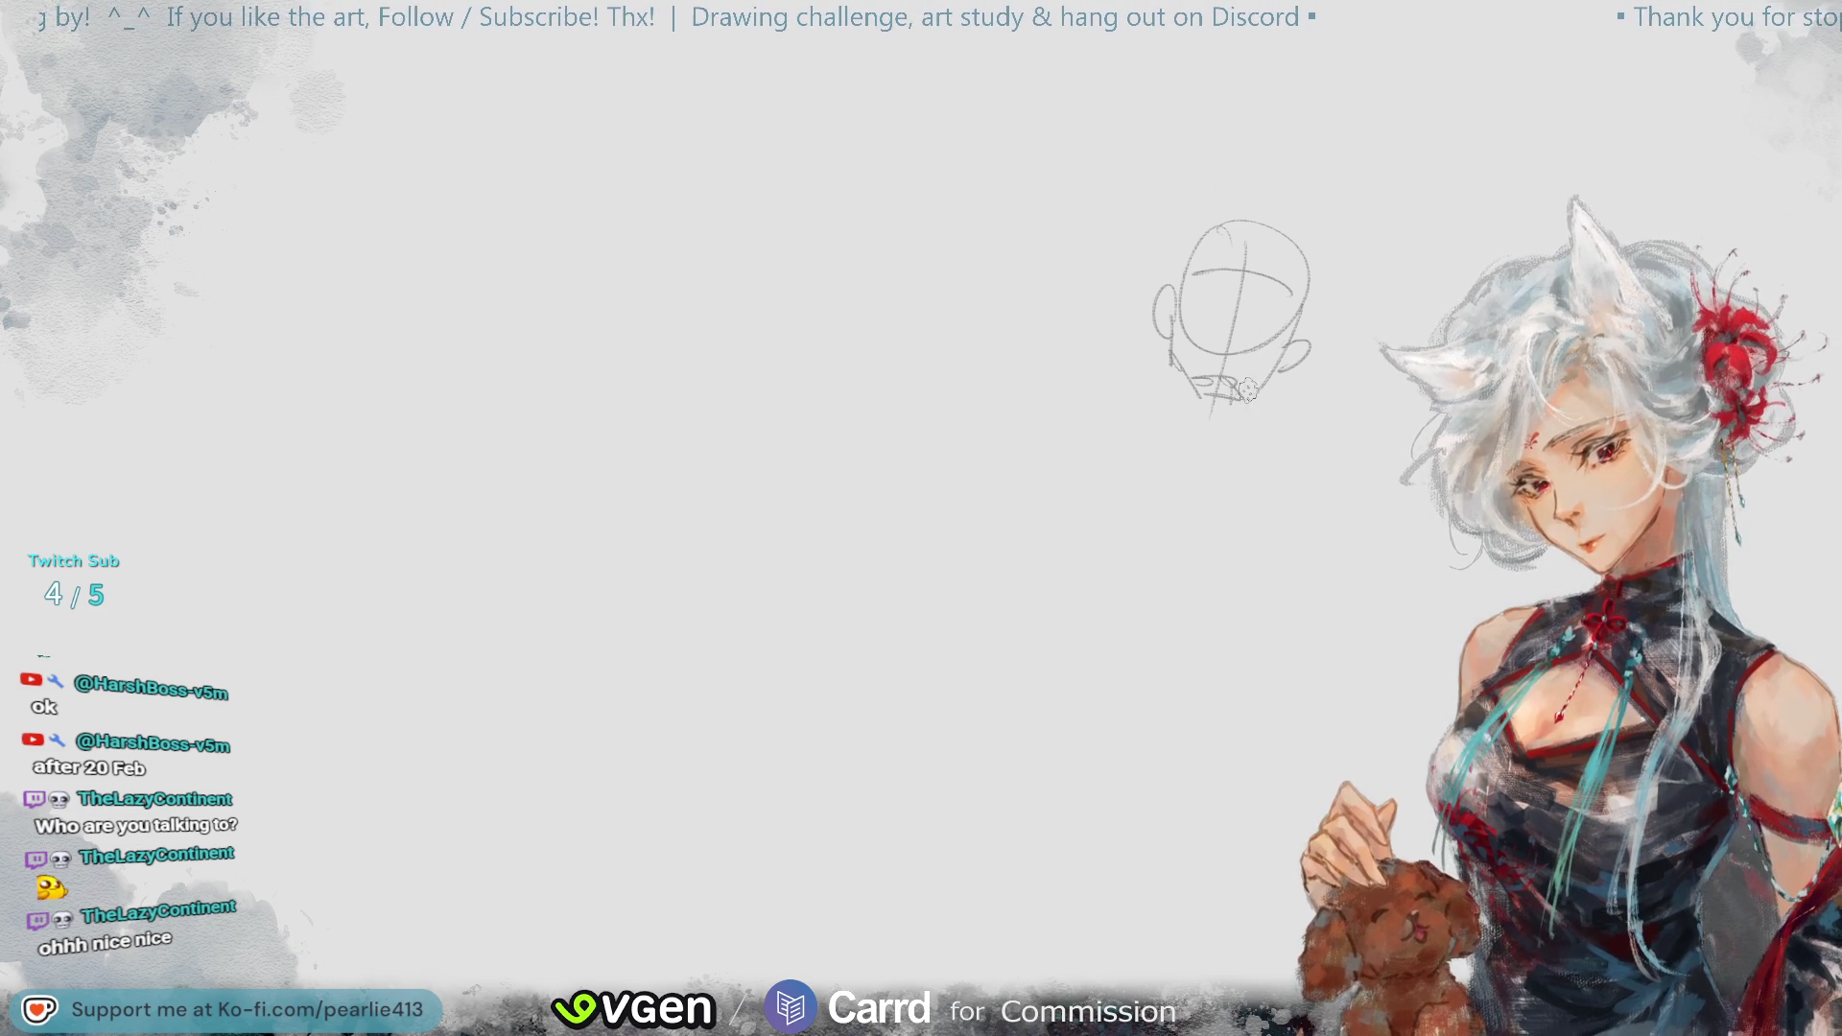
- Draw the neck, shoulders, chest curve and arm line below the head
drag(1172, 366, 1138, 436)
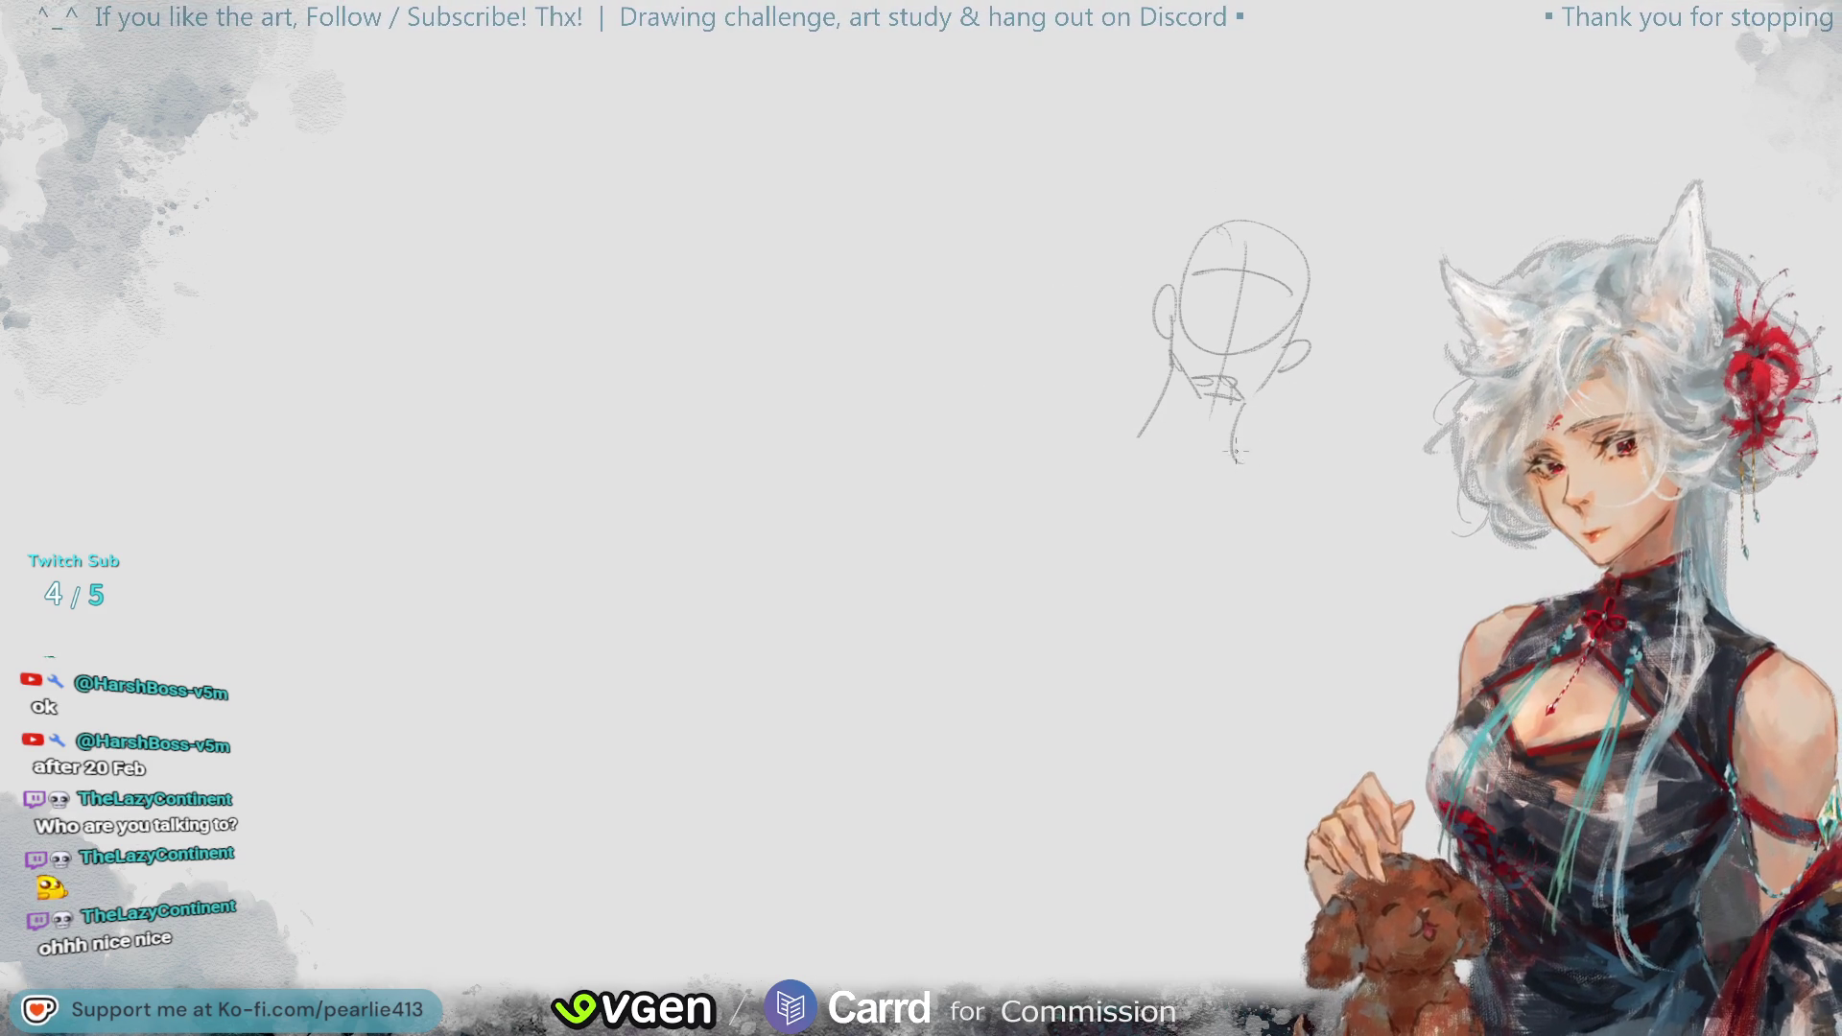
key(ctrl+z)
mouse_move(1174, 376)
mouse_down()
mouse_move(1154, 428)
mouse_move(1247, 443)
mouse_up()
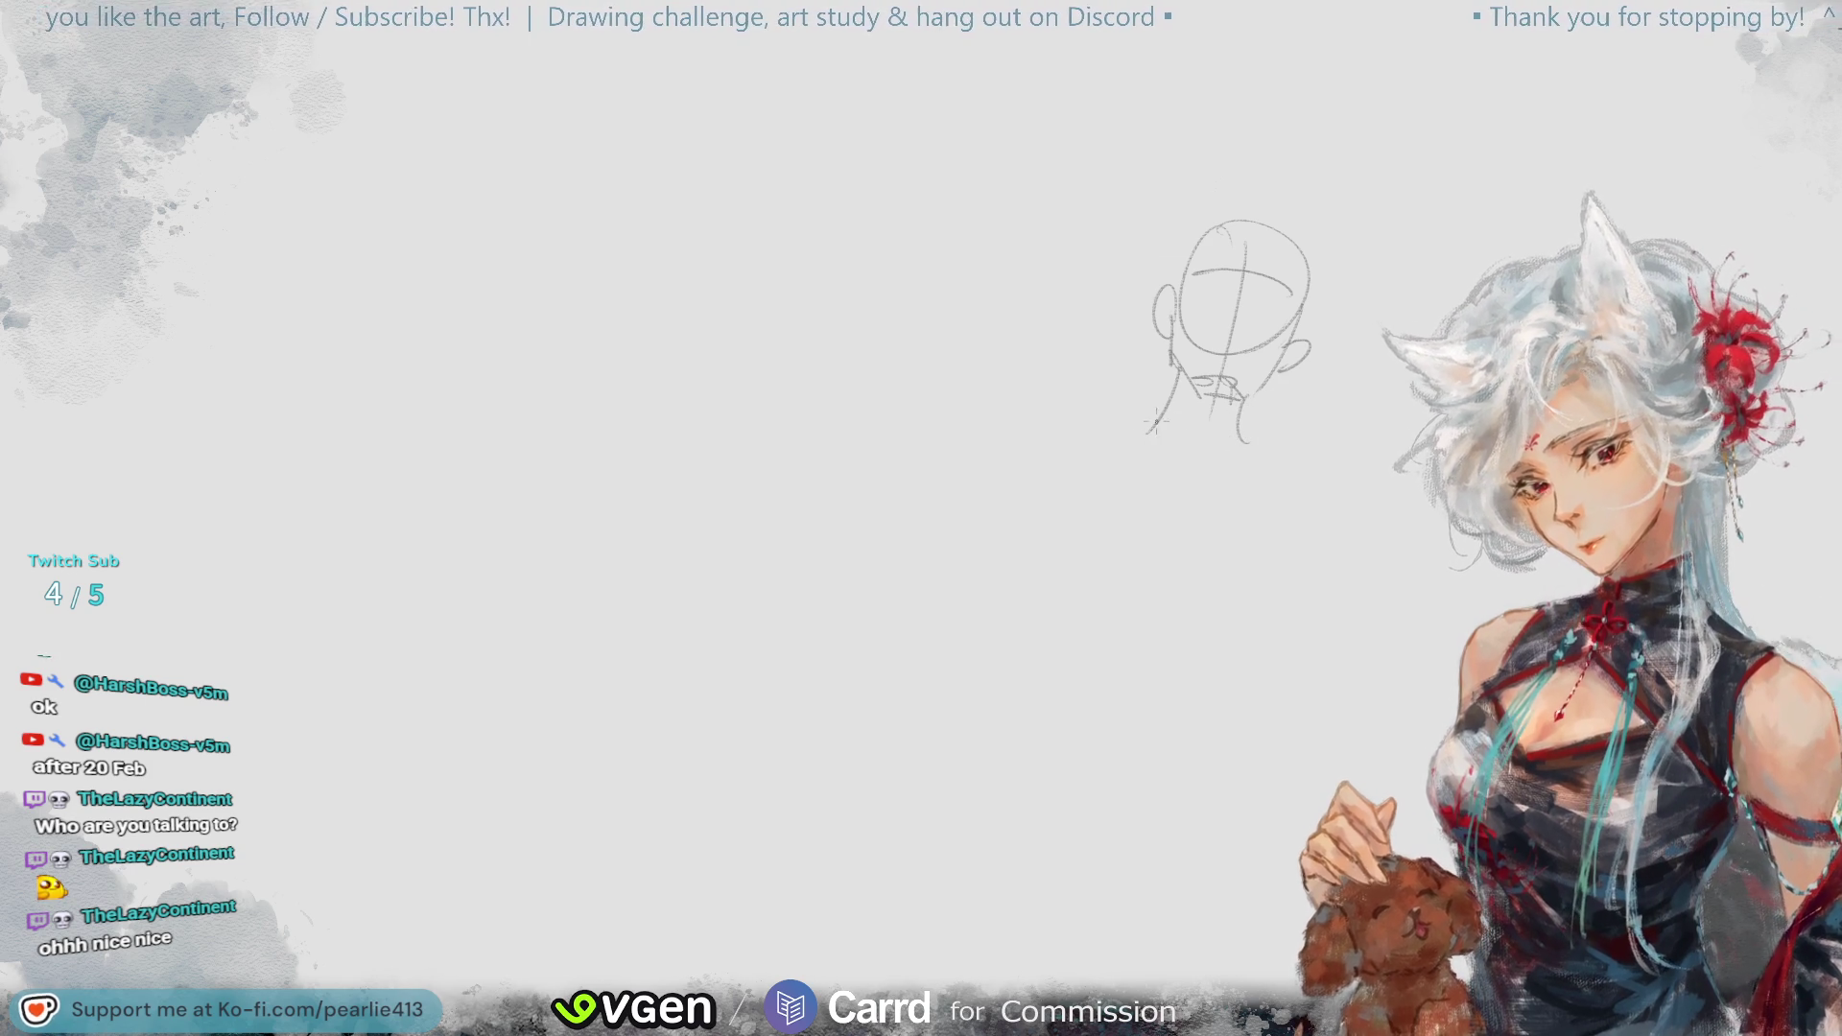
drag(1124, 433, 1052, 462)
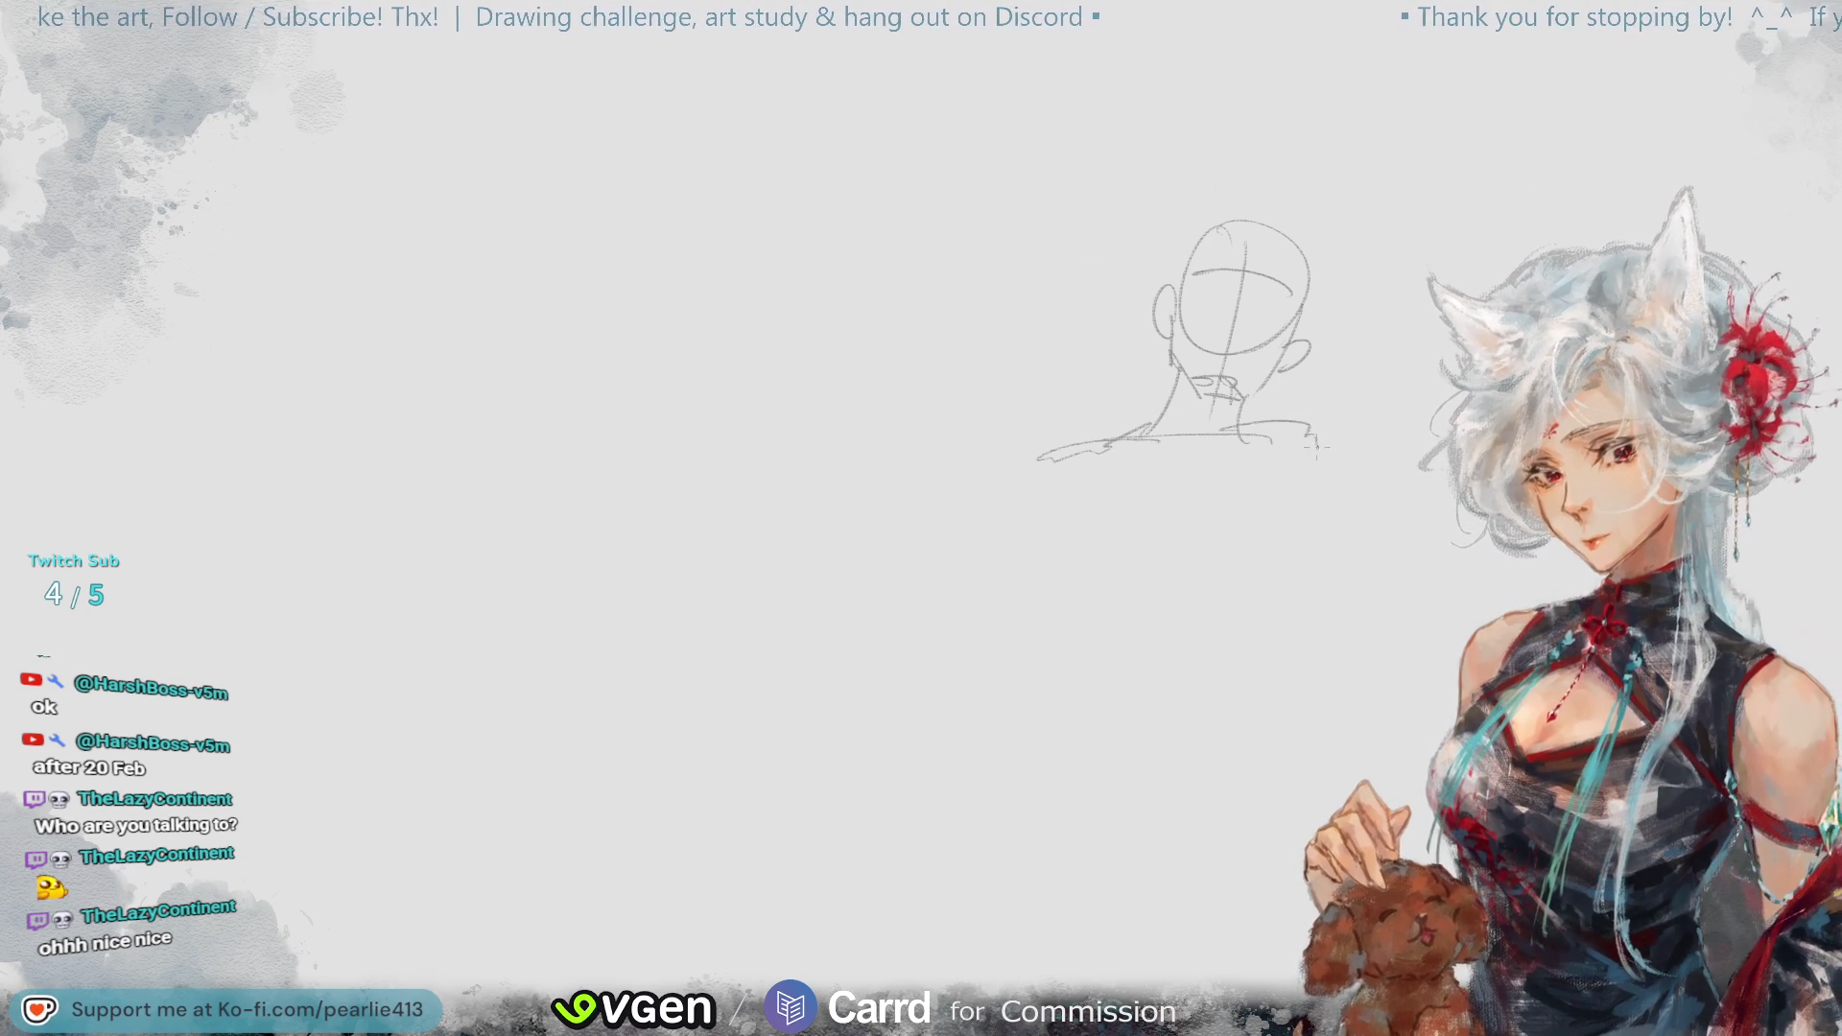
drag(1304, 424, 1348, 451)
drag(1055, 446, 1233, 570)
drag(1343, 484, 1226, 611)
mouse_move(1132, 494)
mouse_down()
mouse_move(1204, 440)
mouse_move(1262, 553)
mouse_move(1338, 491)
mouse_up()
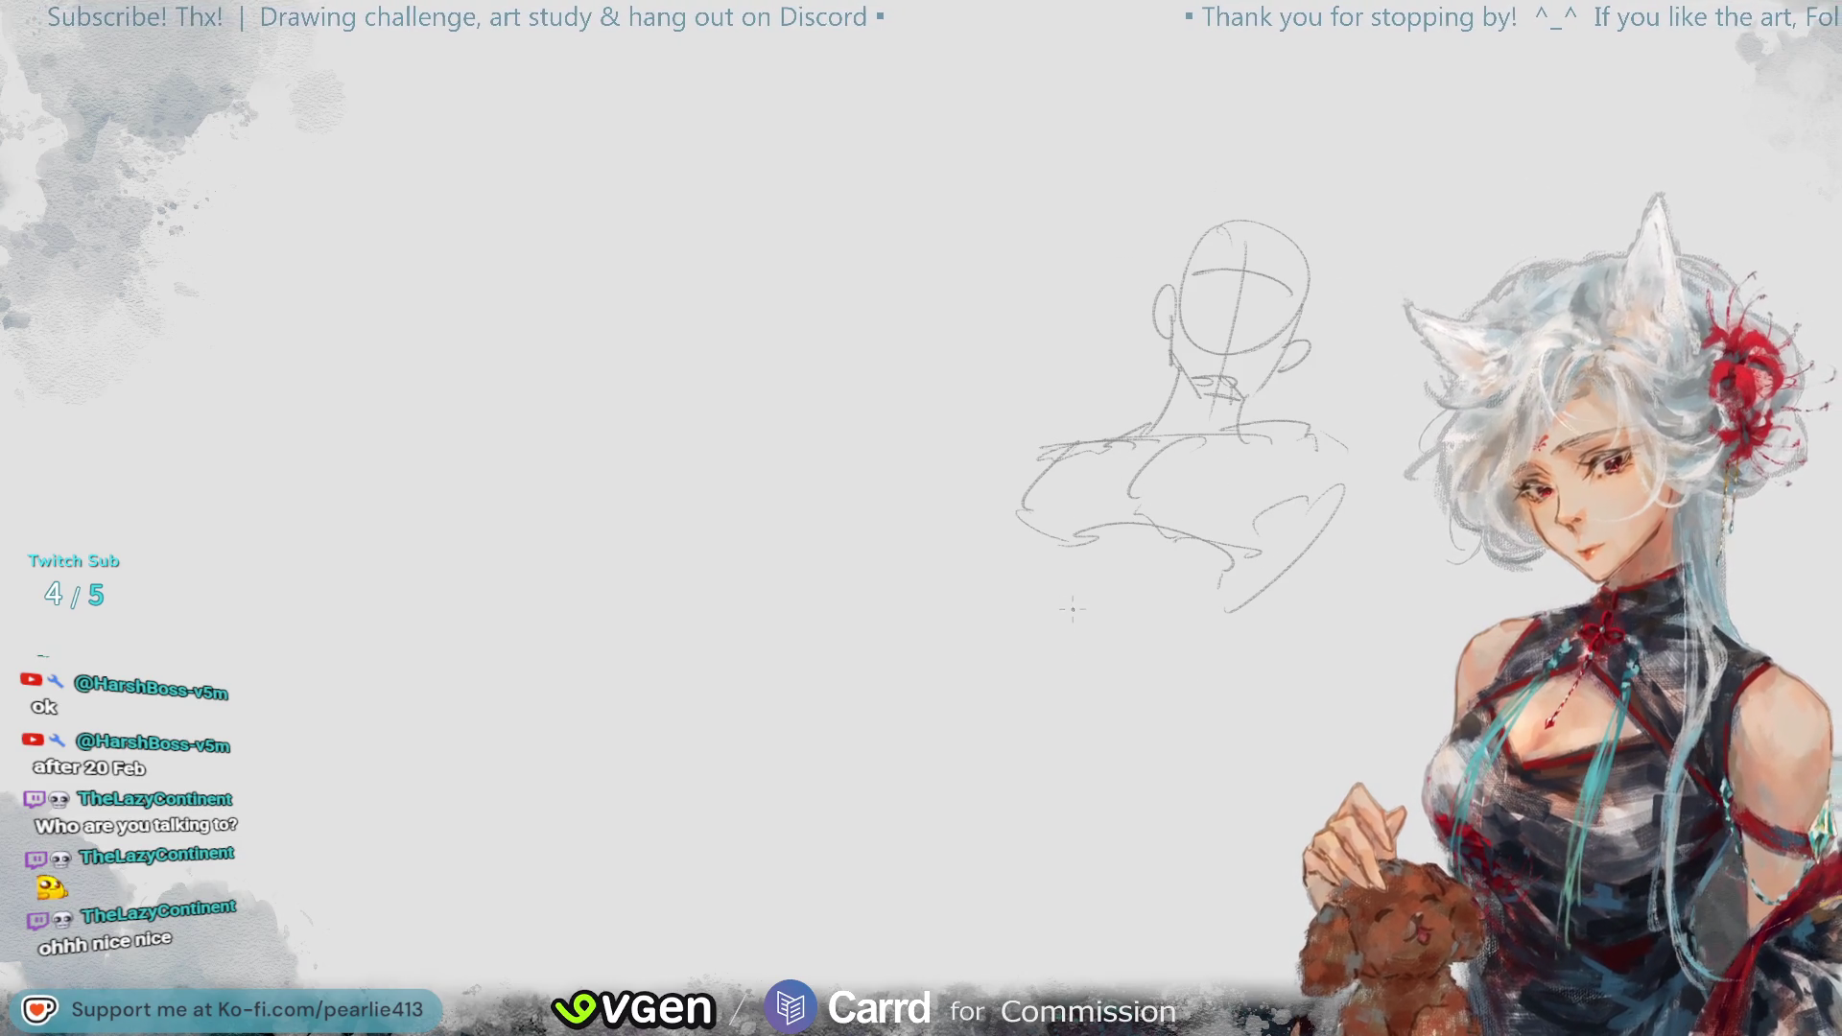
- Draw the curved torso line down to the hip arch and bottom curve
drag(1140, 515, 1025, 722)
key(ctrl+z)
drag(1188, 481, 1046, 688)
key(ctrl+z)
mouse_move(1134, 459)
mouse_down()
mouse_move(1110, 648)
mouse_move(963, 761)
mouse_up()
mouse_move(918, 674)
mouse_down()
mouse_move(868, 773)
mouse_move(1007, 823)
mouse_up()
drag(810, 796, 1016, 856)
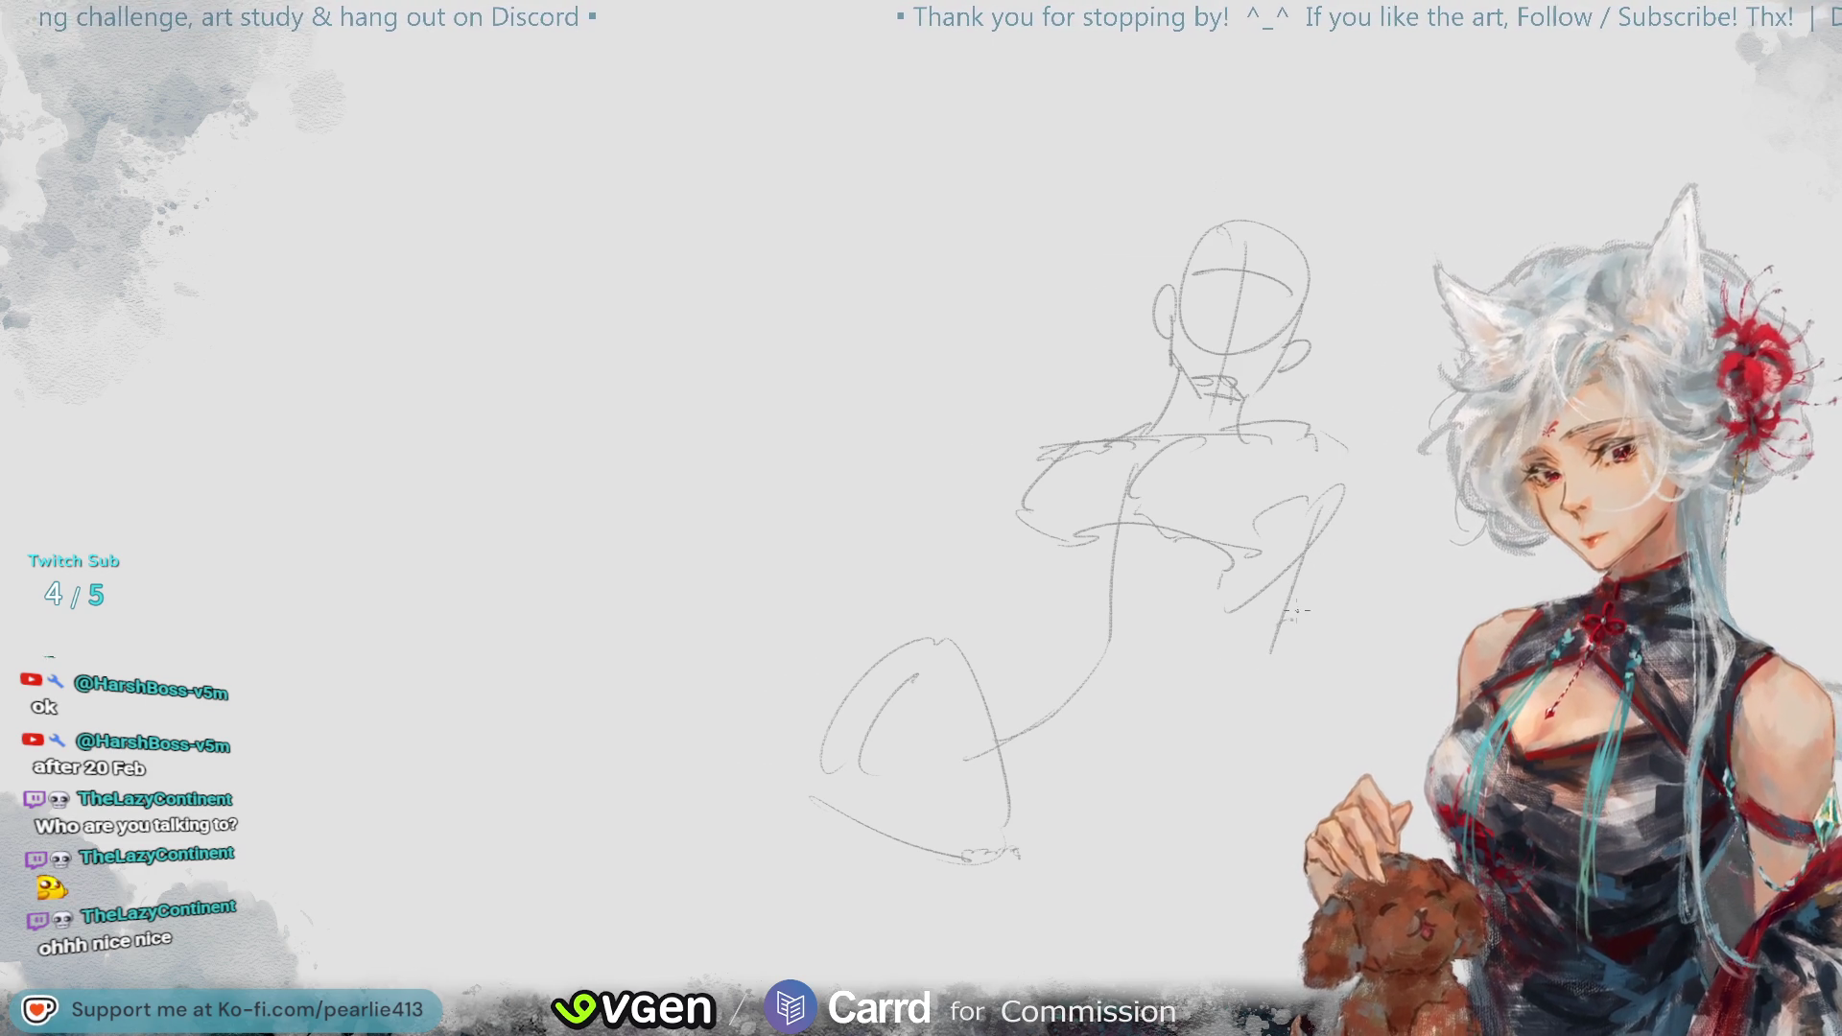
- Draw the back line from the right shoulder down to join the hip
drag(1367, 474, 1276, 645)
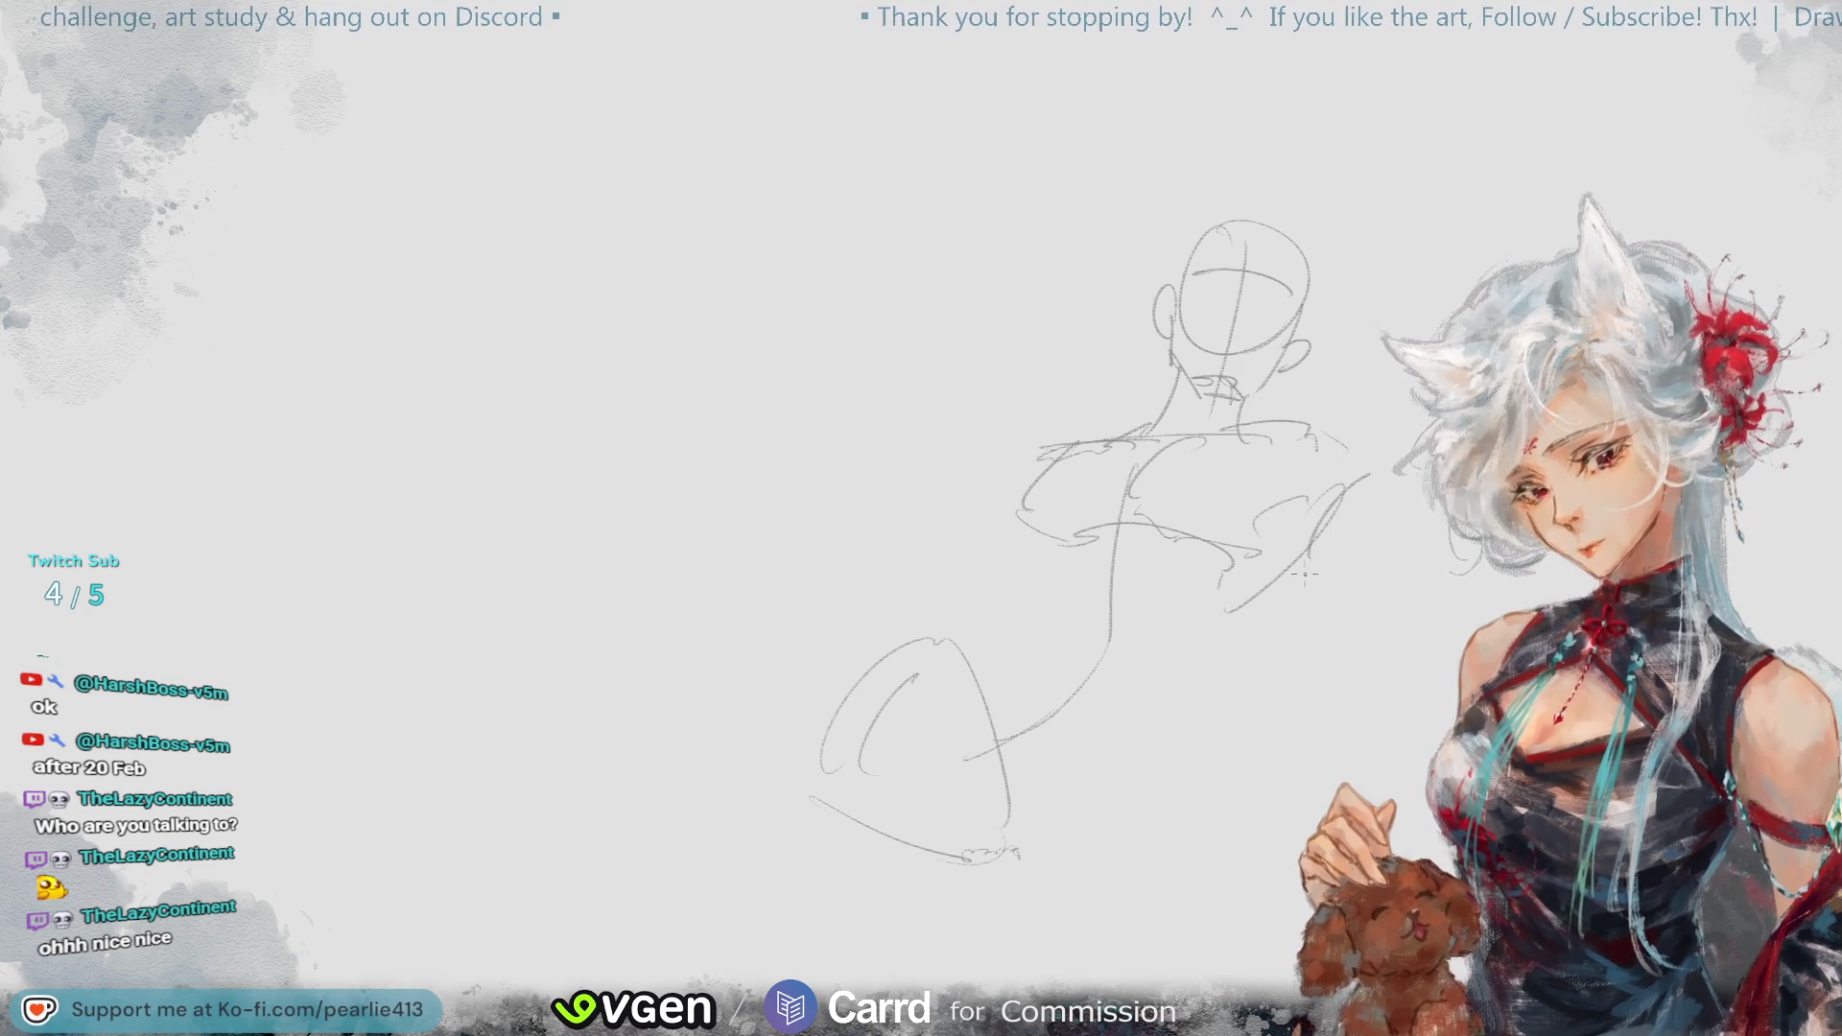
key(ctrl+z)
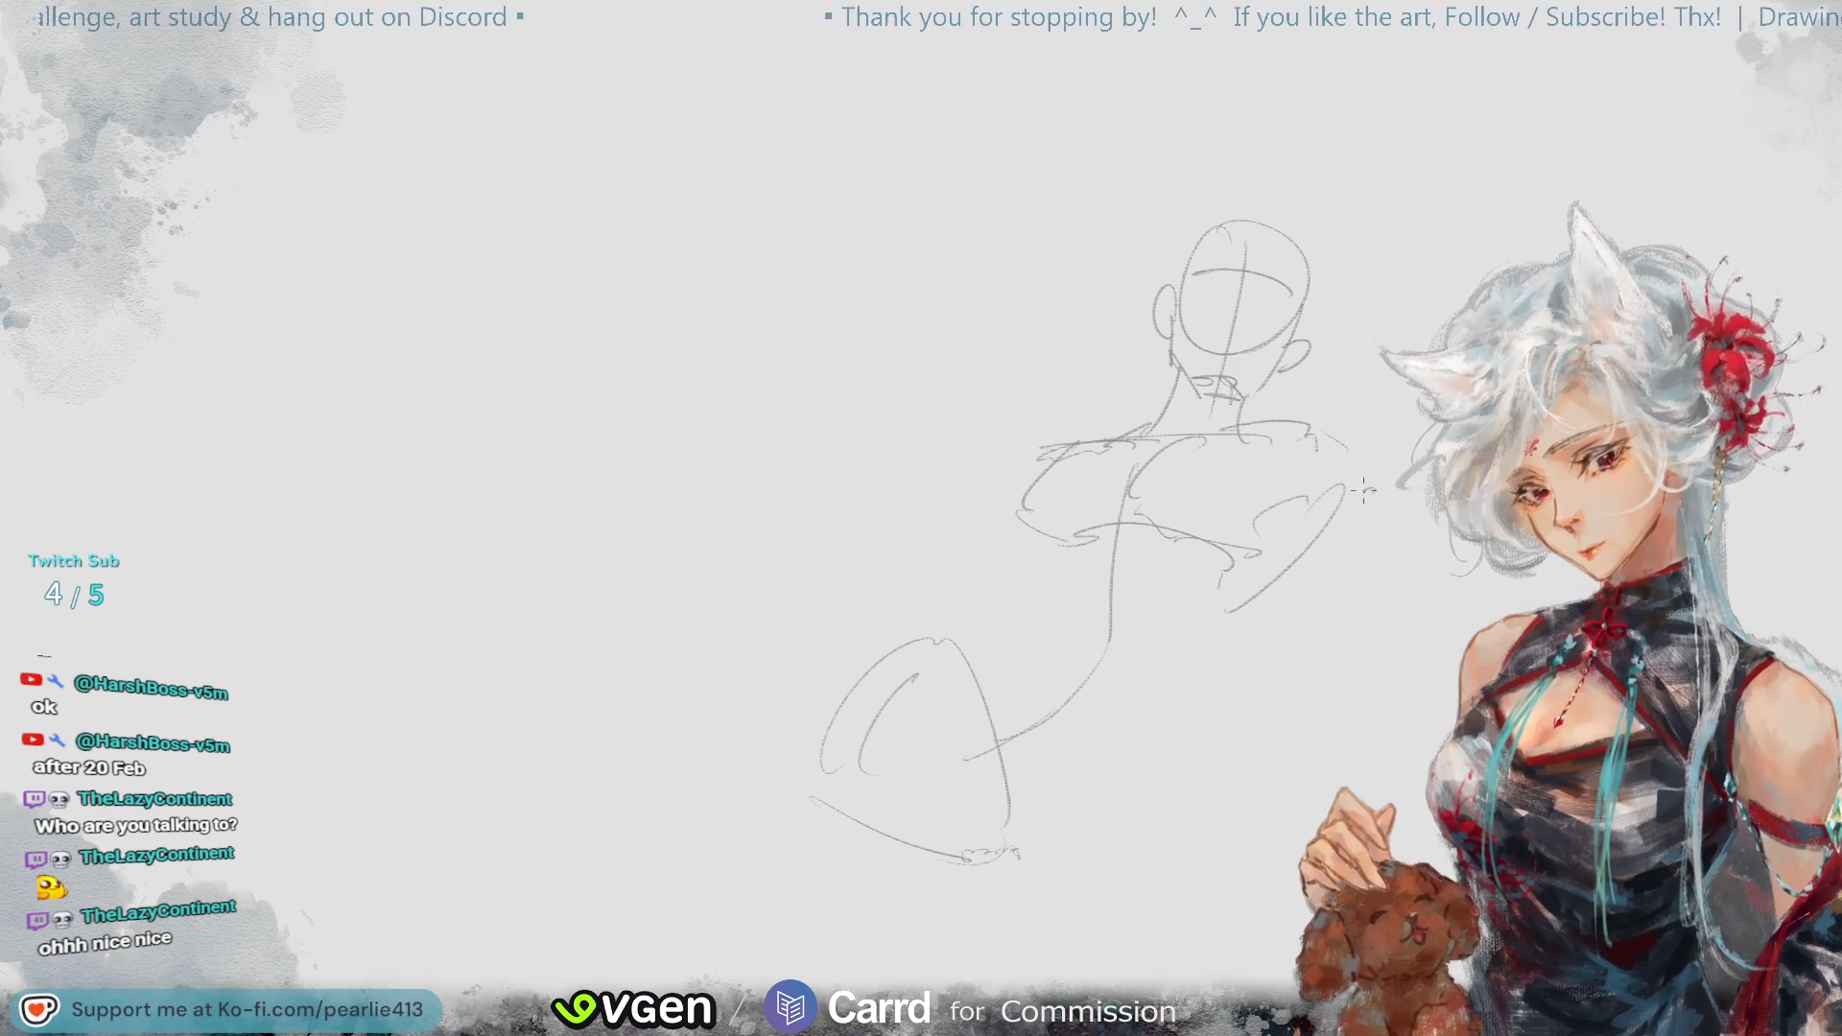
drag(1310, 572, 1218, 694)
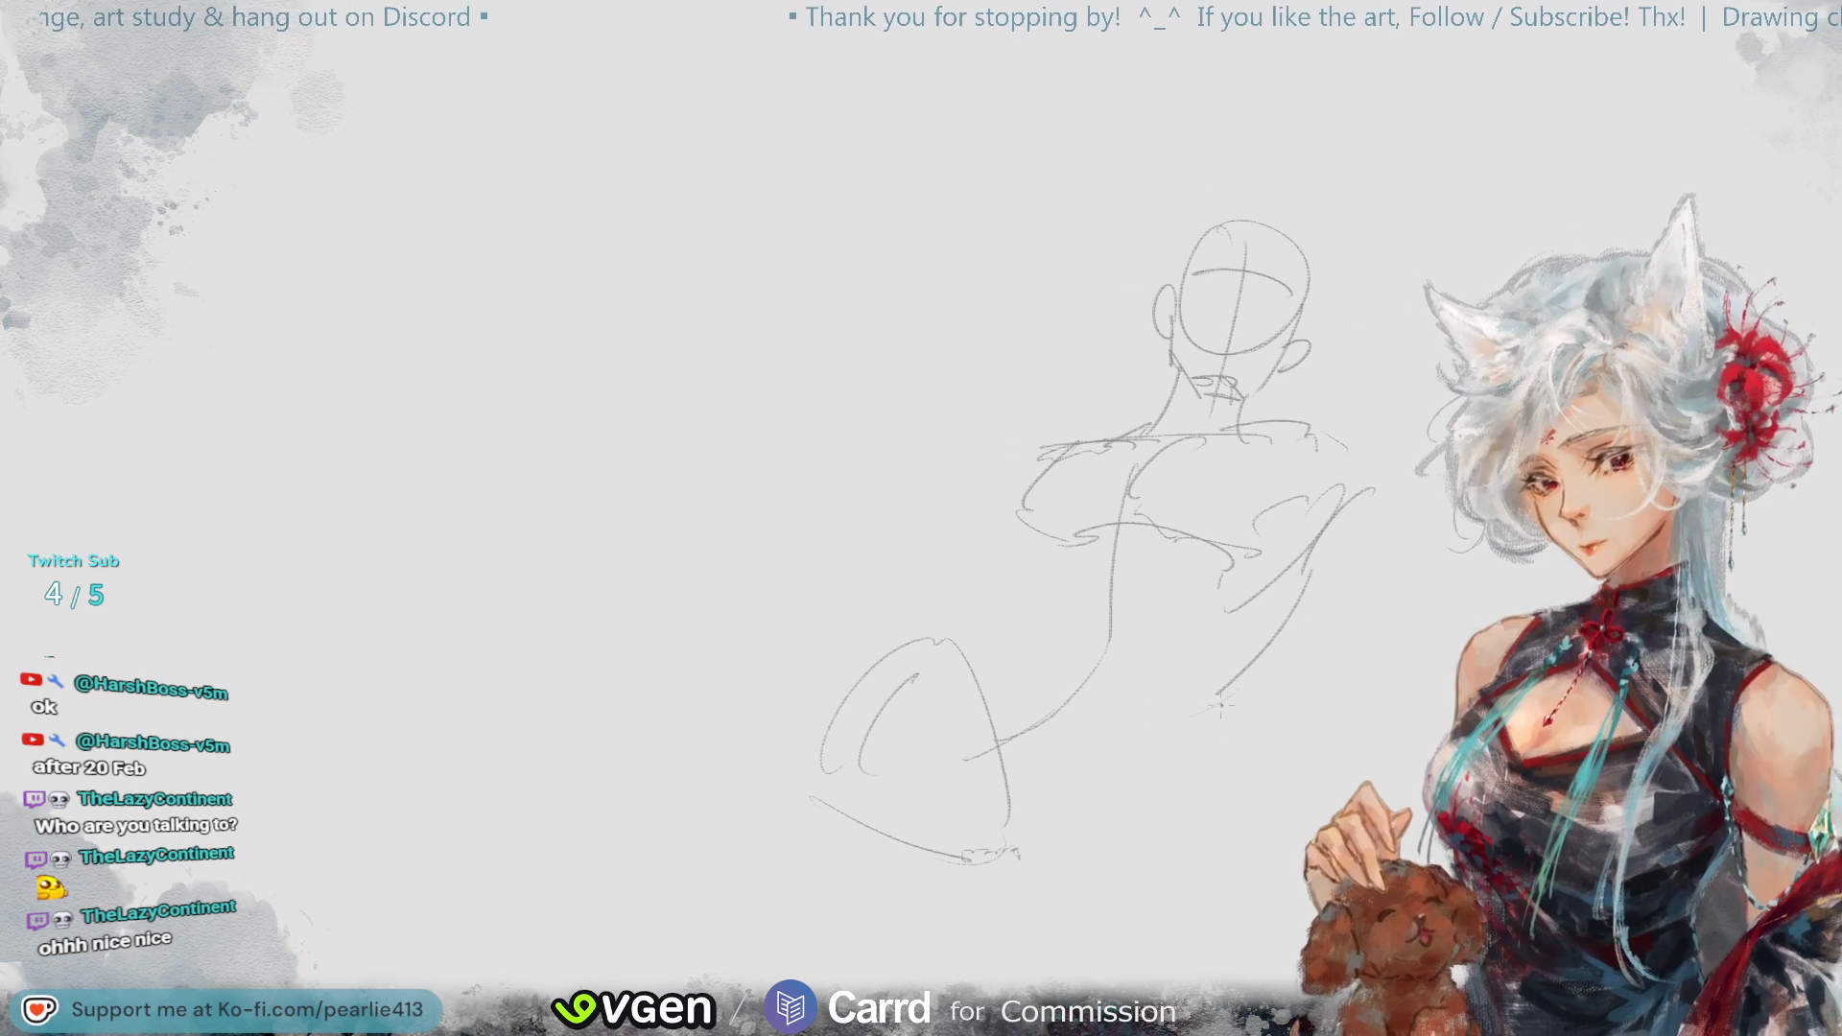
mouse_move(1232, 683)
mouse_down()
mouse_move(1078, 779)
mouse_move(1067, 810)
mouse_up()
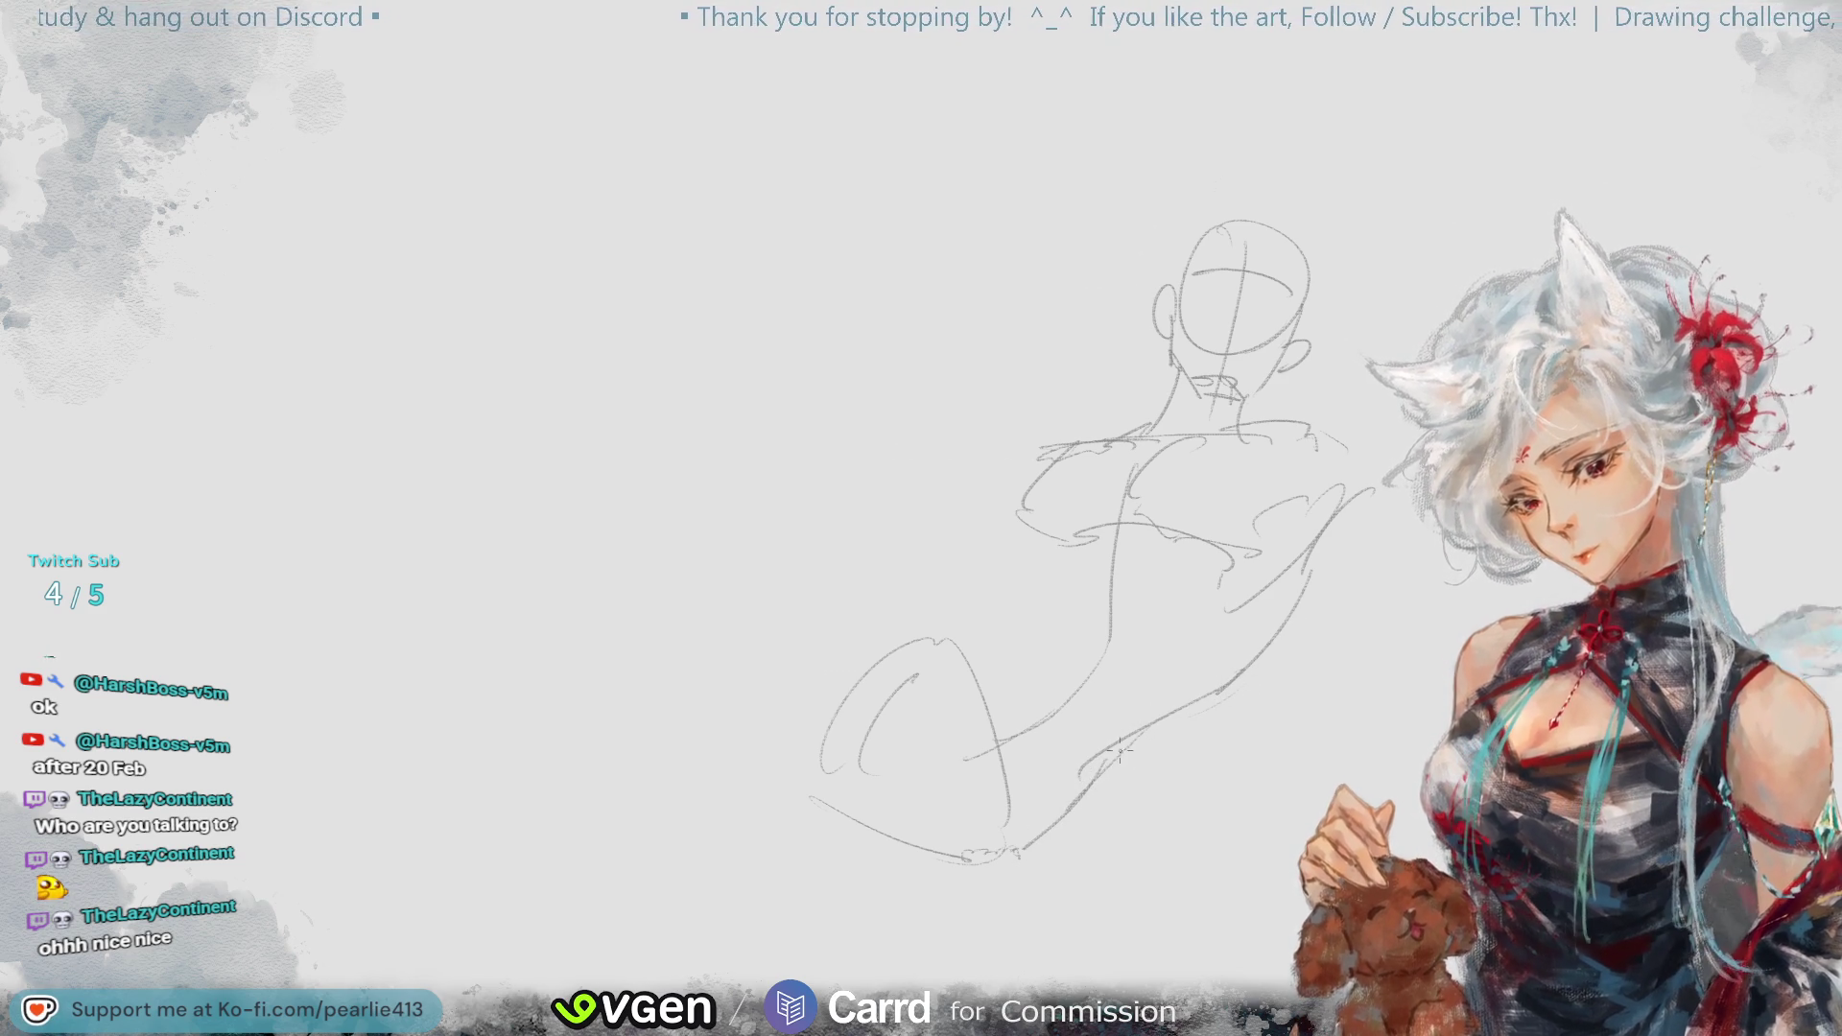
drag(1104, 763, 1021, 849)
drag(1079, 794, 979, 849)
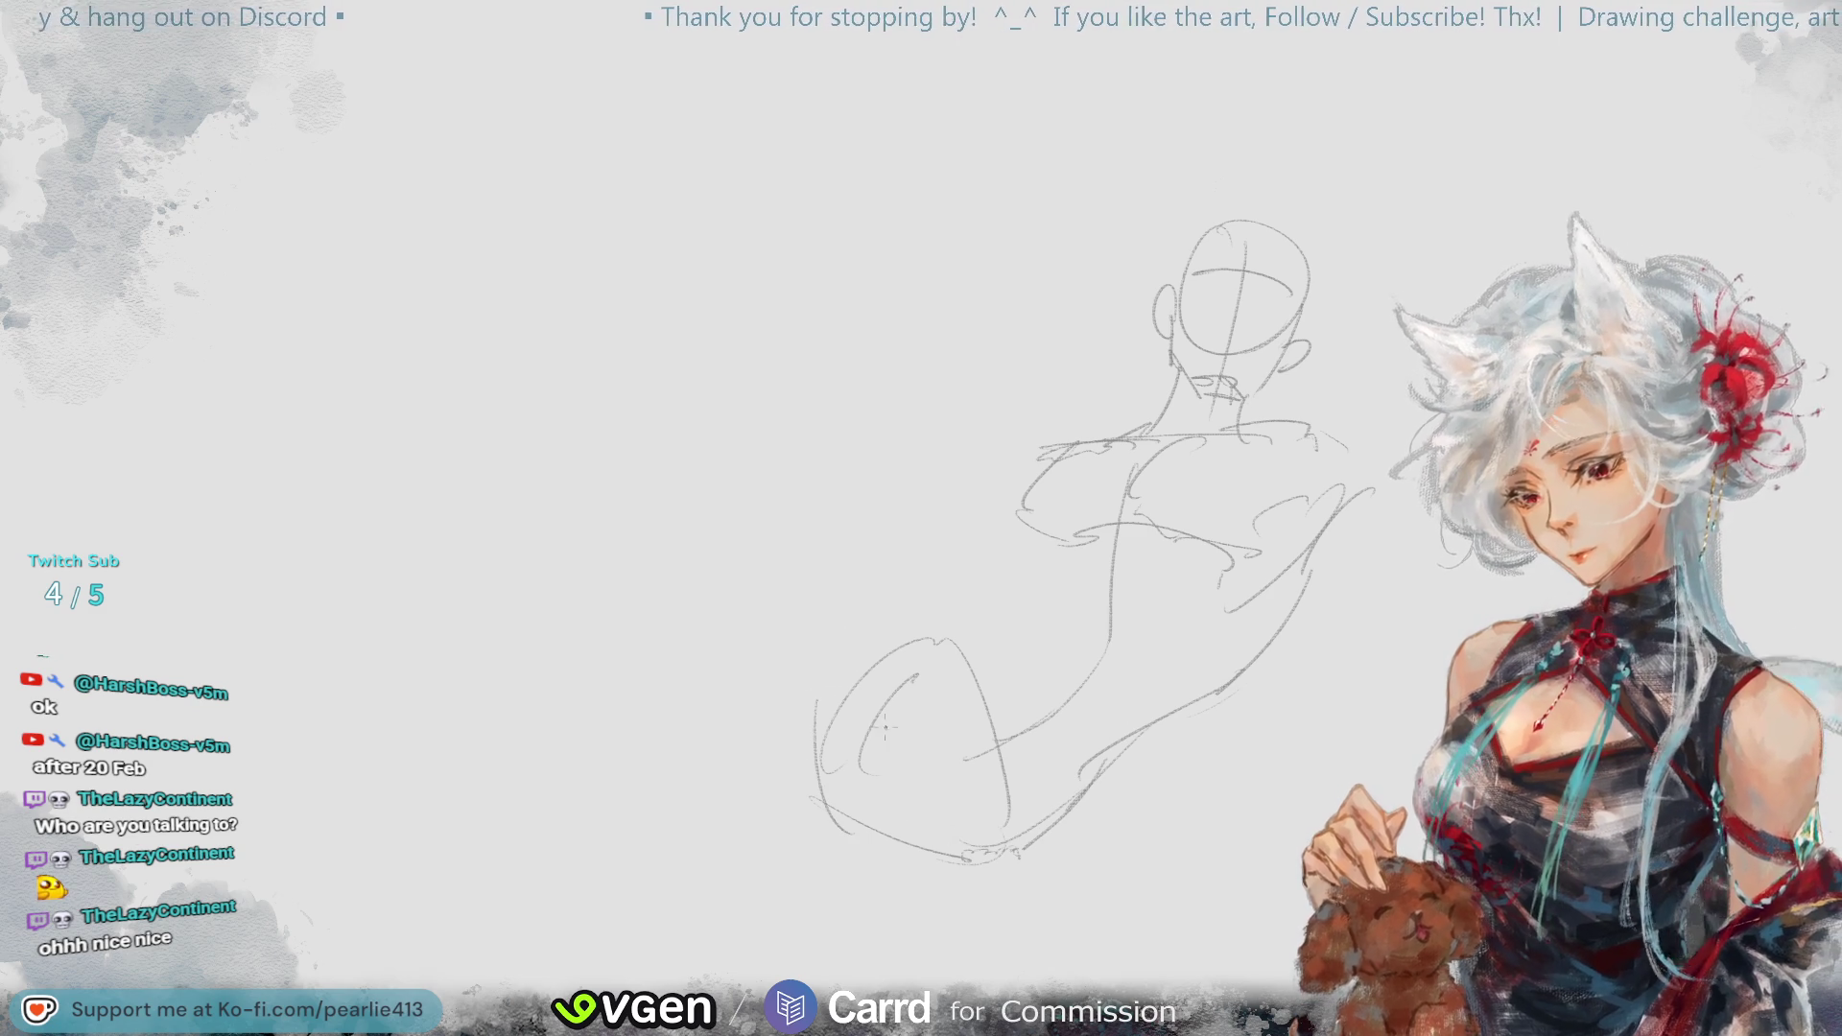
- Draw the extended leg as a long diagonal and erase stray shoulder and arm lines
drag(818, 351, 867, 585)
key(ctrl+z)
drag(777, 365, 912, 697)
drag(840, 495, 926, 734)
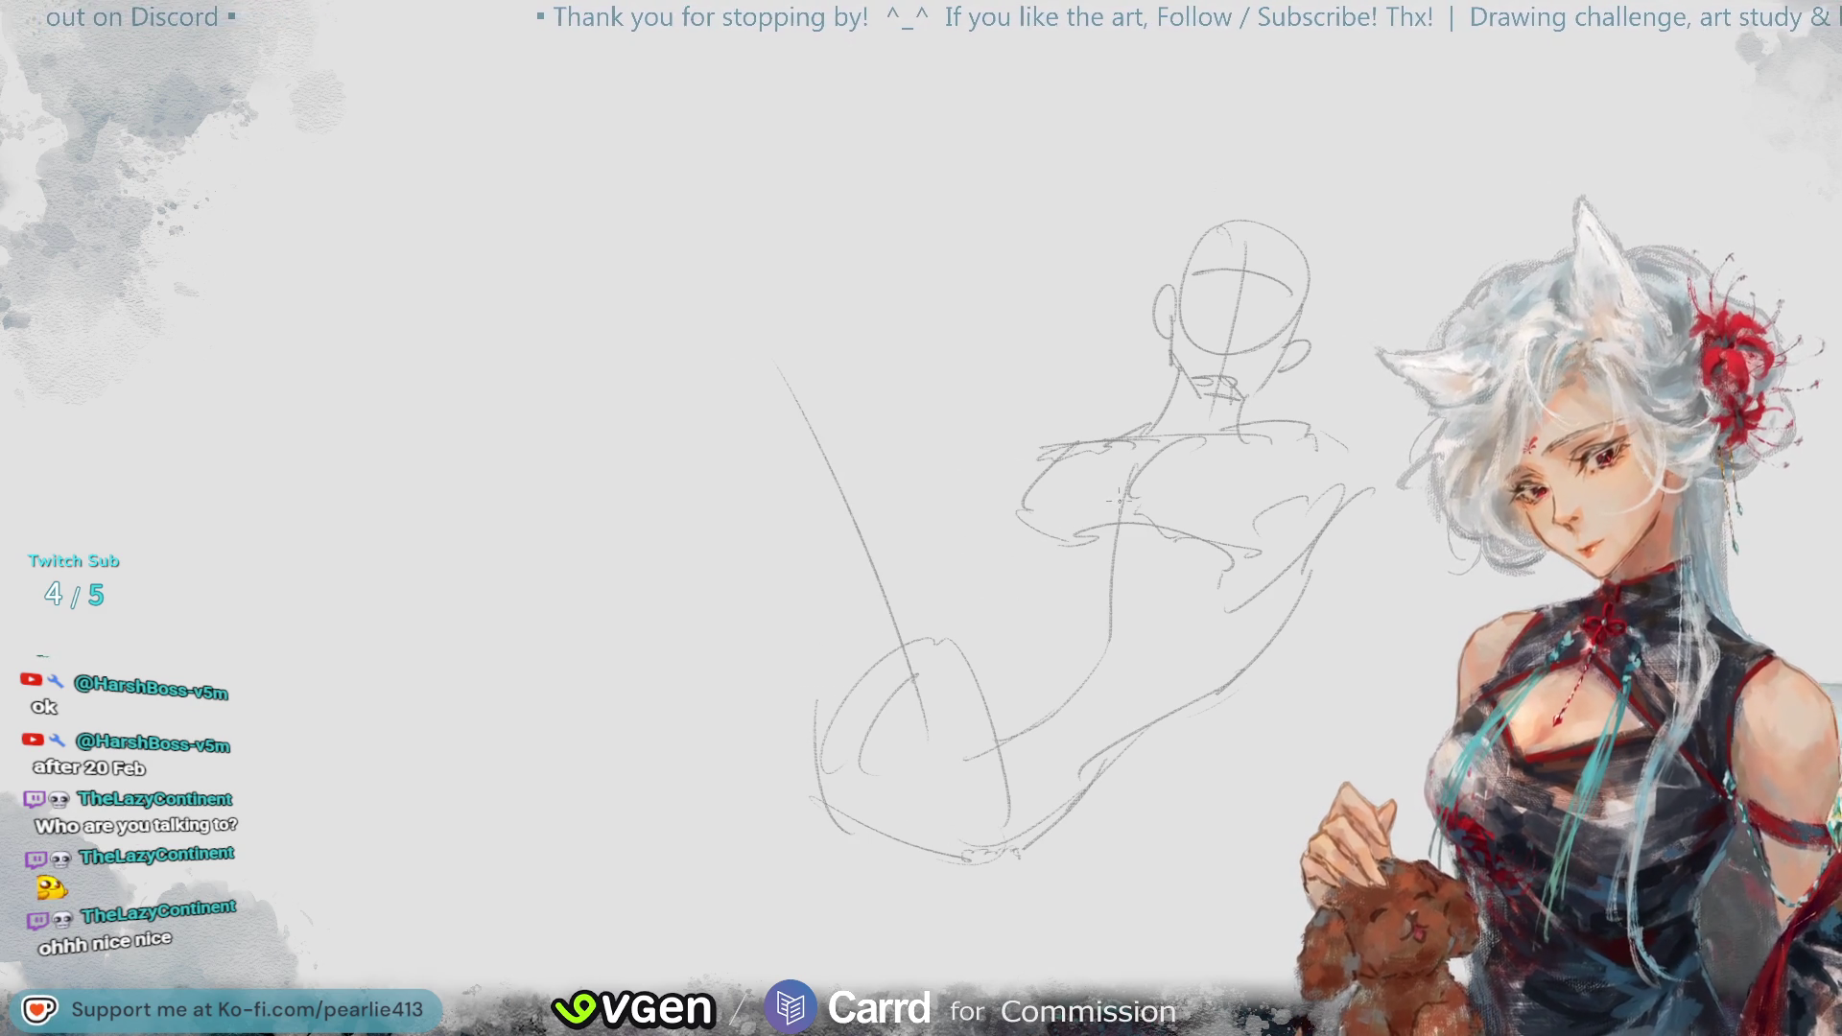
mouse_move(1114, 434)
mouse_down()
mouse_move(1050, 470)
mouse_move(1051, 512)
mouse_up()
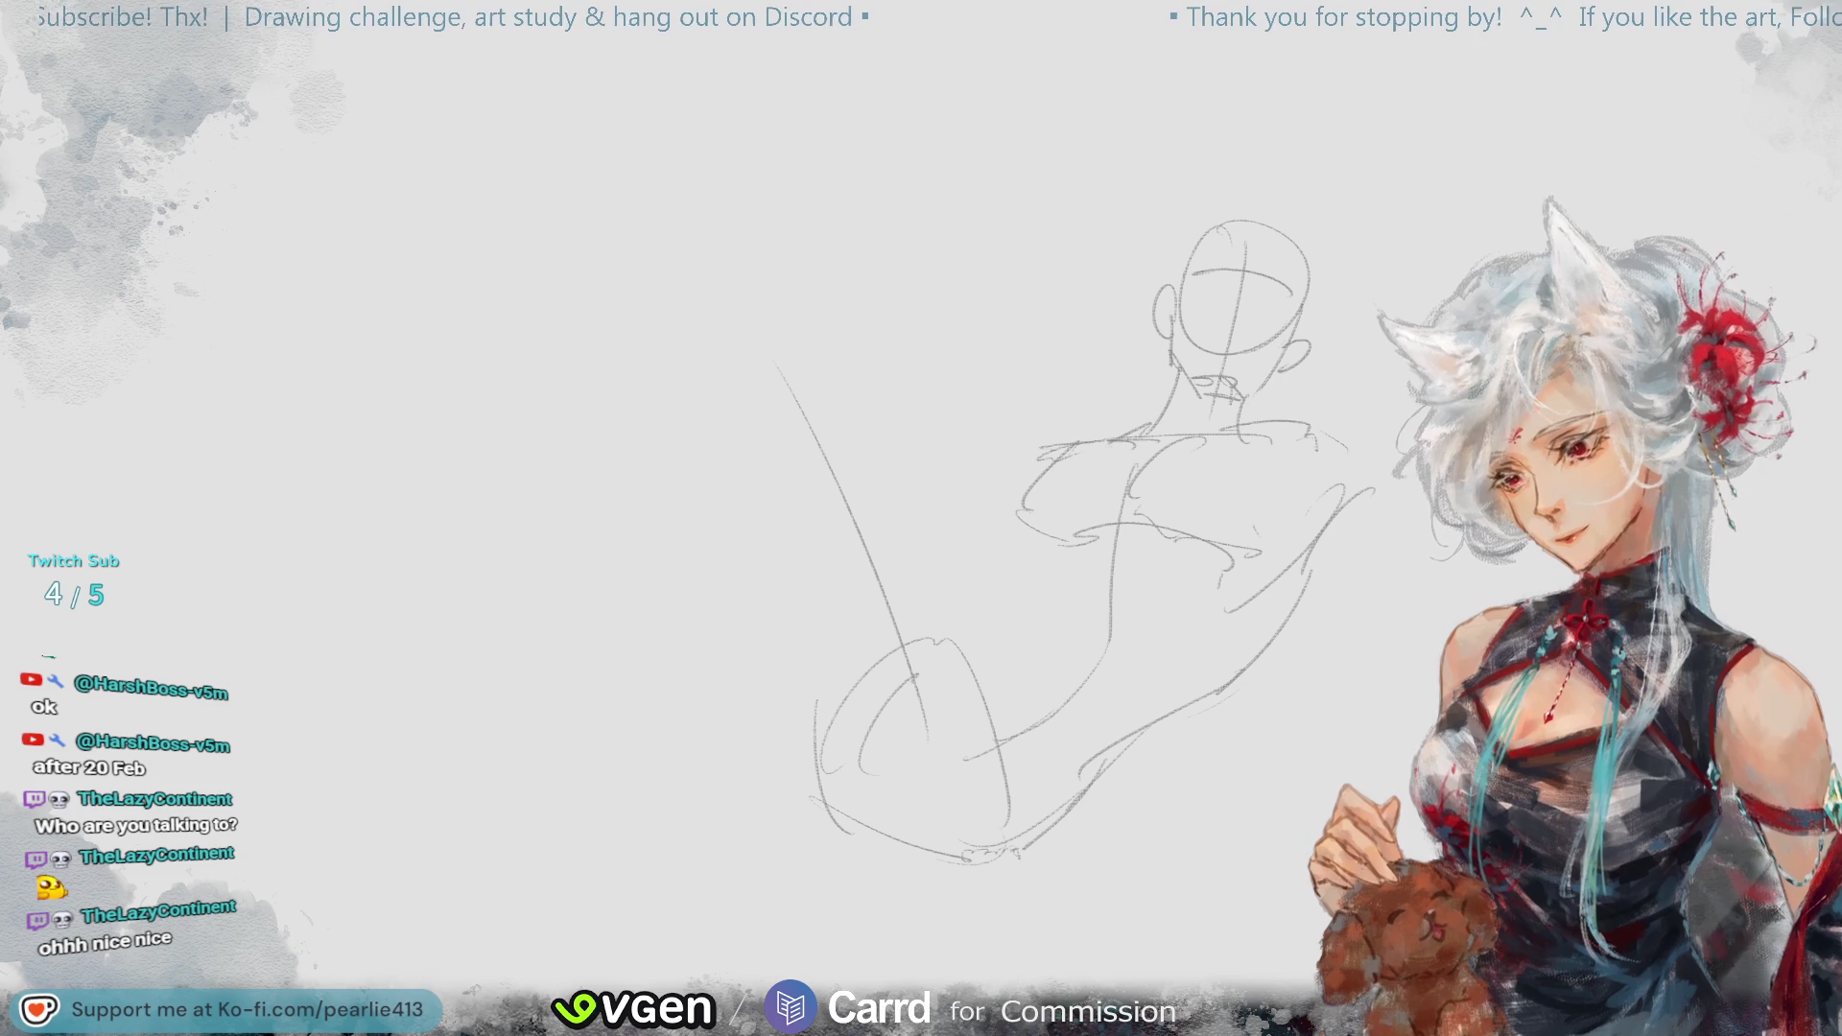
drag(930, 369, 935, 959)
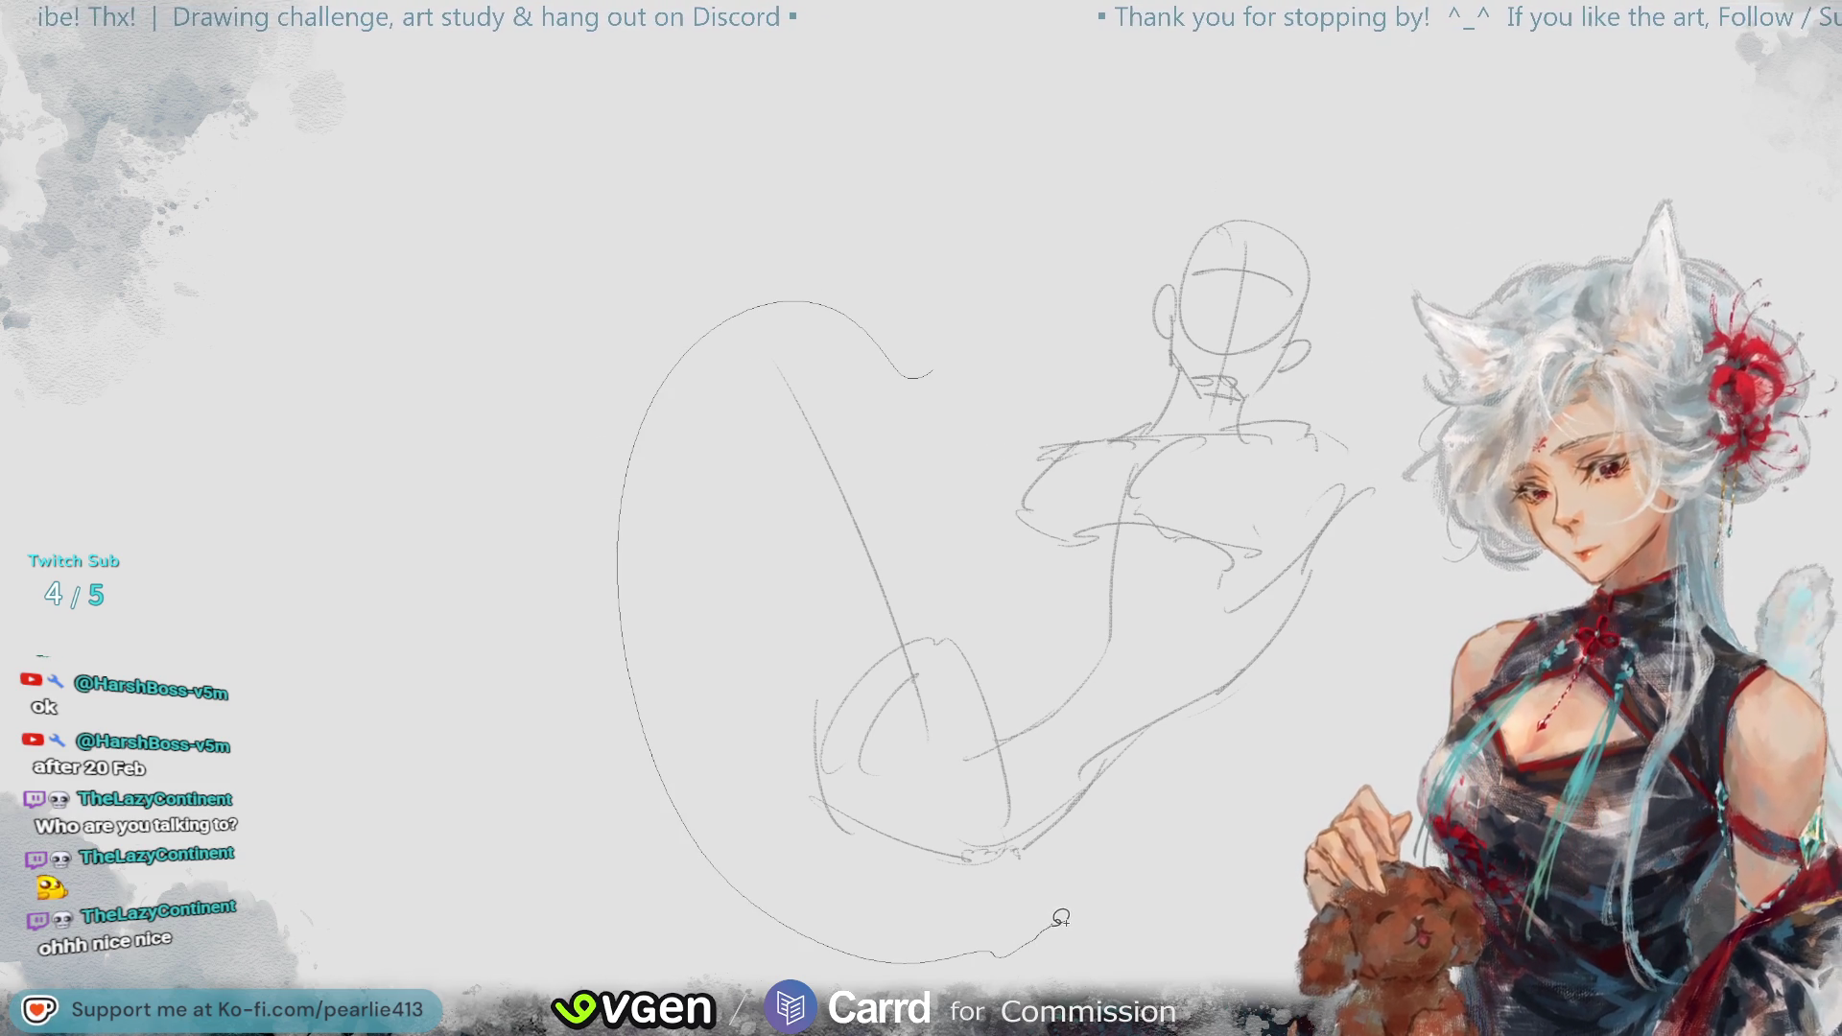
- Rotate the lassoed lower-body and leg strokes slightly clockwise and commit the transform
drag(1065, 920, 1118, 667)
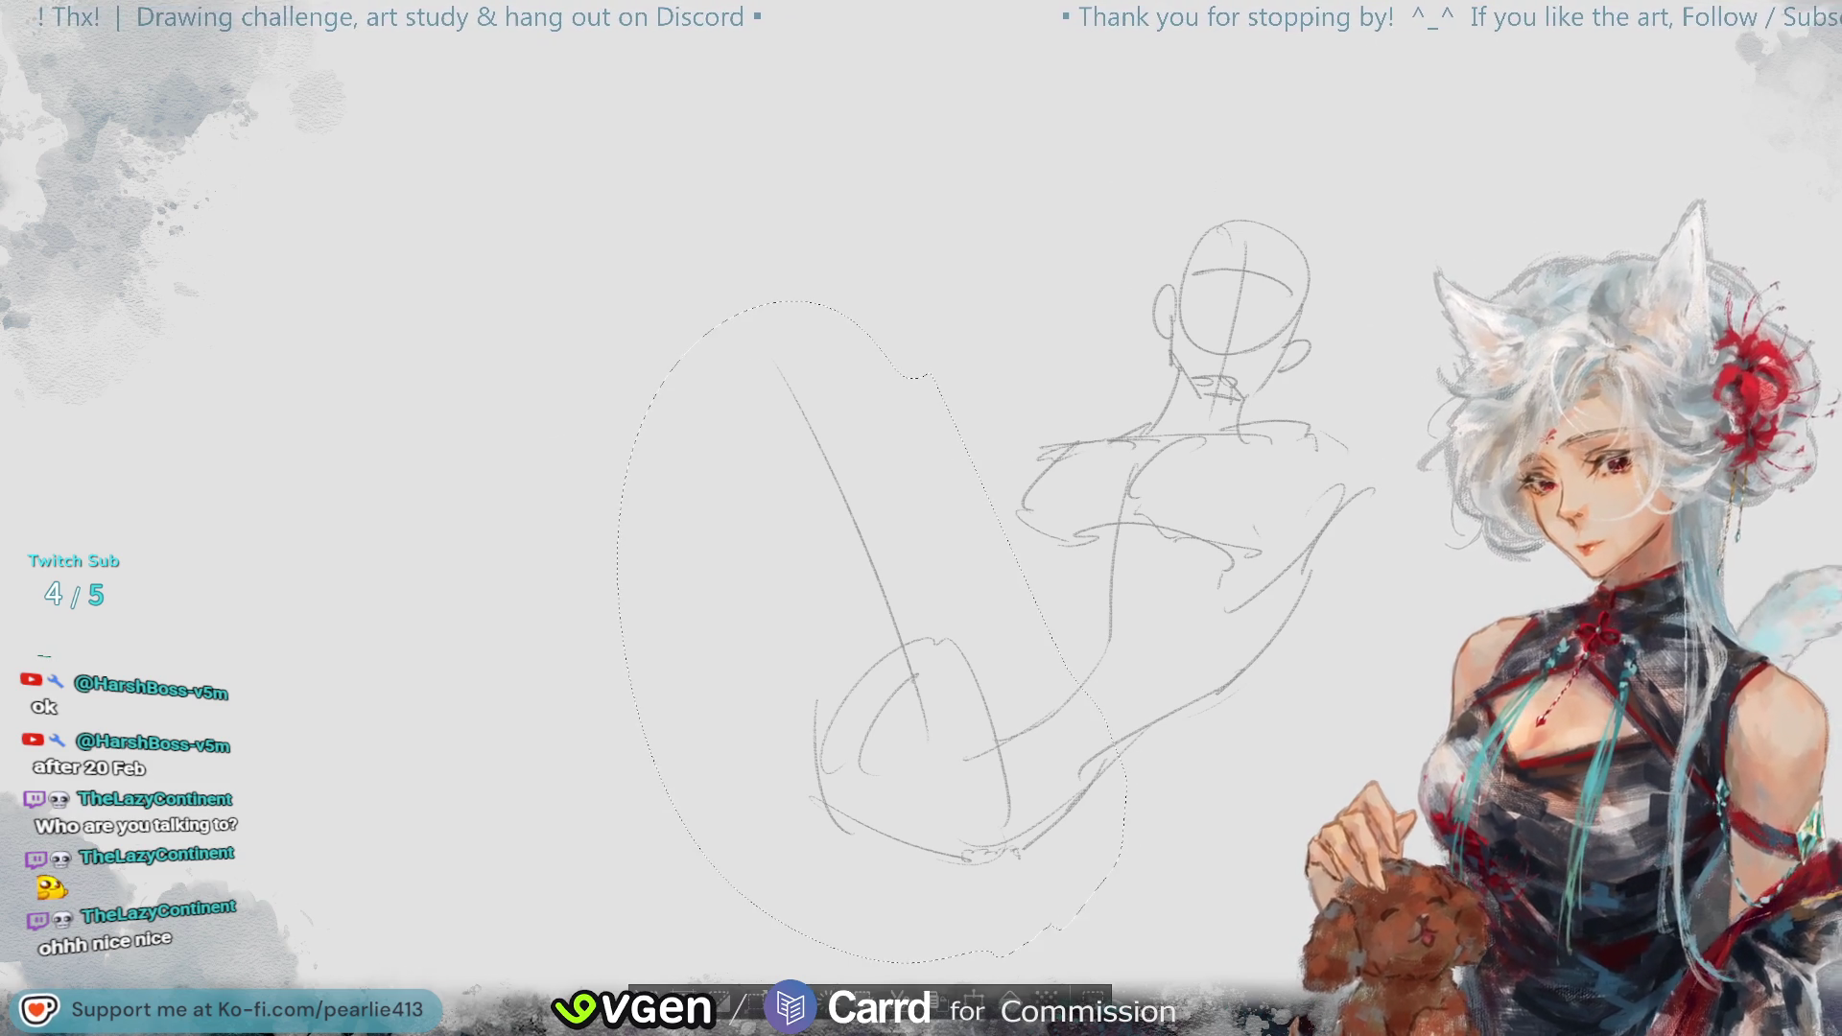
click(990, 997)
drag(1171, 822, 1053, 840)
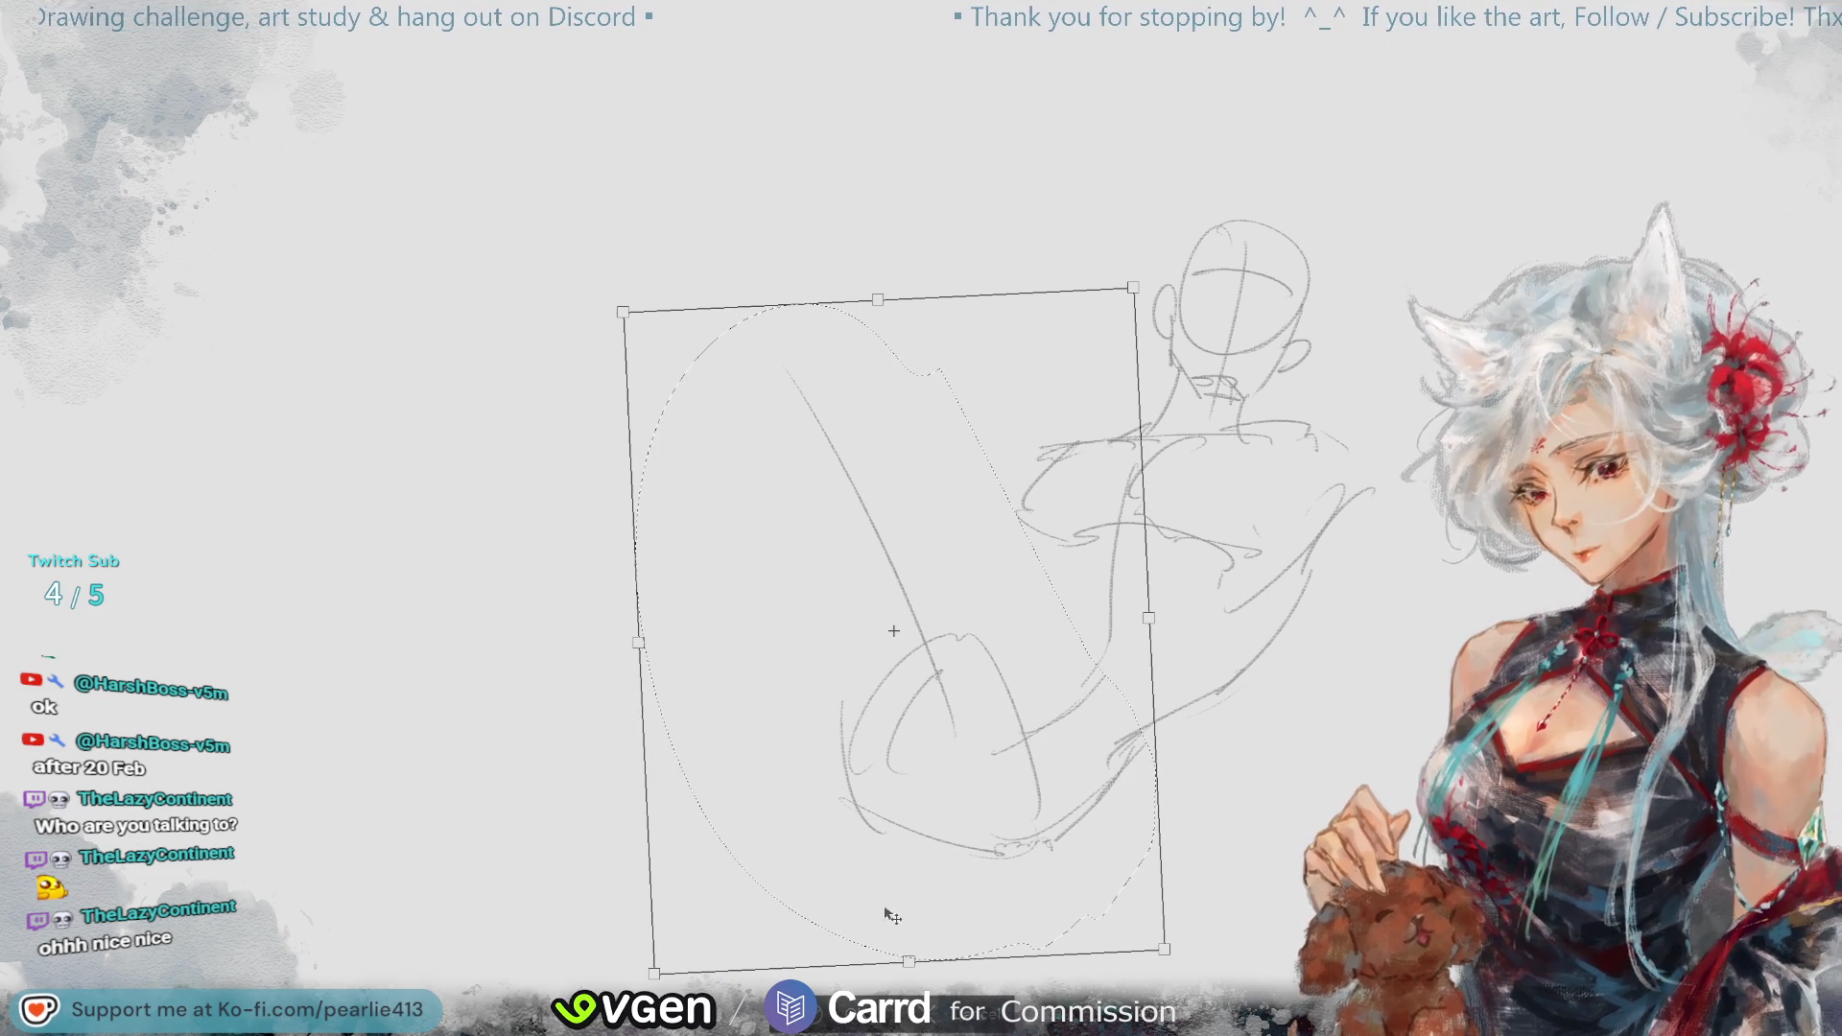
key(Return)
key(ctrl+d)
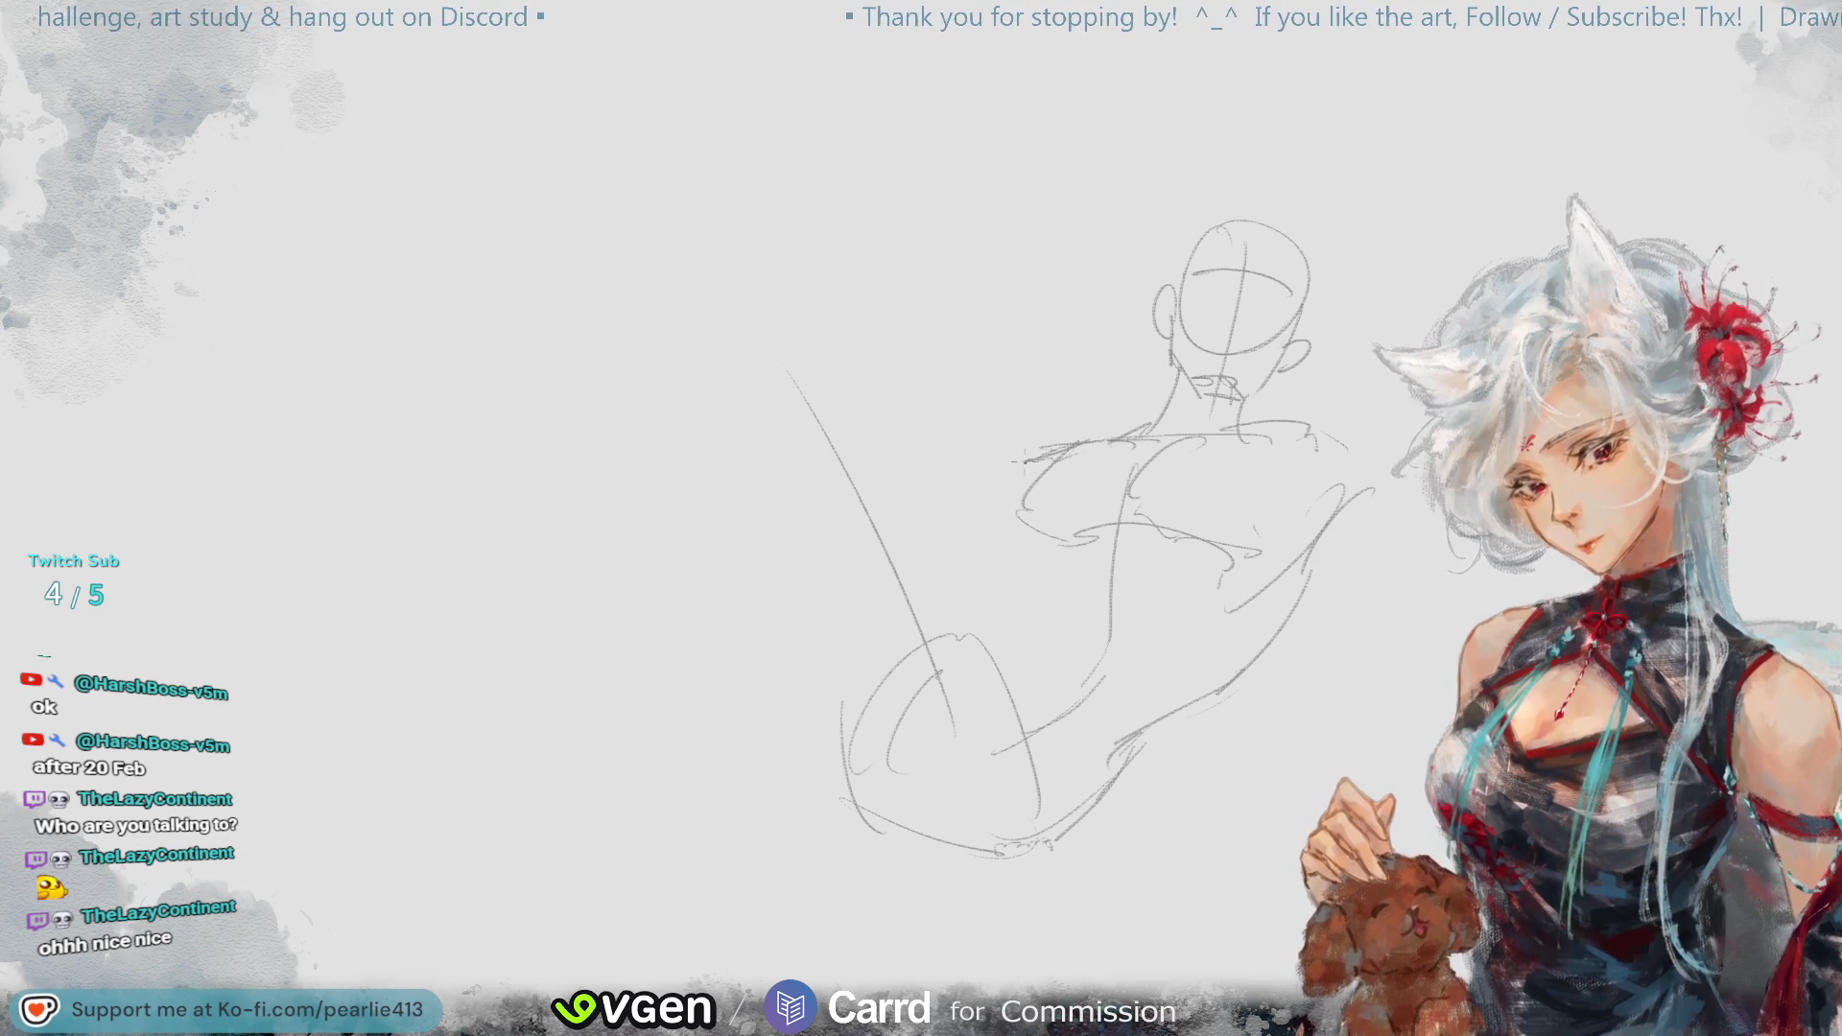
drag(940, 370, 923, 375)
- Clear the selection, erase and redraw the left shoulder curve, and add chest contour strokes
key(ctrl+d)
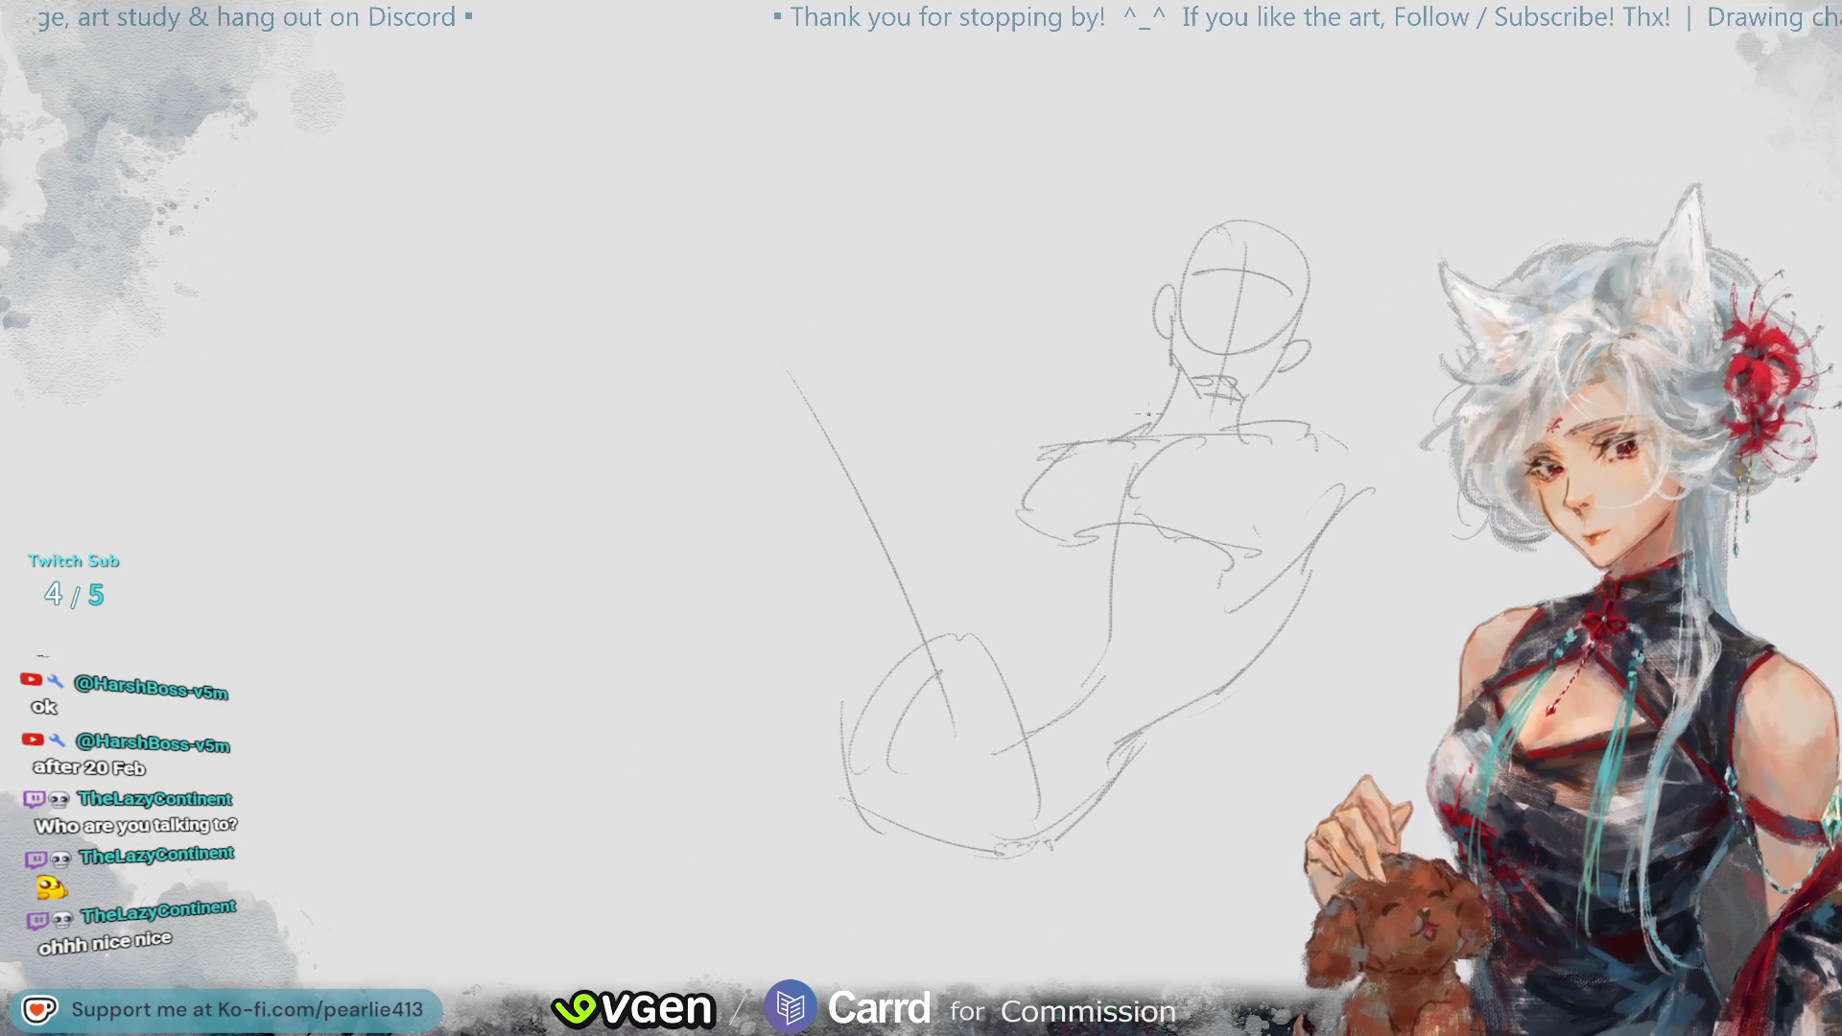
key(e)
drag(1046, 446, 1137, 433)
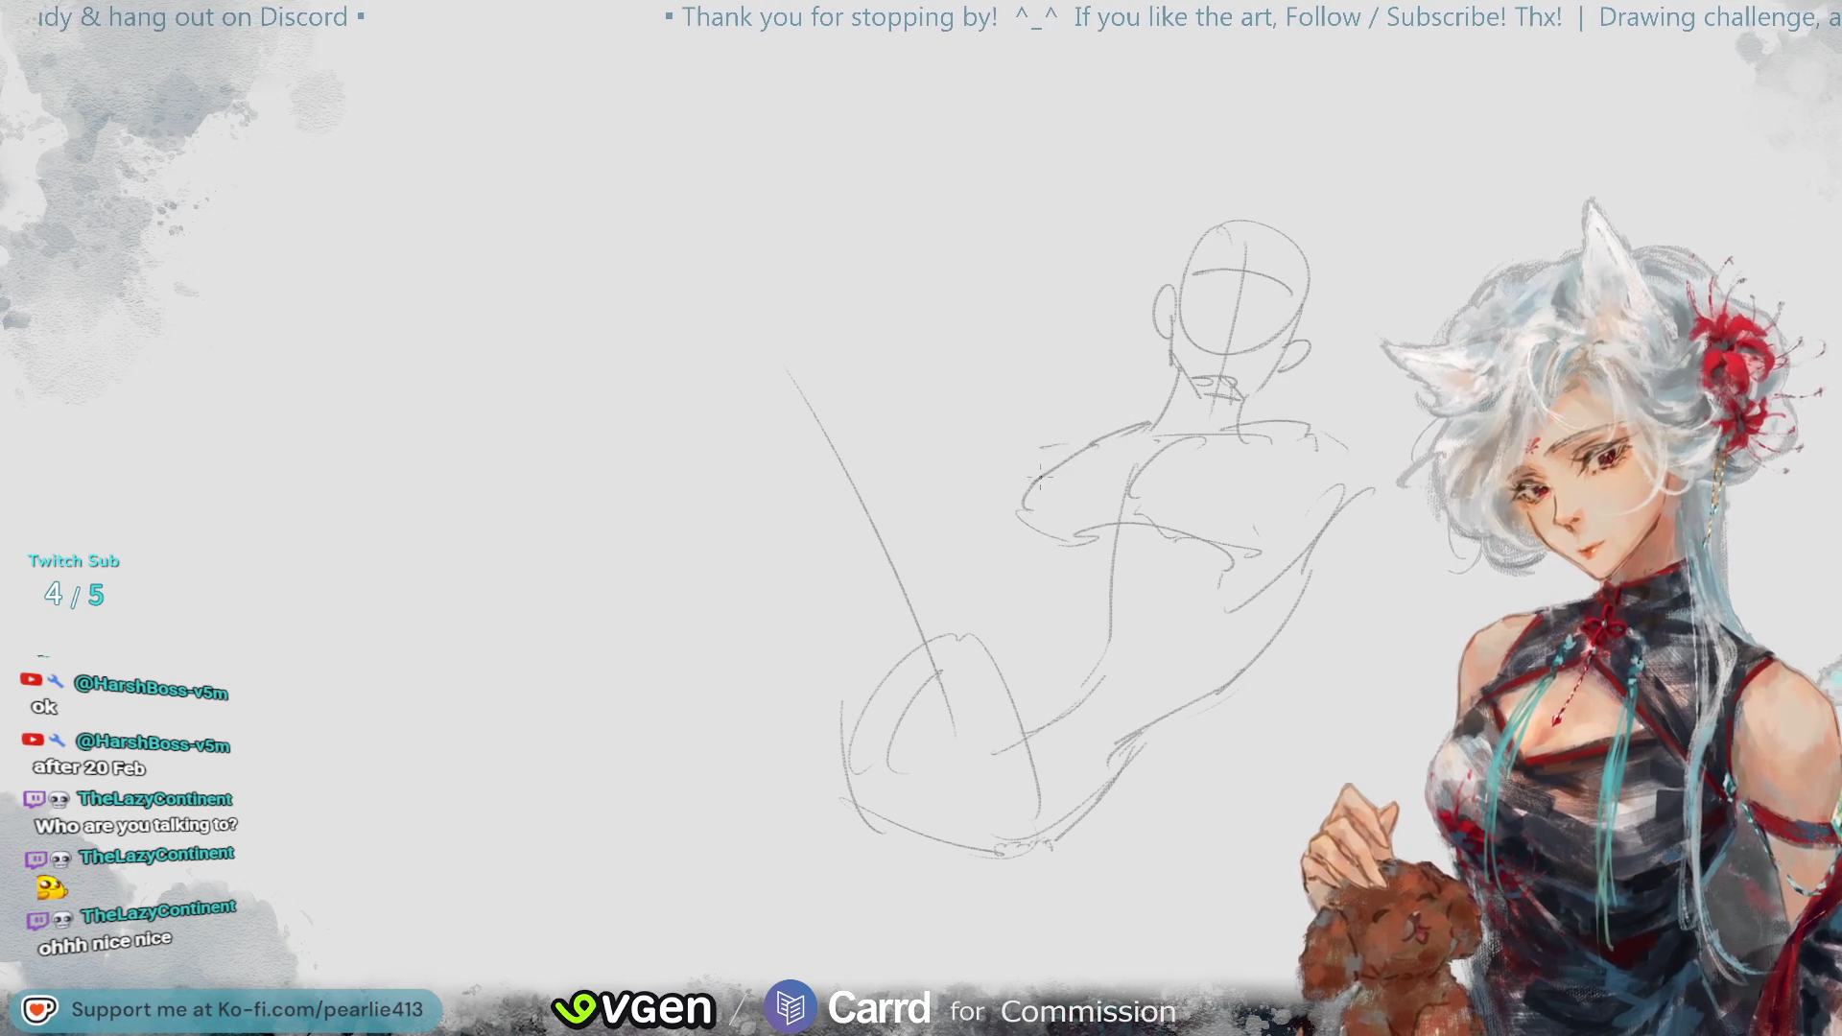
mouse_move(1084, 446)
mouse_down()
mouse_move(1027, 475)
mouse_move(1035, 543)
mouse_up()
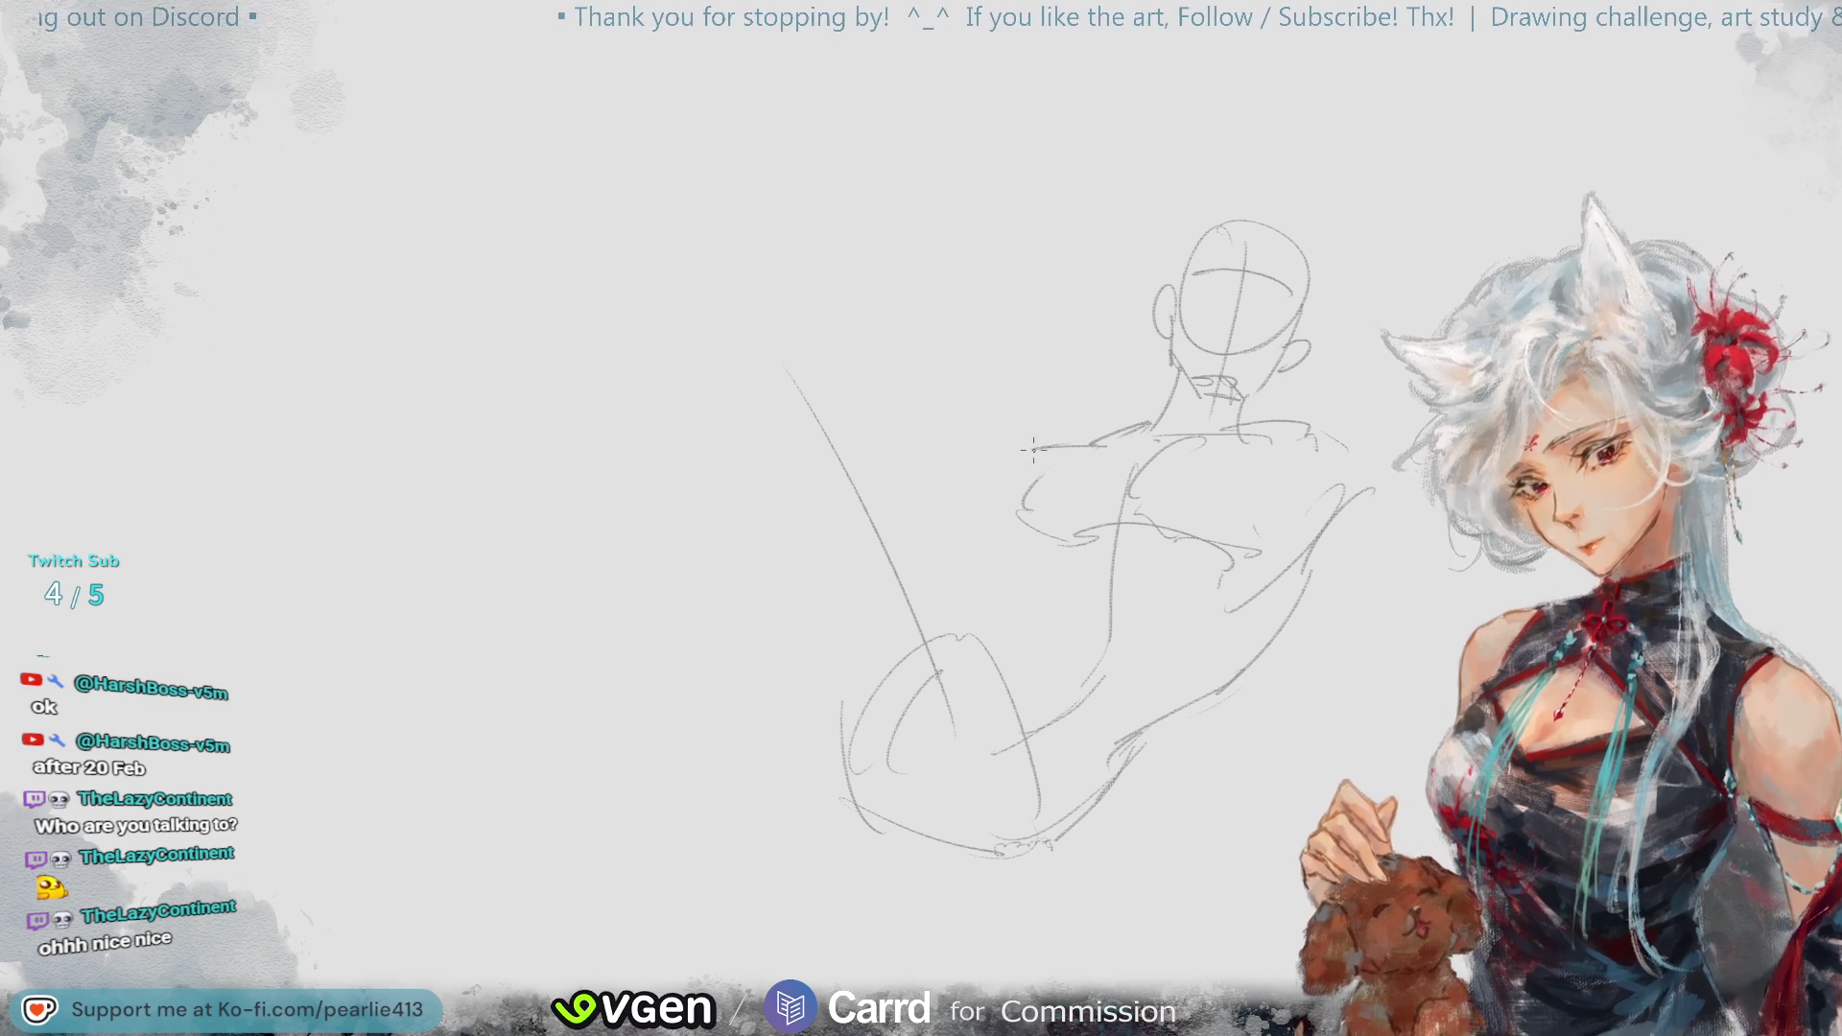
drag(1033, 448, 1004, 499)
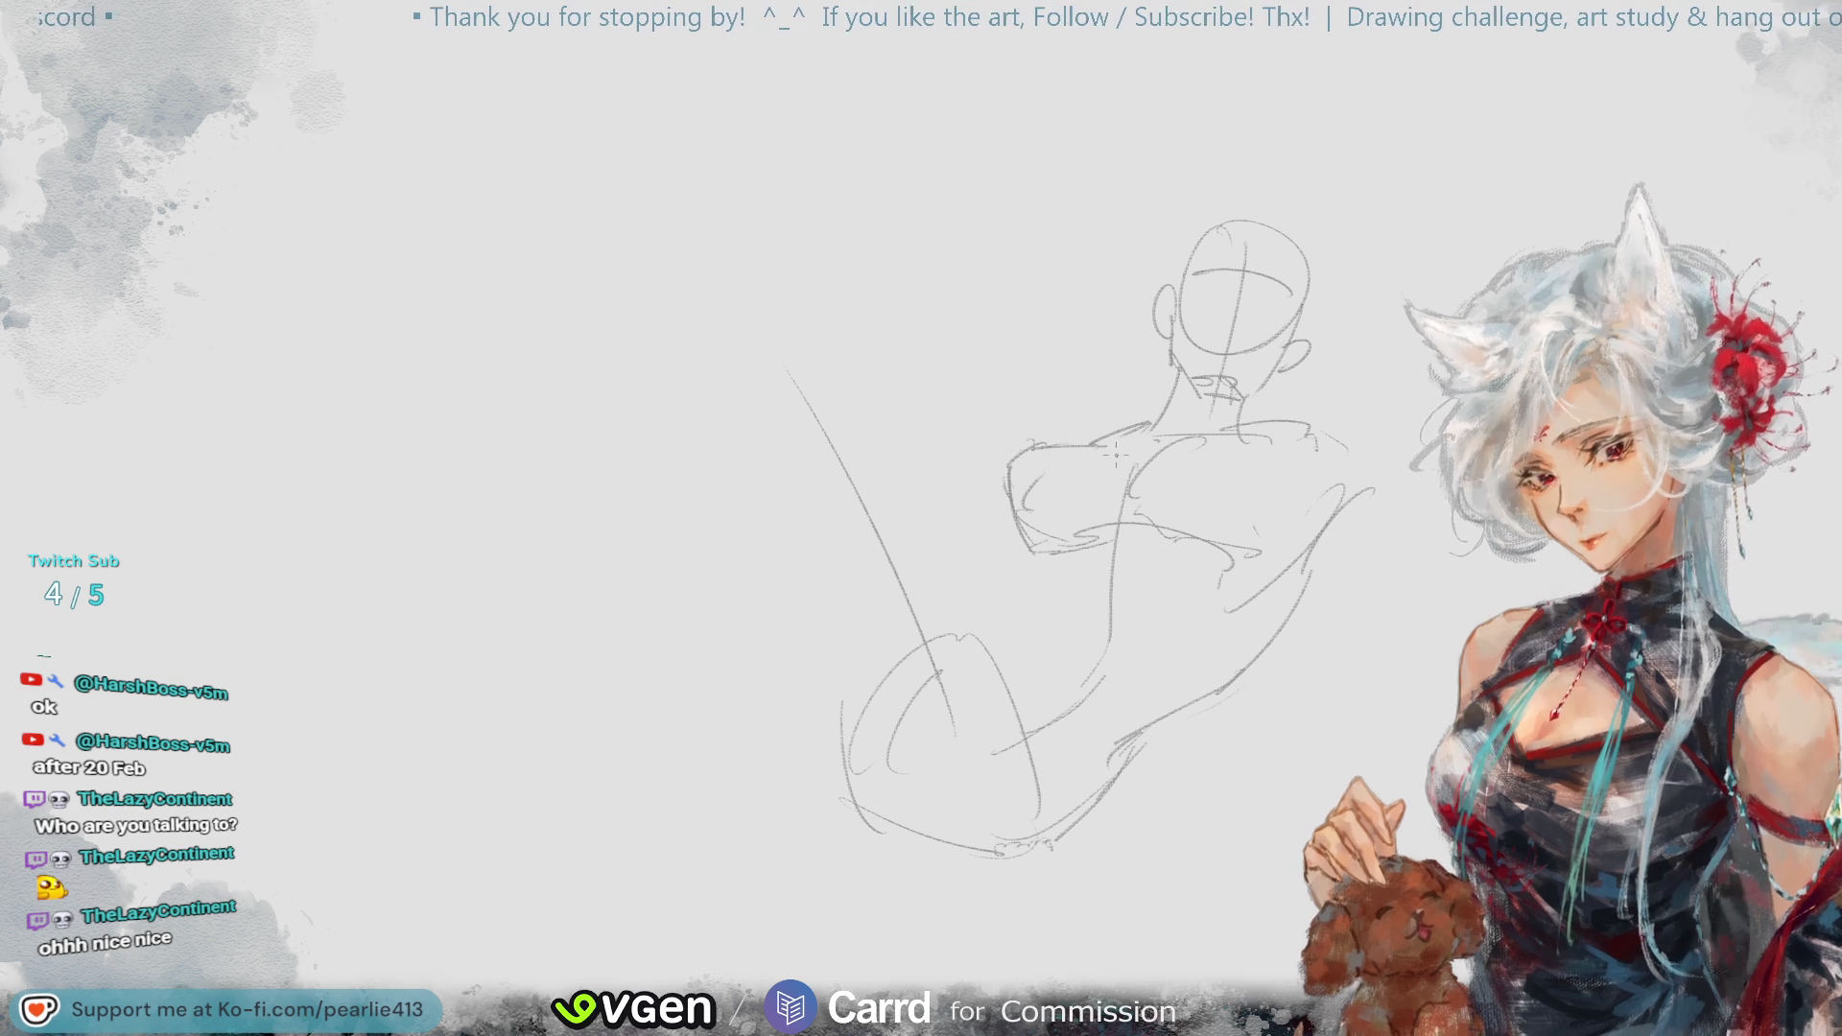
drag(1038, 551, 1120, 503)
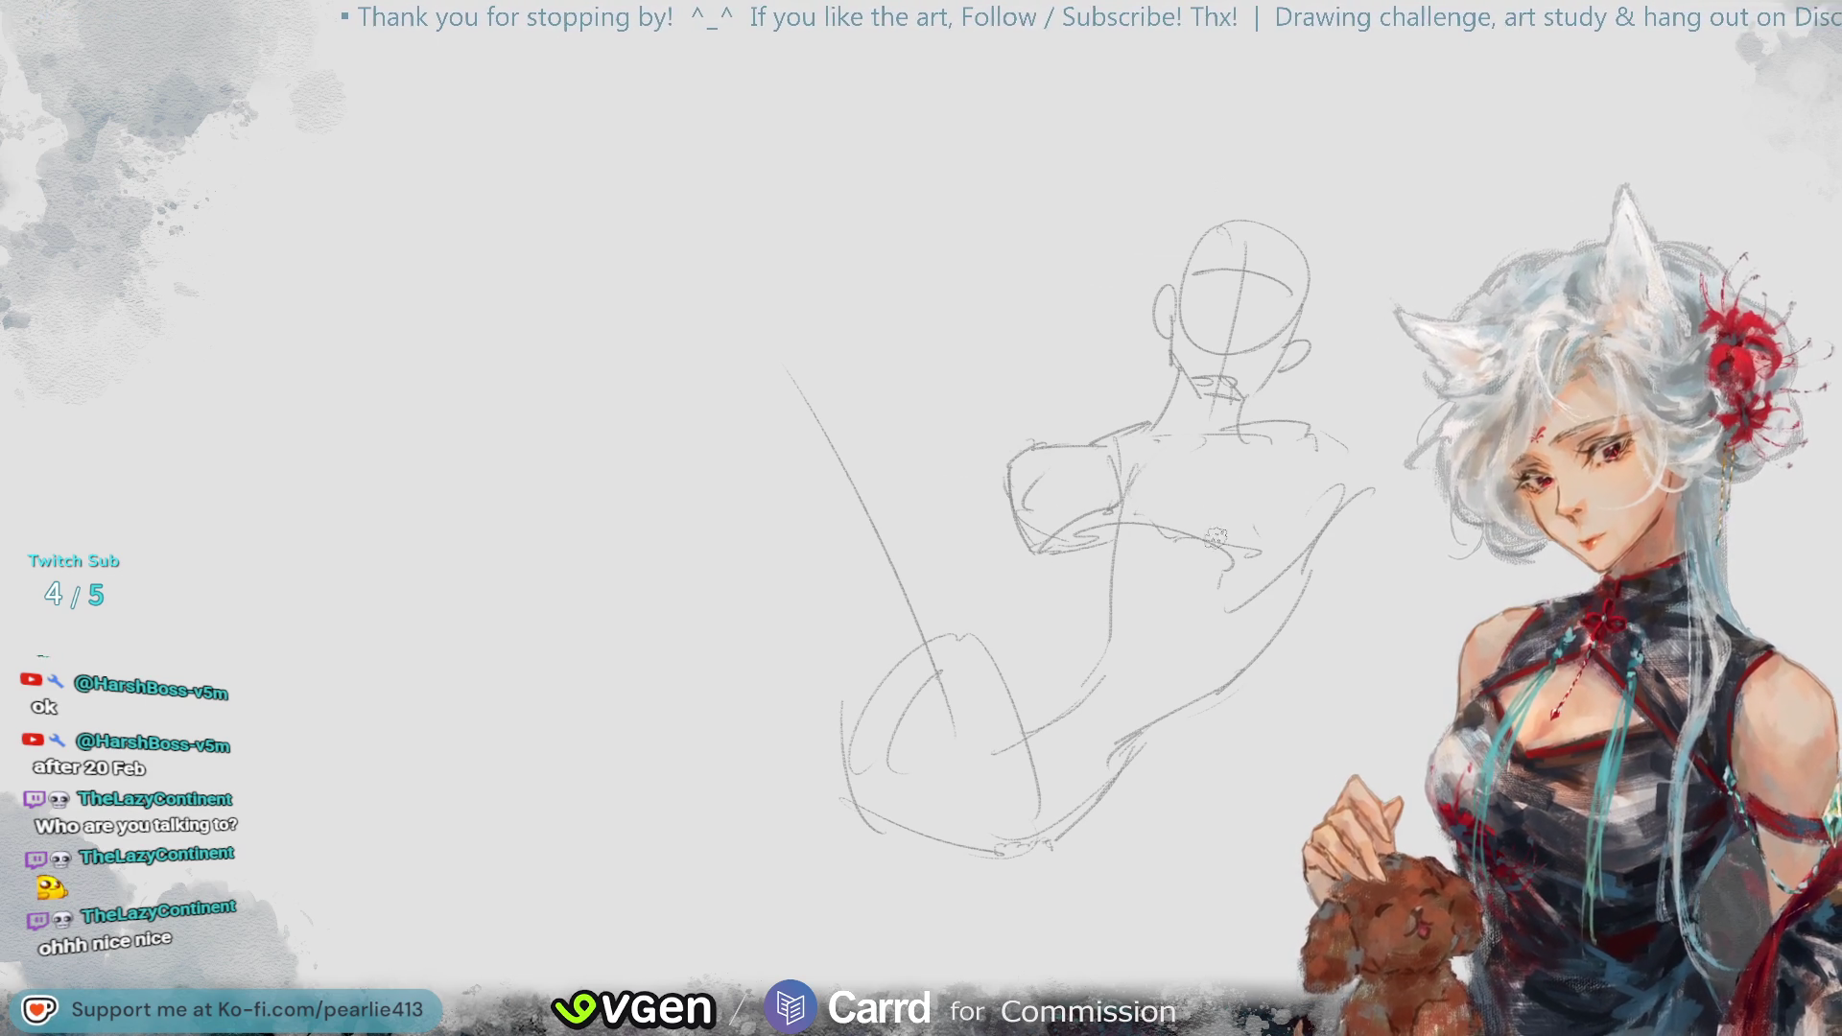
mouse_move(1172, 449)
mouse_down()
mouse_move(1137, 503)
mouse_move(1199, 542)
mouse_up()
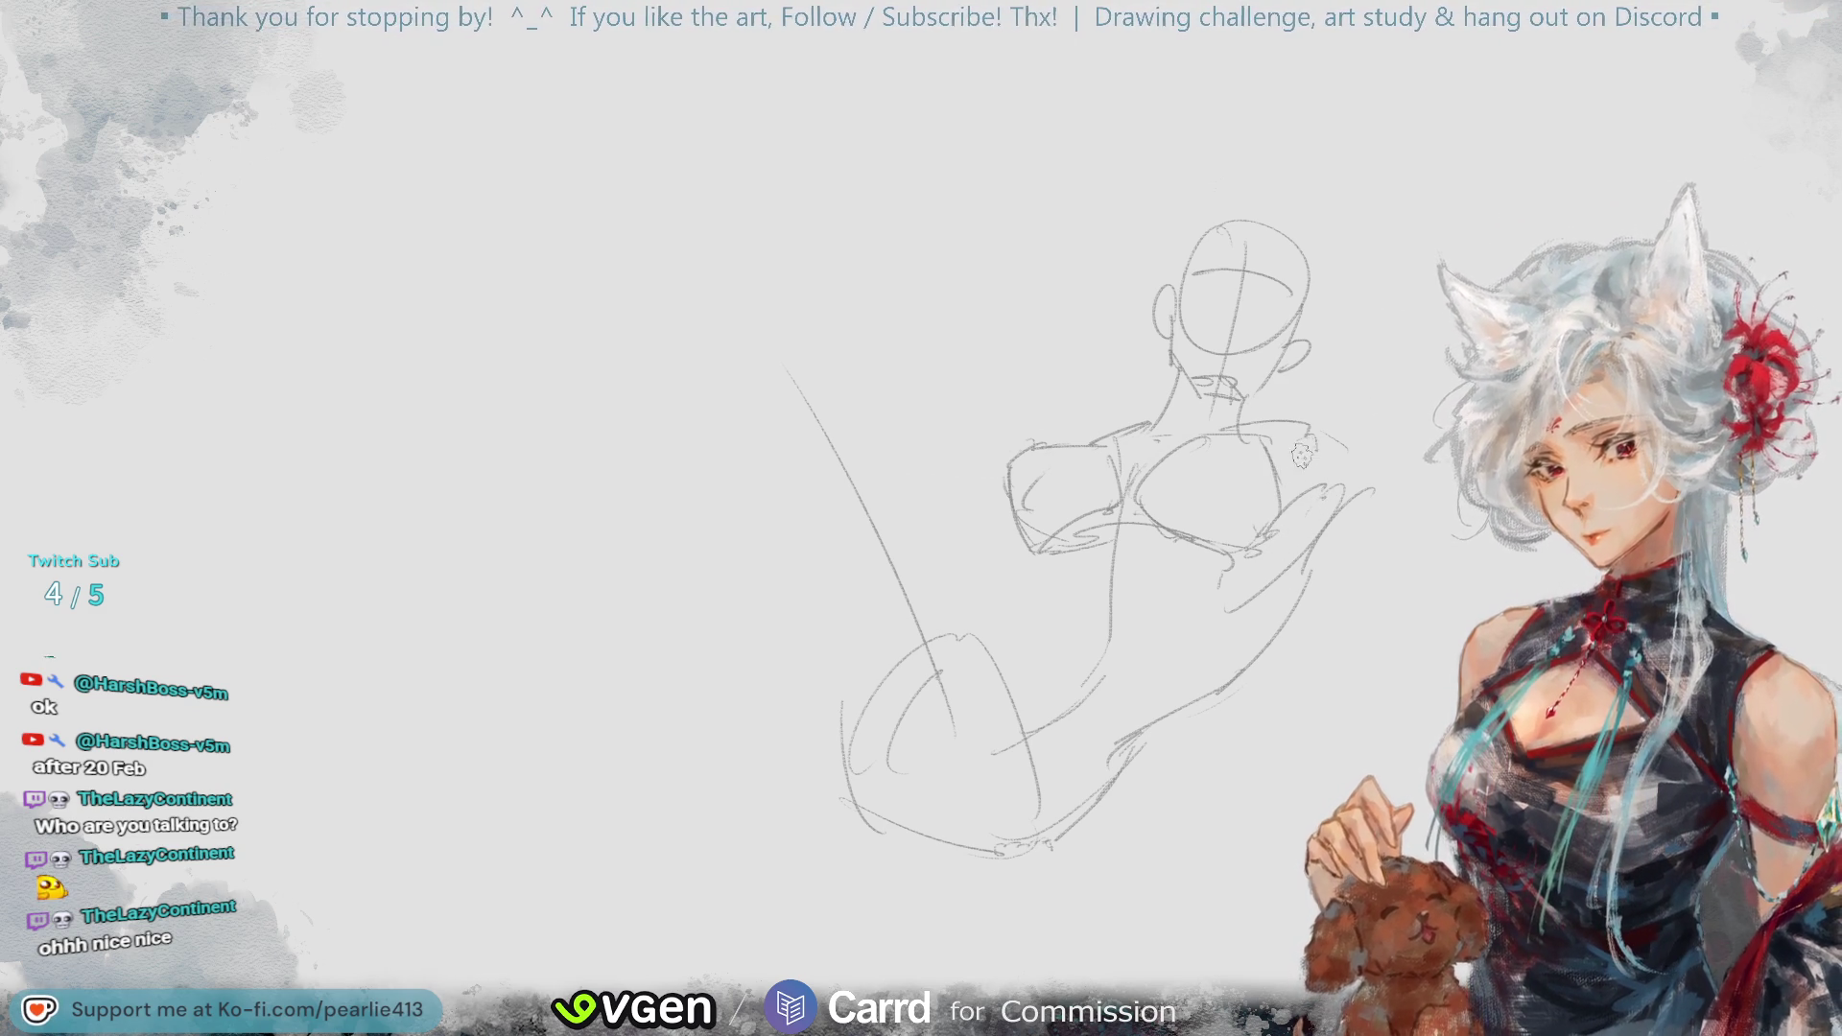
- Extend the right shoulder and arm line outward, then pan the canvas left for room
mouse_move(1283, 439)
mouse_down()
mouse_move(1368, 432)
mouse_move(1357, 411)
mouse_up()
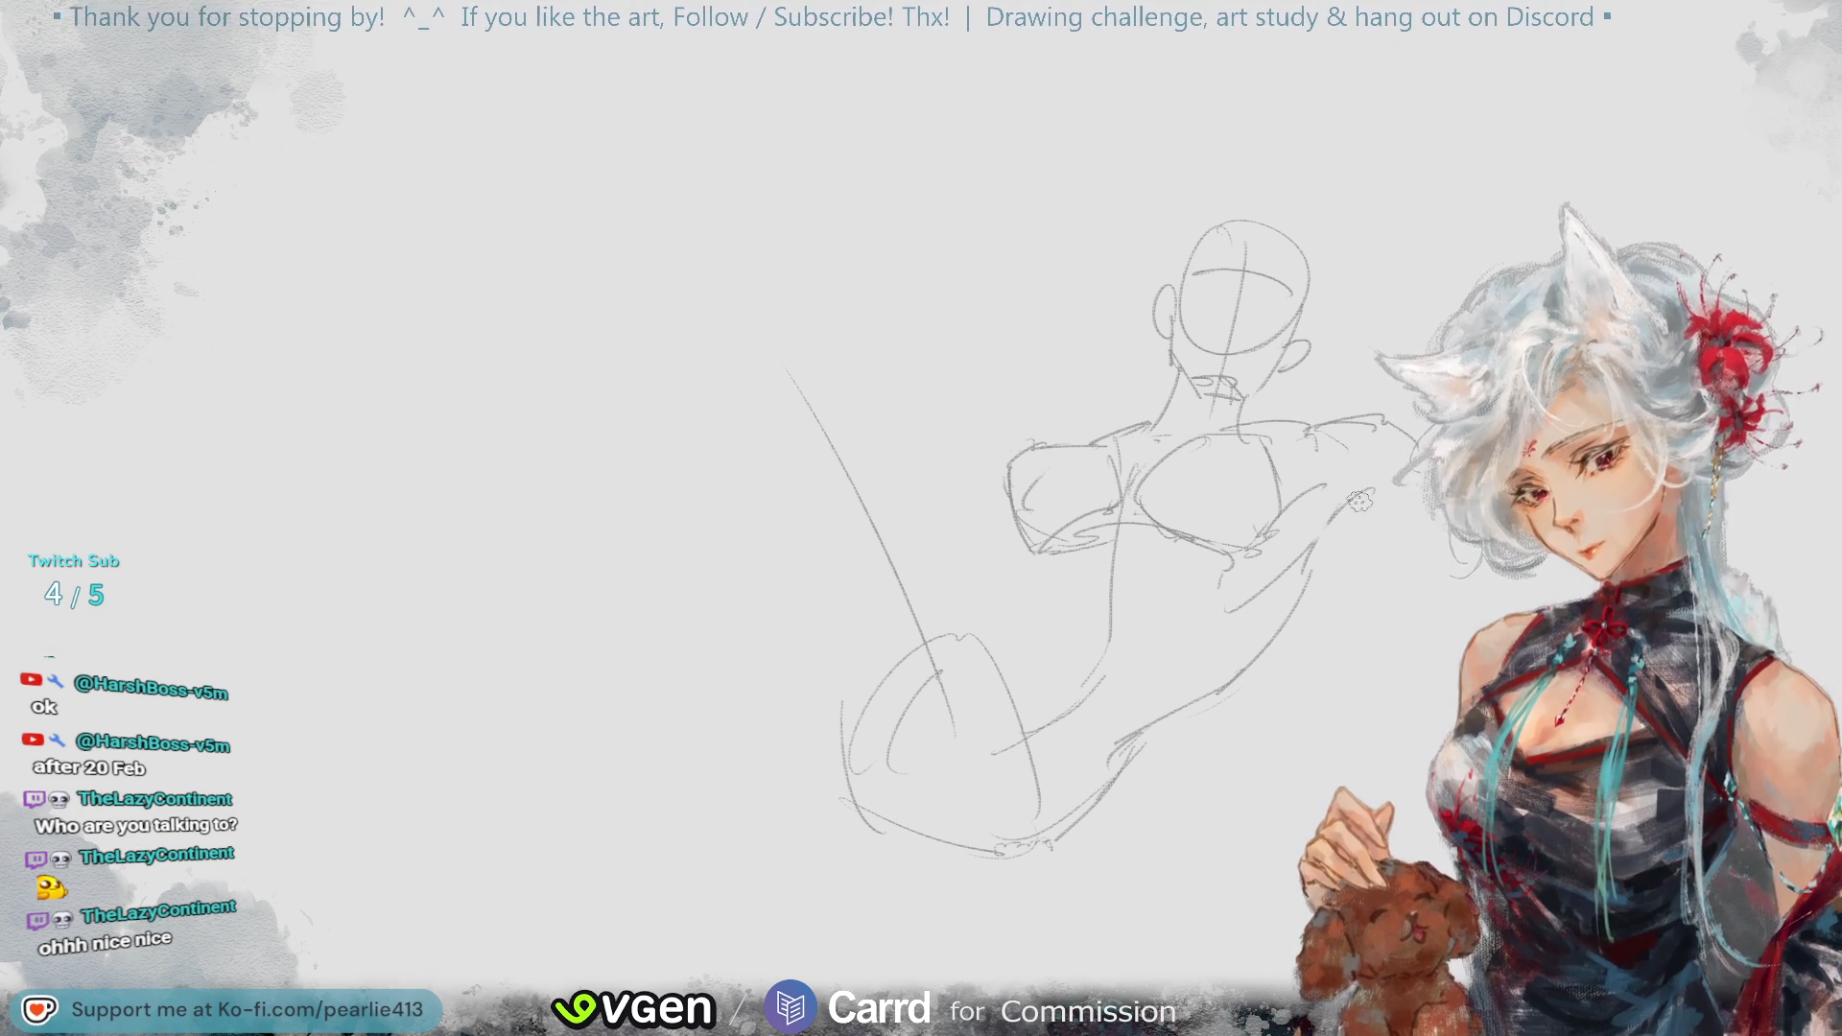
mouse_move(1316, 488)
mouse_down()
mouse_move(1384, 468)
mouse_move(1332, 535)
mouse_up()
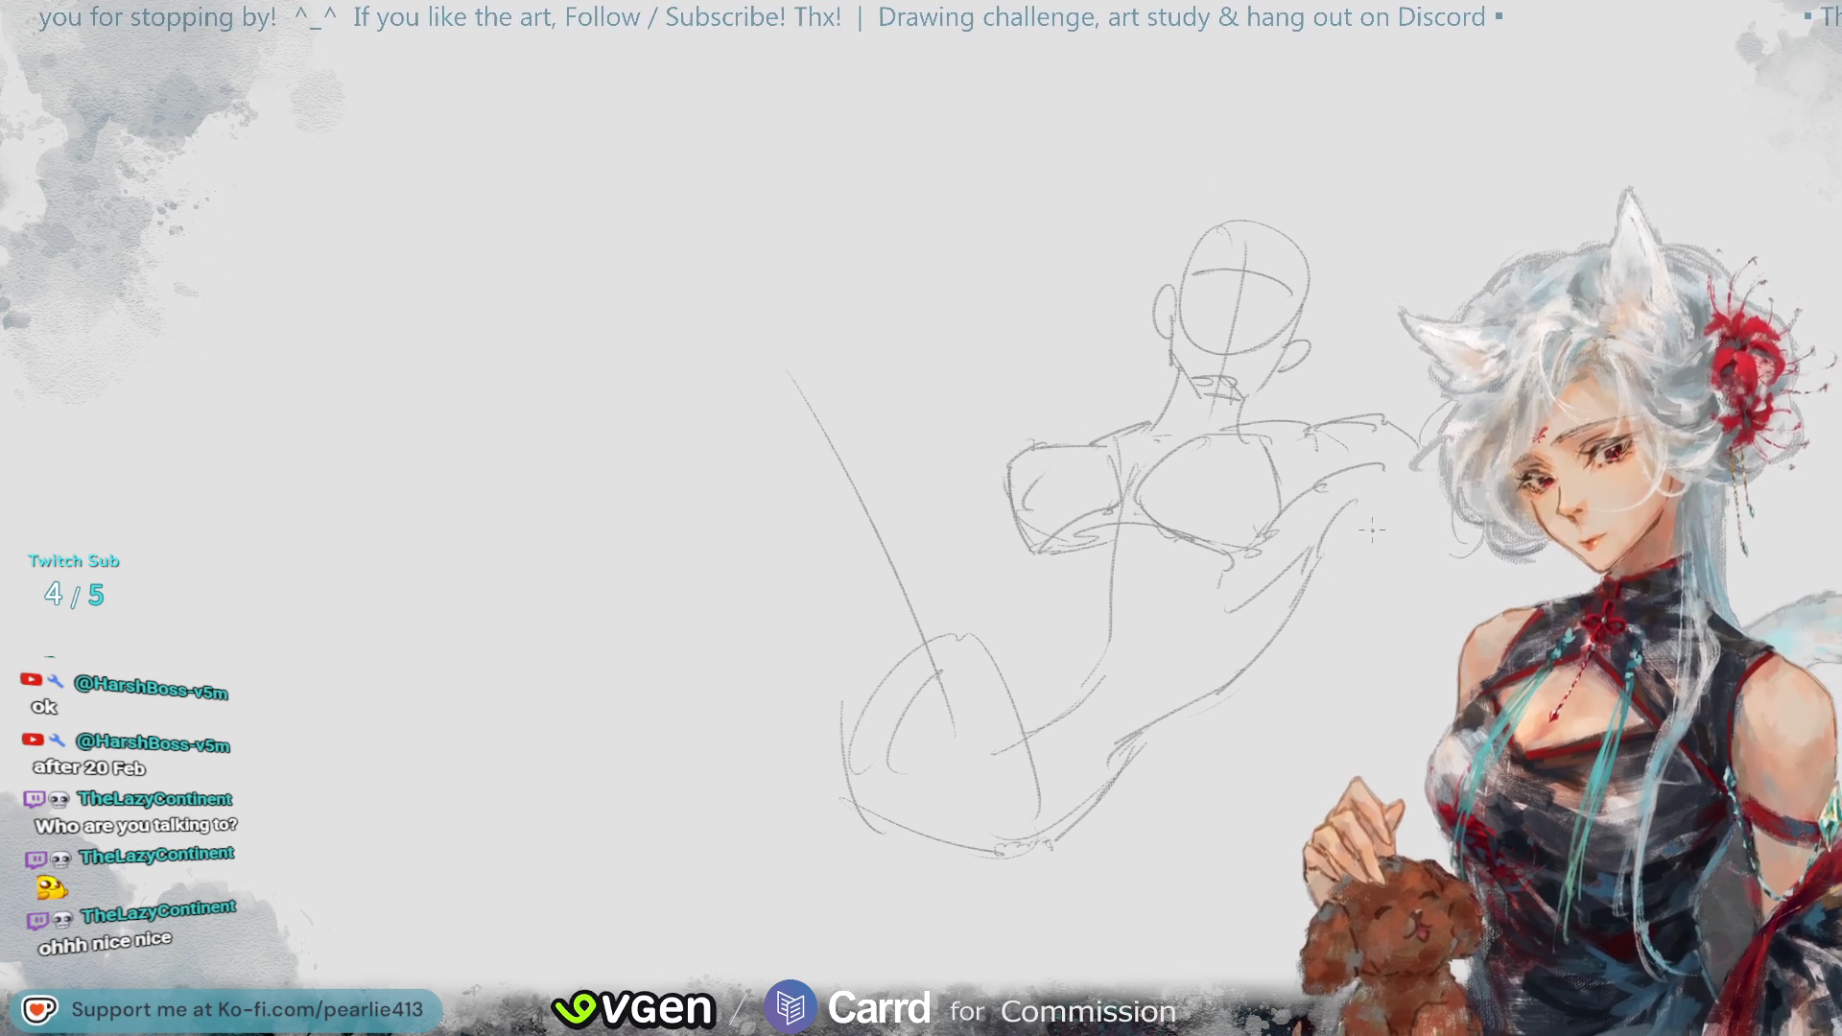
drag(1743, 110, 1360, 125)
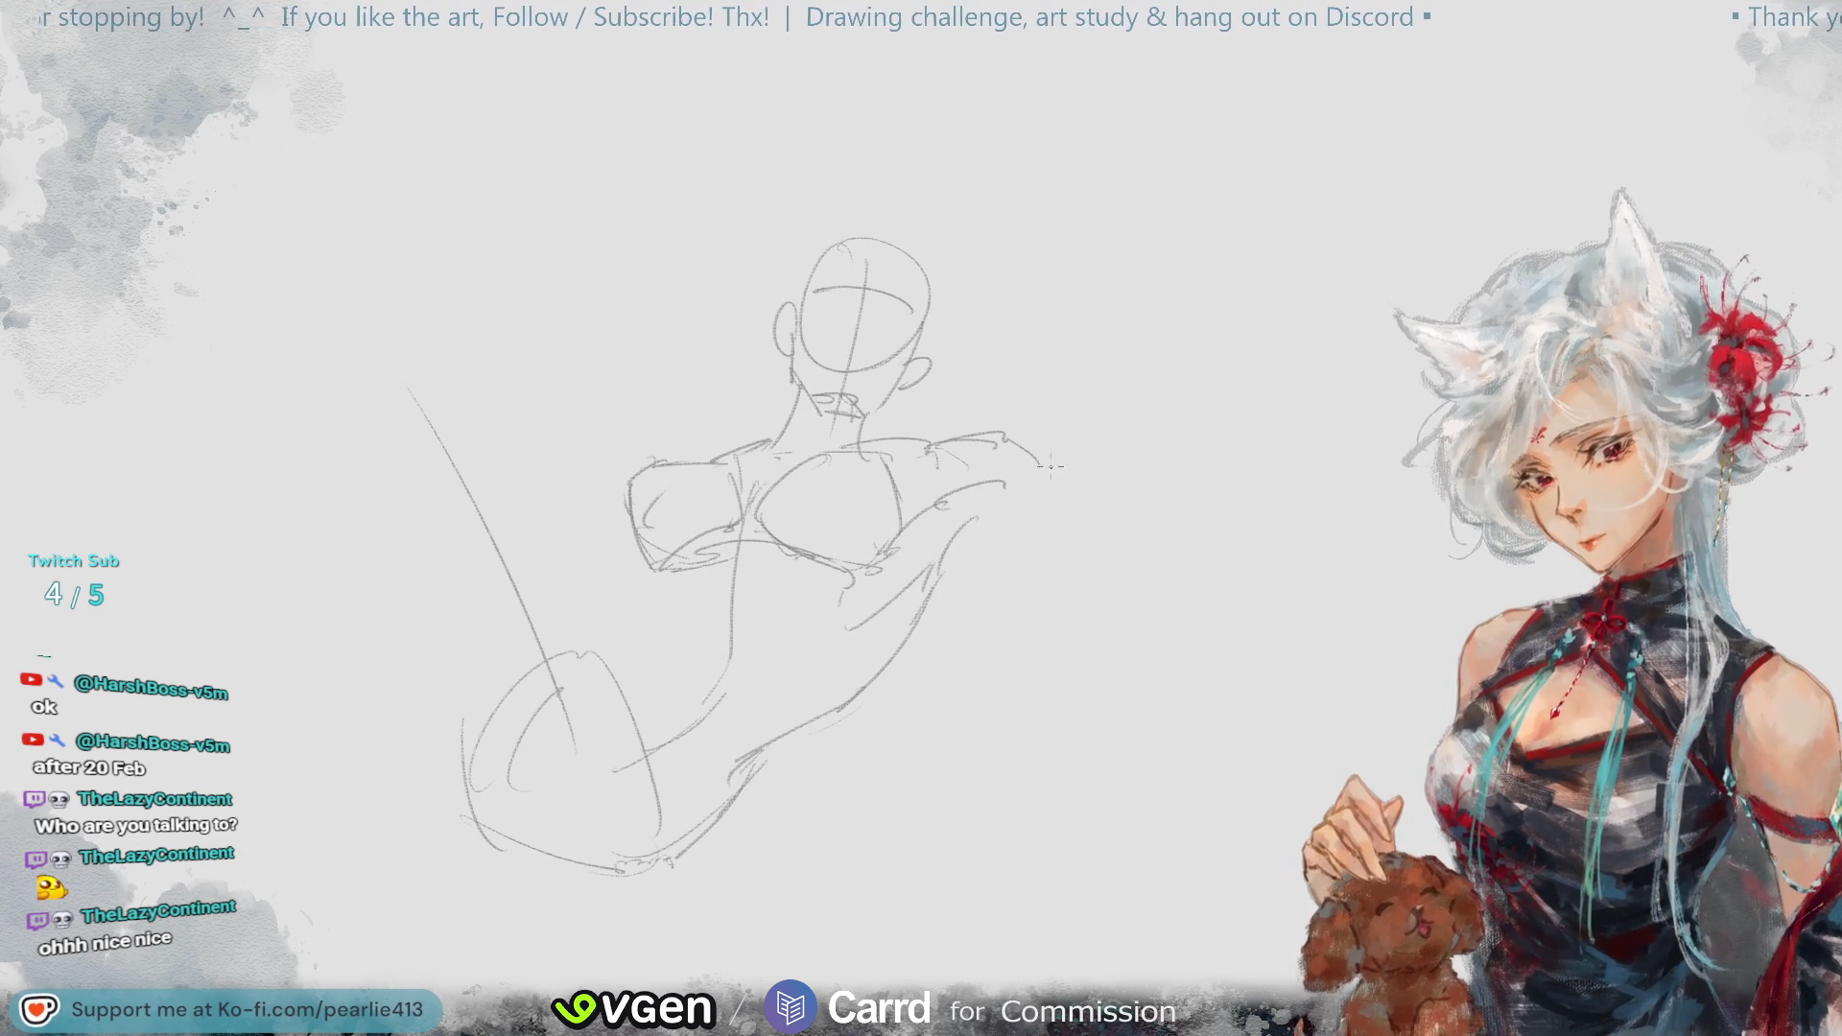
- Extend the arm line rightward and rough in the hand at its end, erasing failed attempts
mouse_move(1001, 480)
mouse_down()
mouse_move(1128, 475)
mouse_move(1210, 506)
mouse_up()
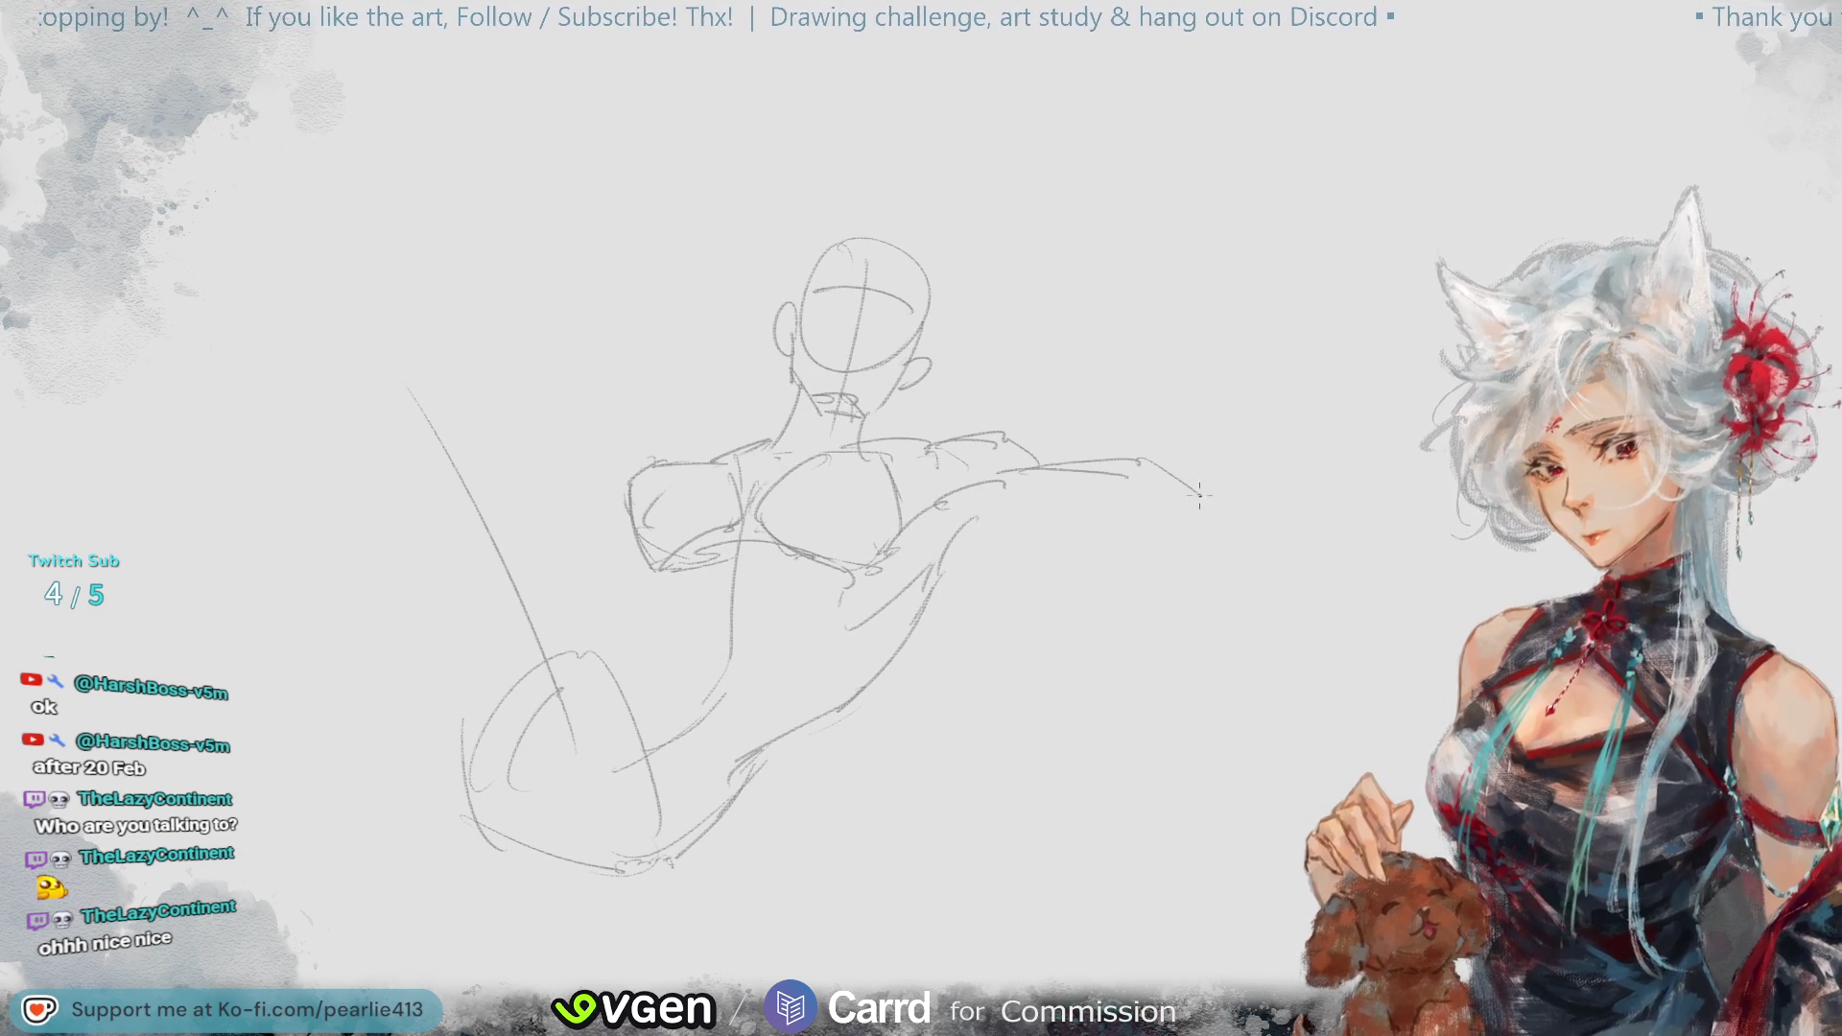
drag(1004, 509, 1096, 539)
key(ctrl+z)
drag(978, 526, 1188, 529)
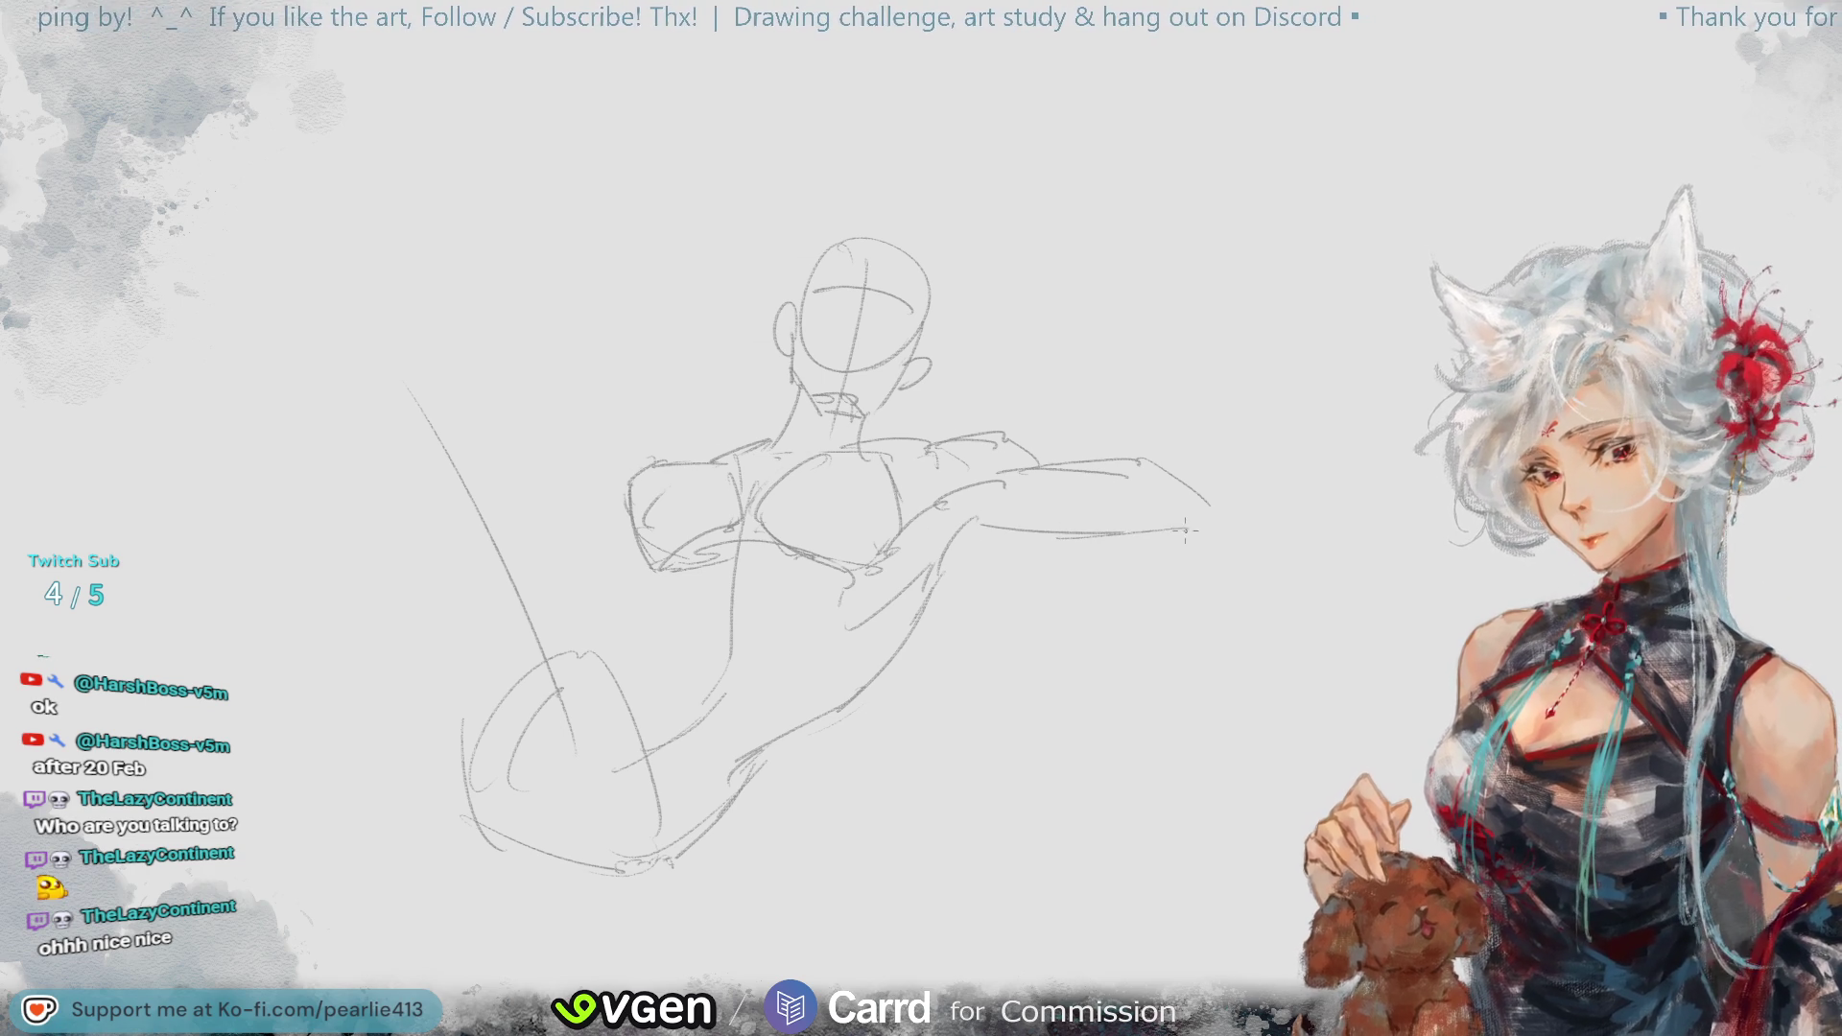
drag(1132, 464, 1195, 456)
drag(1041, 459, 1189, 526)
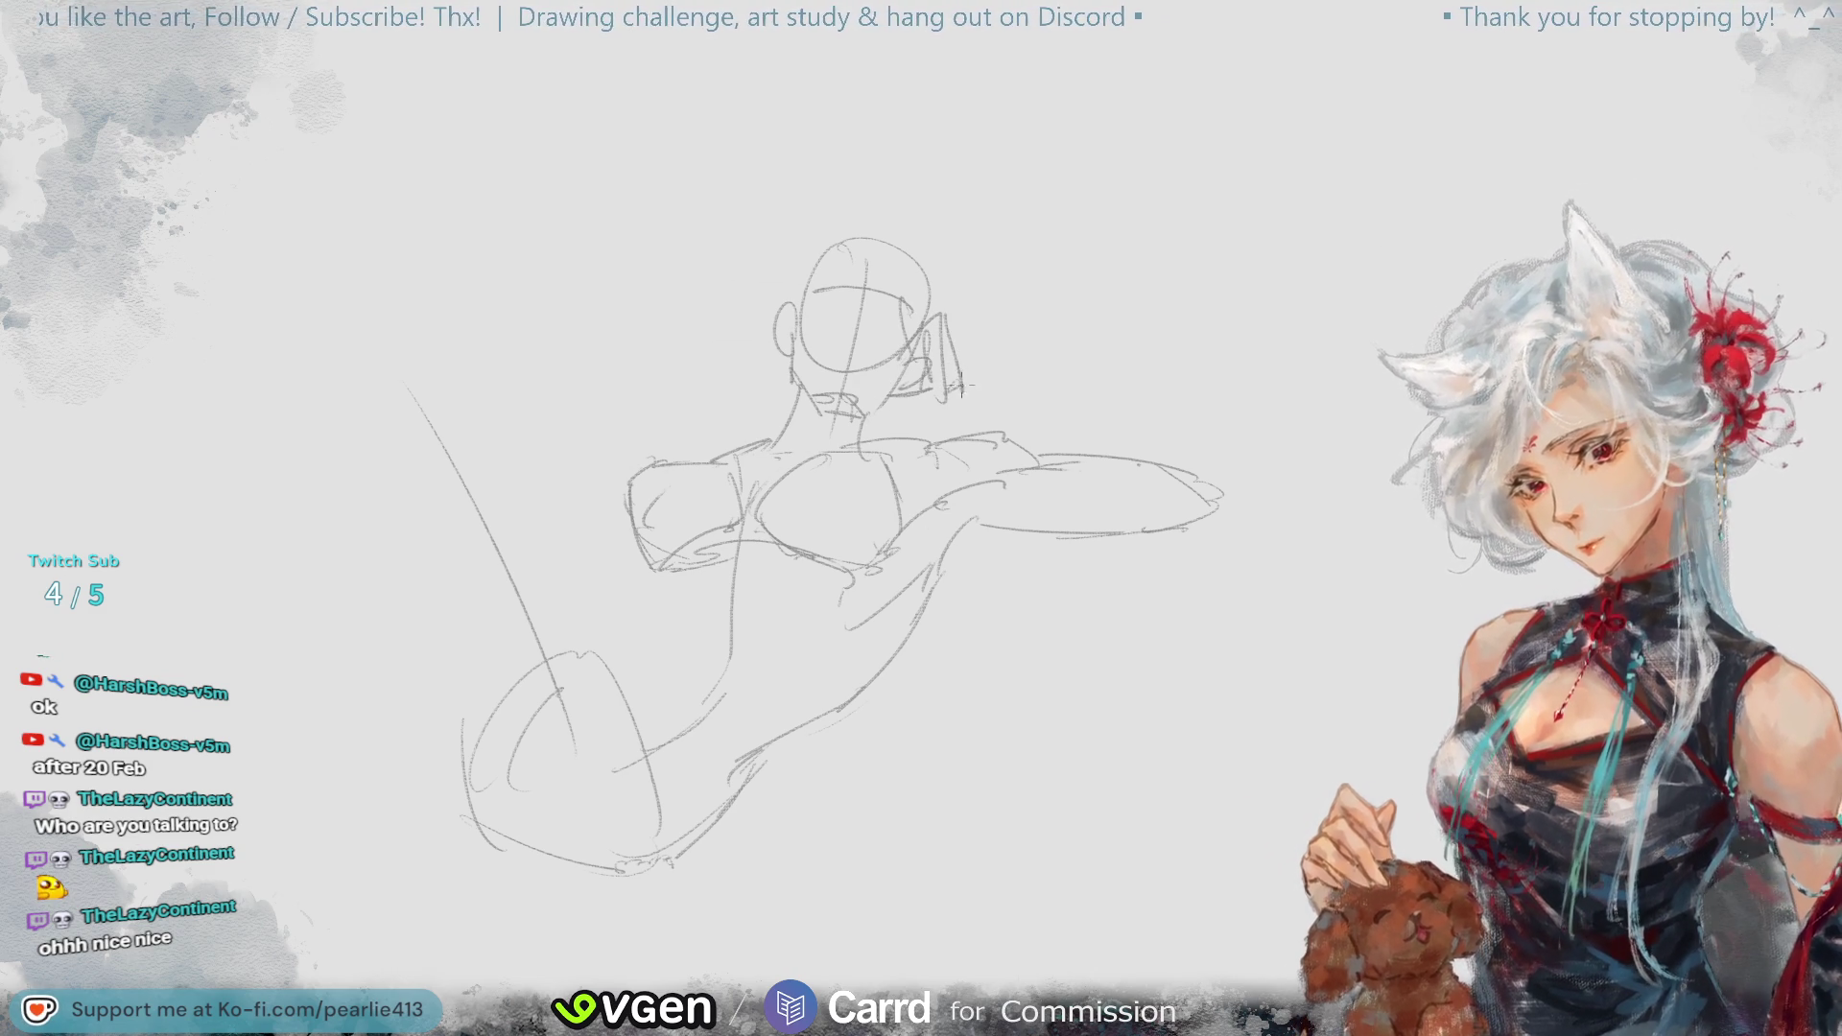
- Redraw the upper arm line from behind the ear to the hand and outline the hand
drag(965, 333, 1165, 423)
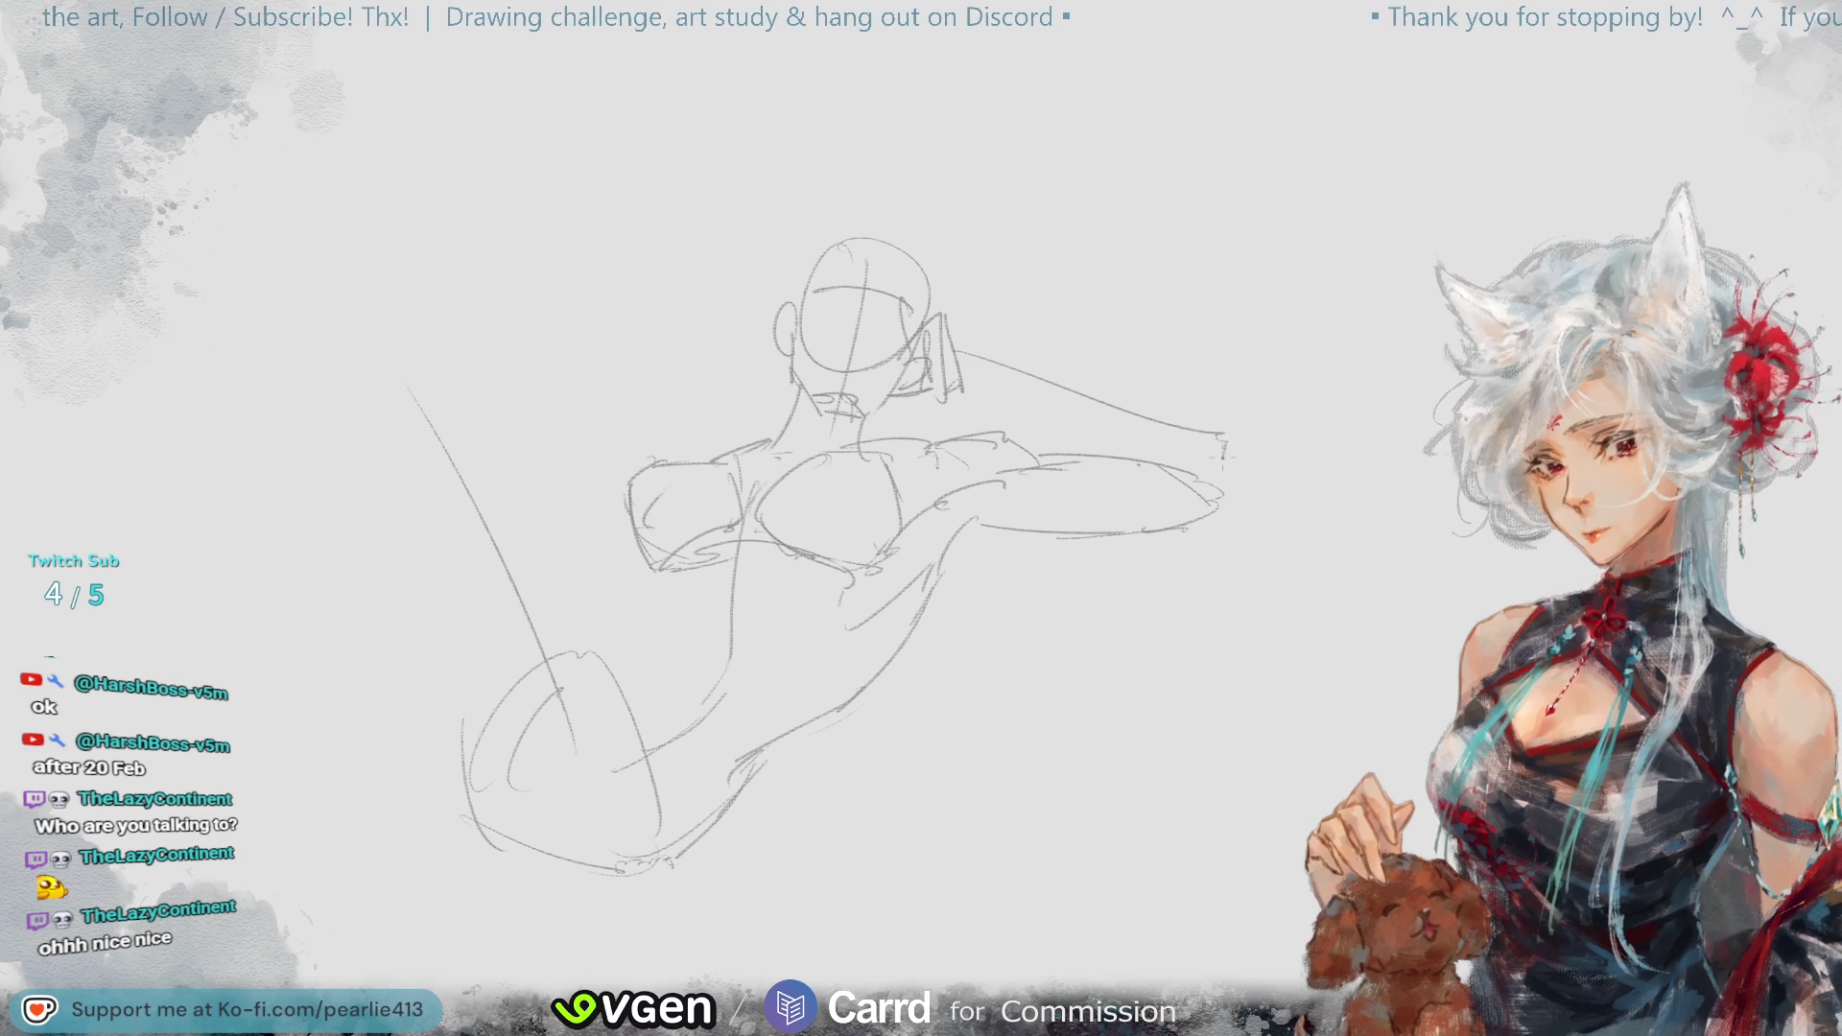
key(ctrl+z)
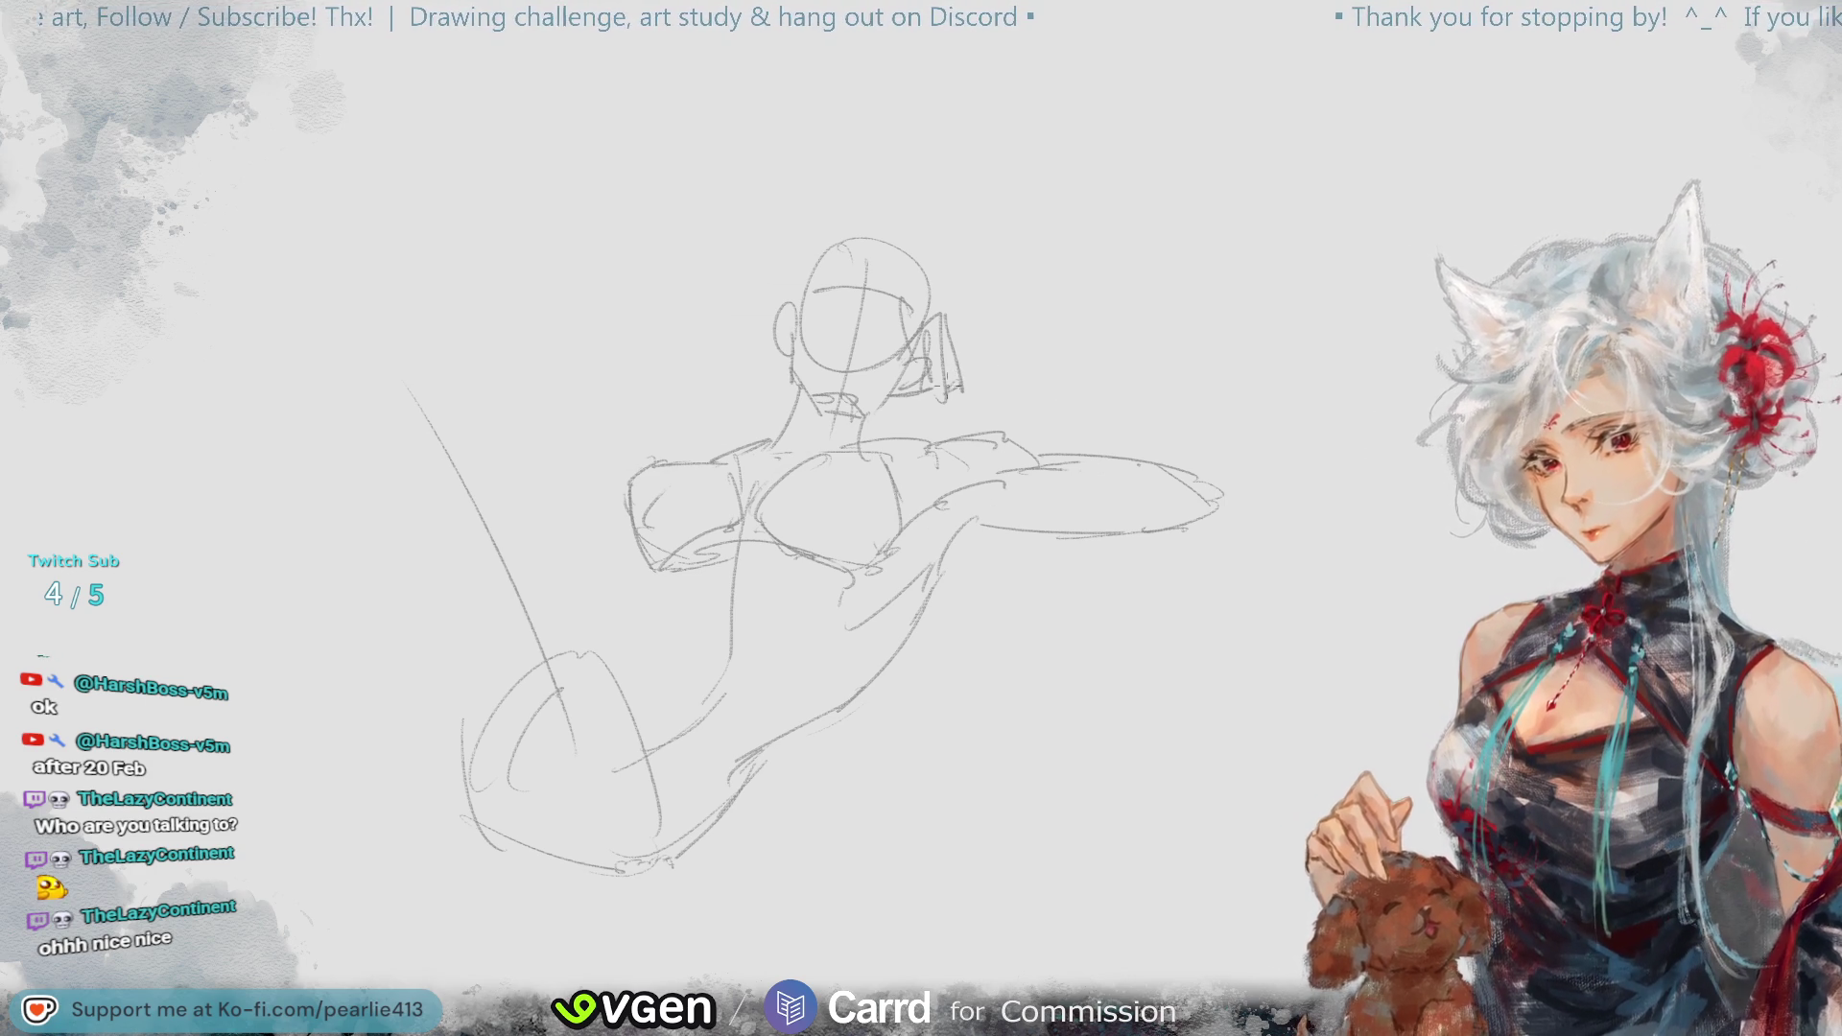
key(ctrl+z)
mouse_move(959, 363)
mouse_down()
mouse_move(1197, 404)
mouse_move(1218, 475)
mouse_up()
key(ctrl+z)
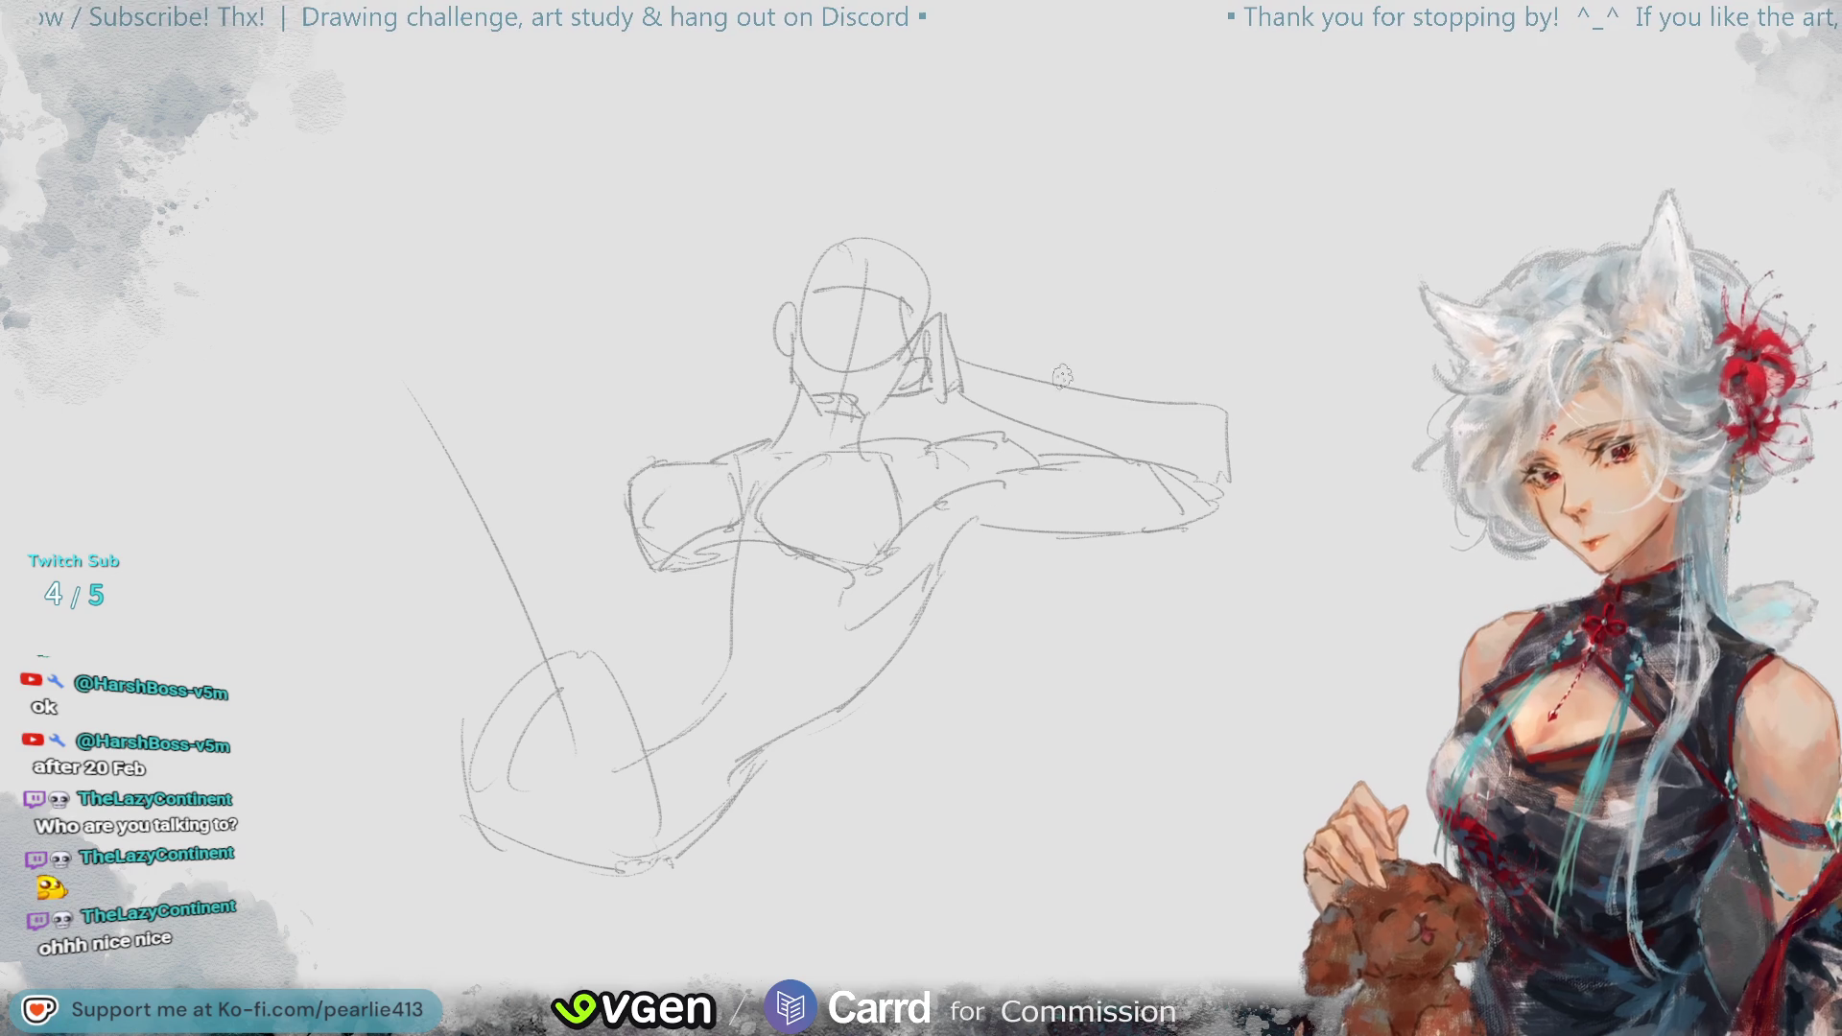
key(ctrl+z)
key(ctrl+z)
key(ctrl+z)
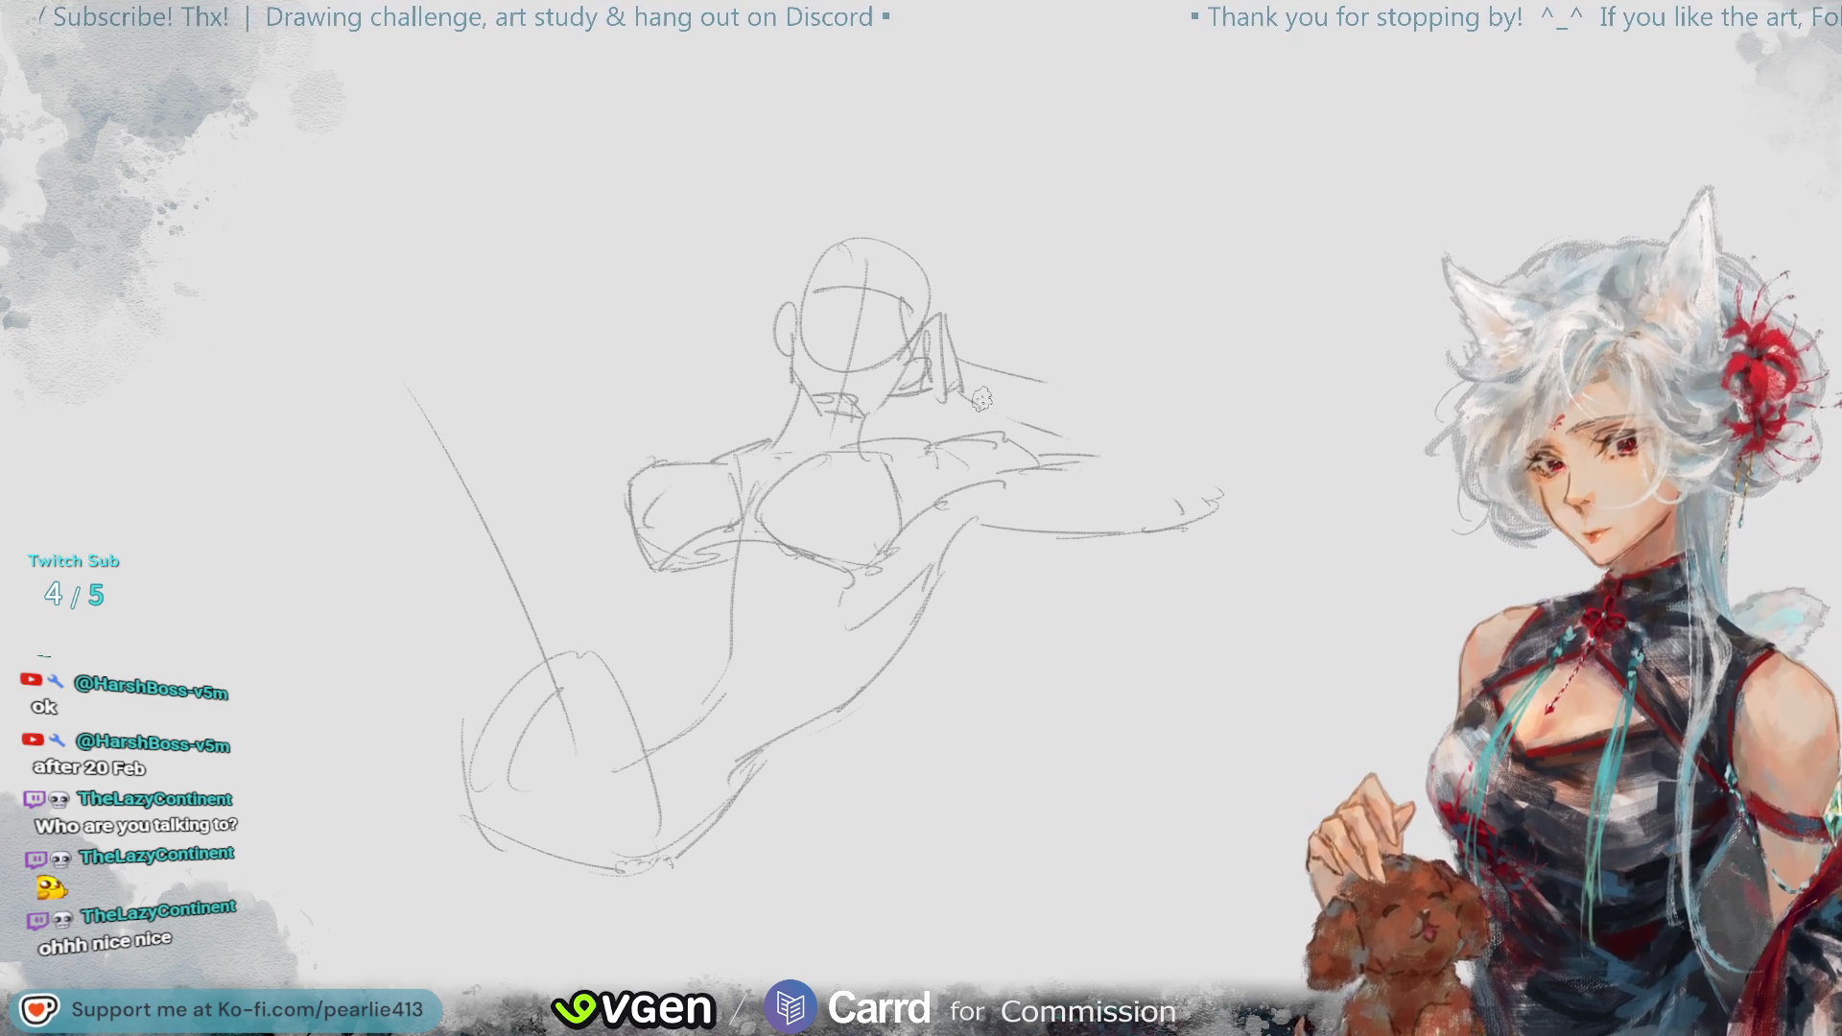
drag(950, 350, 1197, 458)
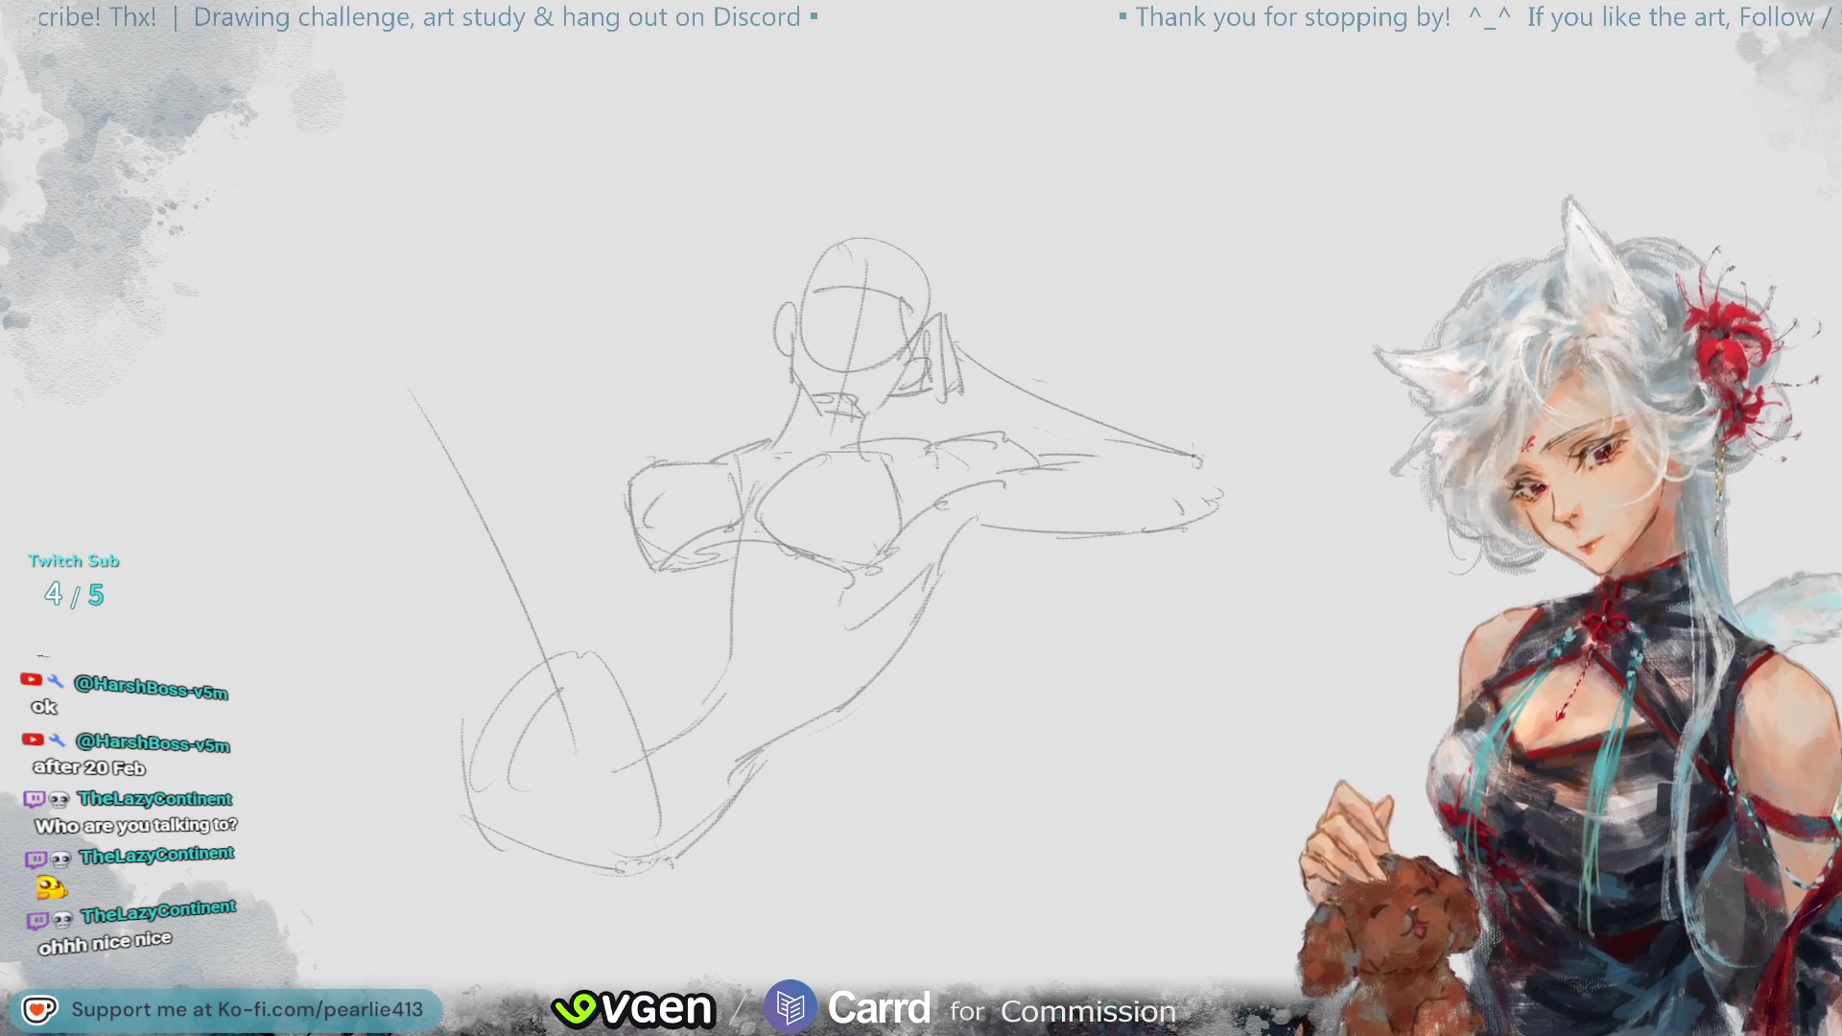
drag(1203, 447, 1209, 516)
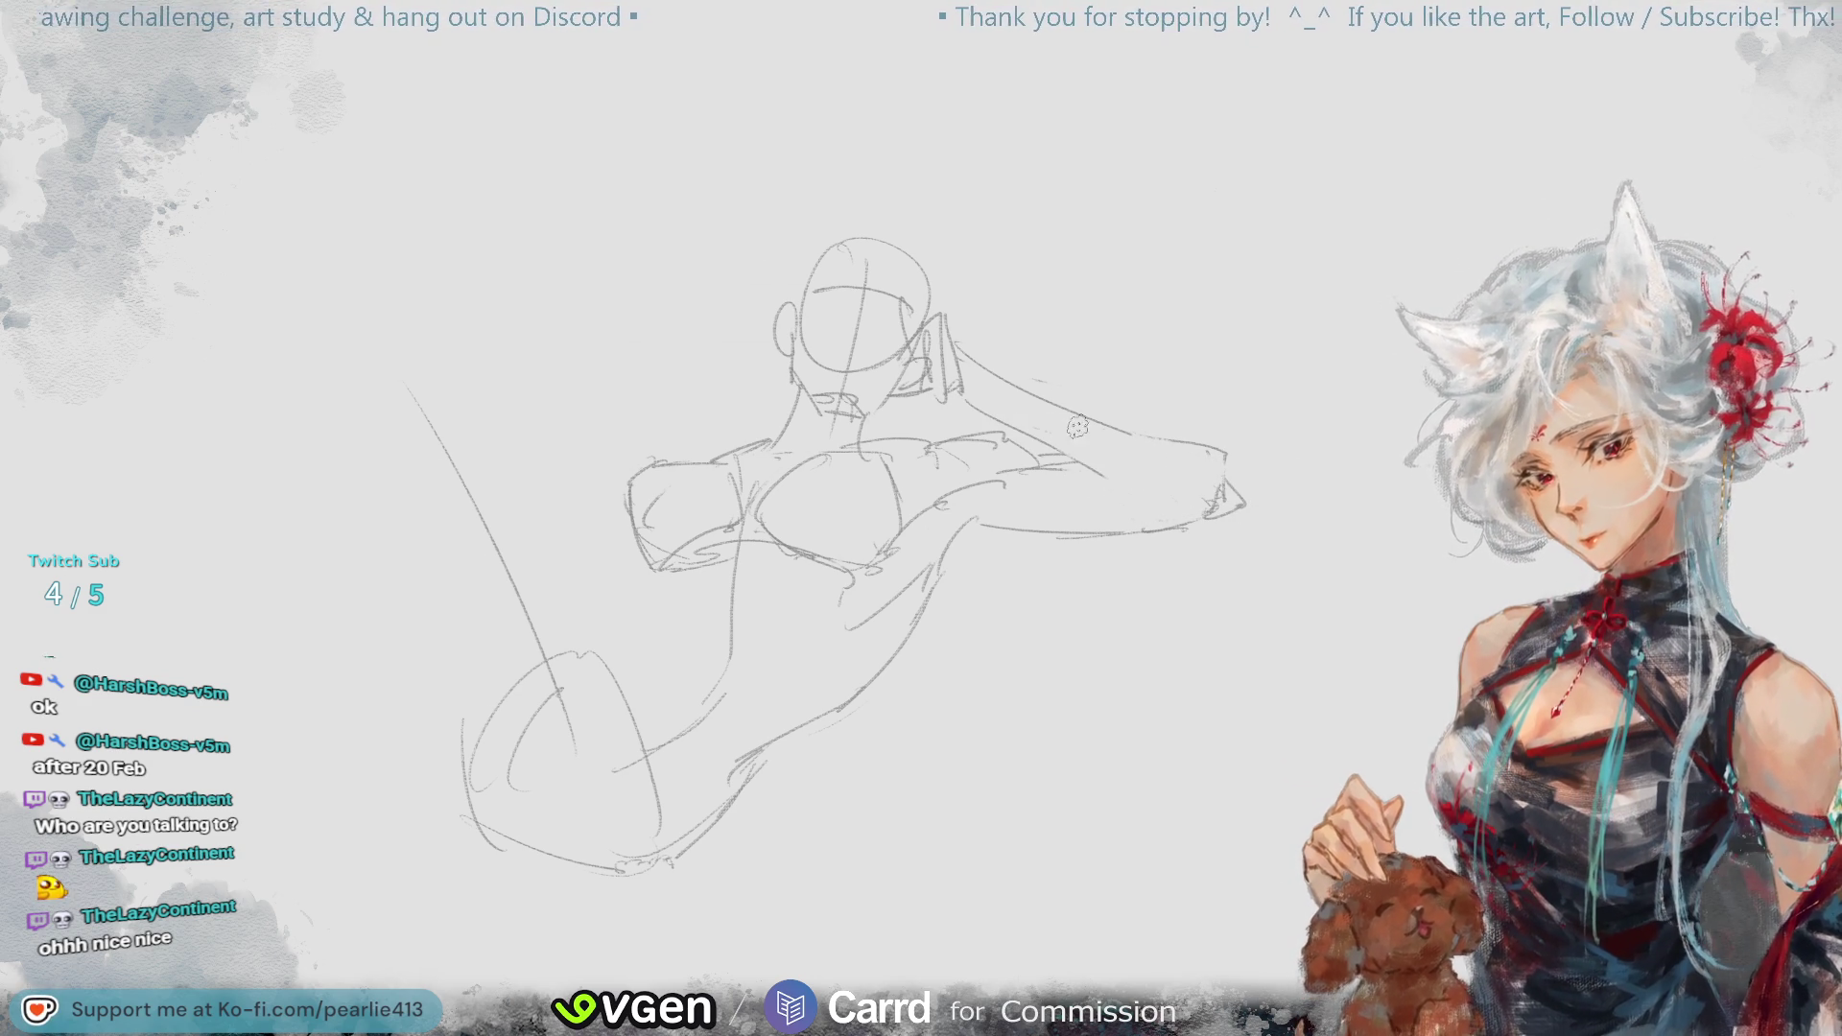
- Mirror the canvas to check the pose, undo recent strokes beside the head, and flip back
key(h)
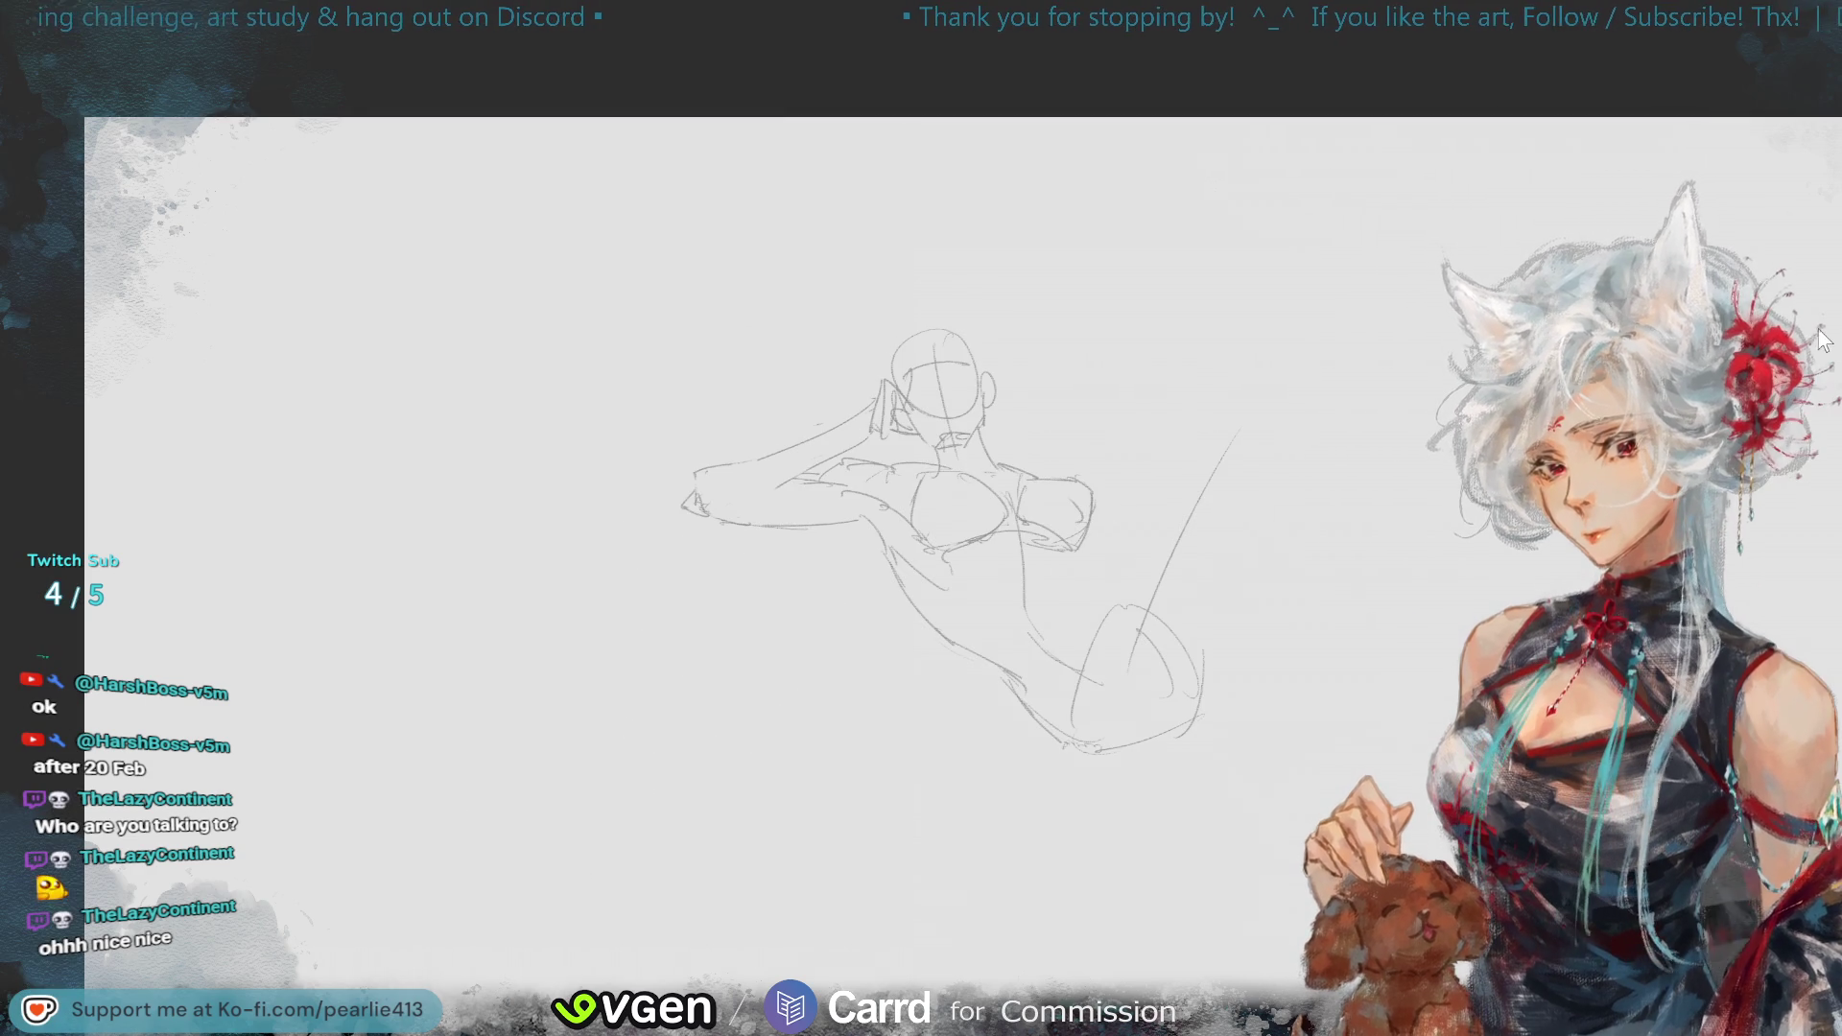
key(ctrl+plus)
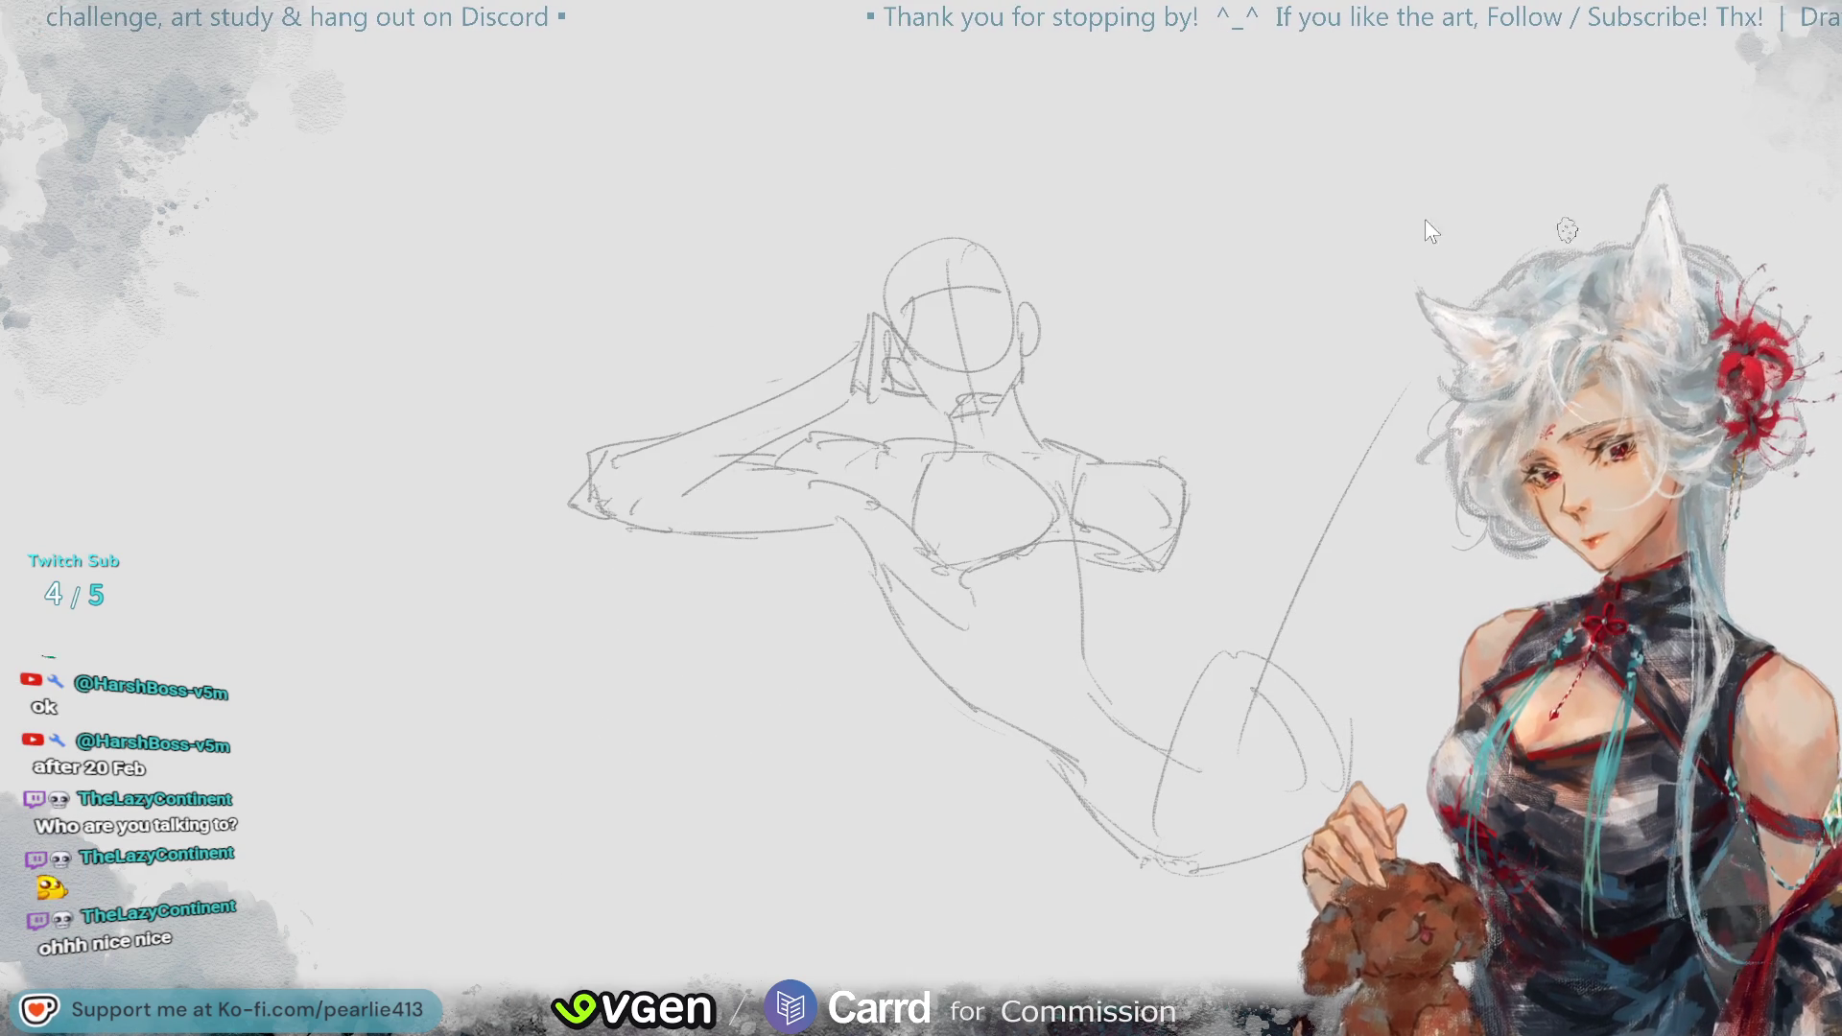
key(ctrl+z)
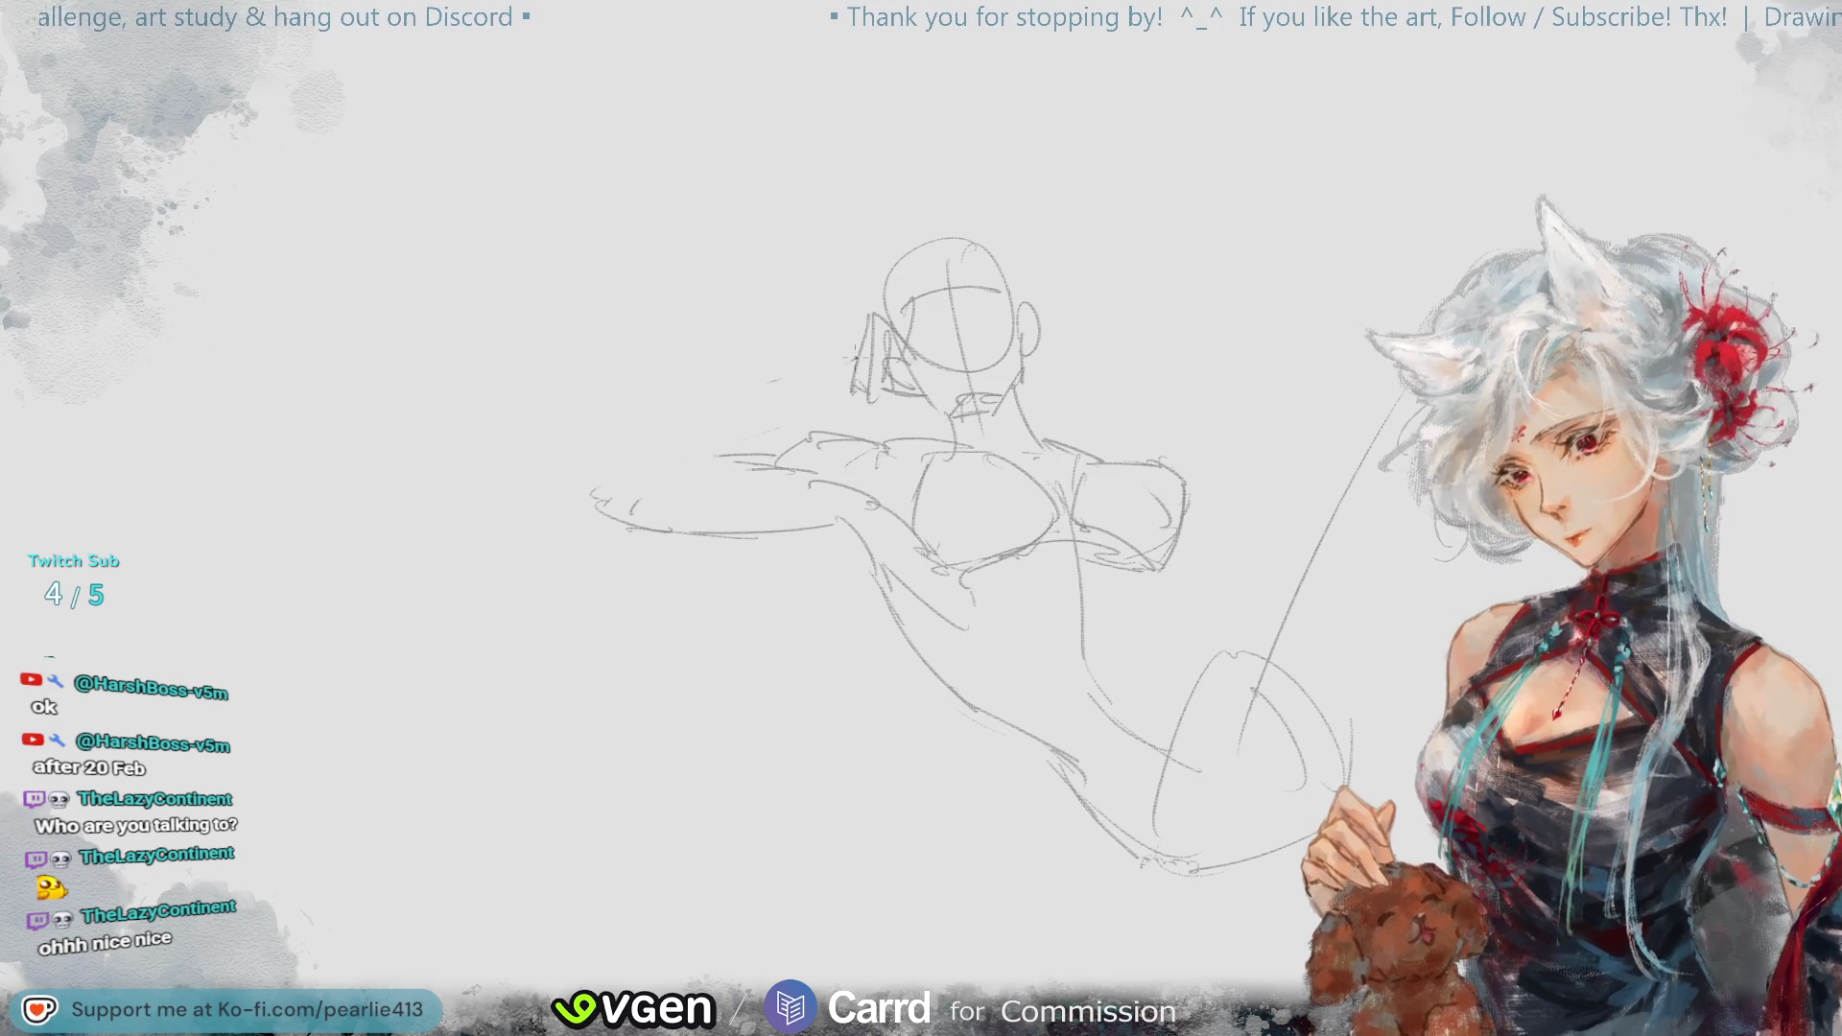
key(h)
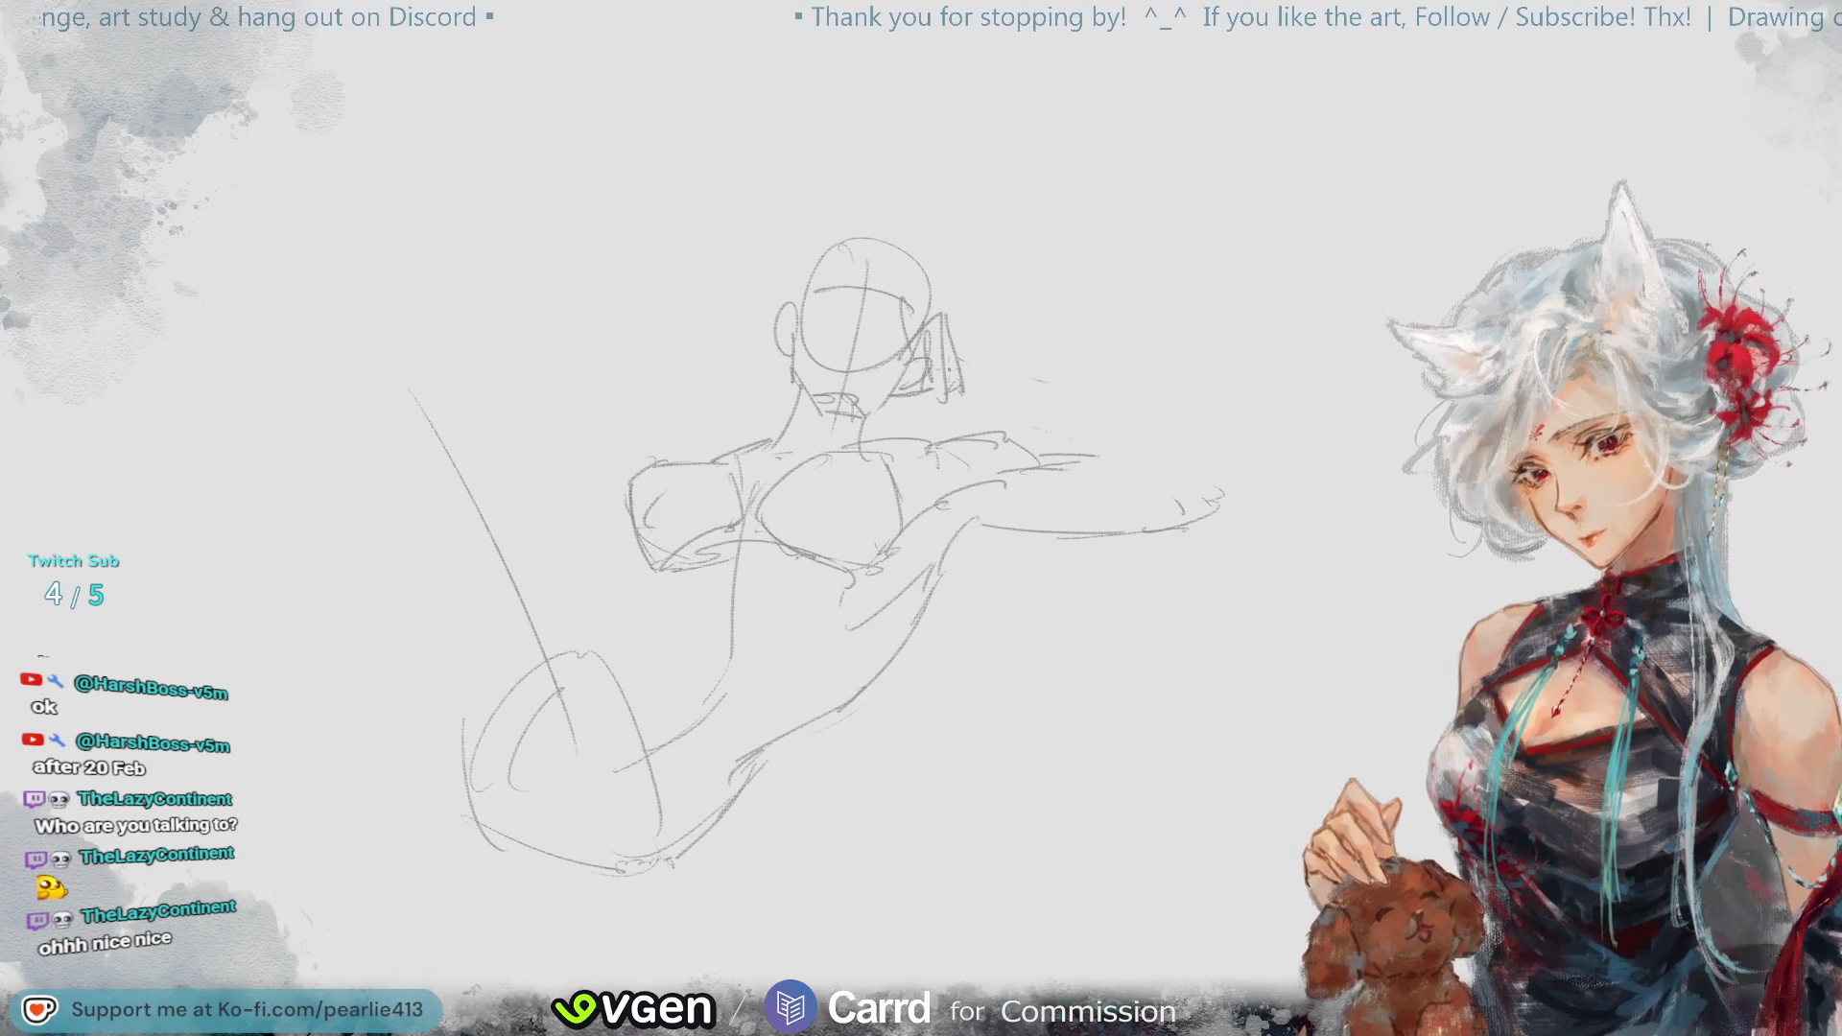
key(ctrl+z)
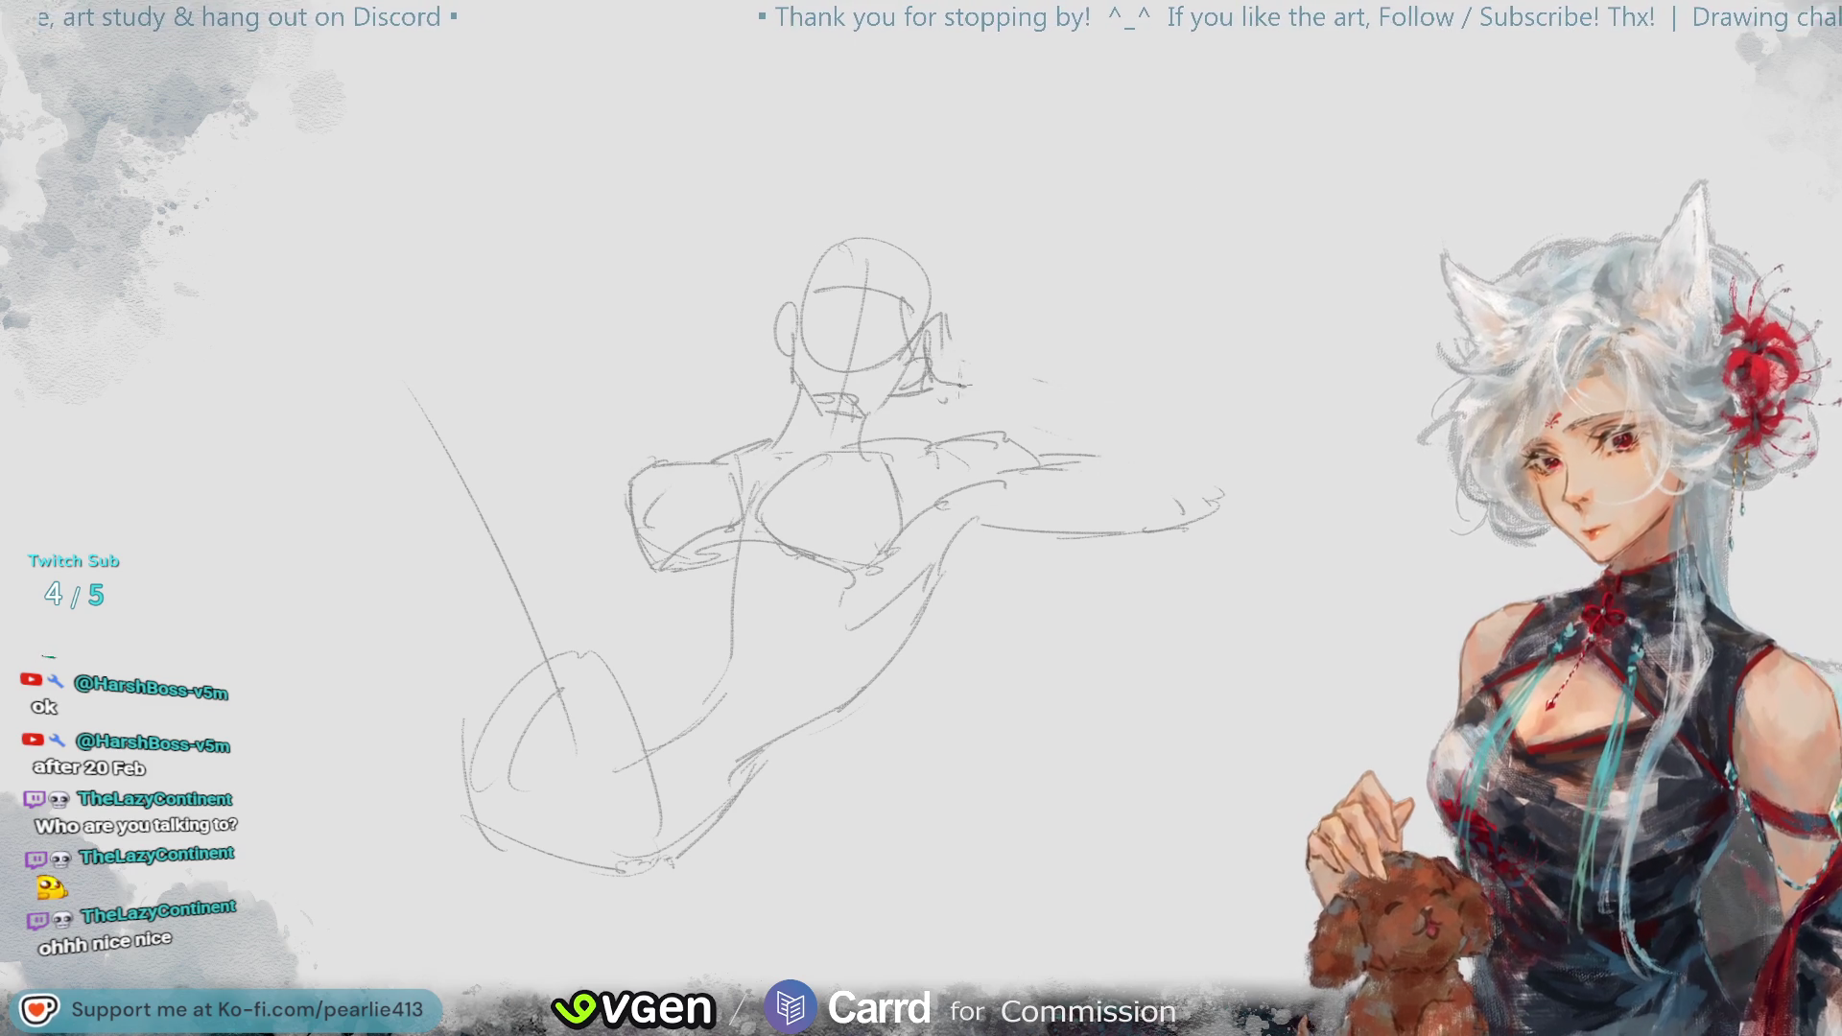
- Redraw the upper arm line toward the hand and strengthen the forearm's lower line
mouse_move(938, 319)
mouse_down()
mouse_move(968, 364)
mouse_move(1207, 438)
mouse_move(1239, 497)
mouse_move(1185, 525)
mouse_up()
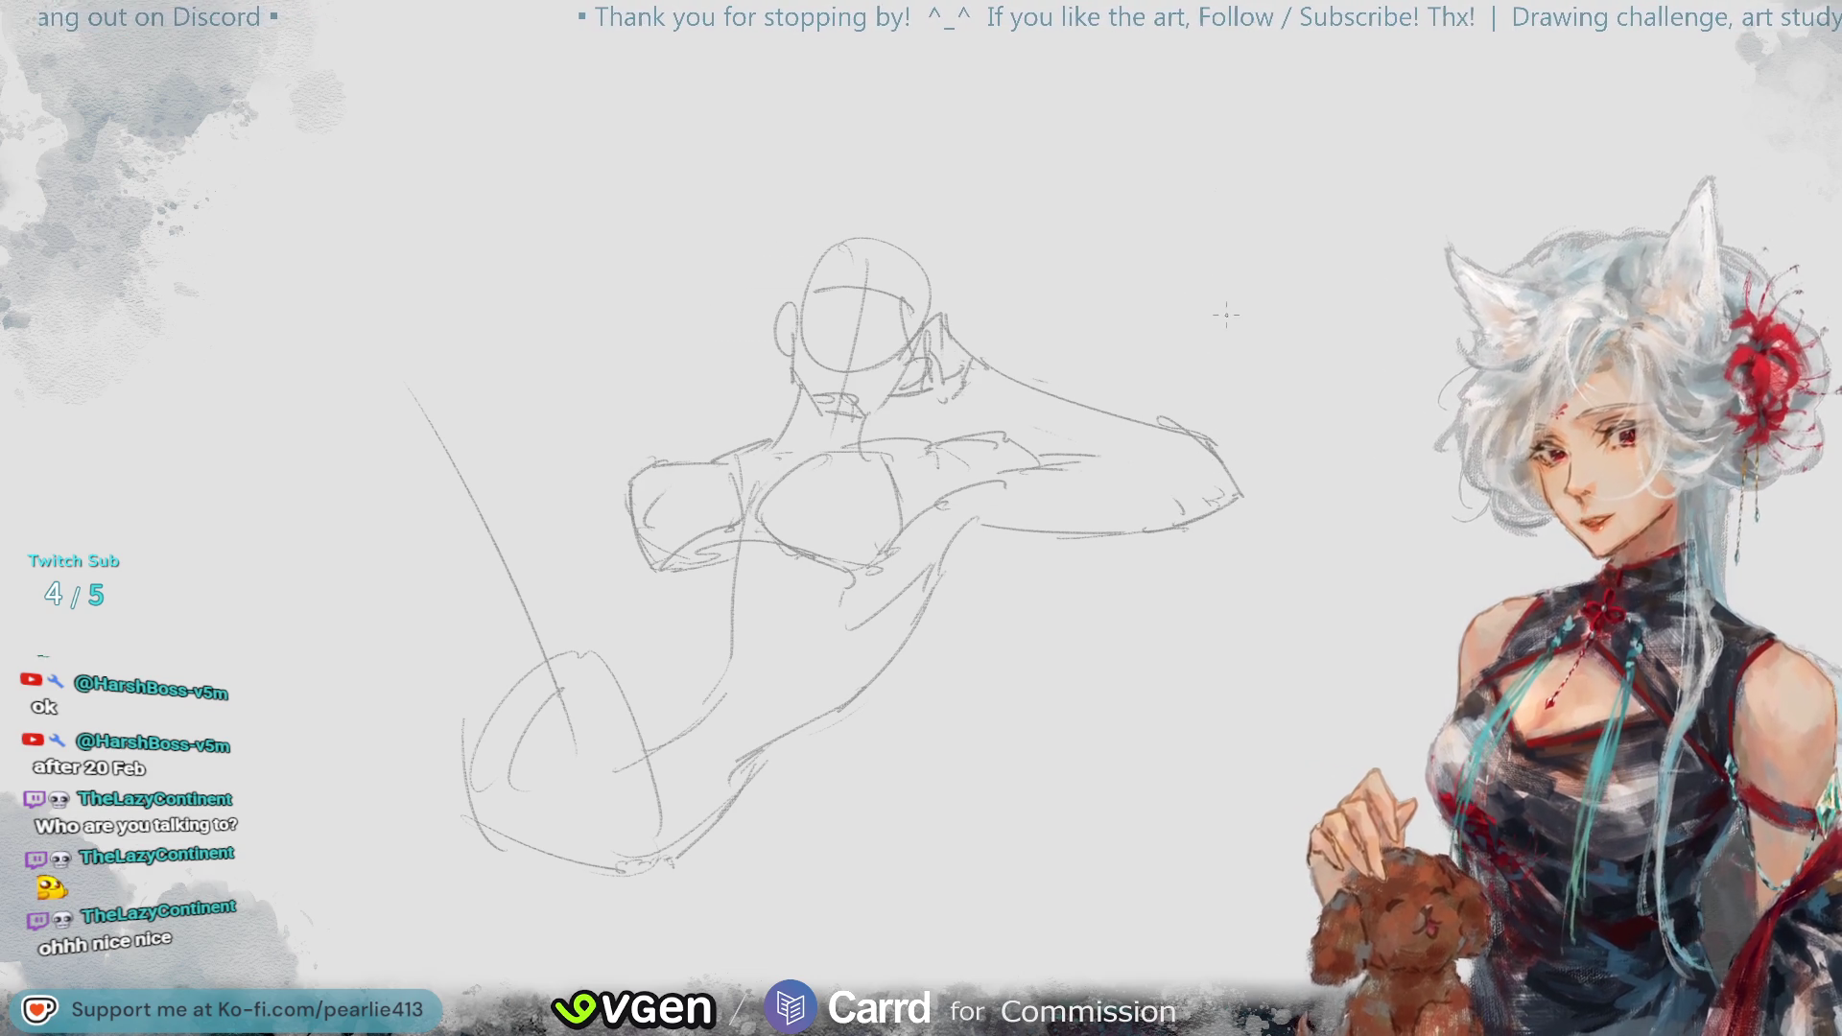
key(ctrl+z)
key(ctrl+z)
key(ctrl+z)
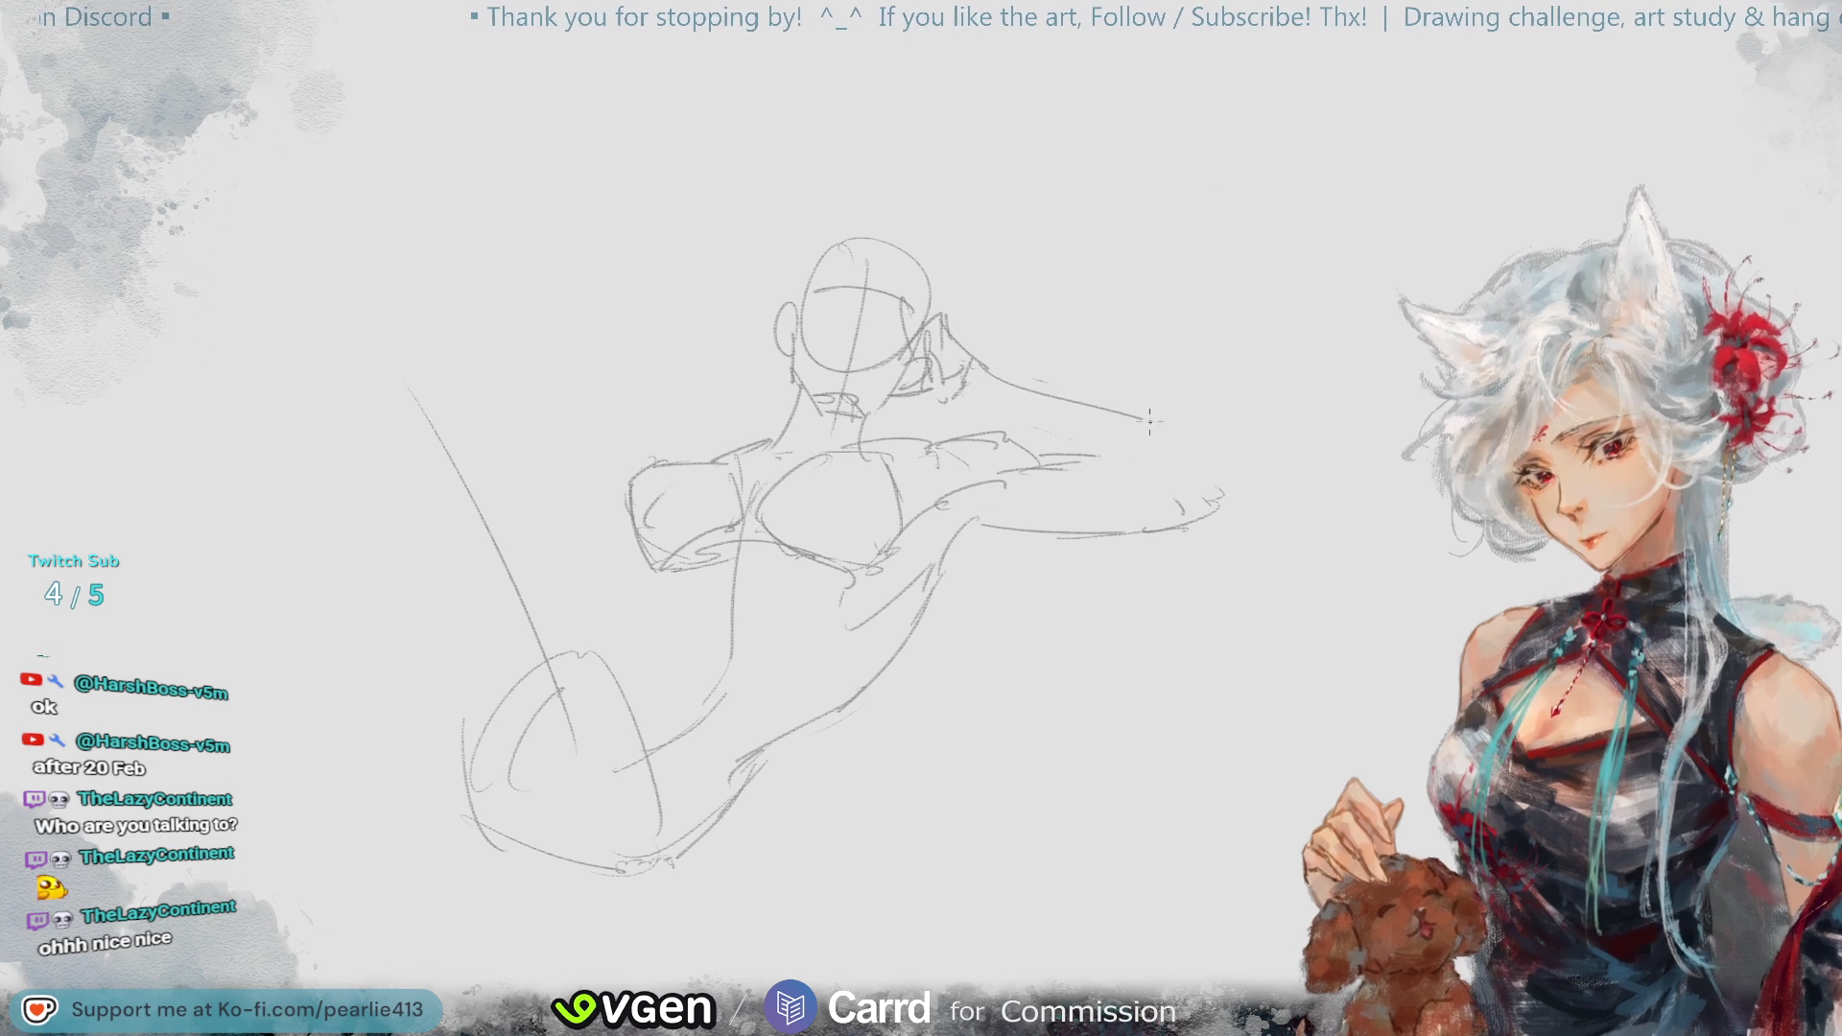
mouse_move(1209, 441)
mouse_down()
mouse_move(1243, 474)
mouse_move(1232, 503)
mouse_up()
key(ctrl+z)
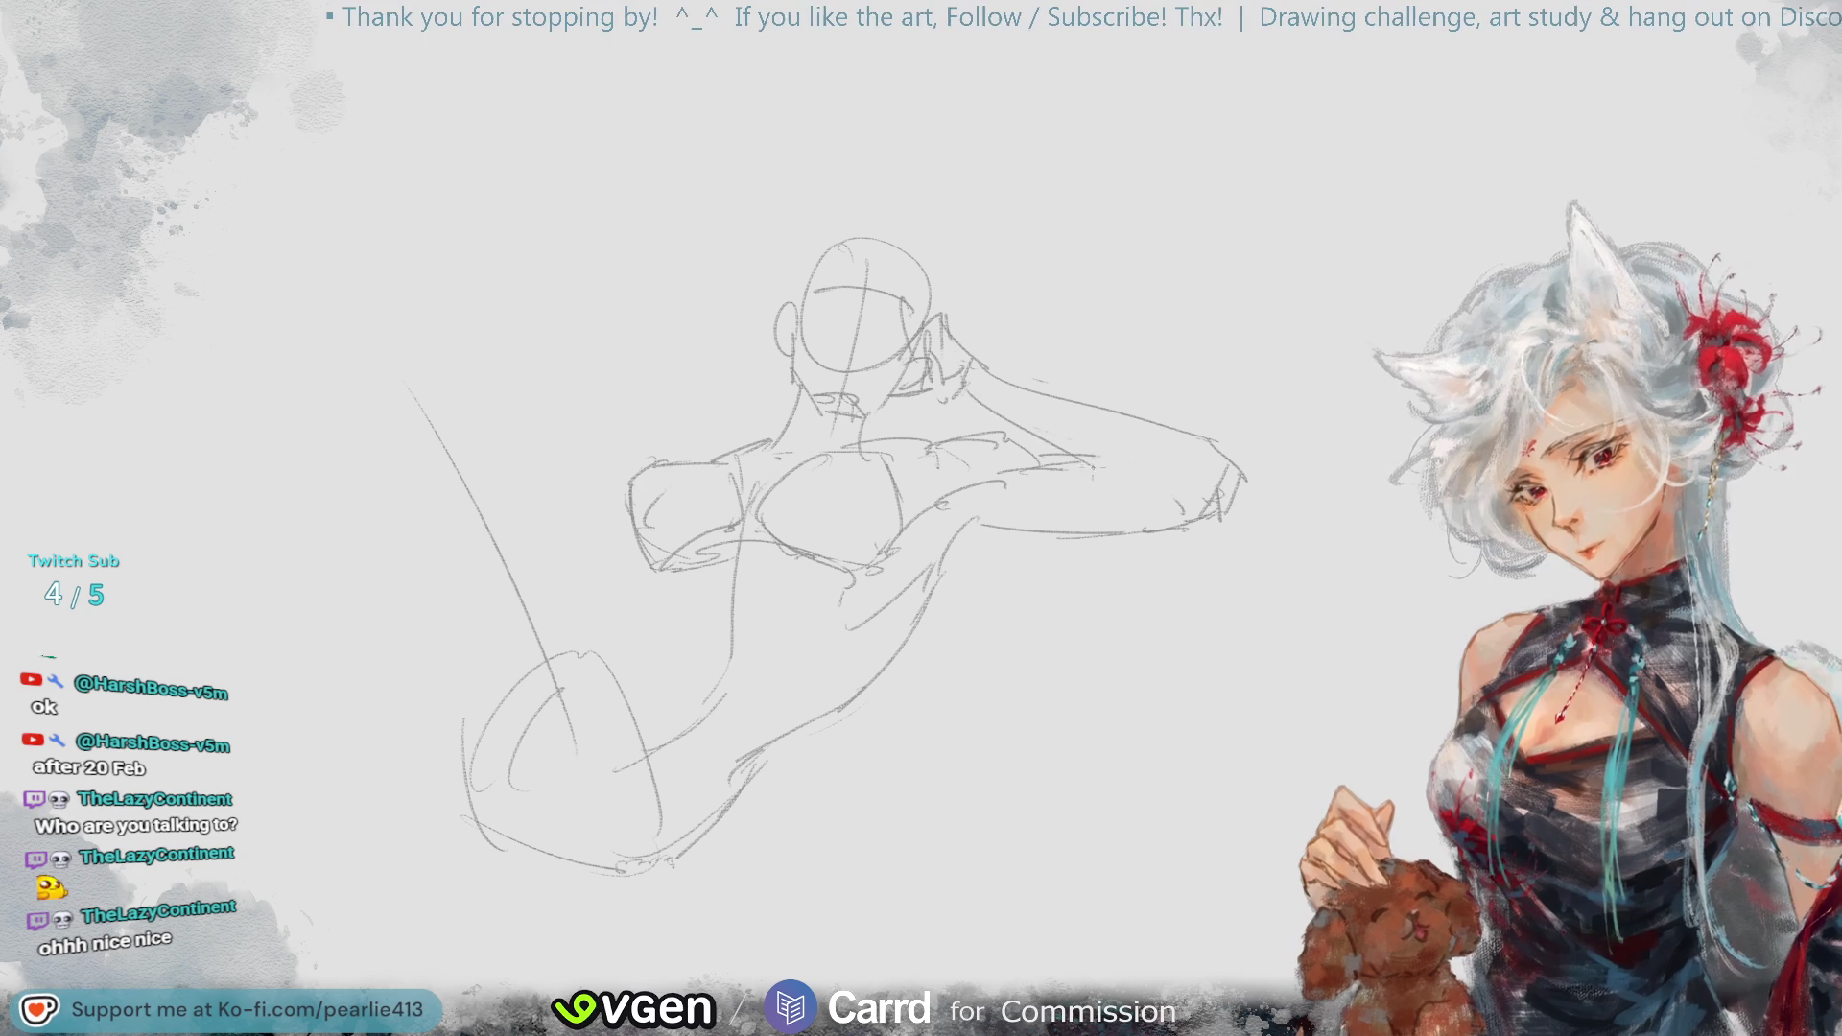
drag(969, 403, 1135, 476)
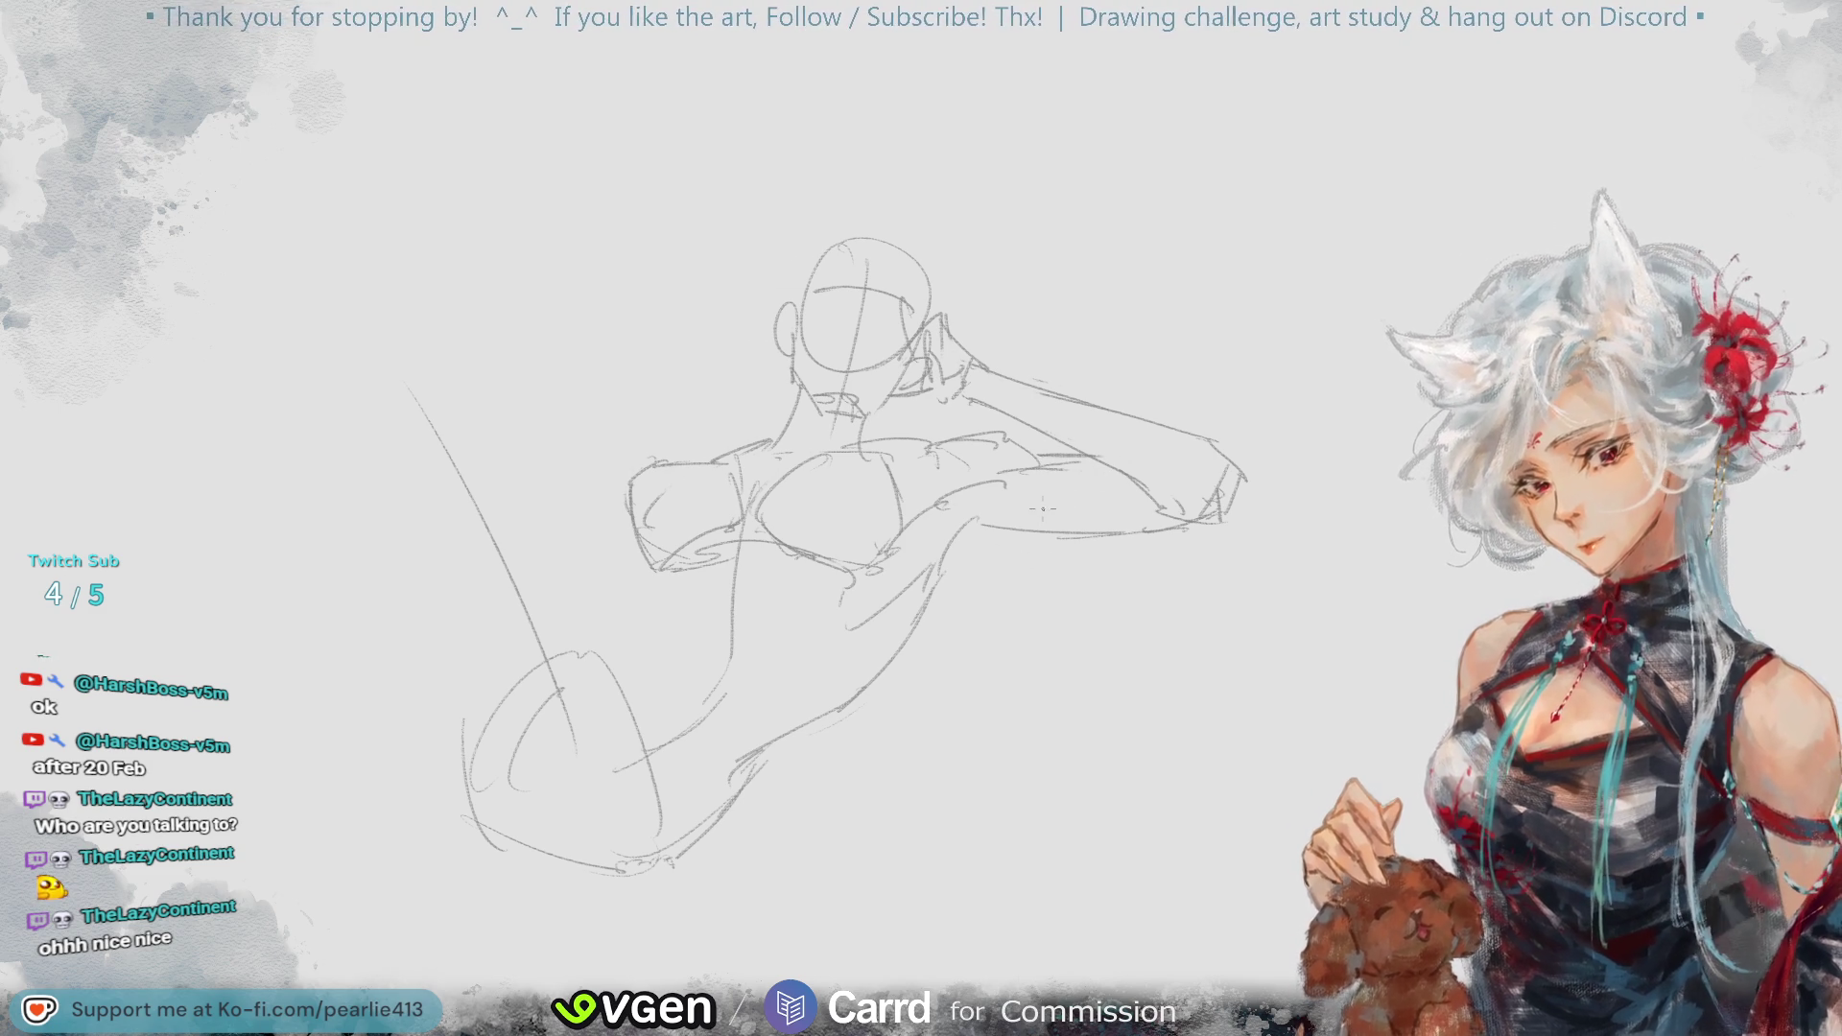
mouse_move(959, 528)
mouse_down()
mouse_move(1036, 530)
mouse_move(1022, 556)
mouse_move(1071, 475)
mouse_up()
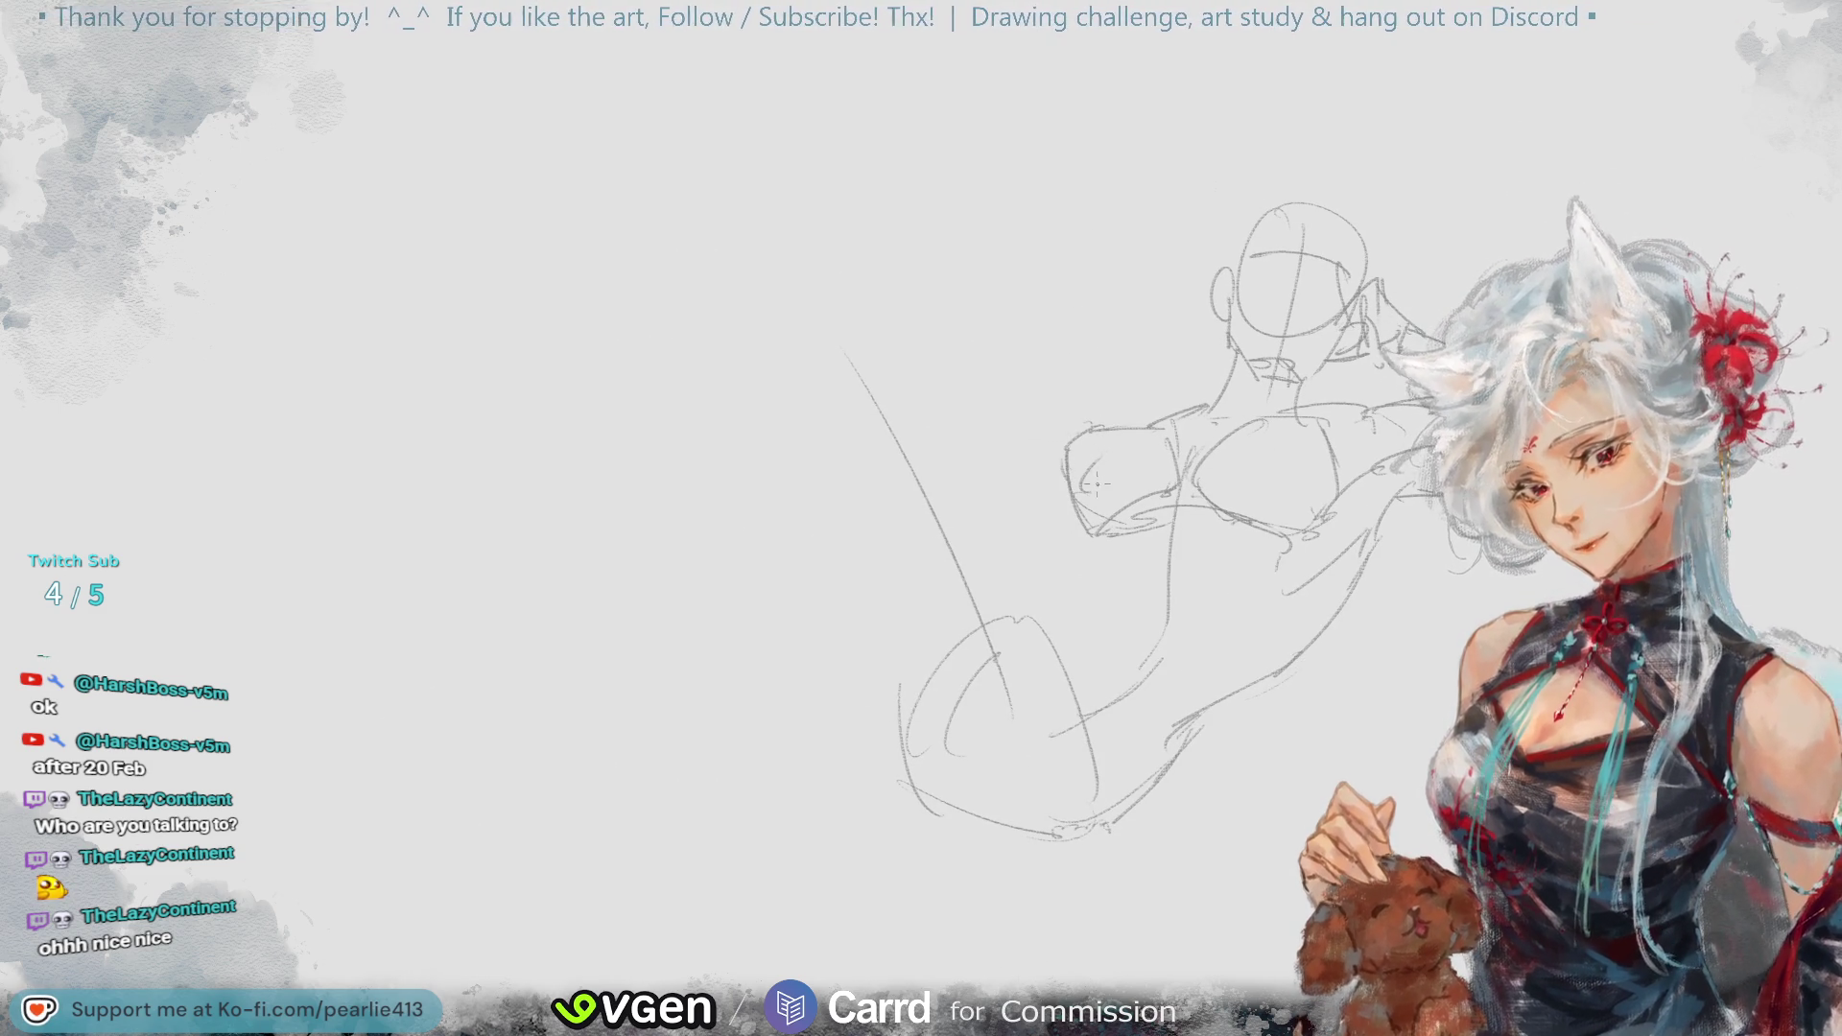
- Erase stray hip strokes and redraw the hip curve and the lower-left hip and leg curve
drag(1056, 639, 1184, 625)
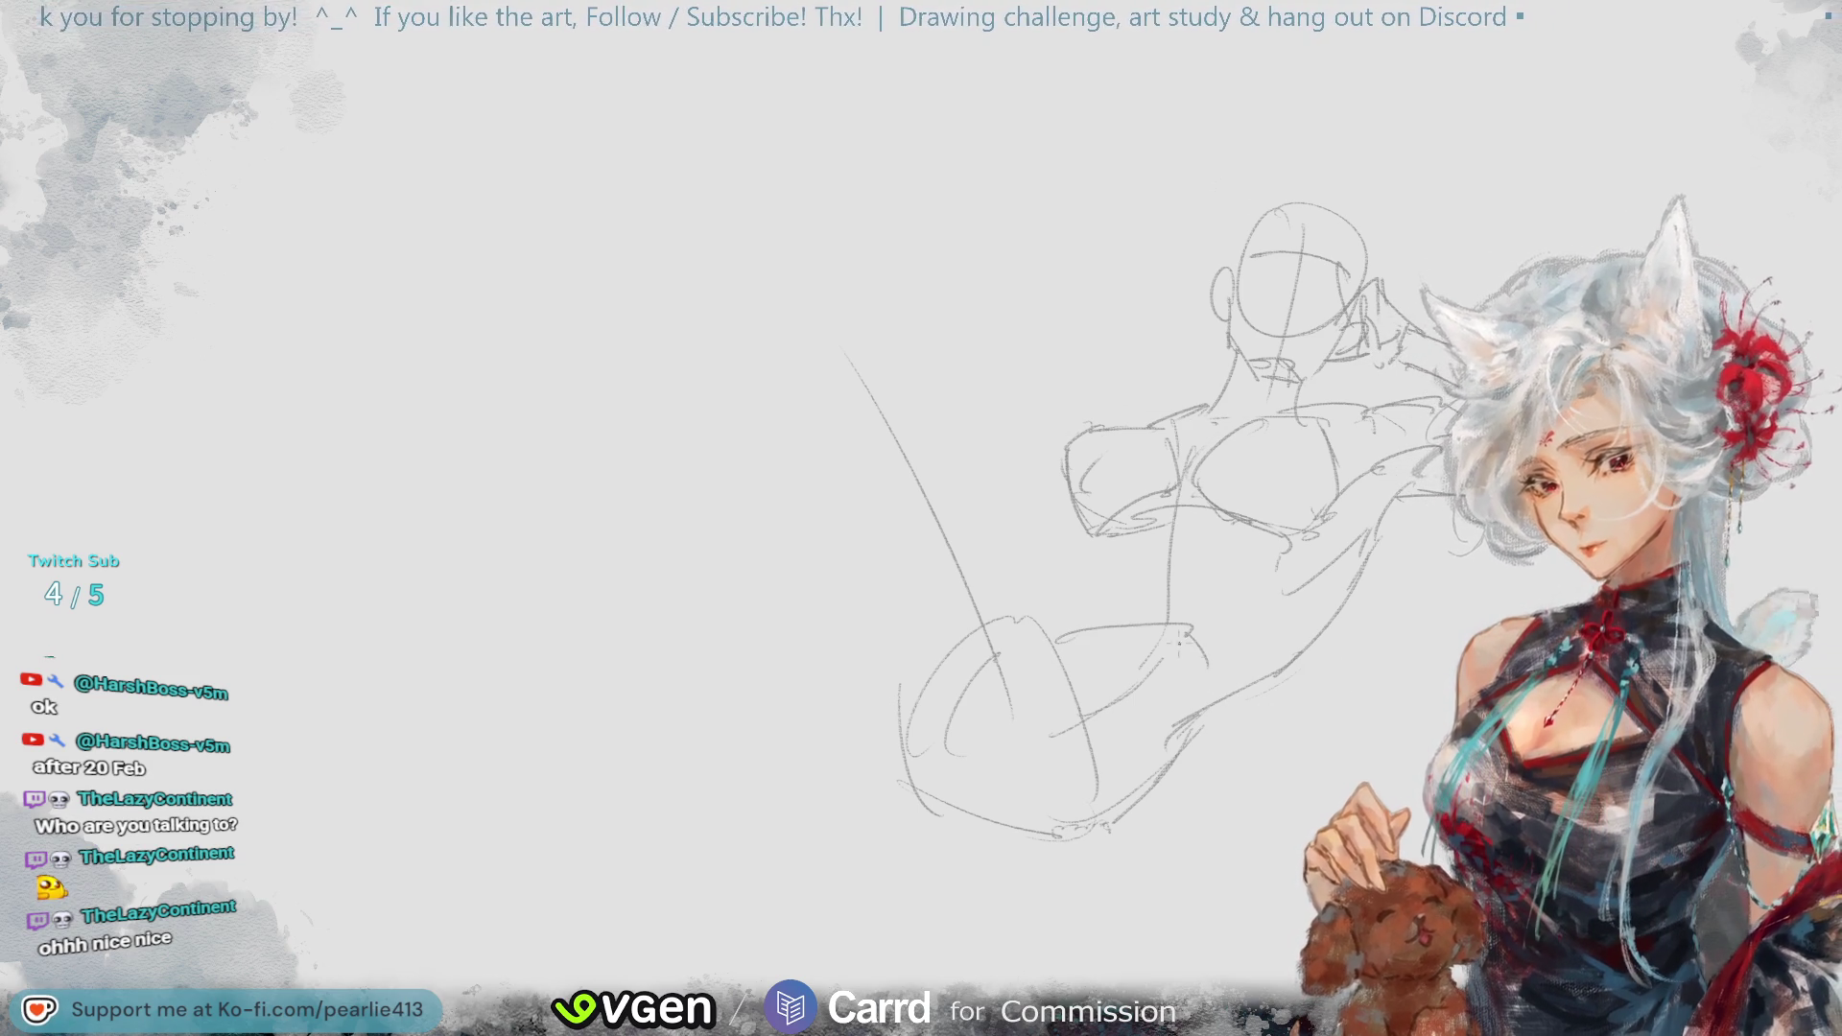
mouse_move(1048, 658)
mouse_down()
mouse_move(1088, 800)
mouse_move(1101, 718)
mouse_up()
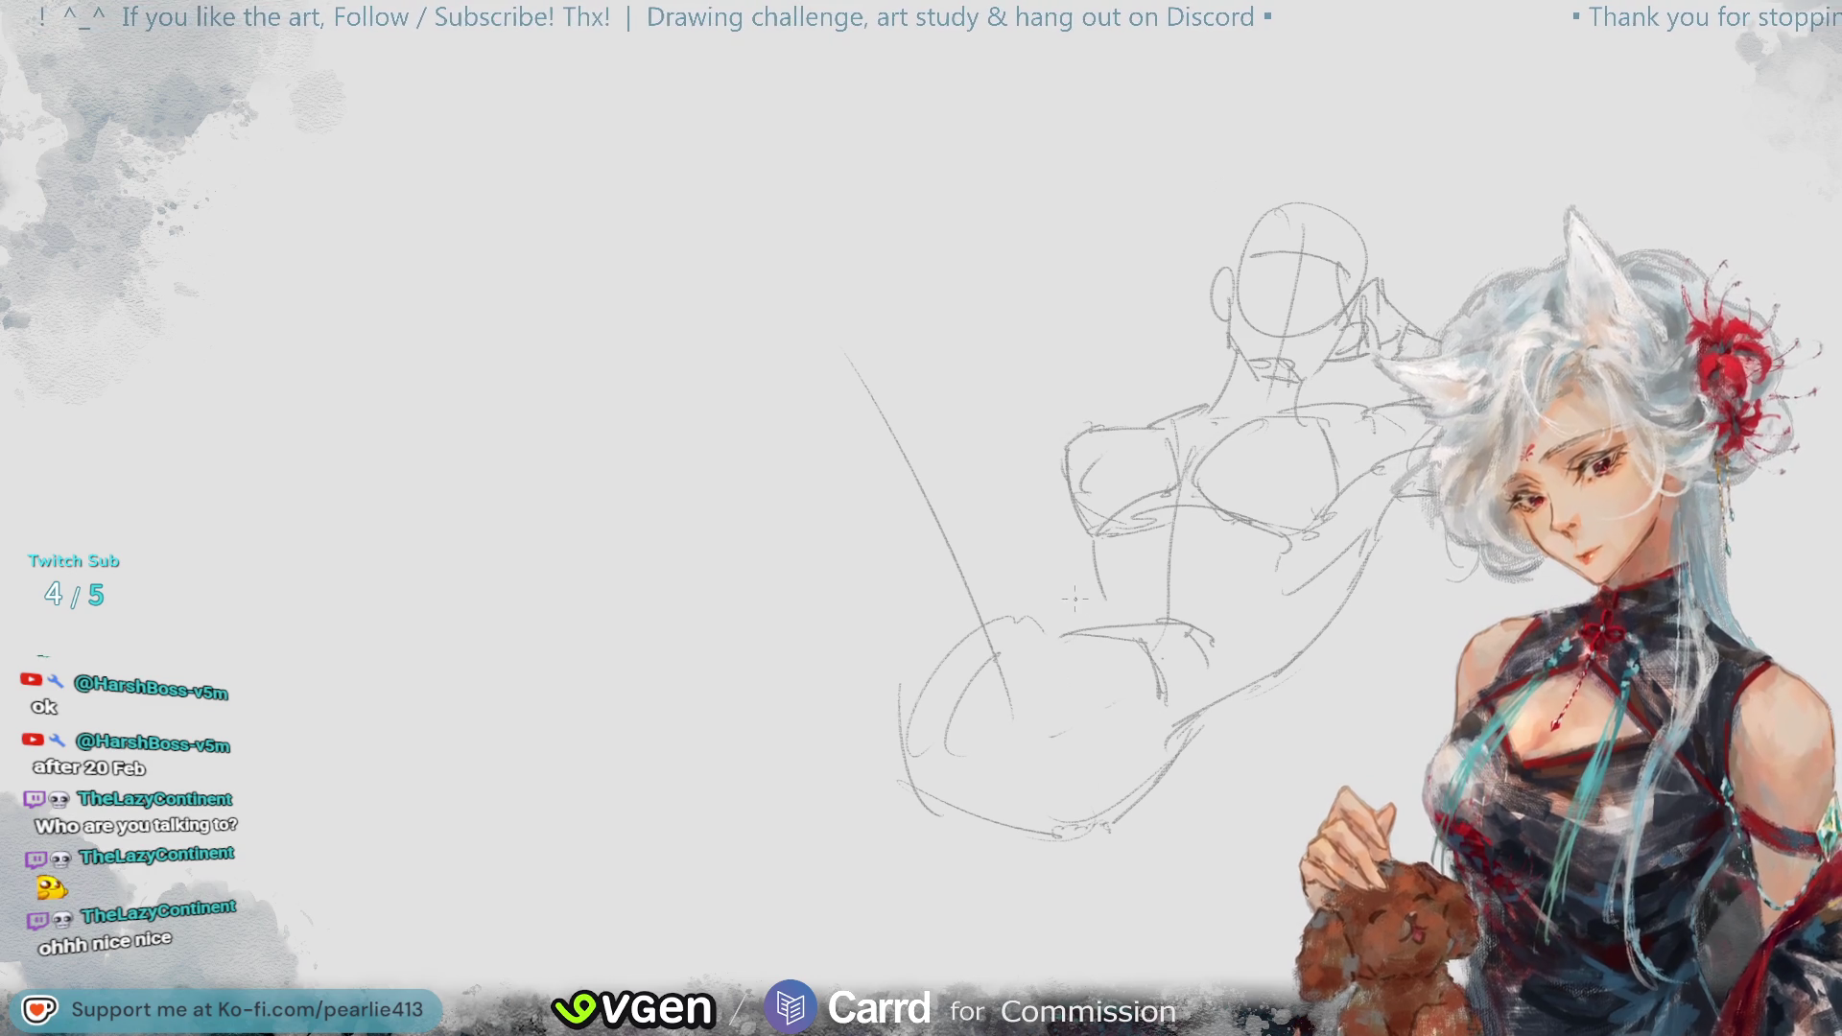
mouse_move(1101, 597)
mouse_down()
mouse_move(1032, 625)
mouse_move(1189, 619)
mouse_up()
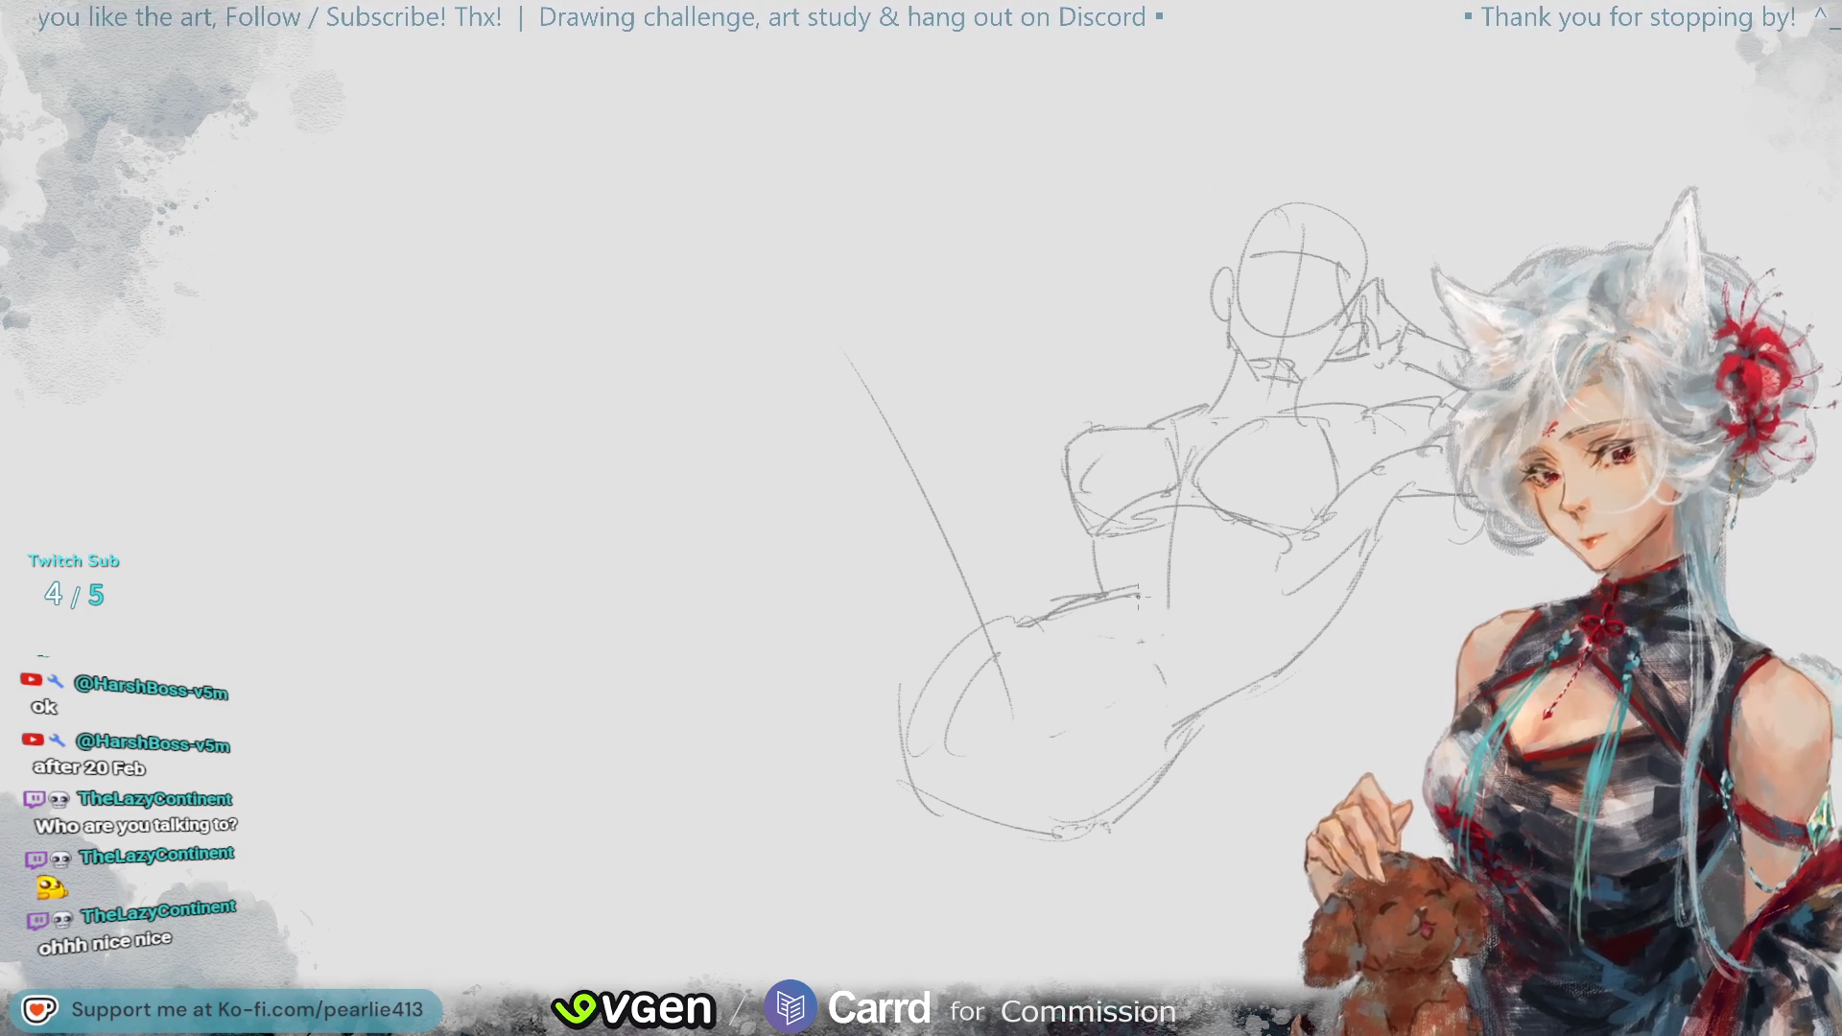
drag(1151, 597, 1194, 616)
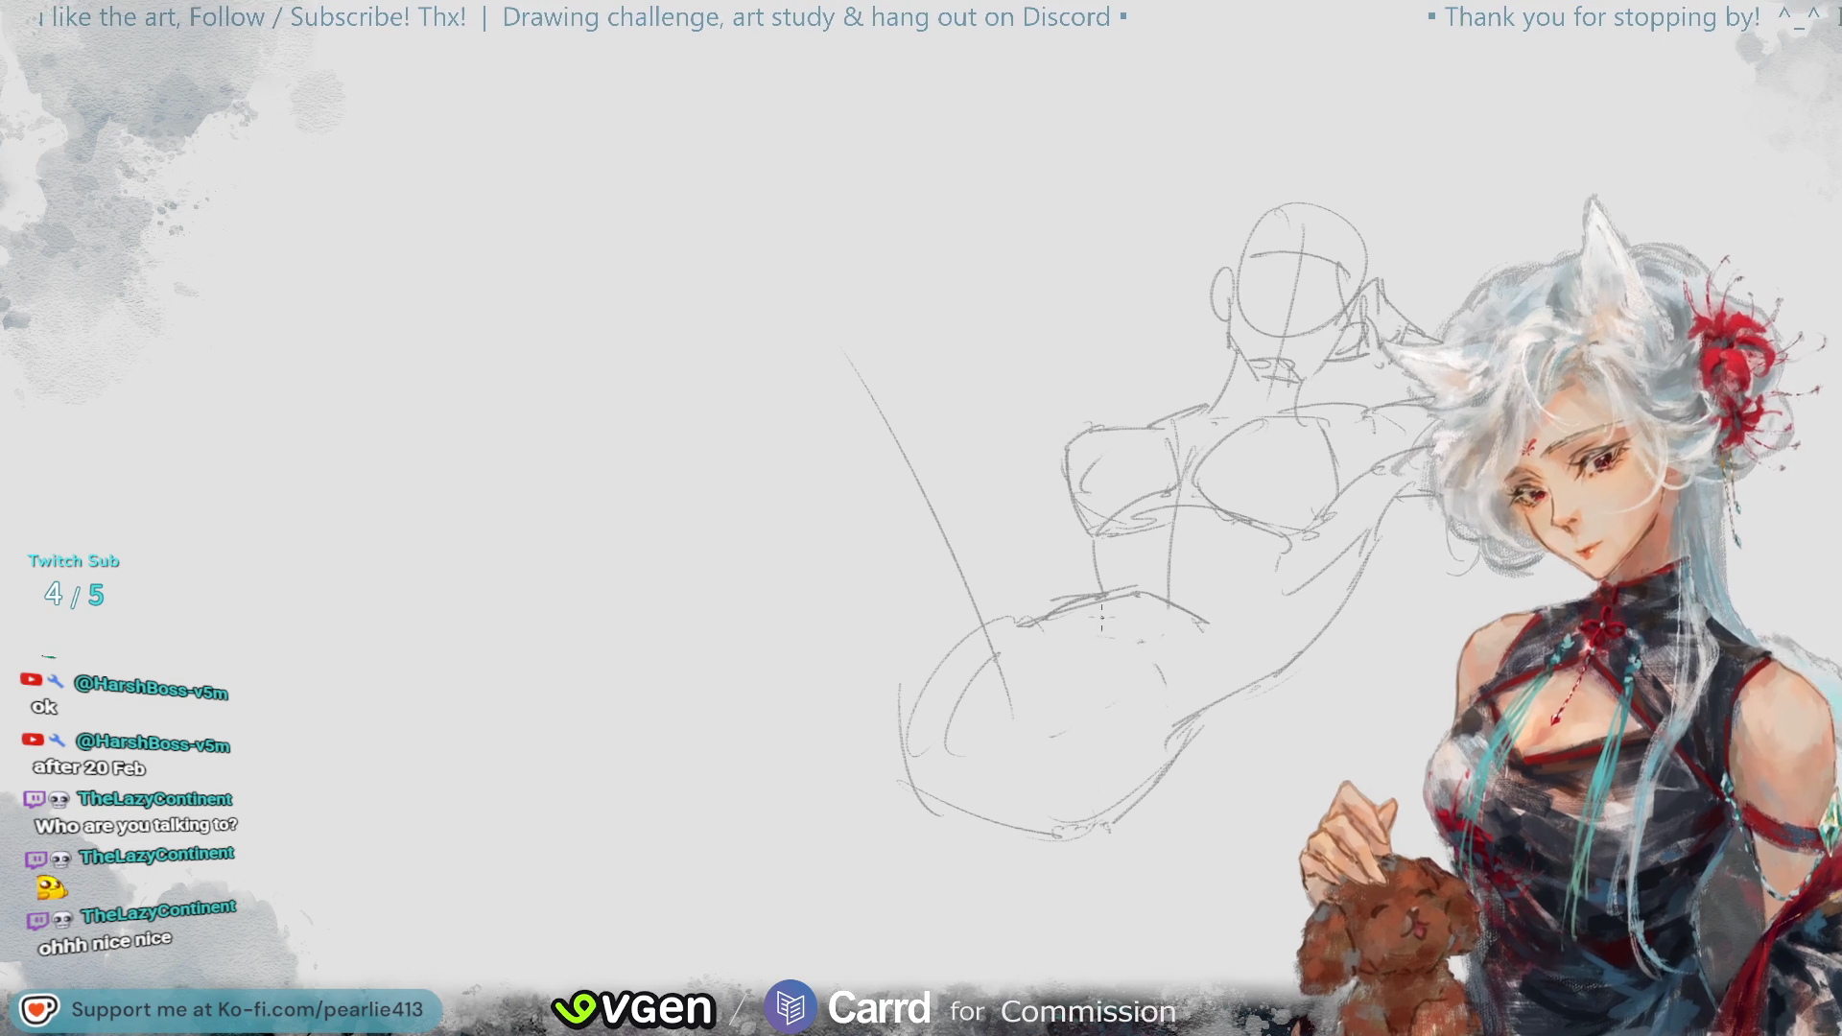
drag(1050, 615, 1140, 631)
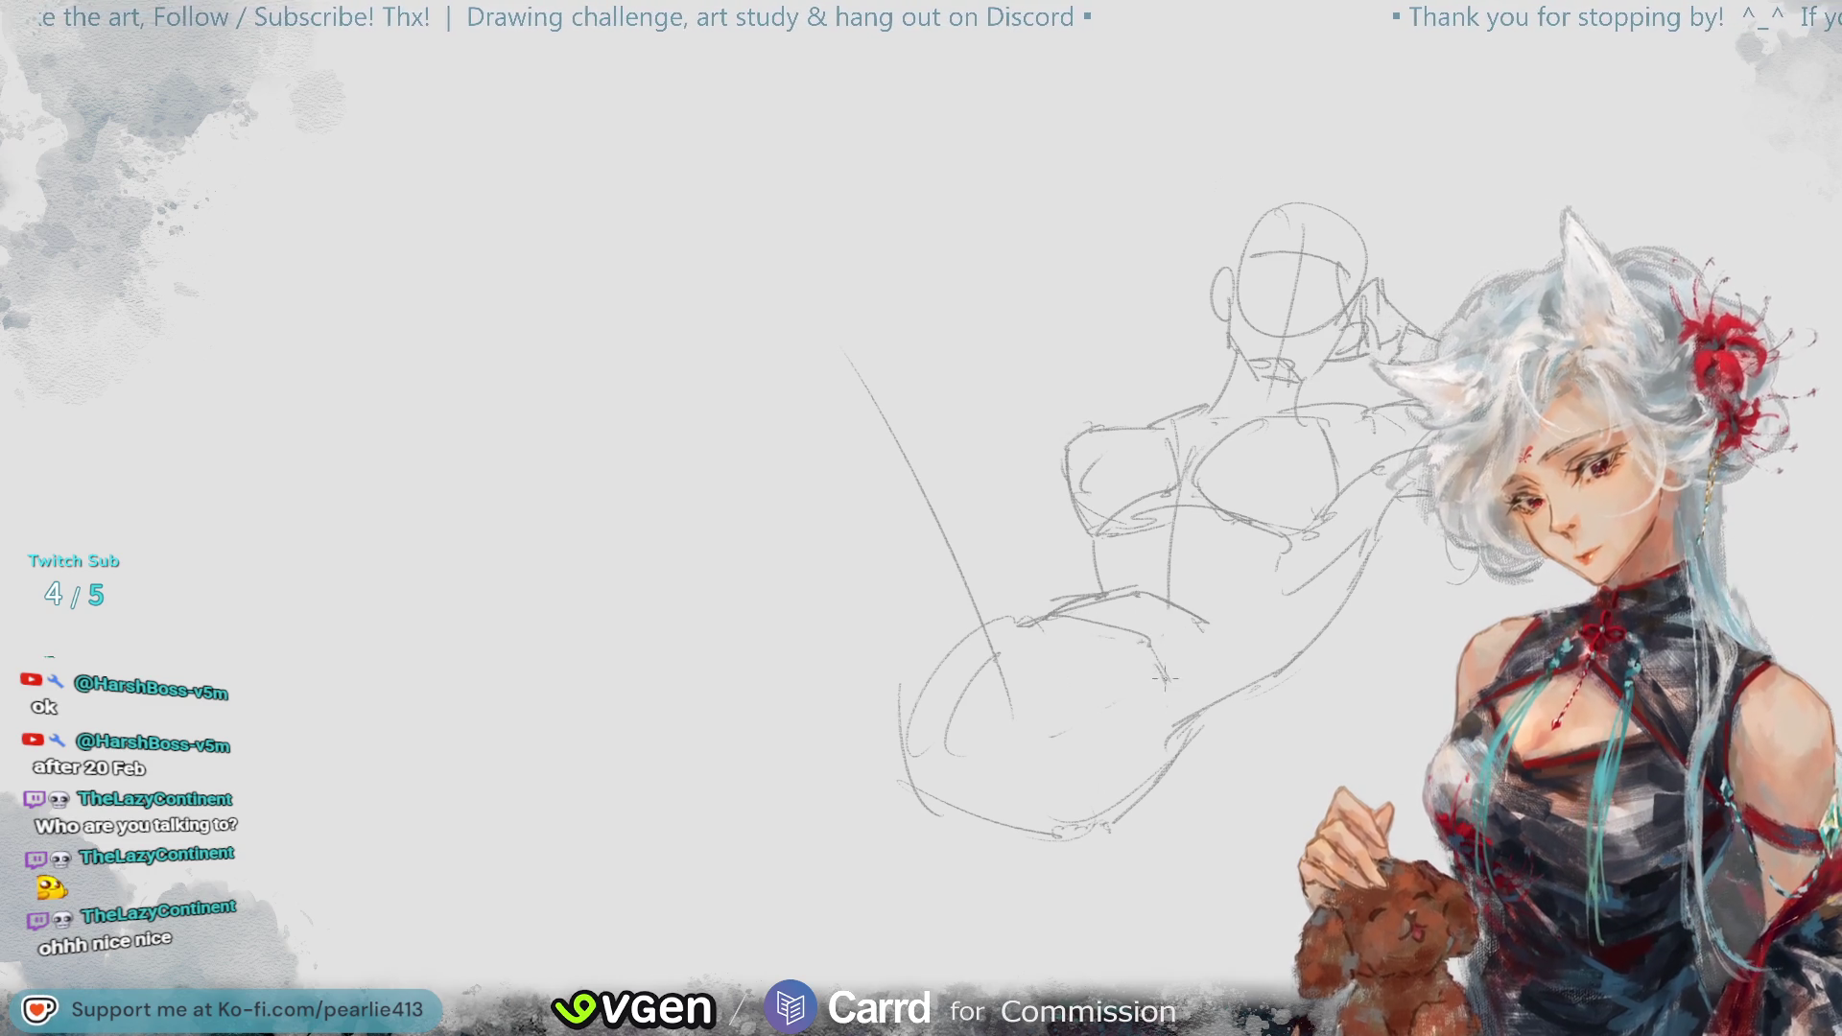
mouse_move(898, 676)
mouse_down()
mouse_move(952, 836)
mouse_move(897, 729)
mouse_move(975, 744)
mouse_up()
key(e)
drag(916, 672, 945, 811)
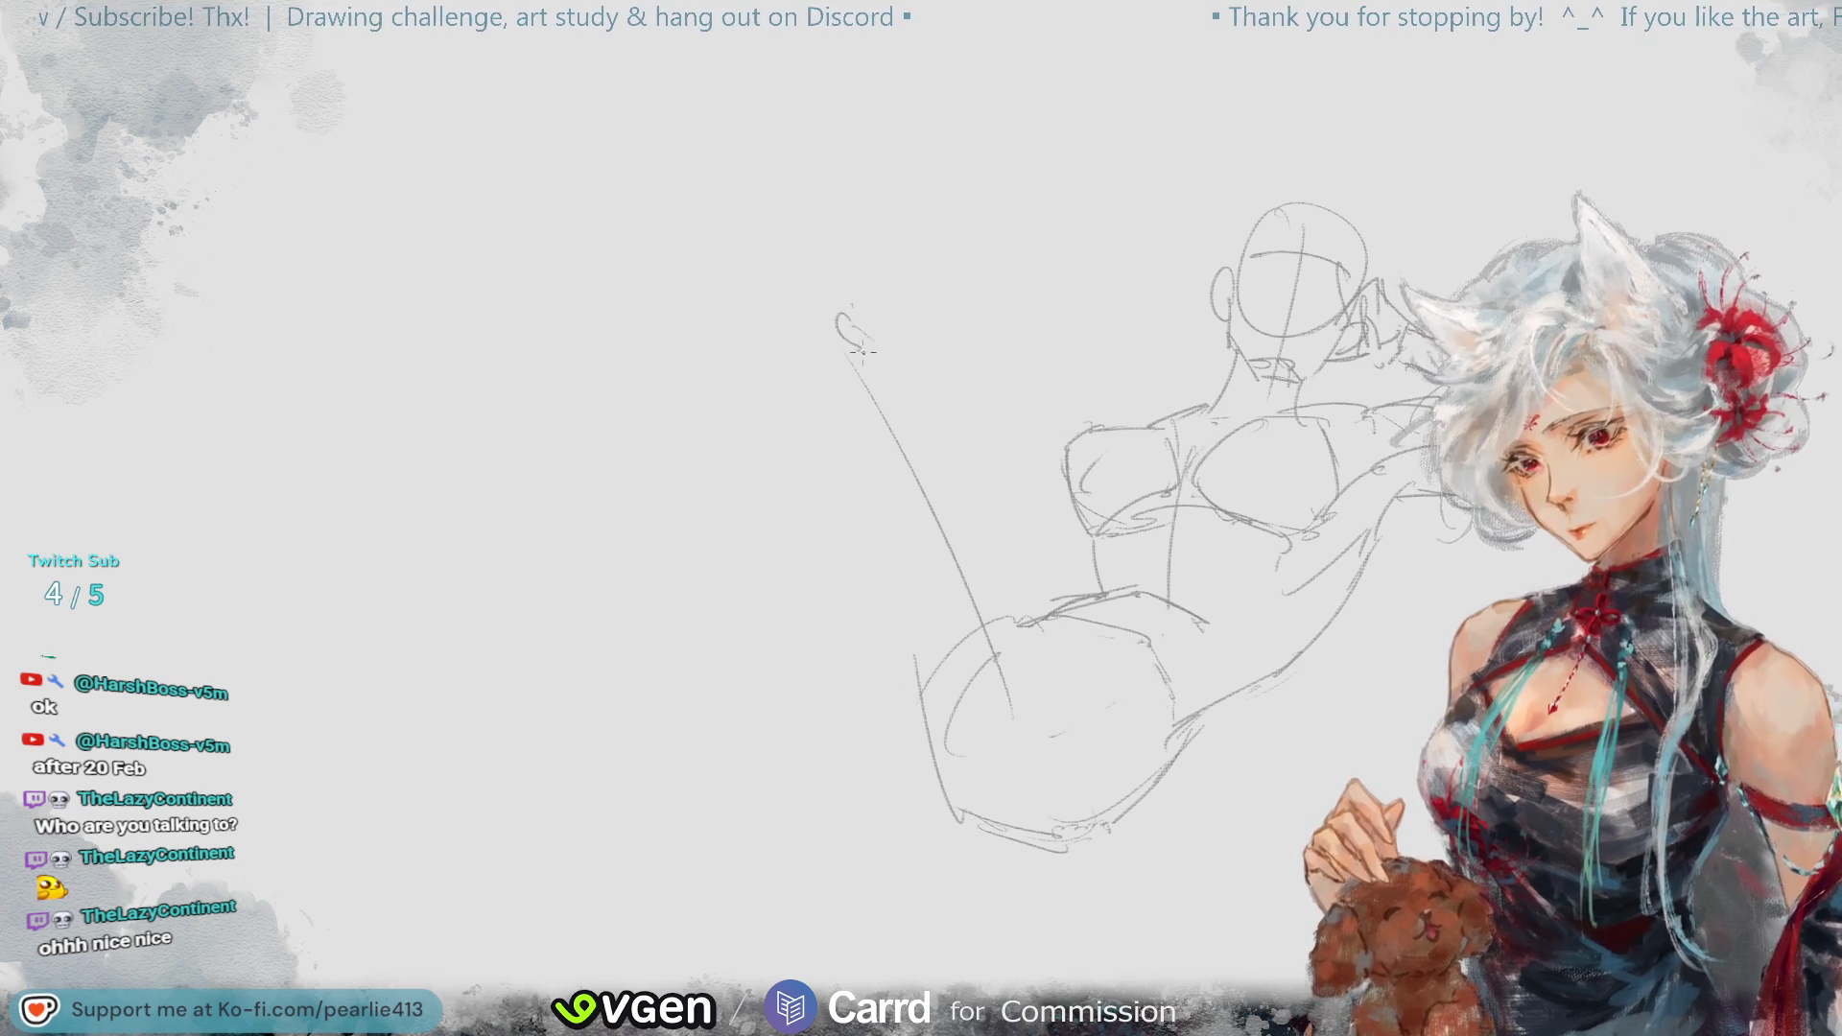
- Redraw the raised leg's inner line down to the hip, retrying it several times
drag(865, 343, 1004, 550)
key(ctrl+z)
key(ctrl+z)
drag(909, 400, 925, 422)
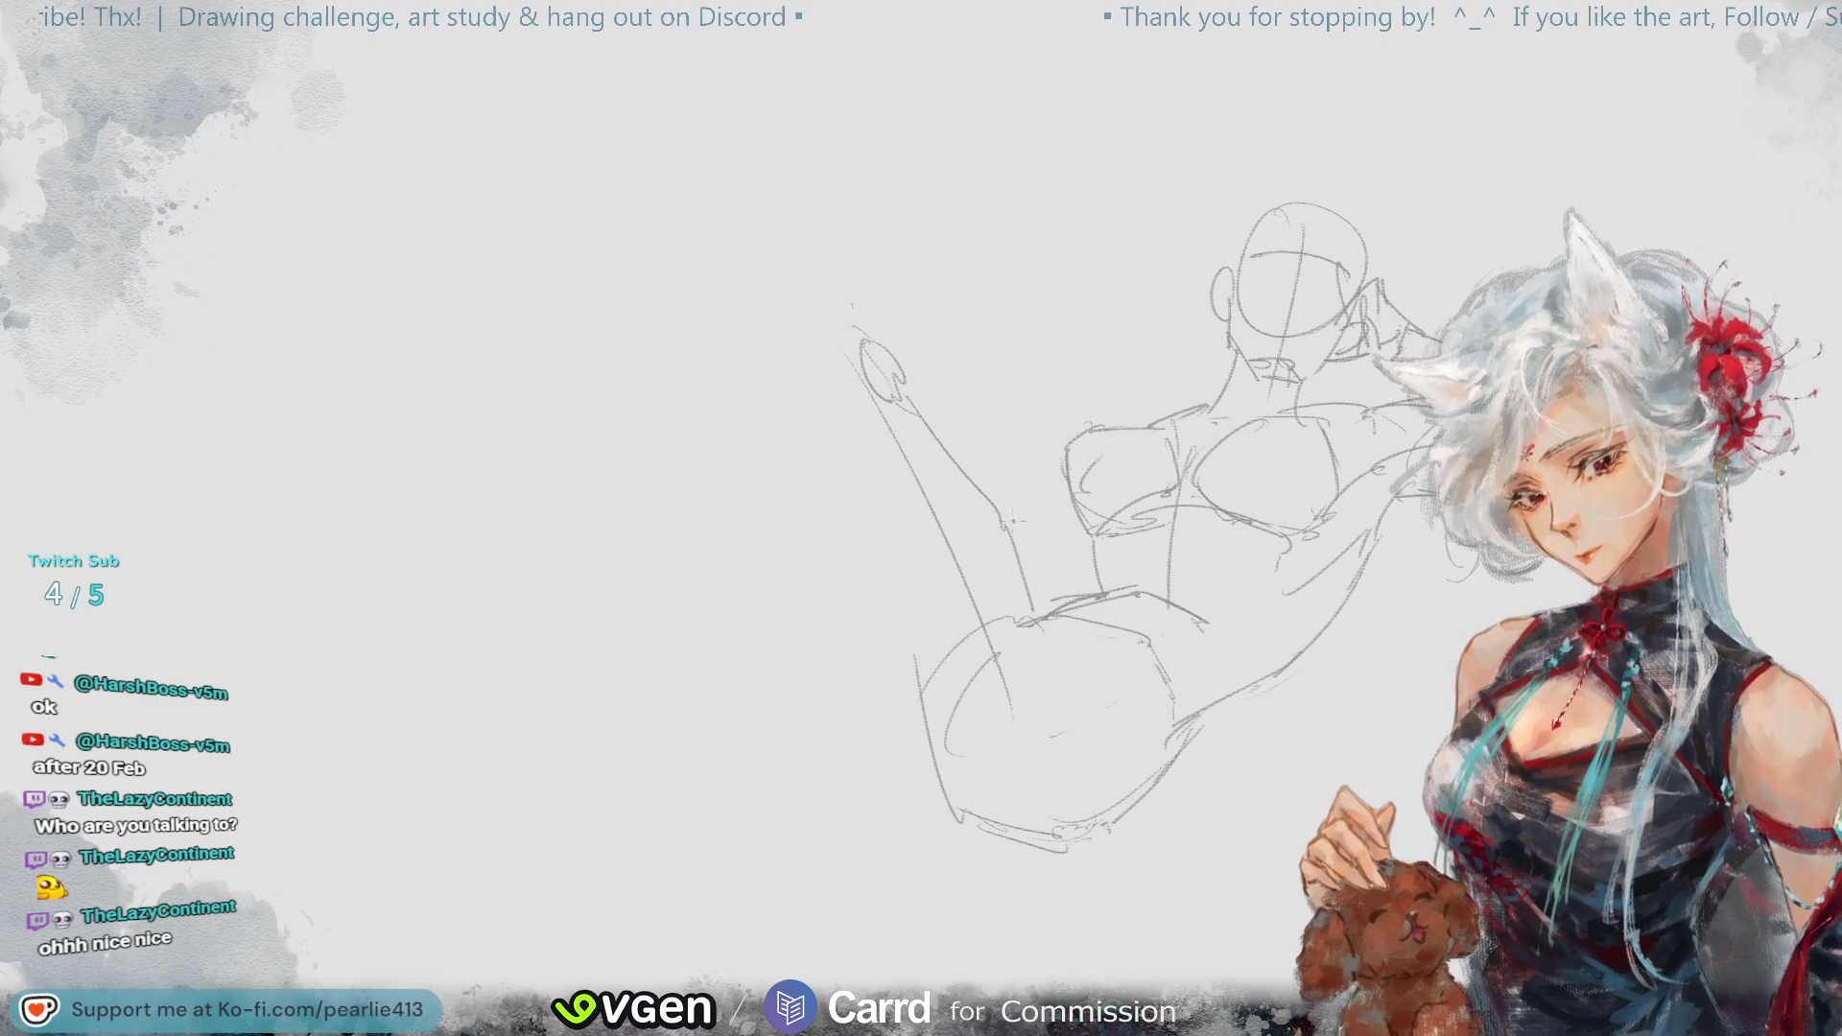
key(ctrl+z)
drag(909, 401, 1045, 580)
key(ctrl+z)
drag(913, 393, 1019, 549)
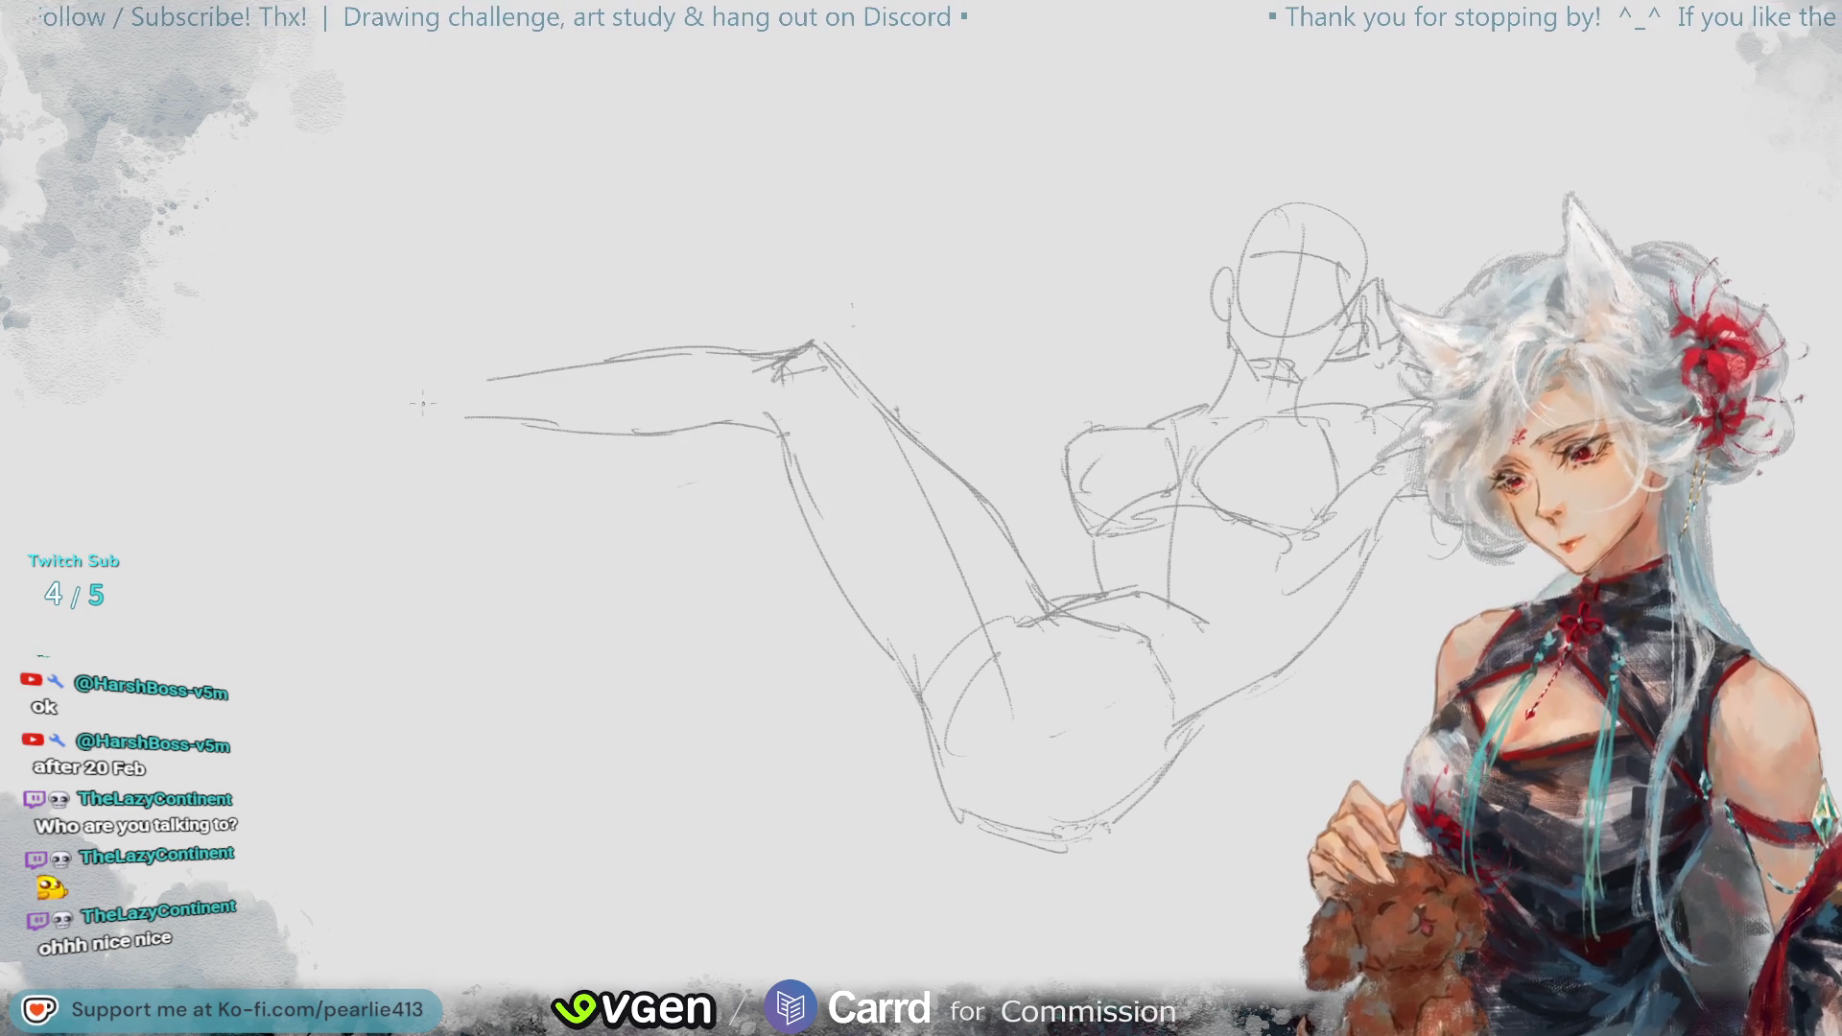
- Erase the old foot outline on the extended leg and try new foot strokes
key(ctrl+z)
mouse_move(420, 439)
mouse_down()
mouse_move(438, 351)
mouse_move(455, 422)
mouse_up()
mouse_move(424, 334)
mouse_down()
mouse_move(477, 374)
mouse_move(464, 383)
mouse_move(508, 381)
mouse_up()
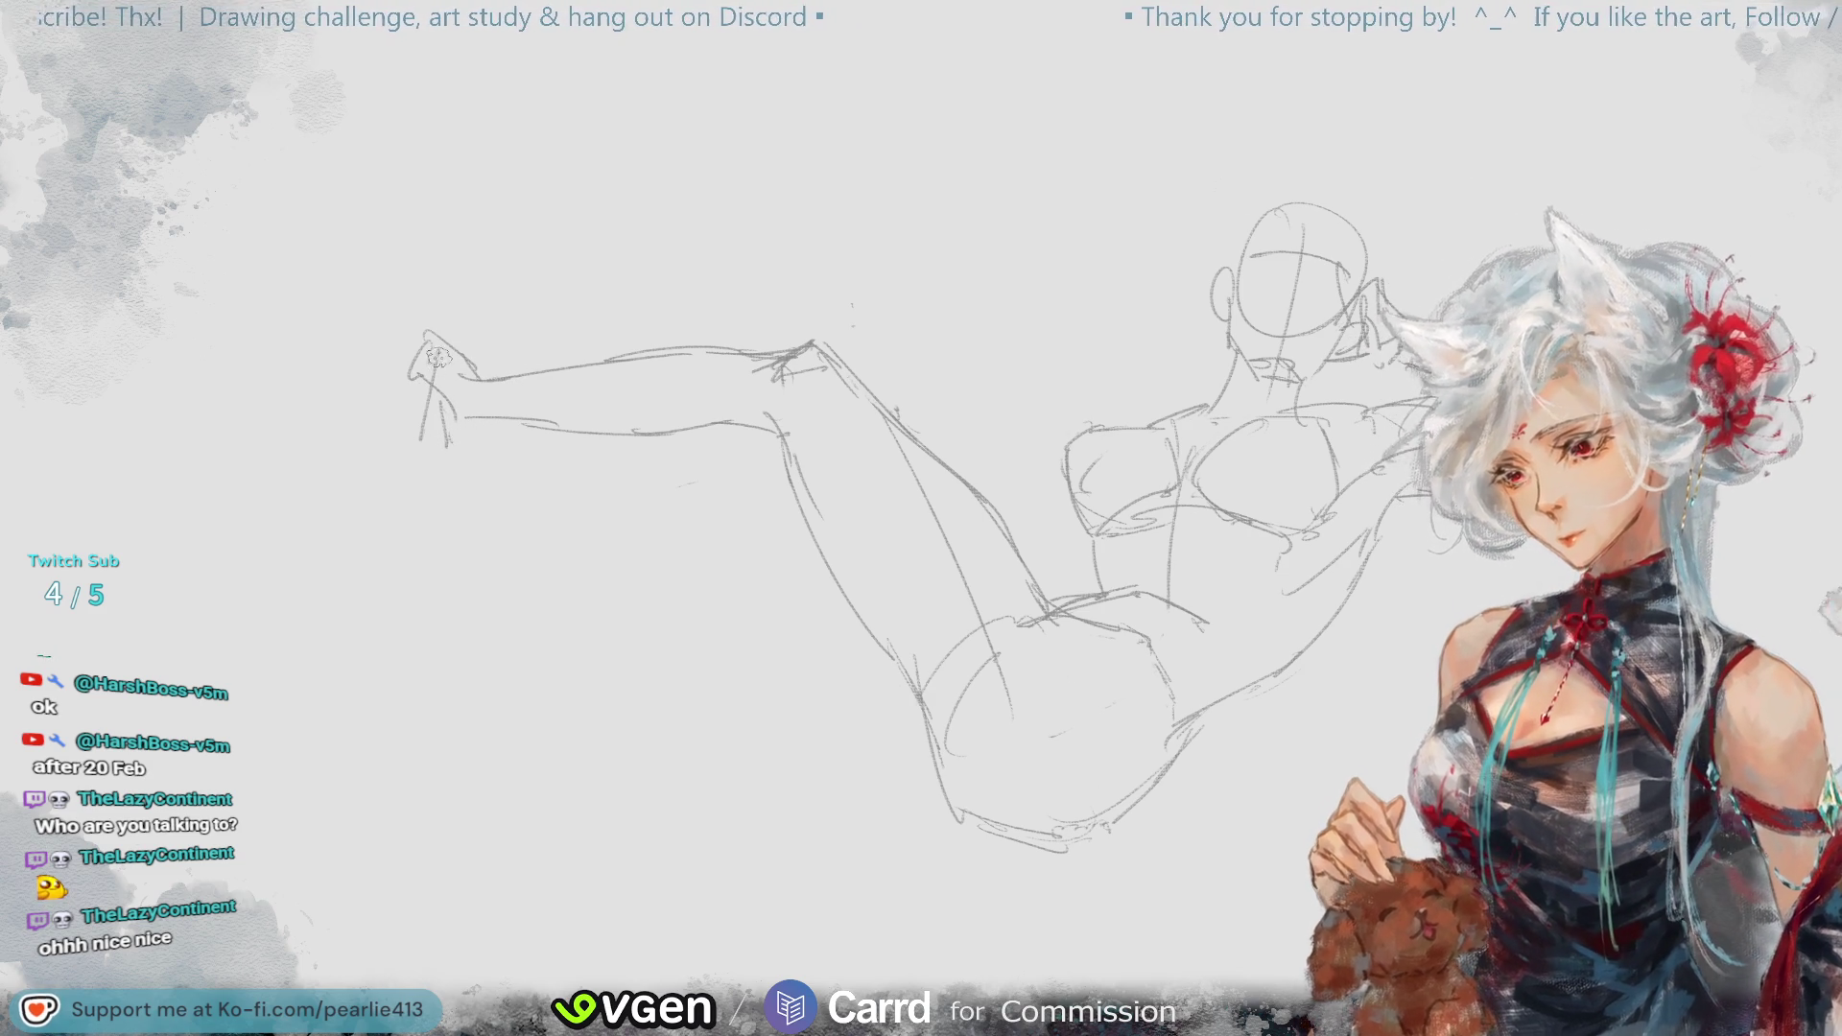
mouse_move(424, 408)
mouse_down()
mouse_move(420, 443)
mouse_move(432, 341)
mouse_move(401, 445)
mouse_move(472, 469)
mouse_up()
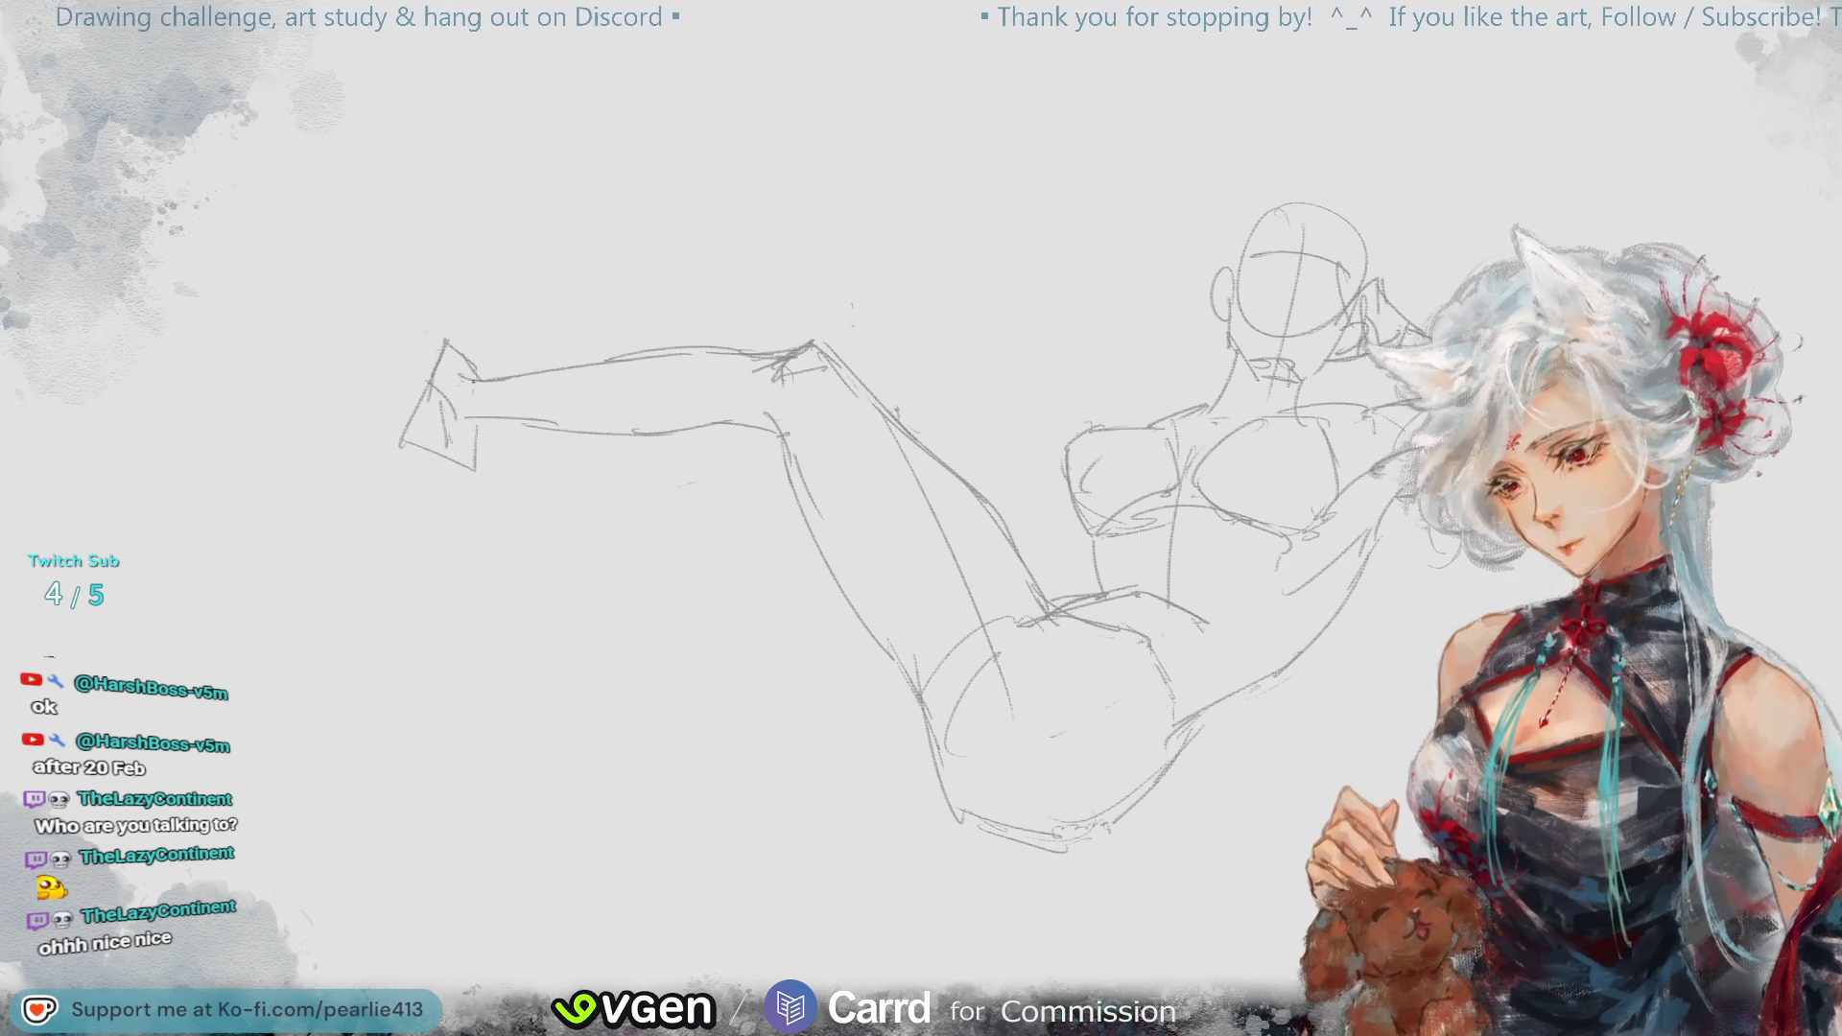
mouse_move(463, 366)
mouse_down()
mouse_move(414, 422)
mouse_move(470, 475)
mouse_up()
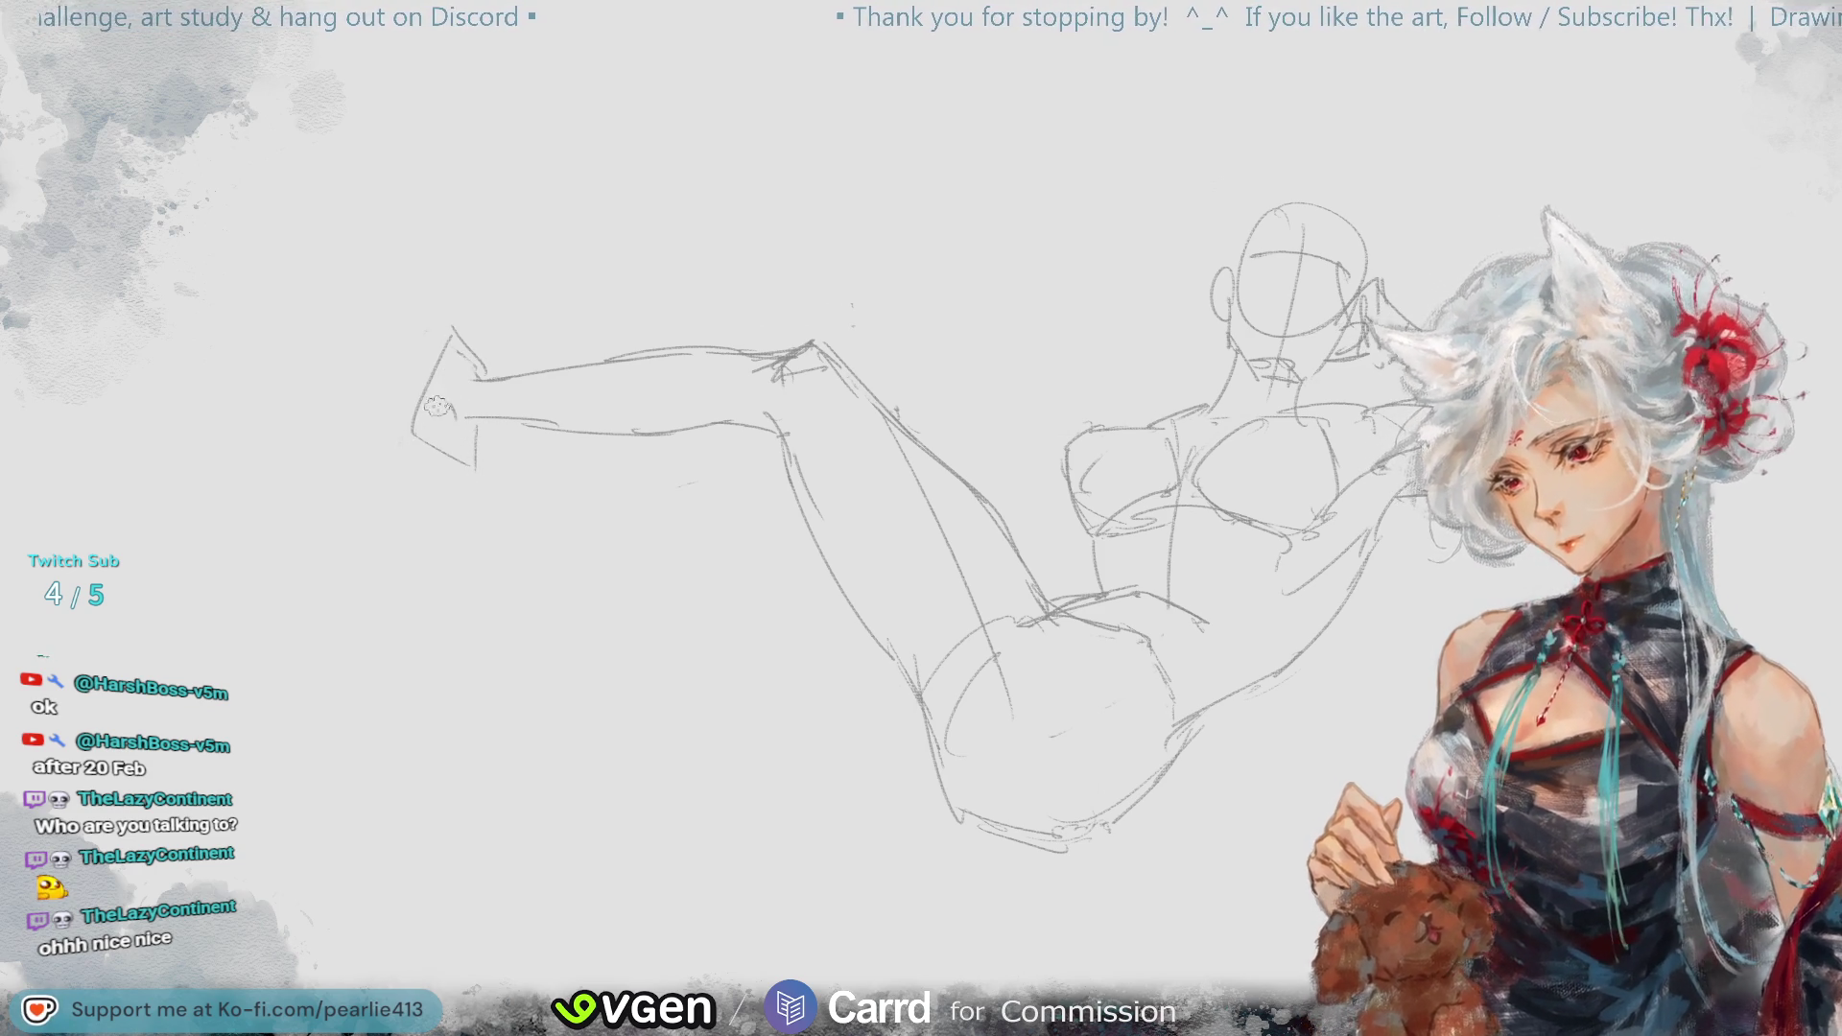
drag(453, 351, 451, 424)
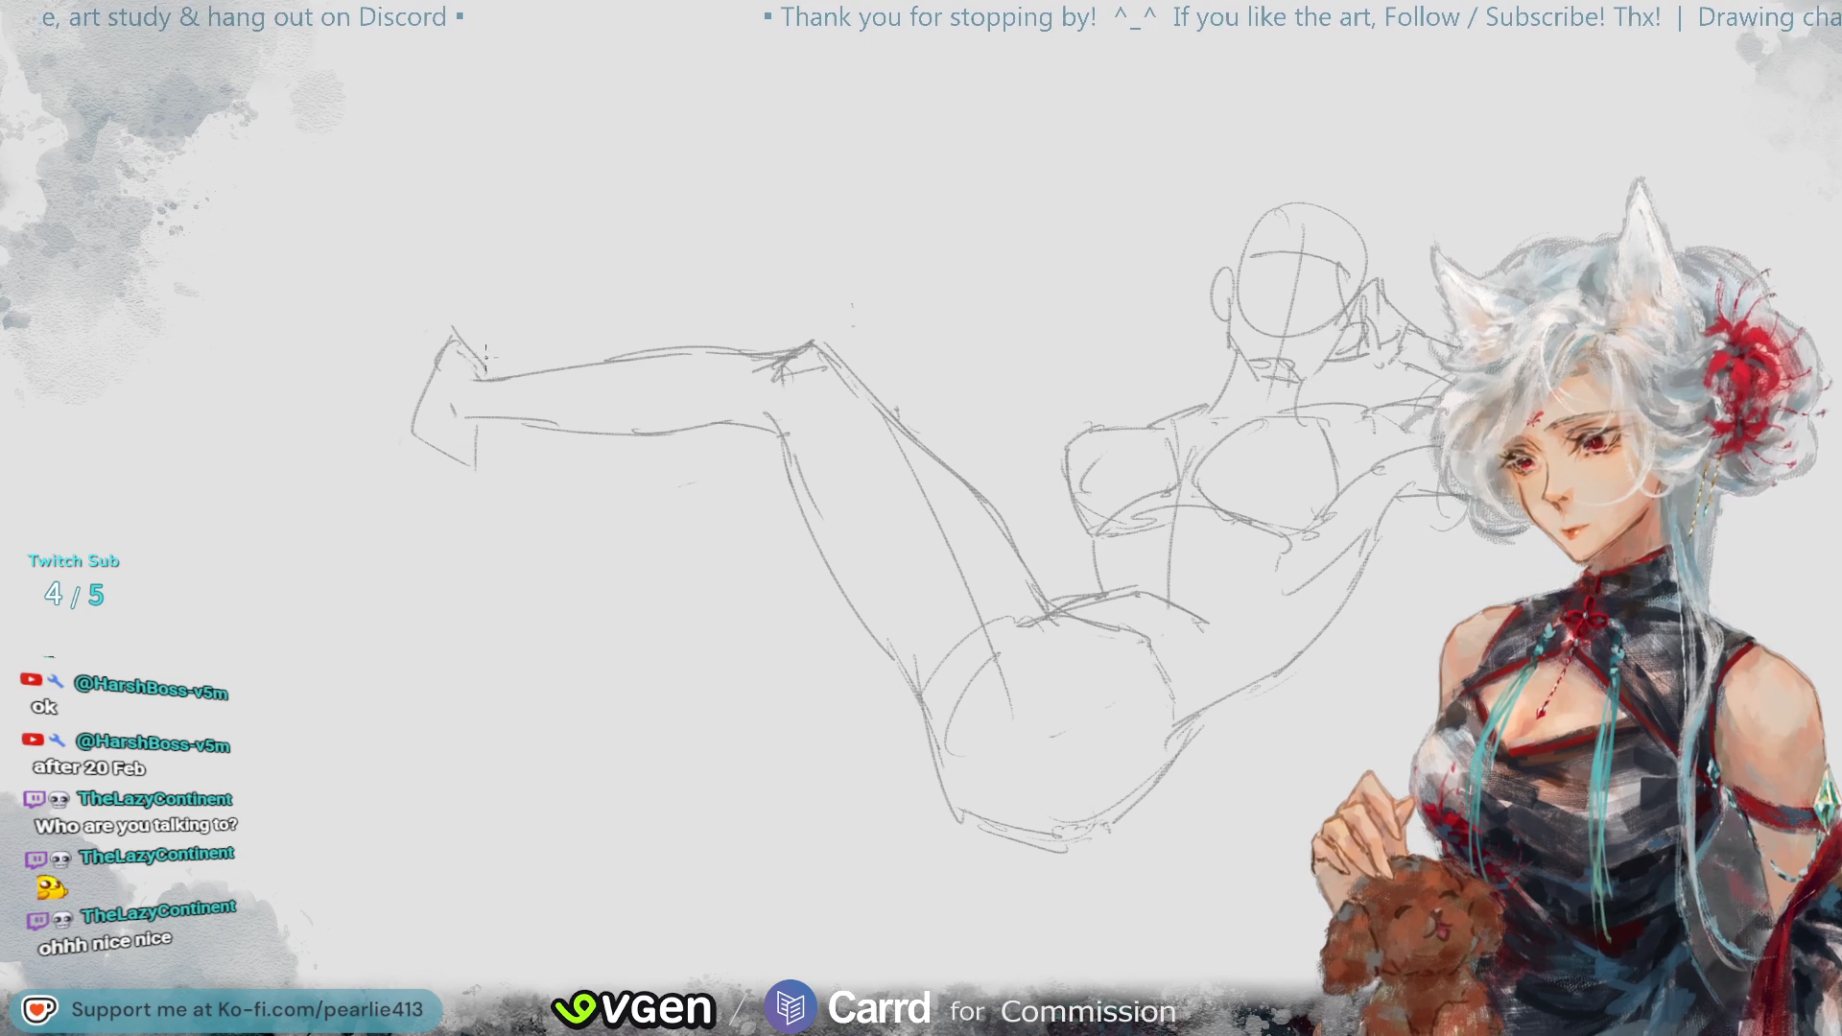
drag(436, 352, 414, 423)
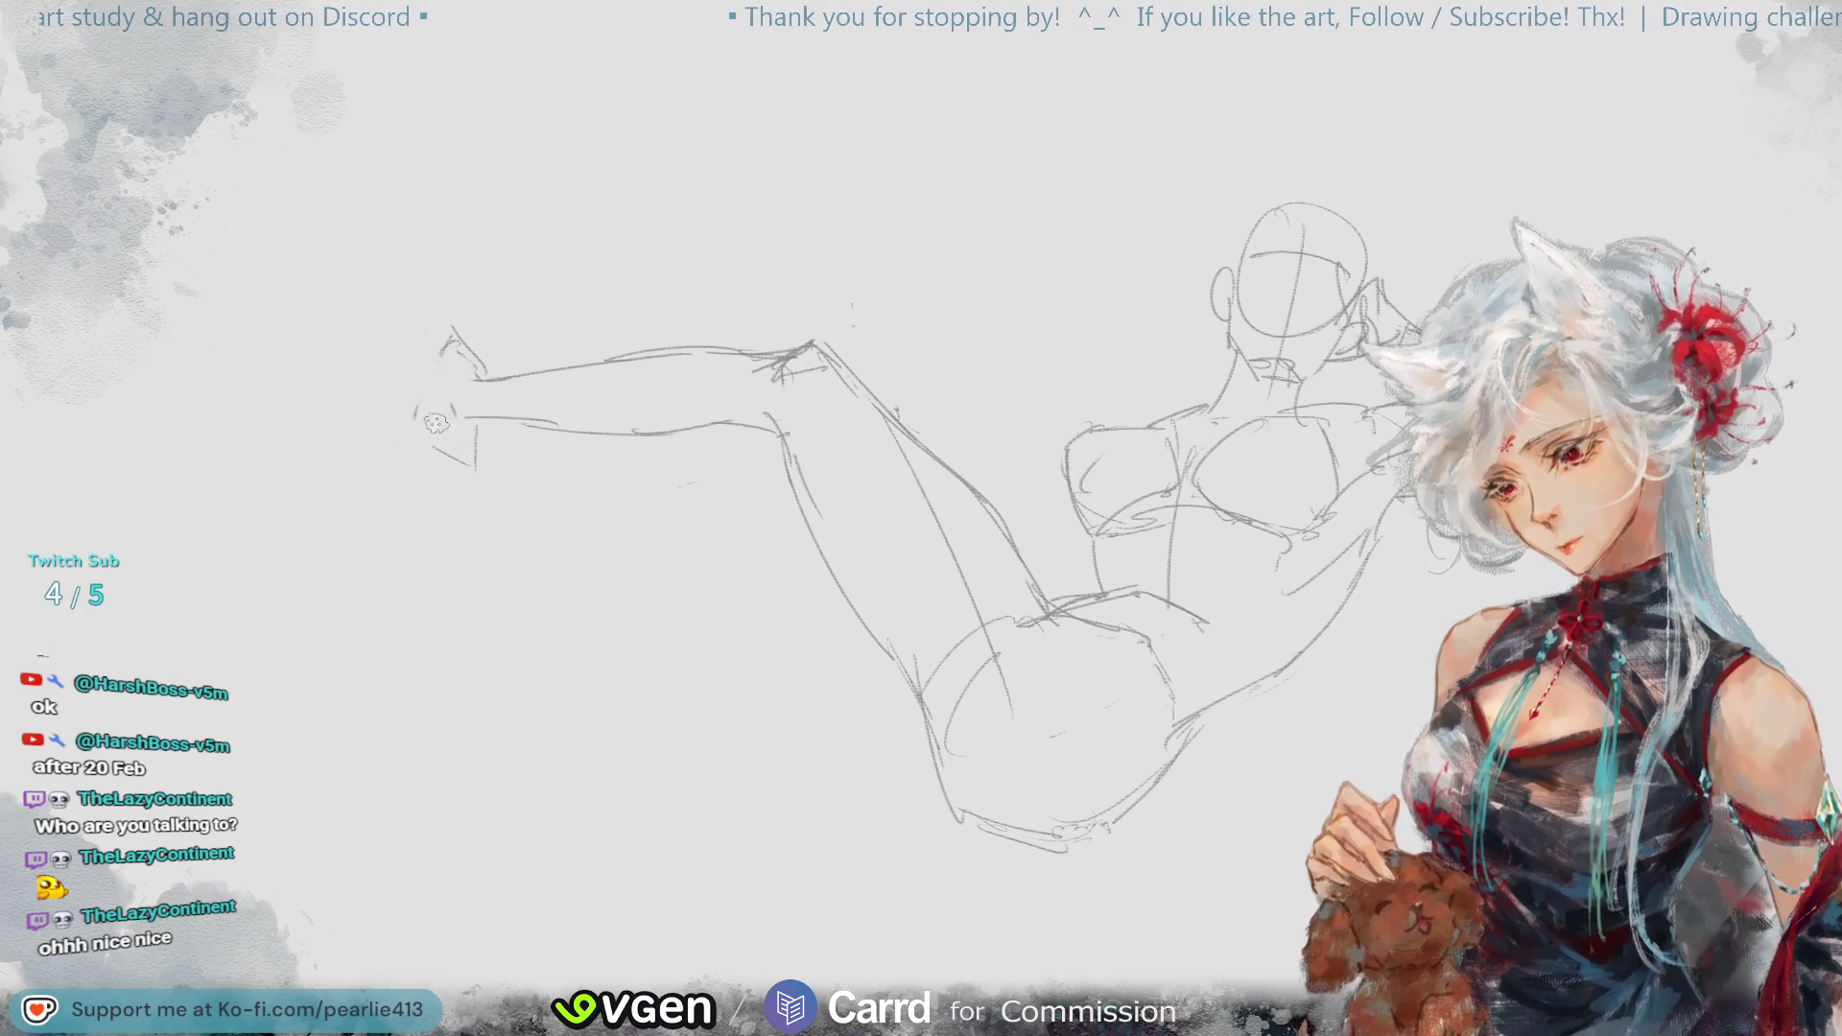
- Redraw the foot's left edge, top, and heel line, then fit the whole sketch to the view
drag(436, 355, 427, 434)
drag(441, 356, 413, 432)
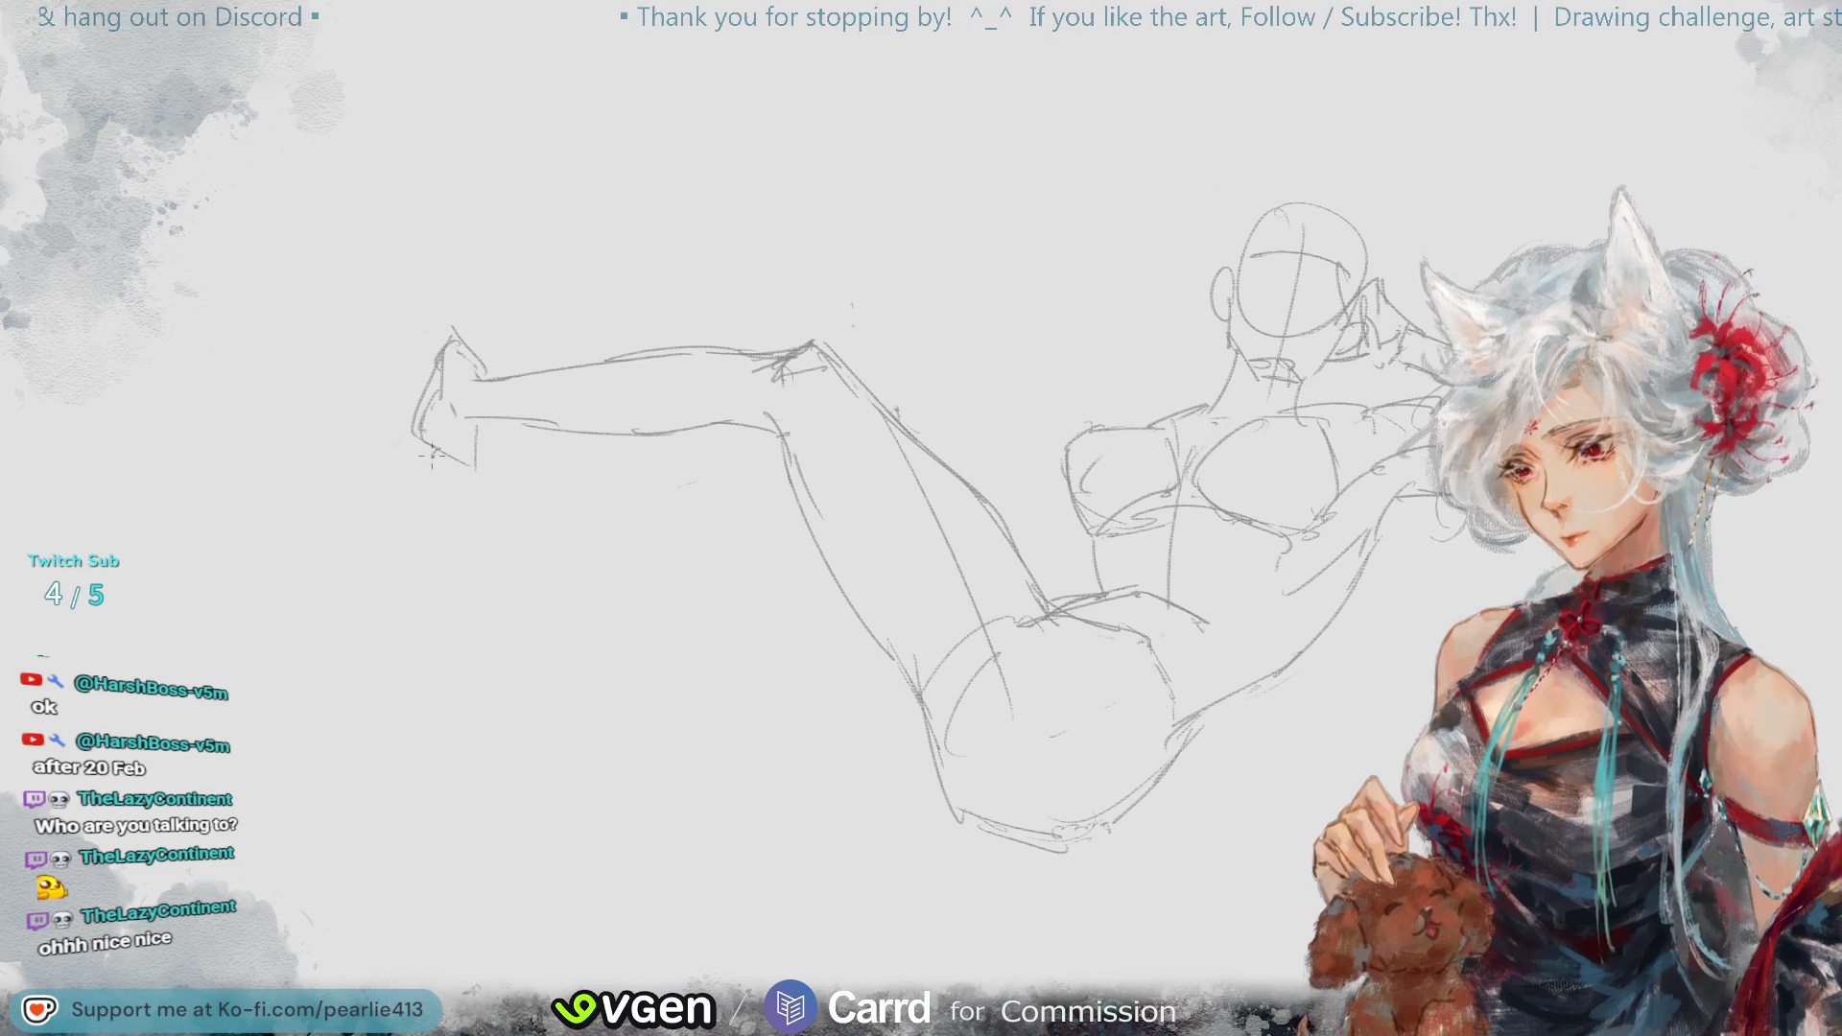
drag(434, 353, 410, 430)
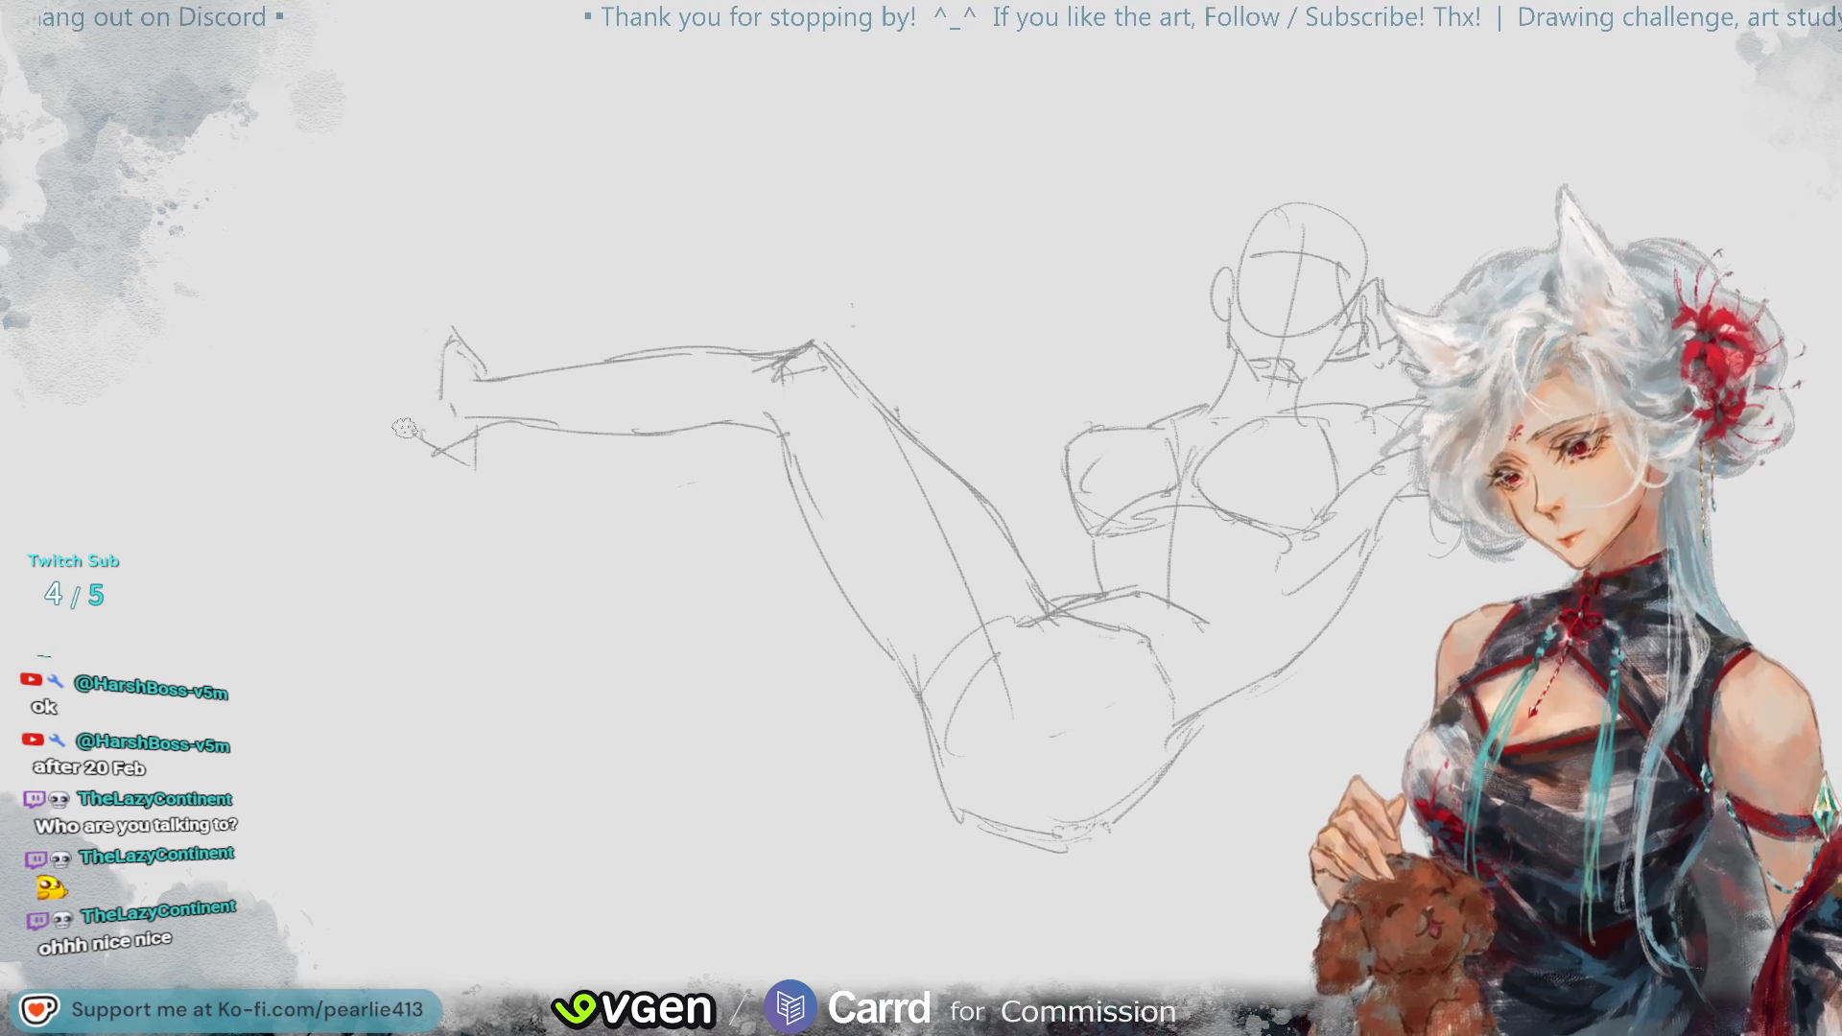
mouse_move(443, 336)
mouse_down()
mouse_move(422, 374)
mouse_move(479, 470)
mouse_up()
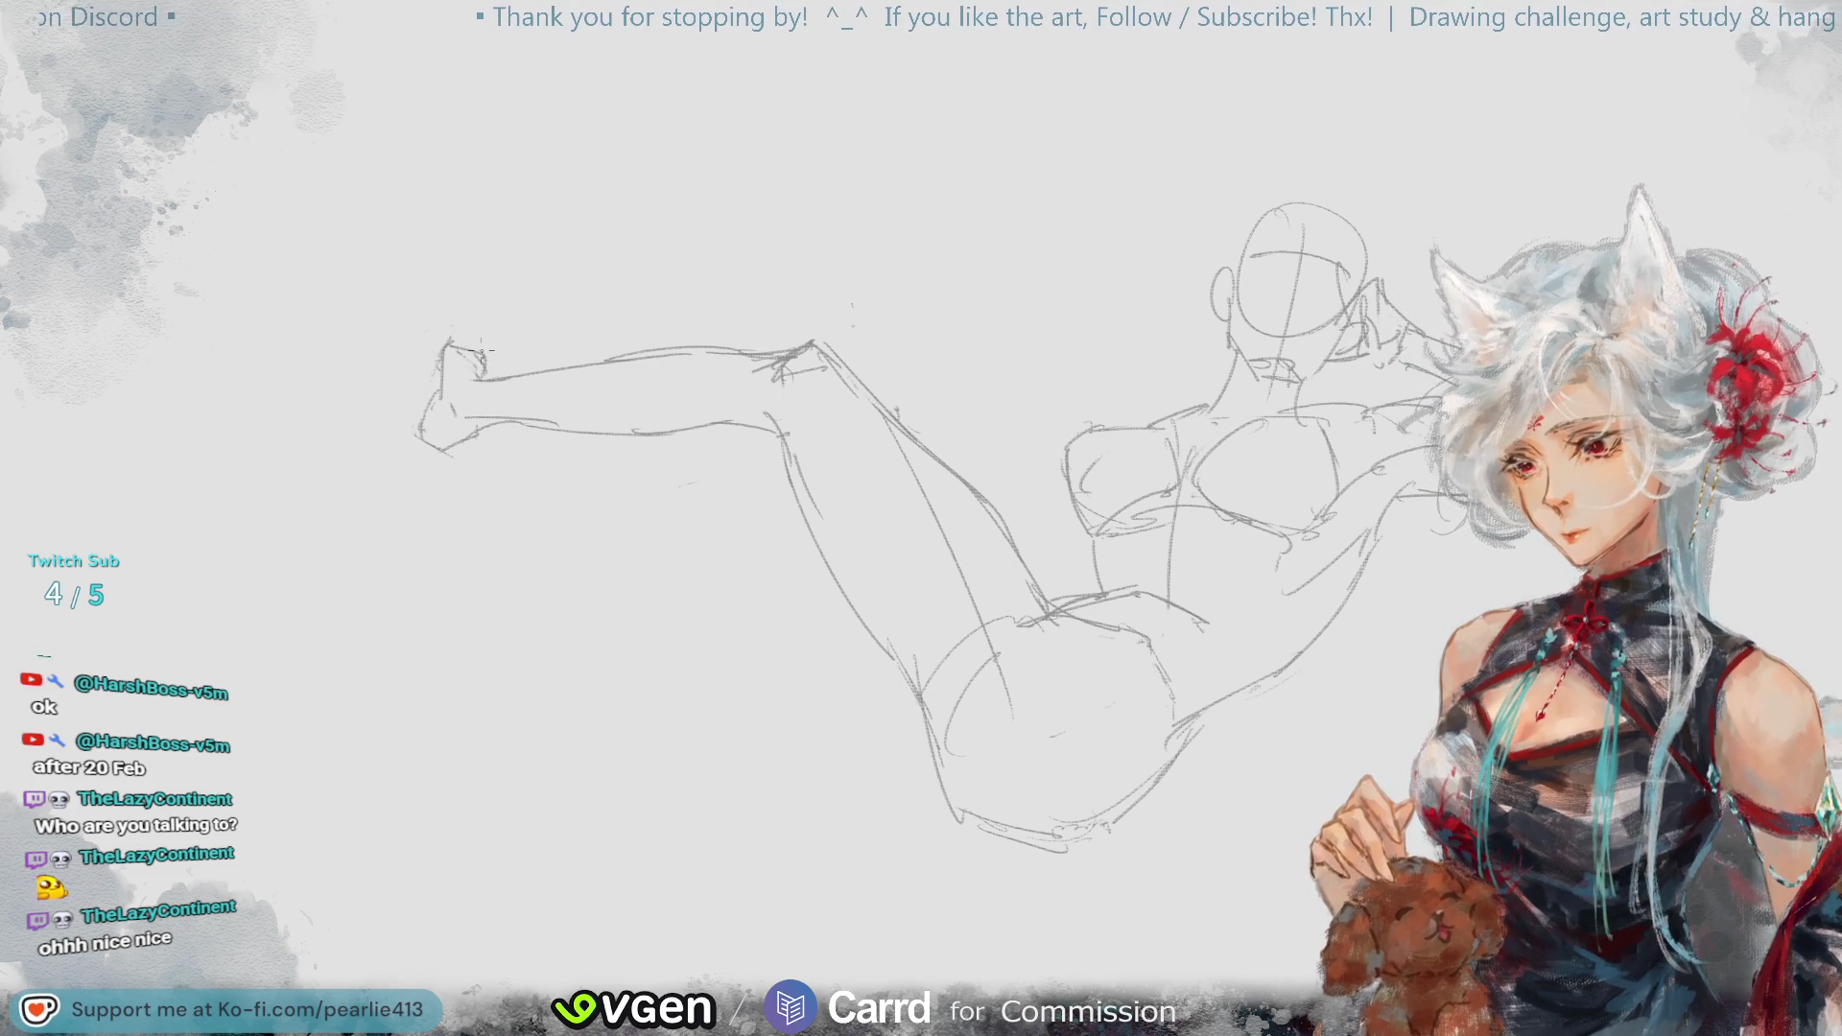
mouse_move(451, 344)
mouse_down()
mouse_move(495, 364)
mouse_move(433, 446)
mouse_up()
key(ctrl+z)
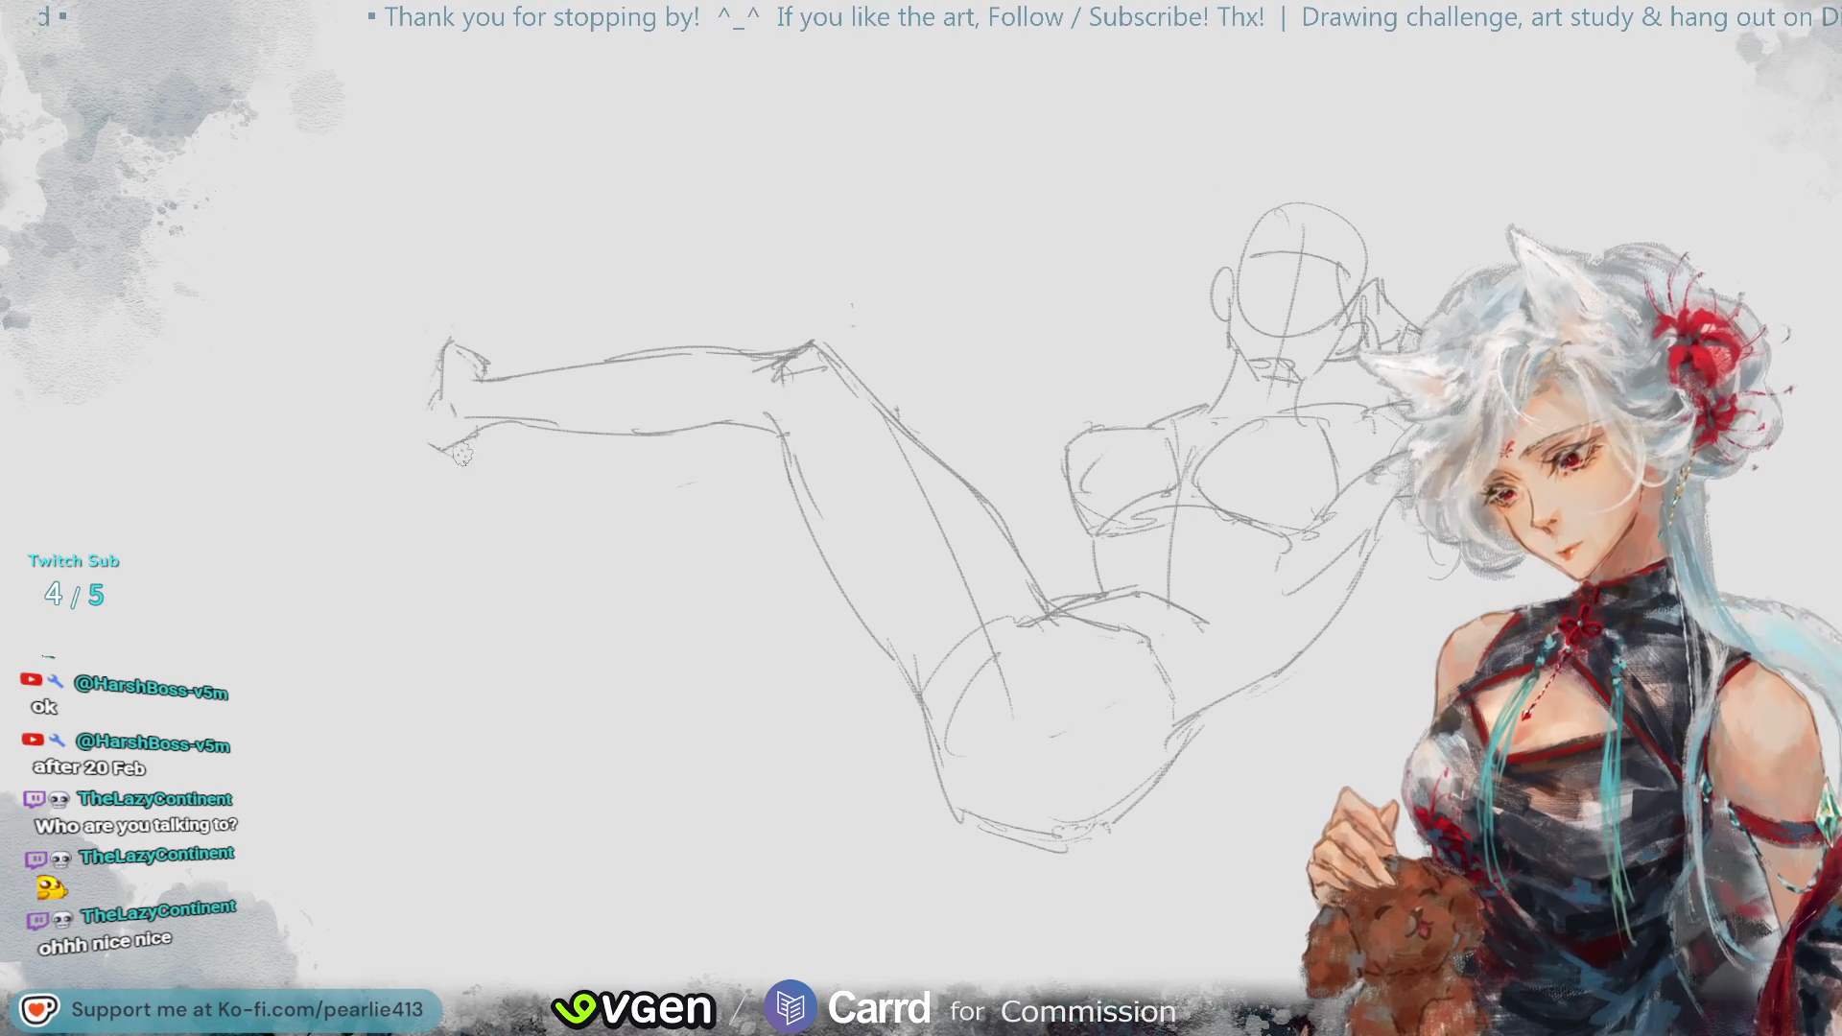
drag(438, 379, 423, 449)
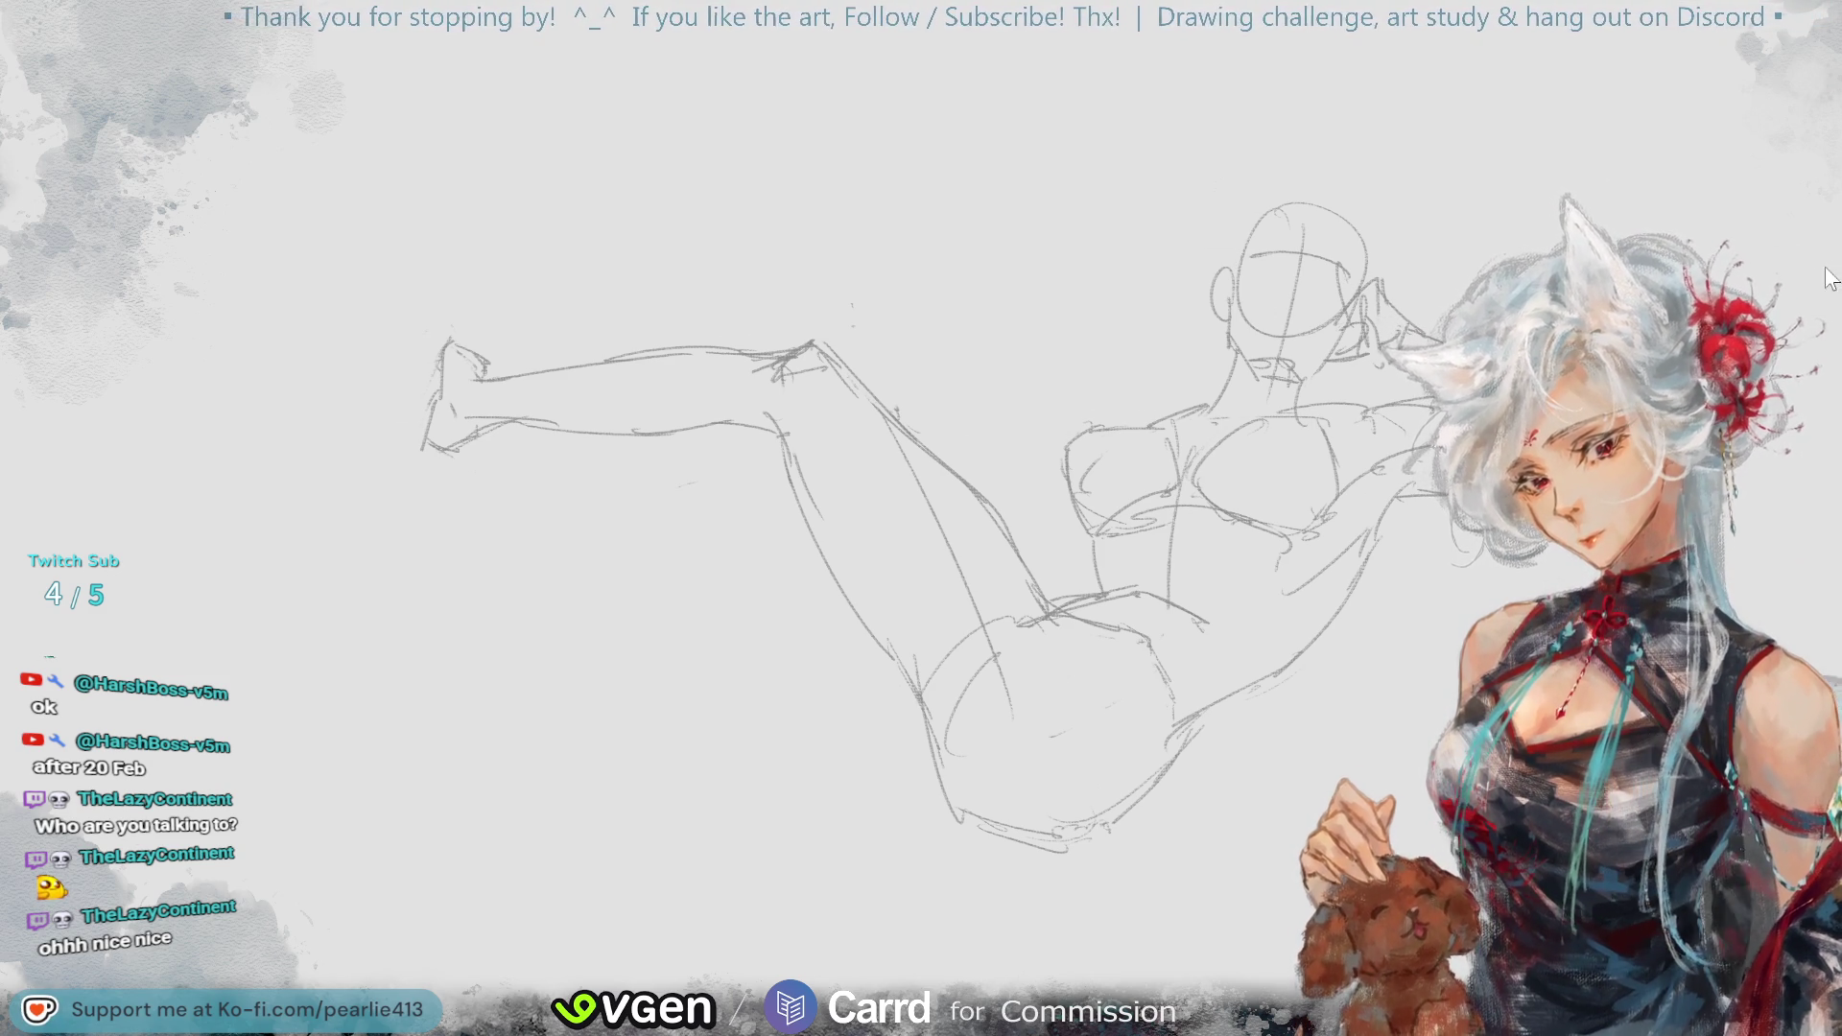
key(ctrl+0)
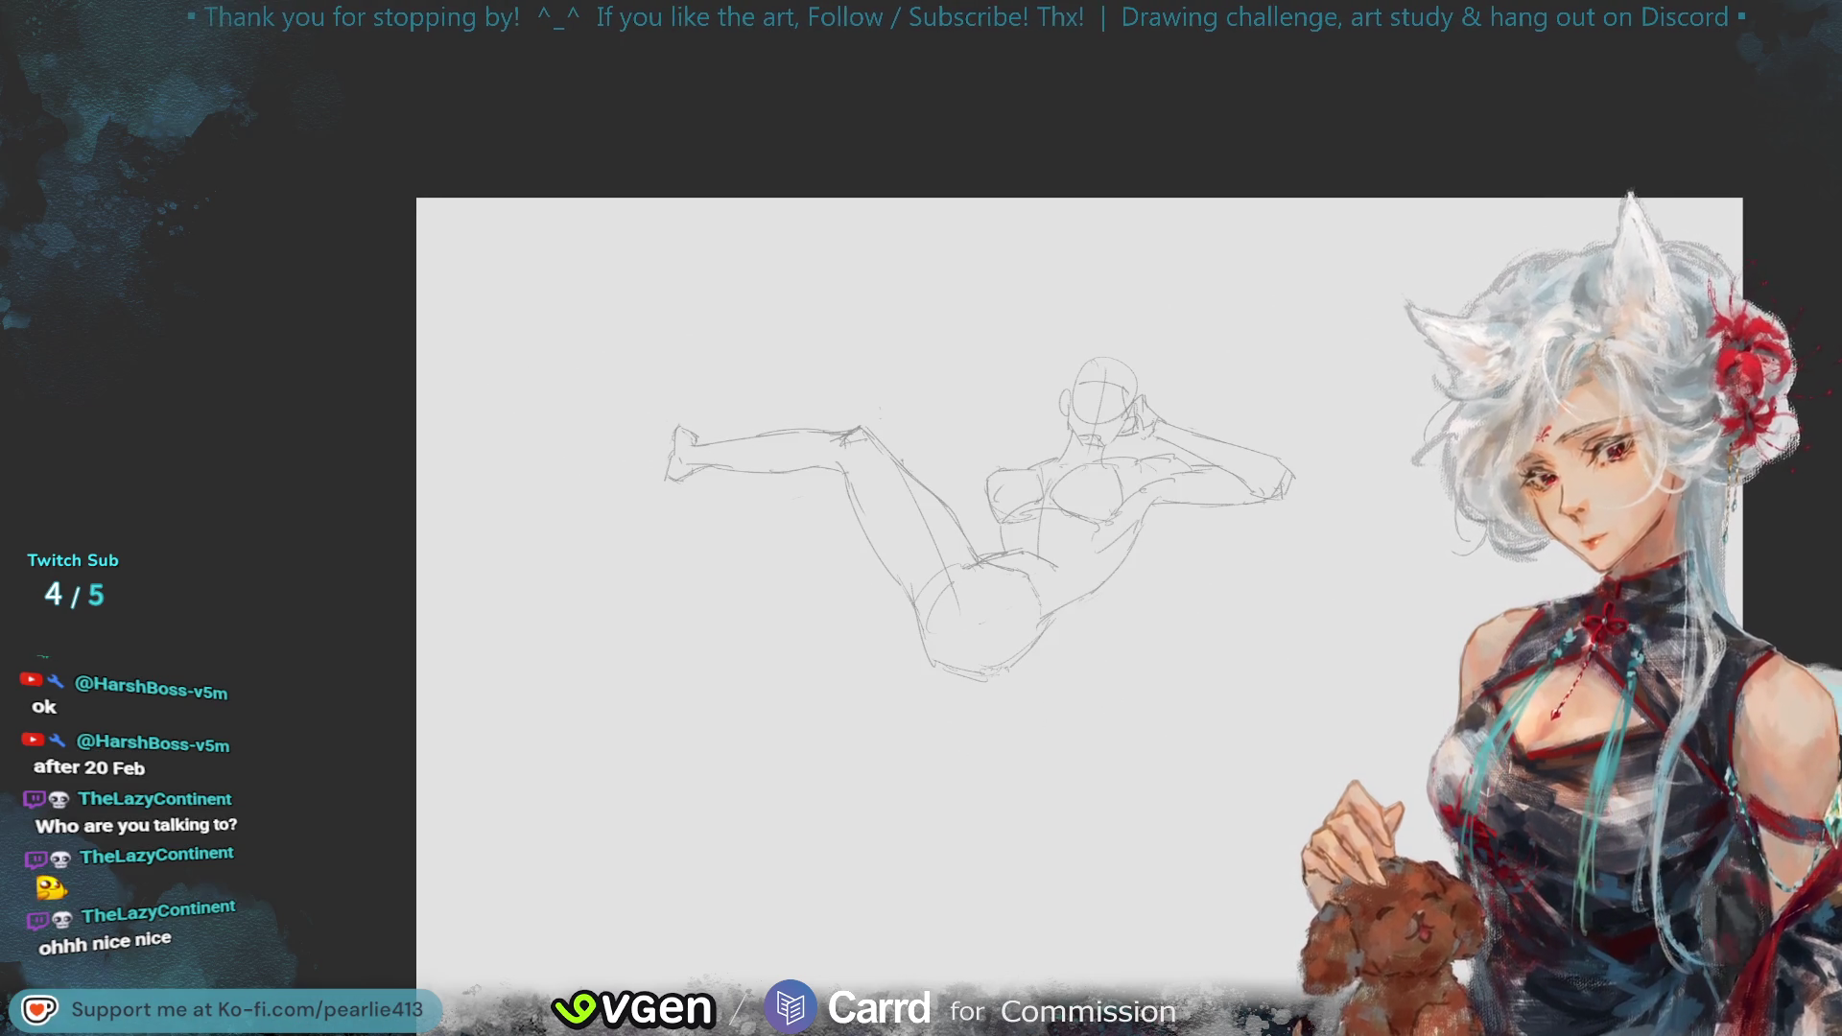
- Zoom back in and erase the rounded chest lines of the torso
scroll(1781, 317, up, 3)
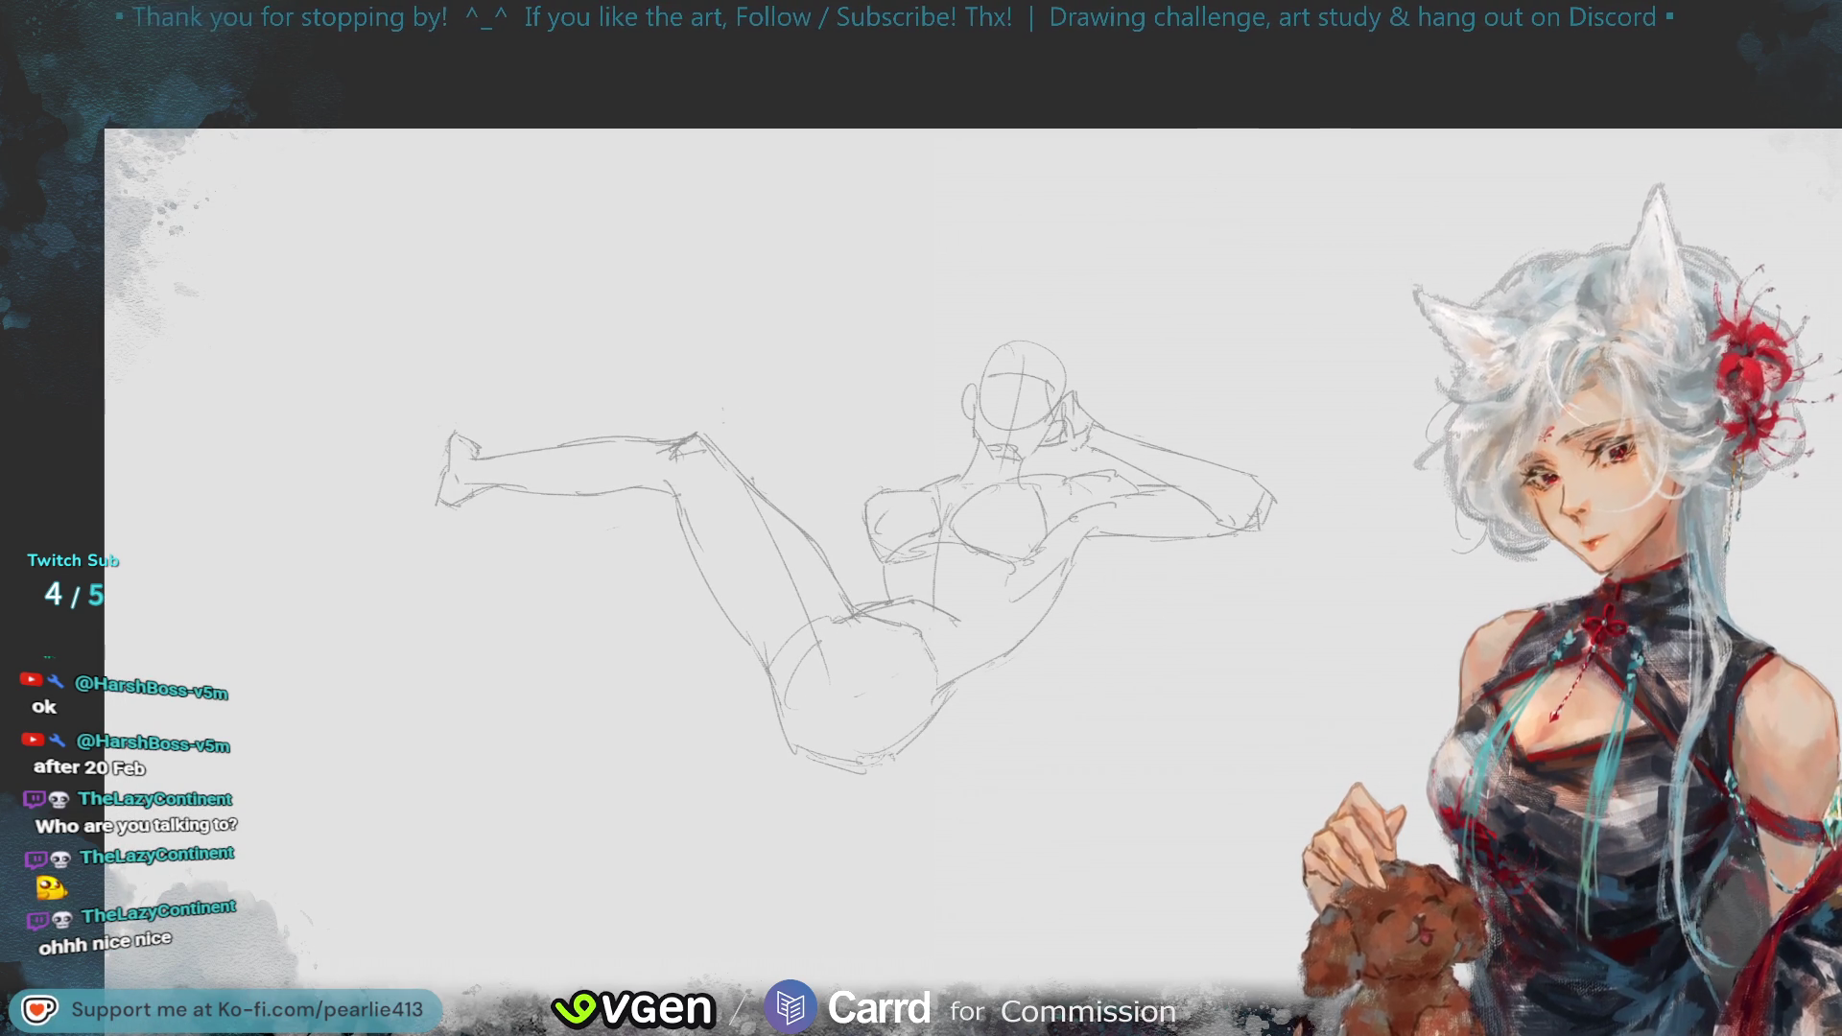
mouse_move(920, 494)
mouse_down()
mouse_move(859, 513)
mouse_move(863, 528)
mouse_up()
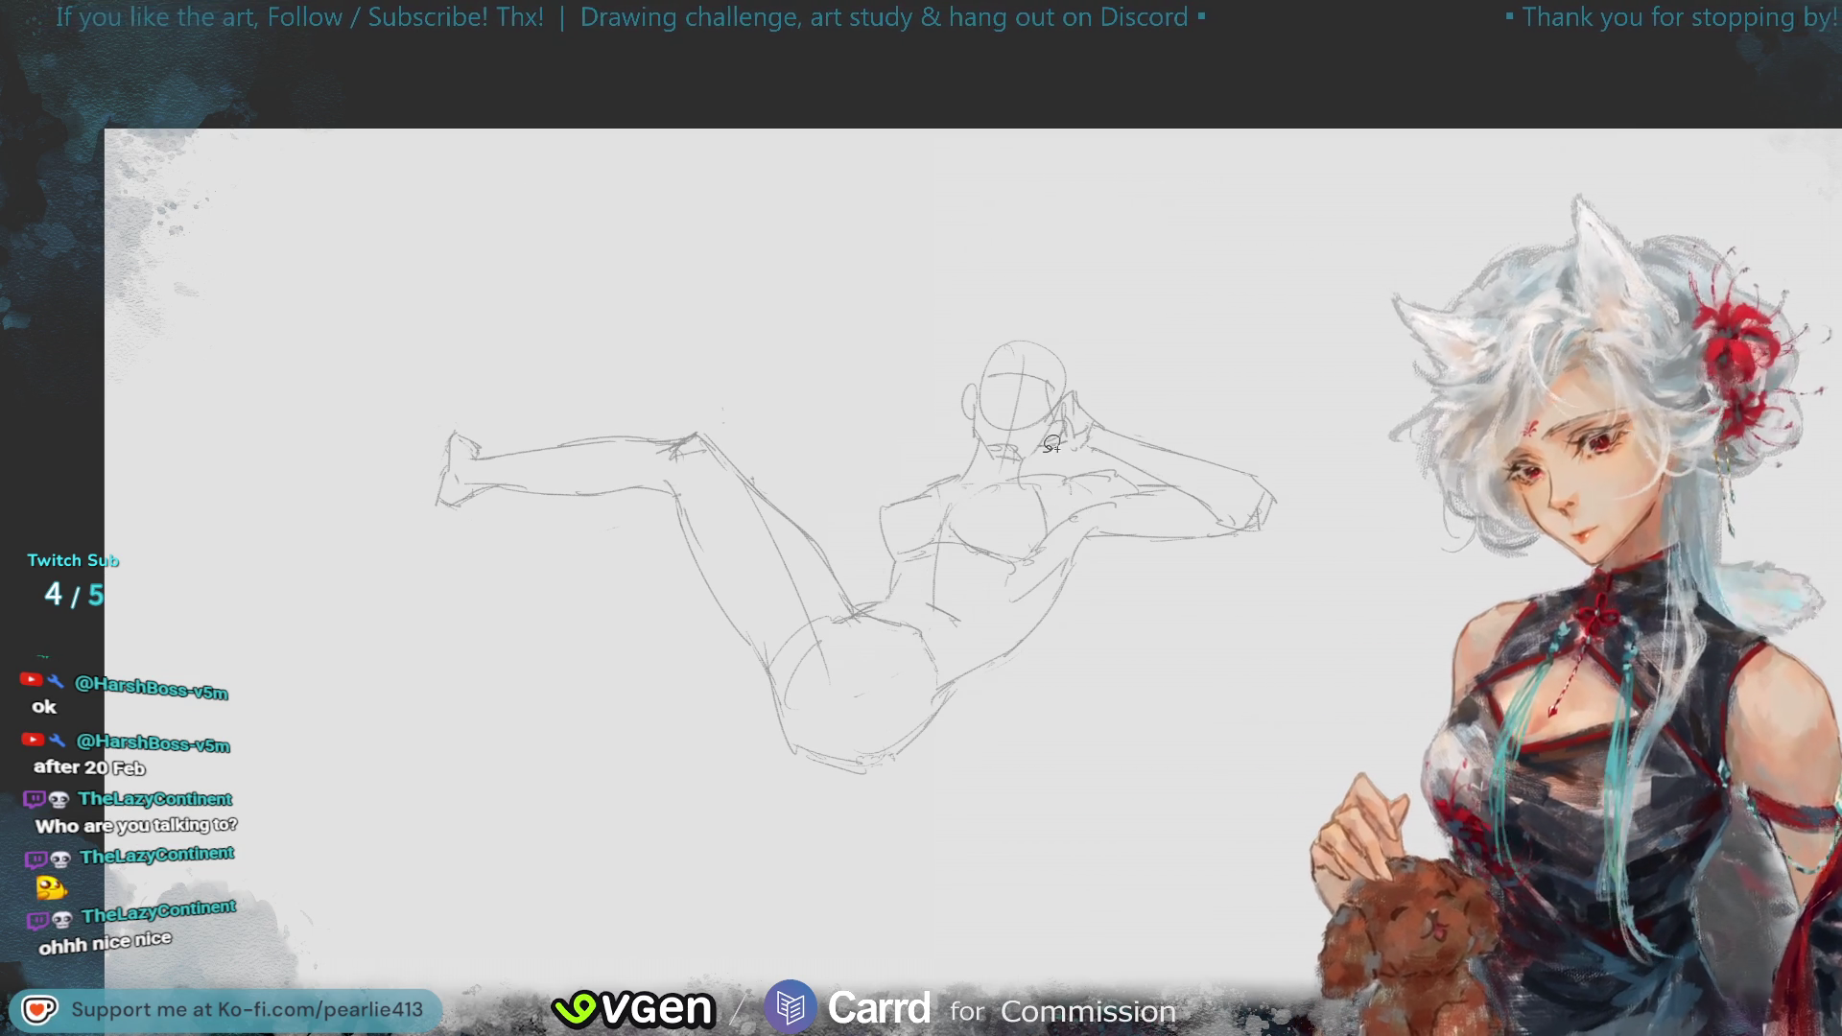
- Lasso the head and transform it to move it slightly right and down
mouse_move(1012, 460)
mouse_down()
mouse_move(1068, 329)
mouse_move(1065, 383)
mouse_up()
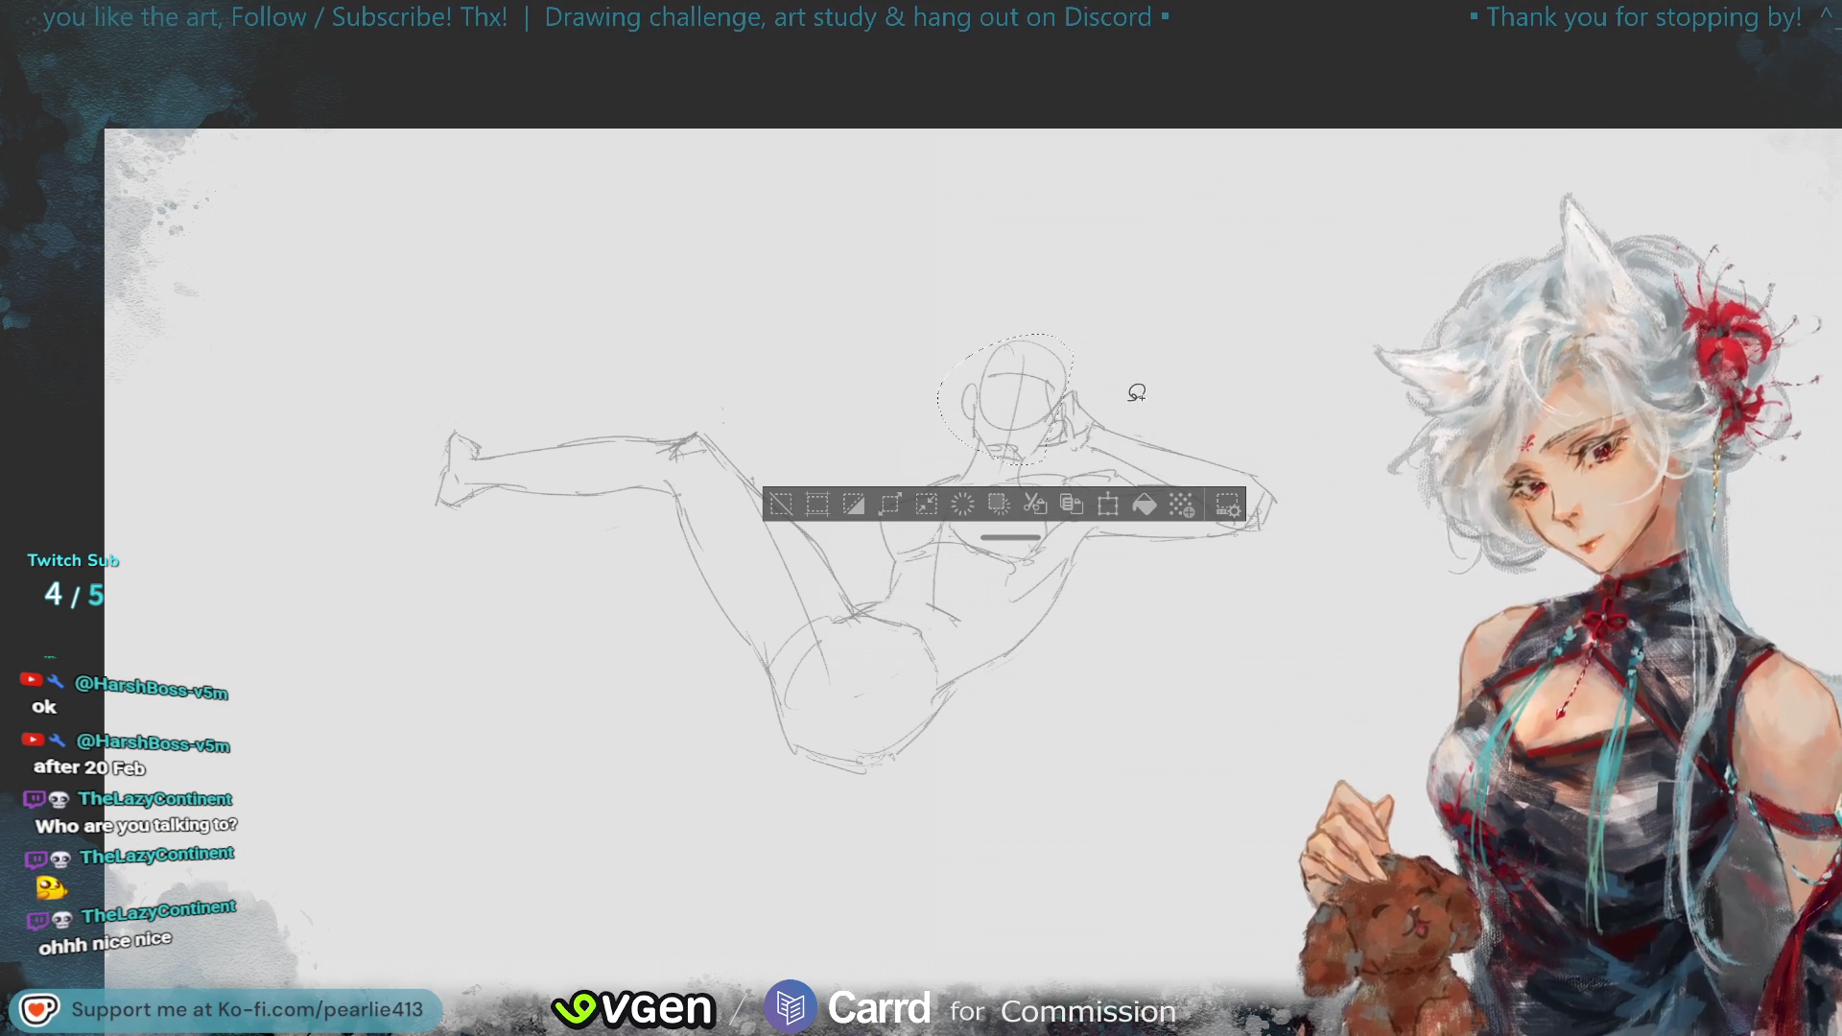
click(1098, 506)
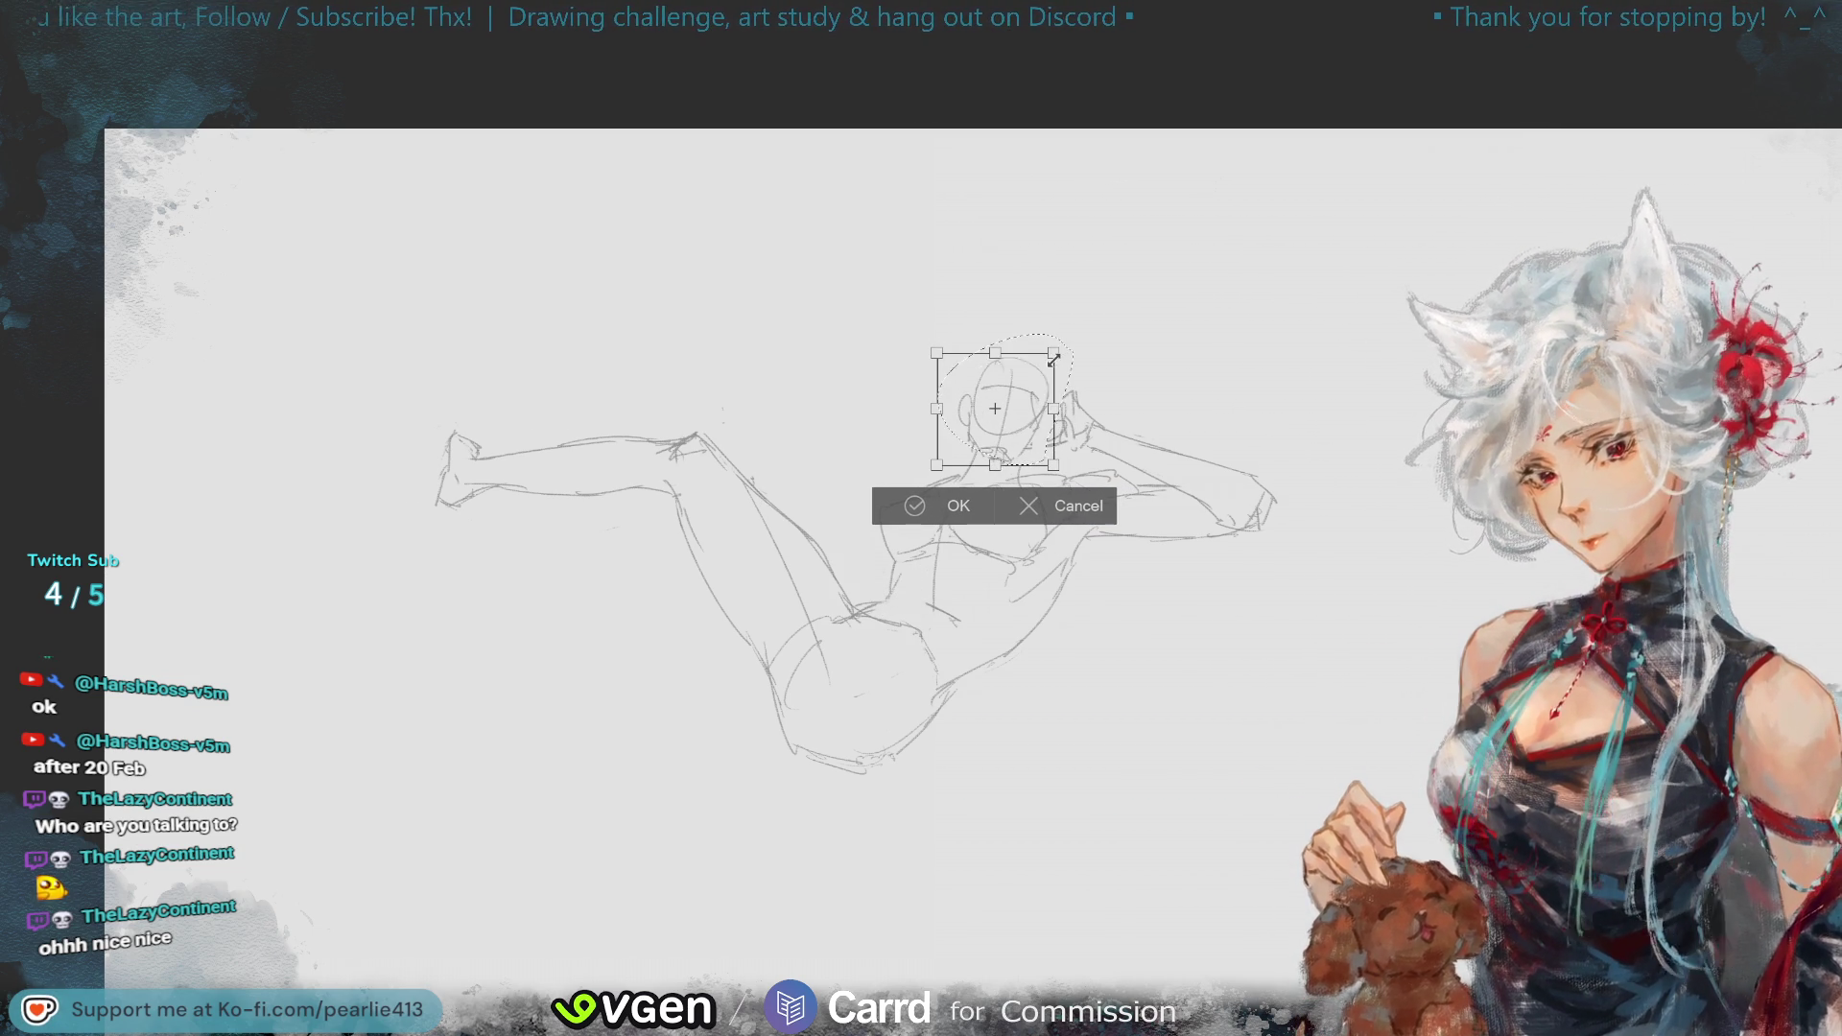
drag(1040, 411, 1044, 413)
click(945, 509)
click(791, 504)
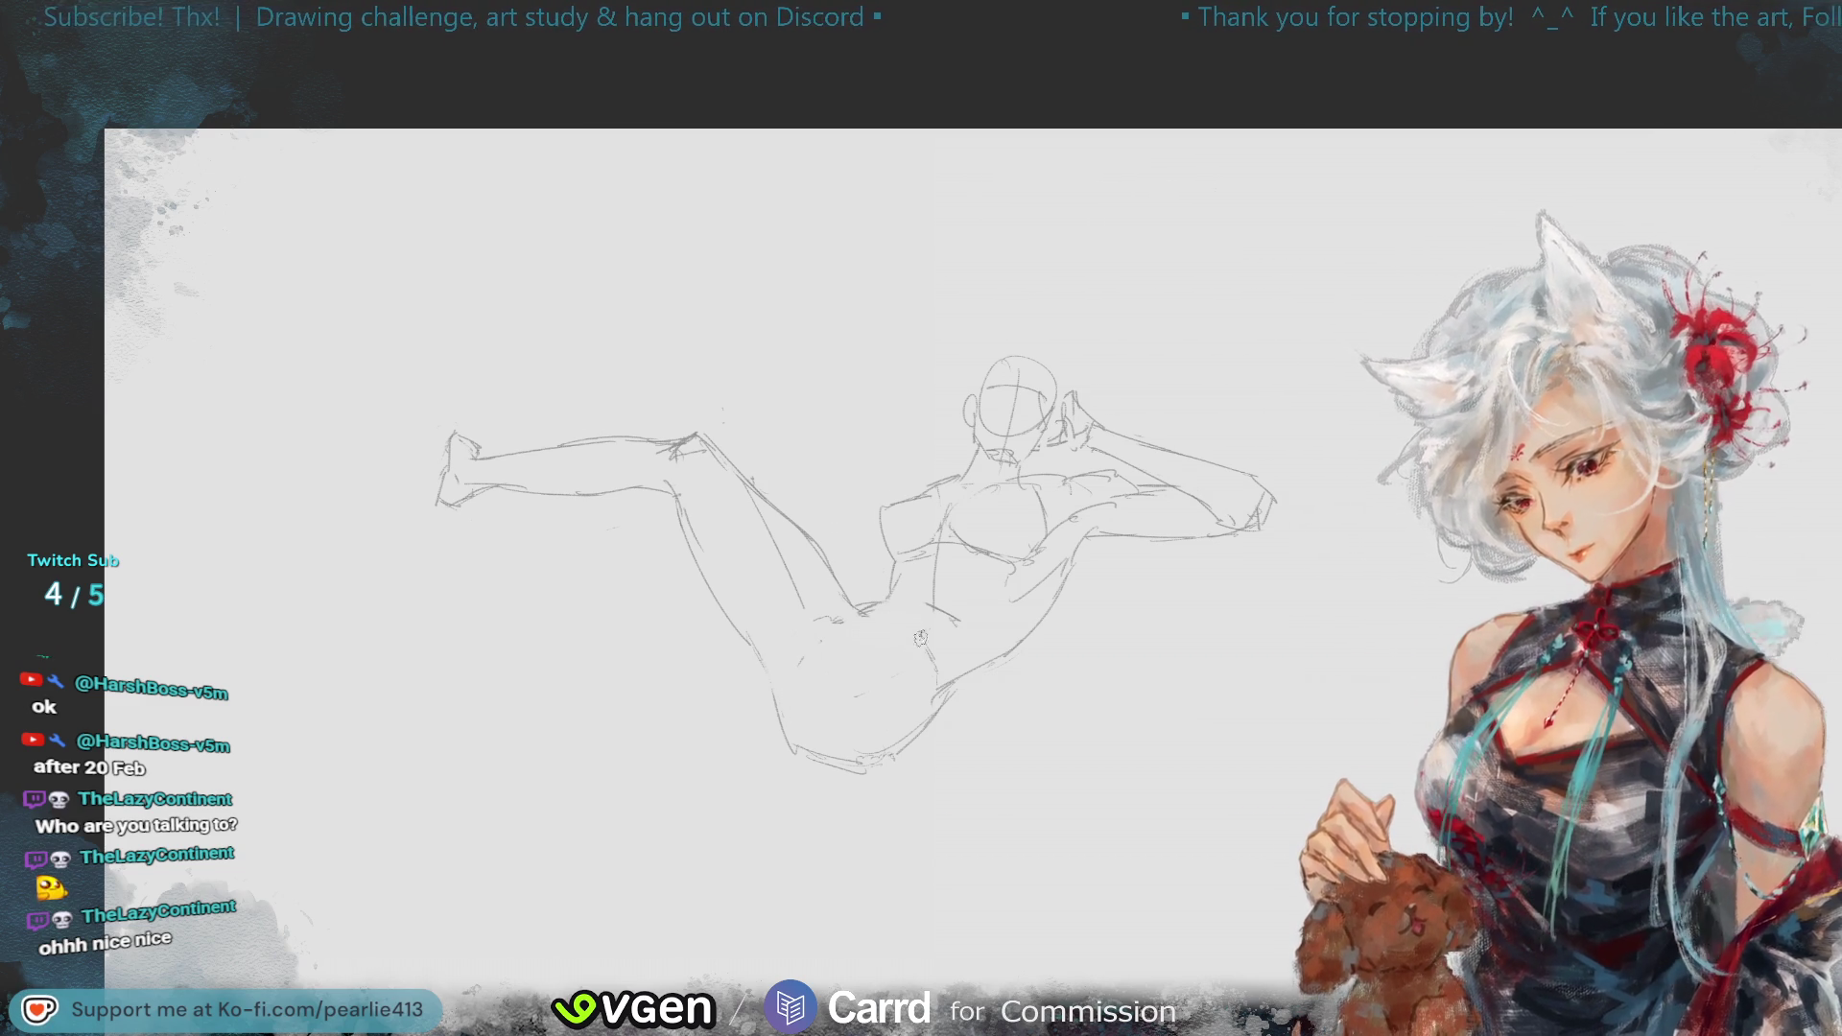
- Erase the hip and thigh underside lines and draw new curves under and across the hip
mouse_move(934, 675)
mouse_down()
mouse_move(887, 748)
mouse_move(801, 729)
mouse_move(801, 667)
mouse_up()
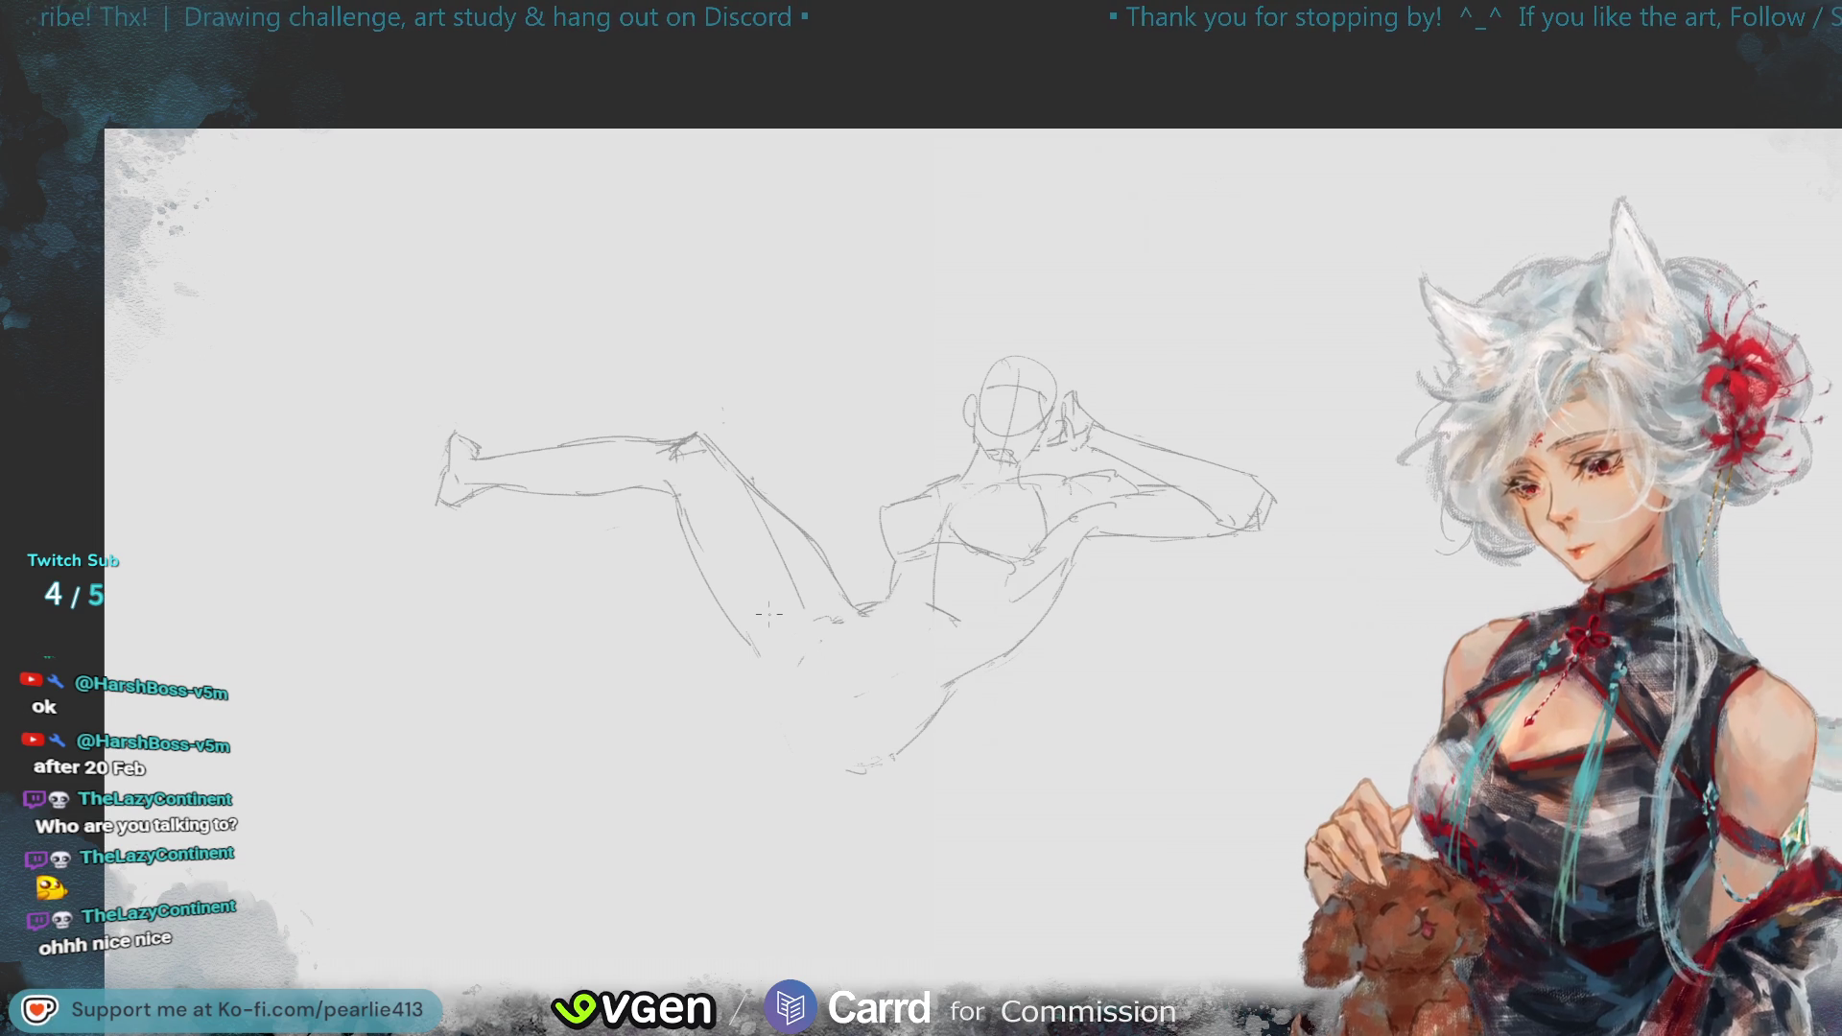
mouse_move(736, 609)
mouse_down()
mouse_move(767, 614)
mouse_move(744, 641)
mouse_move(770, 726)
mouse_move(849, 789)
mouse_up()
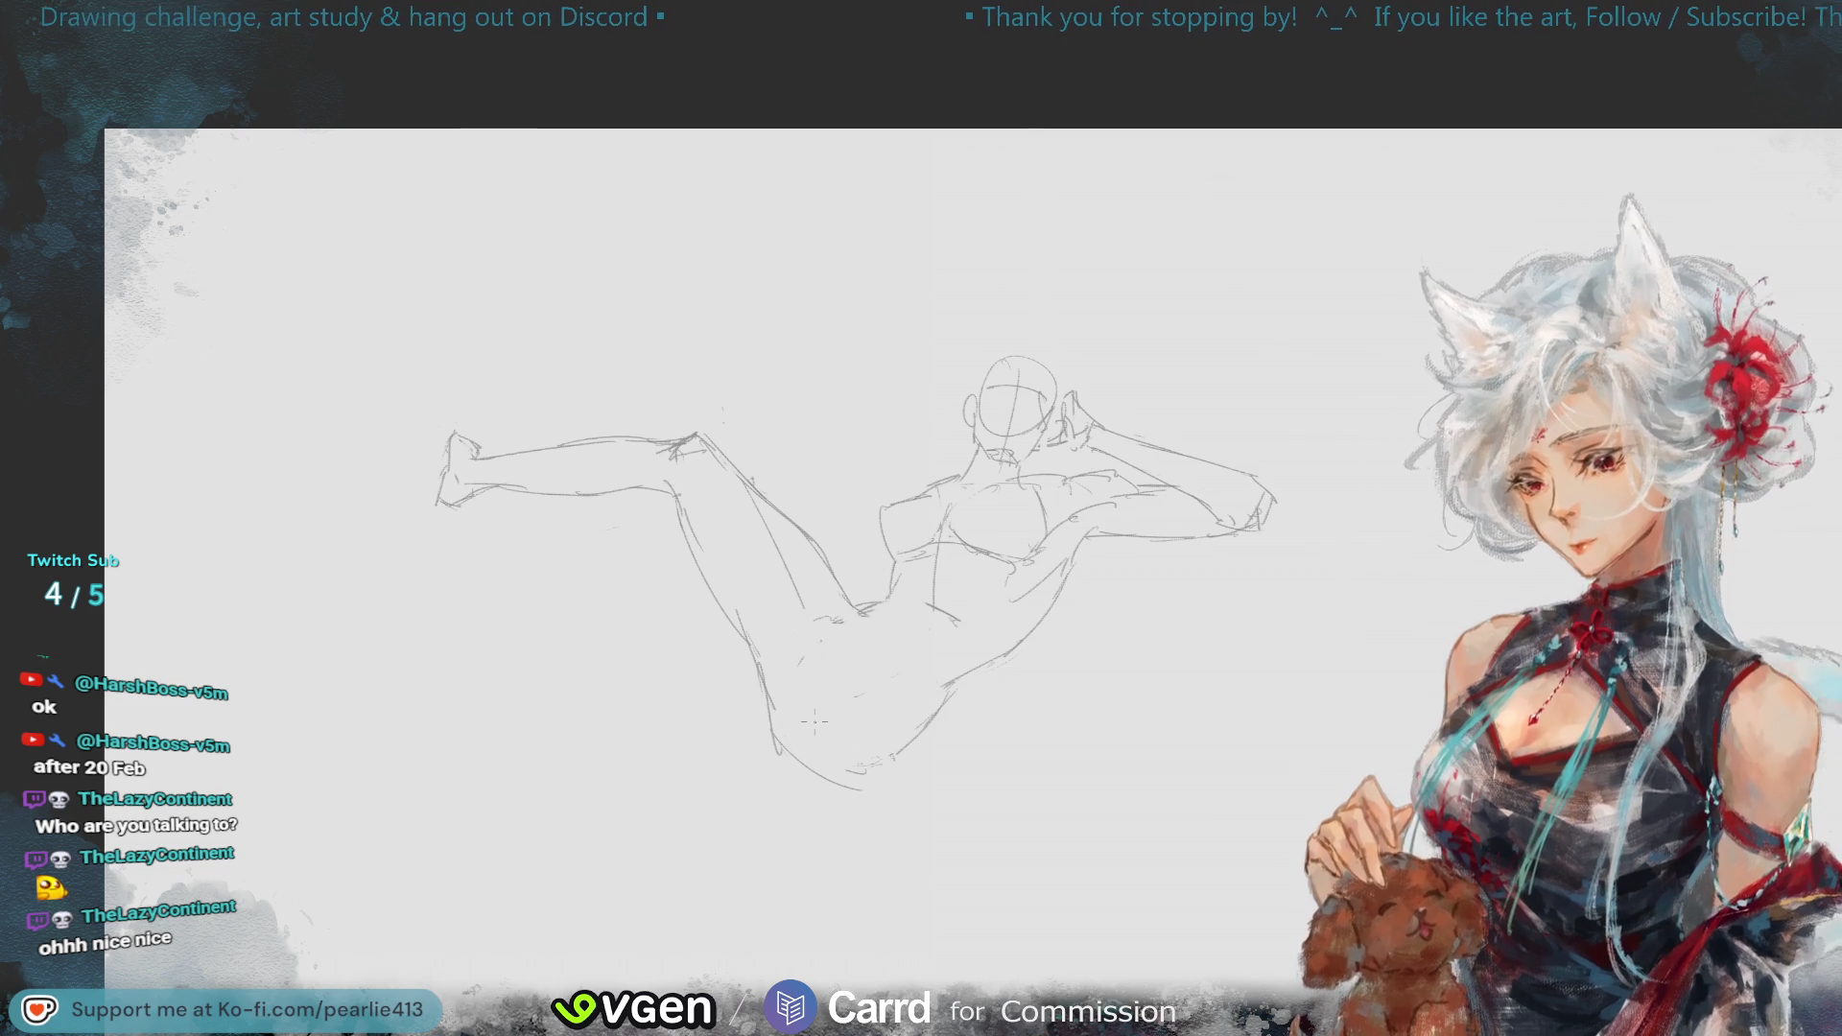
key(ctrl+z)
key(ctrl+z)
mouse_move(758, 652)
mouse_down()
mouse_move(893, 703)
mouse_move(902, 748)
mouse_up()
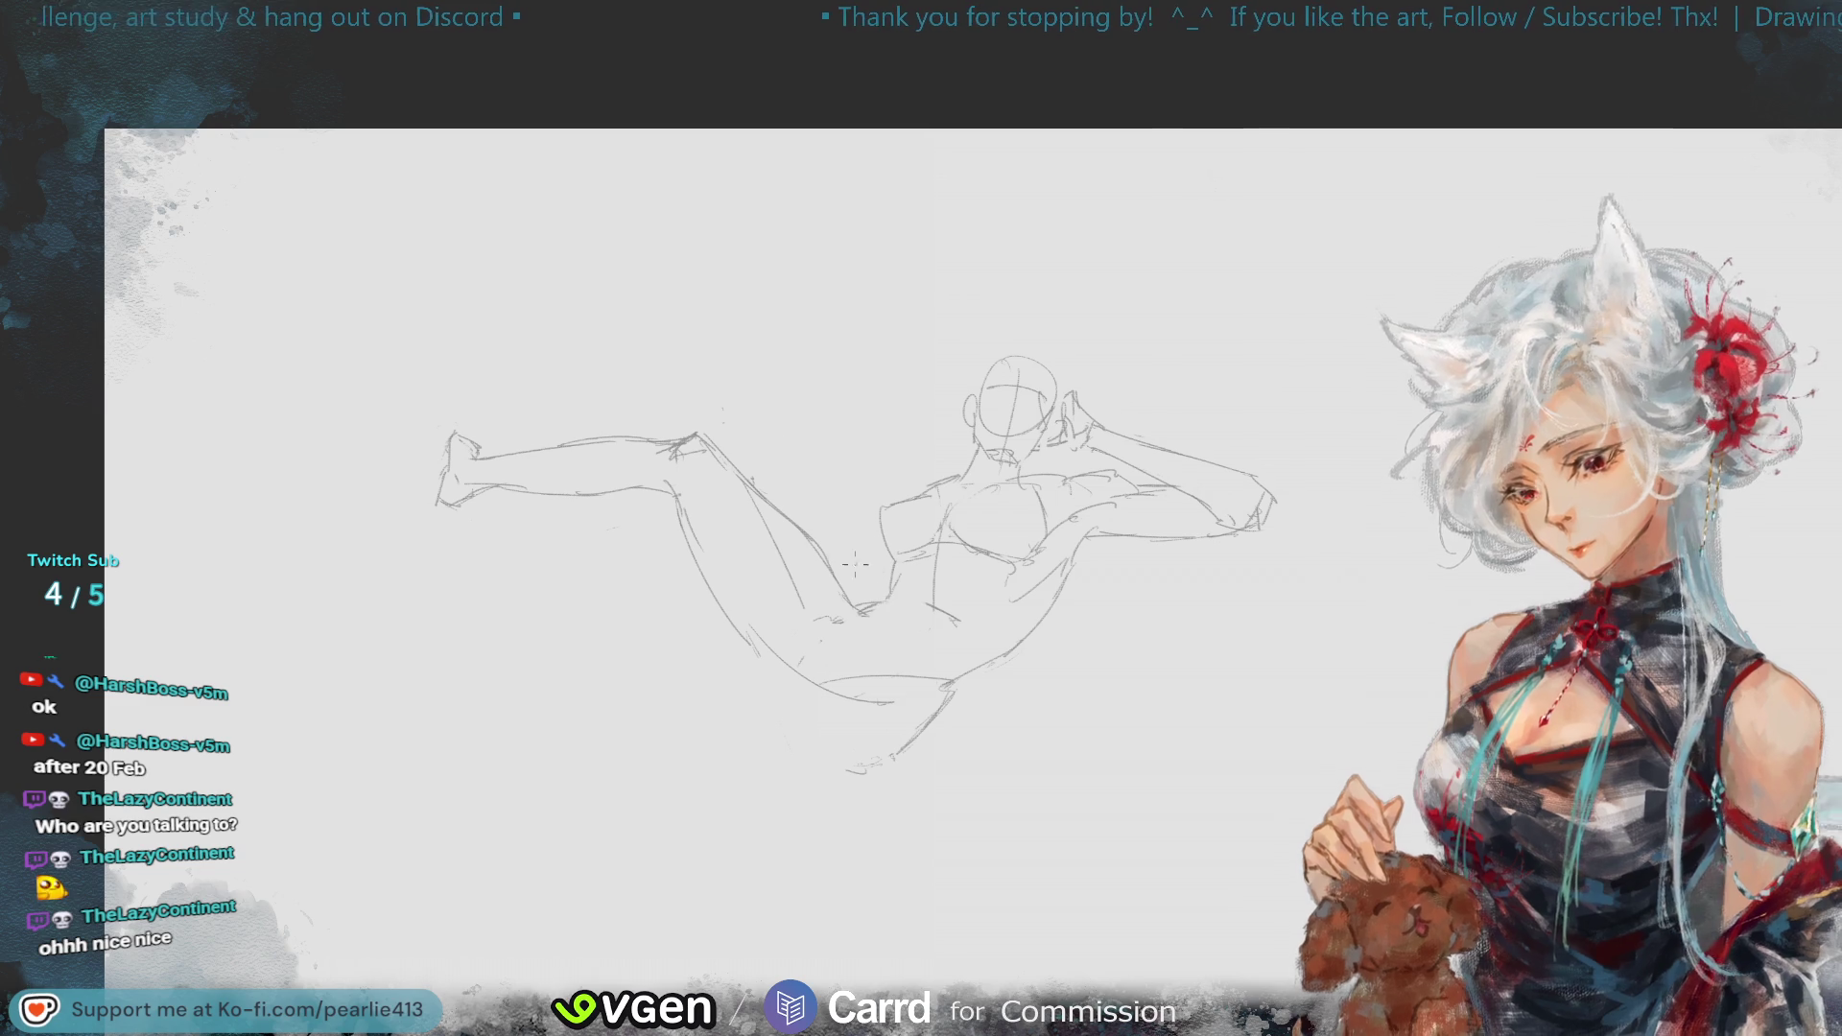
drag(1090, 613, 919, 598)
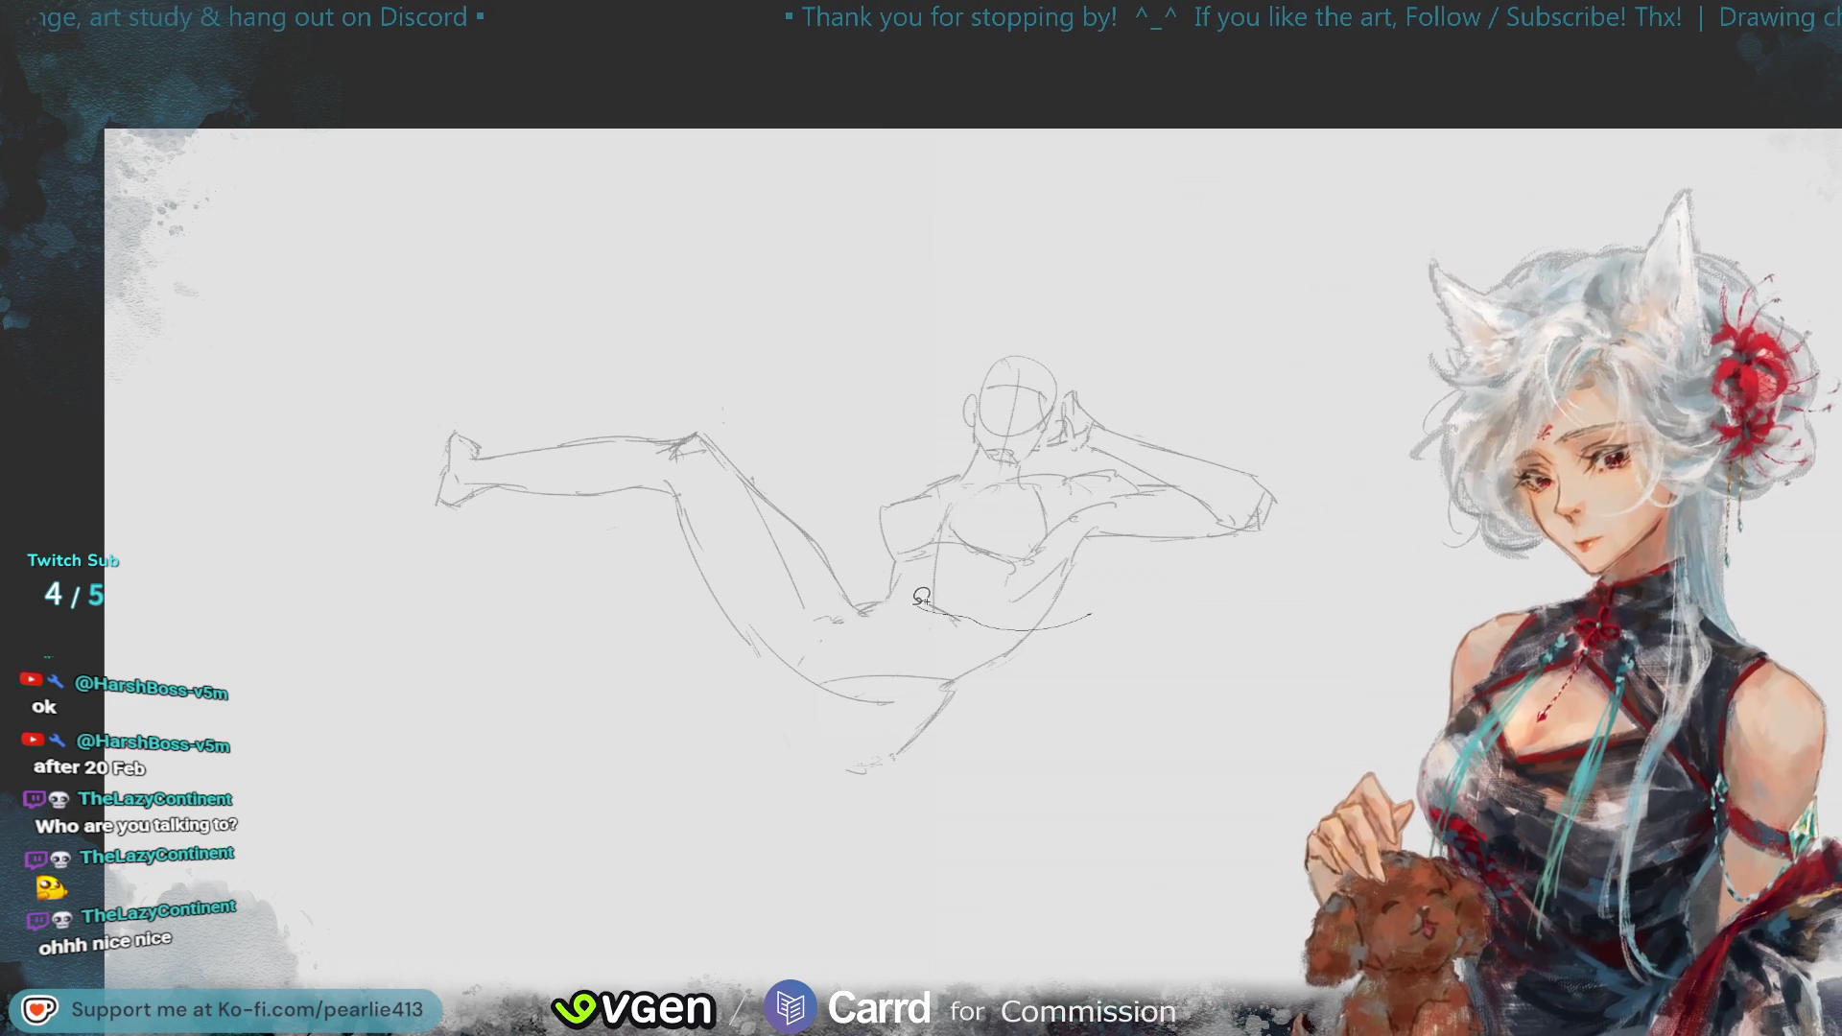
- Lasso the torso and arms and scale them up slightly with Ctrl+T
drag(865, 534, 1312, 540)
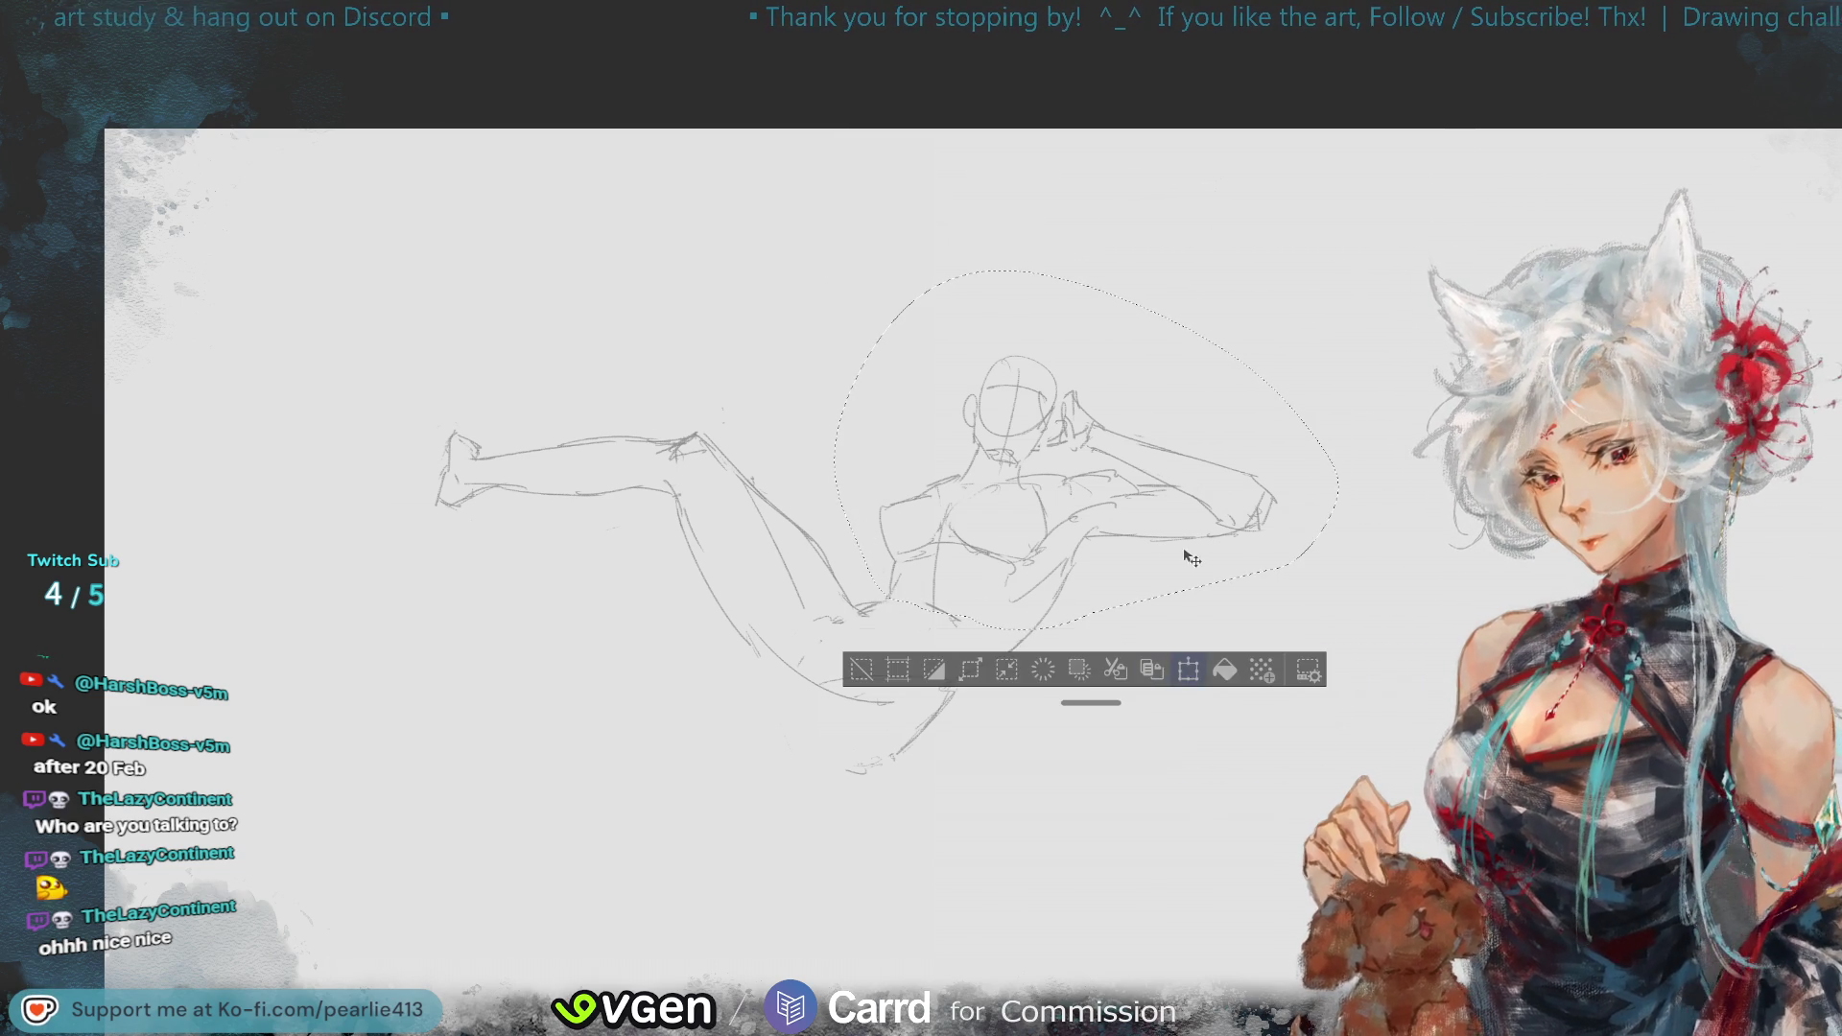
key(ctrl+t)
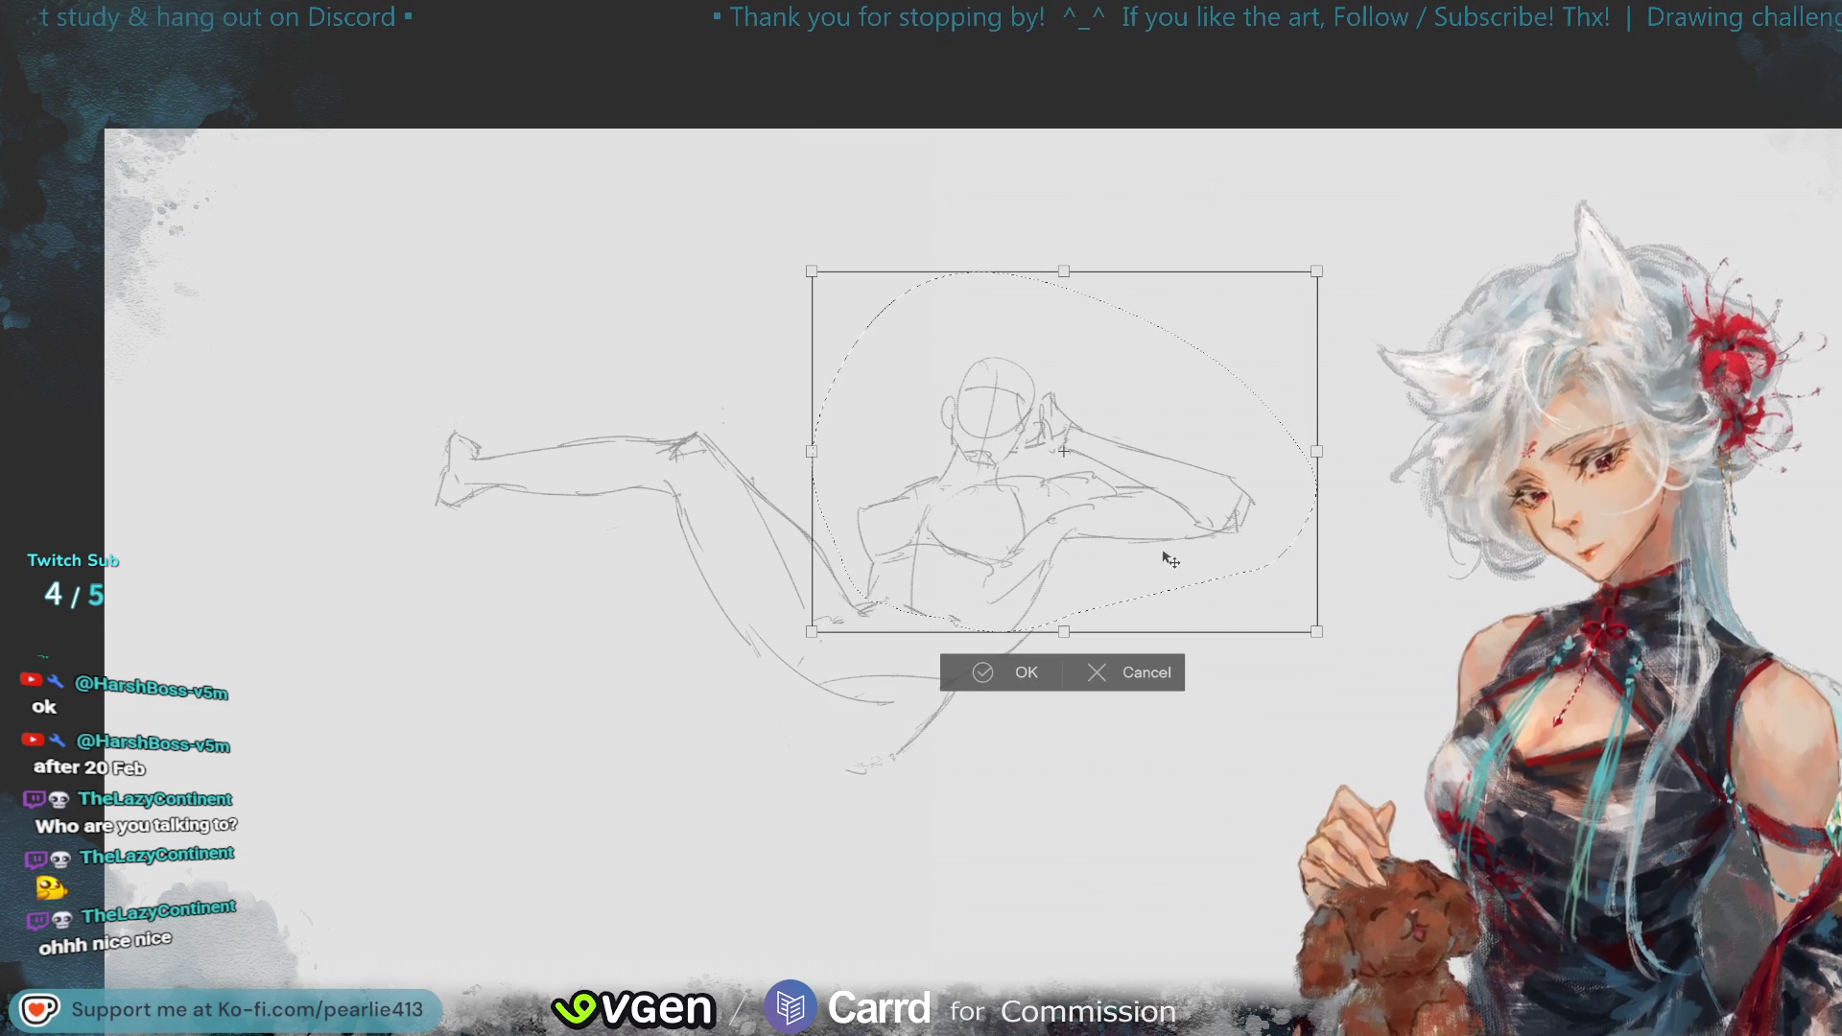
click(975, 662)
click(839, 664)
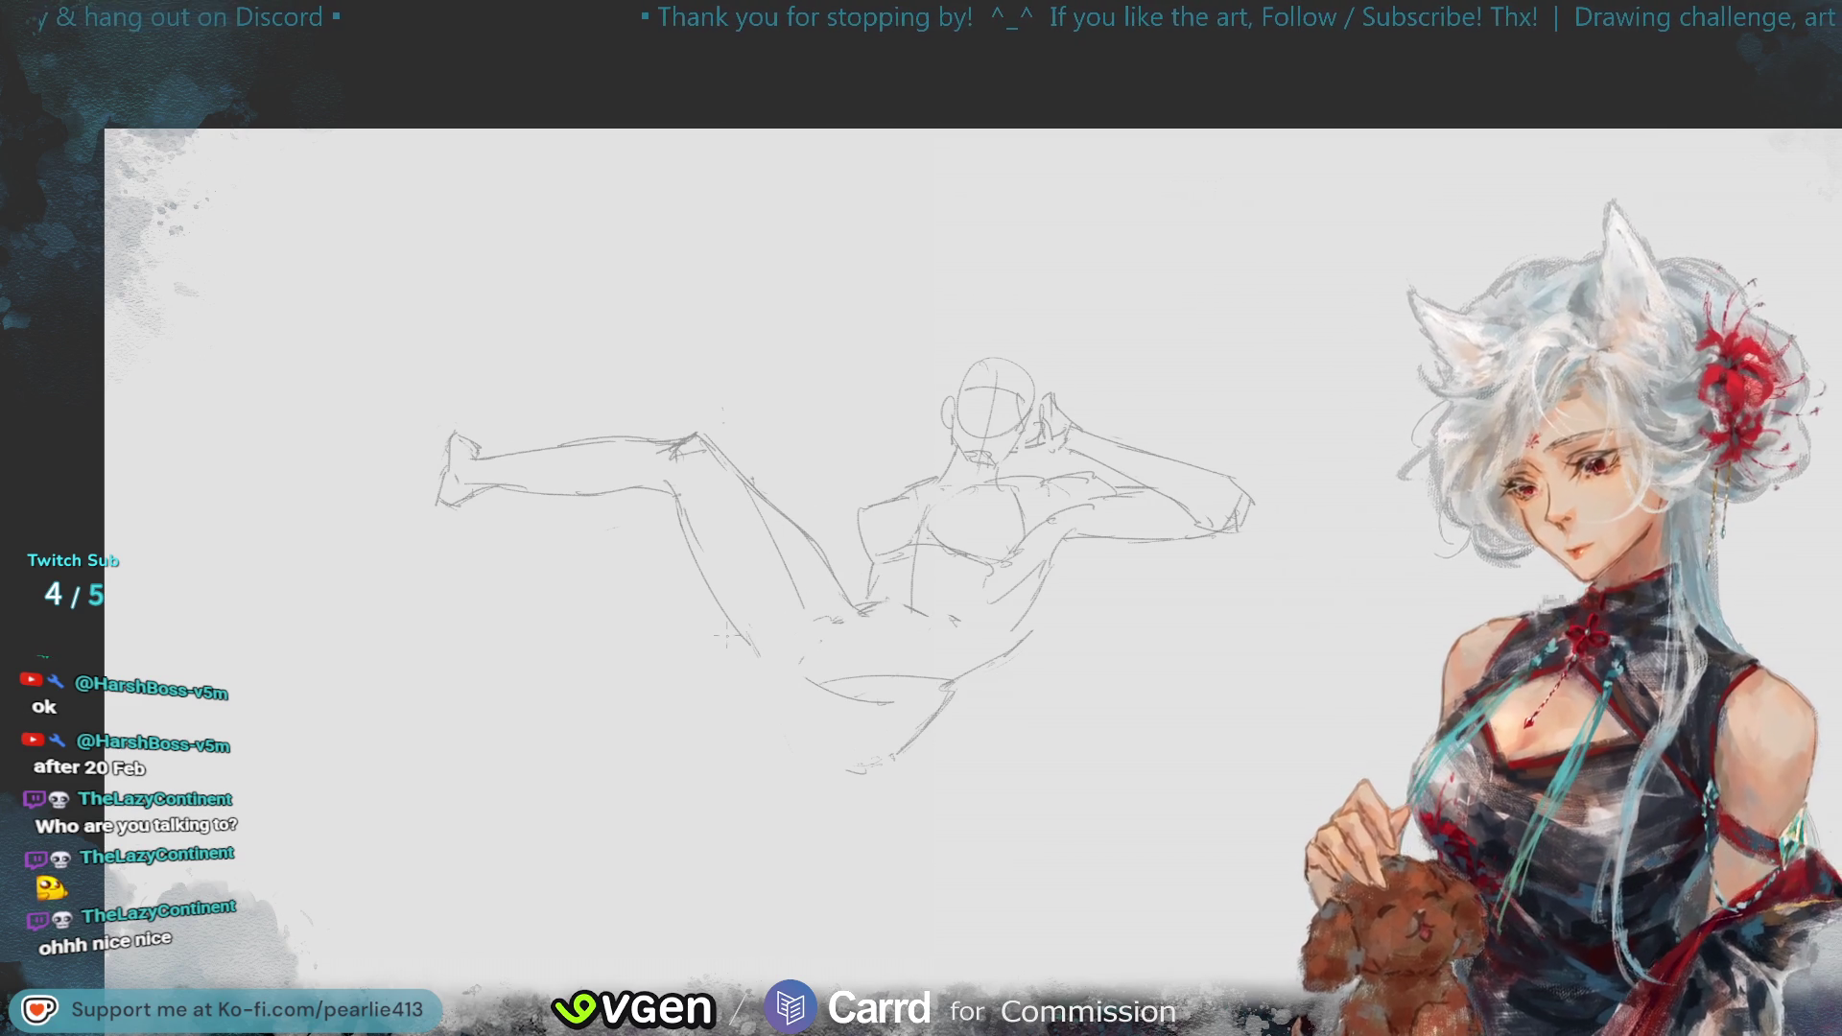
- Redraw the bent leg's lower curve and the hip lines, then mirror the view to check
drag(752, 702, 757, 735)
drag(743, 670, 801, 769)
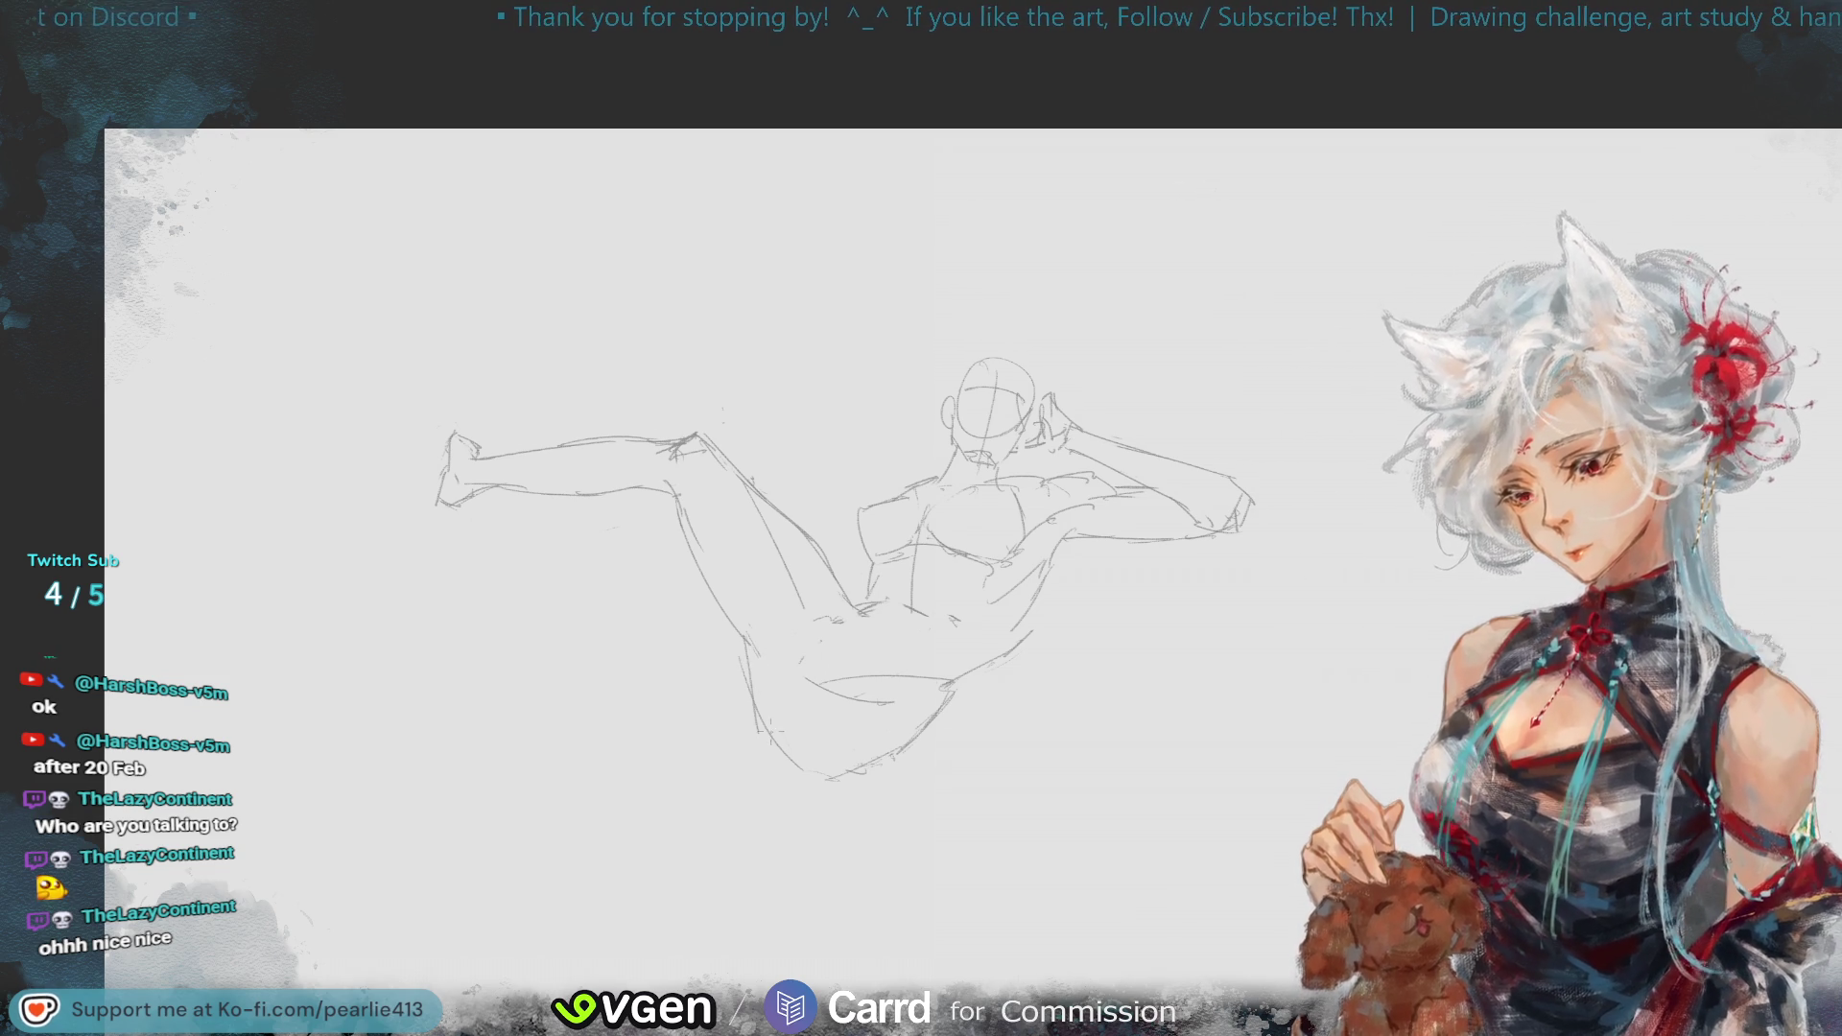
drag(758, 724, 819, 775)
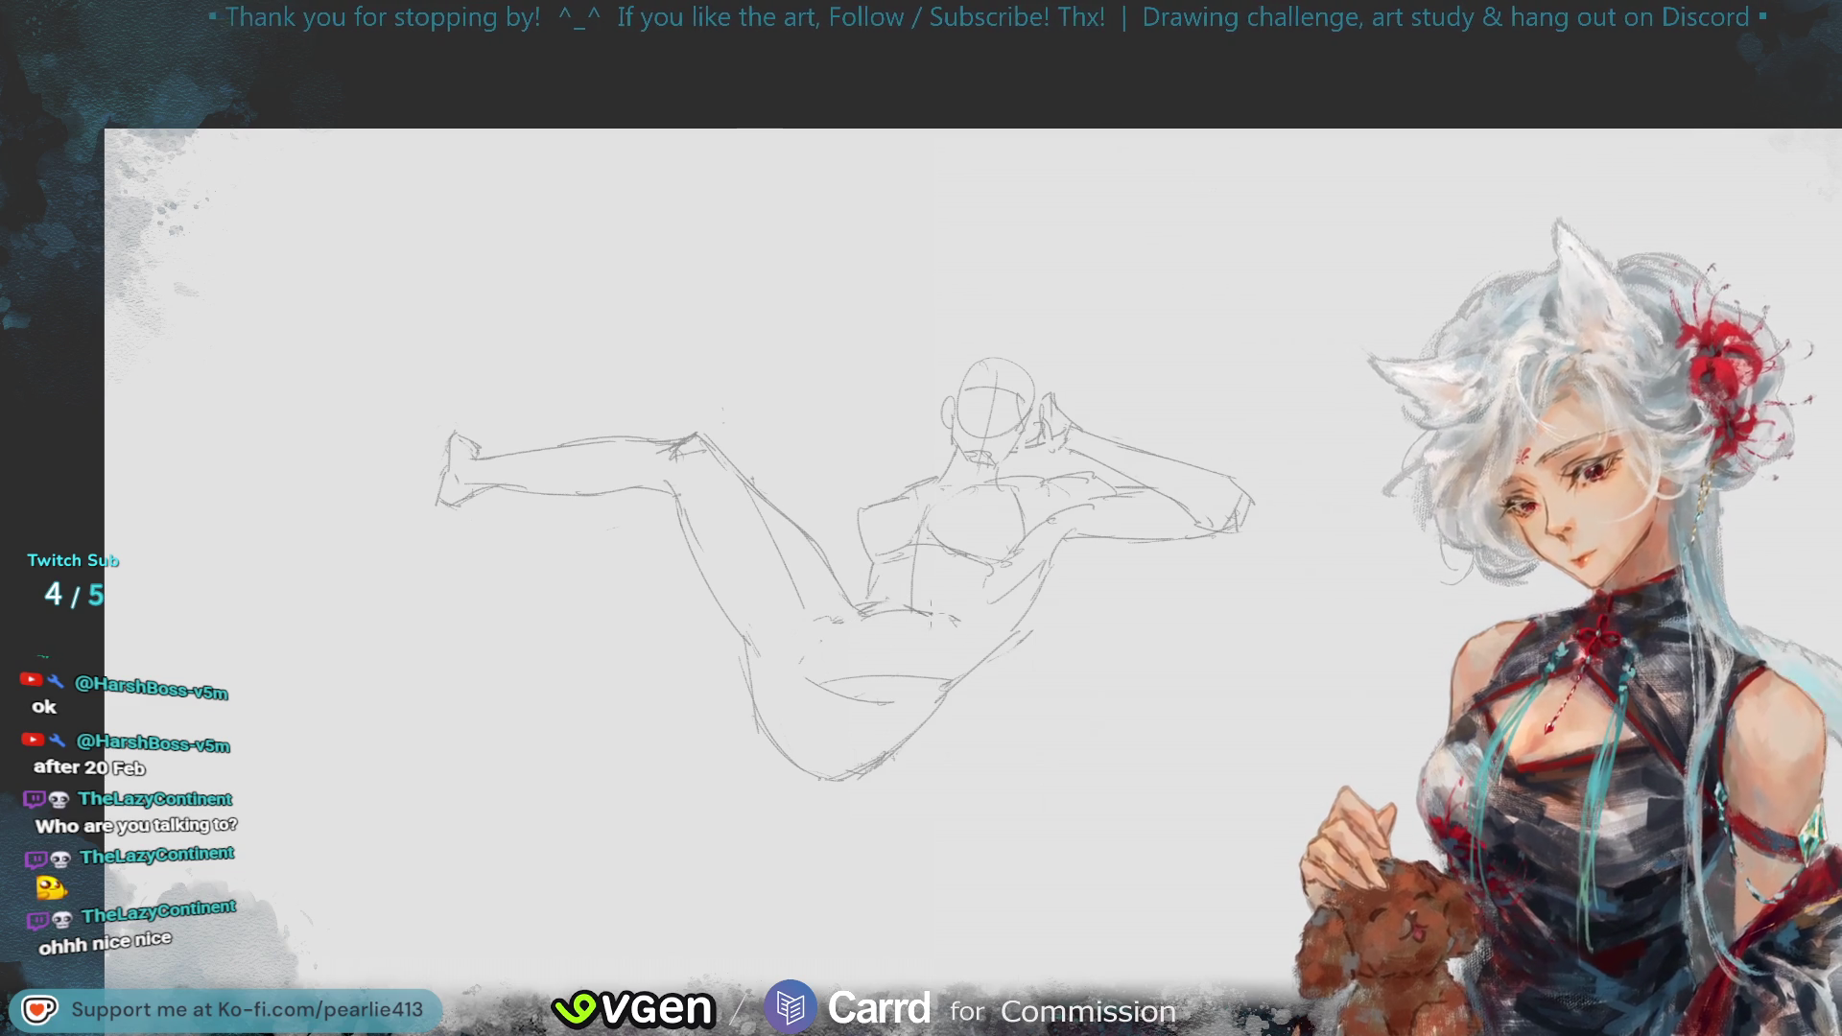
mouse_move(861, 622)
mouse_down()
mouse_move(932, 681)
mouse_move(927, 666)
mouse_move(906, 731)
mouse_up()
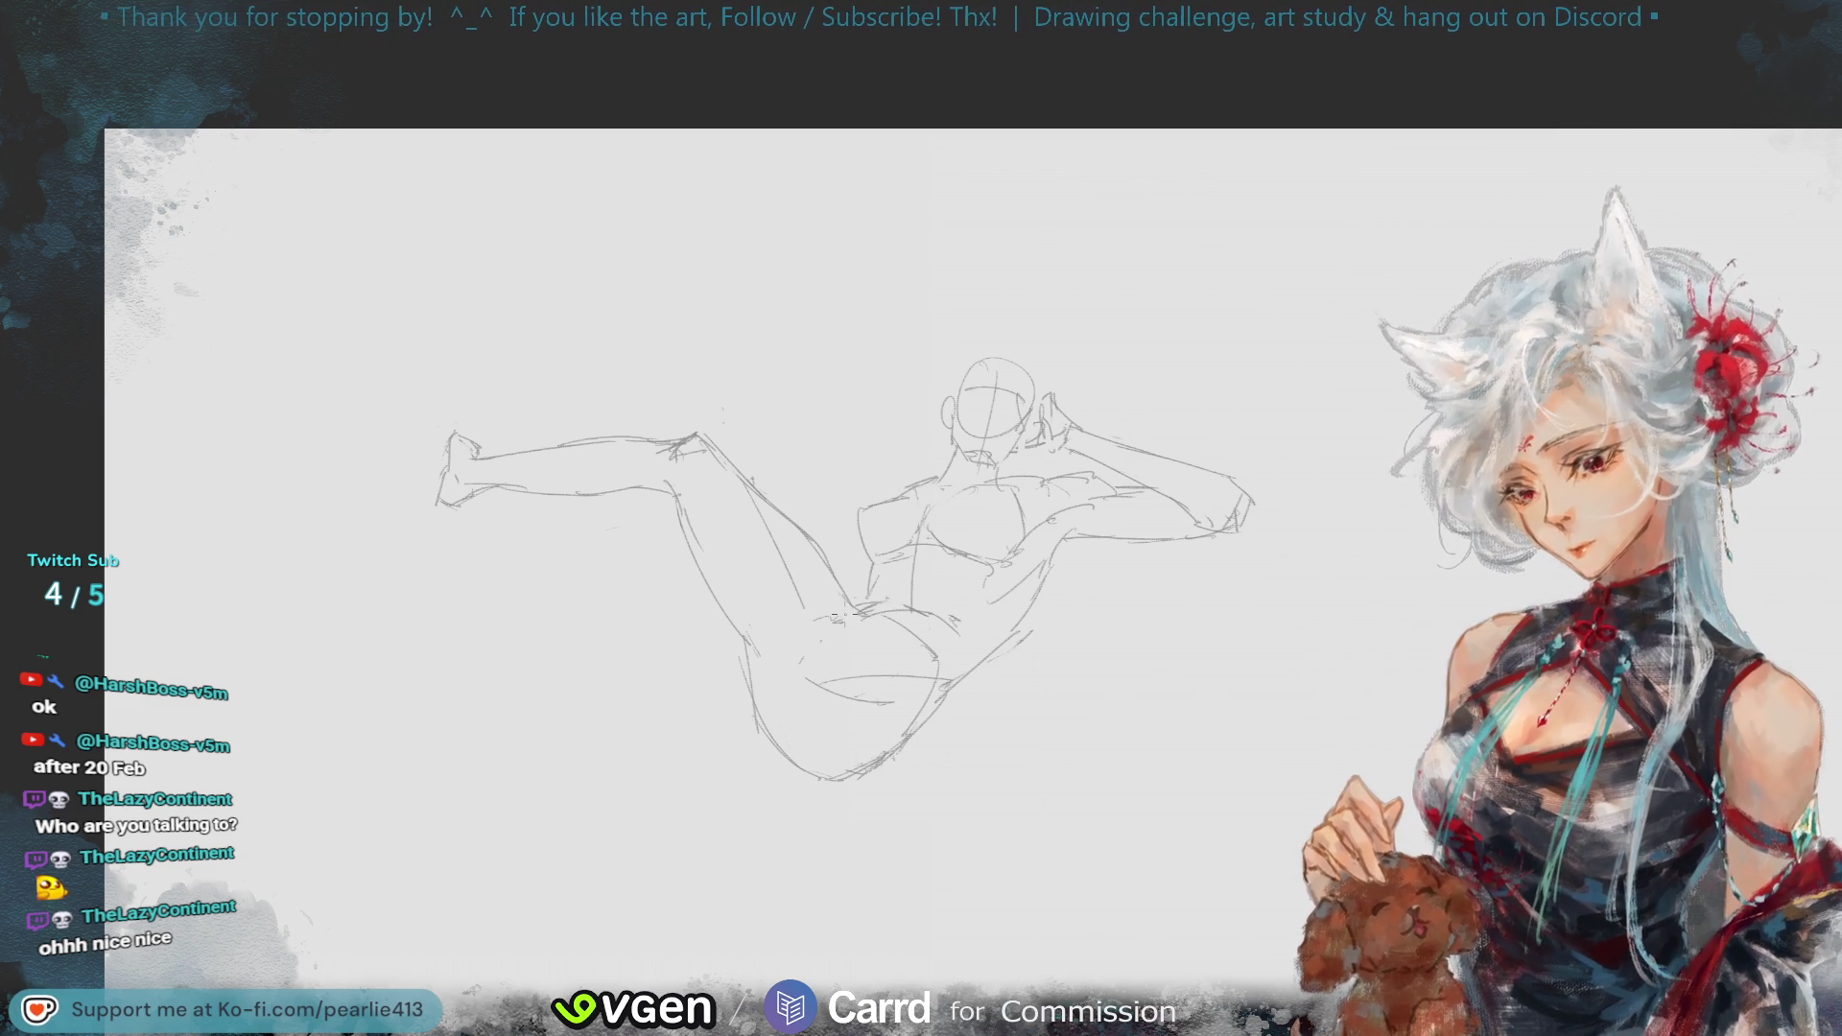
mouse_move(821, 671)
mouse_down()
mouse_move(922, 674)
mouse_move(901, 684)
mouse_up()
key(ctrl+z)
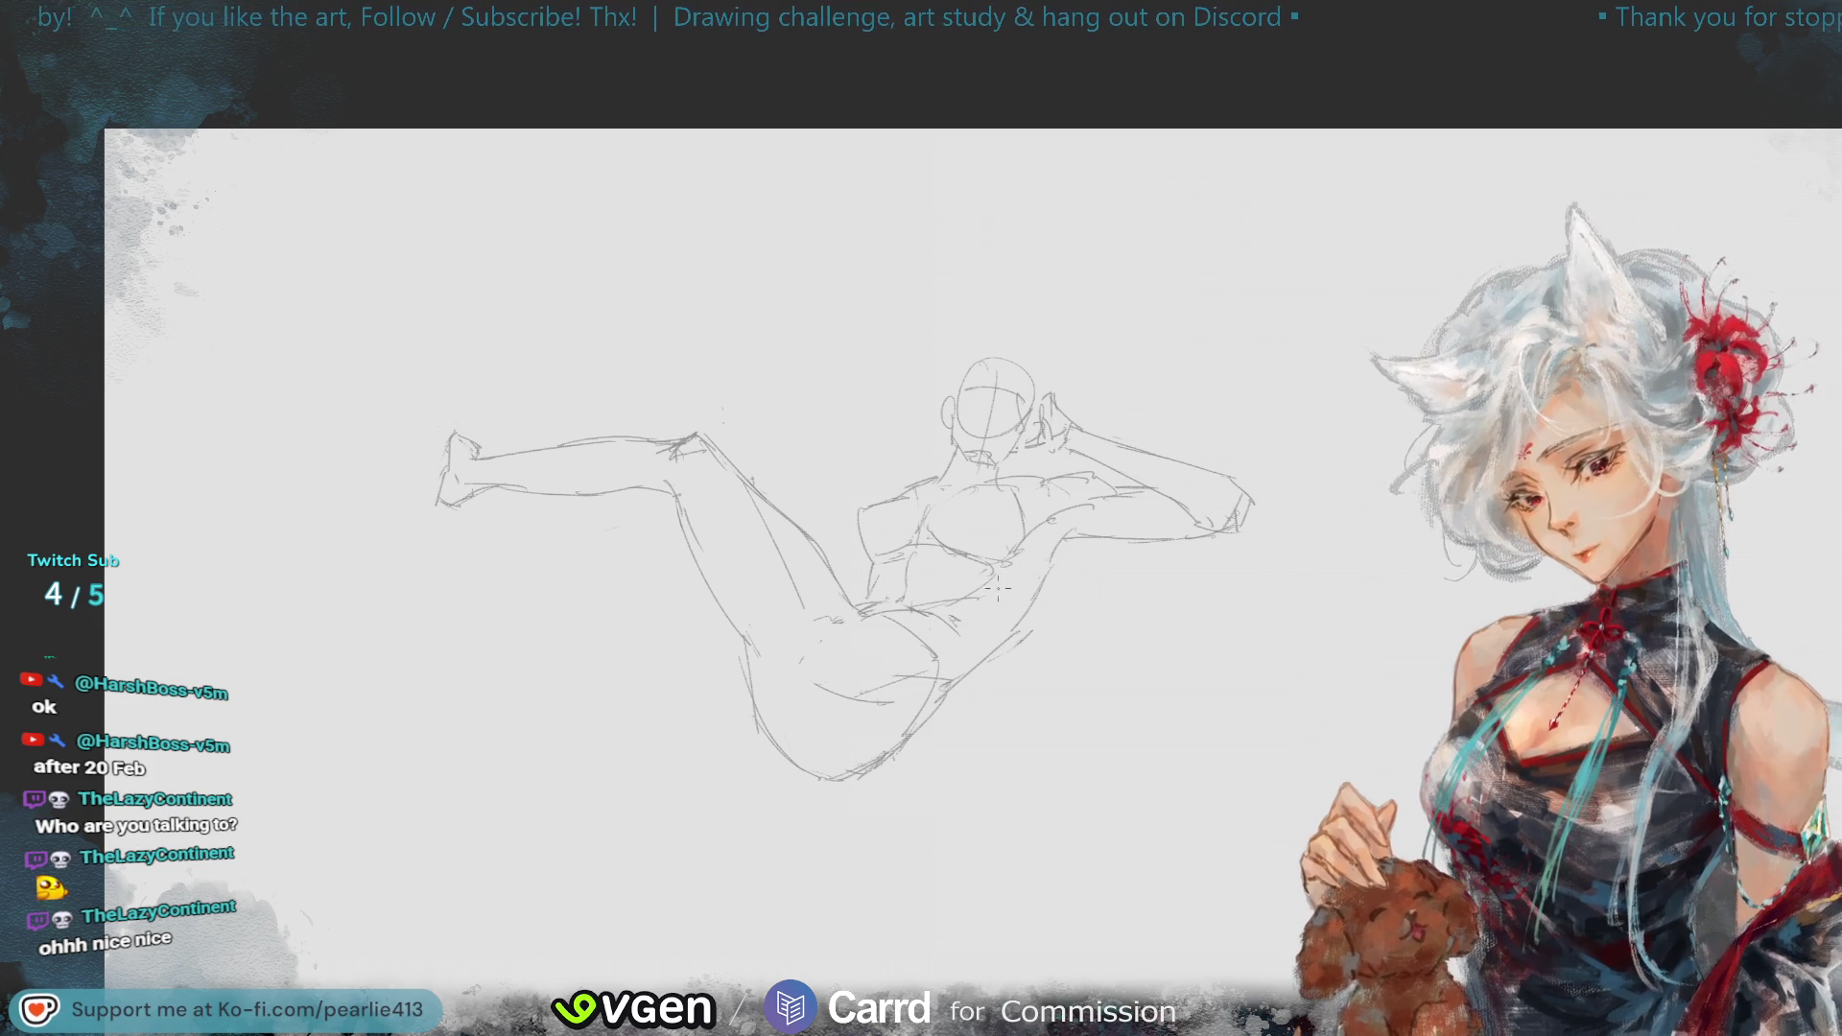
key(h)
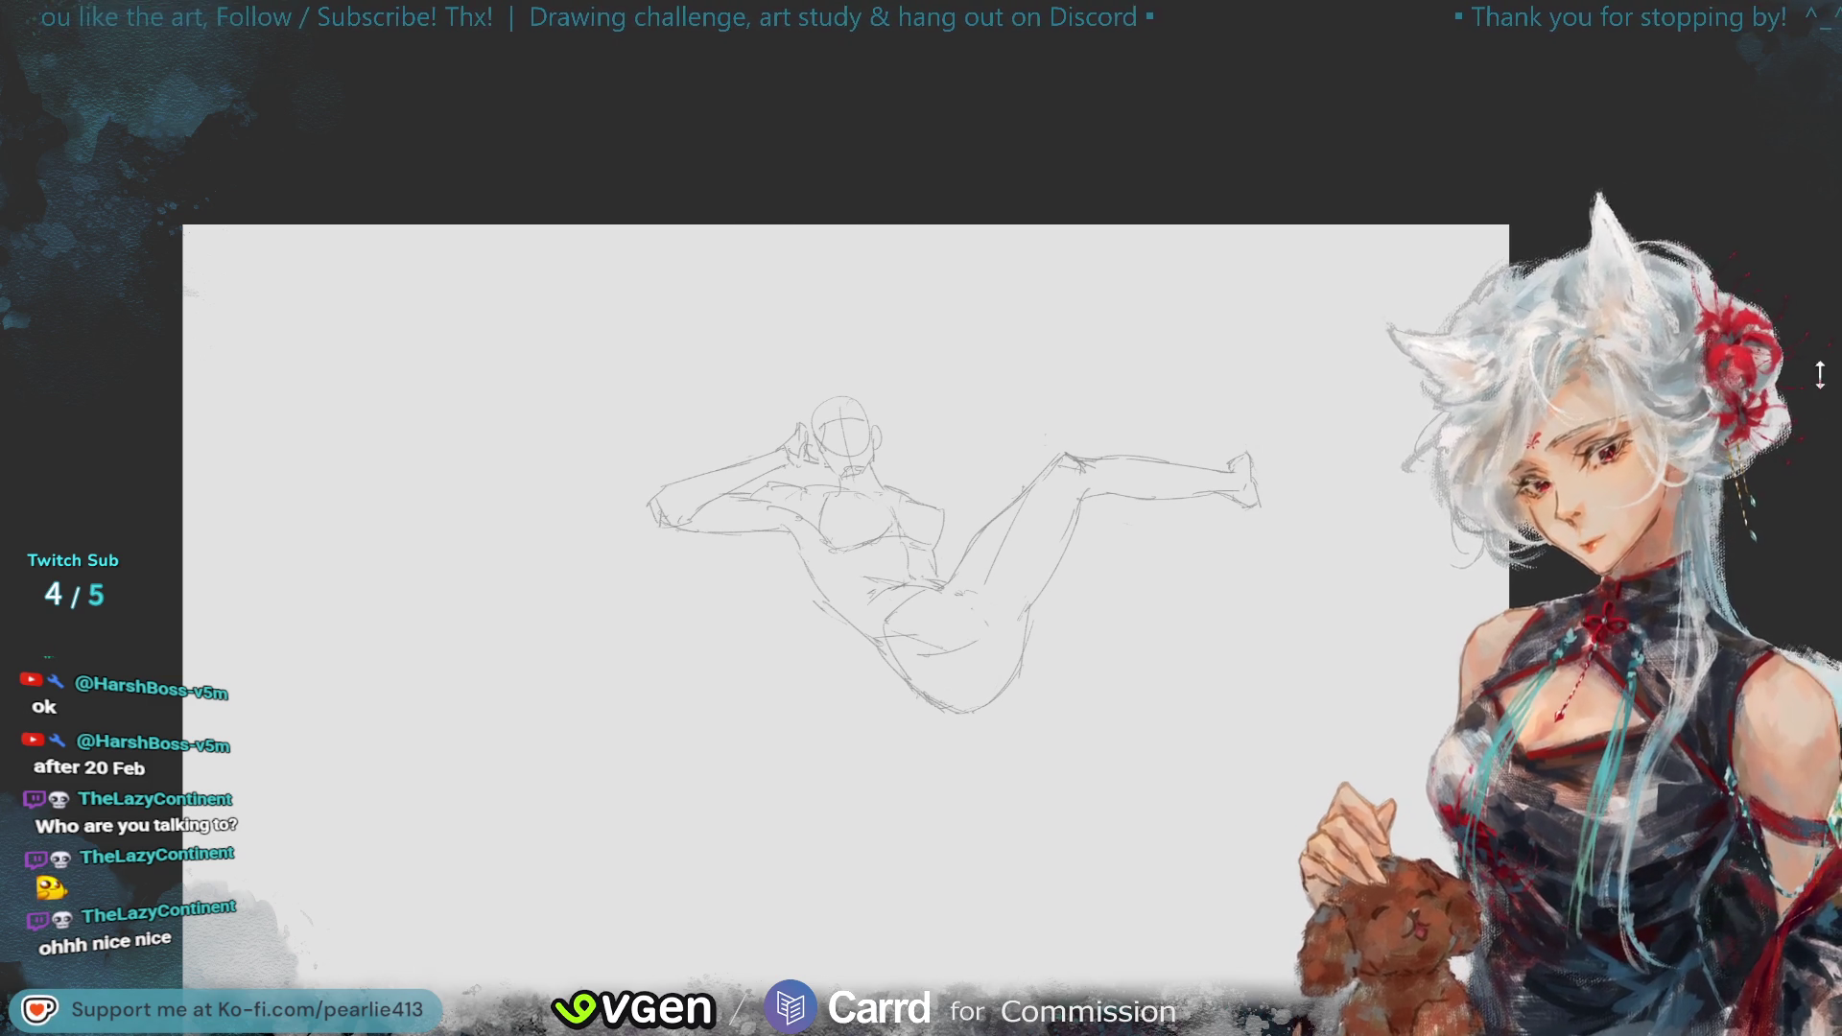
- Restore the unflipped view, then scale up the lassoed foot and move it slightly left
key(h)
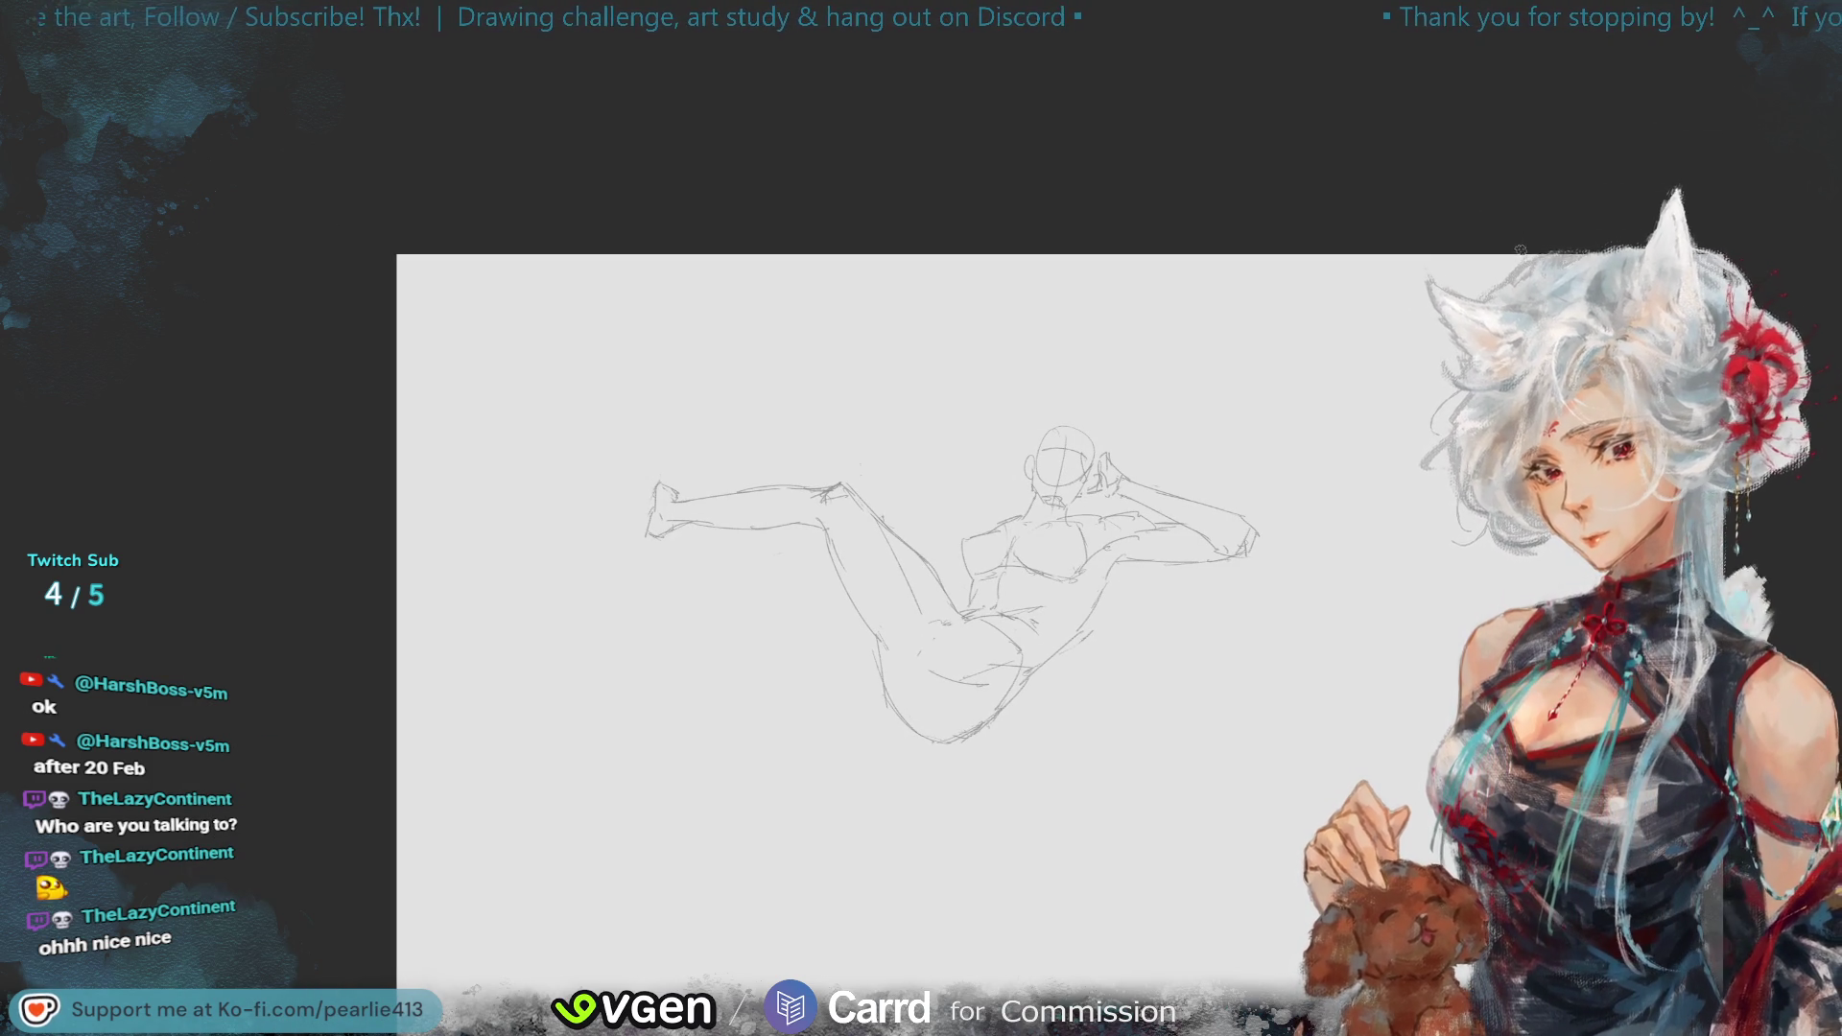
key(ctrl+plus)
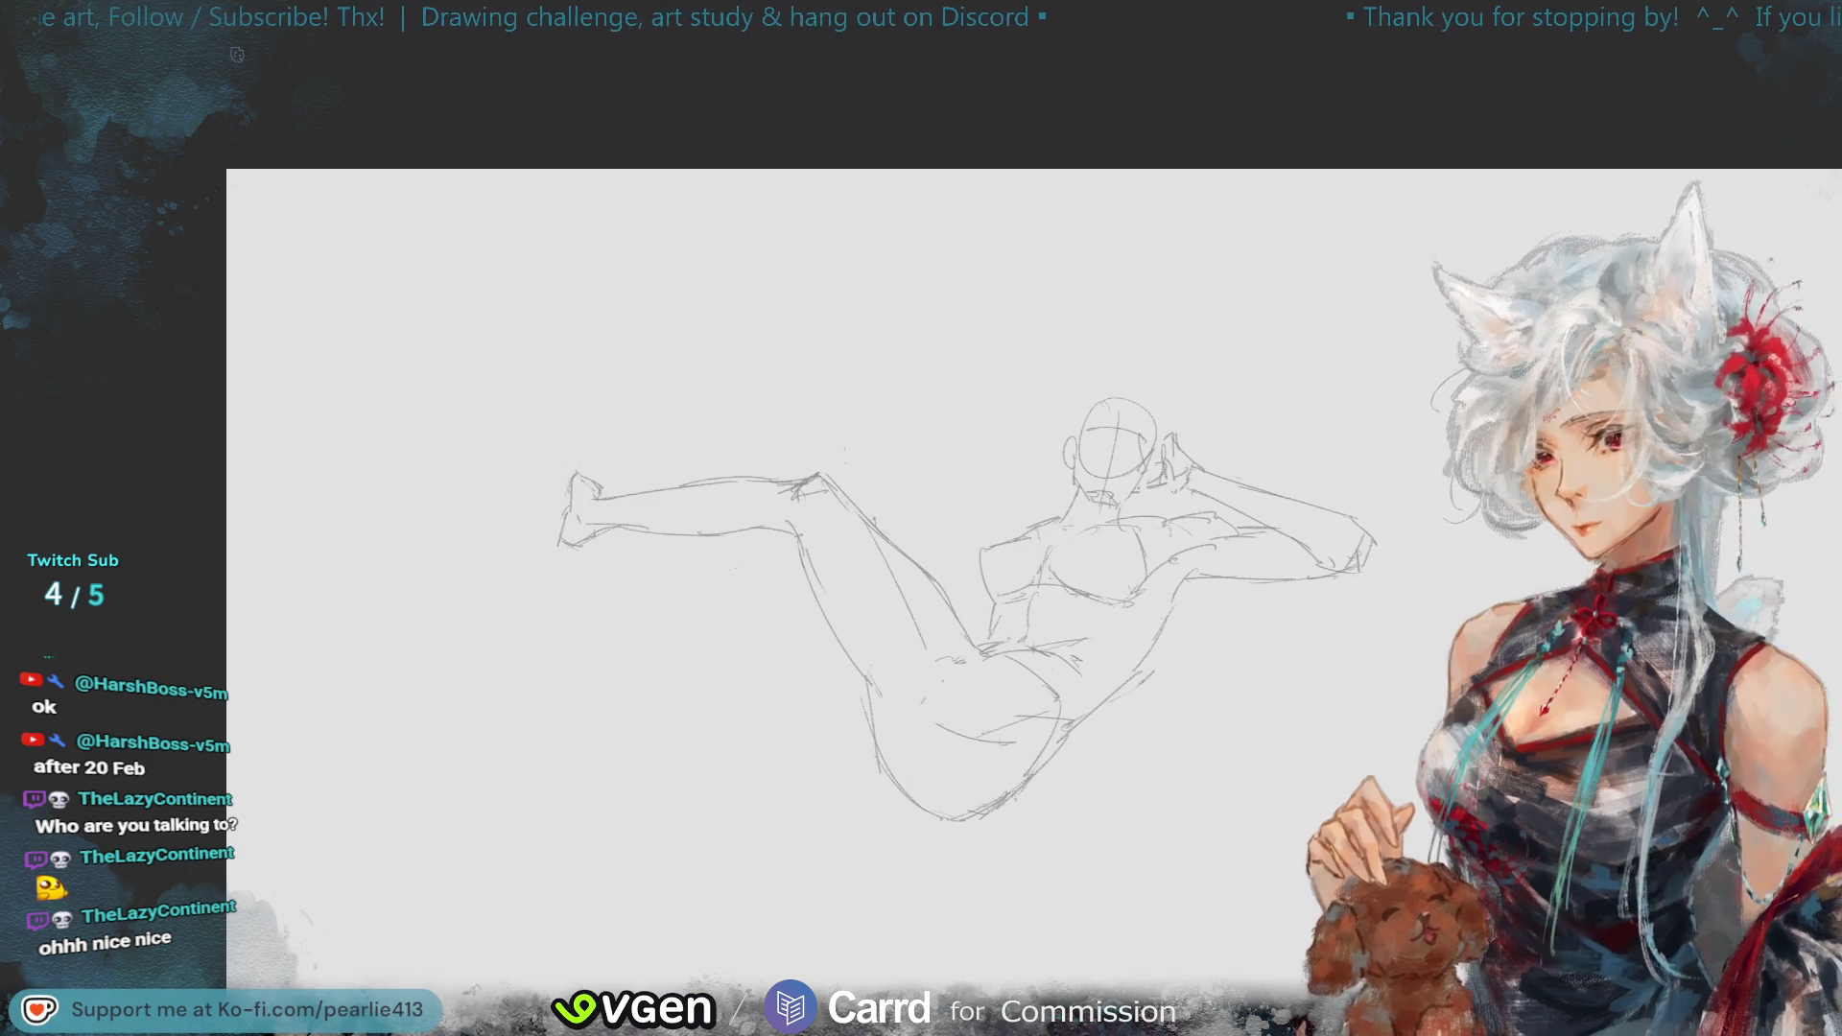
mouse_move(559, 544)
mouse_down()
mouse_move(610, 458)
mouse_move(604, 523)
mouse_up()
click(664, 594)
drag(610, 443, 617, 430)
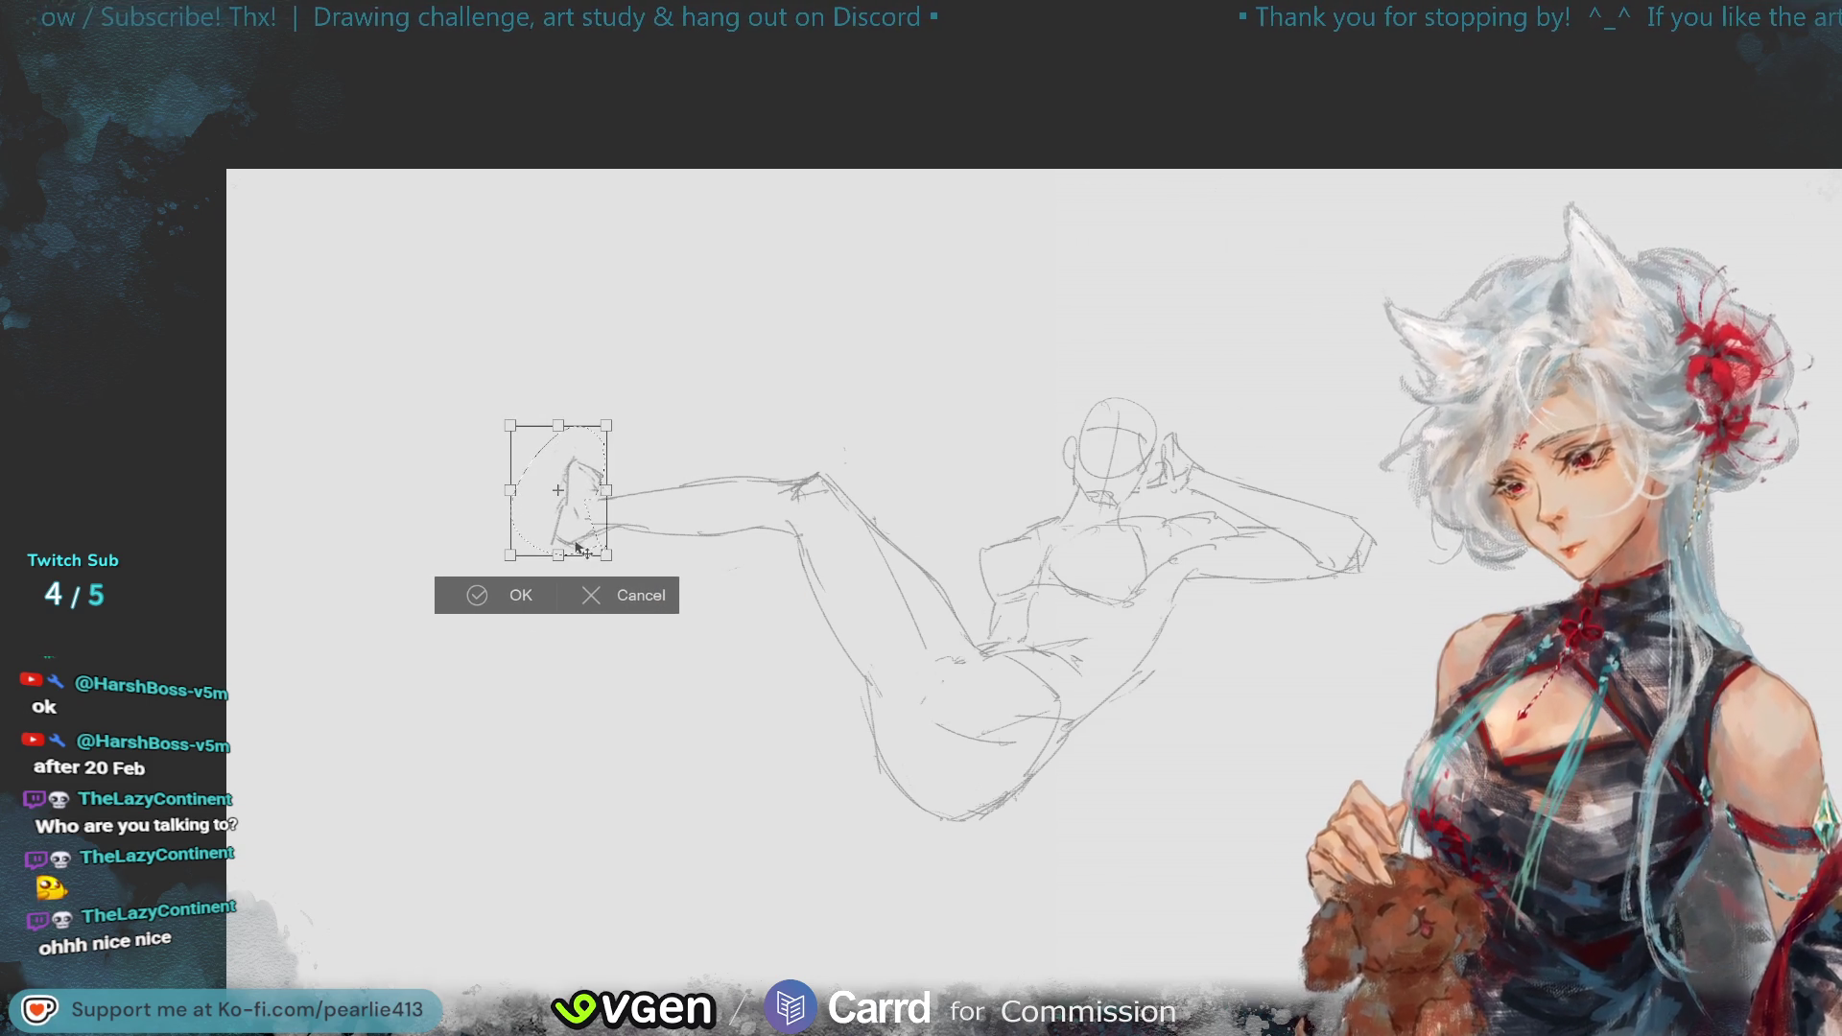
drag(537, 552, 551, 533)
click(470, 595)
click(342, 590)
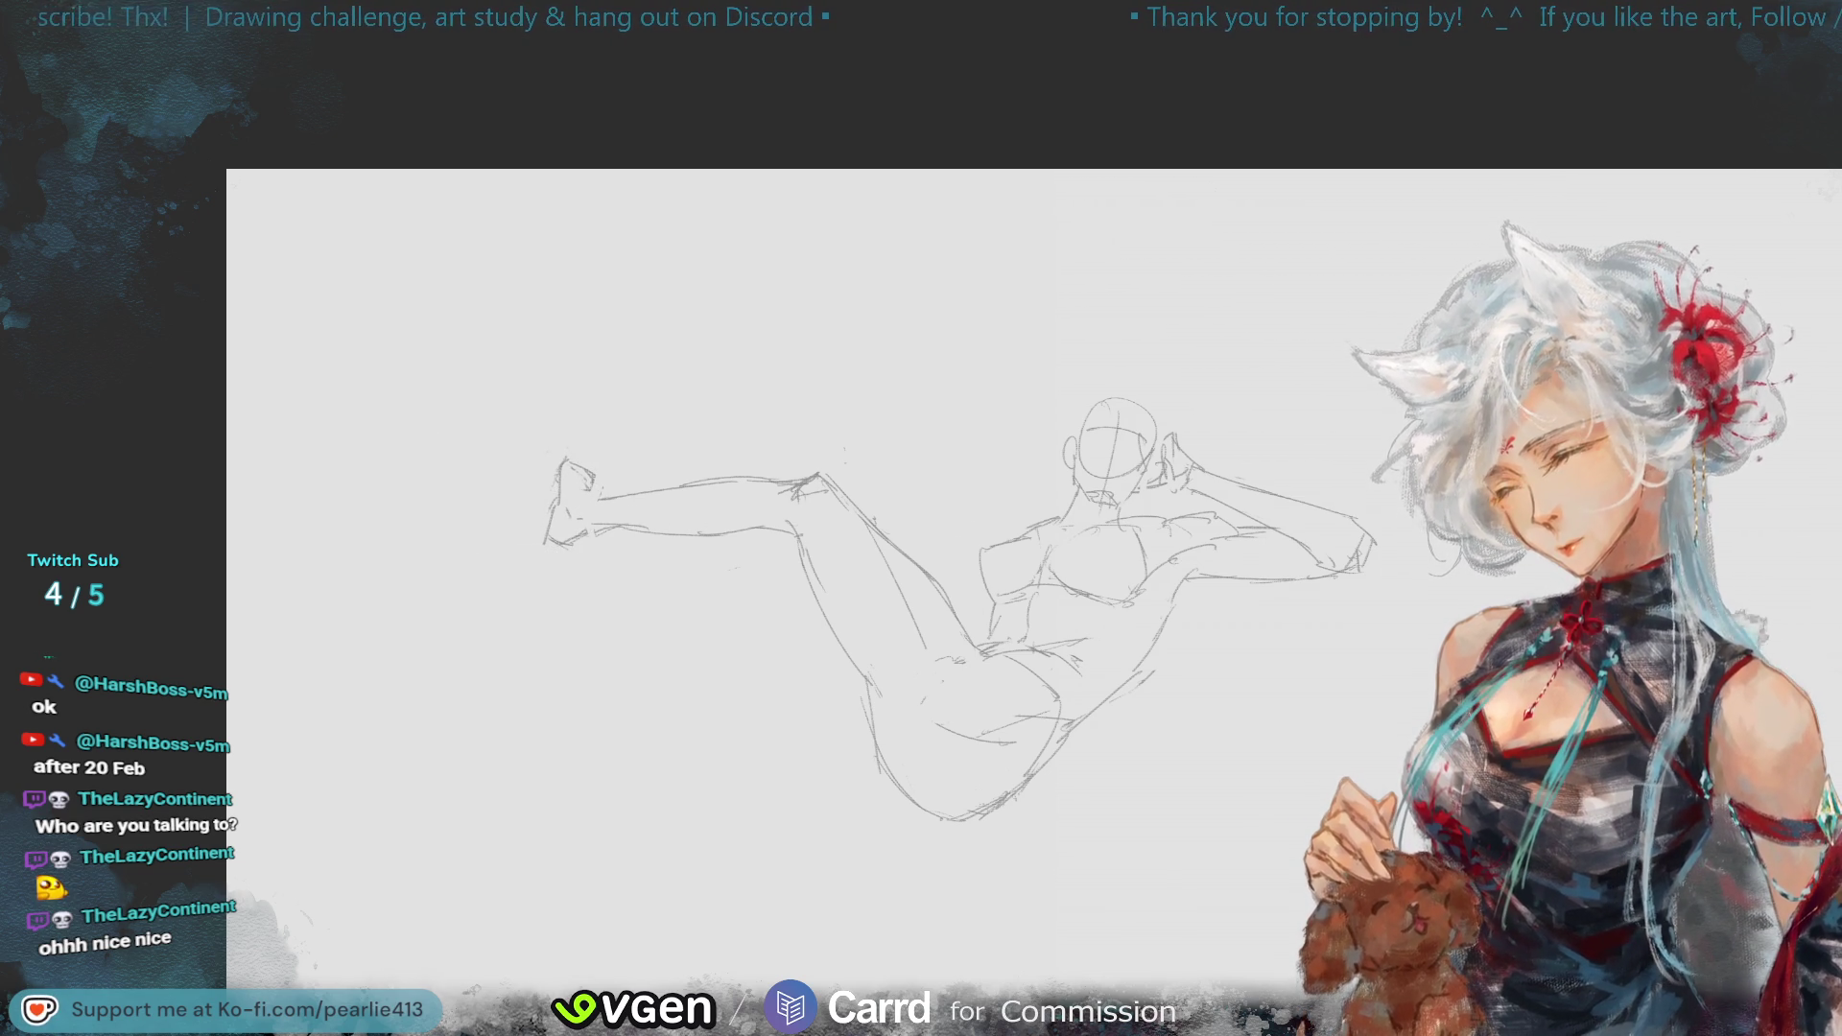
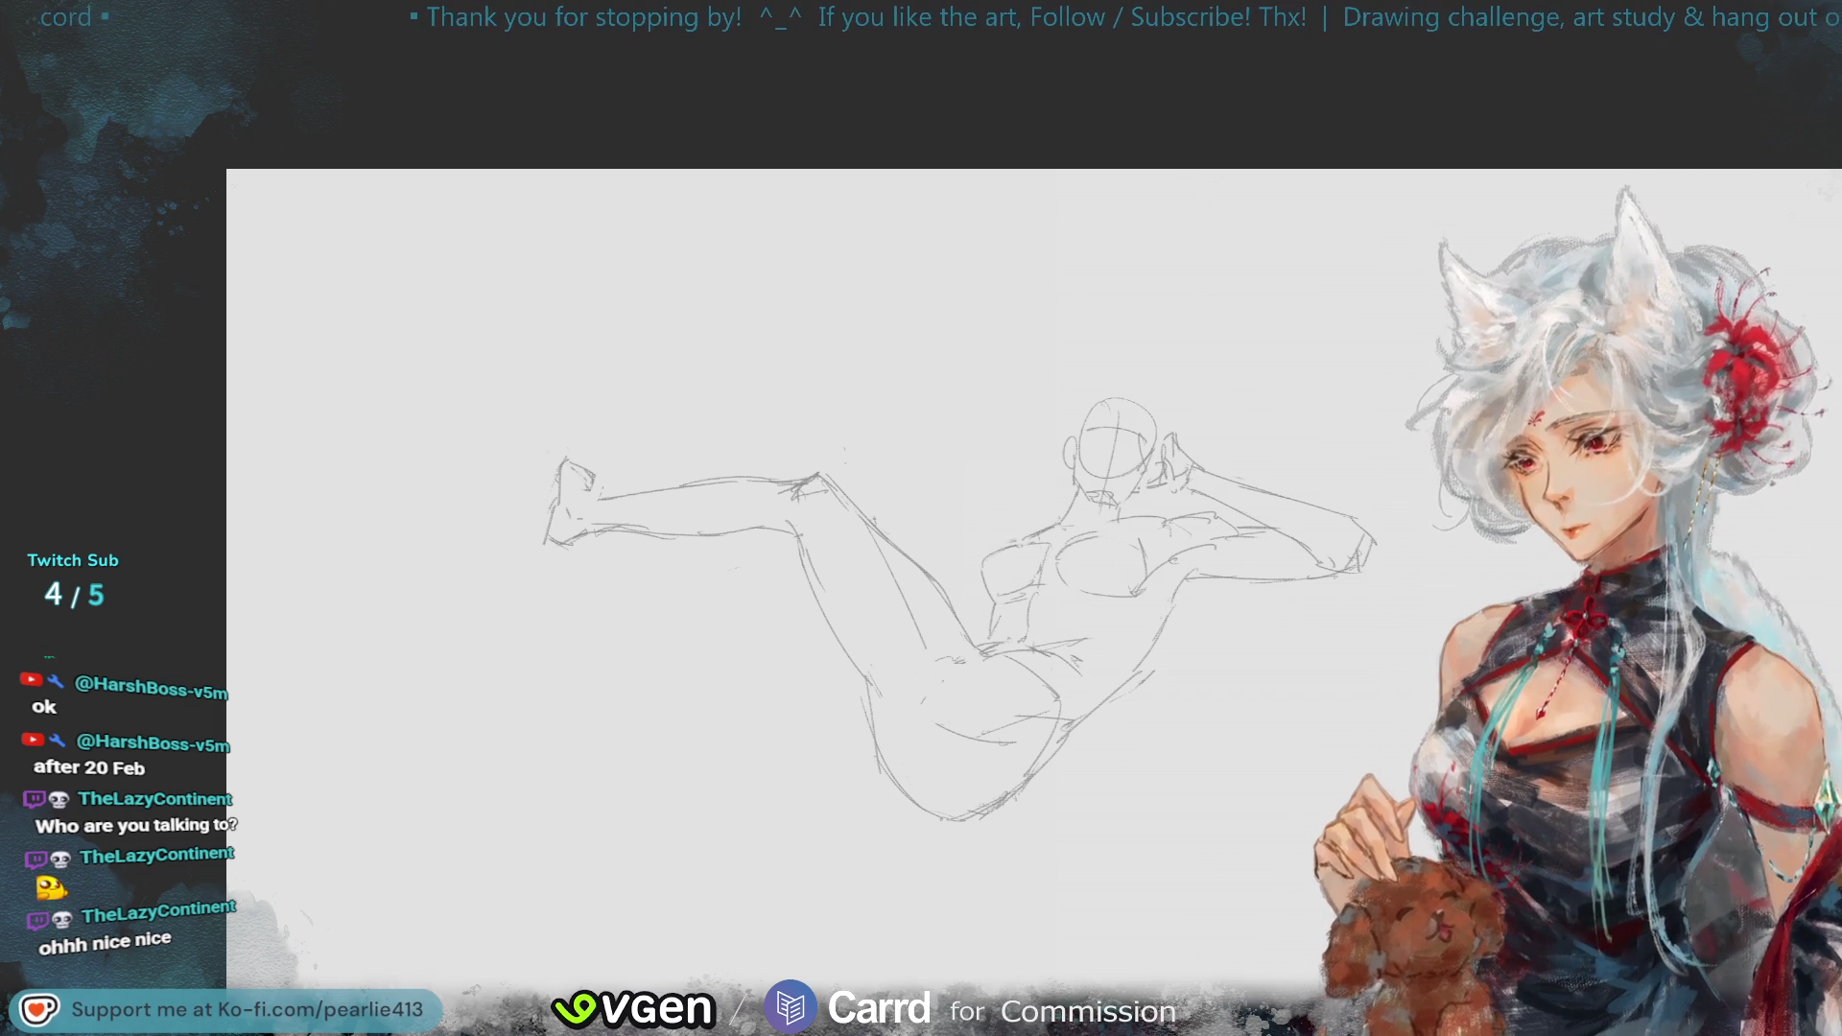
- Add a short stroke under the torso, then shrink the upper torso slightly and nudge it right and down
mouse_move(1212, 601)
mouse_down()
mouse_move(1031, 620)
mouse_move(979, 587)
mouse_move(1443, 575)
mouse_move(988, 619)
mouse_up()
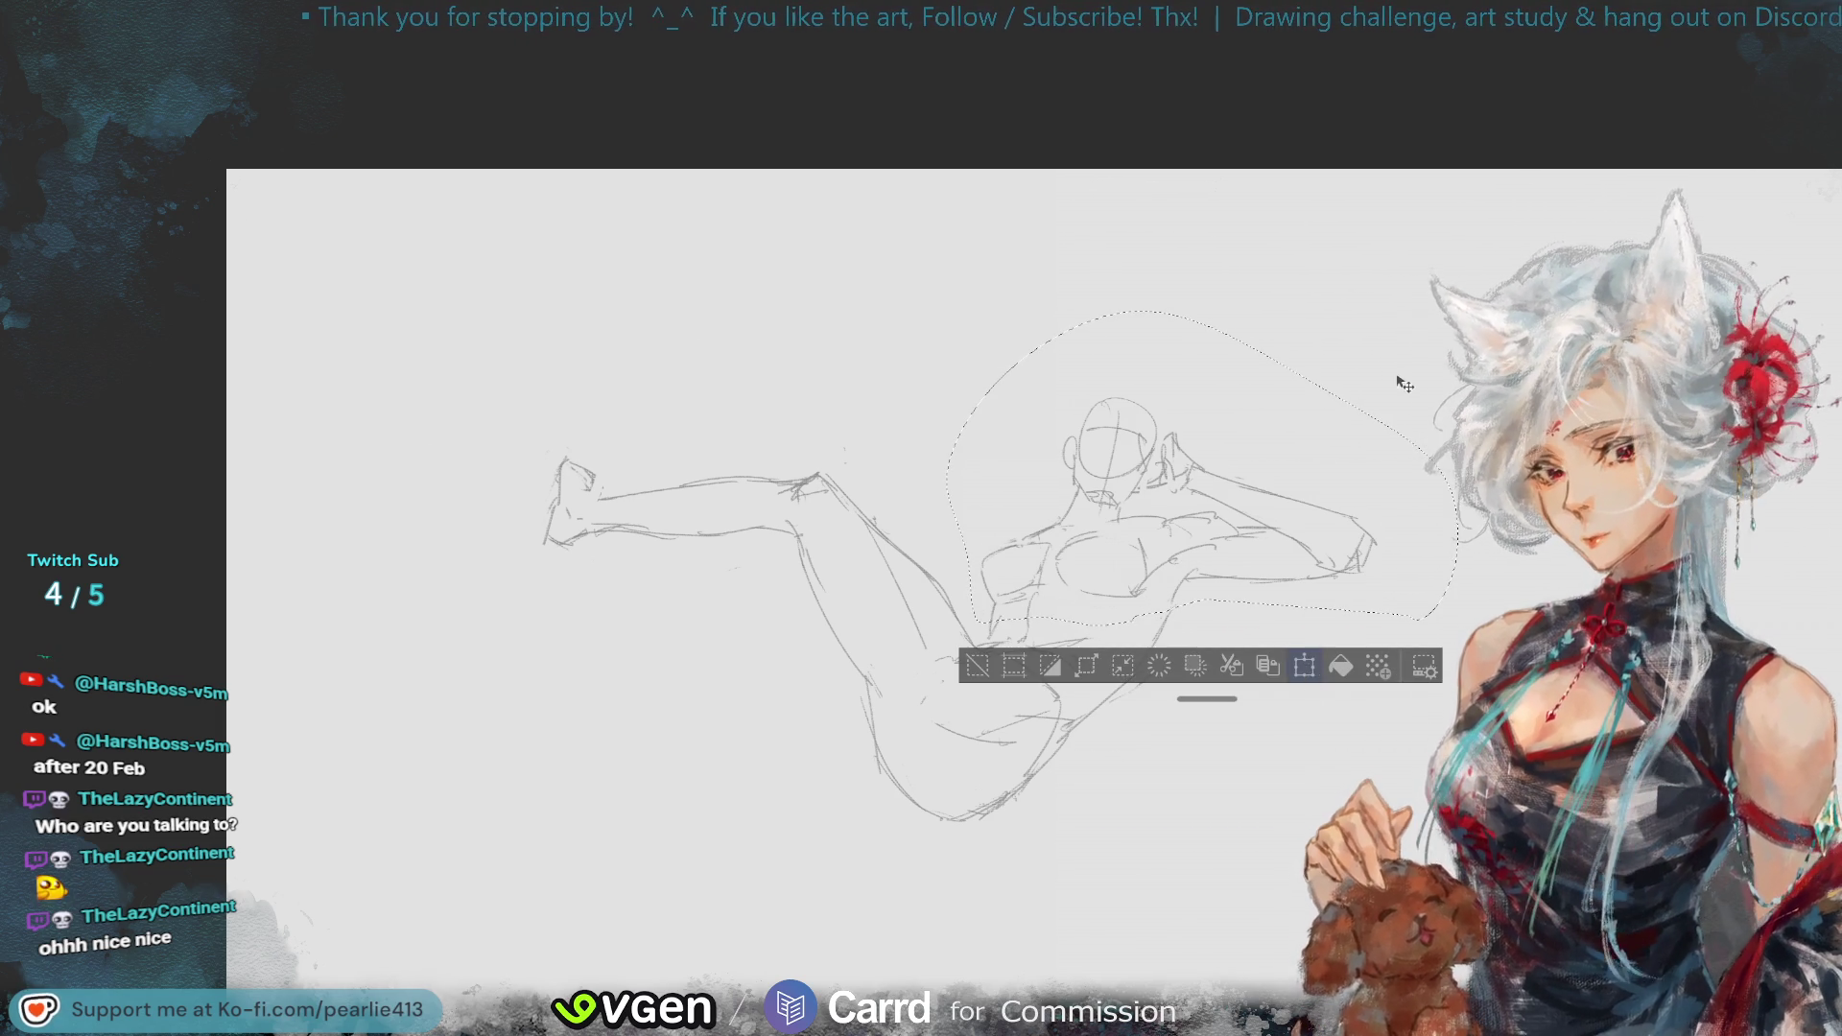
key(ctrl+t)
drag(1453, 318, 1434, 326)
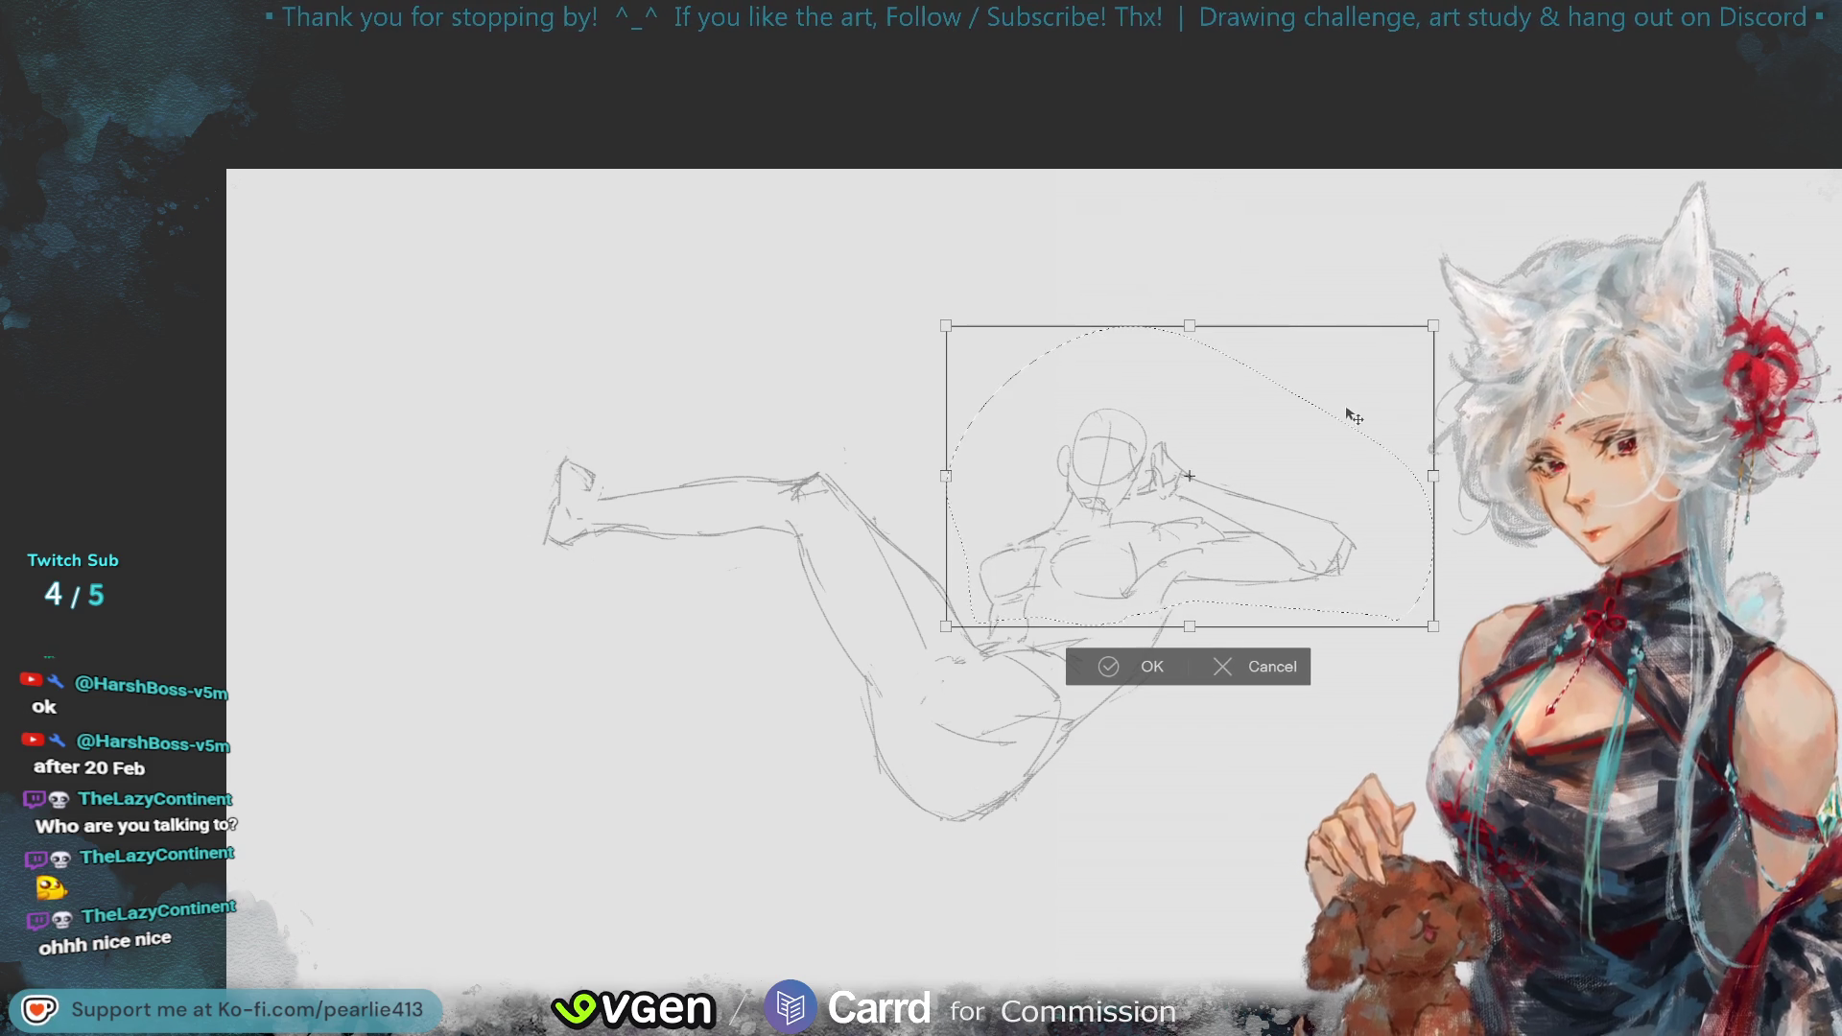
mouse_move(1351, 410)
mouse_down()
mouse_move(1324, 420)
mouse_move(1329, 439)
mouse_up()
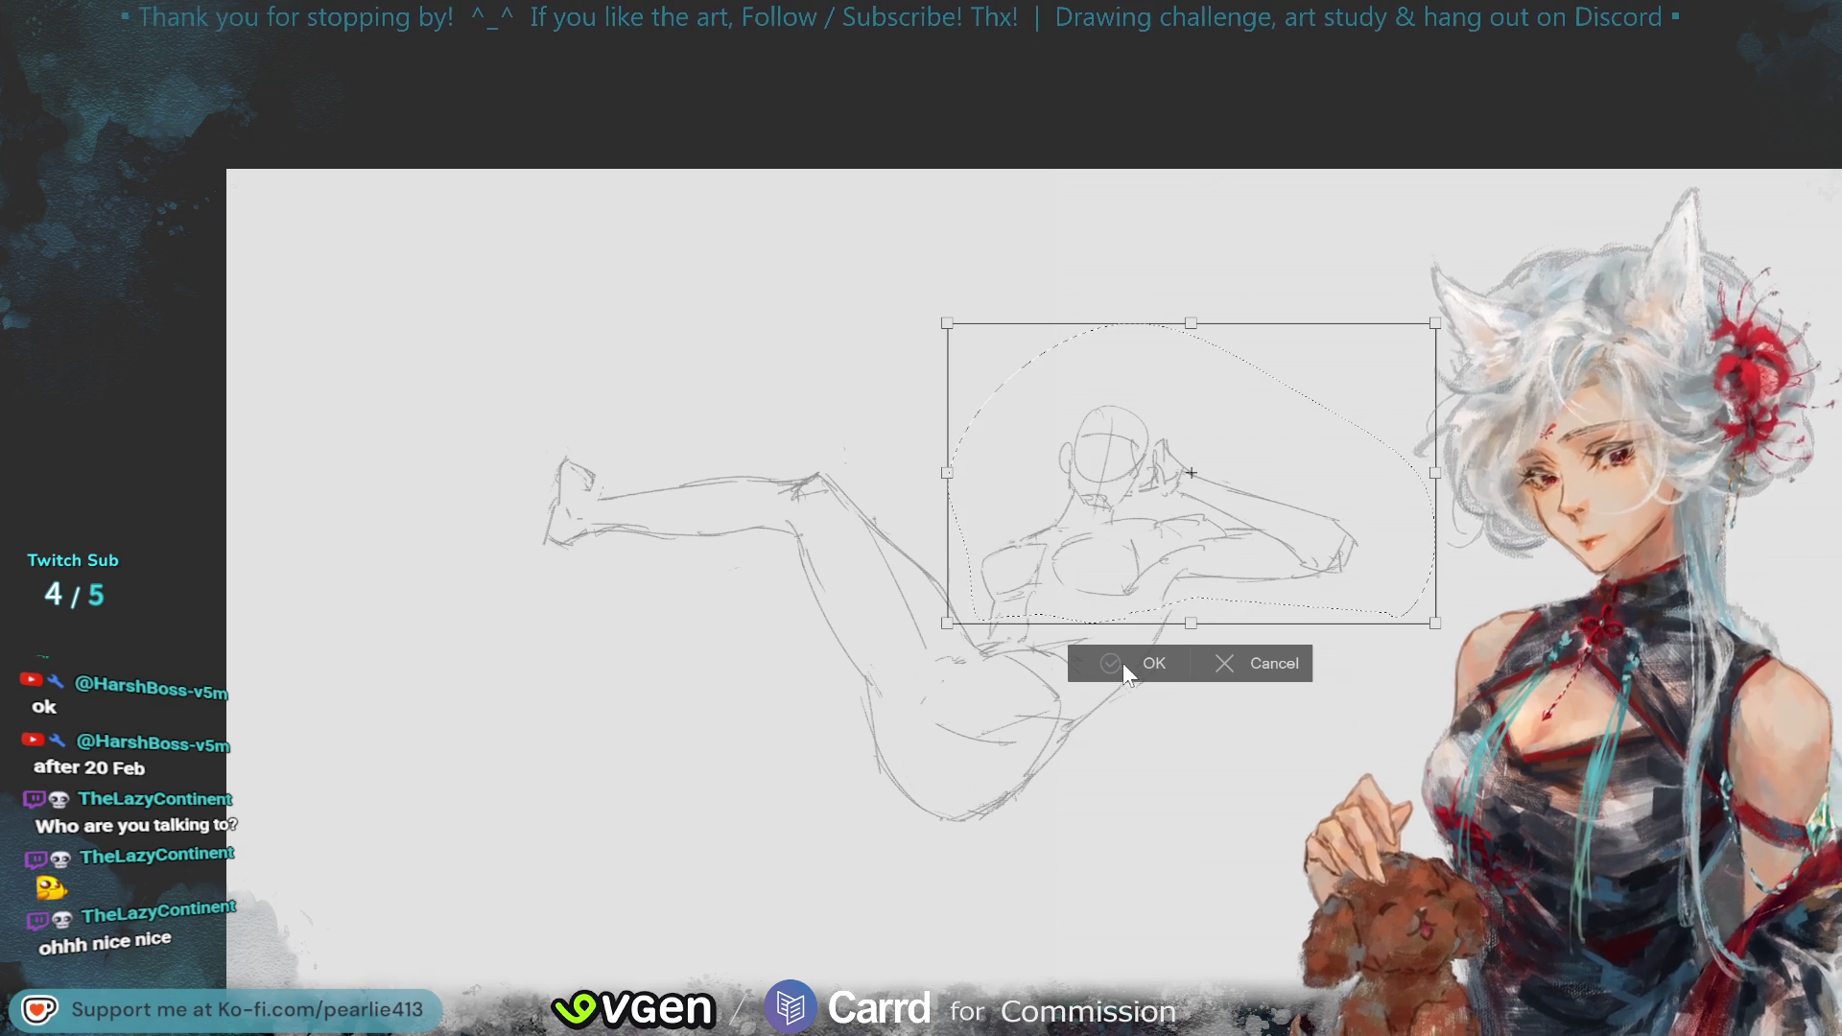
click(1122, 663)
- Deselect, zoom out and mirror the canvas to check the proportions
key(ctrl+d)
key(ctrl+minus)
key(h)
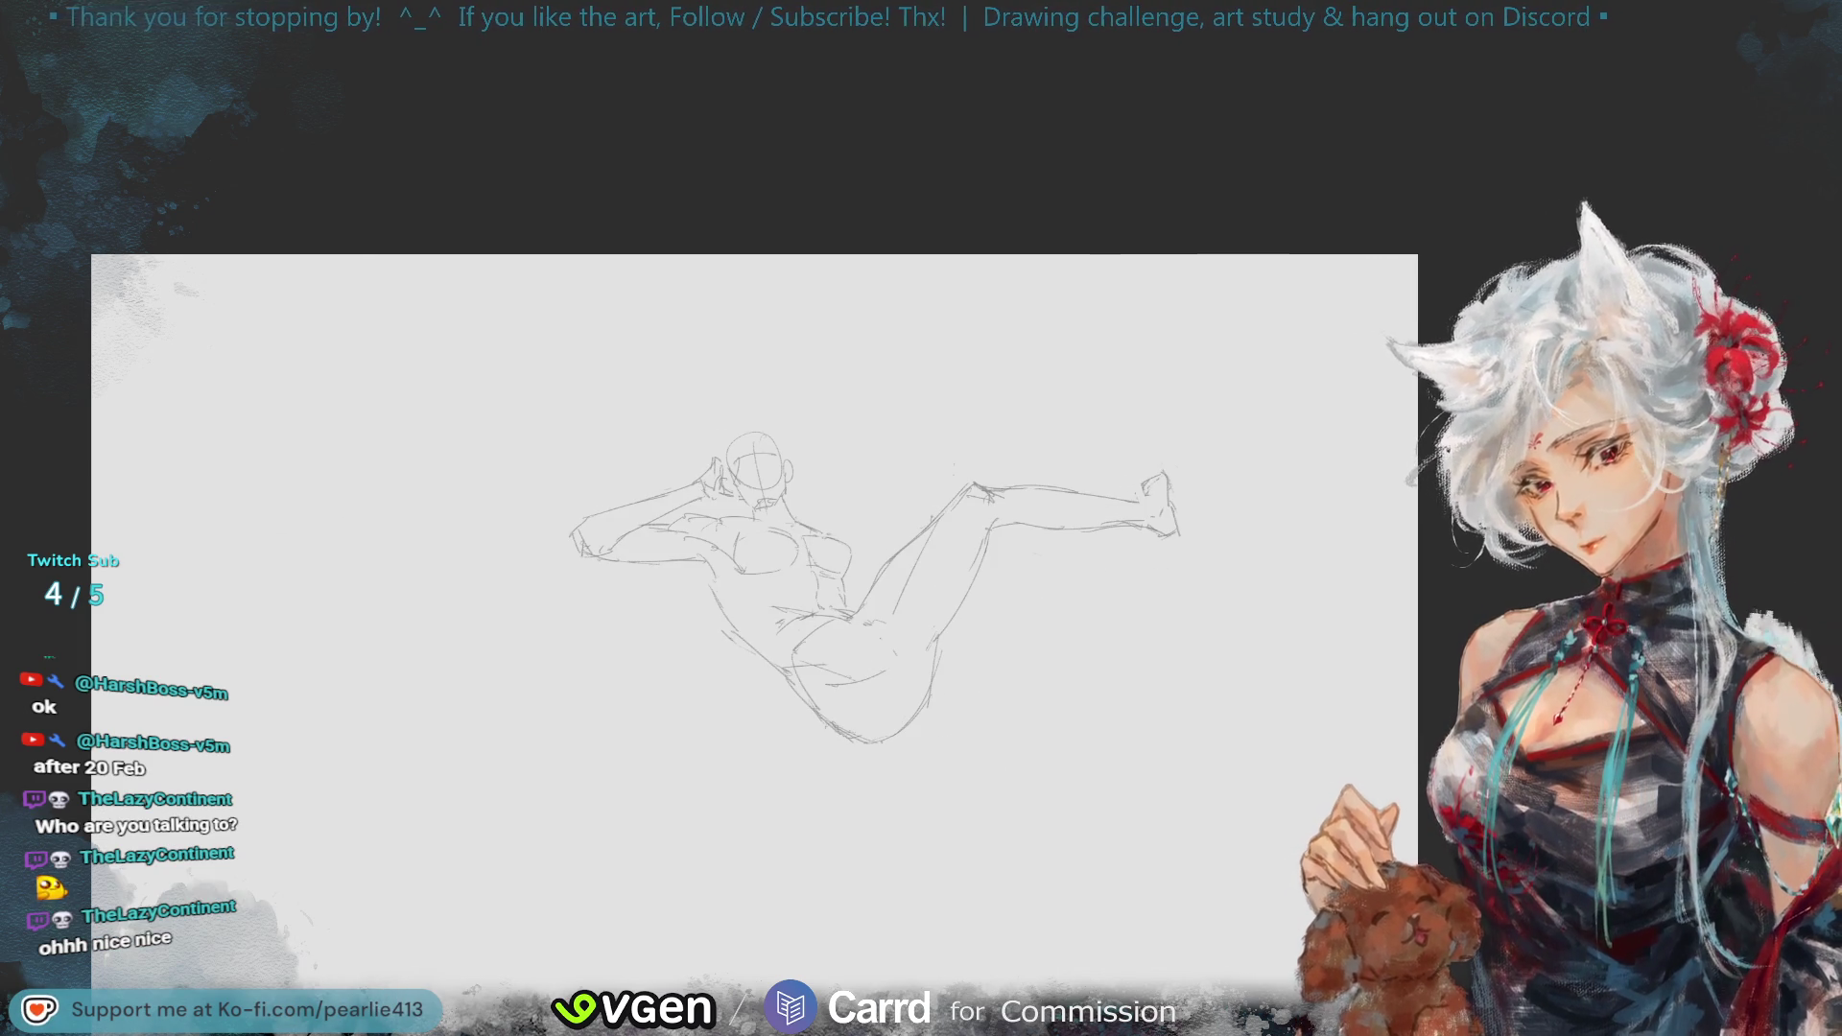
- Redraw the waist curve below the torso, checking it in mirrored view
key(h)
key(ctrl+plus)
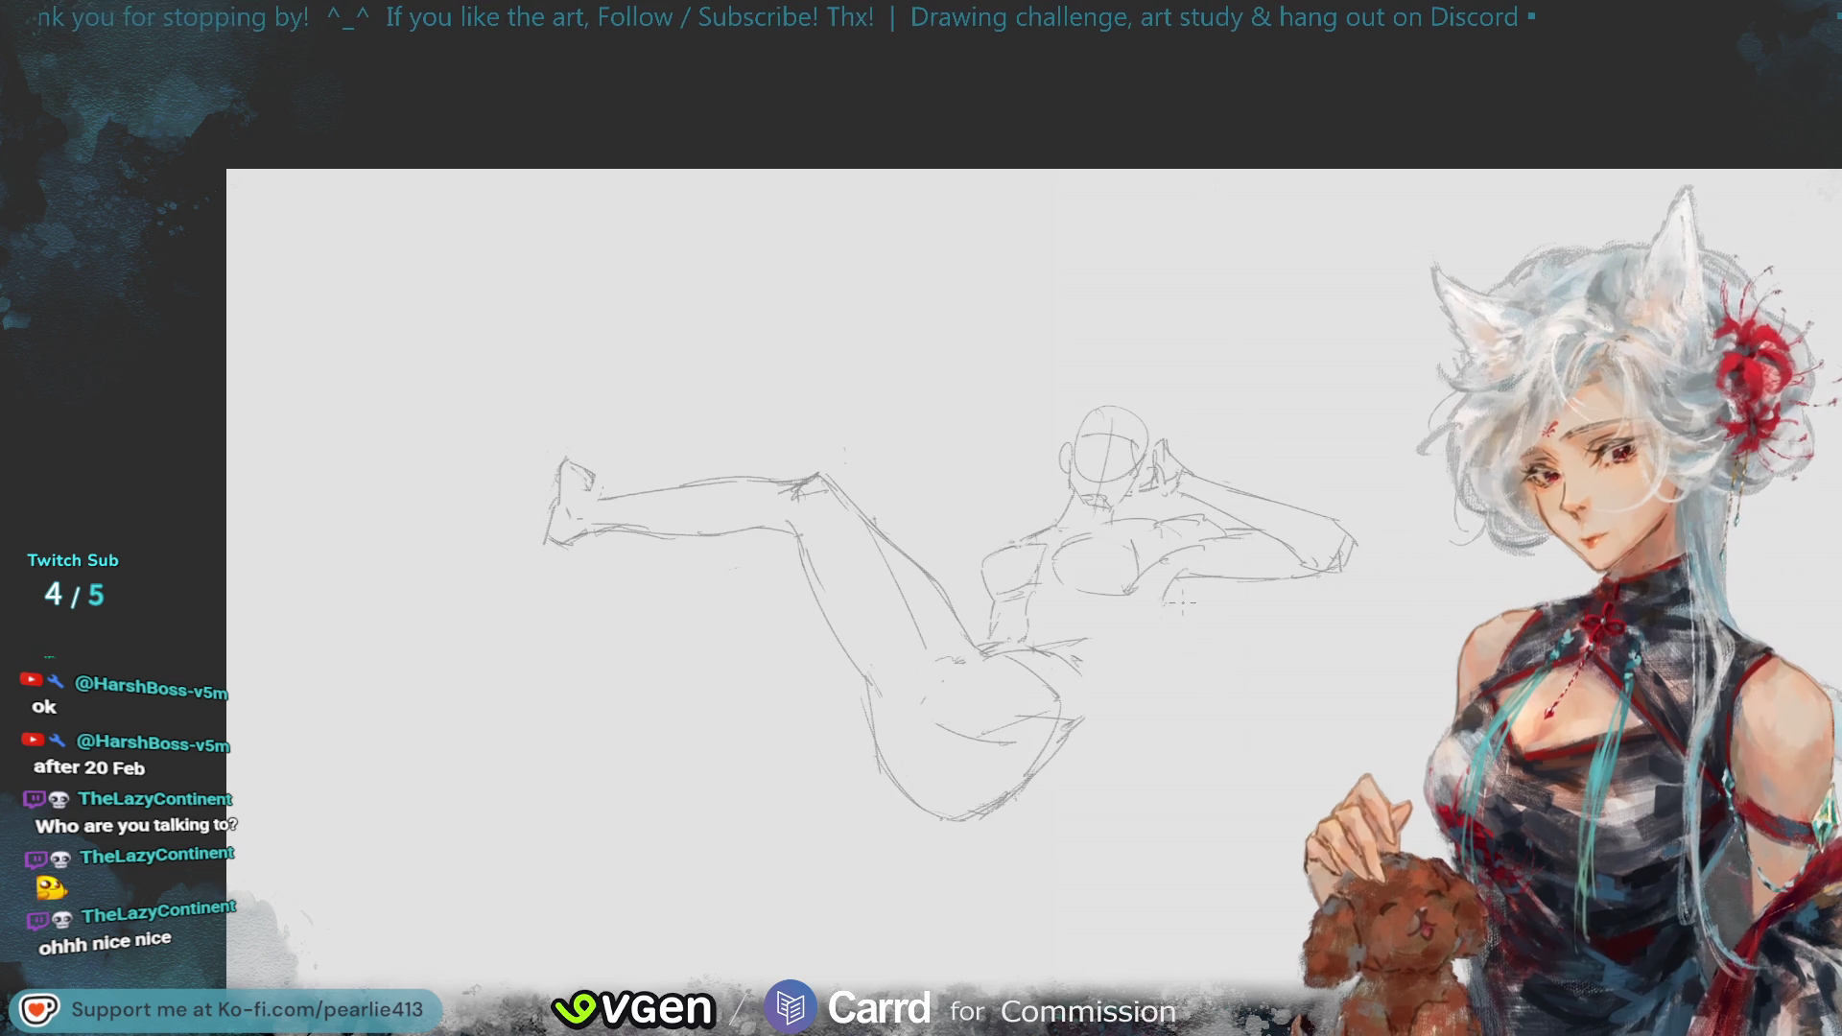
drag(1166, 590, 1079, 688)
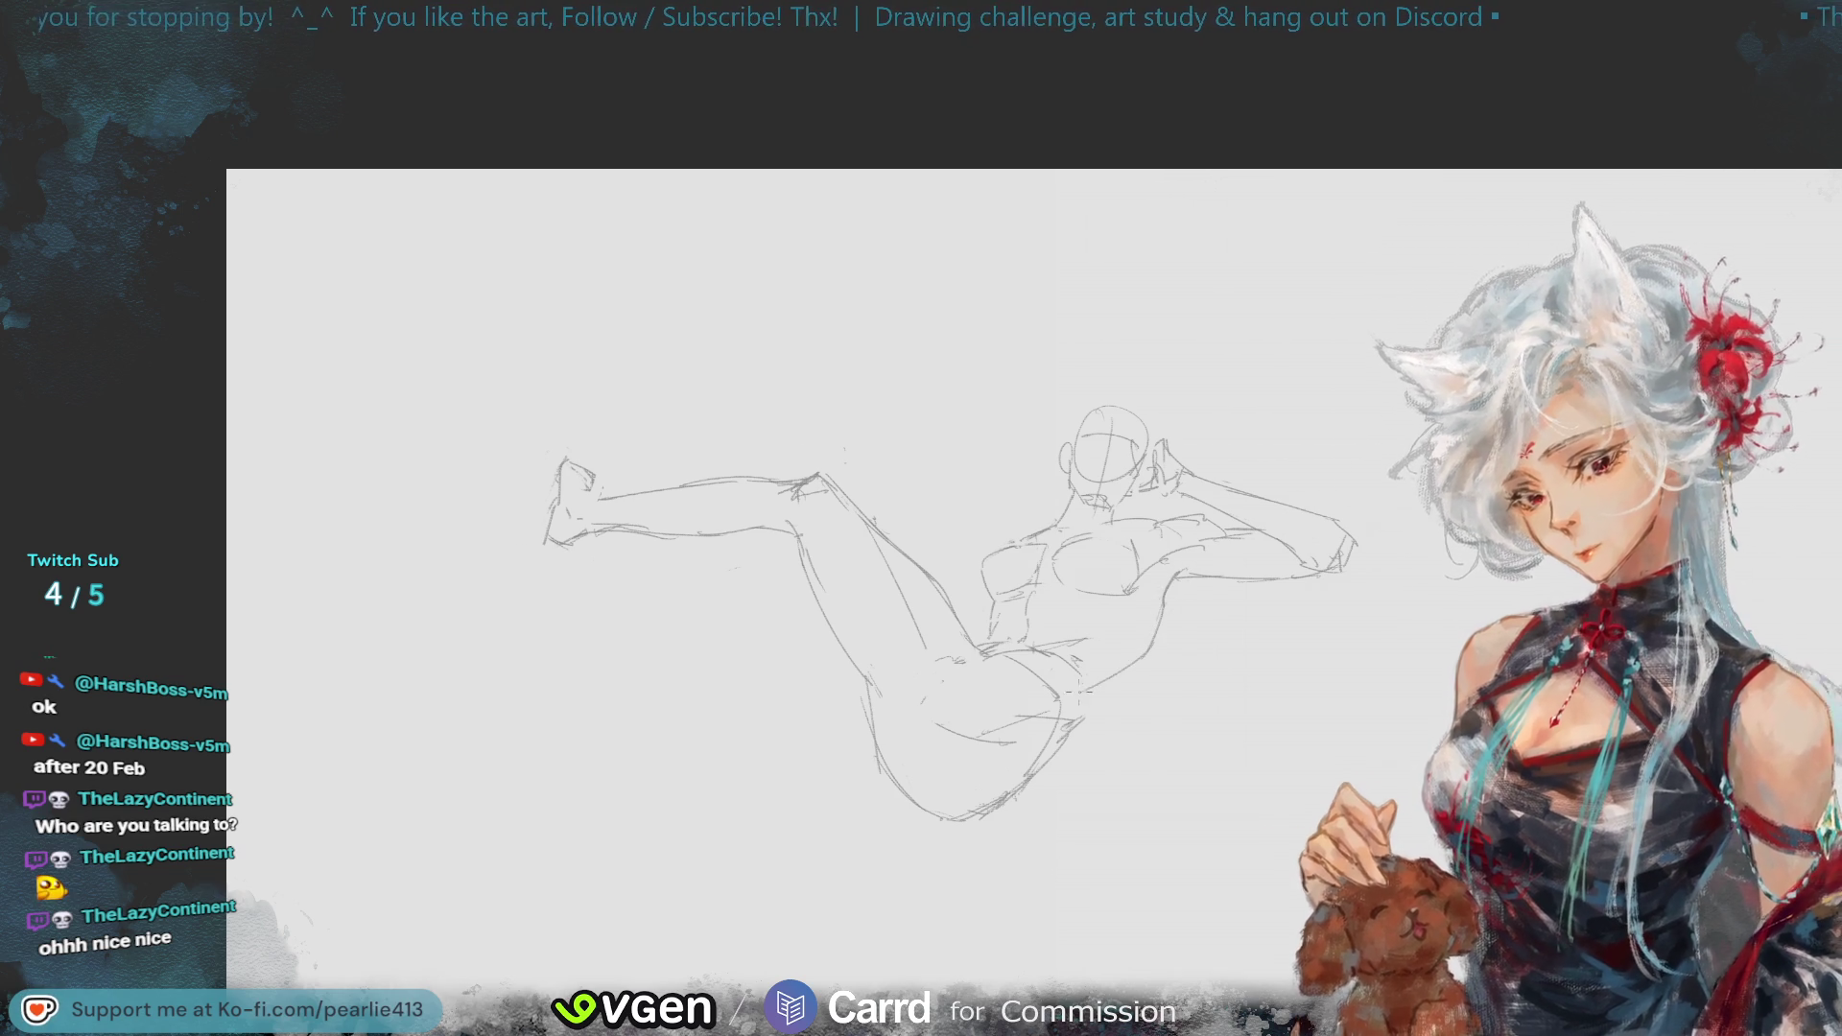
key(ctrl+z)
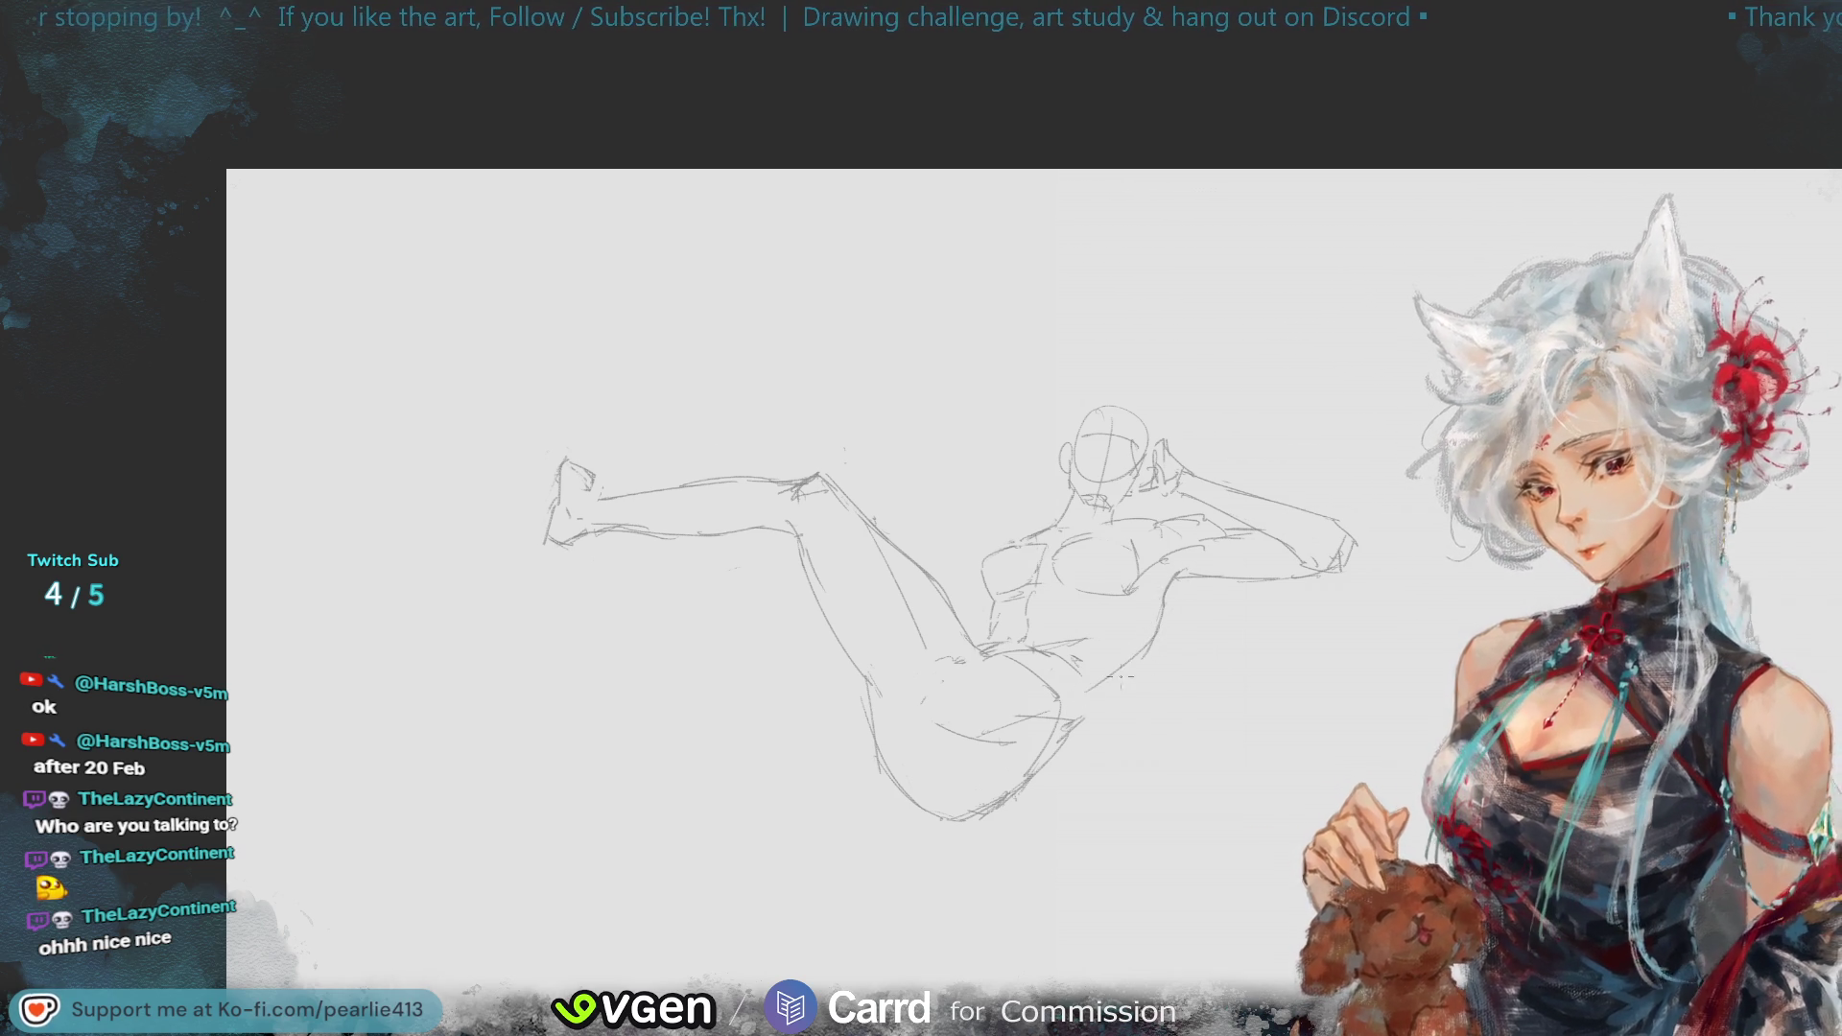
drag(1145, 645, 1084, 683)
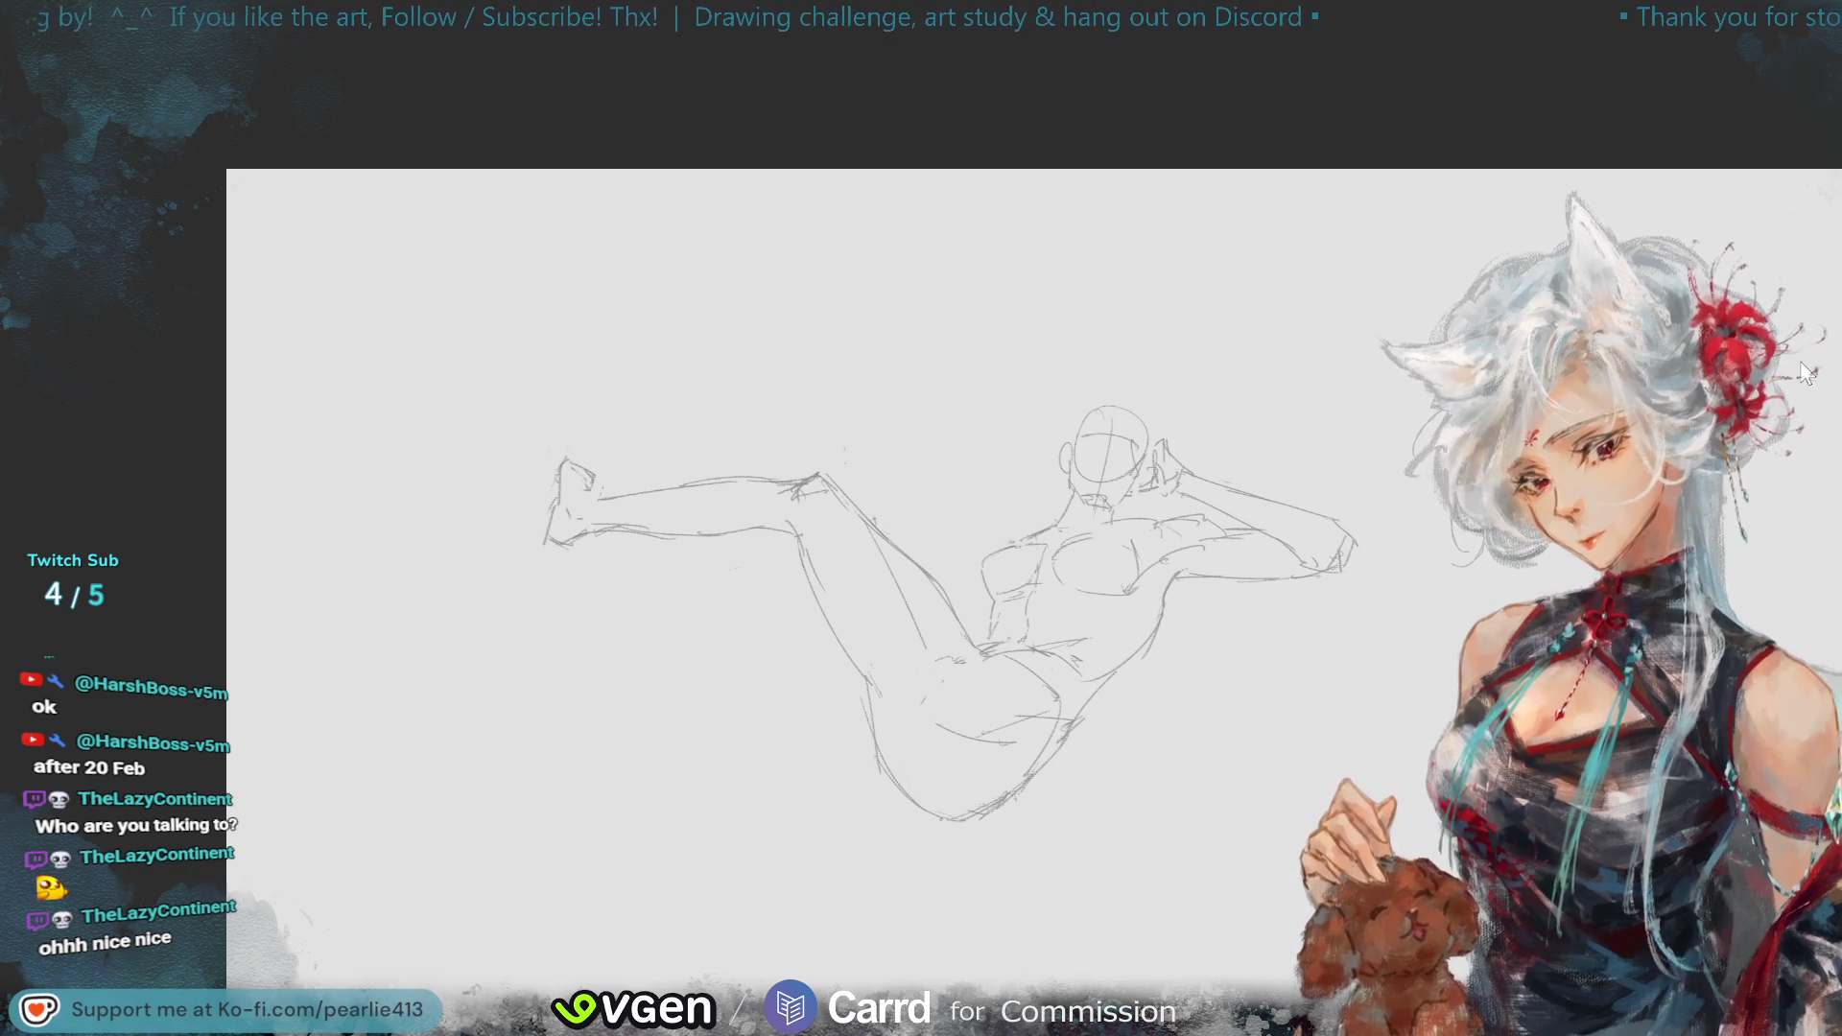
key(h)
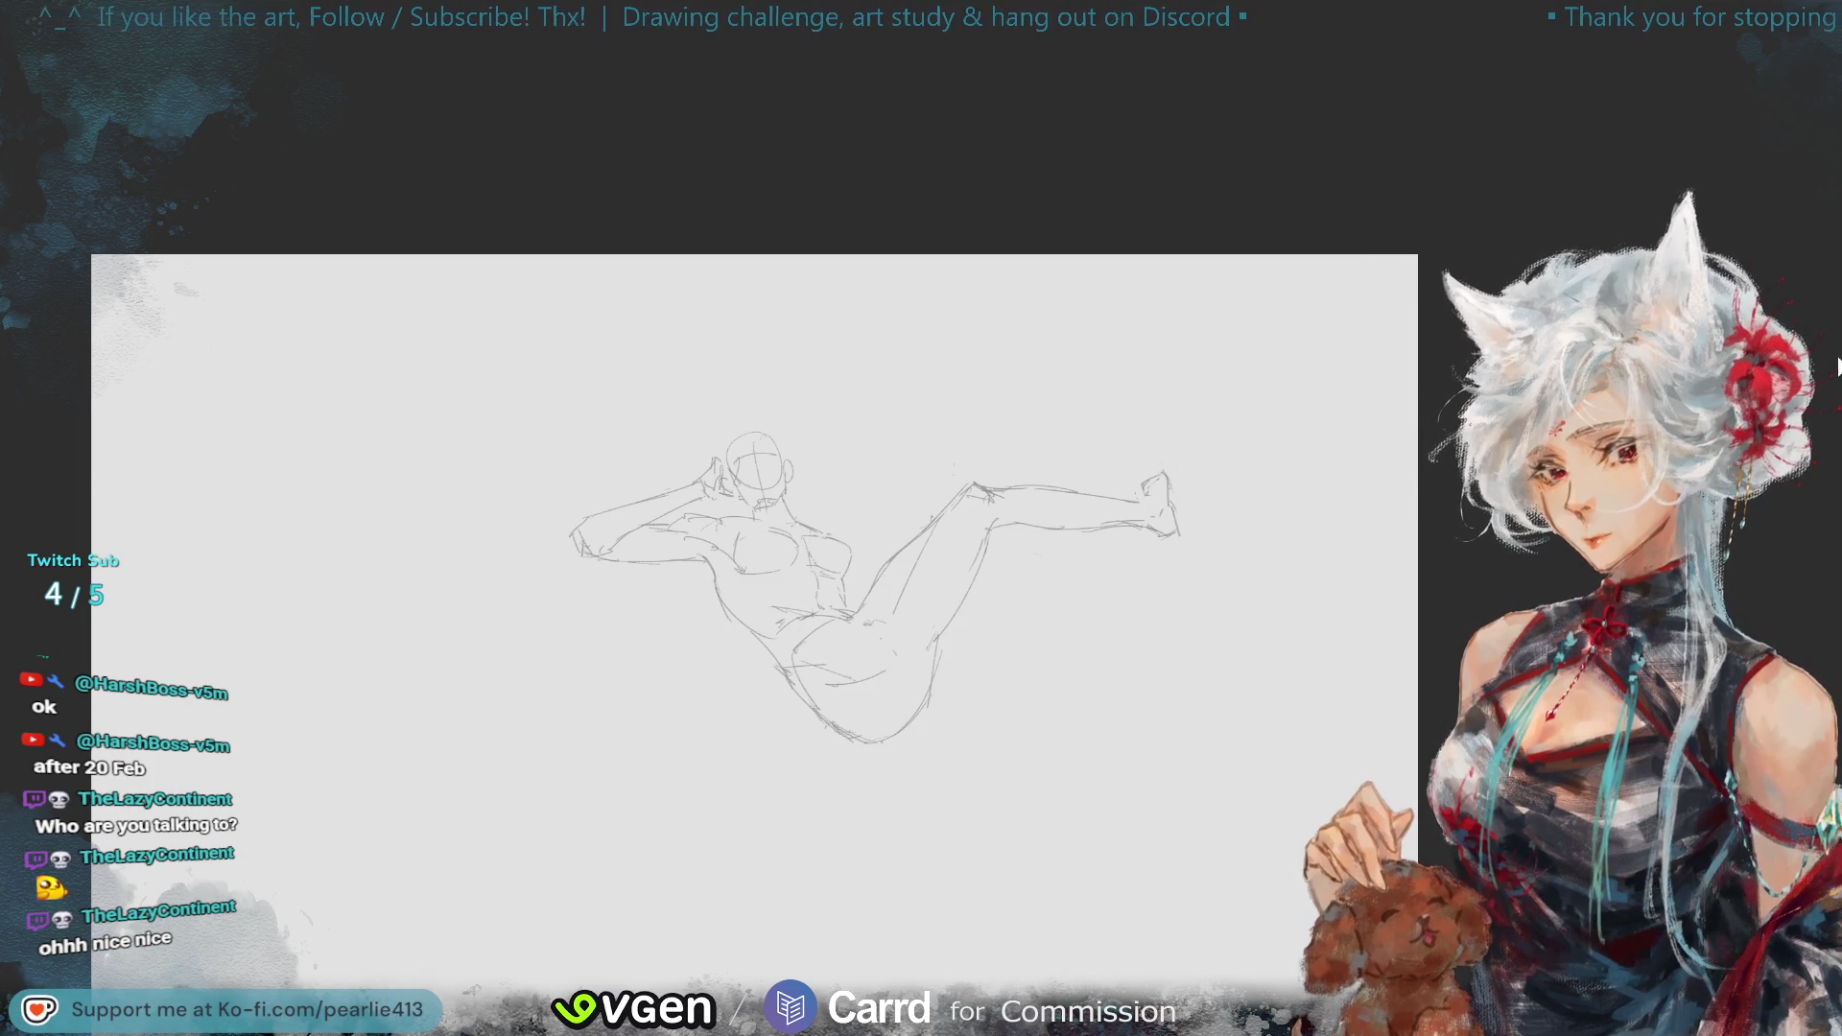
key(h)
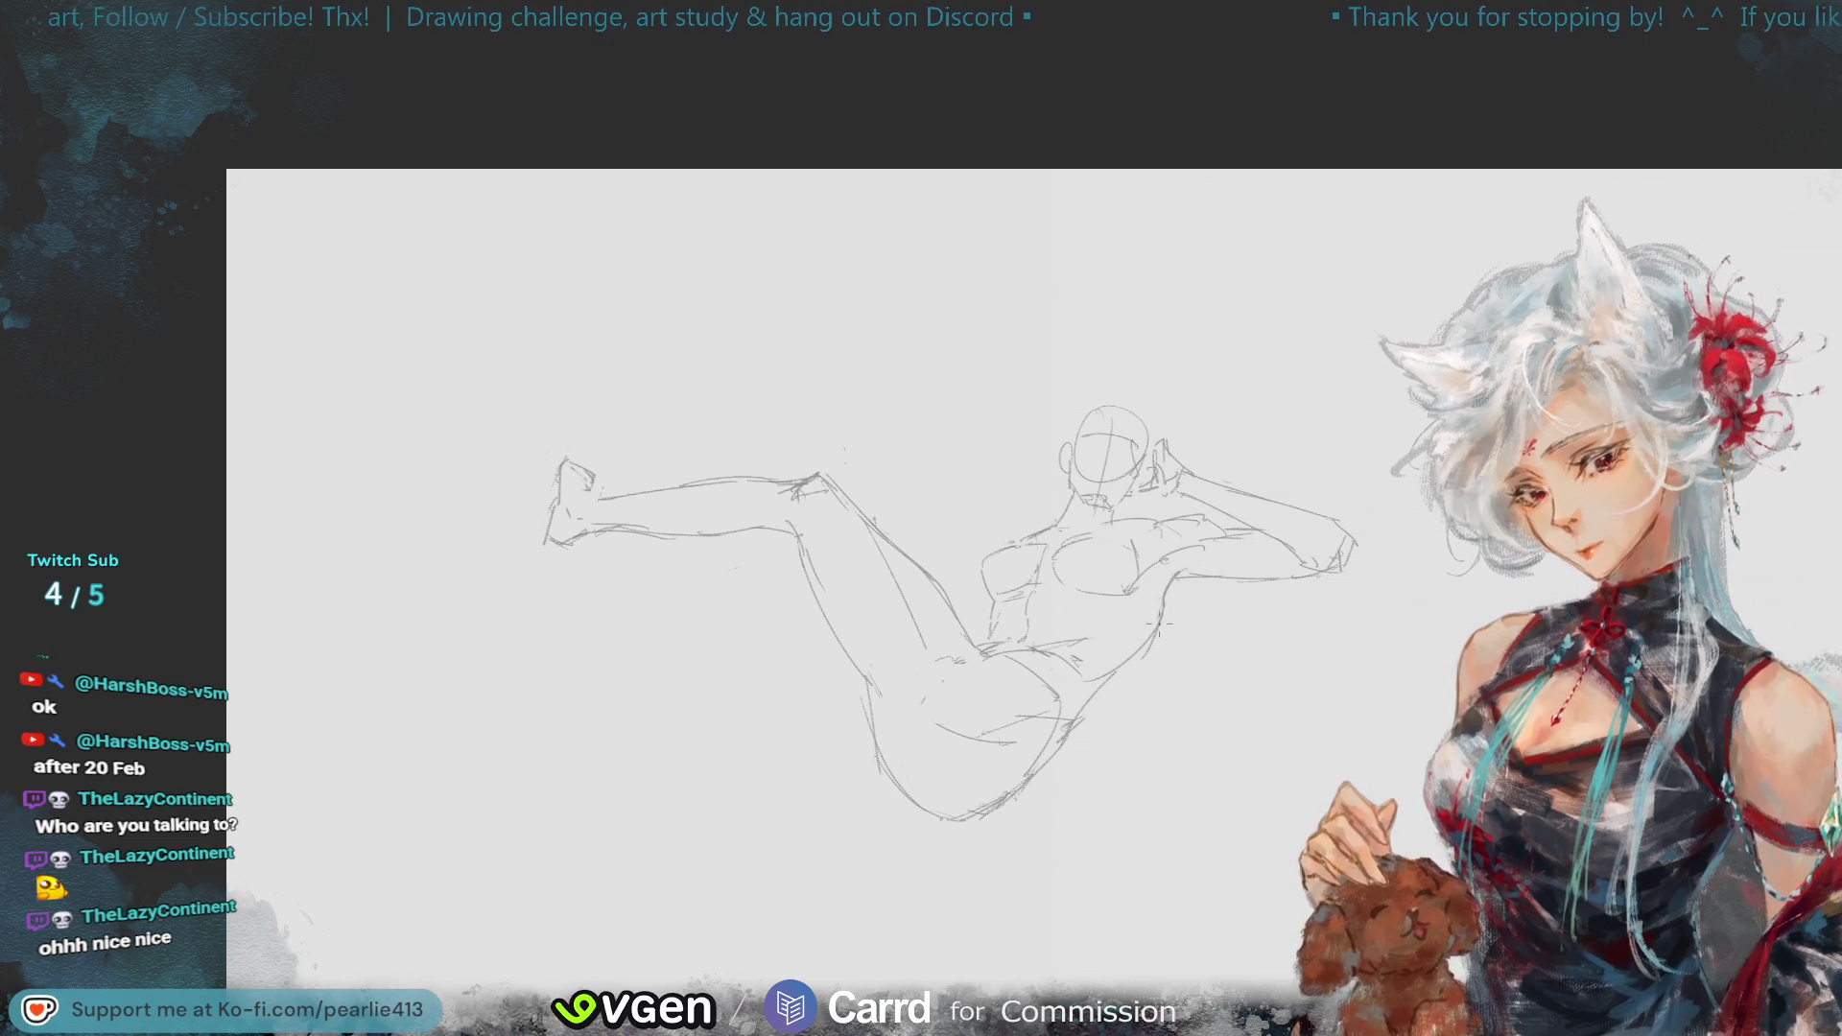
- Erase stray hip lines and extend the torso's side contour down to the hip
mouse_move(1138, 641)
mouse_down()
mouse_move(1119, 664)
mouse_move(1157, 618)
mouse_up()
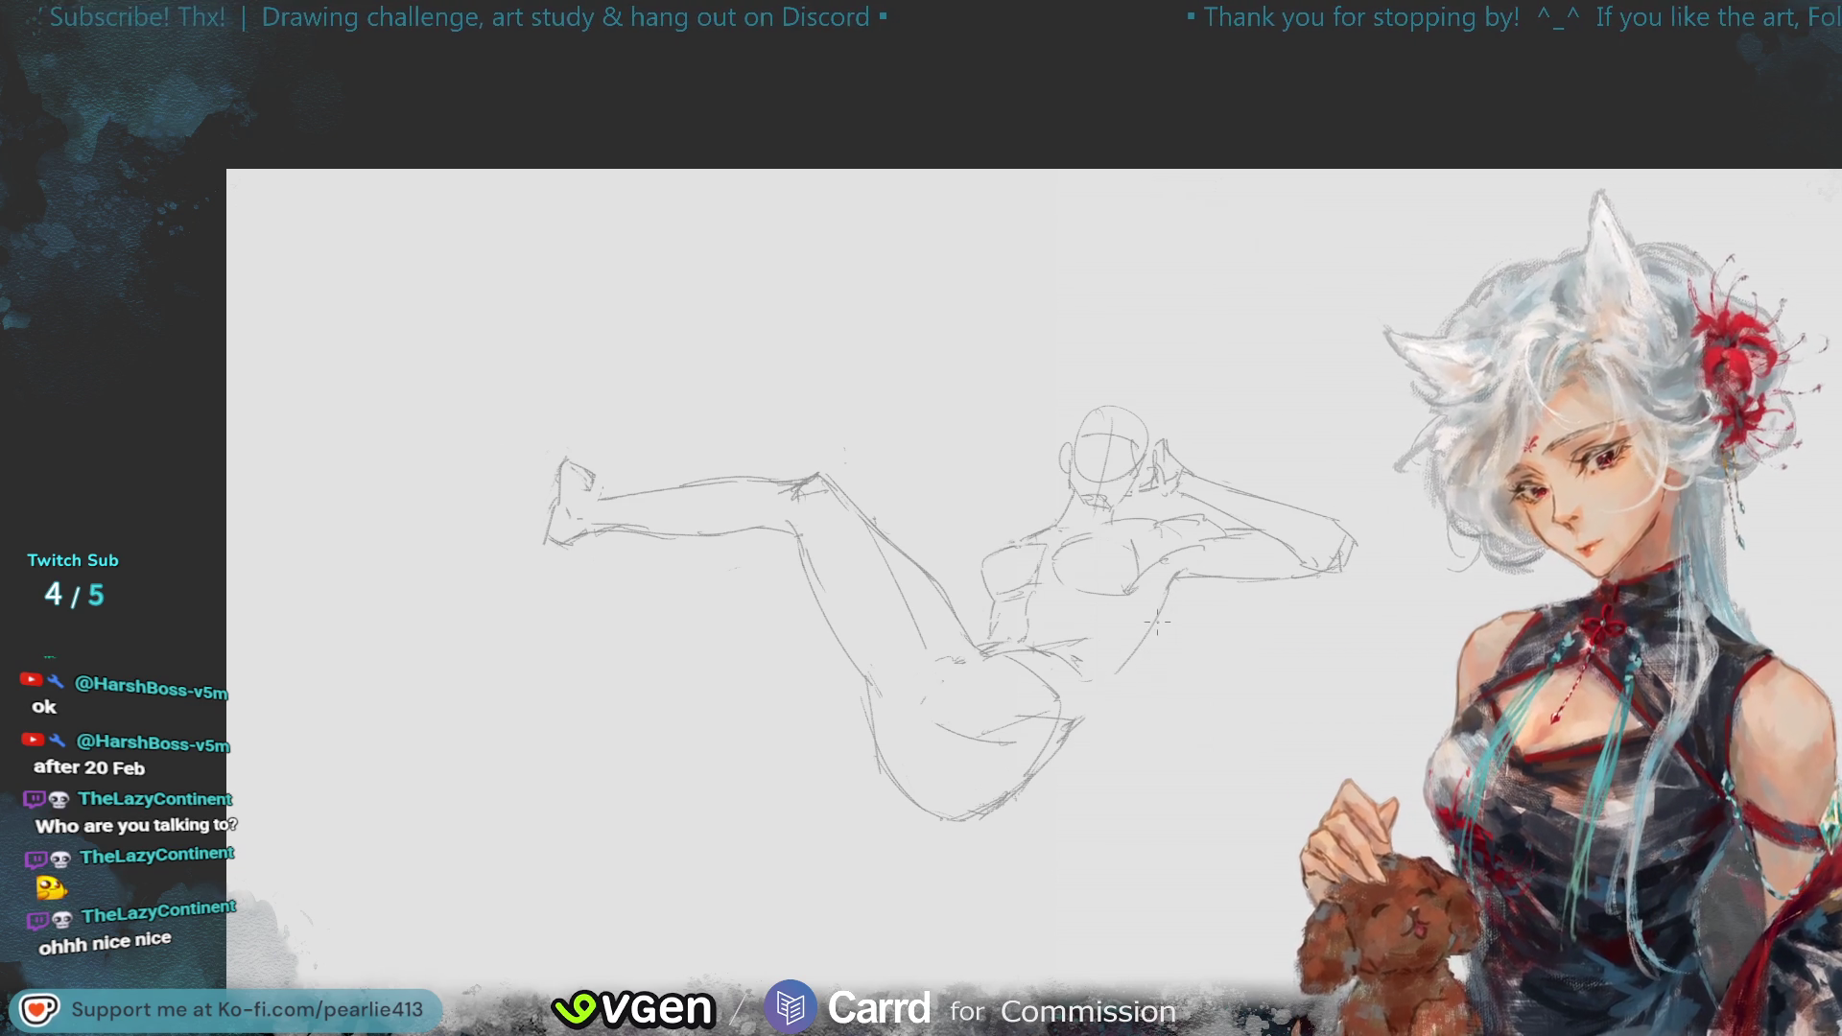
mouse_move(1162, 613)
mouse_down()
mouse_move(1147, 677)
mouse_move(1108, 685)
mouse_up()
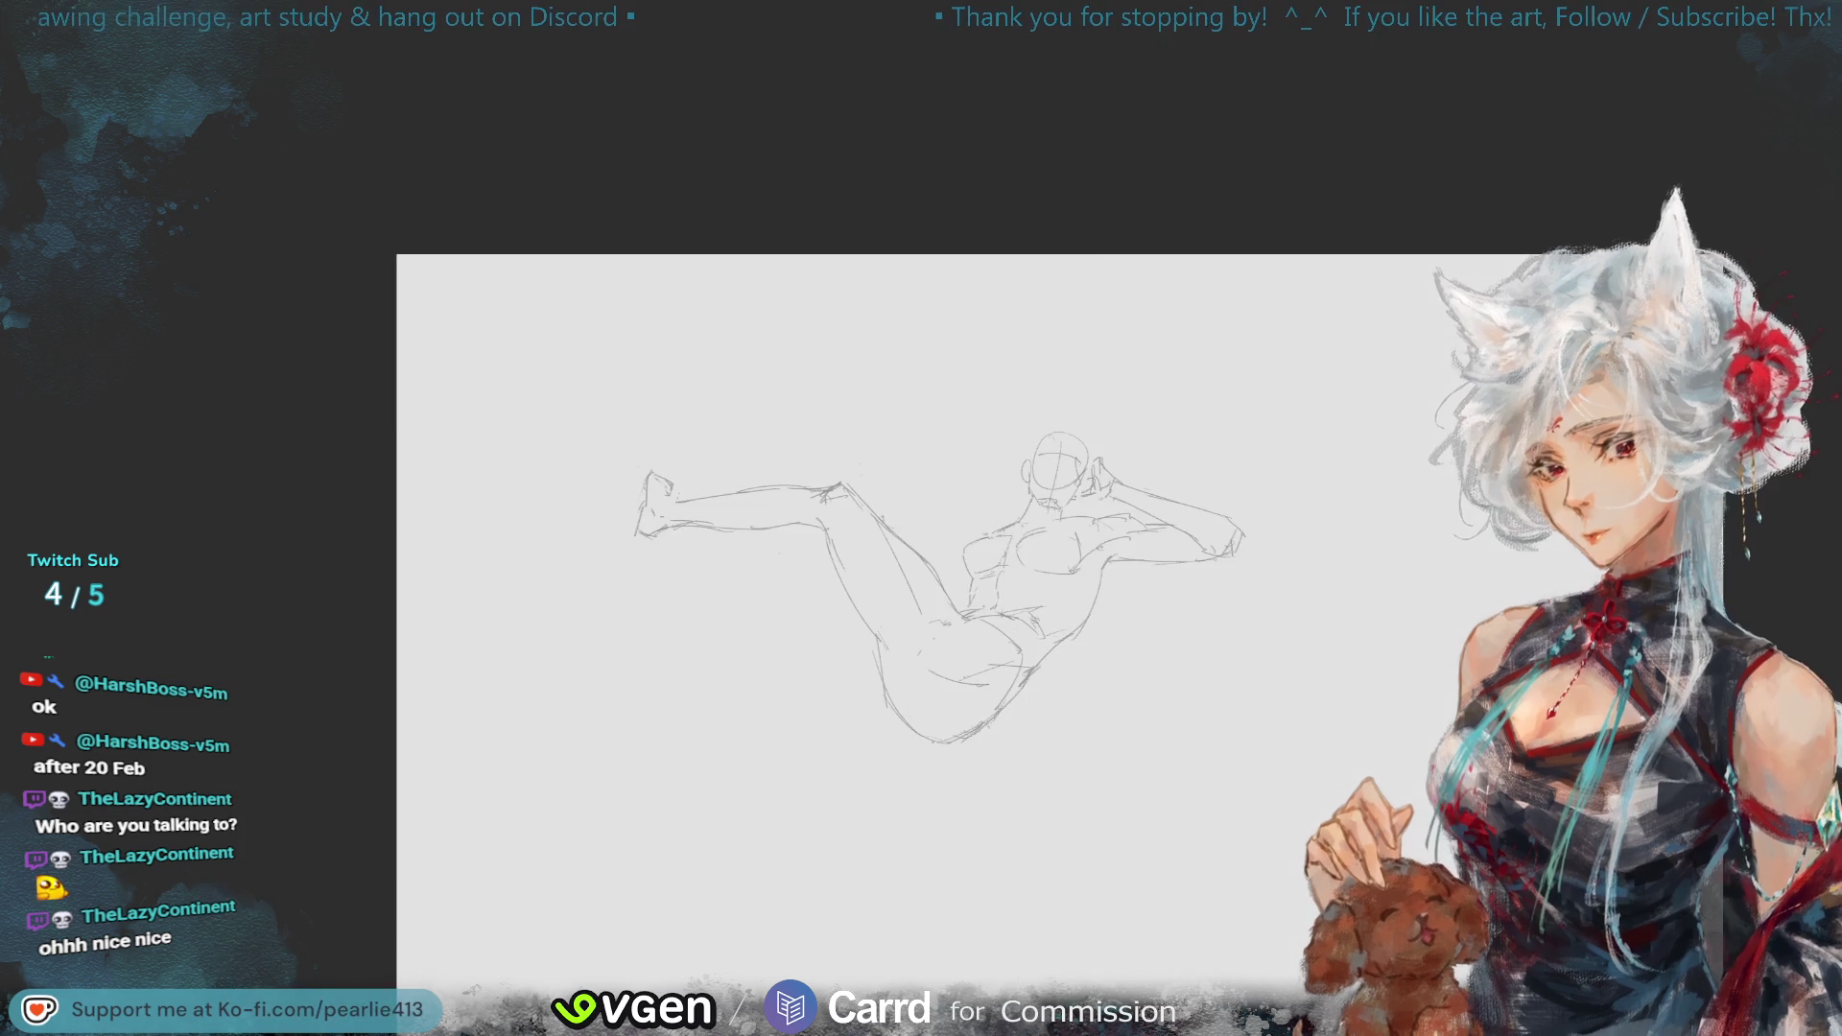
key(h)
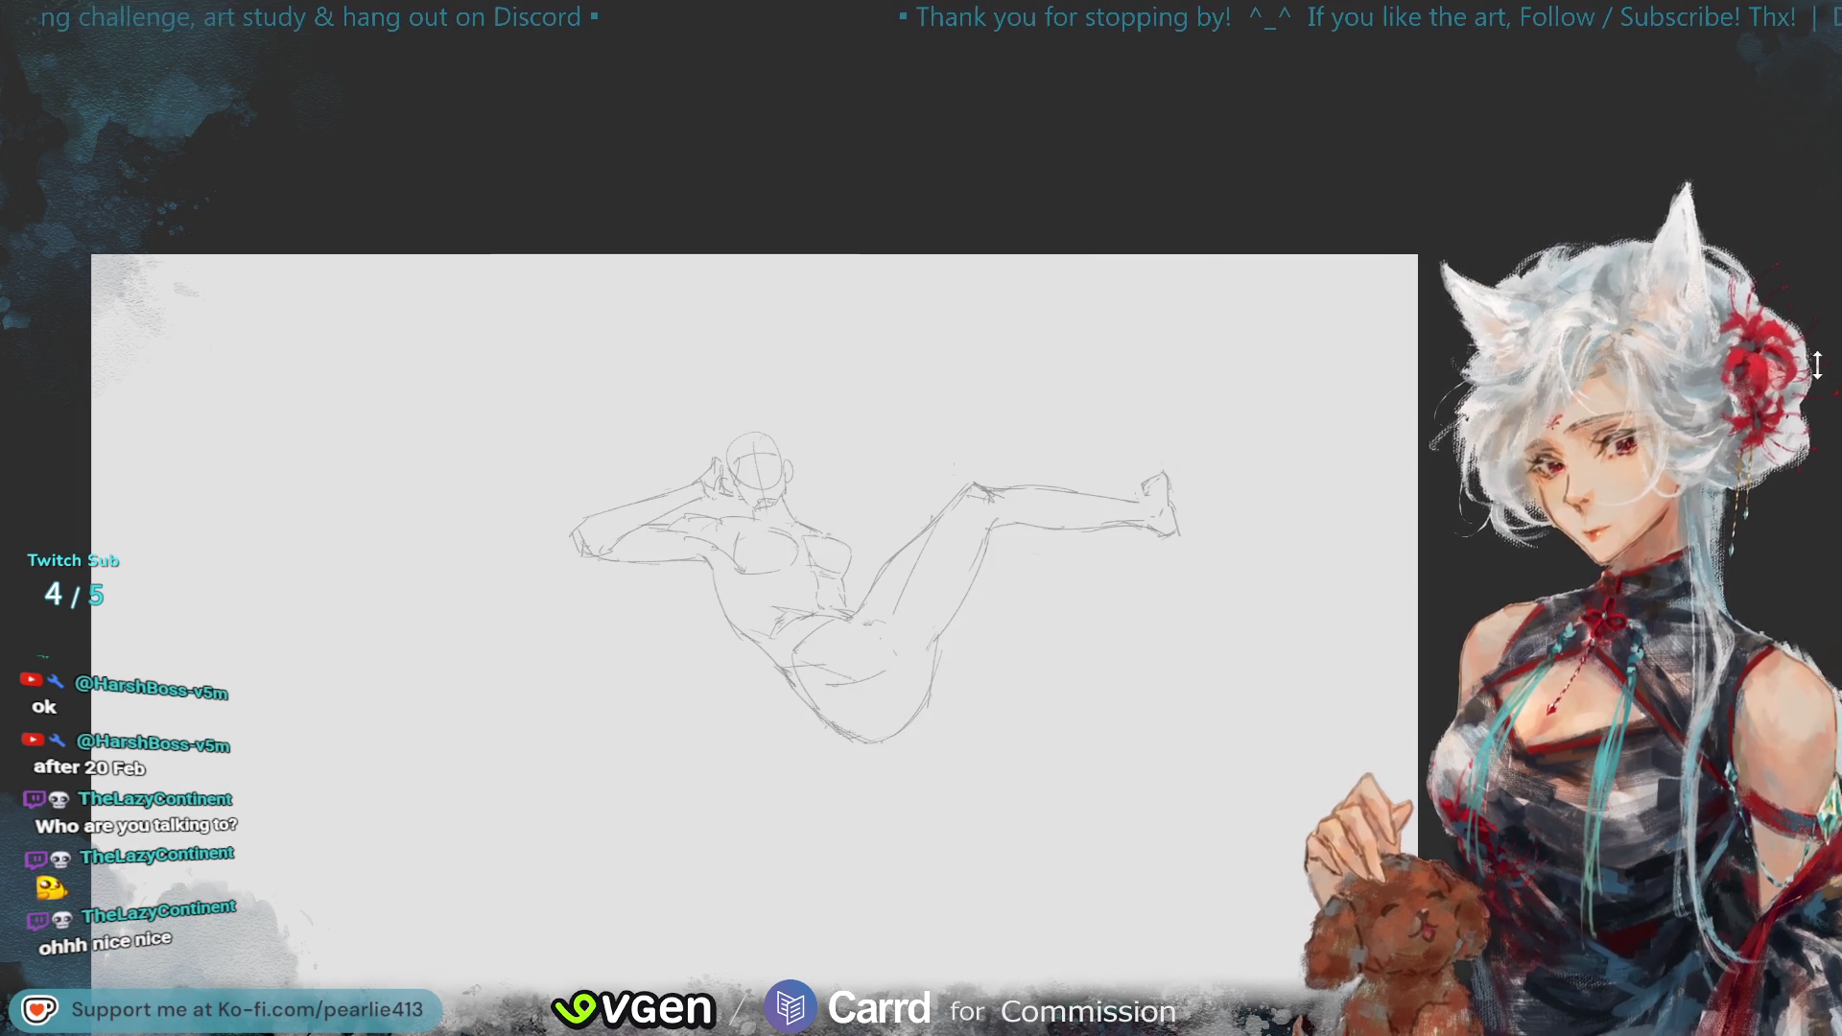
key(h)
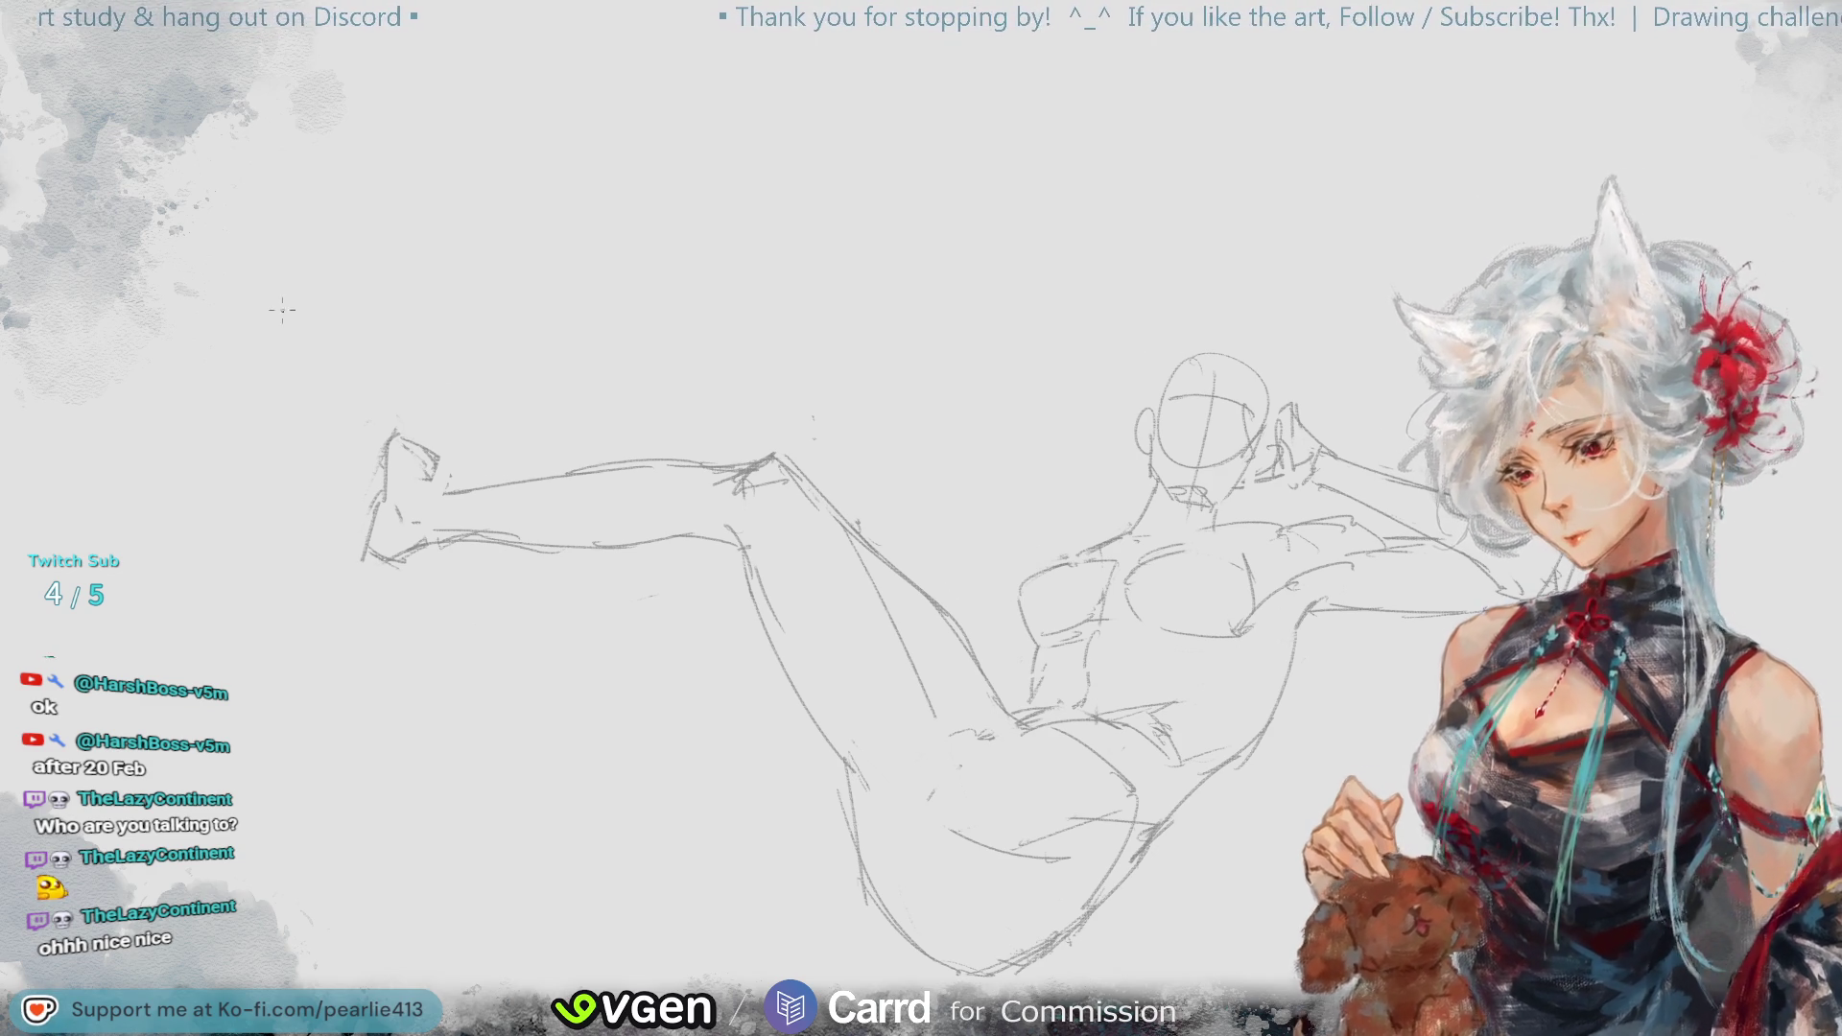
- Lasso the chest lines, nudge them slightly up-left, and deselect
mouse_move(1096, 621)
mouse_down()
mouse_move(1022, 645)
mouse_move(1103, 545)
mouse_move(1228, 538)
mouse_move(1273, 566)
mouse_up()
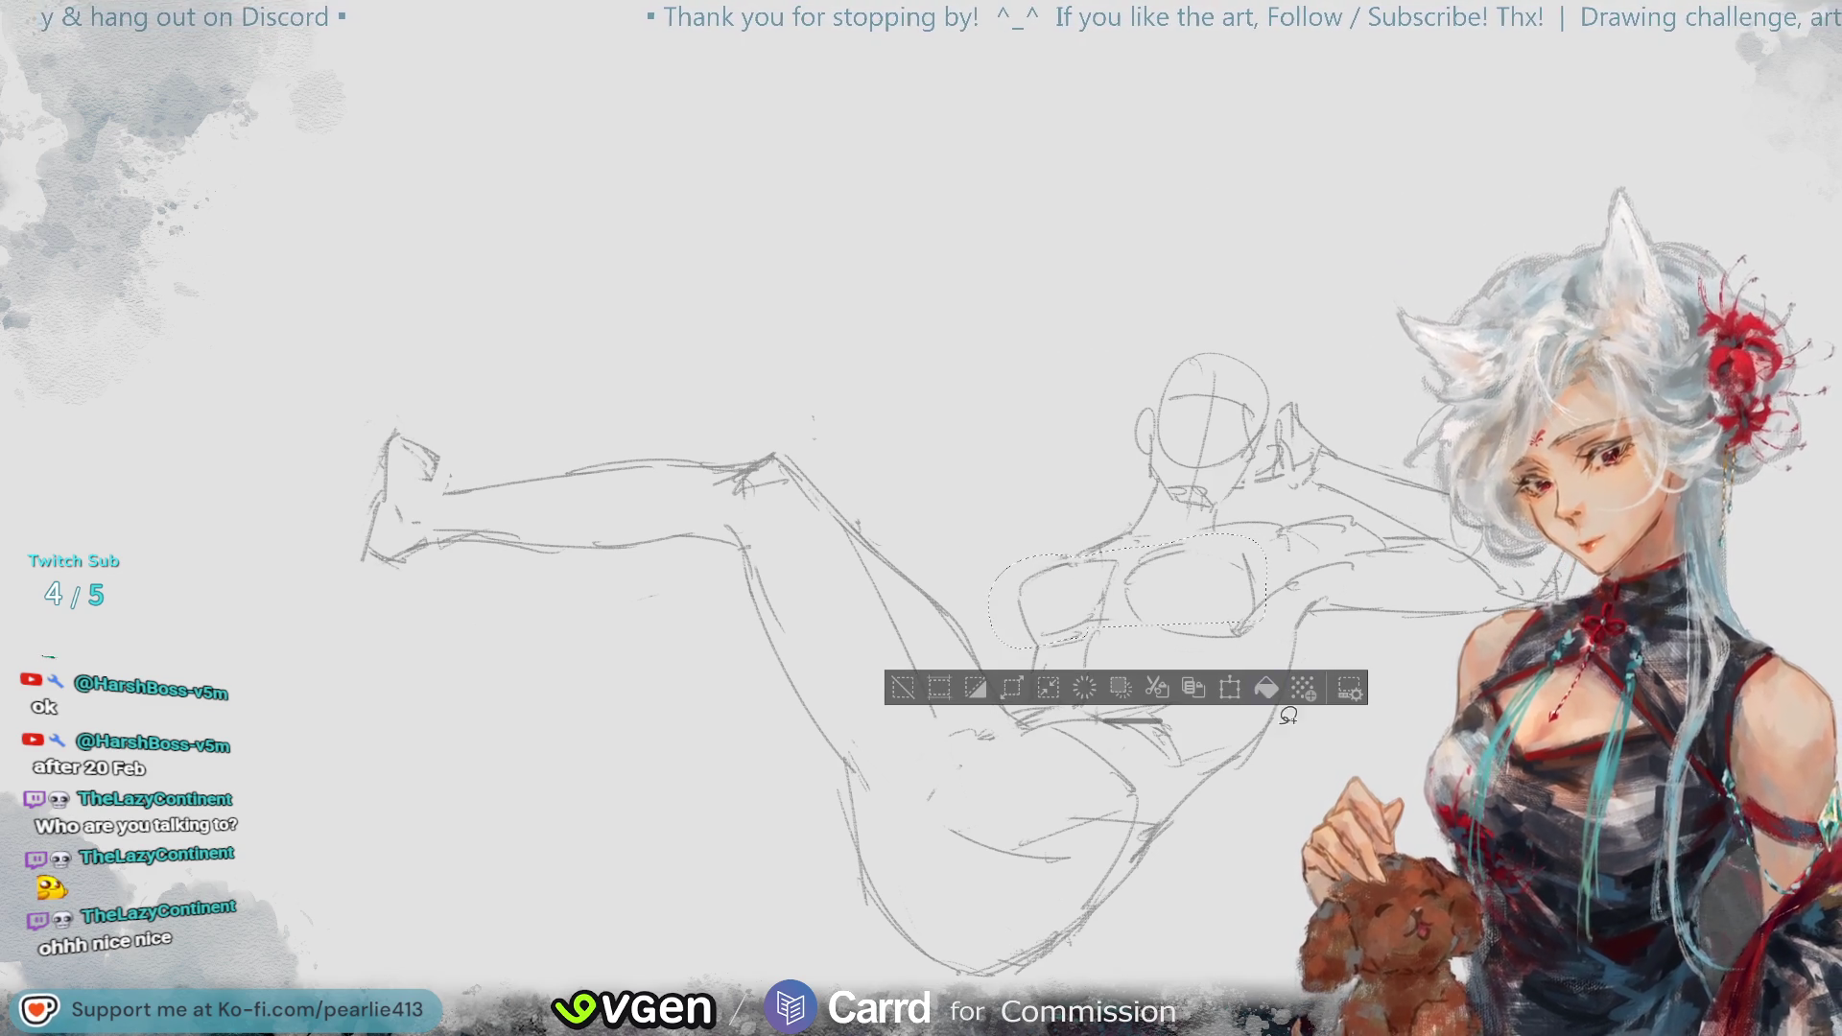
key(ctrl+t)
drag(1216, 625, 1215, 623)
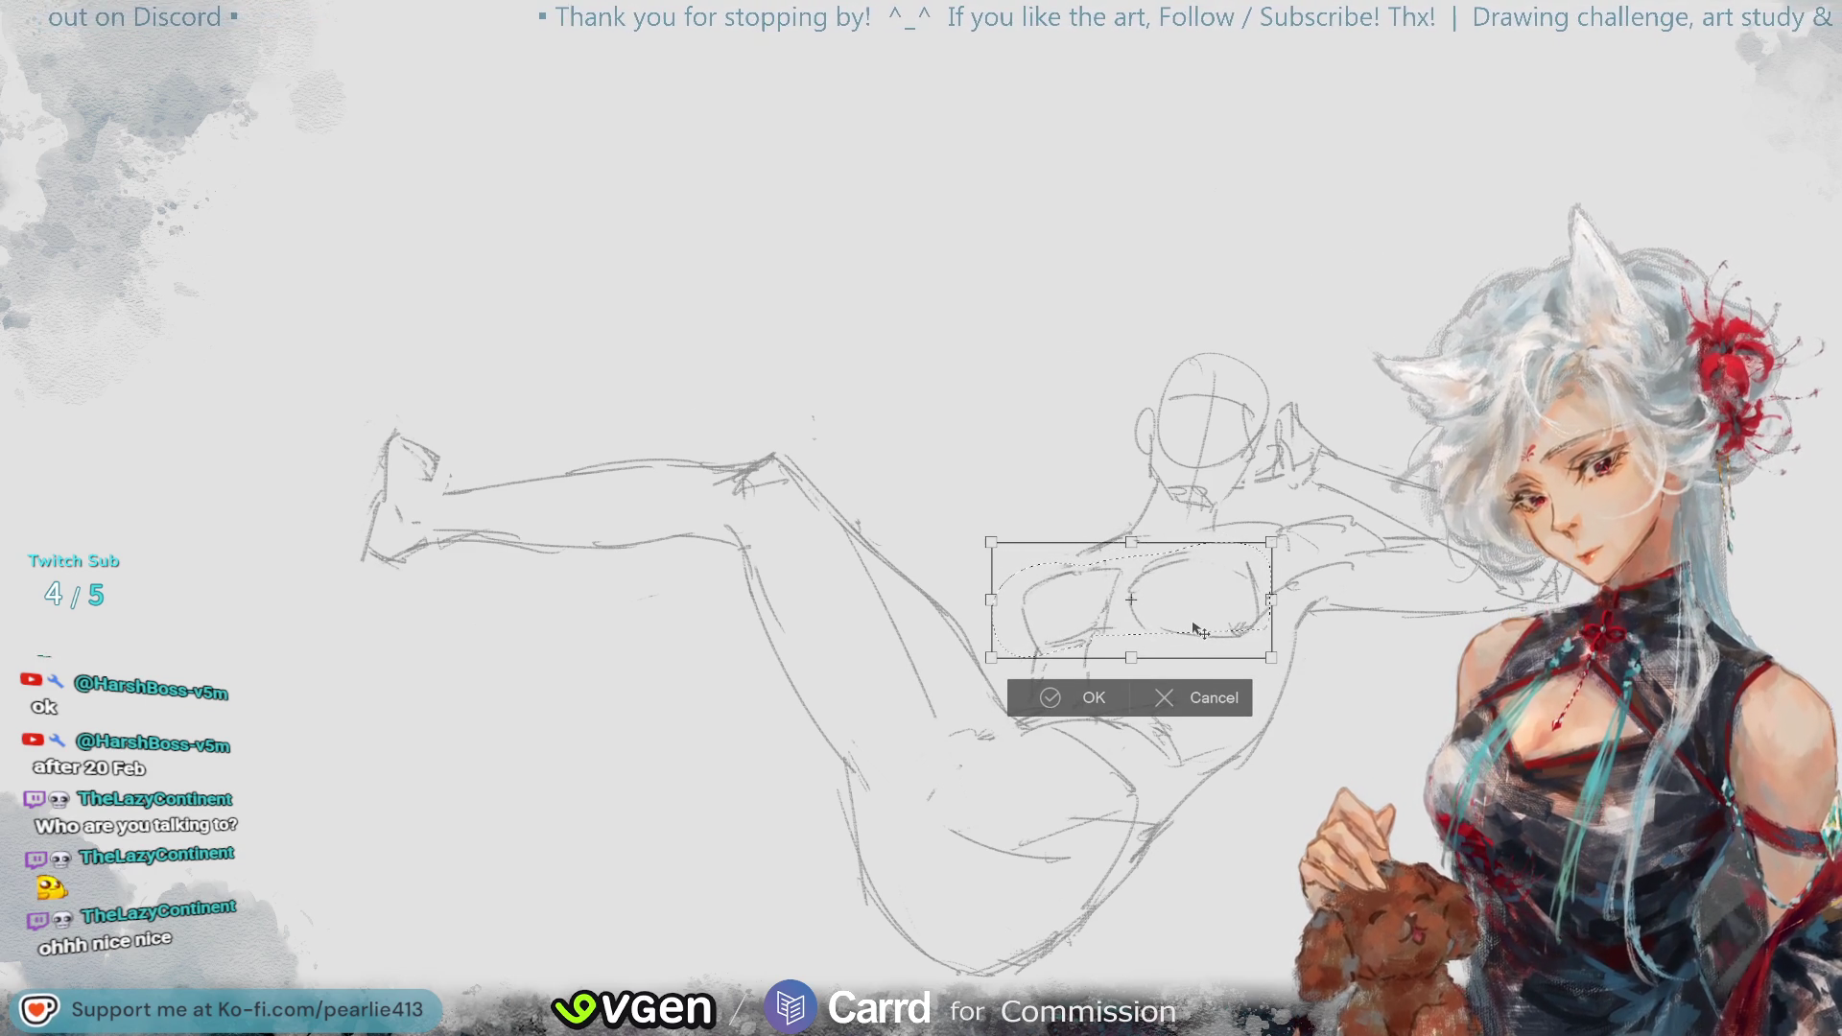
click(1056, 697)
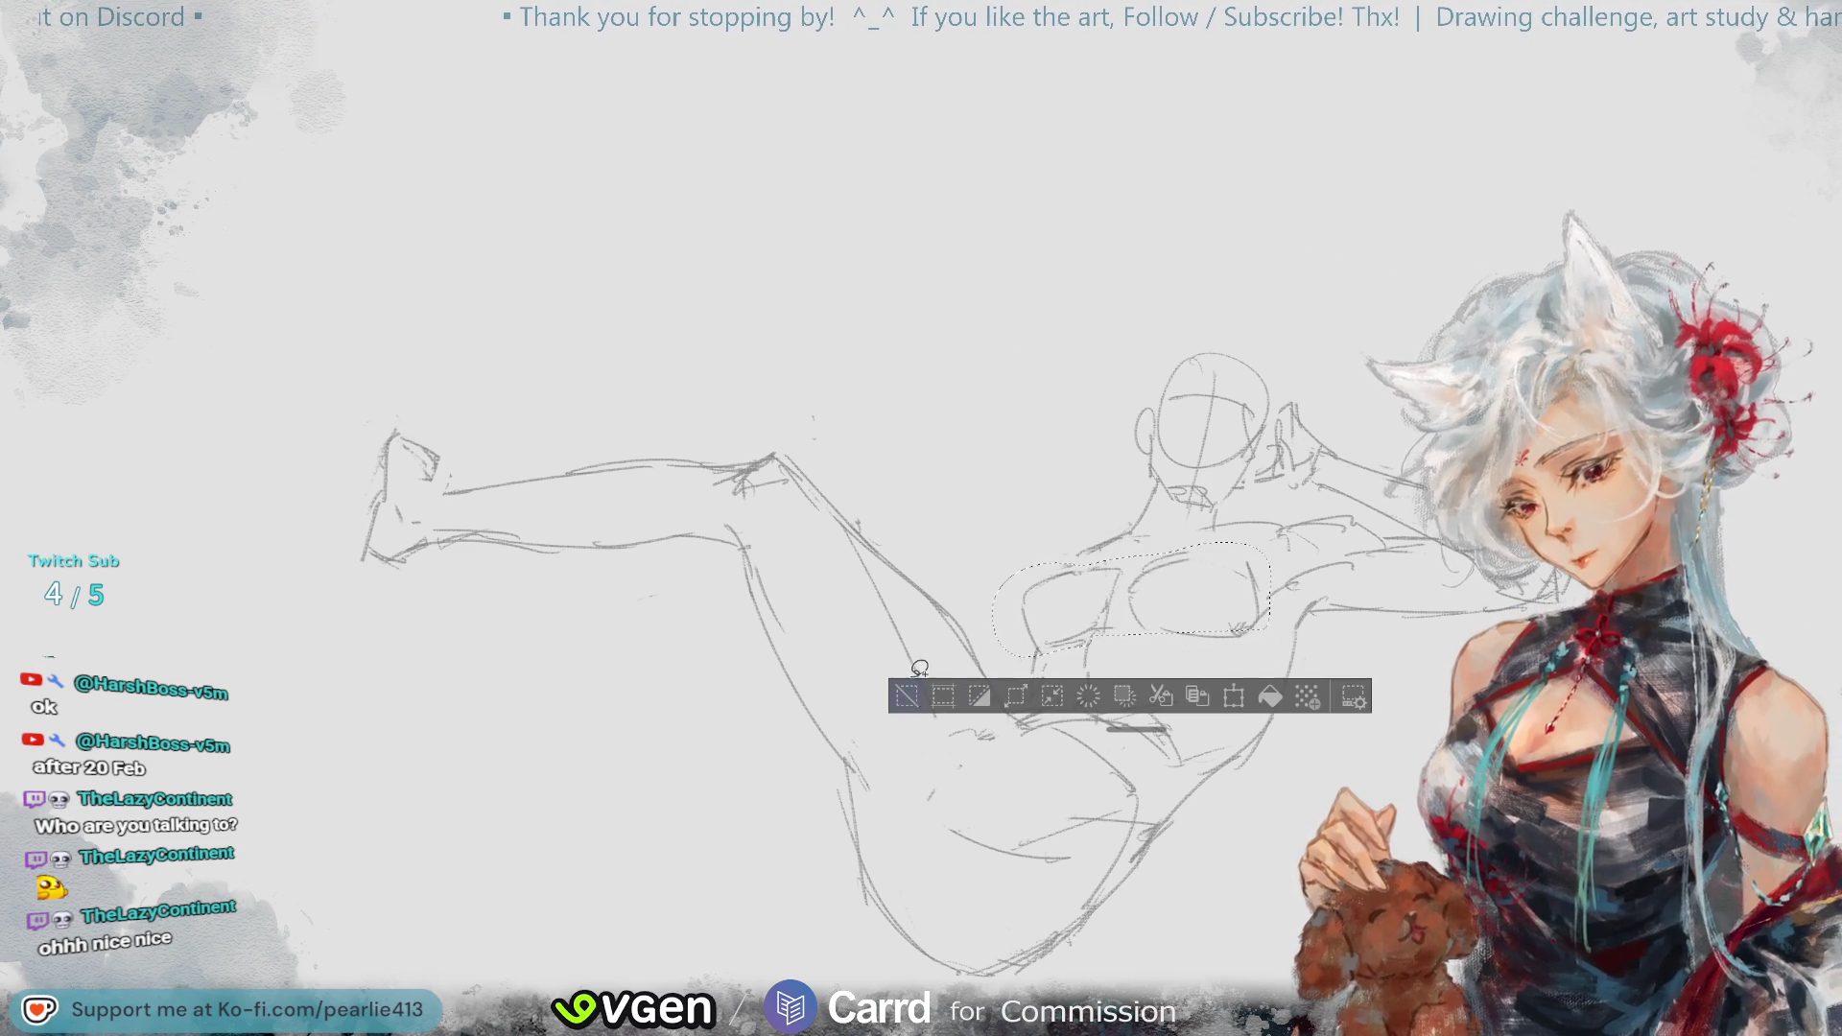
click(898, 701)
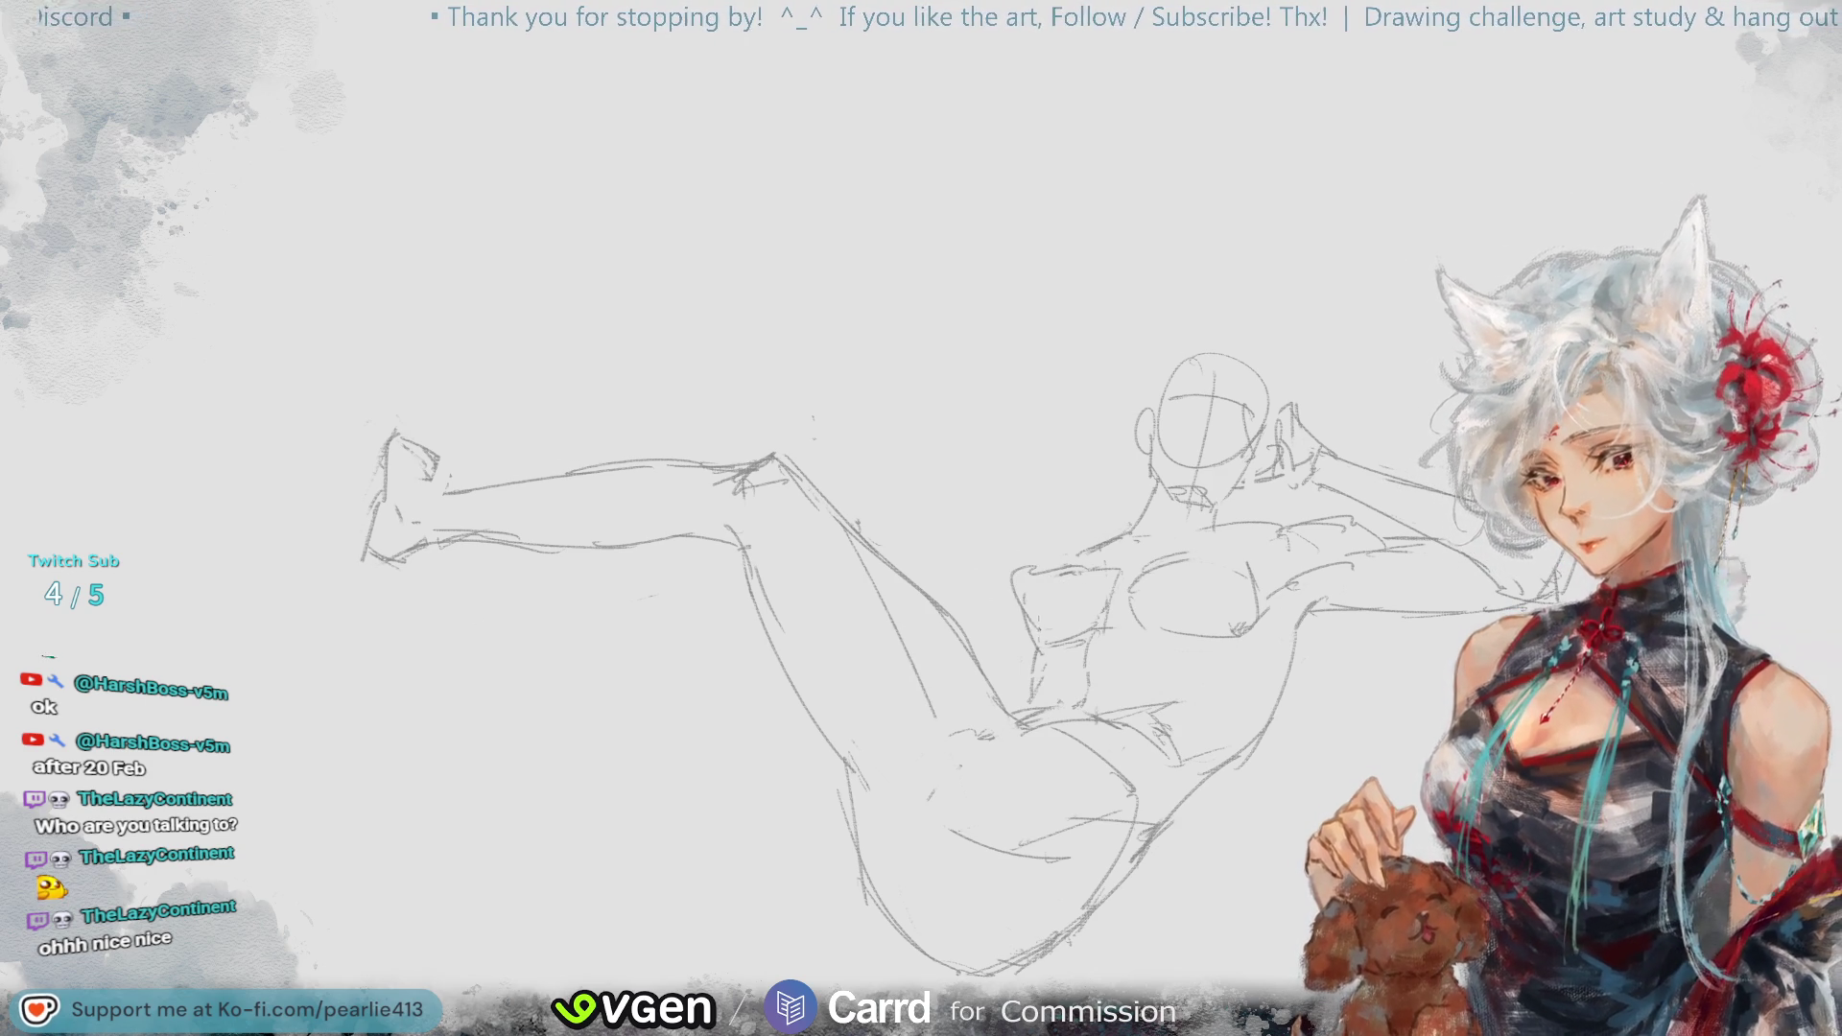
- Redraw the shoulder line shorter and undo unwanted shoulder and chest strokes
key(ctrl+z)
drag(1088, 561, 1019, 574)
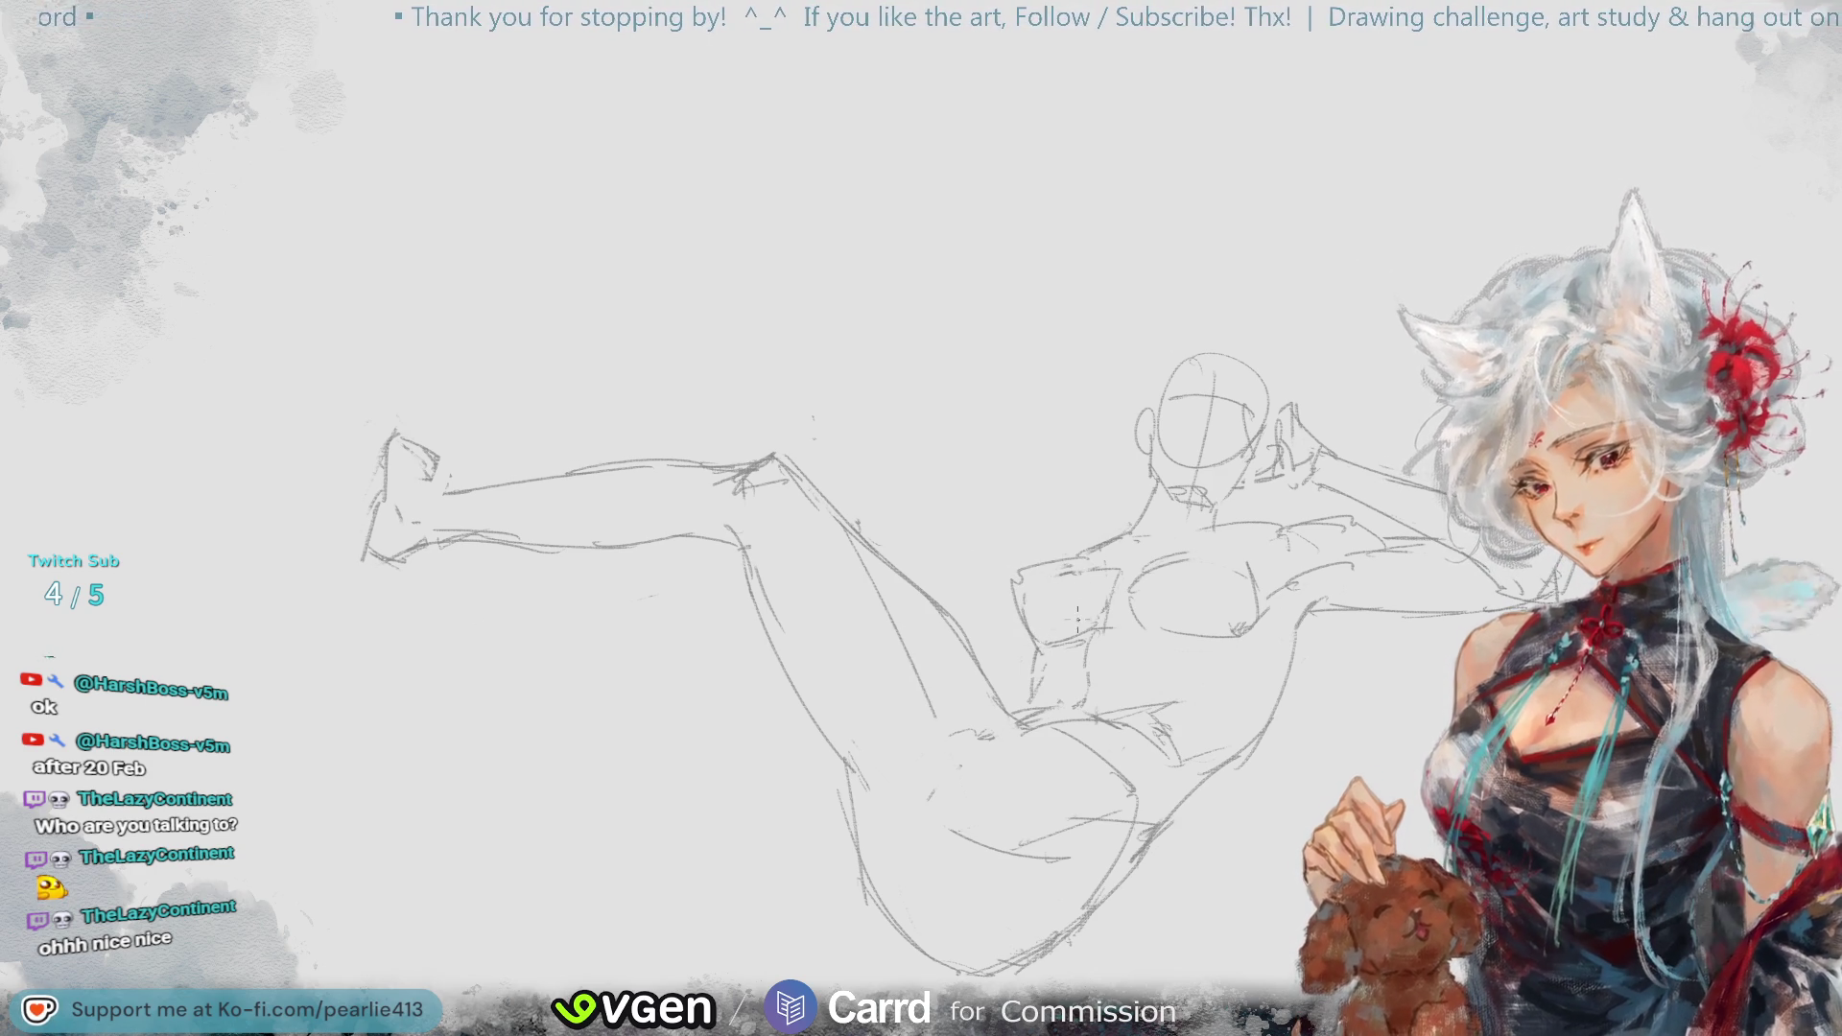
key(ctrl+z)
key(ctrl+z)
key(ctrl+z)
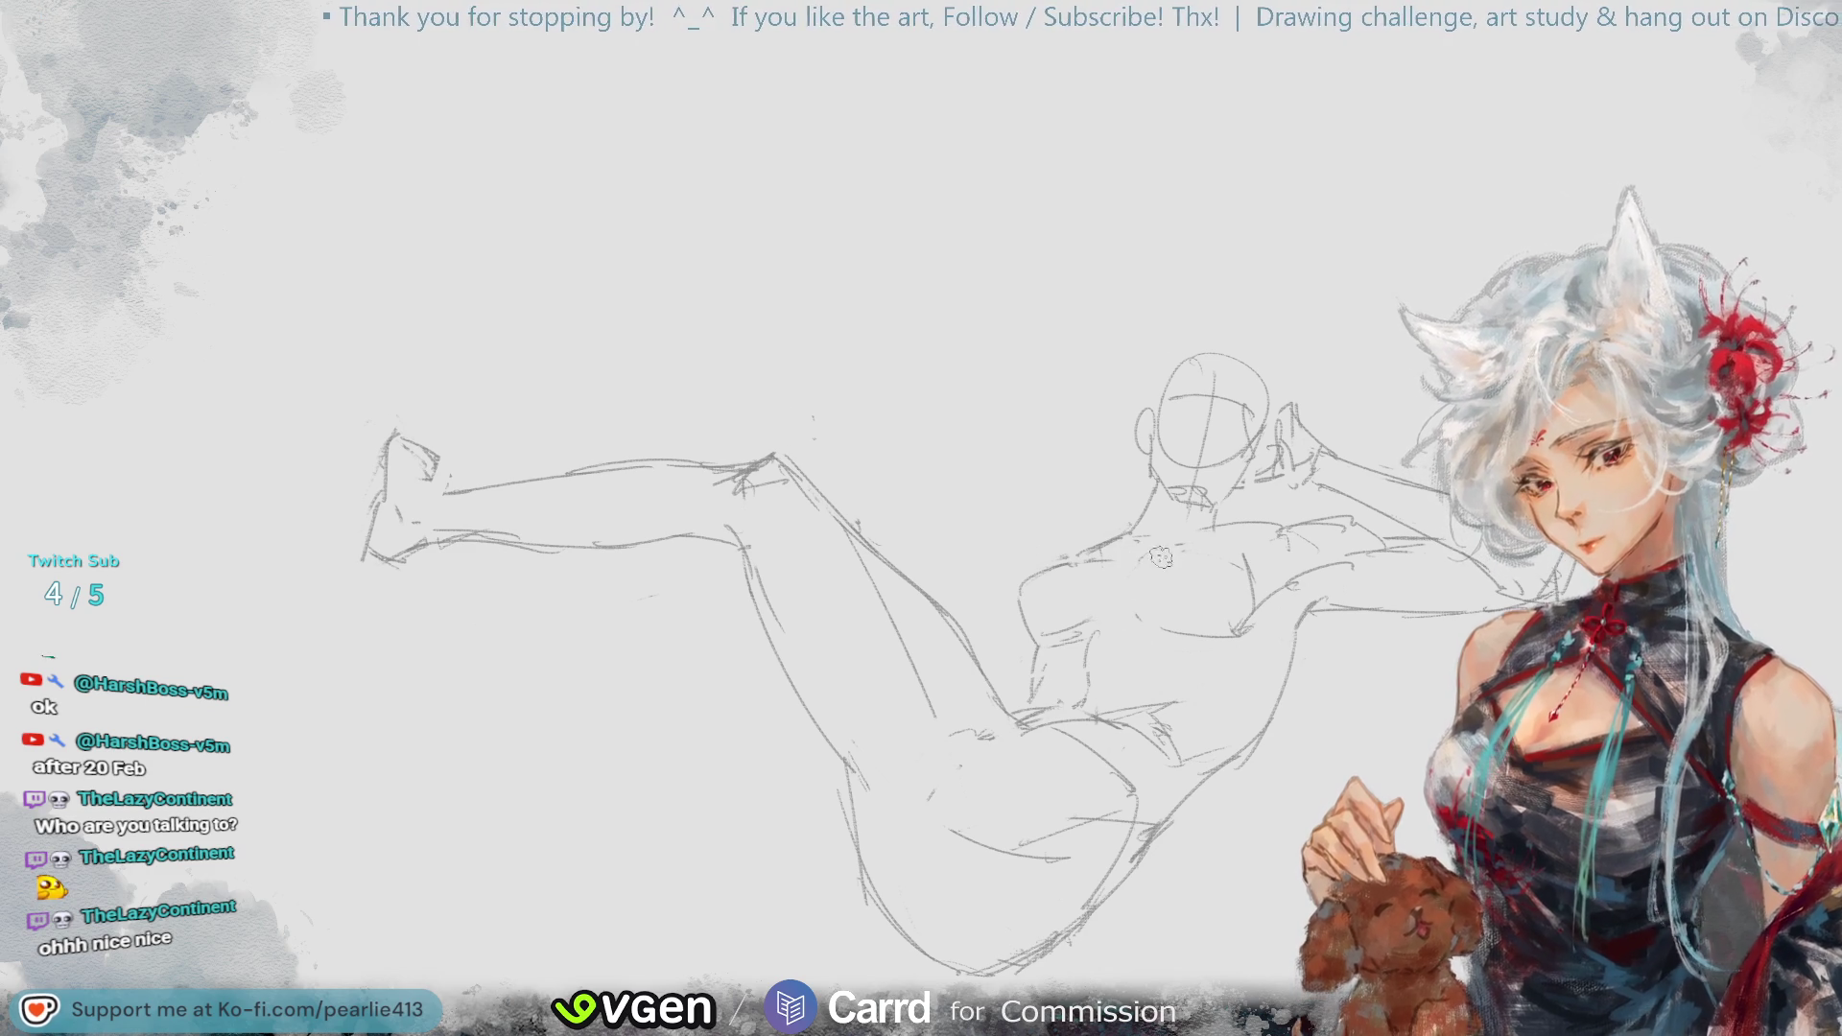
key(ctrl+z)
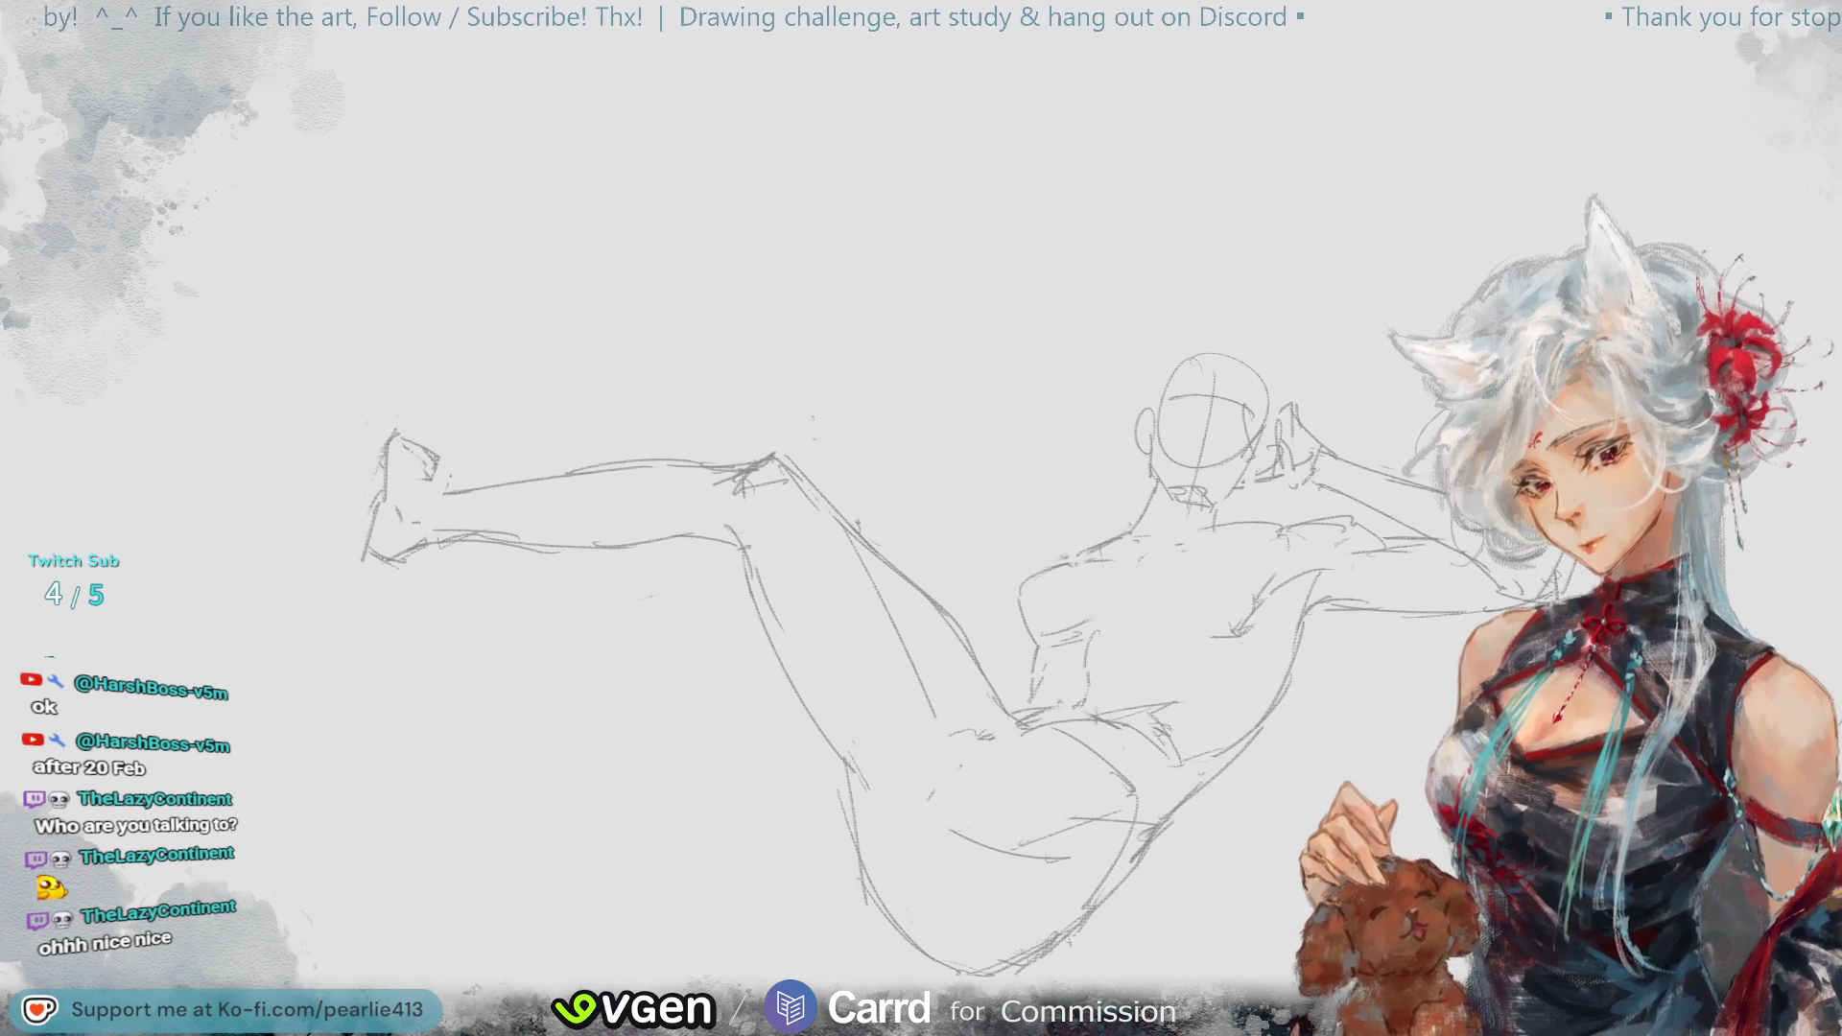
- Draw a curved chest line sweeping down across the torso after a mirrored check
key(m)
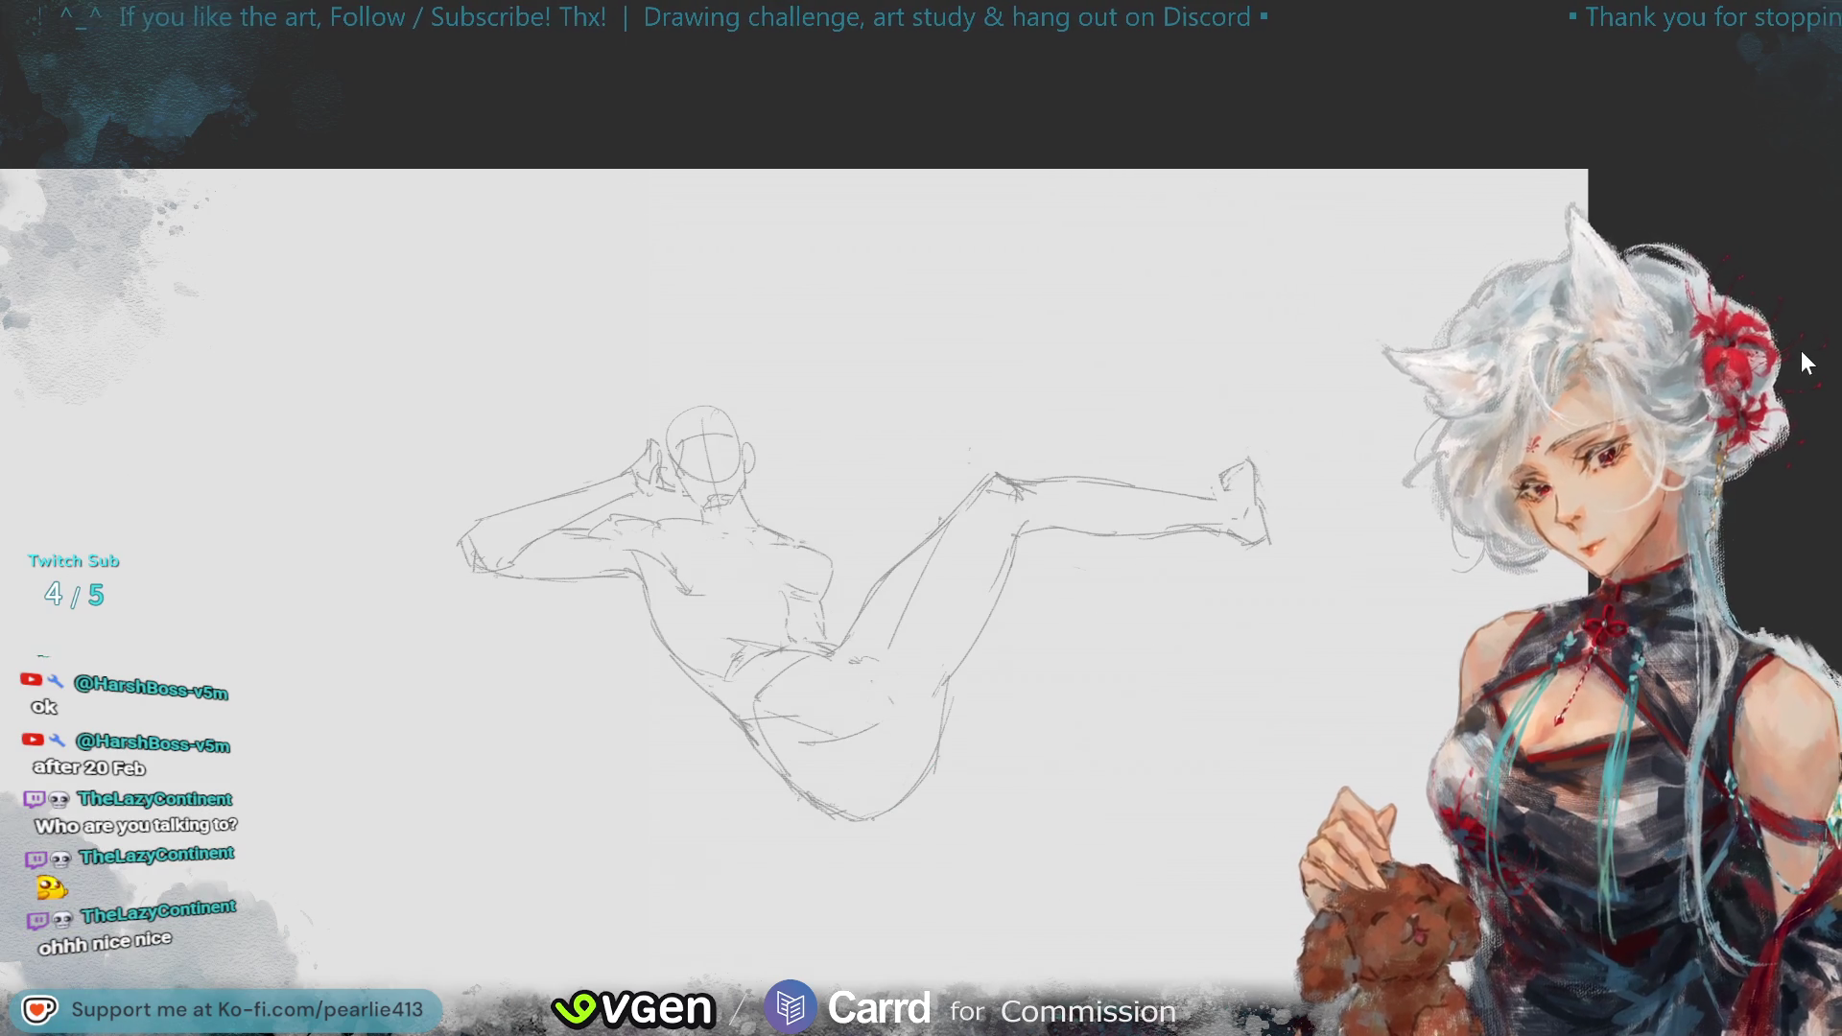
key(m)
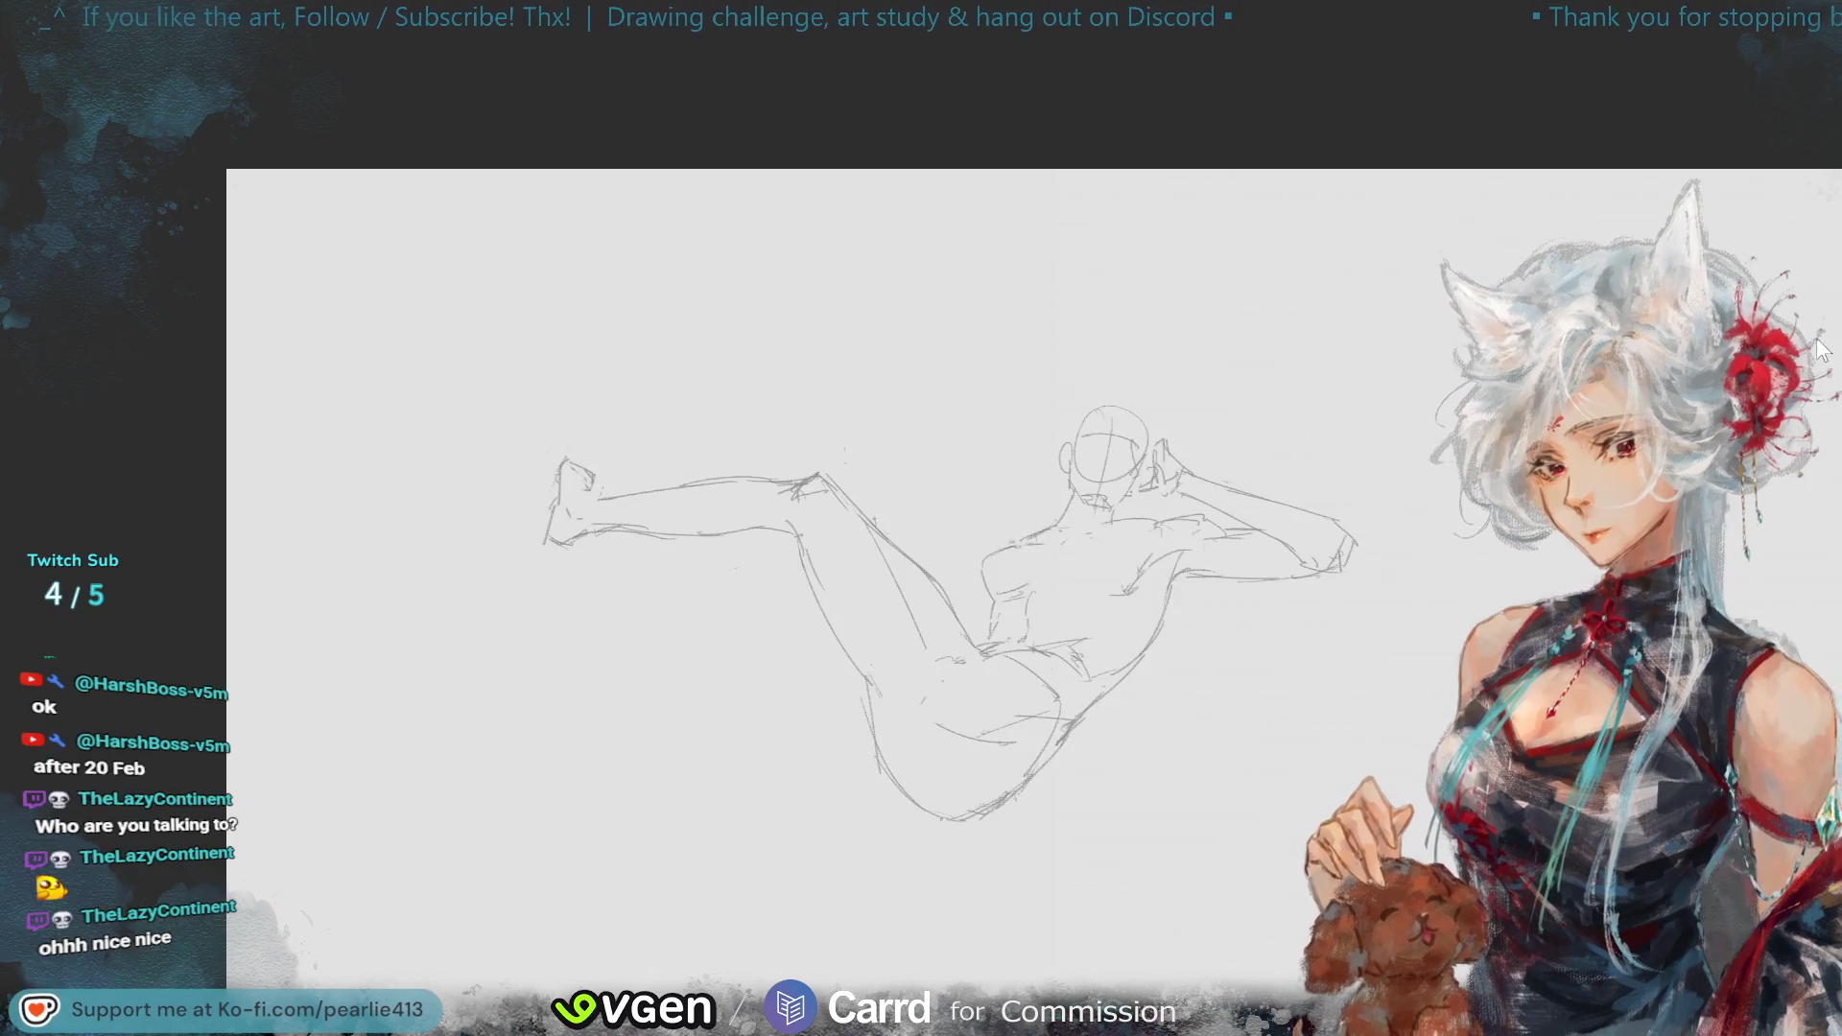
scroll(1208, 641, up, 3)
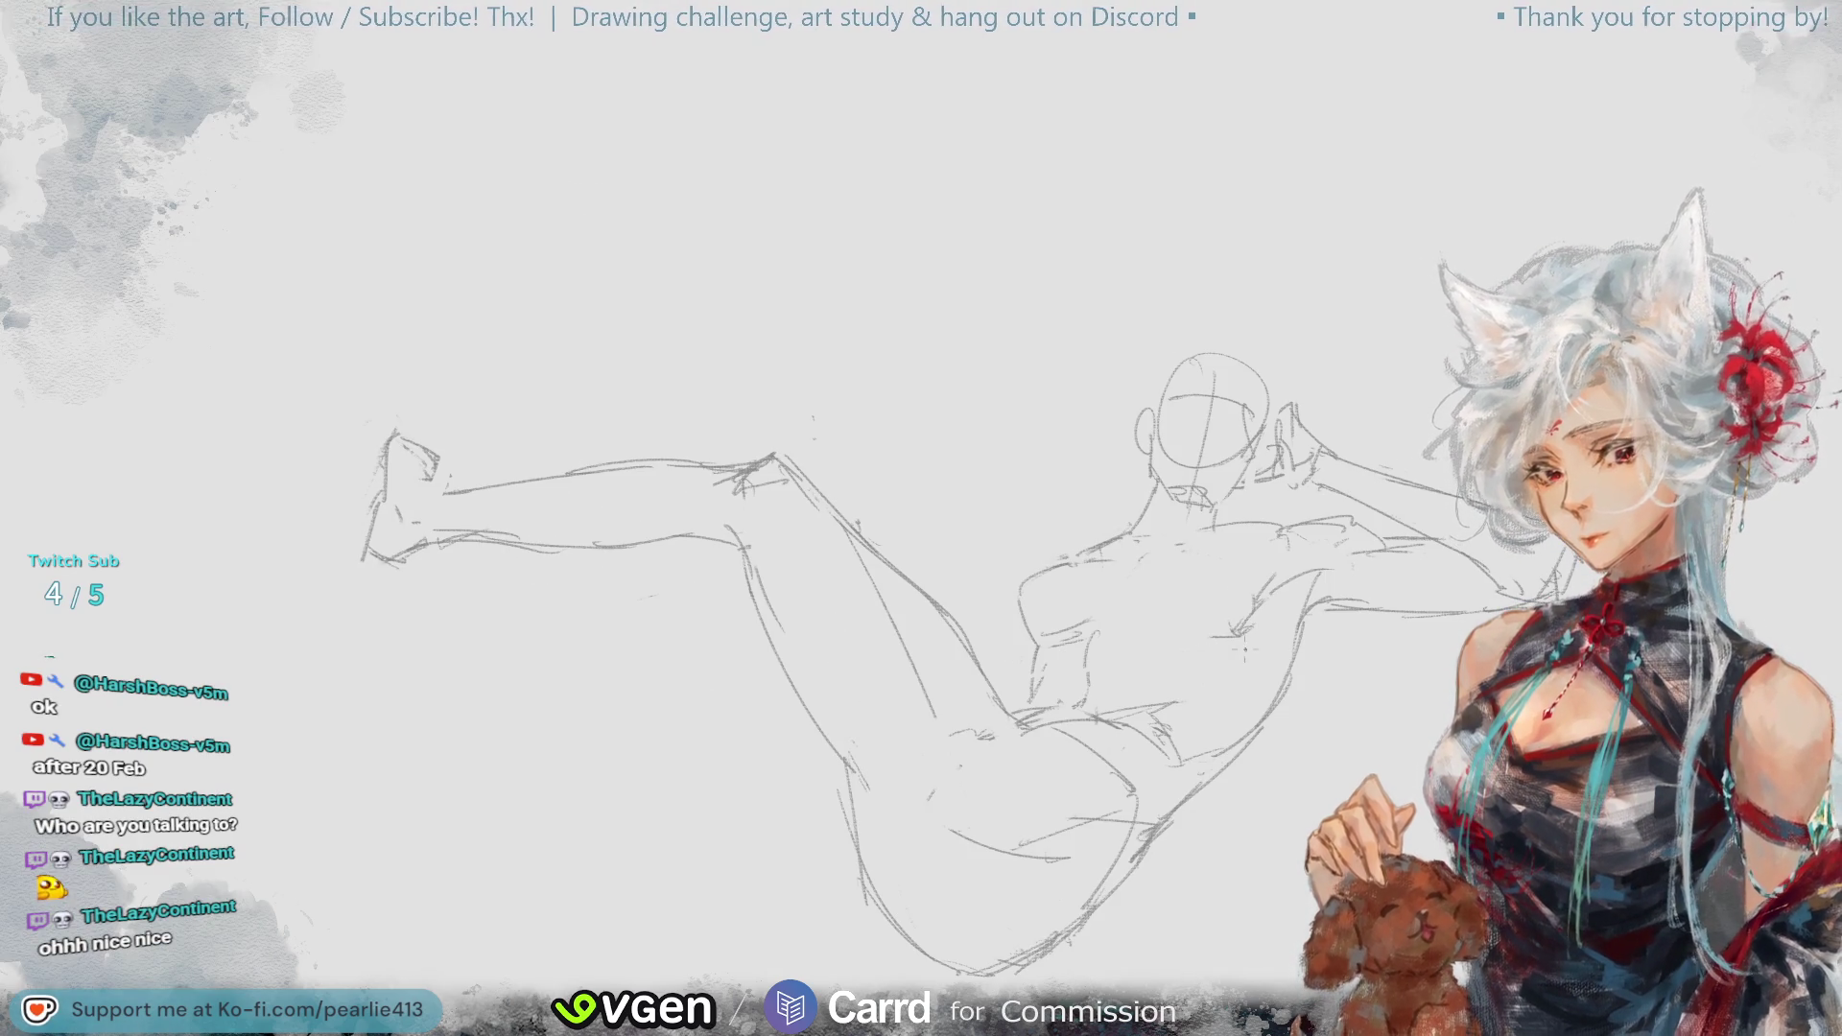
drag(1156, 558, 1224, 640)
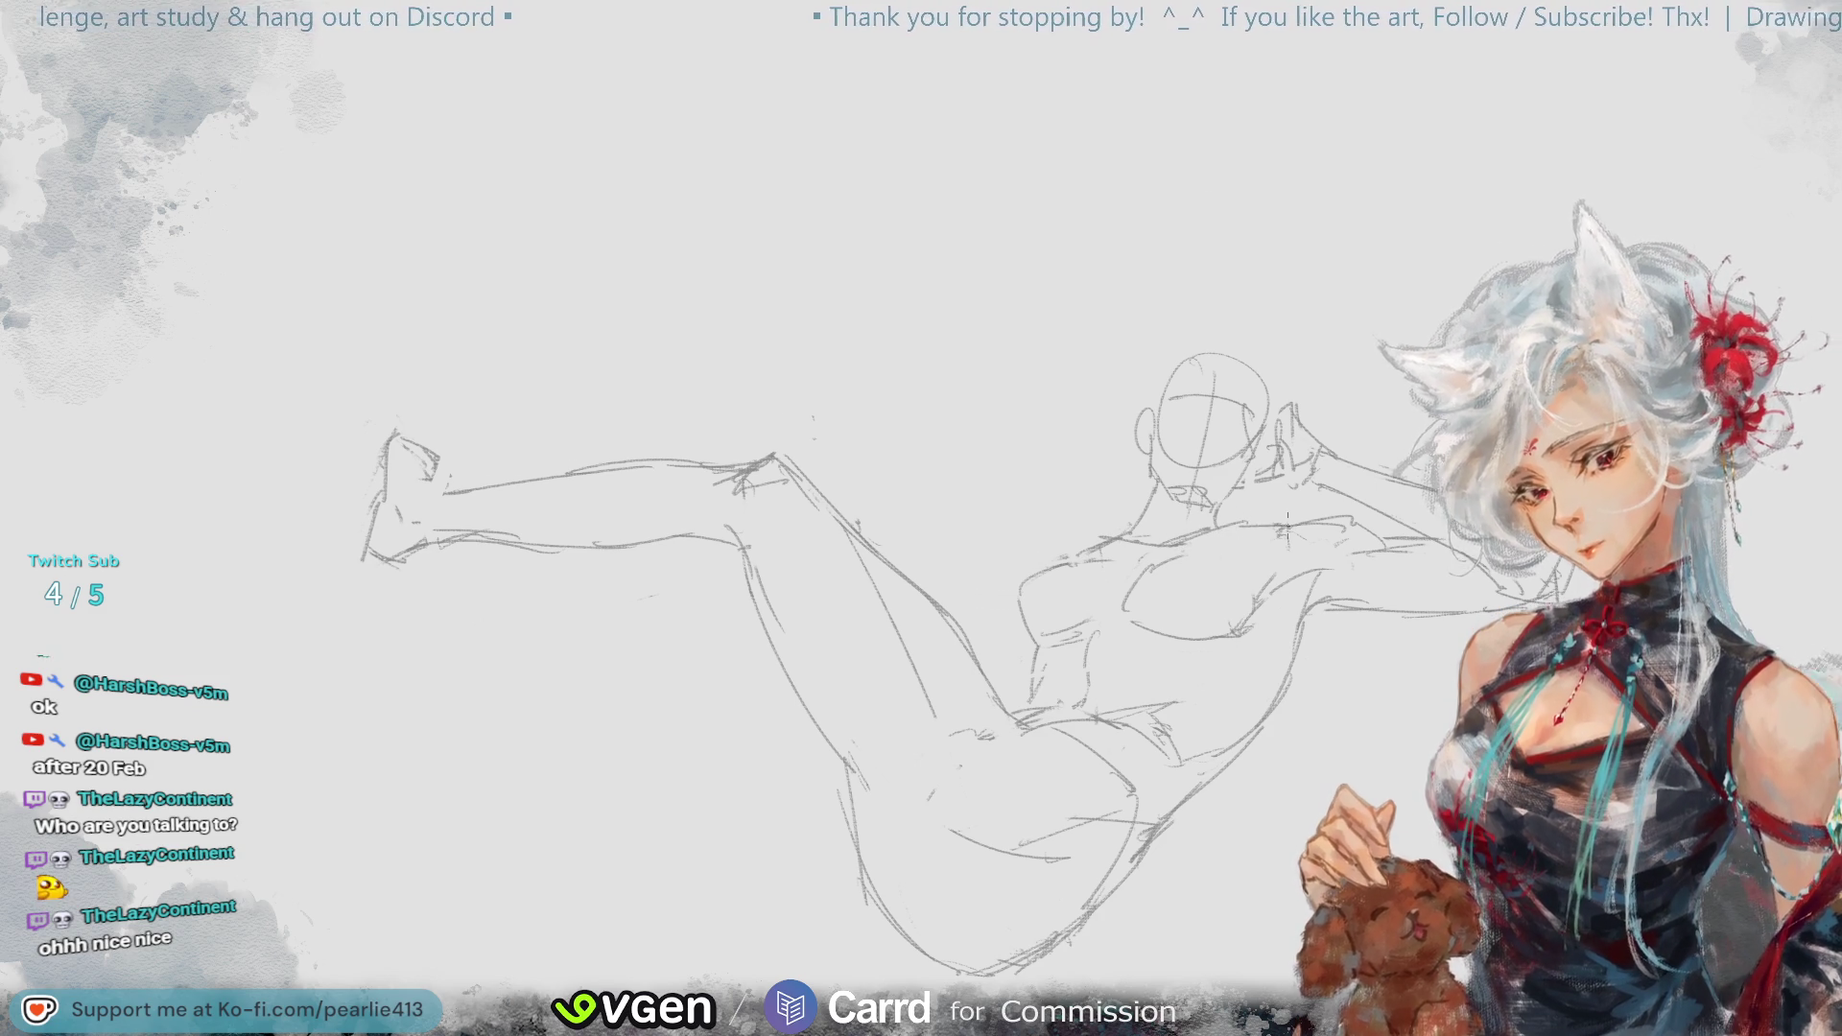
key(ctrl+0)
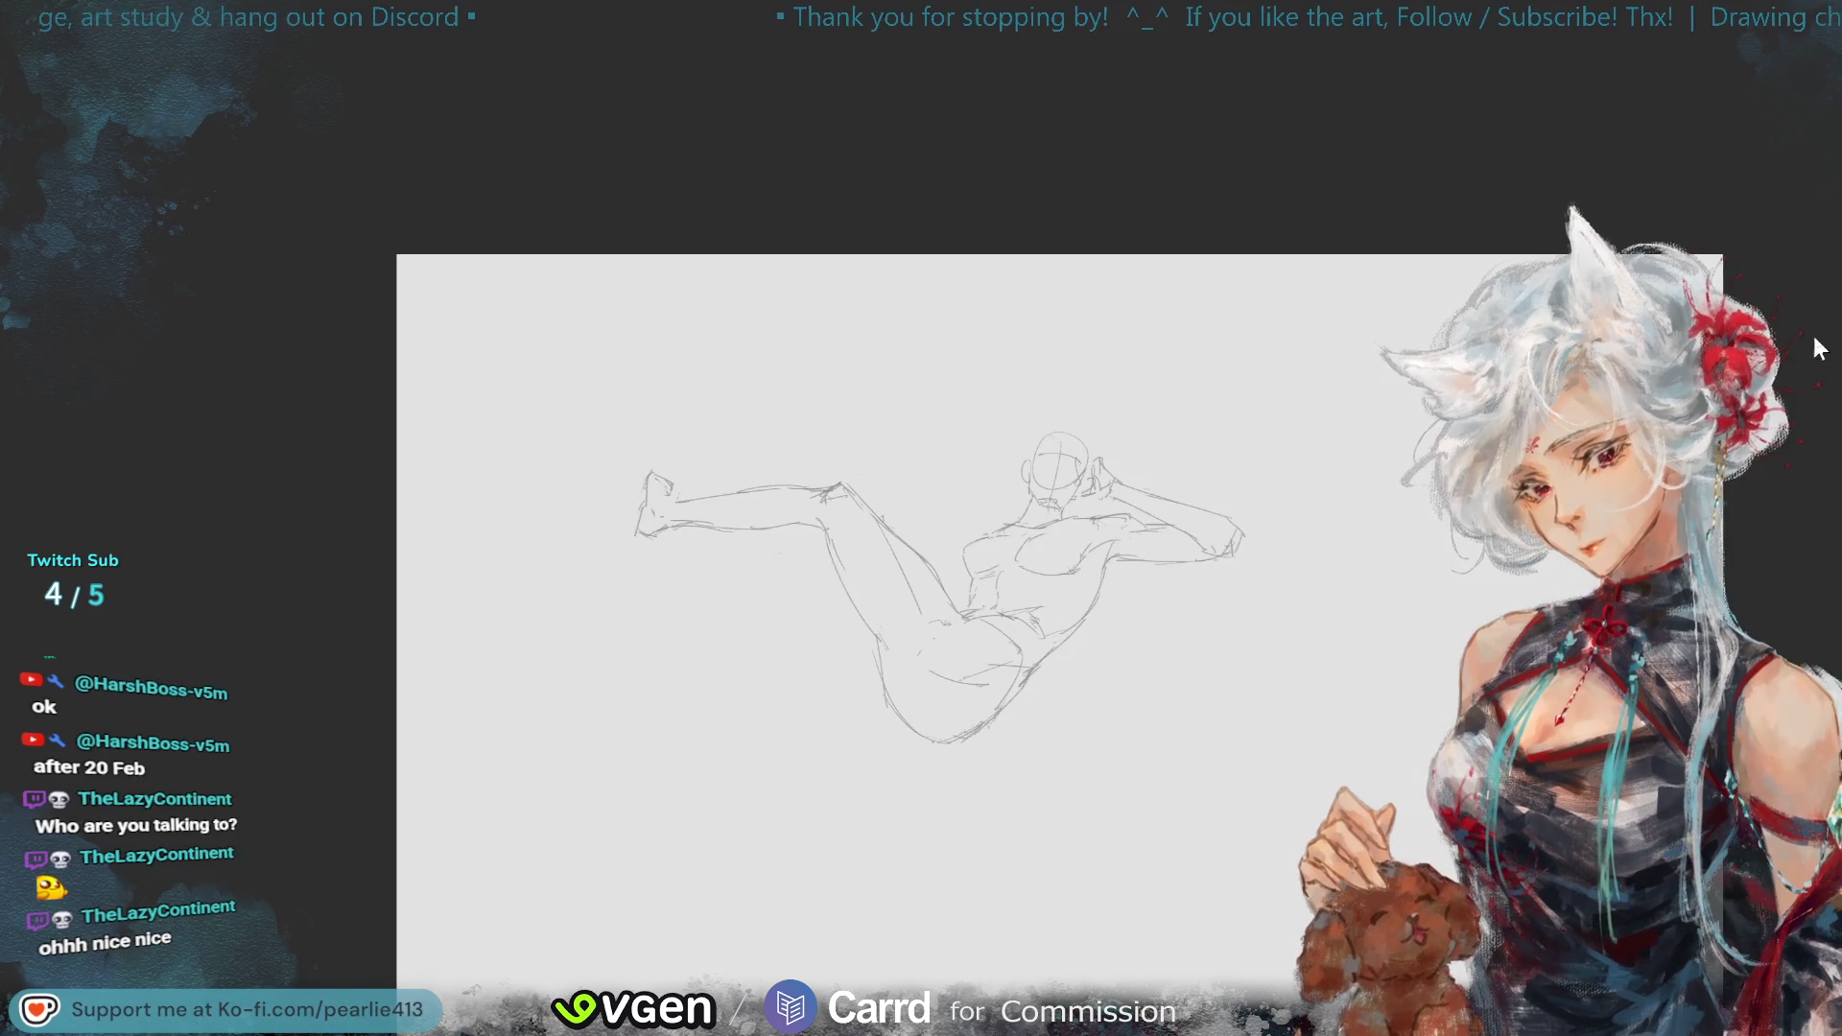
key(m)
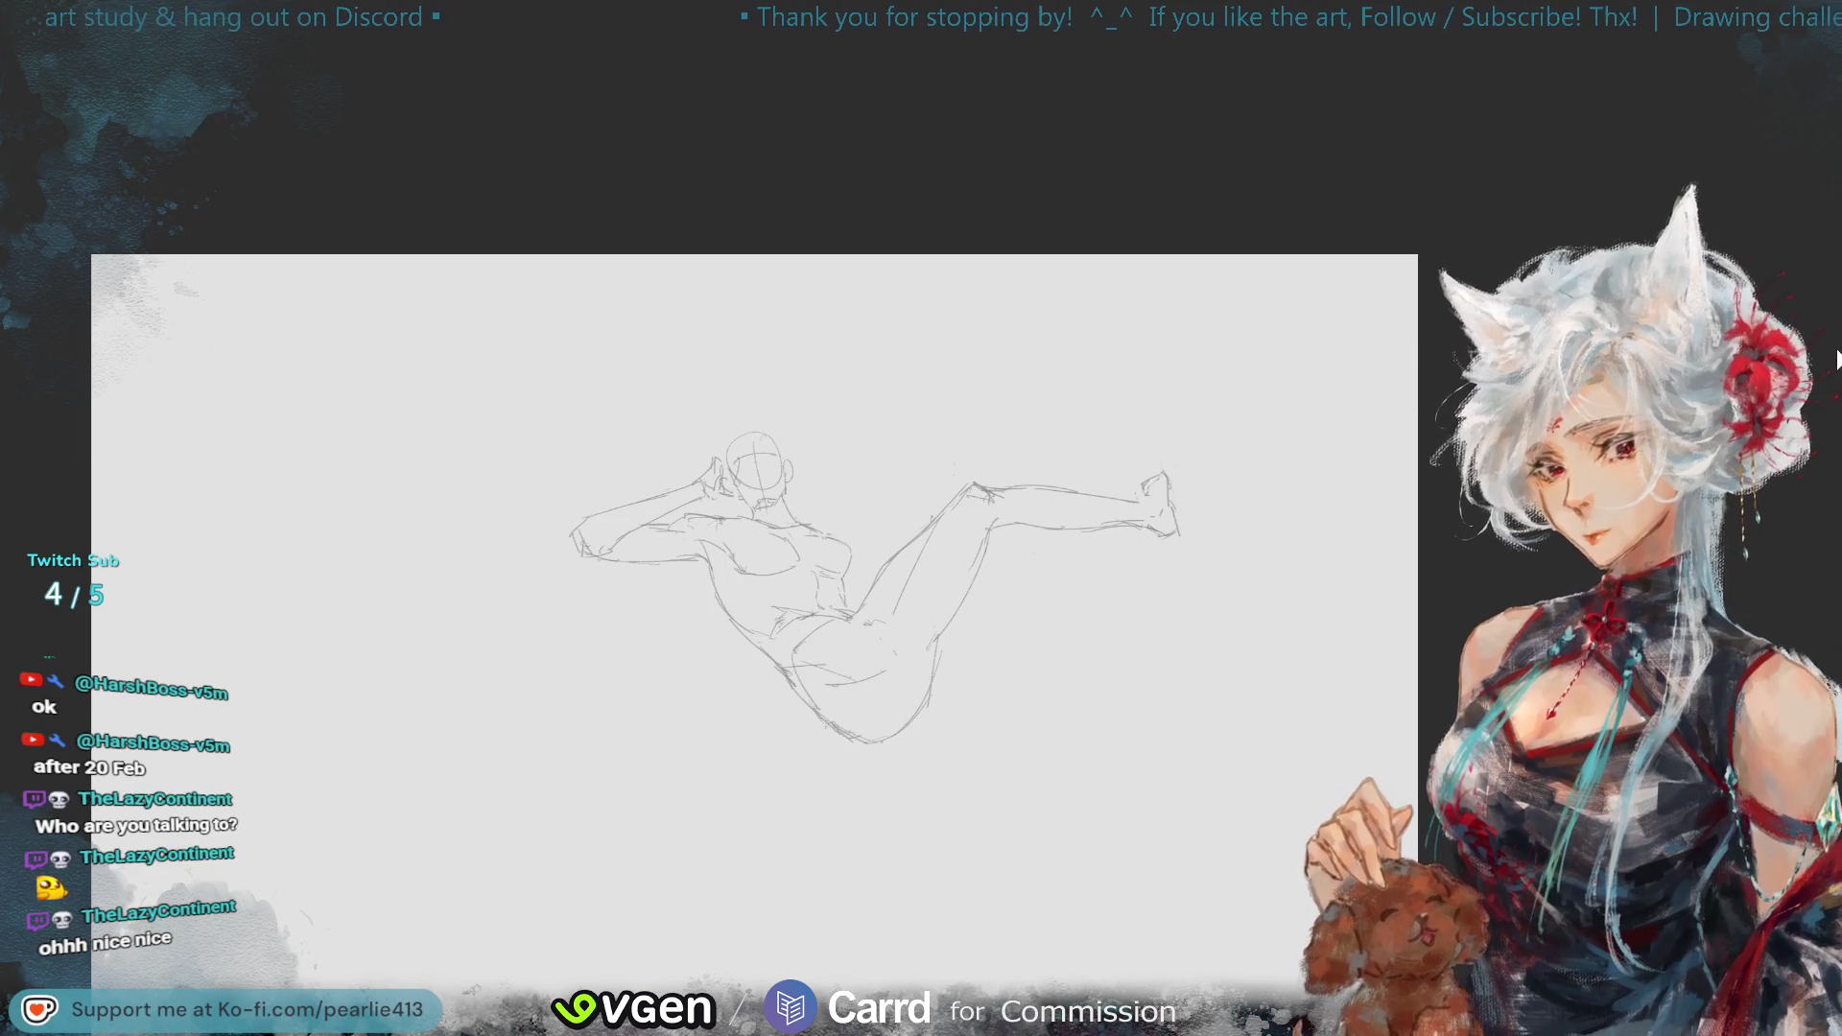
key(m)
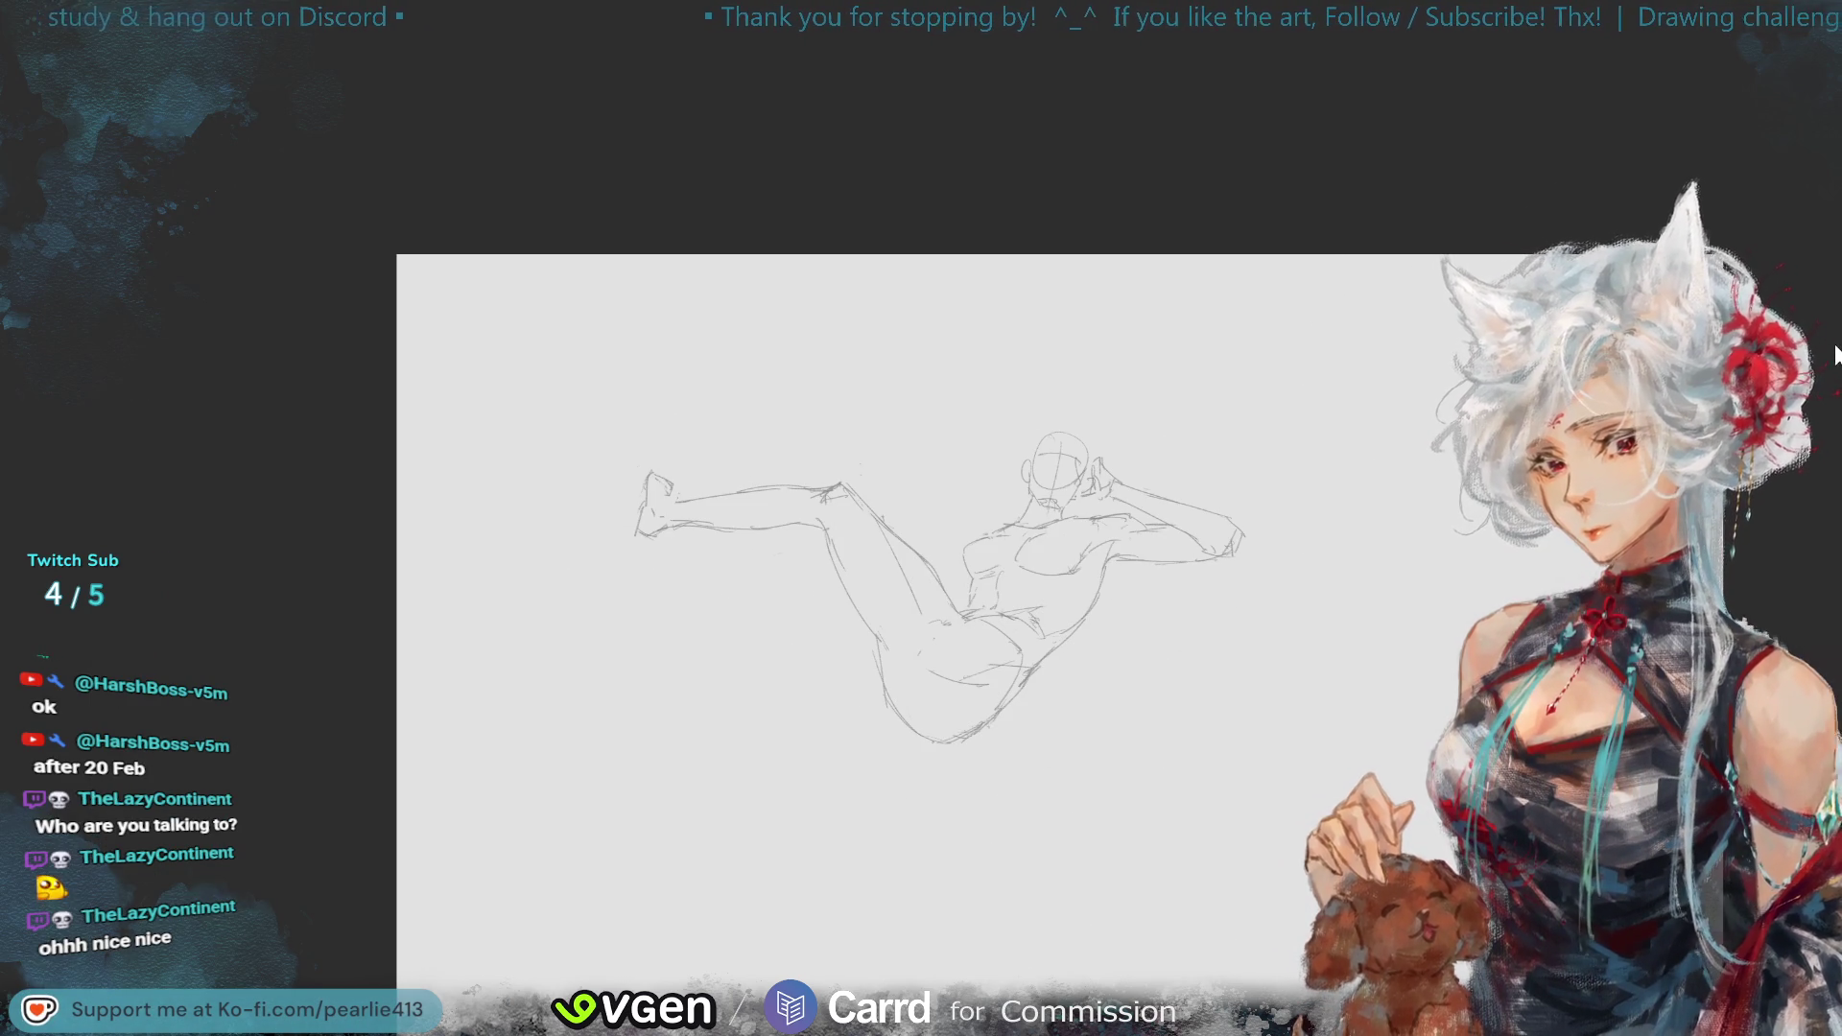
key(ctrl+plus)
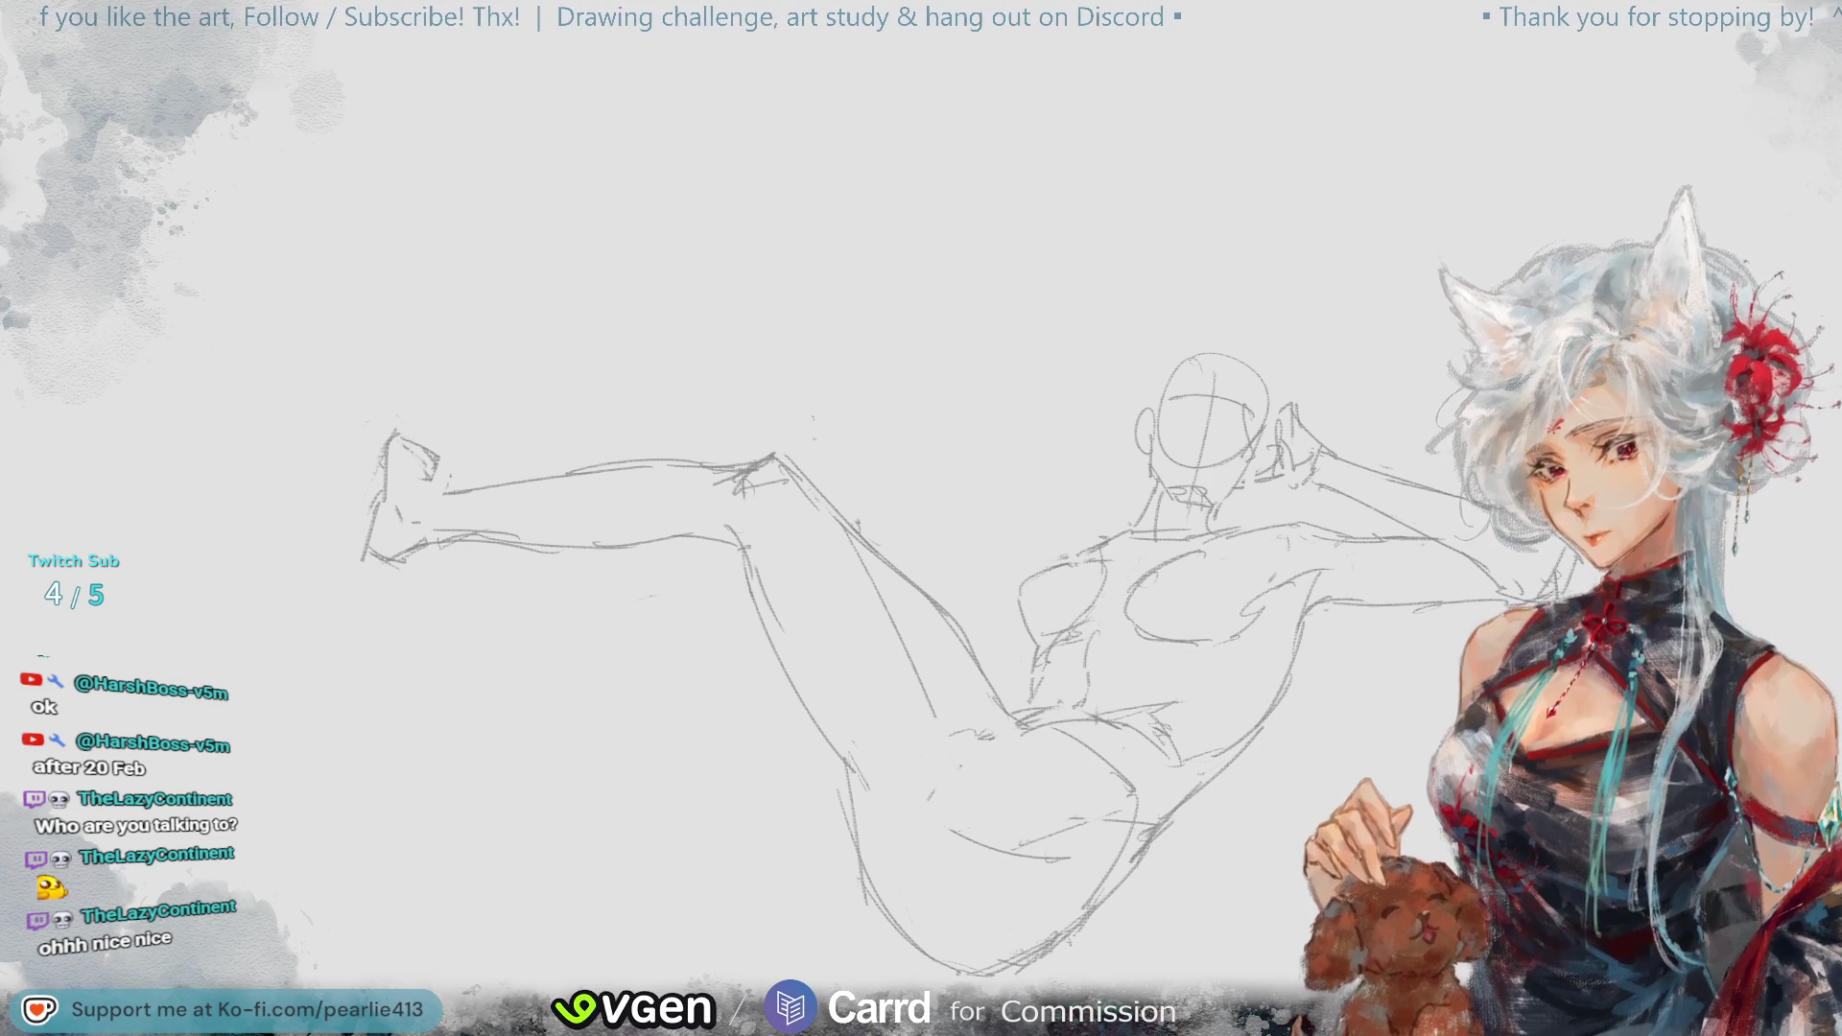
key(m)
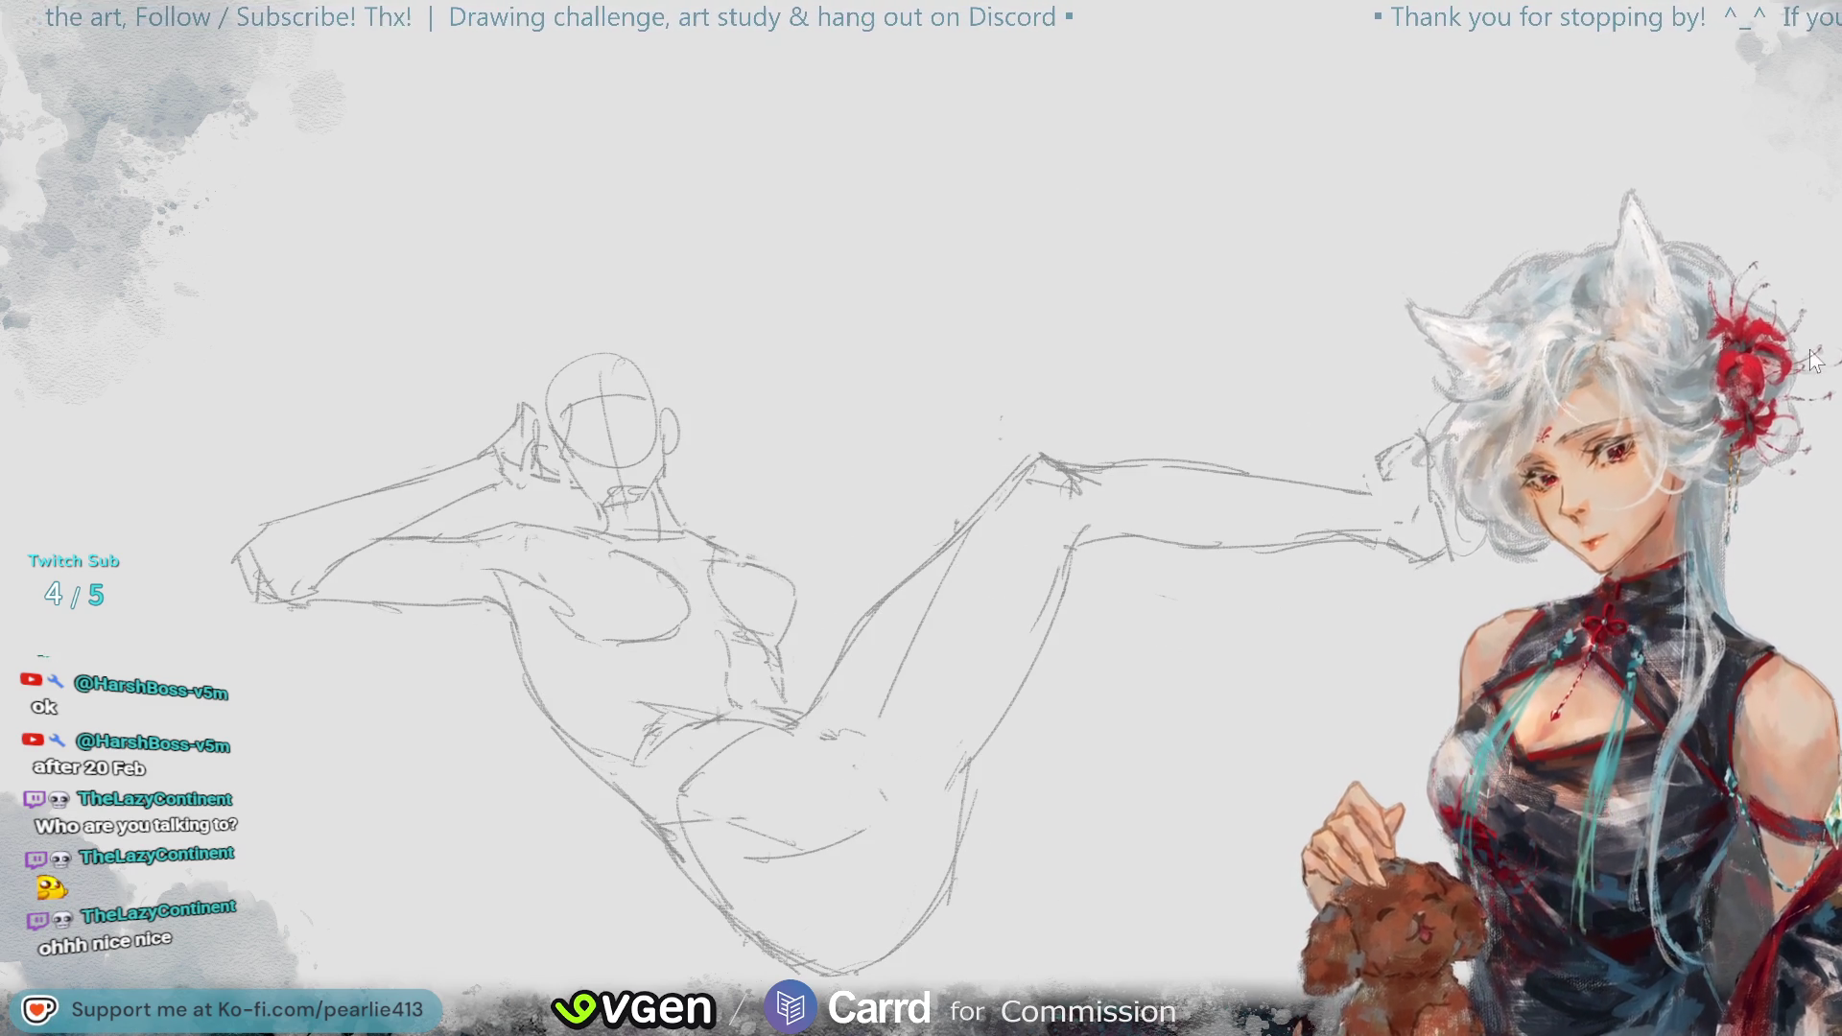
key(m)
key(ctrl+minus)
key(ctrl+minus)
key(m)
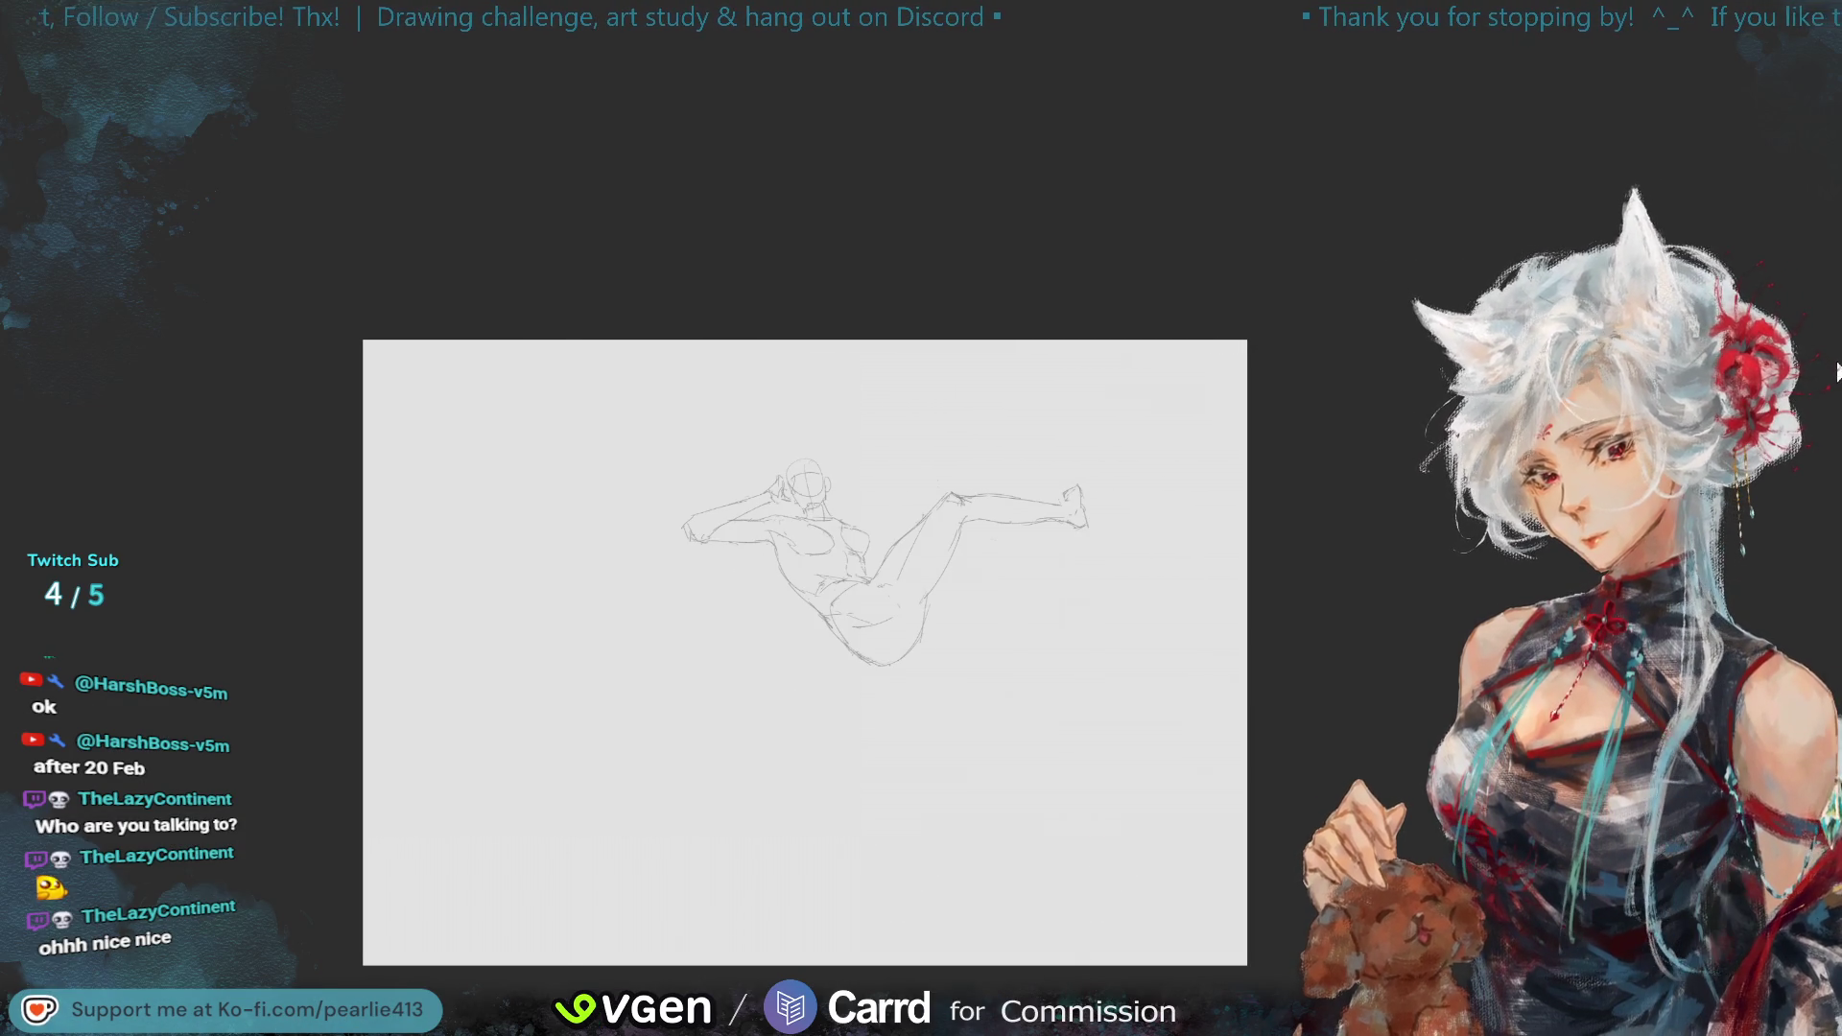
key(m)
key(ctrl+plus)
key(ctrl+plus)
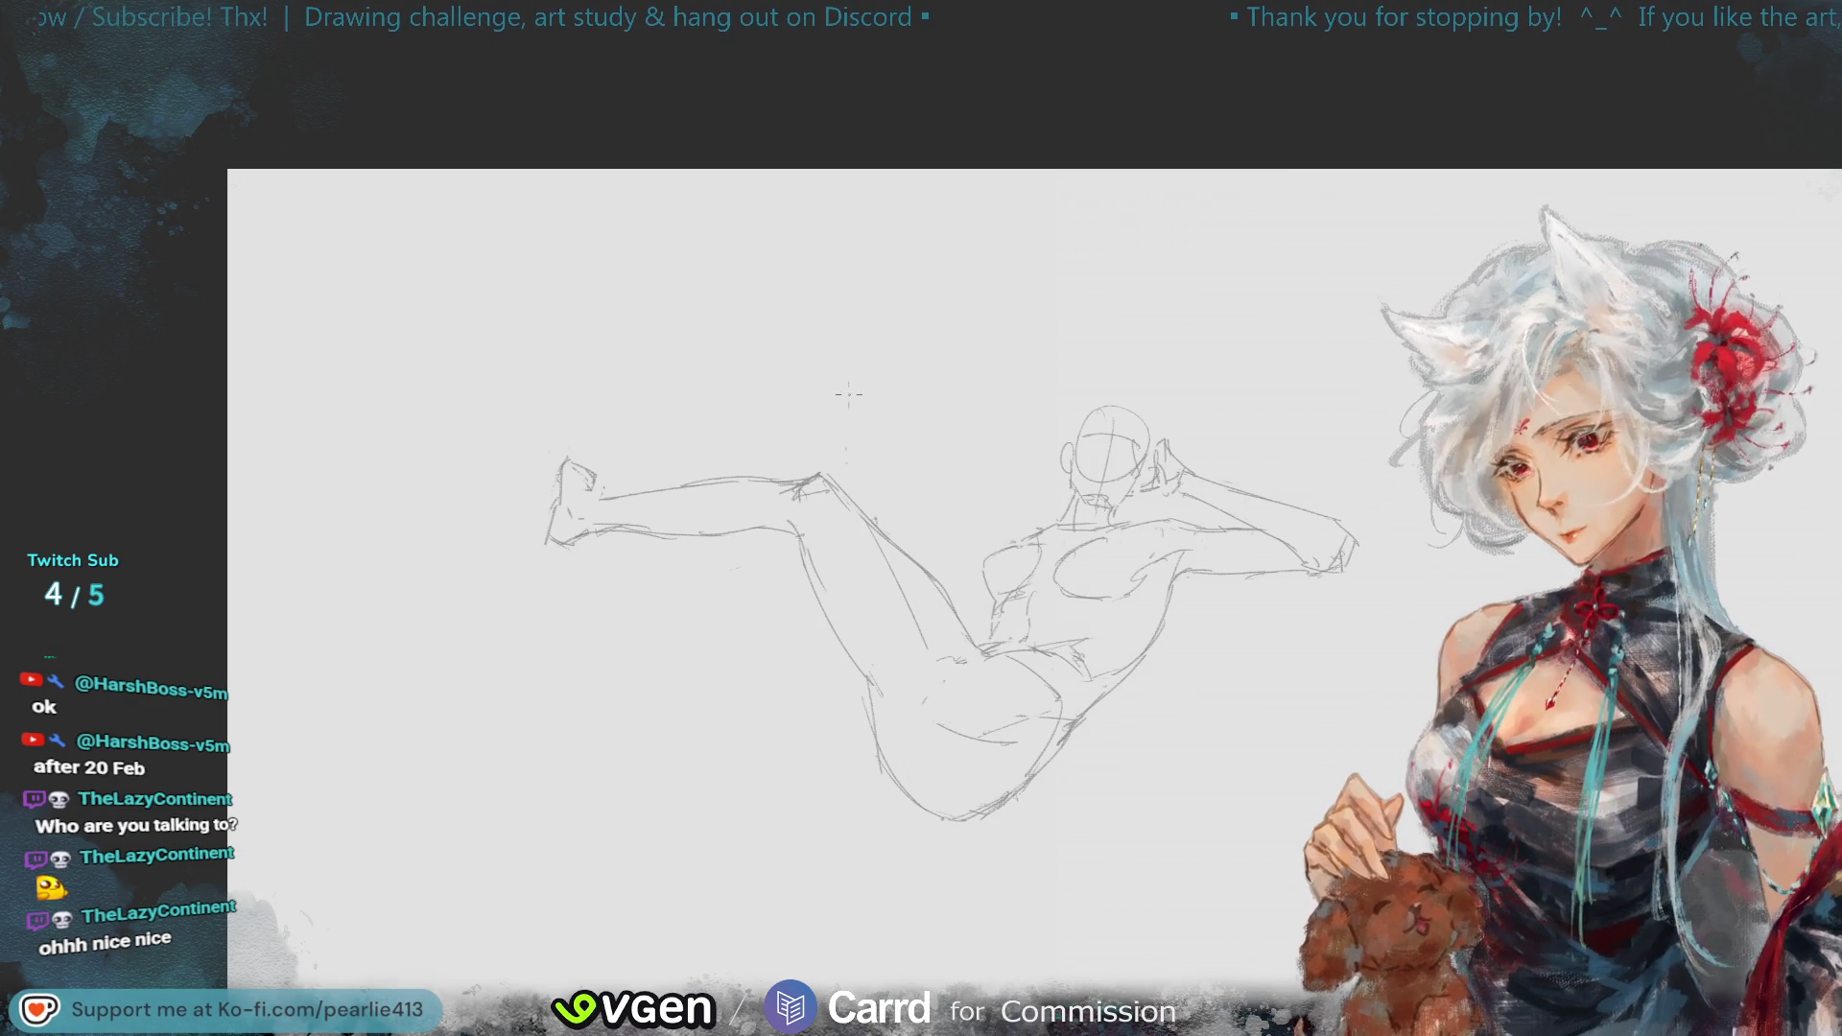
- Draw the raised shin rising from the knee, redoing trial strokes until it reaches higher
drag(844, 458, 875, 499)
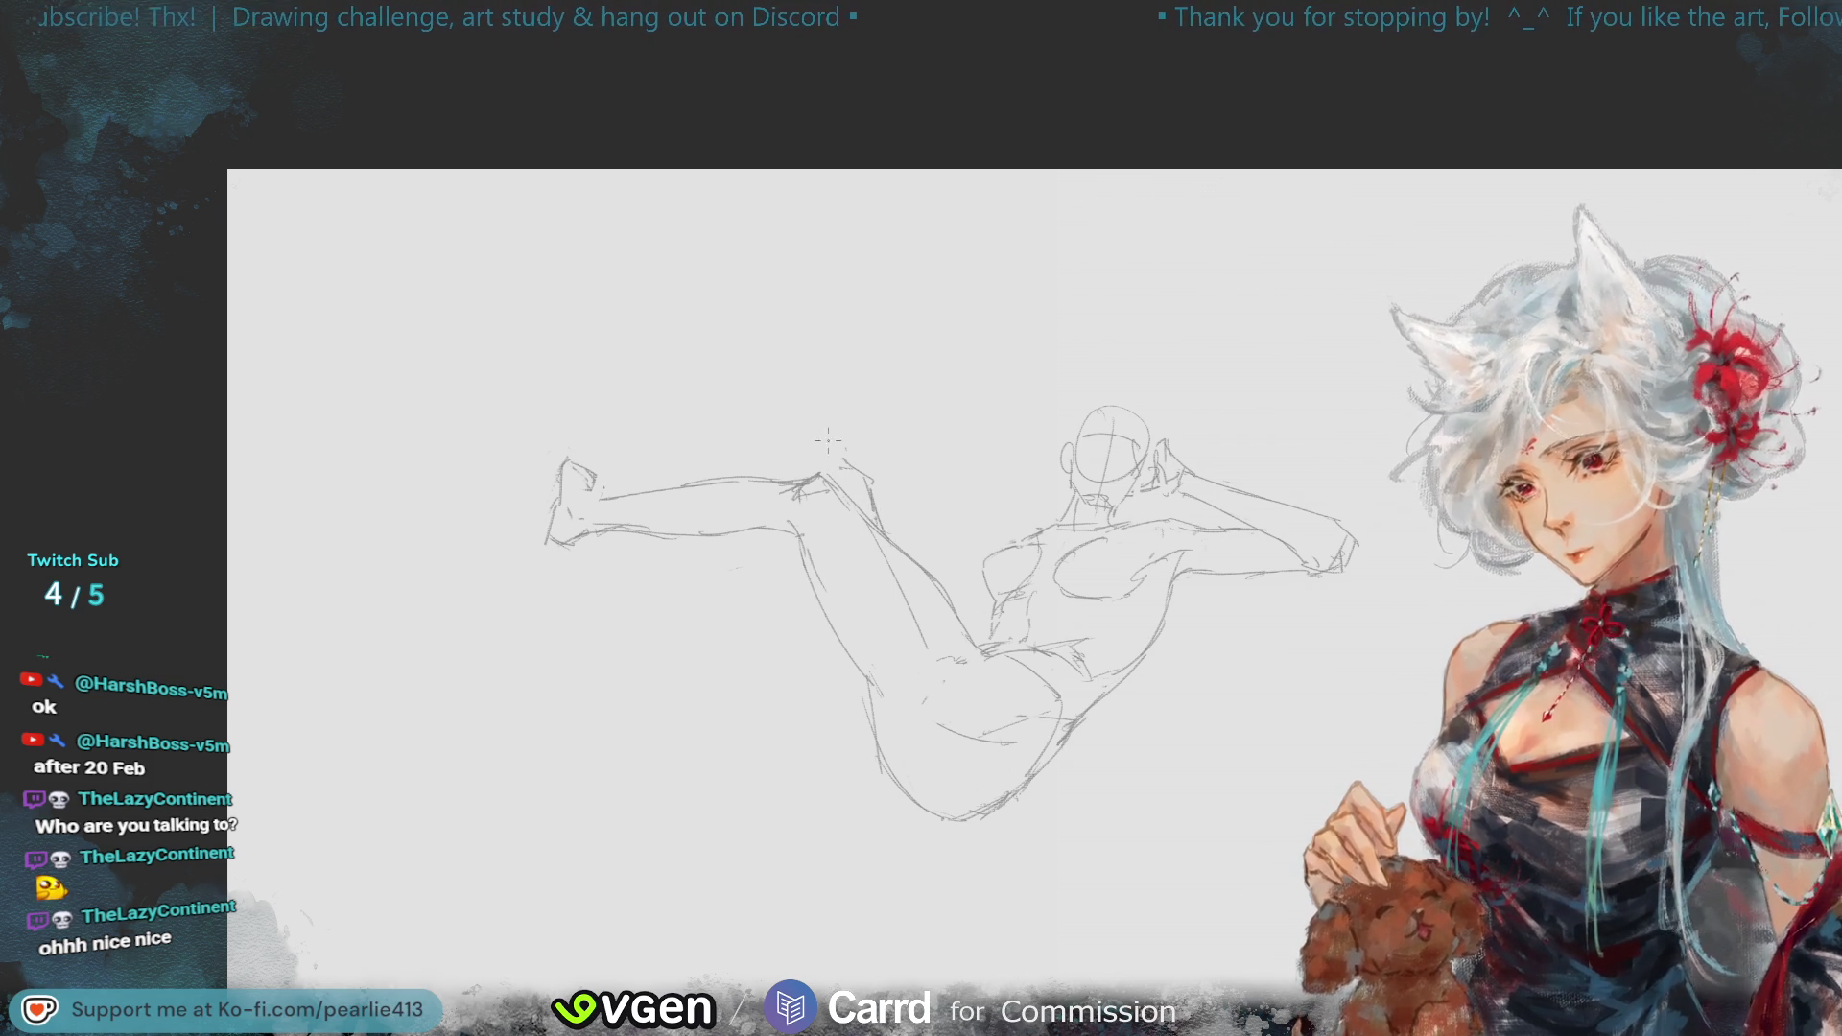
drag(767, 314, 831, 449)
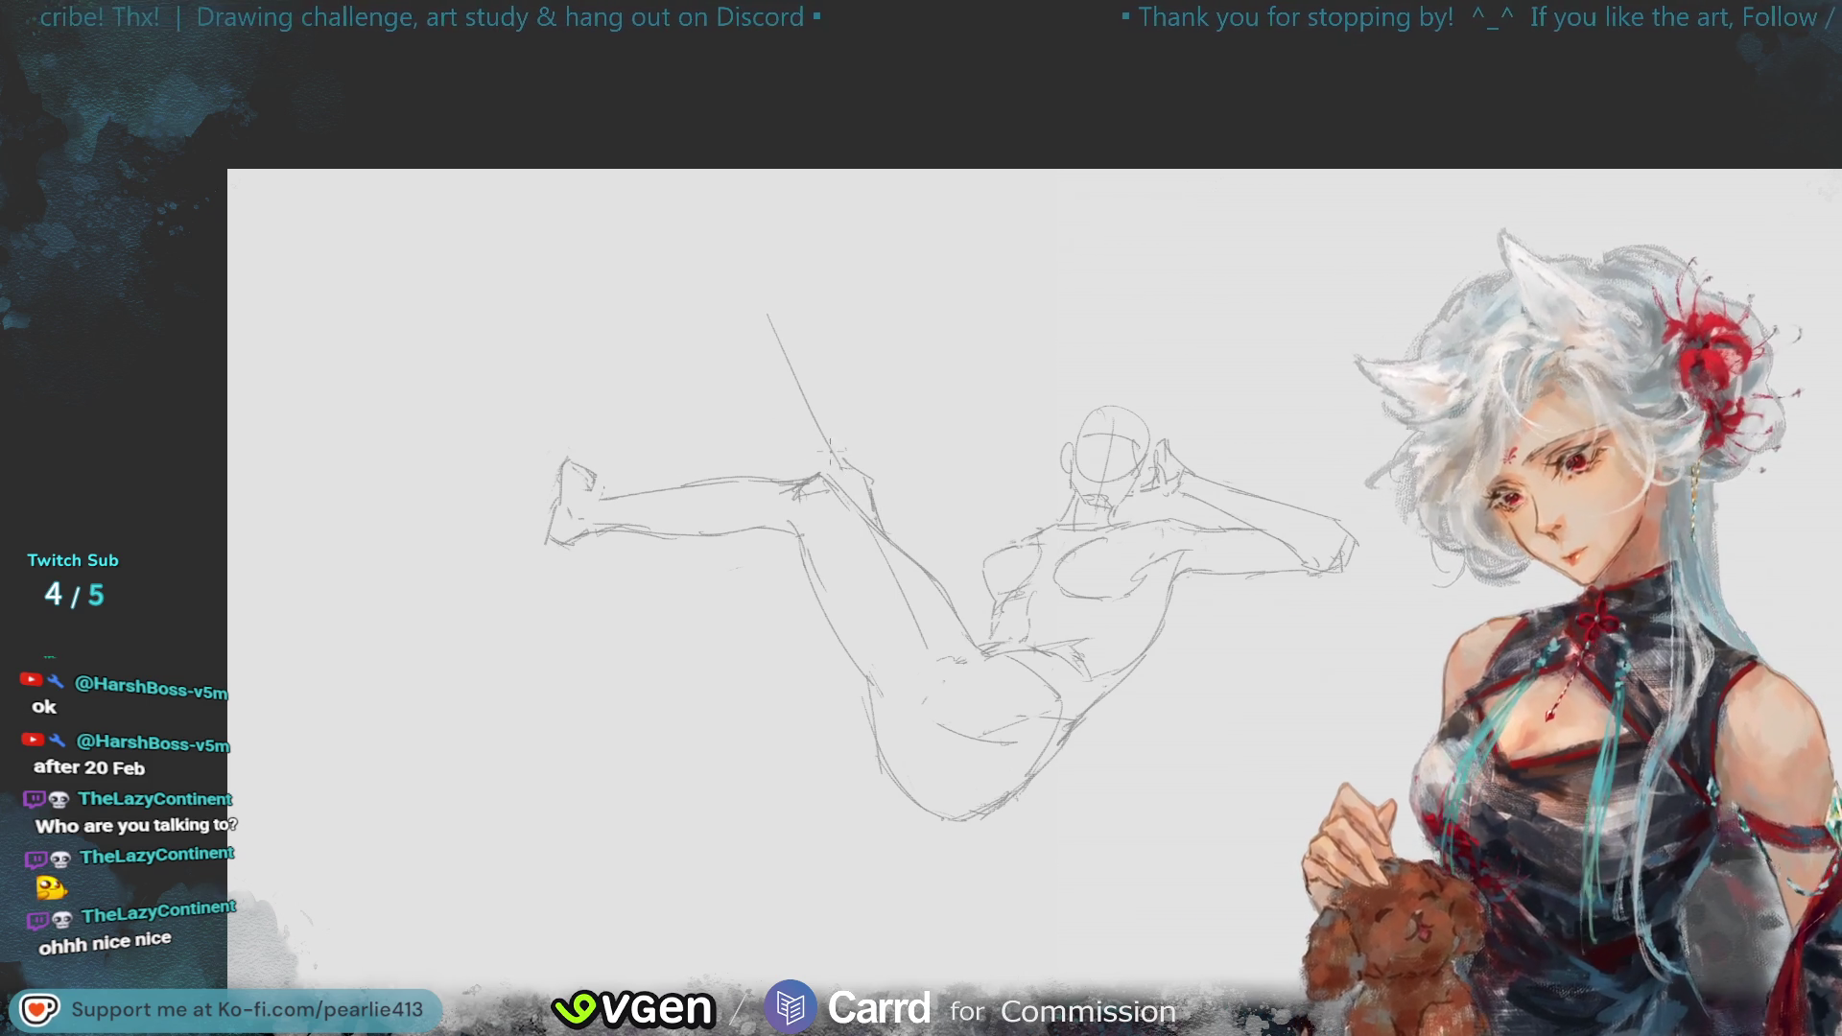
drag(767, 301, 823, 420)
key(ctrl+z)
drag(784, 314, 830, 429)
key(ctrl+z)
drag(785, 312, 836, 451)
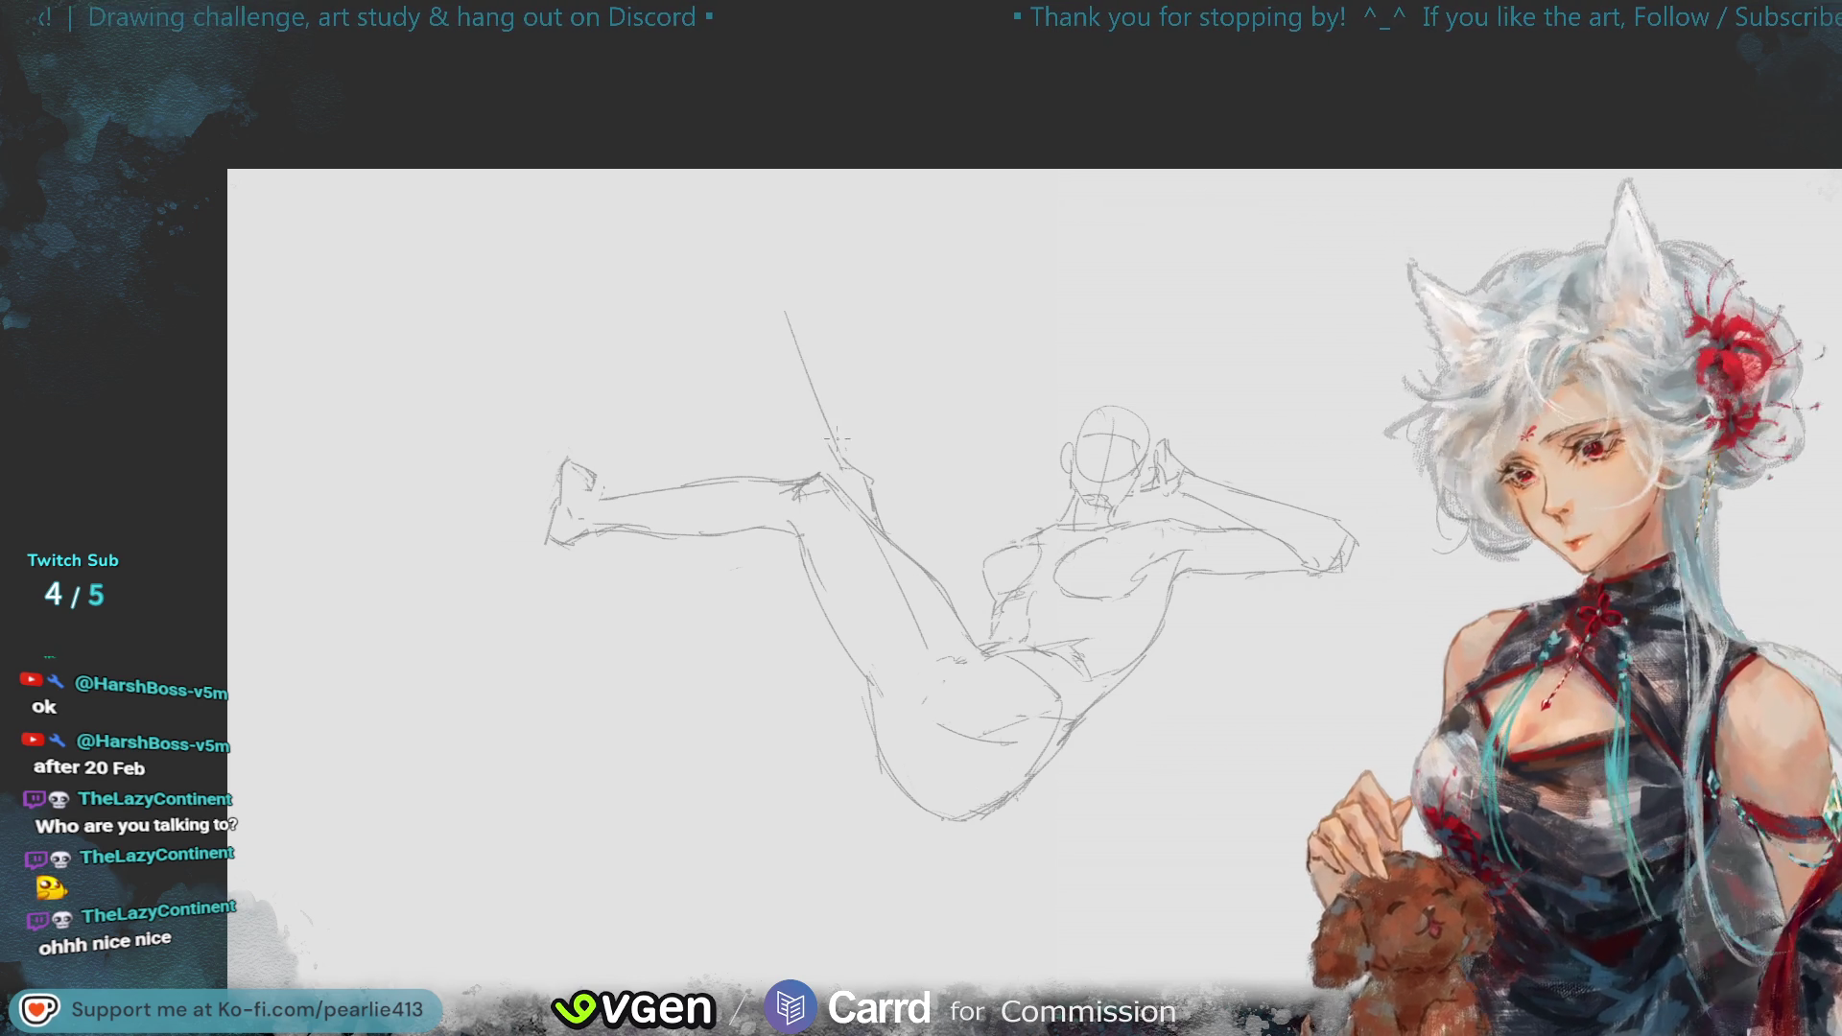
drag(782, 295, 841, 446)
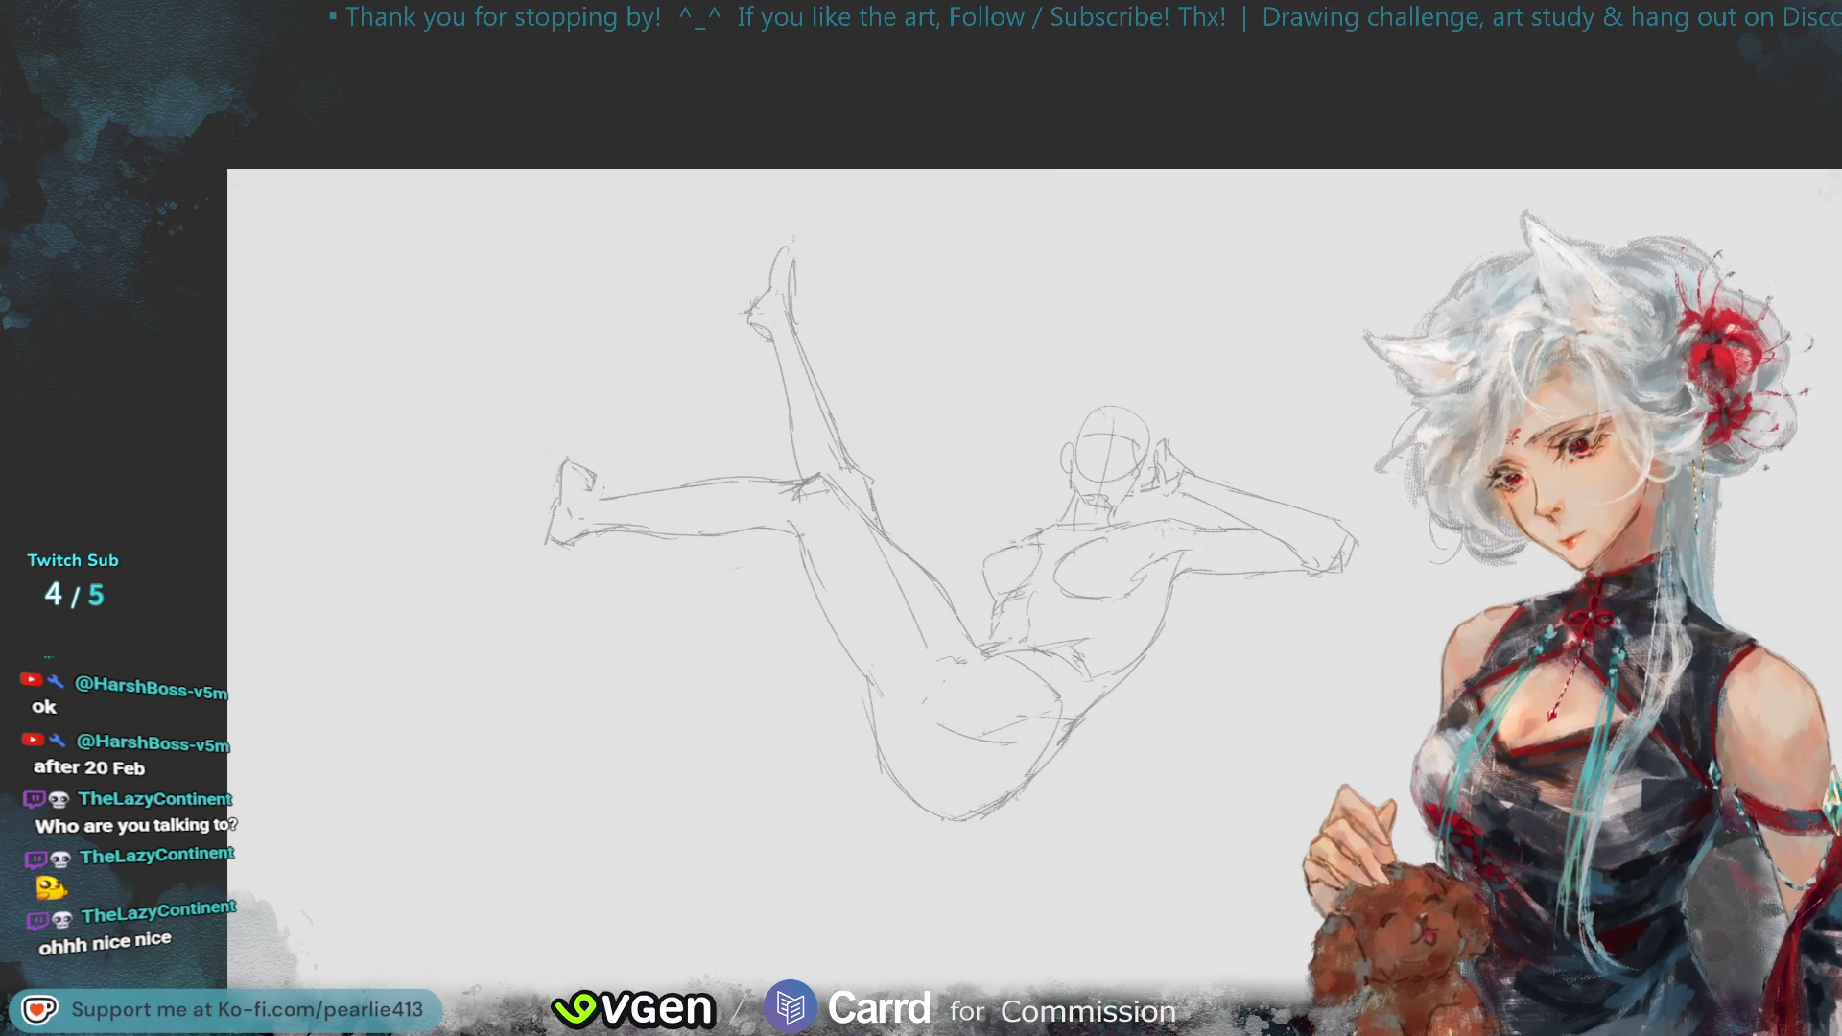
- Shape and close the top of the raised foot, erasing its stray lines
mouse_move(794, 284)
mouse_down()
mouse_move(783, 313)
mouse_move(793, 262)
mouse_up()
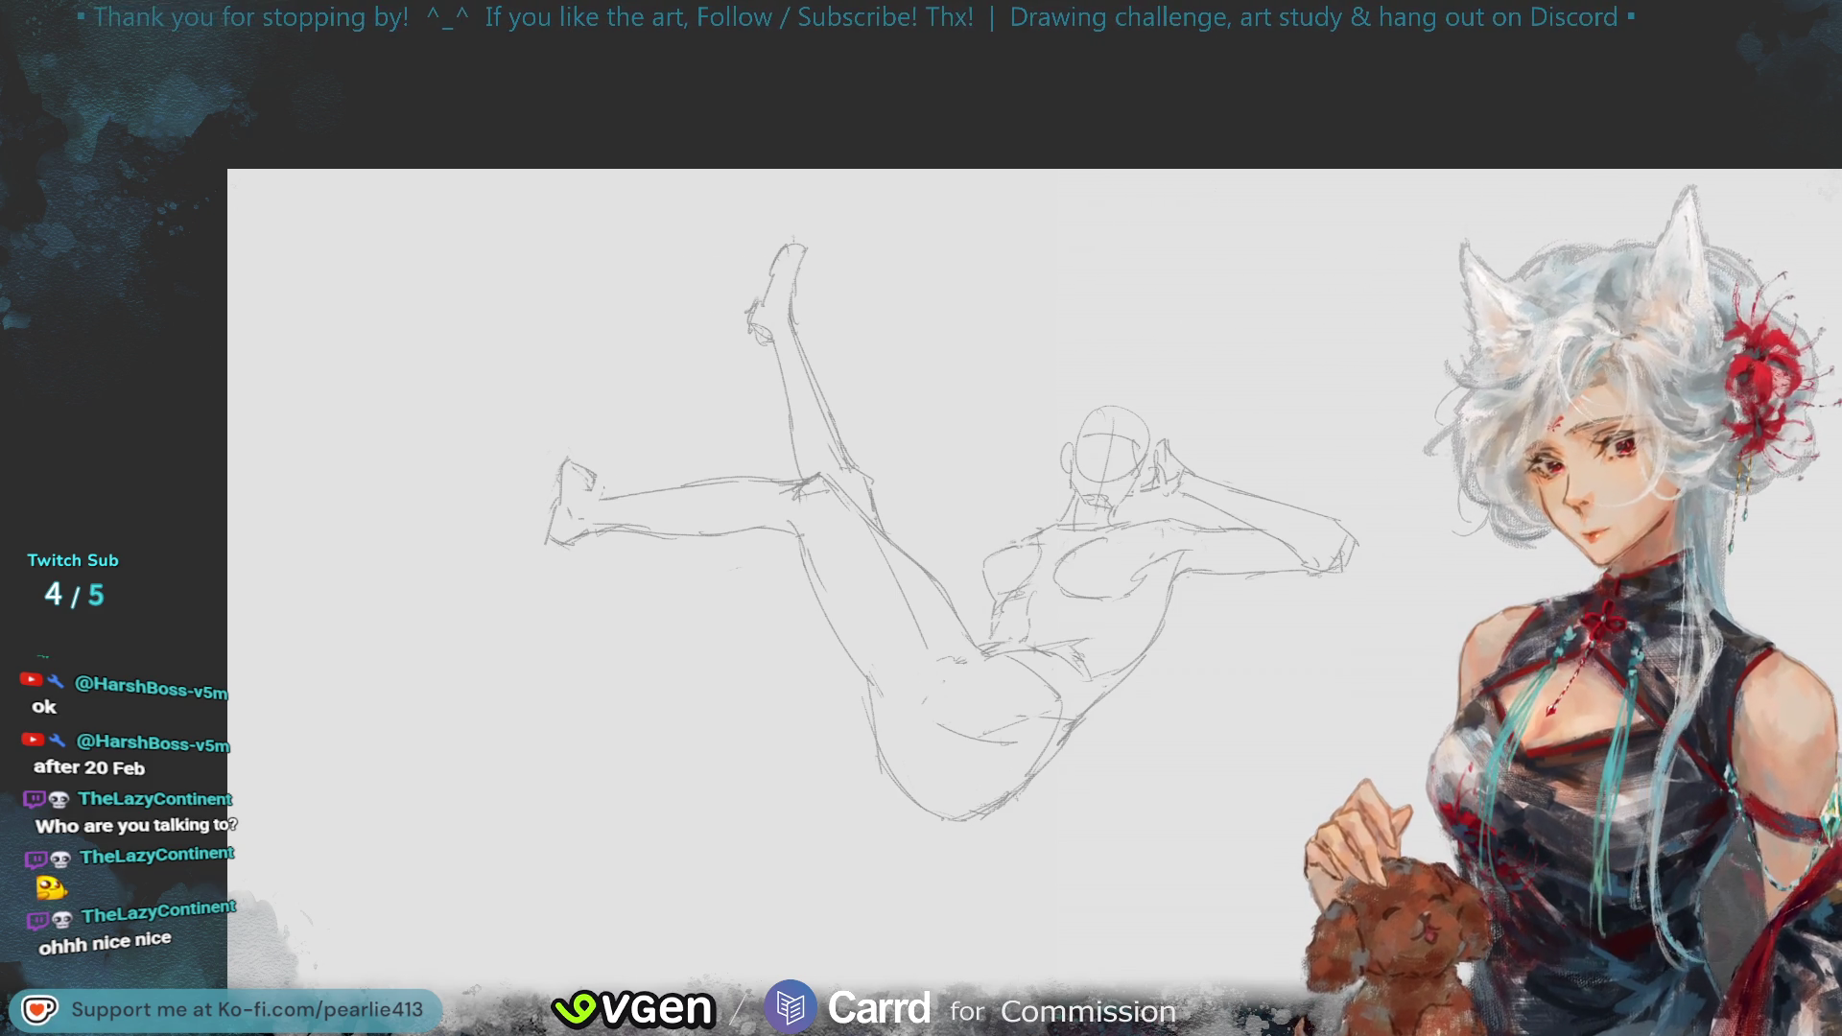
drag(1385, 205, 1560, 255)
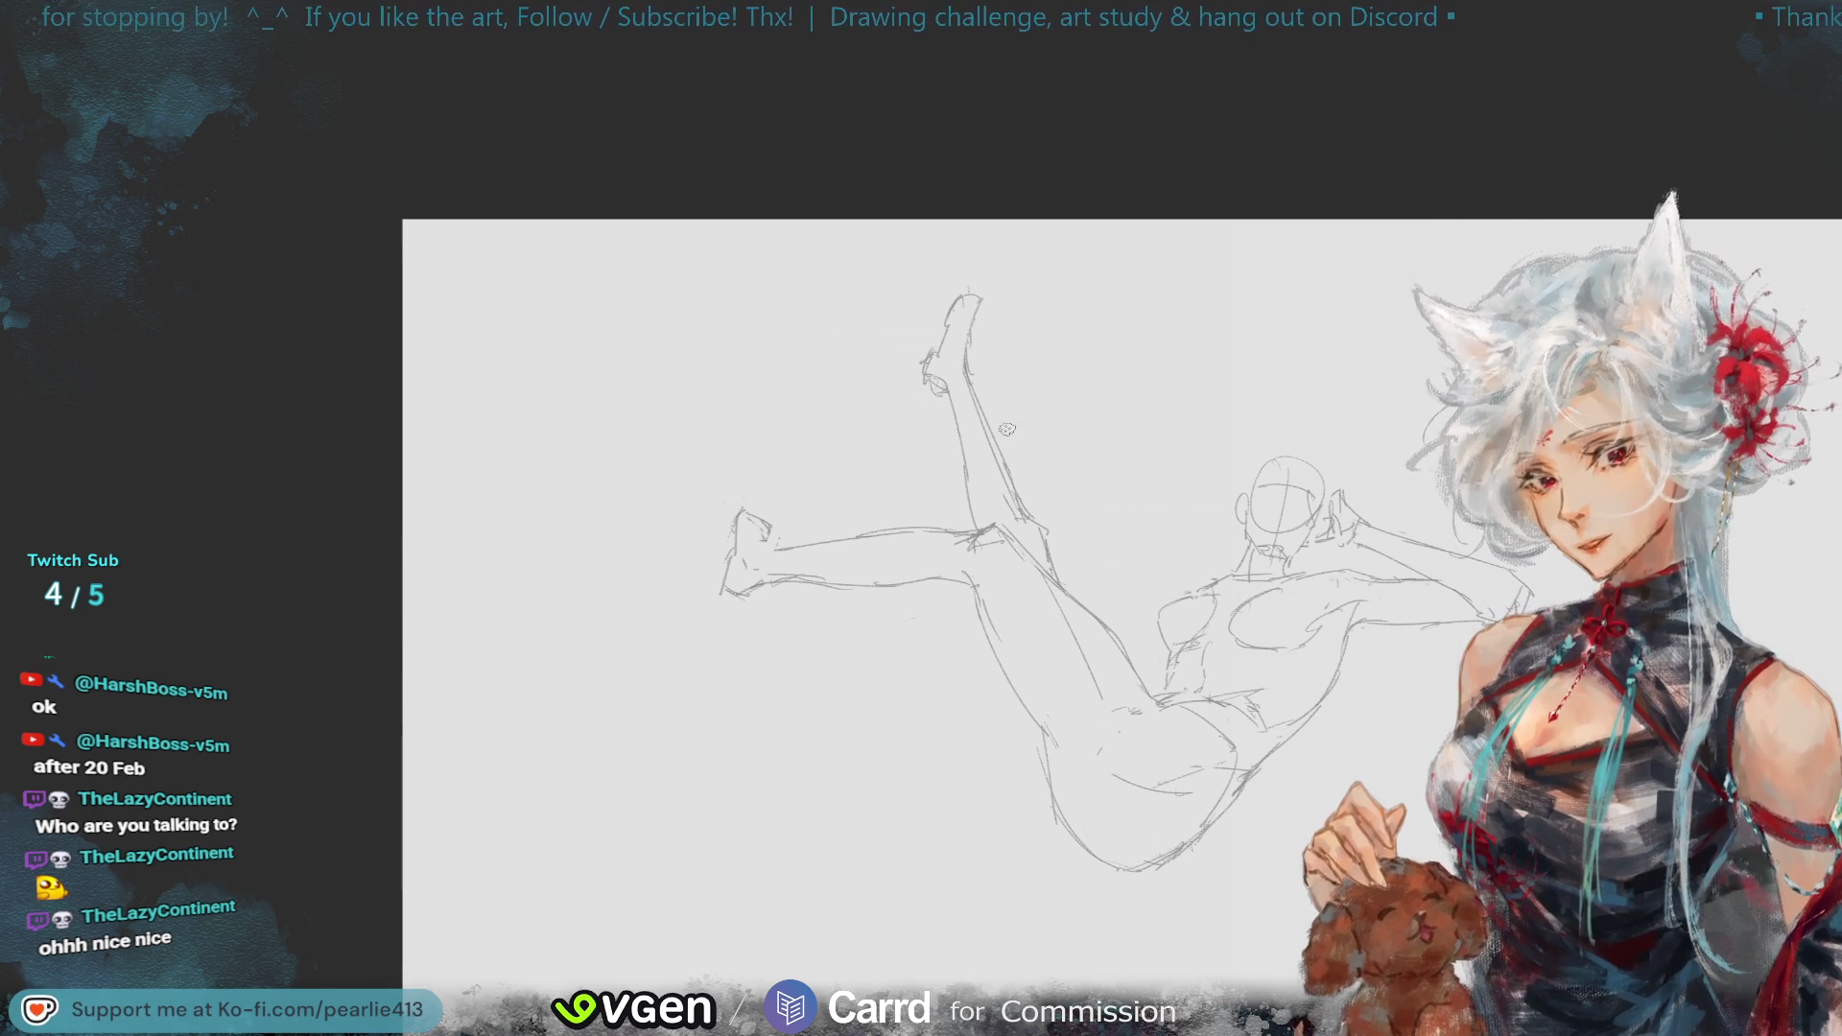
mouse_move(969, 307)
mouse_down()
mouse_move(916, 394)
mouse_move(978, 288)
mouse_move(953, 337)
mouse_up()
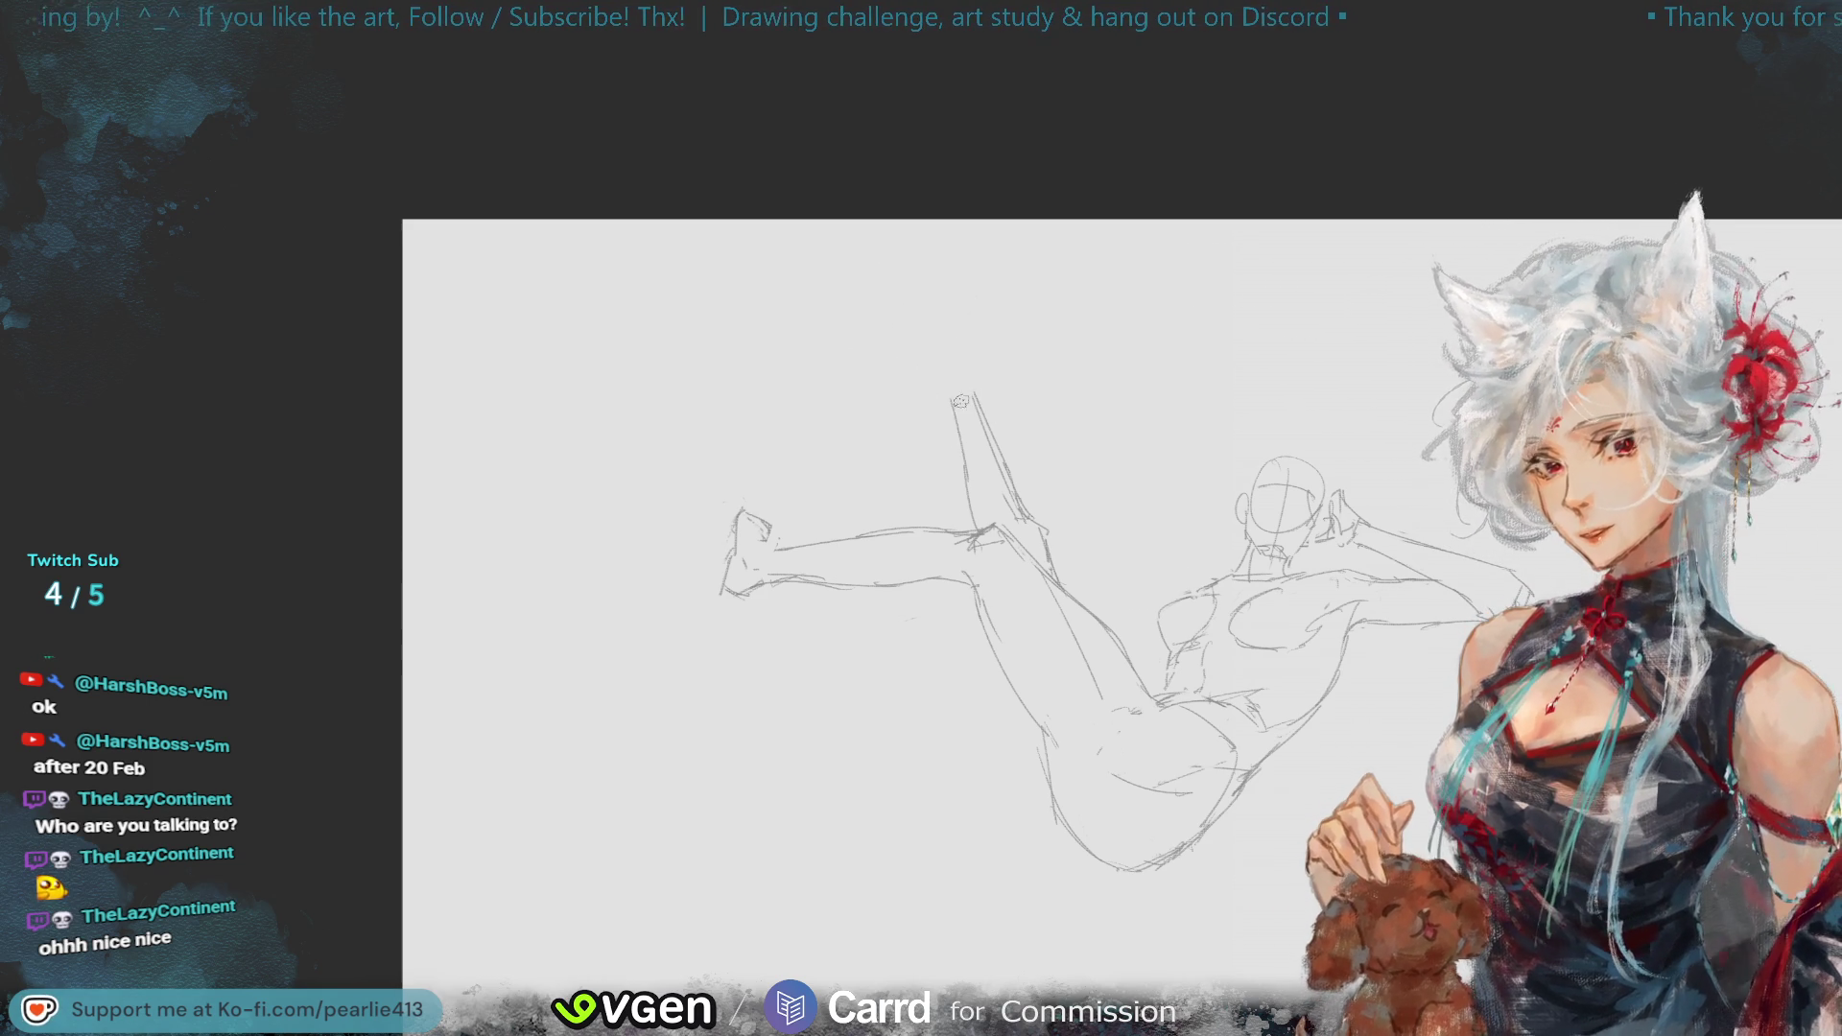
drag(957, 422, 976, 402)
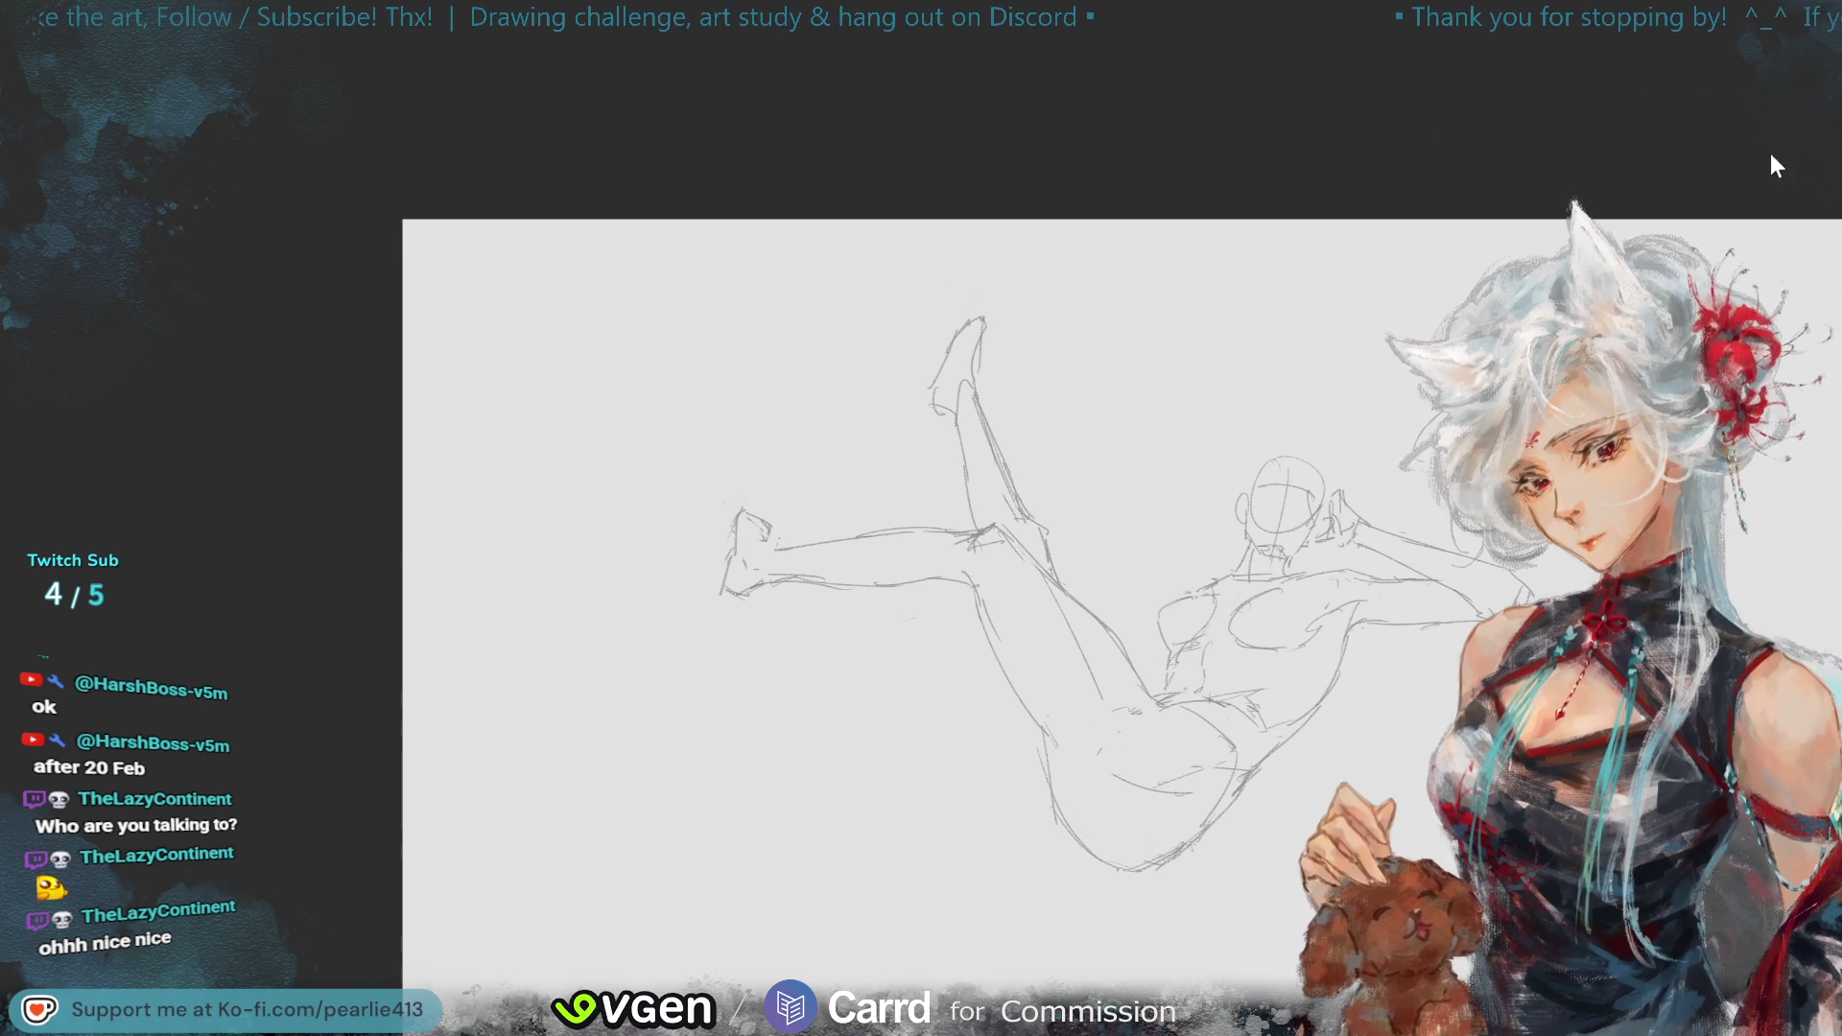
drag(1521, 327, 1252, 222)
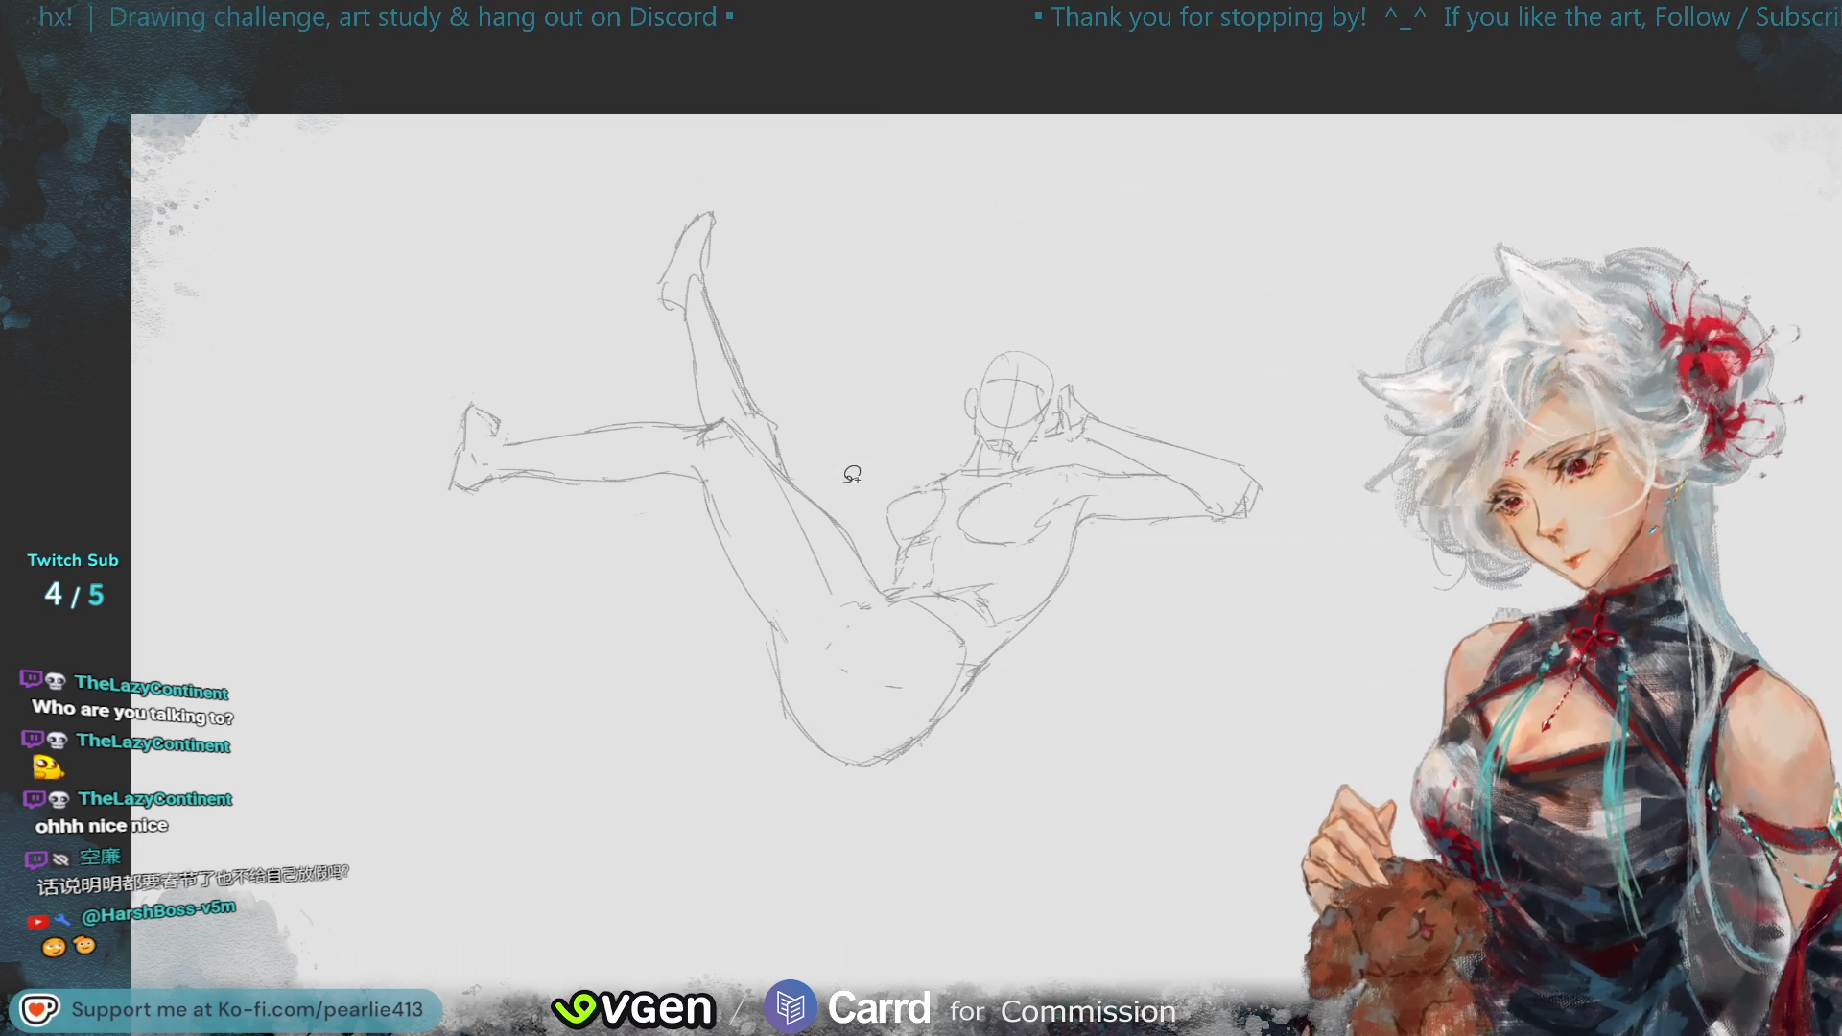
mouse_move(878, 587)
mouse_down()
mouse_move(694, 637)
mouse_move(600, 160)
mouse_move(827, 223)
mouse_up()
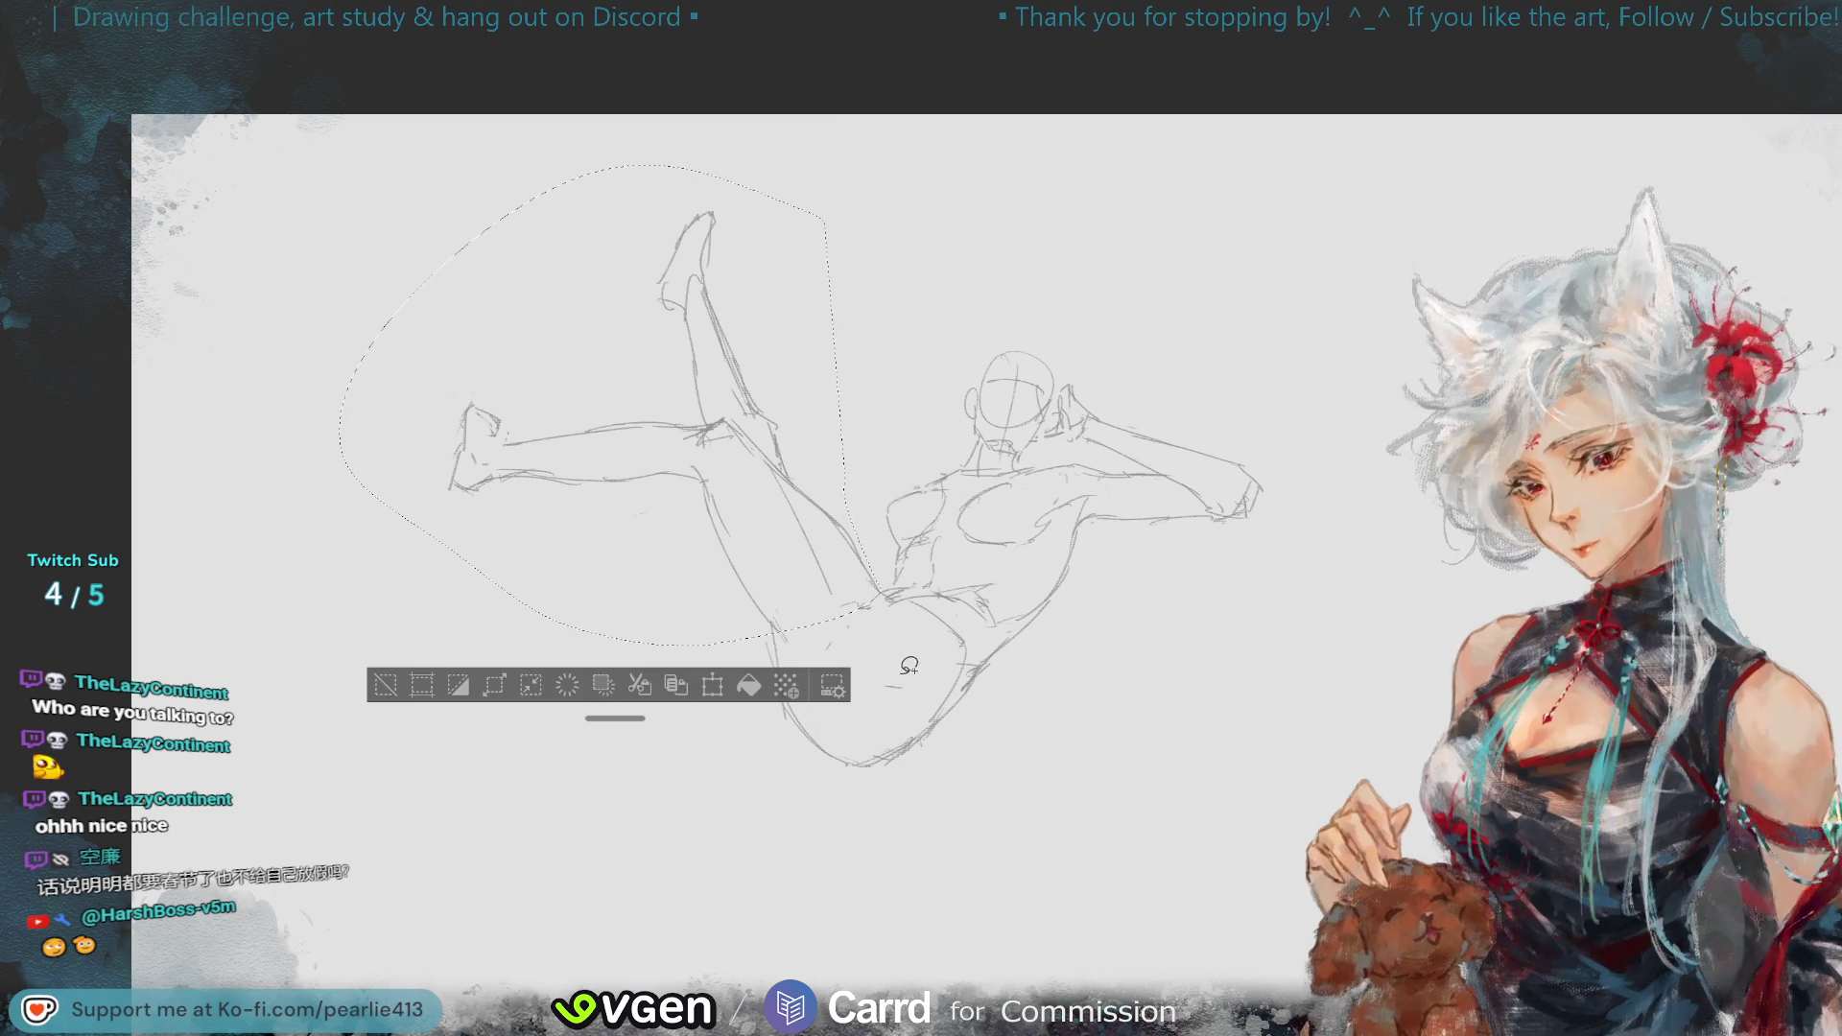
- Move the selected legs slightly down and to the right, then deselect
click(717, 683)
drag(779, 573, 789, 598)
click(523, 715)
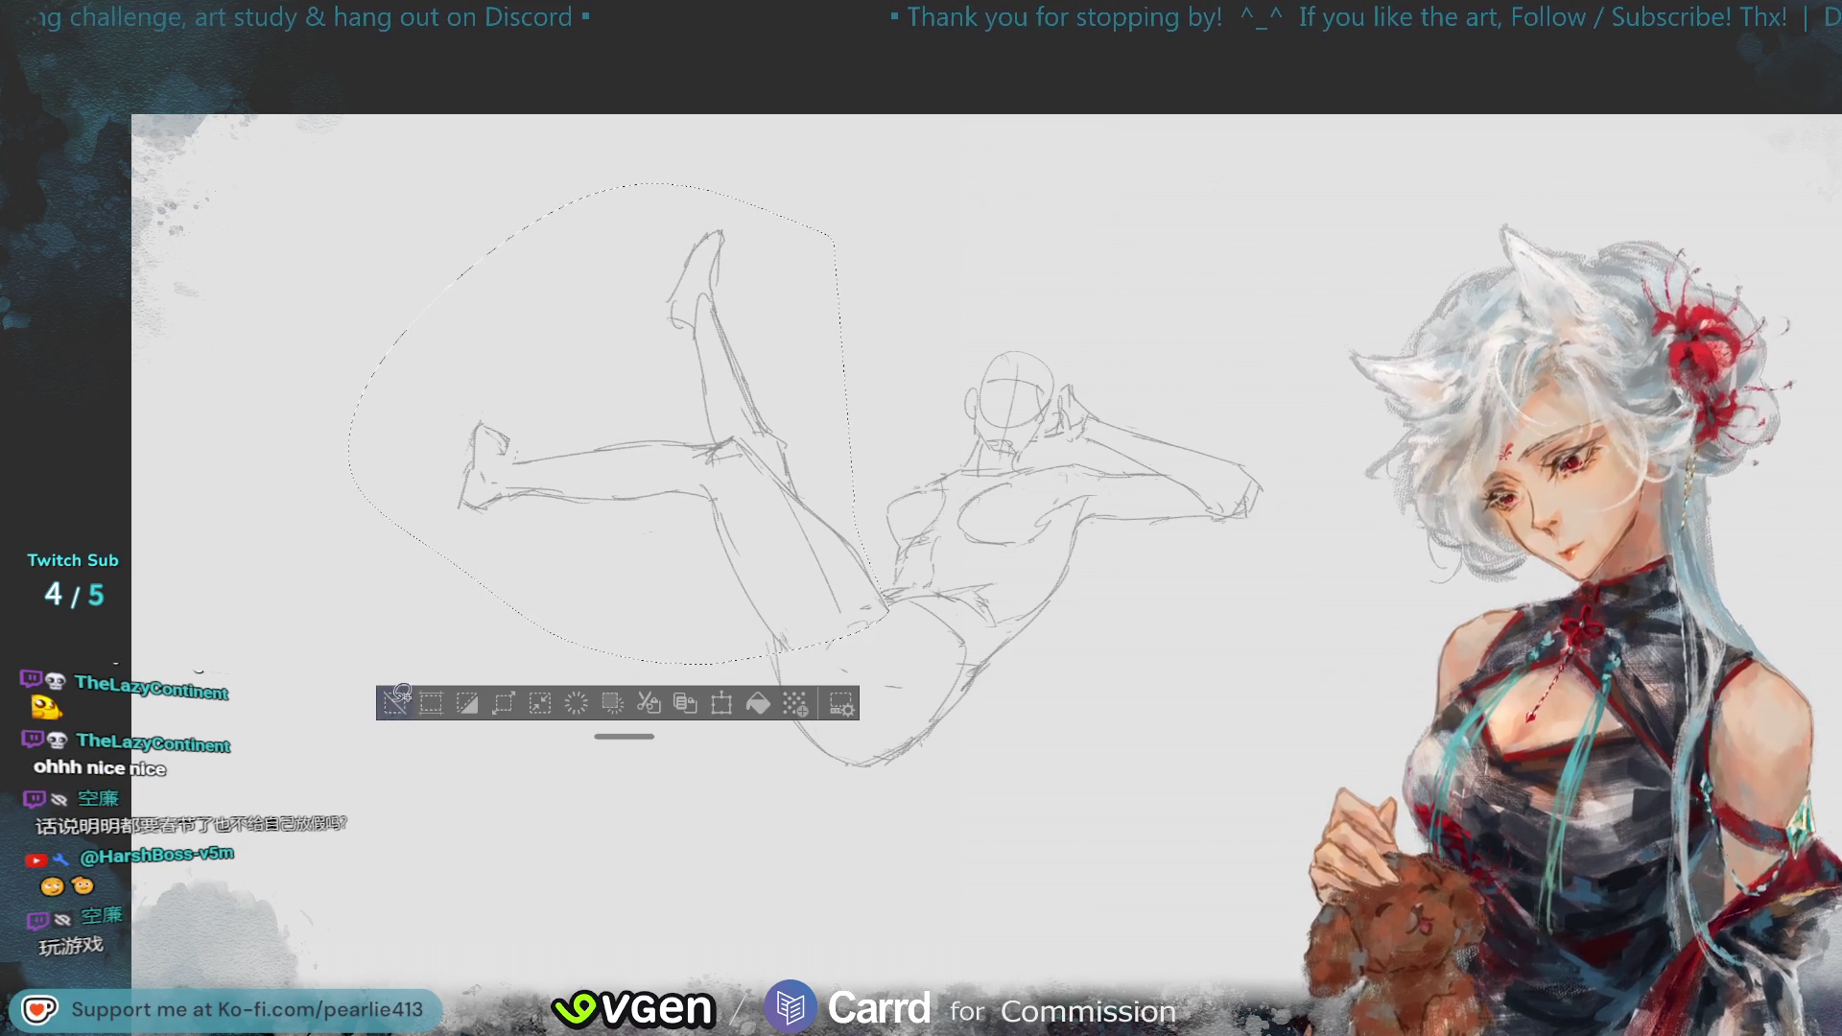
click(379, 693)
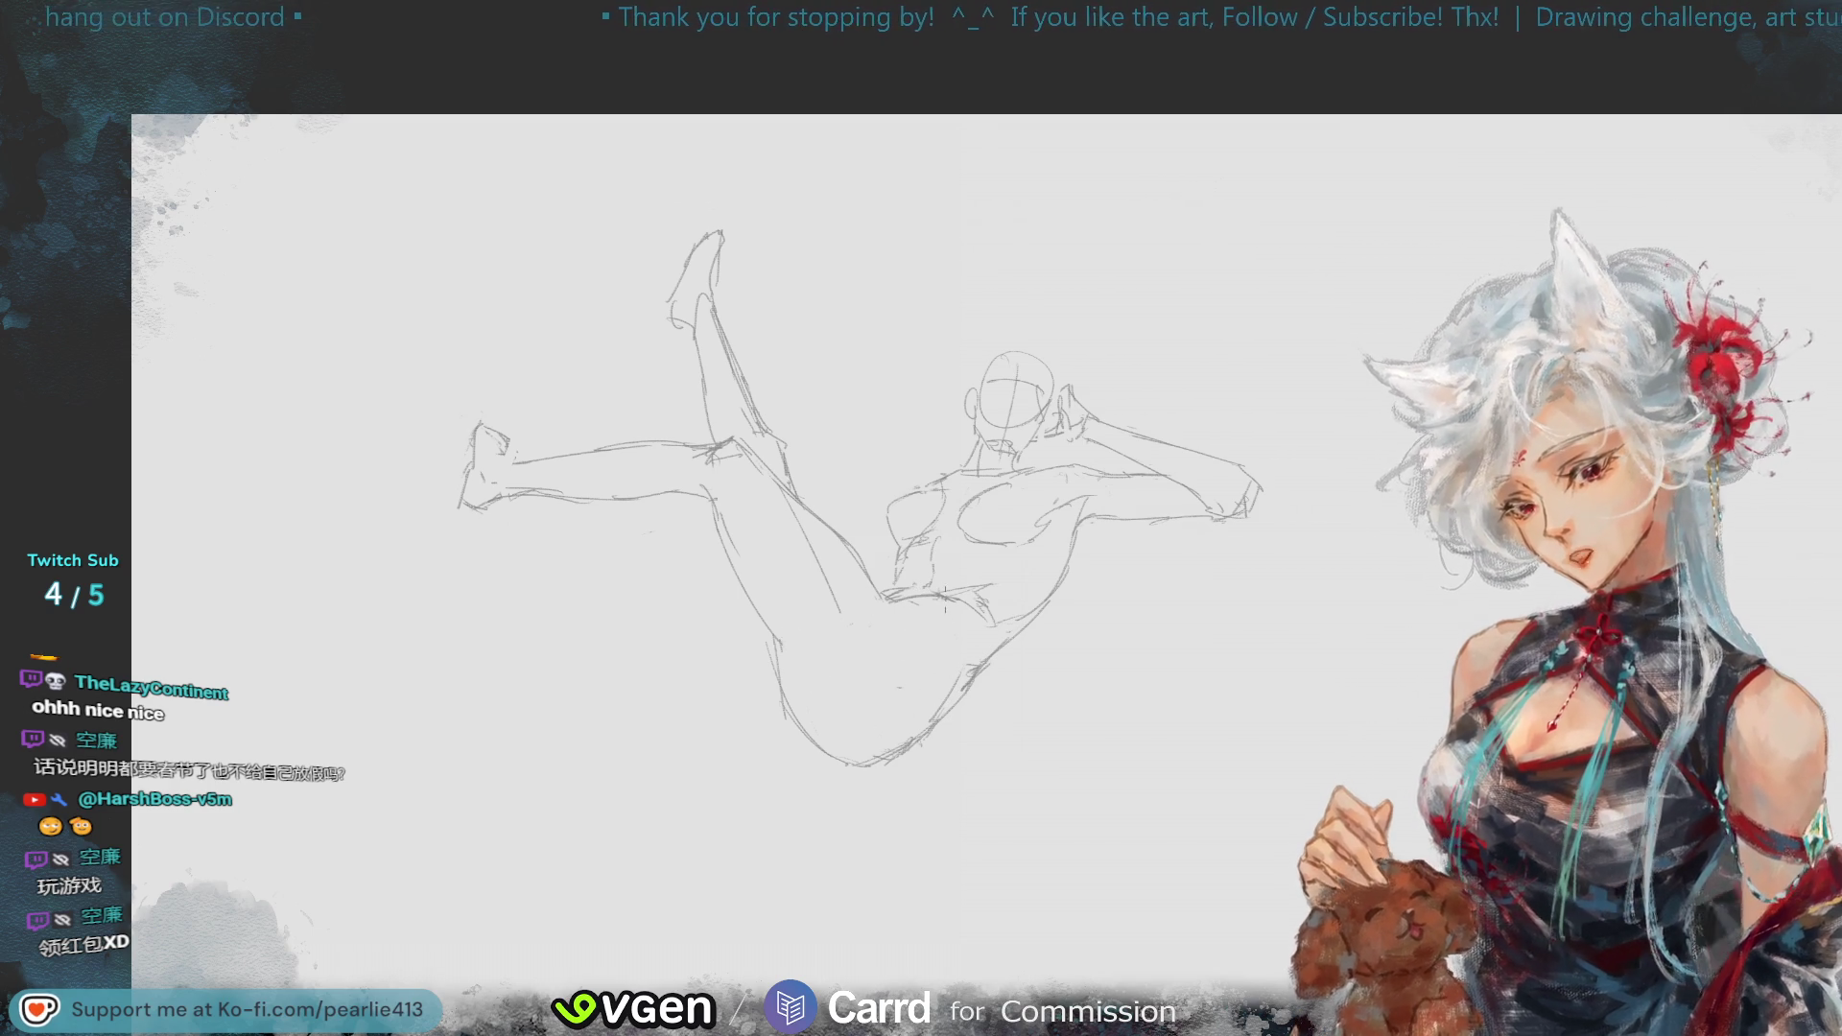
key(ctrl+z)
- Redraw the buttock contour slightly further left, checking the pose in mirrored view
drag(932, 593, 941, 624)
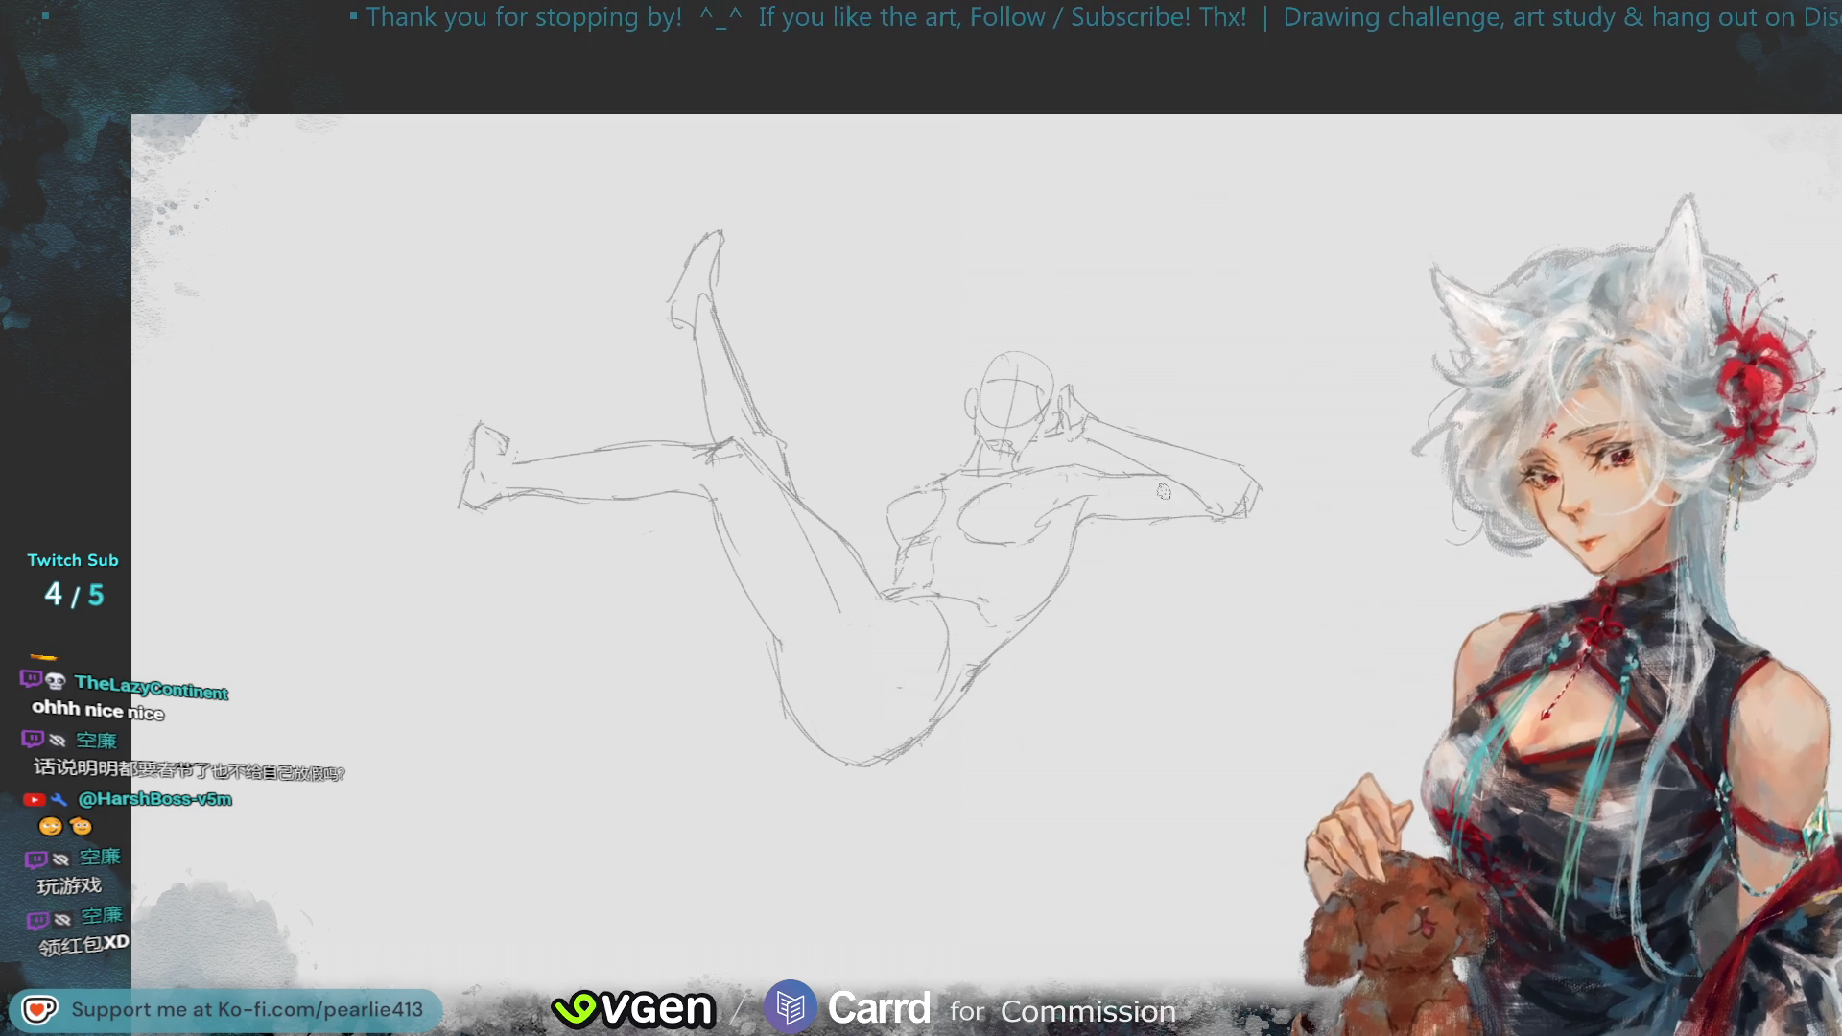
key(ctrl+minus)
key(h)
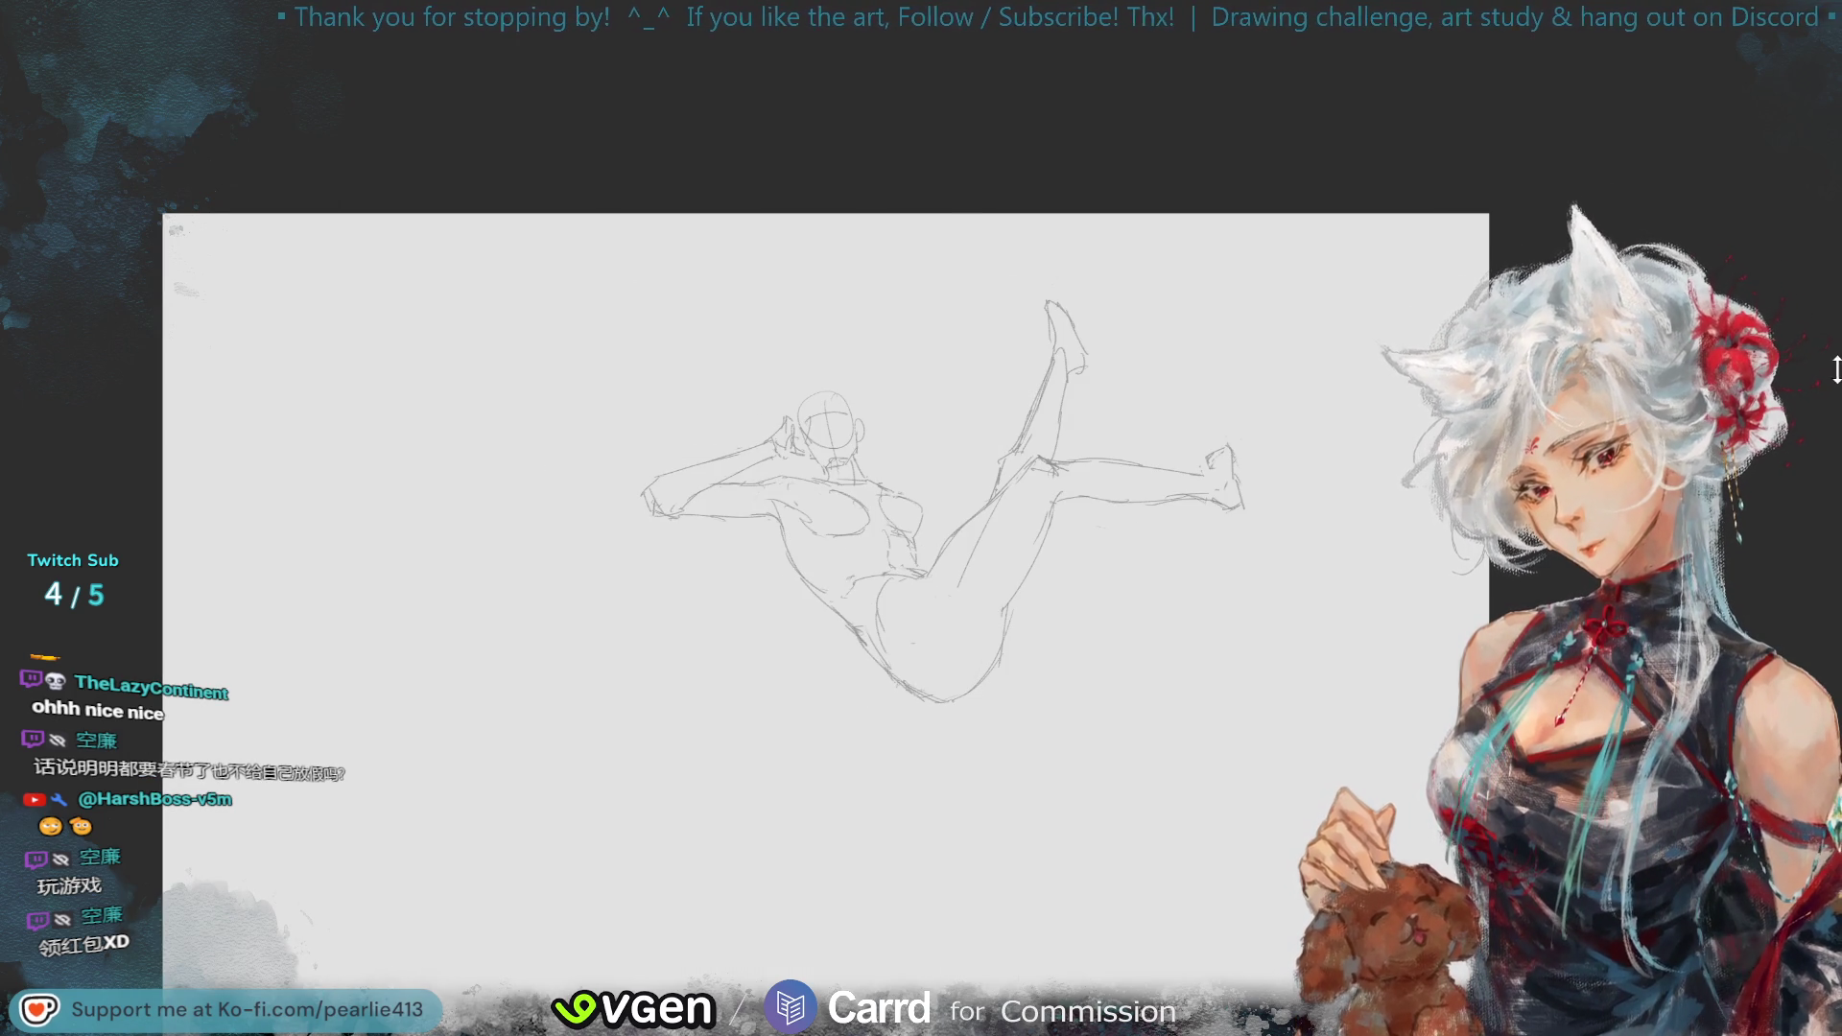
key(h)
key(ctrl+plus)
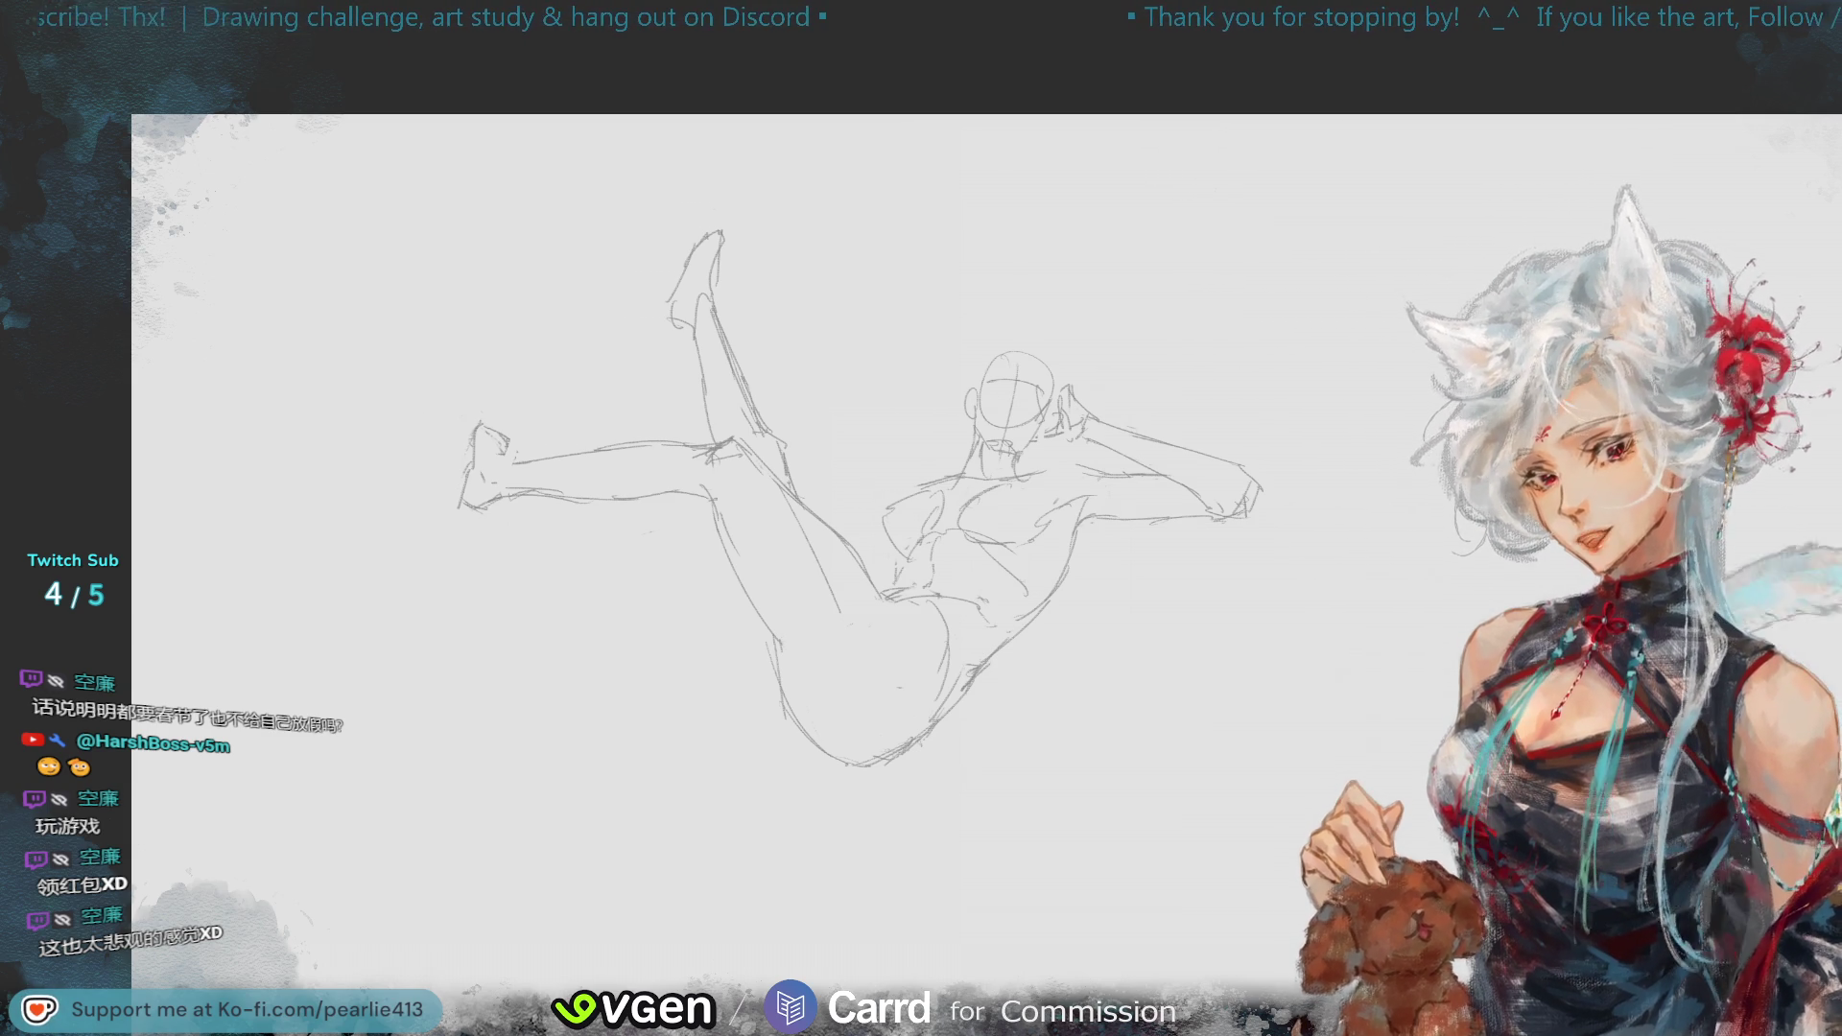
key(minus)
key(m)
key(m)
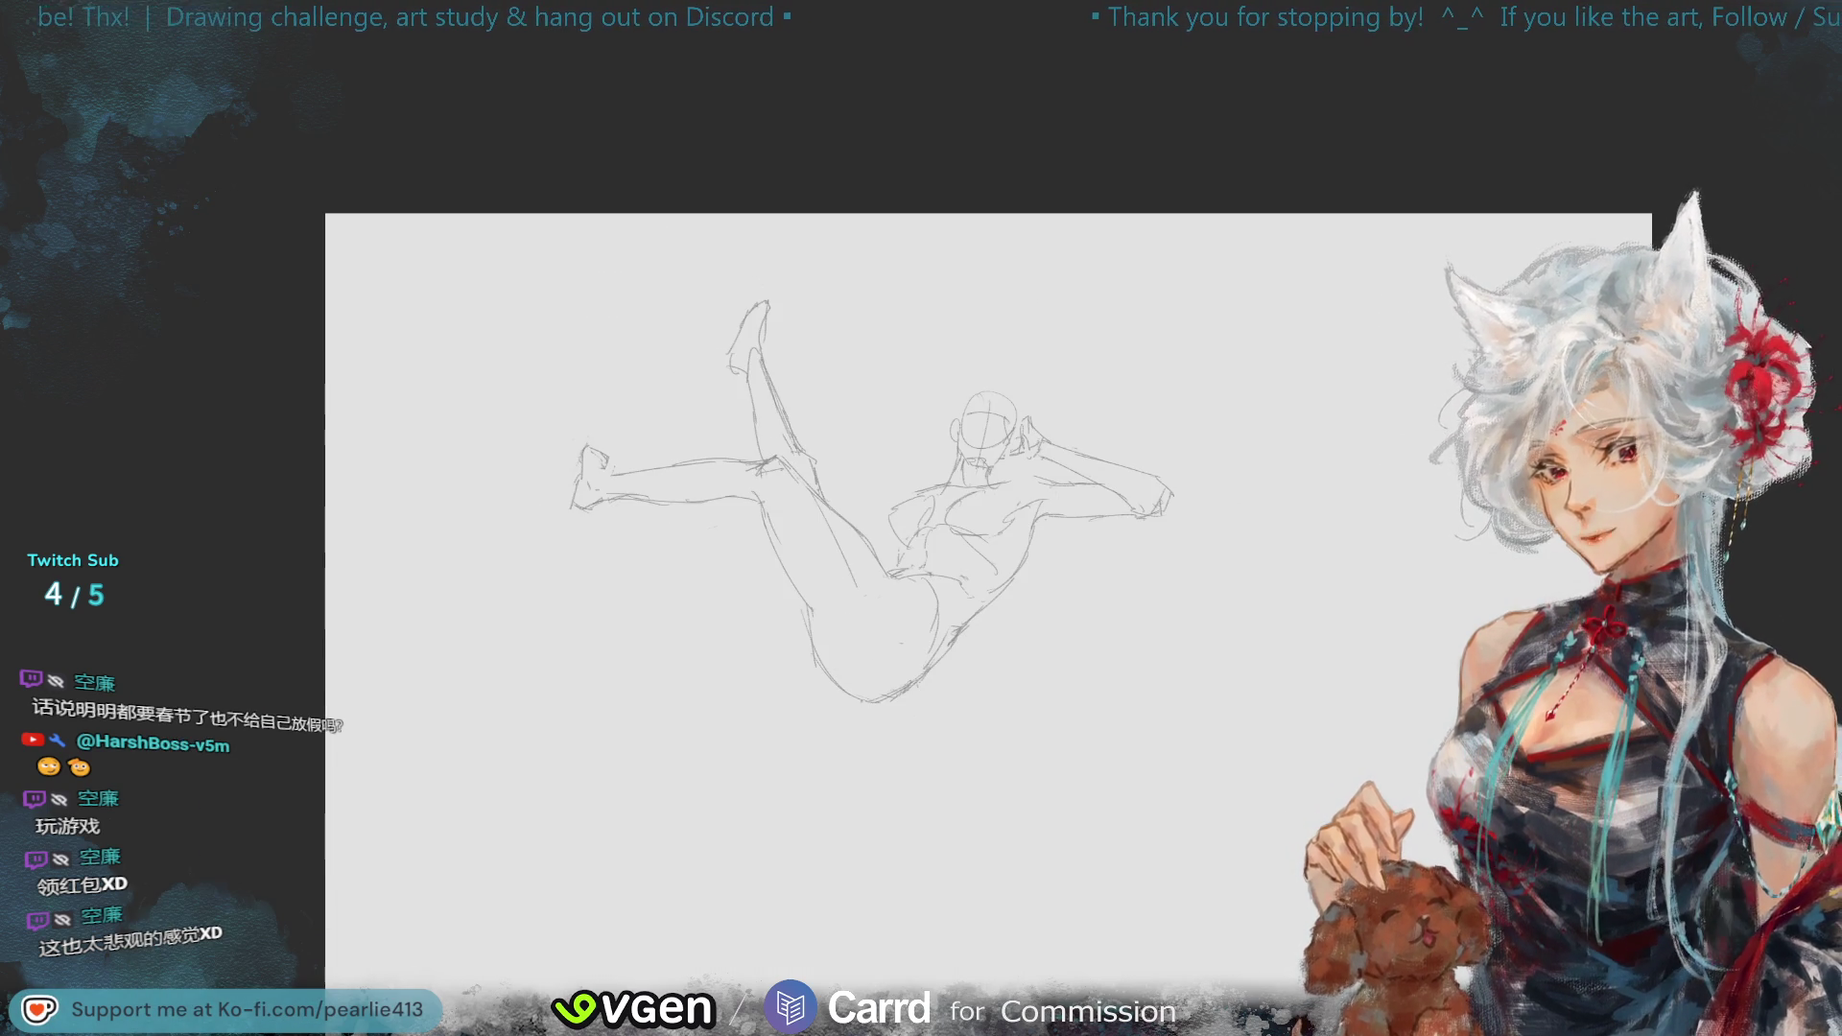
key(plus)
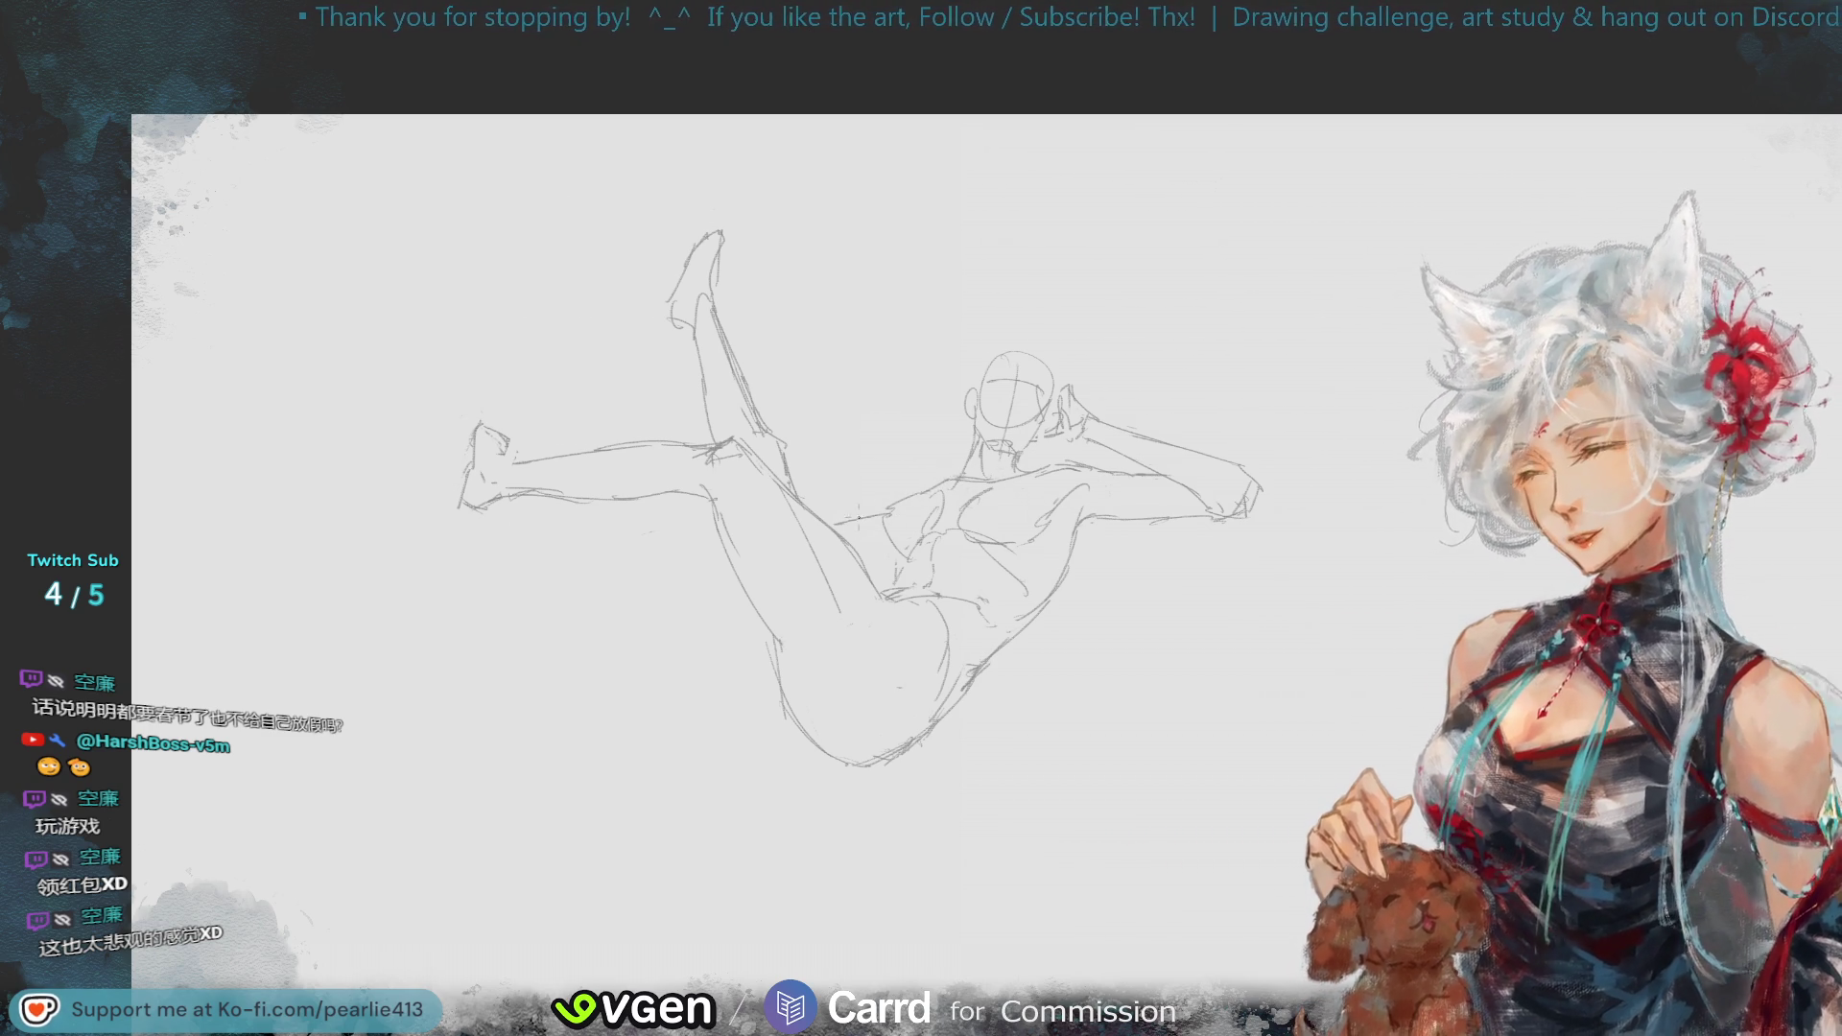
- Add a small mark at the hip and a short stroke along the thigh
drag(849, 553, 895, 564)
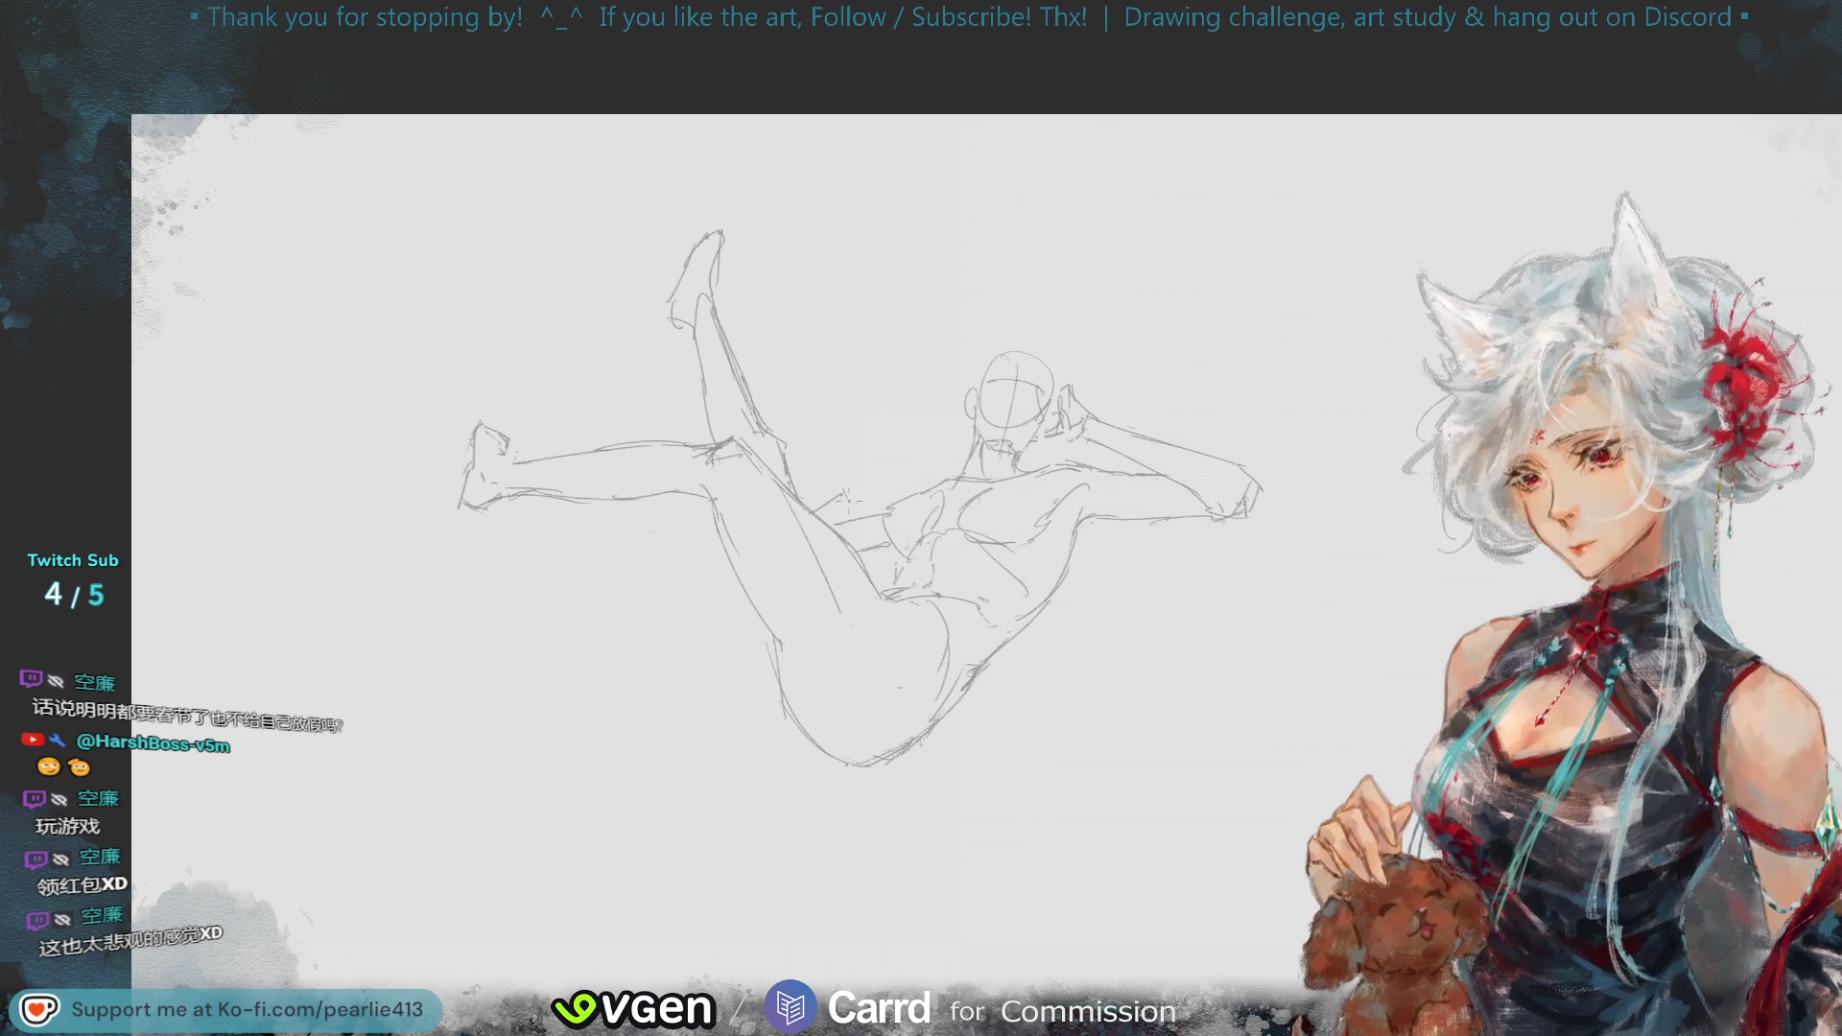
drag(839, 497, 830, 556)
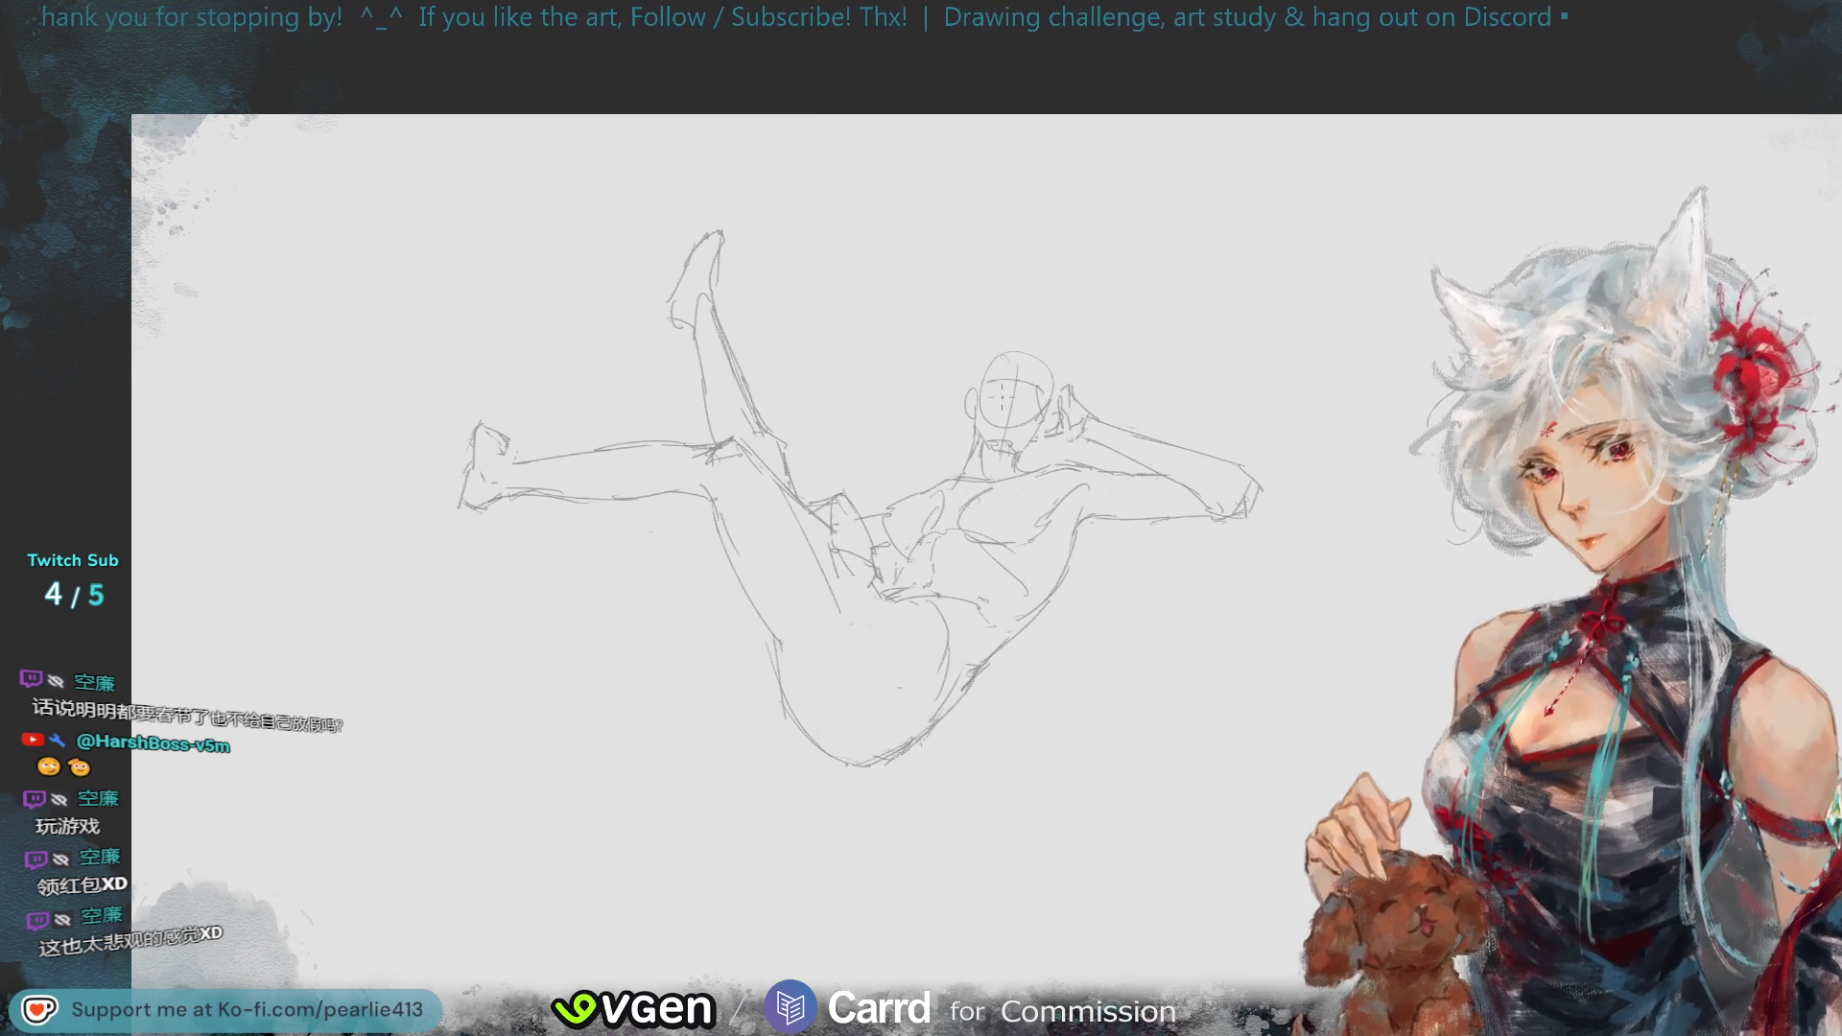
key(ctrl+0)
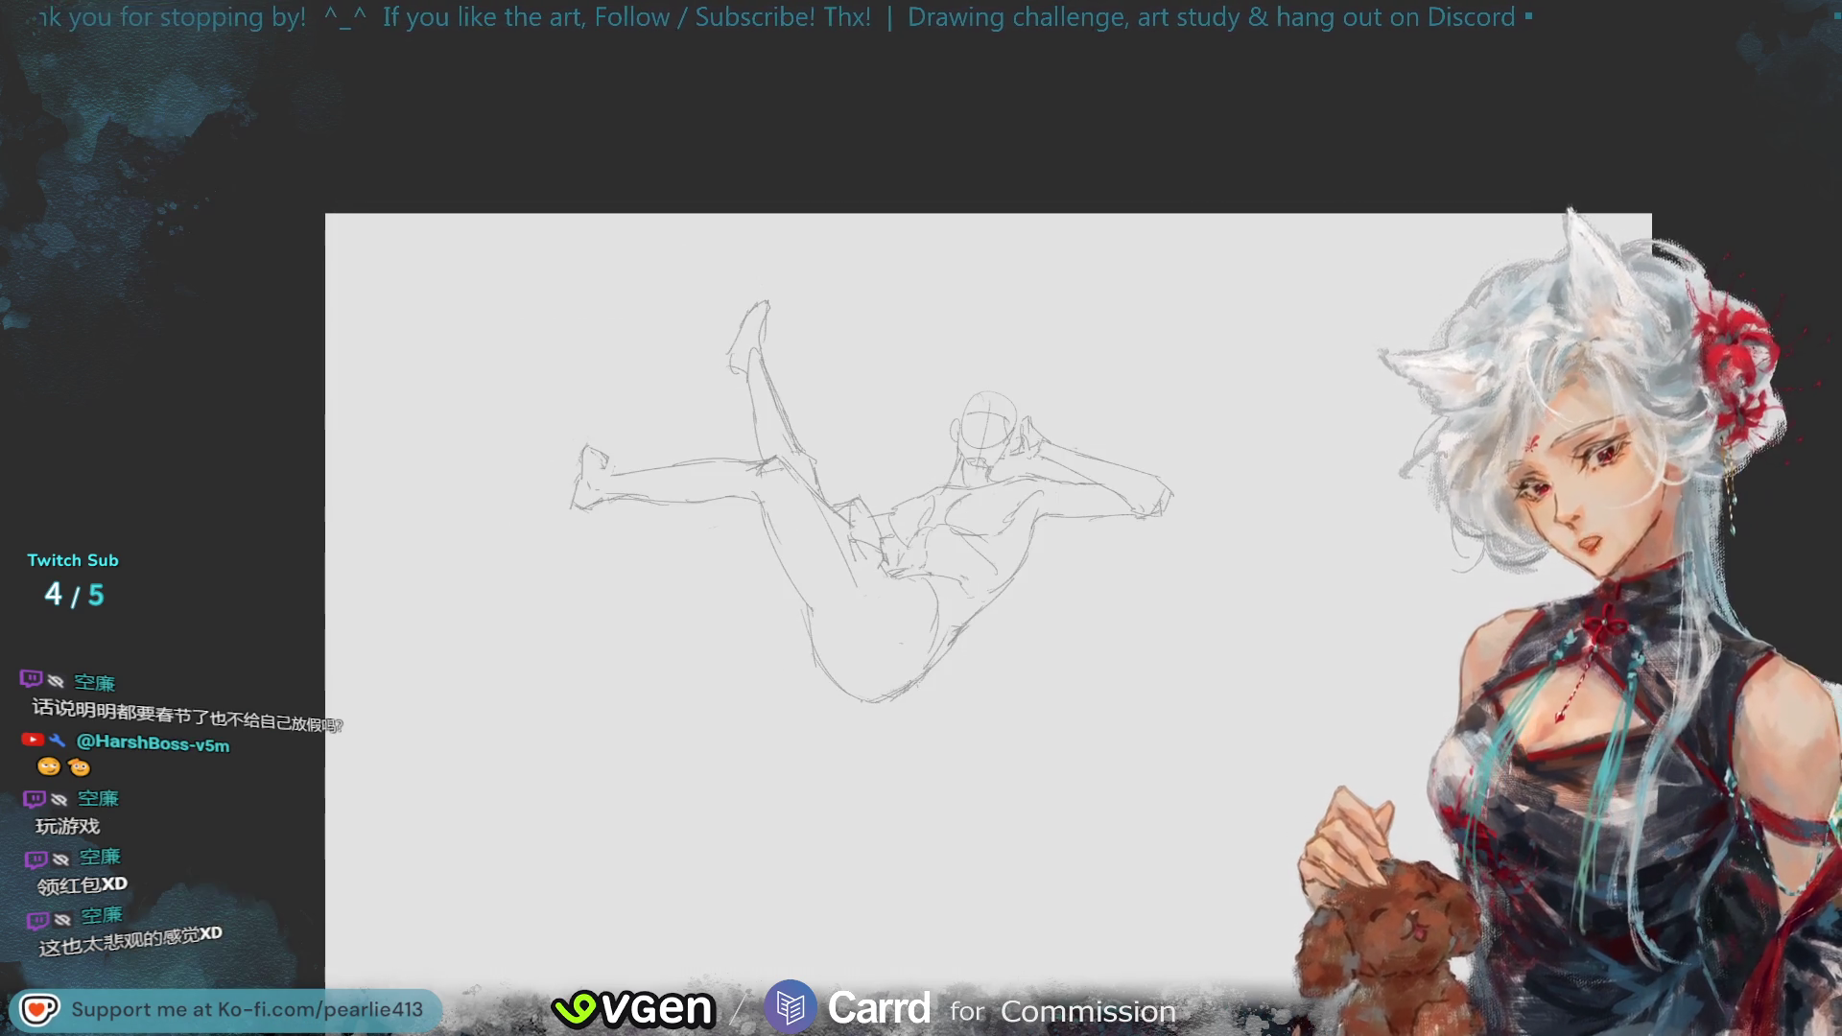
key(h)
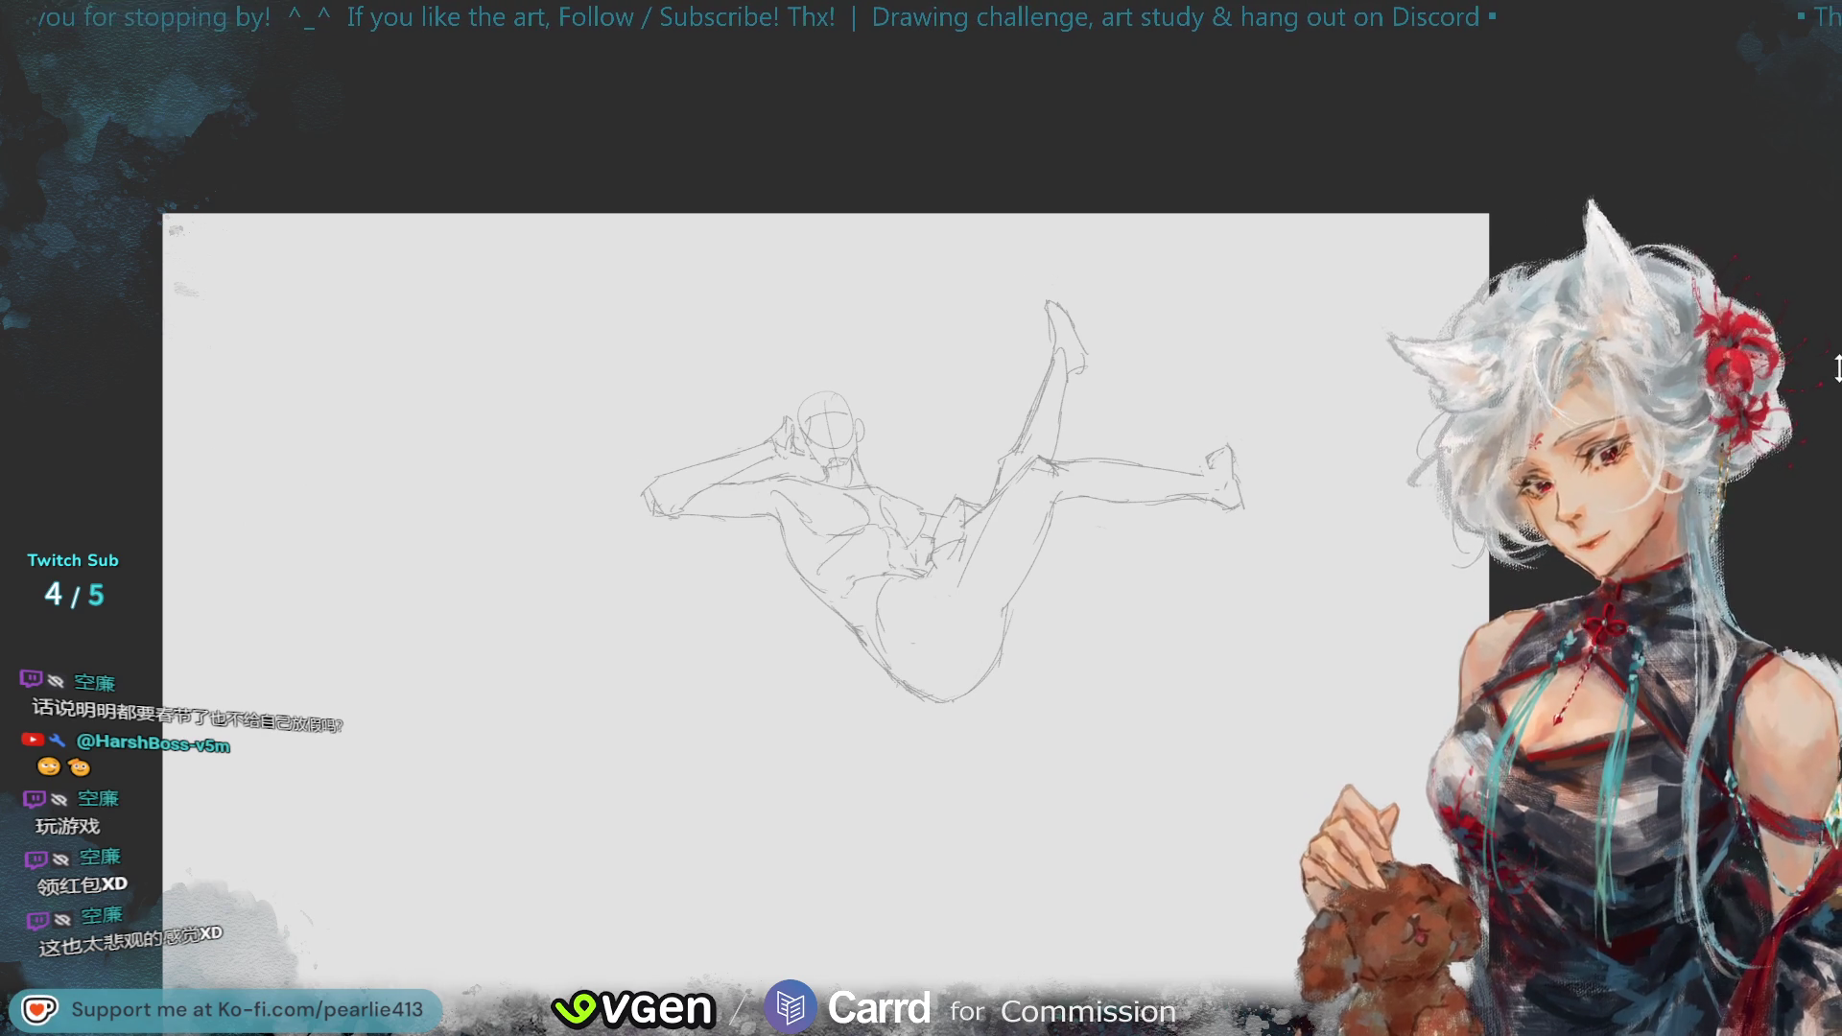
key(h)
key(ctrl+plus)
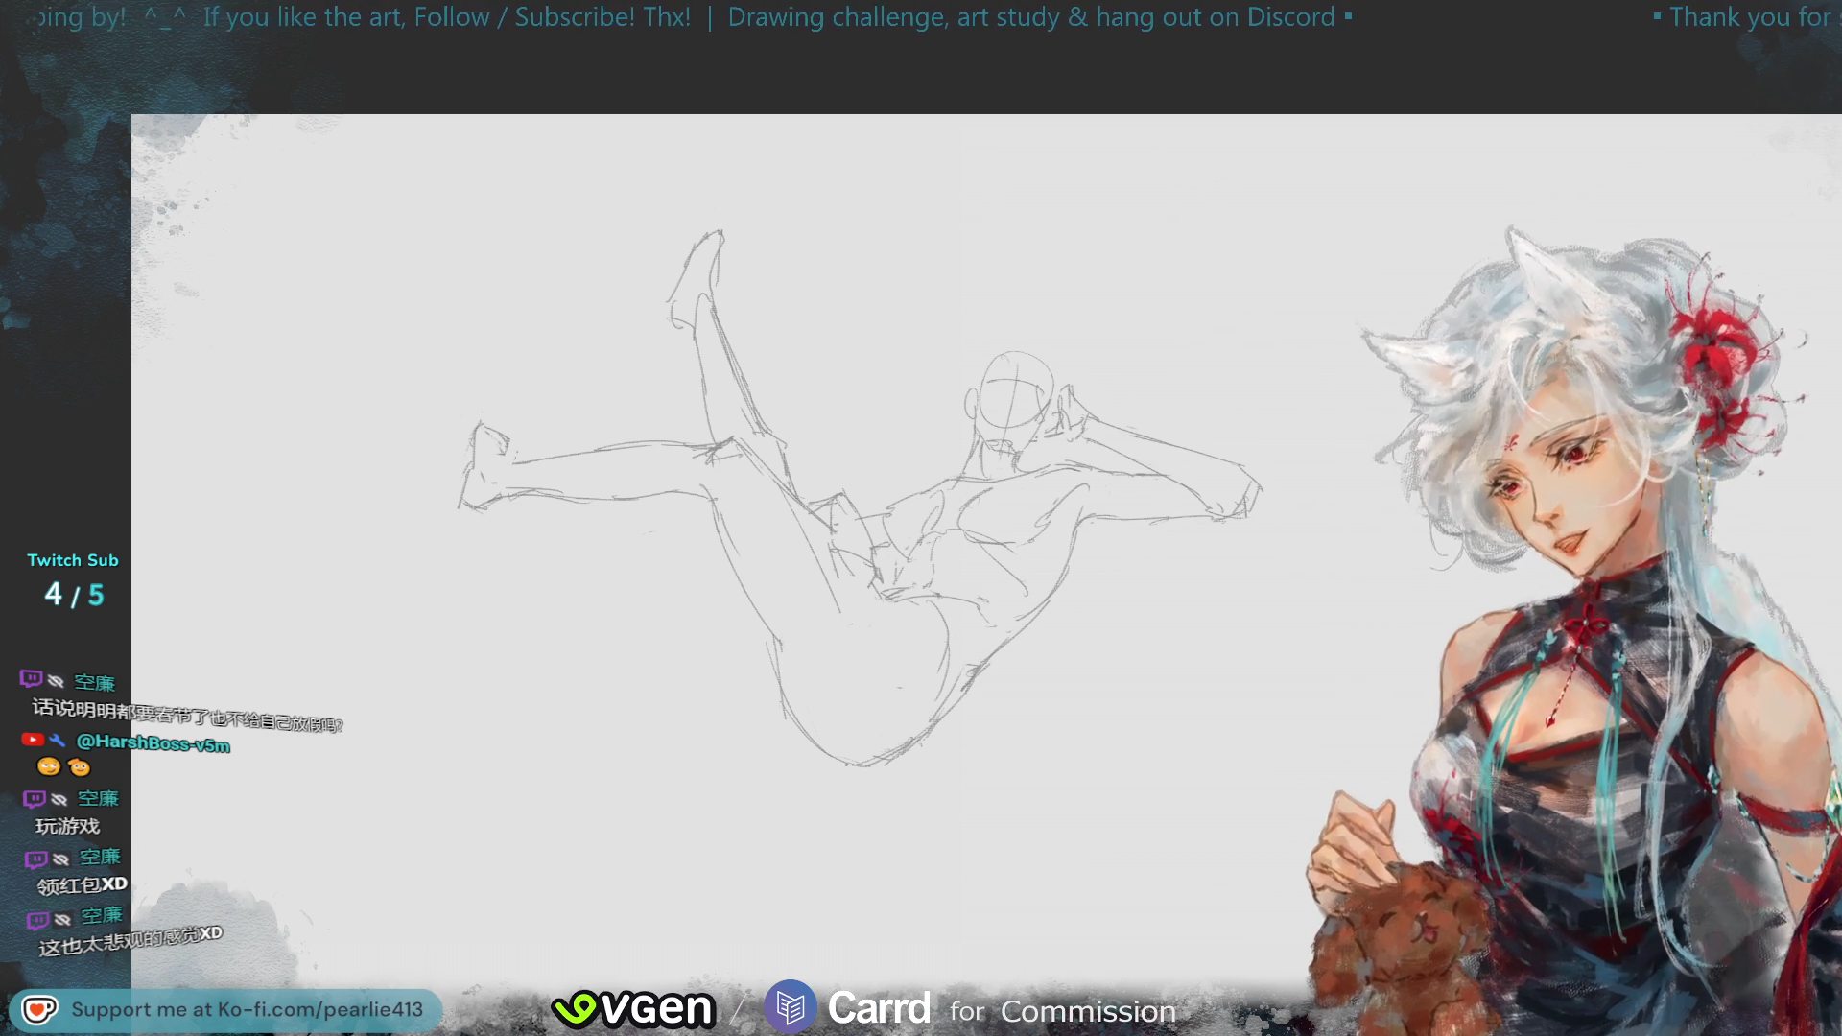
- Lasso the head and raised arm and move them slightly left and up
mouse_move(1101, 337)
mouse_down()
mouse_move(926, 458)
mouse_move(1006, 597)
mouse_move(1307, 329)
mouse_move(1132, 287)
mouse_move(1019, 300)
mouse_move(969, 379)
mouse_up()
drag(1223, 520, 1213, 527)
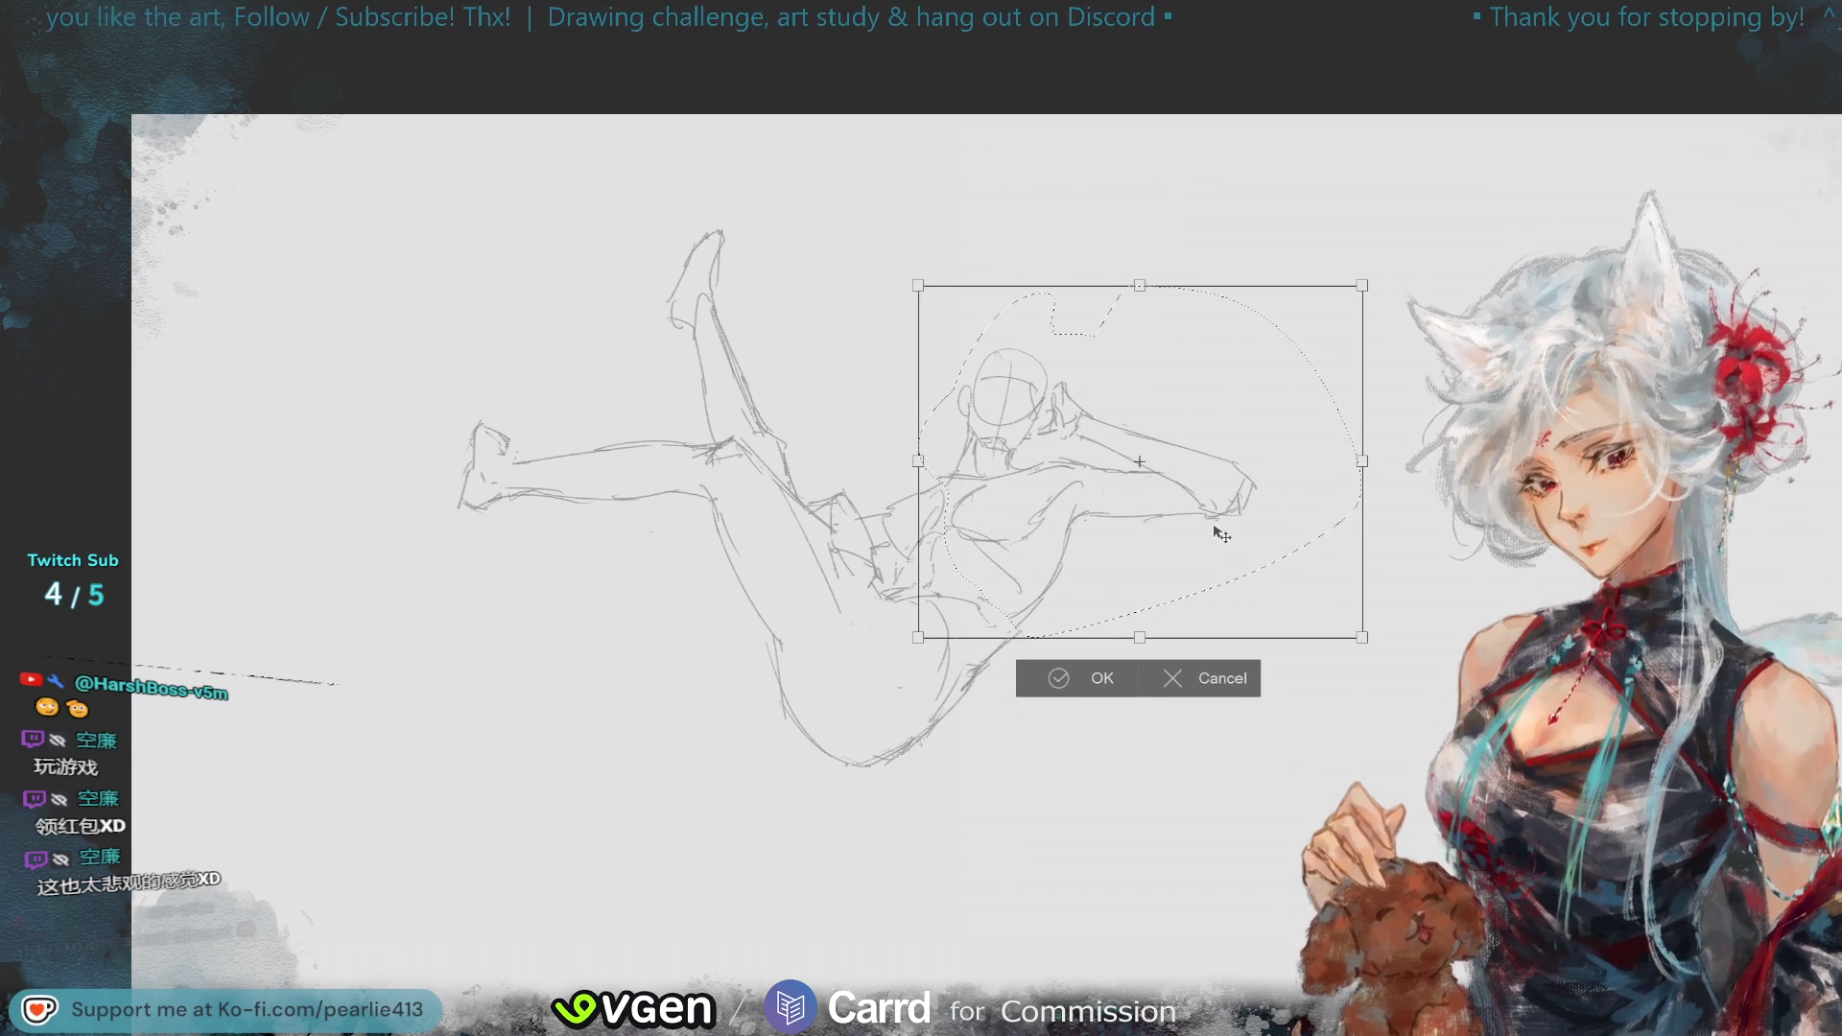
click(1076, 683)
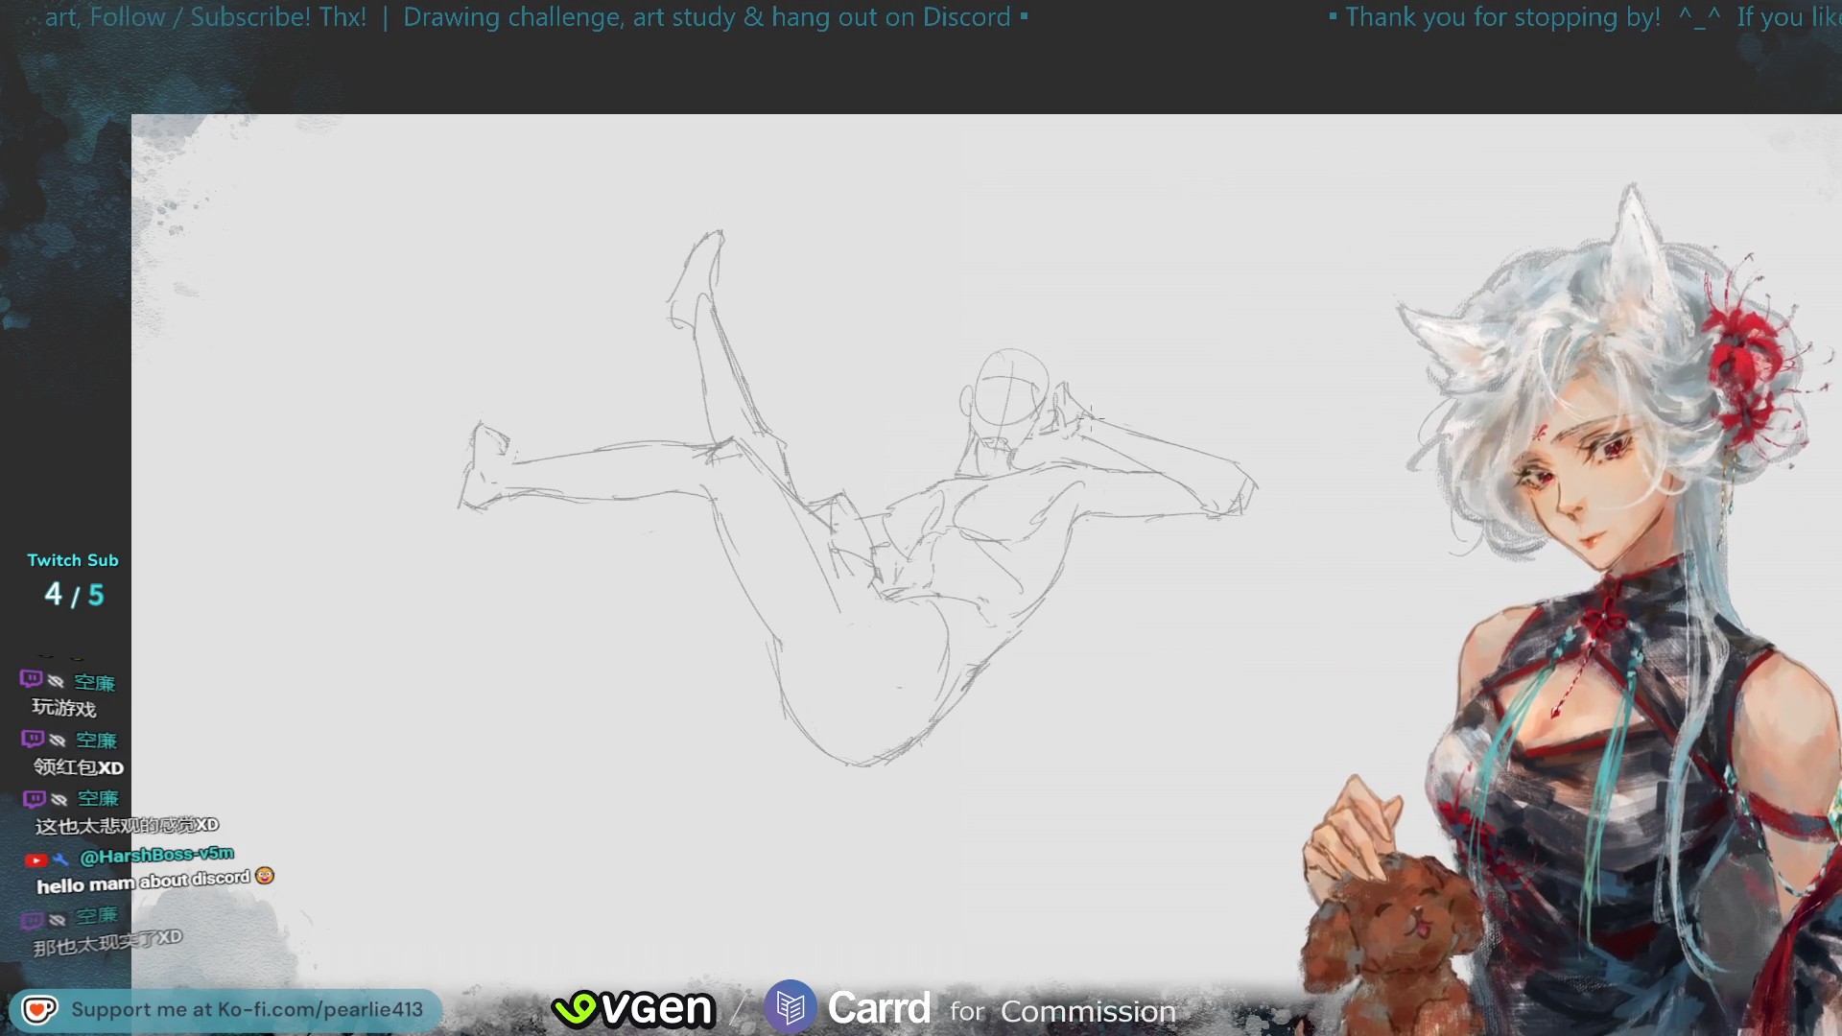
key(ctrl+minus)
key(ctrl+minus)
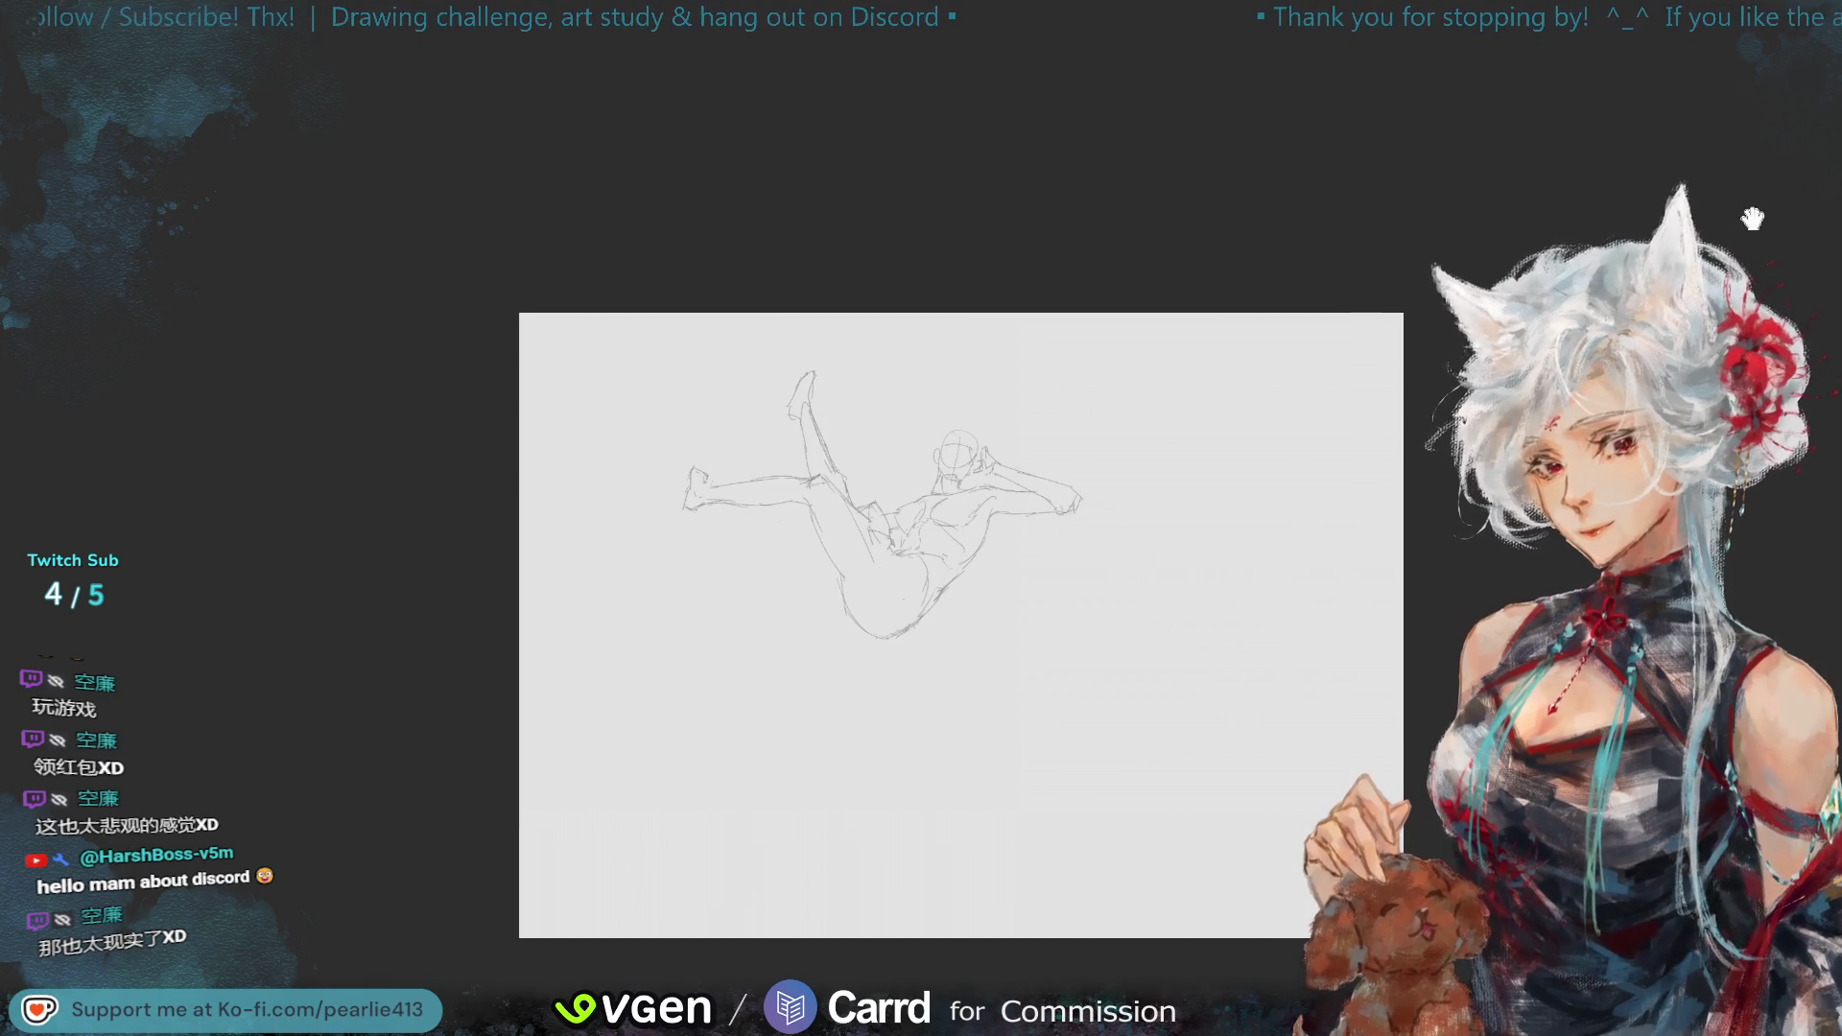
key(ctrl+plus)
key(ctrl+plus)
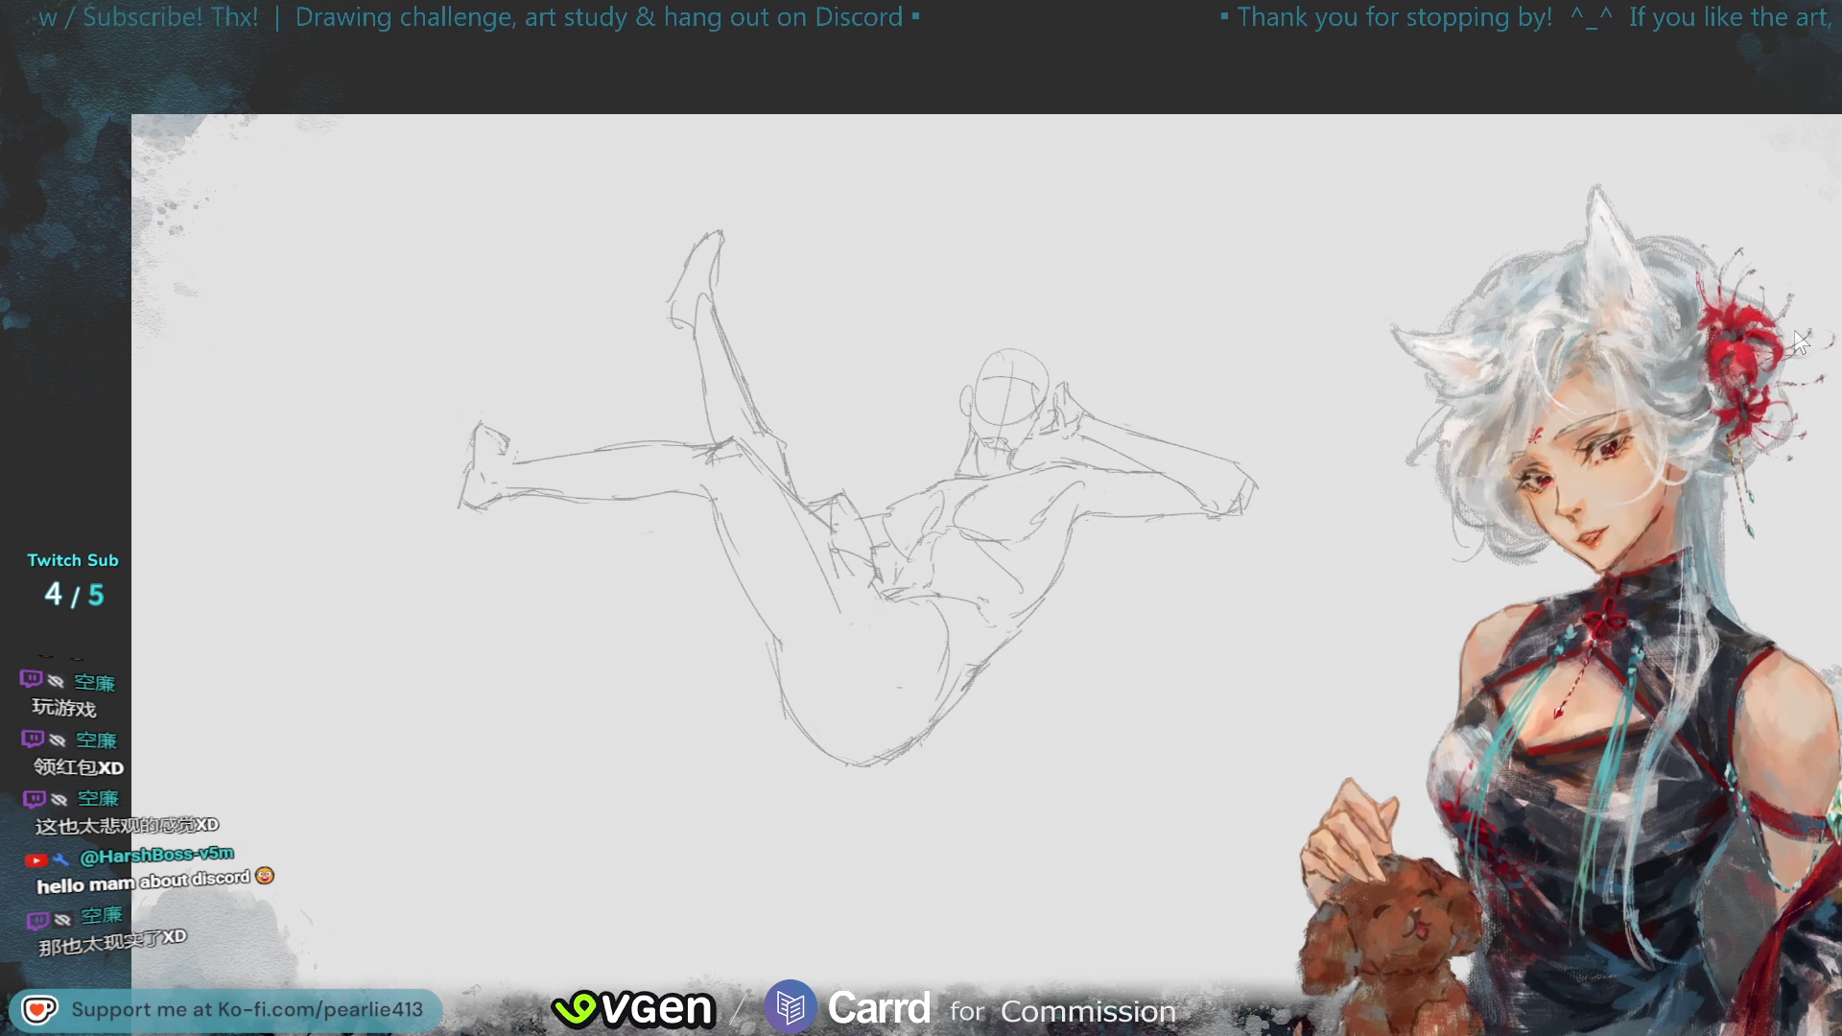
key(ctrl+plus)
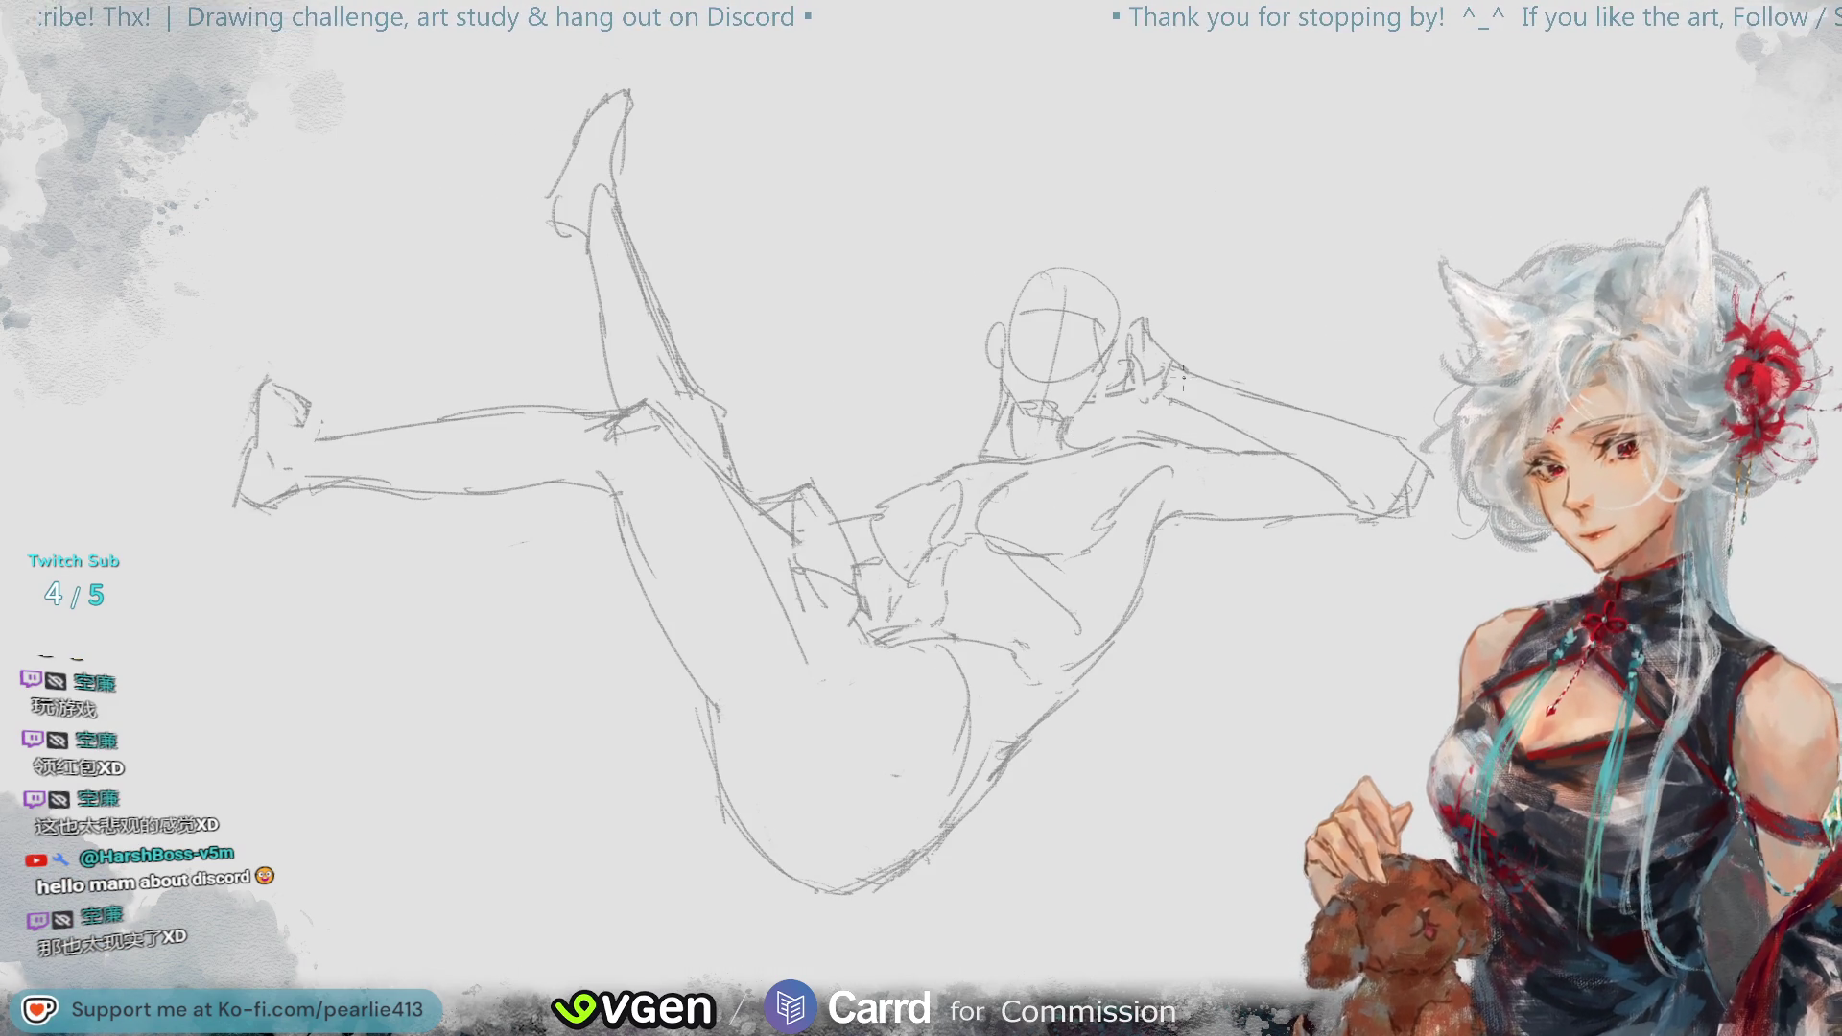
key(ctrl+minus)
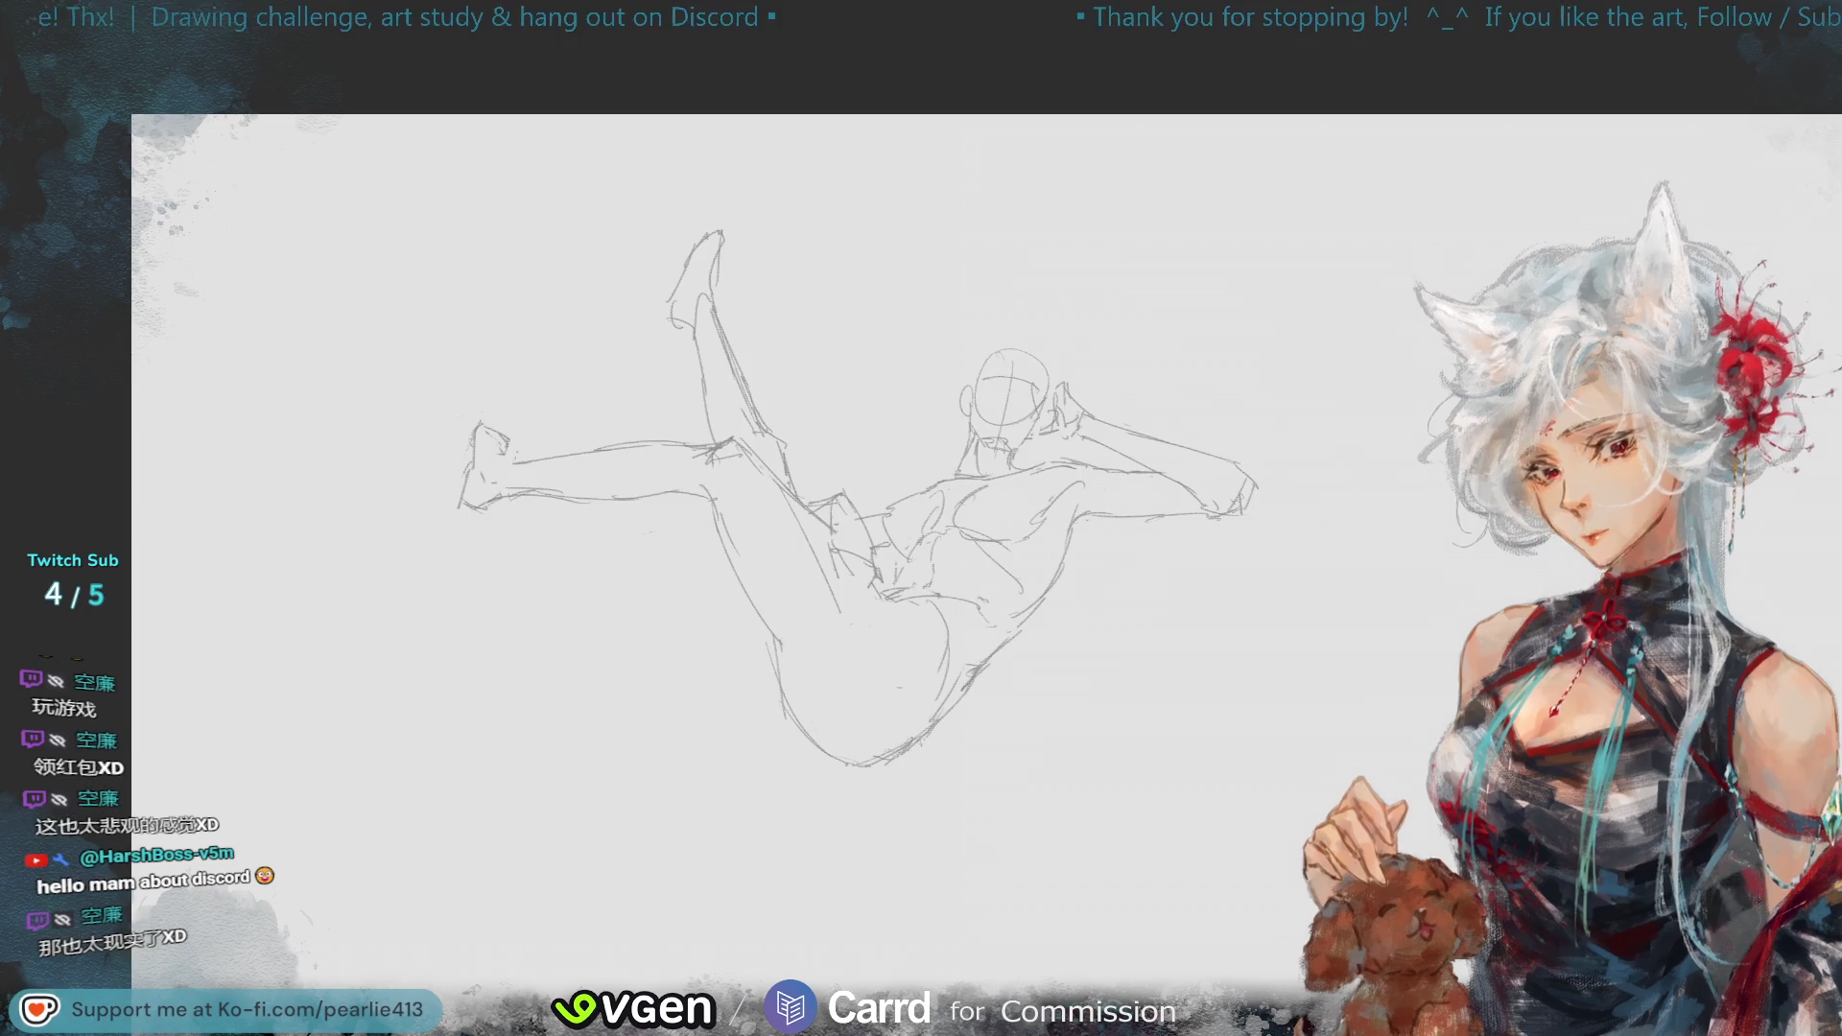
mouse_move(1468, 77)
mouse_down()
mouse_move(1710, 101)
mouse_move(1723, 78)
mouse_move(1698, 70)
mouse_move(1715, 55)
mouse_up()
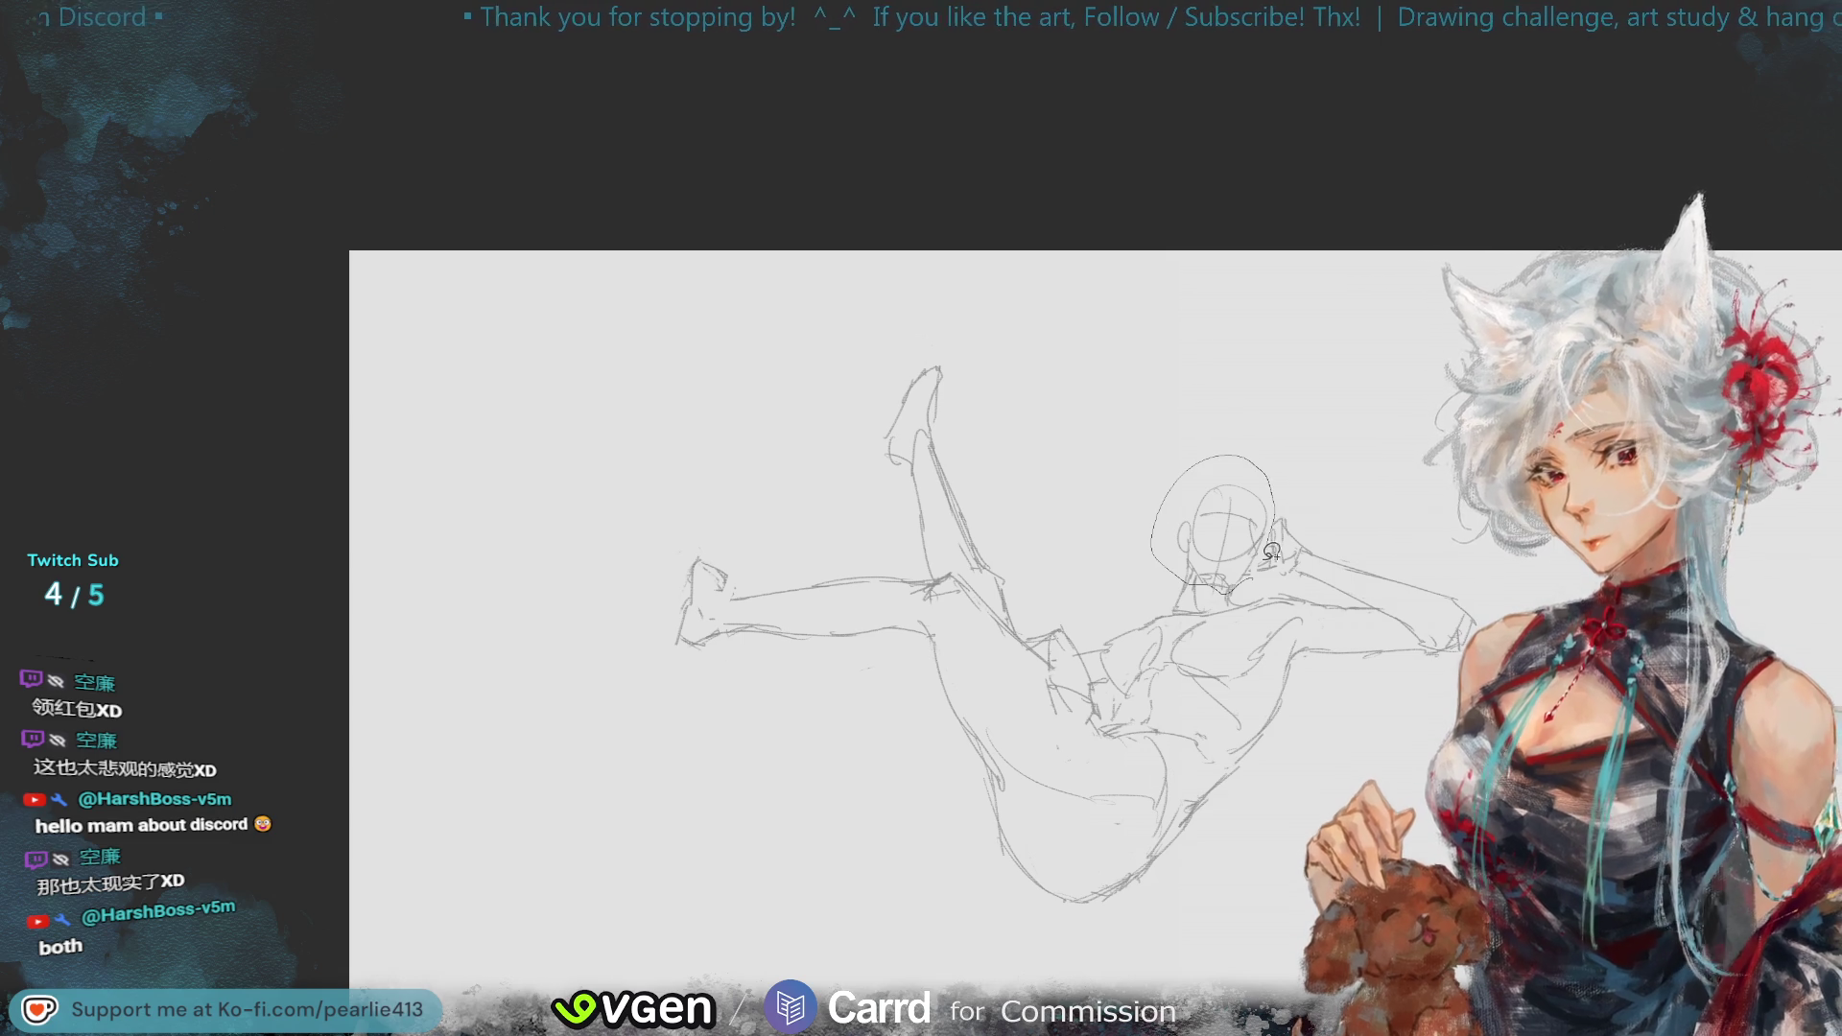
click(1295, 633)
drag(1257, 492, 1261, 494)
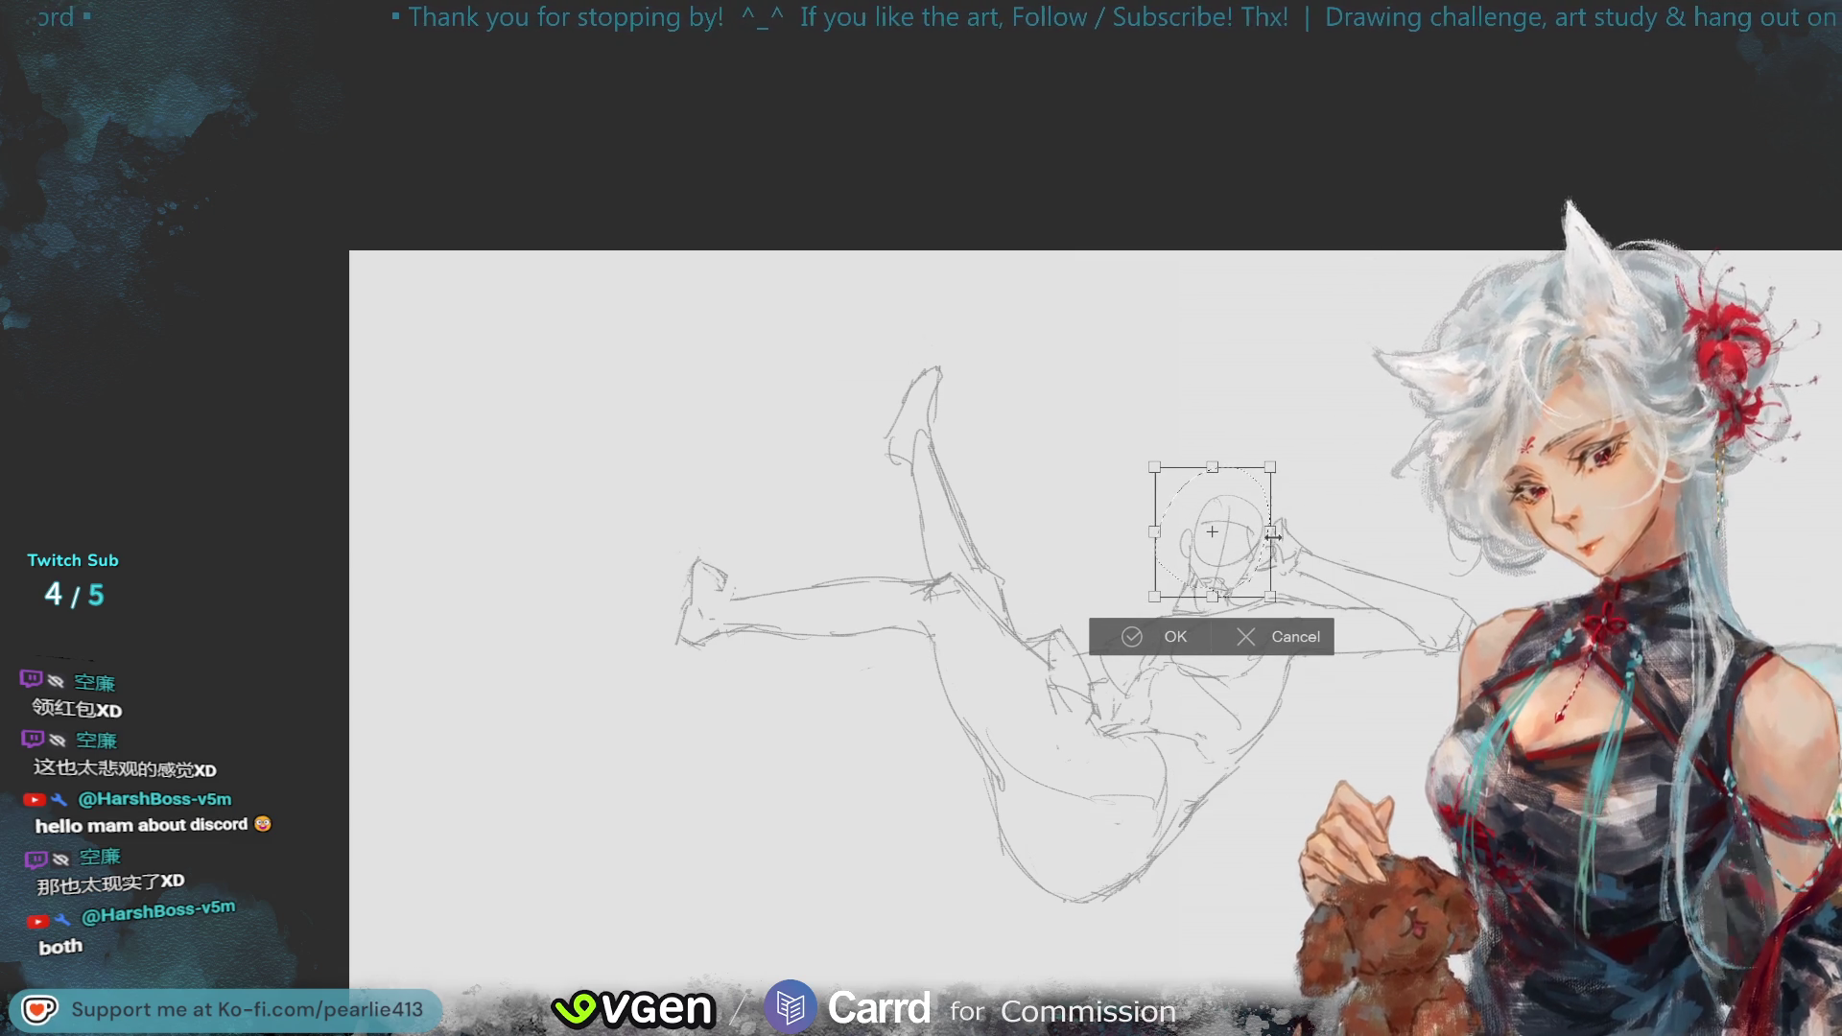
click(1142, 633)
click(997, 638)
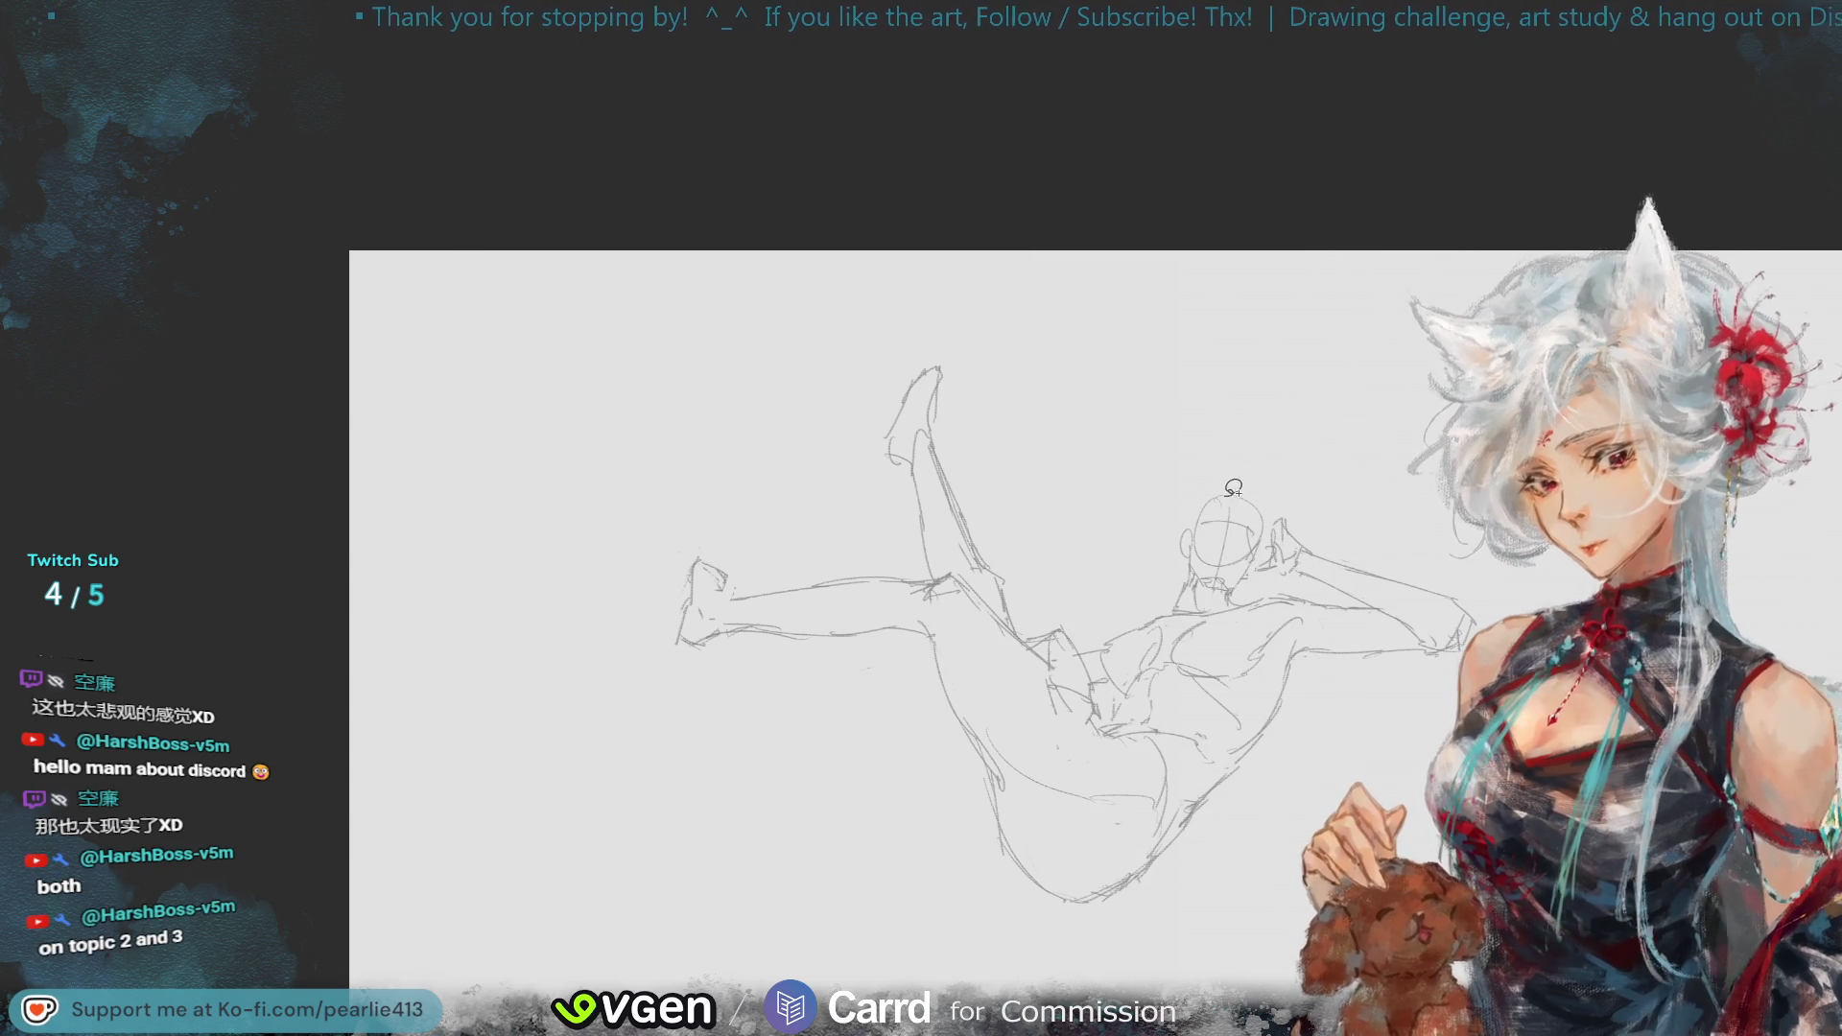
key(ctrl+minus)
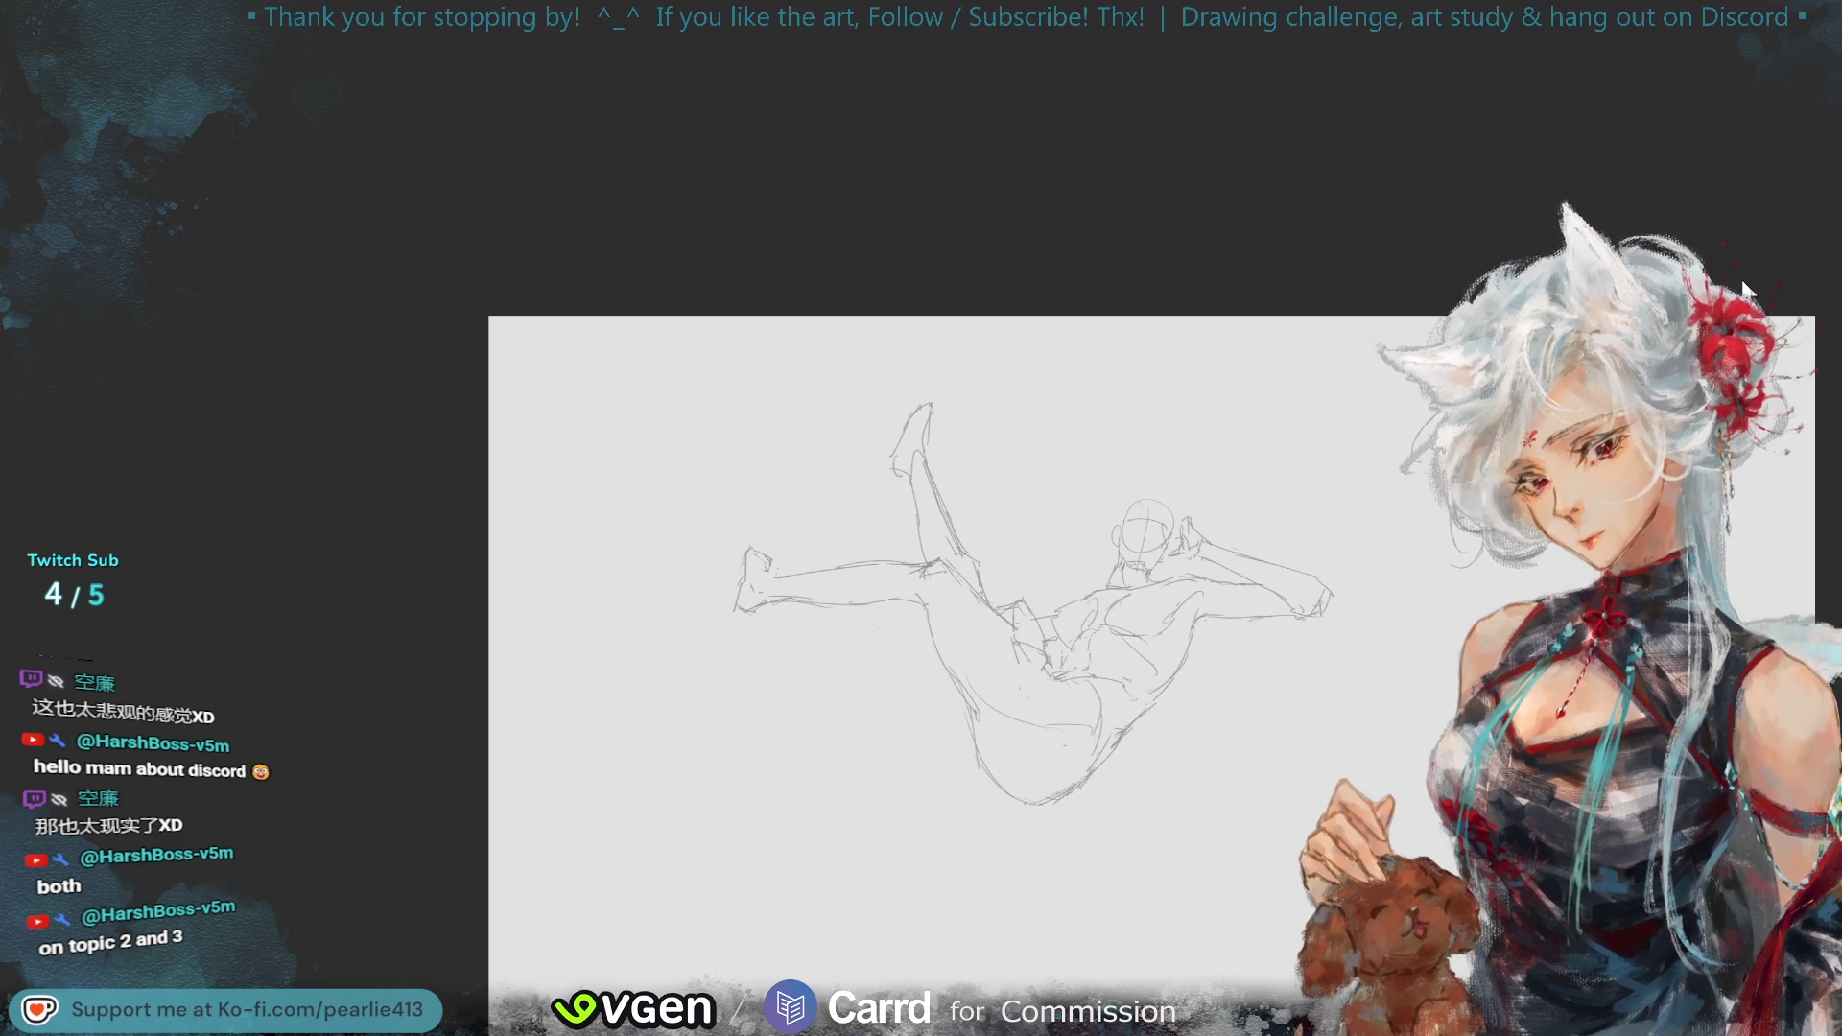
key(ctrl+plus)
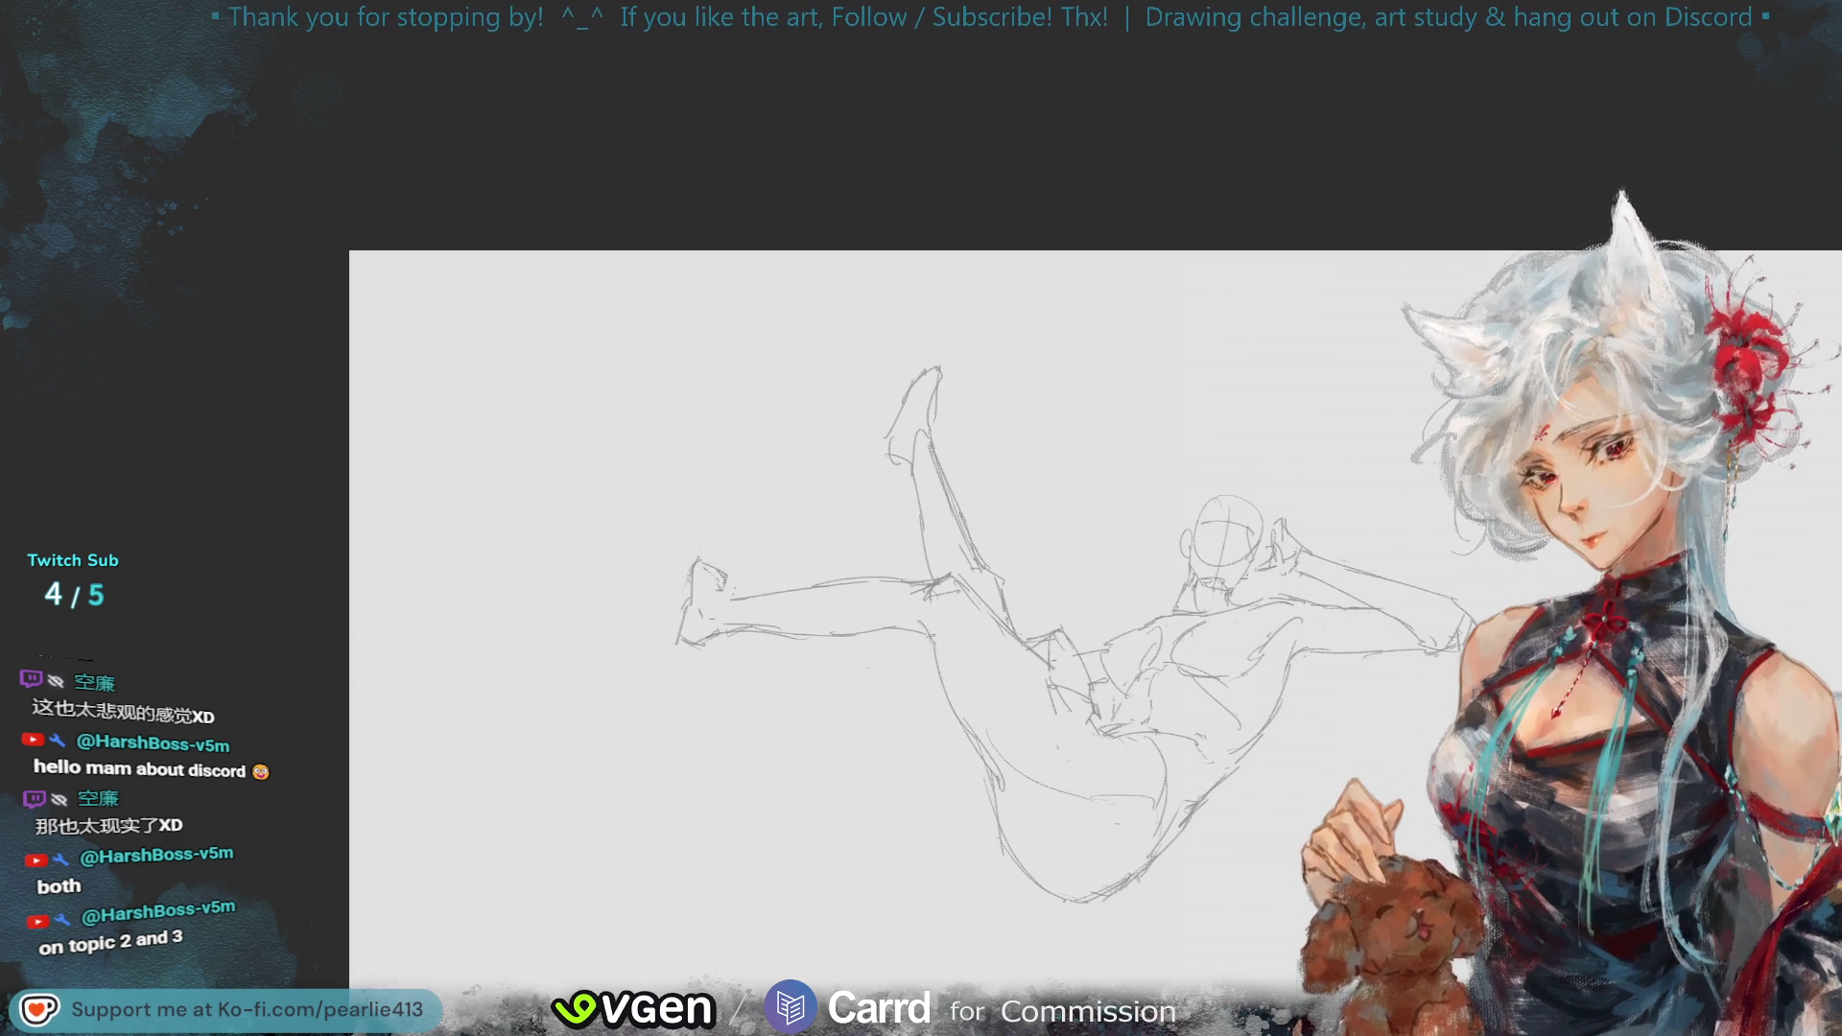
drag(1223, 468, 1237, 593)
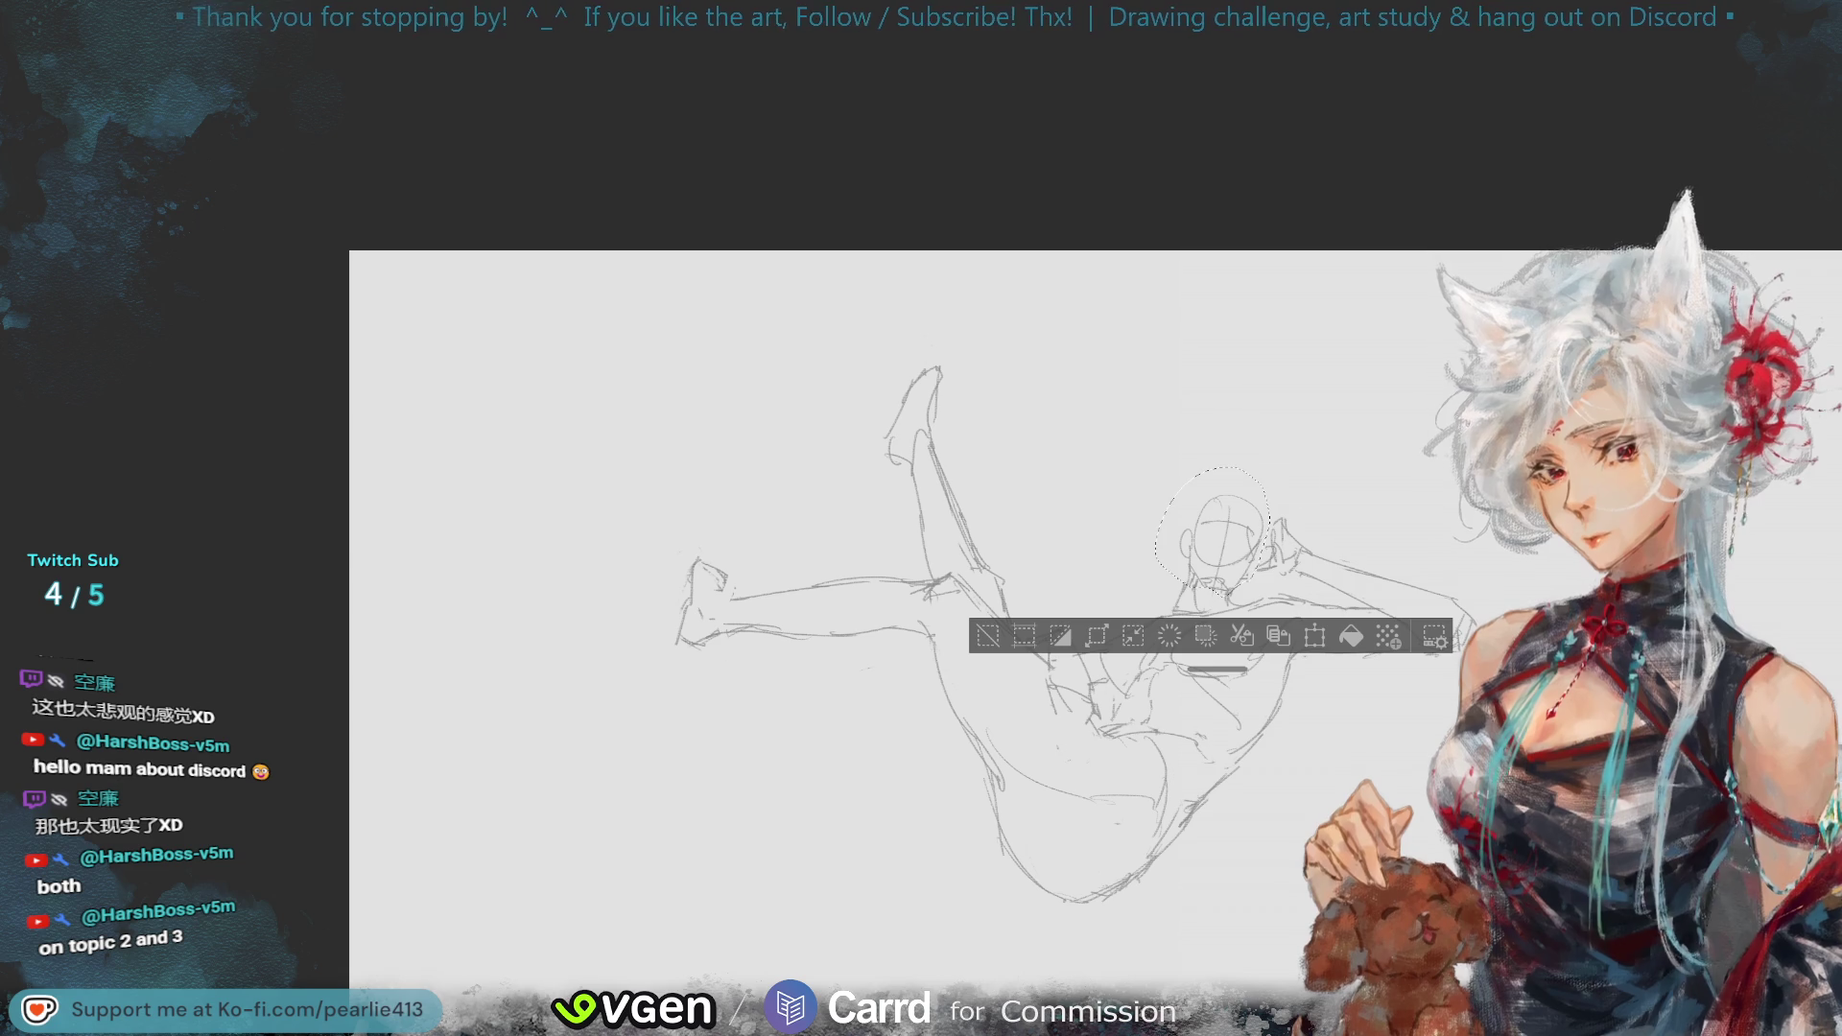
key(ctrl+d)
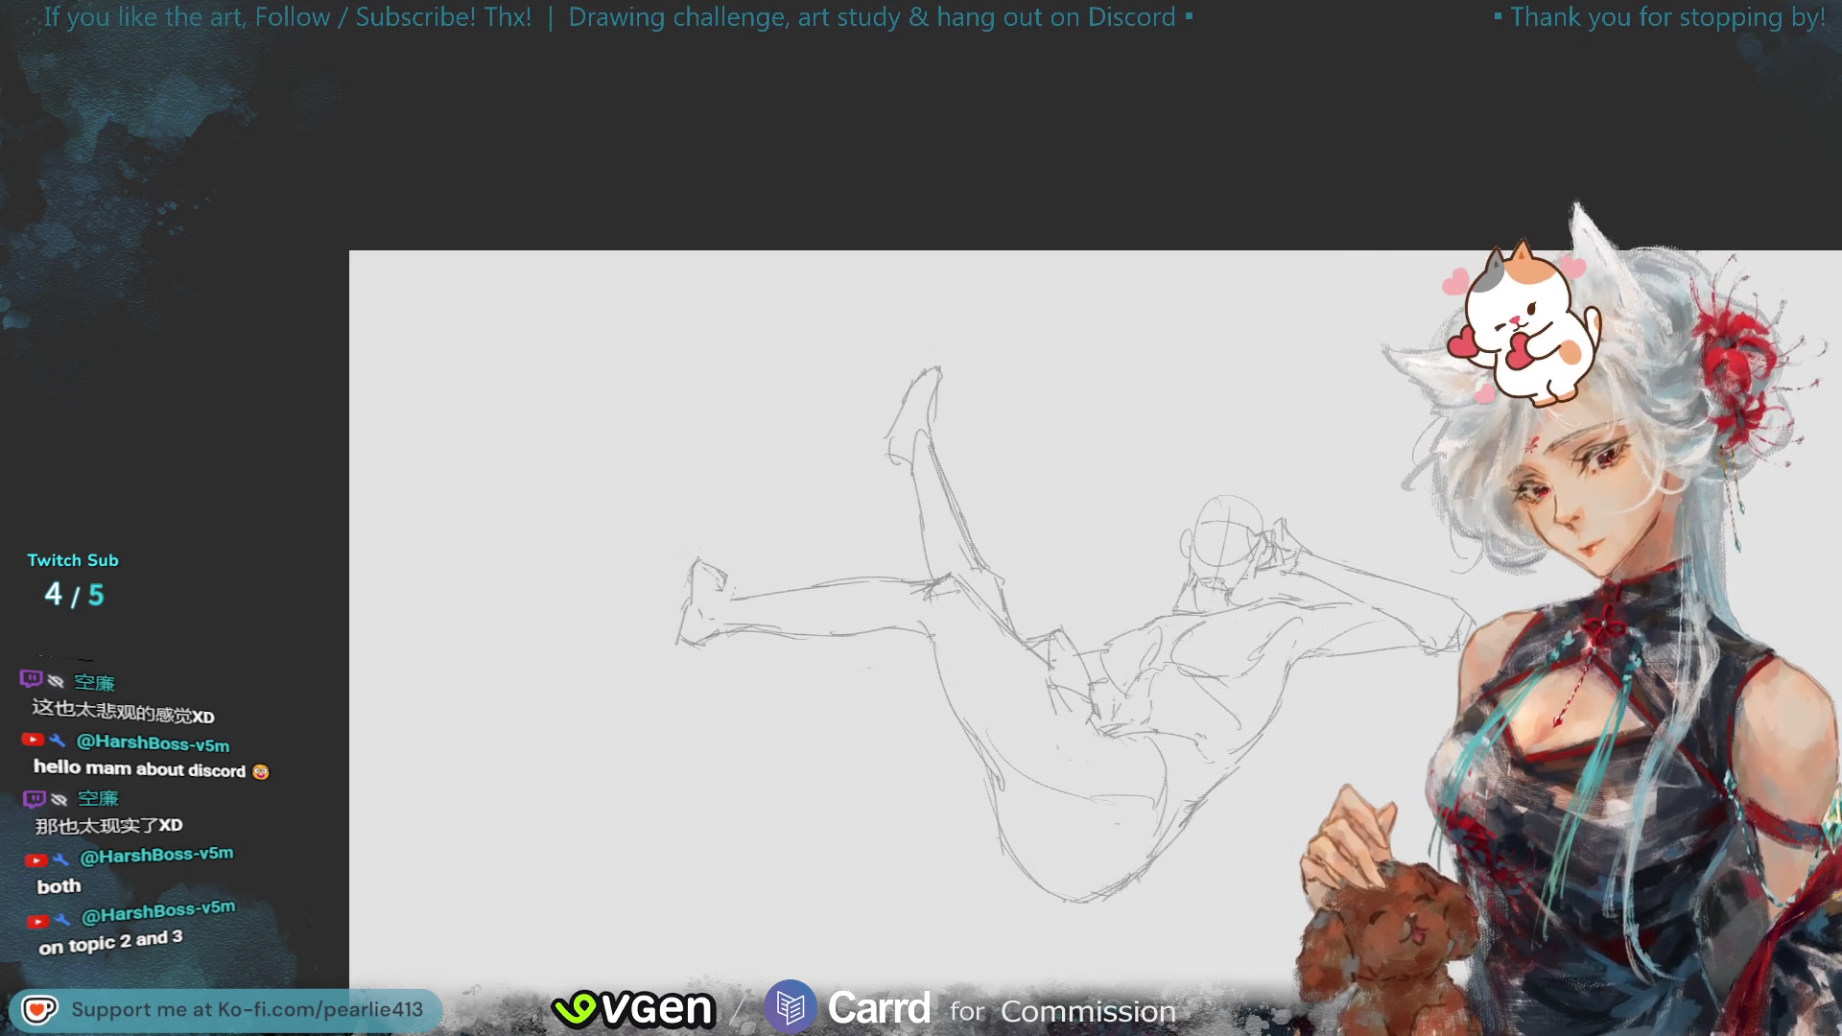
key(ctrl+plus)
key(h)
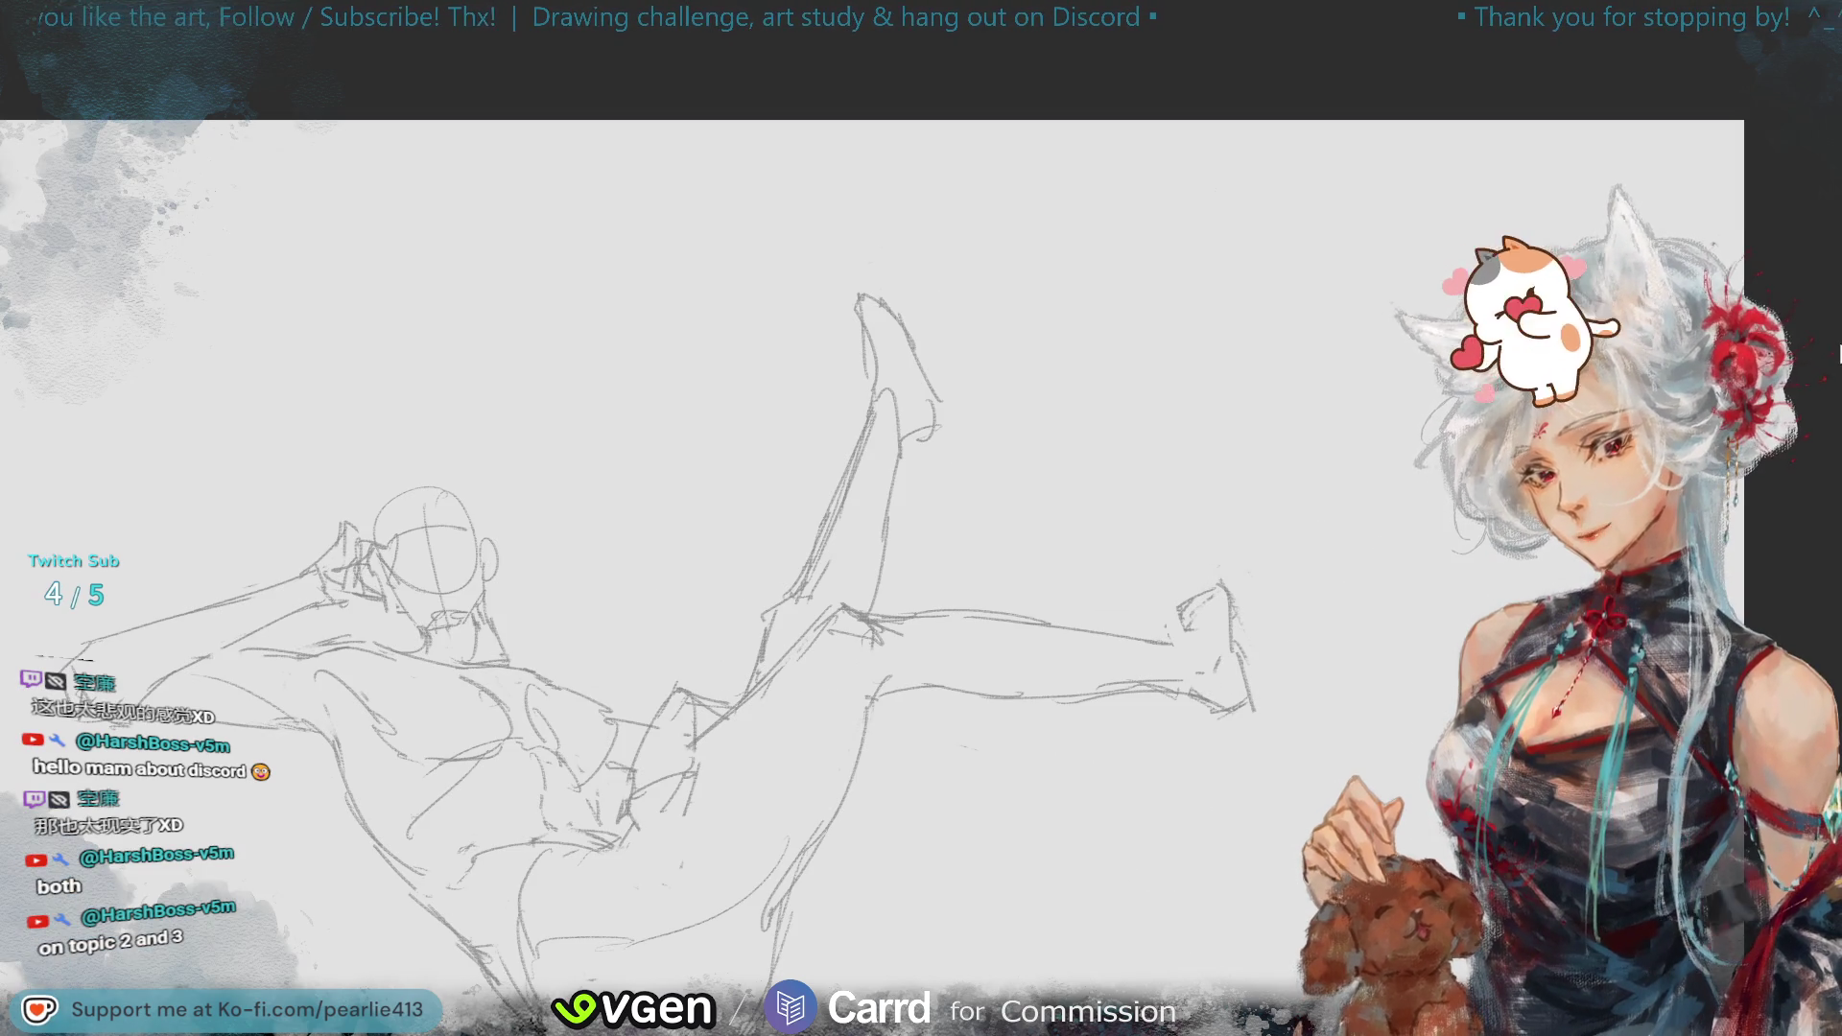
key(ctrl+minus)
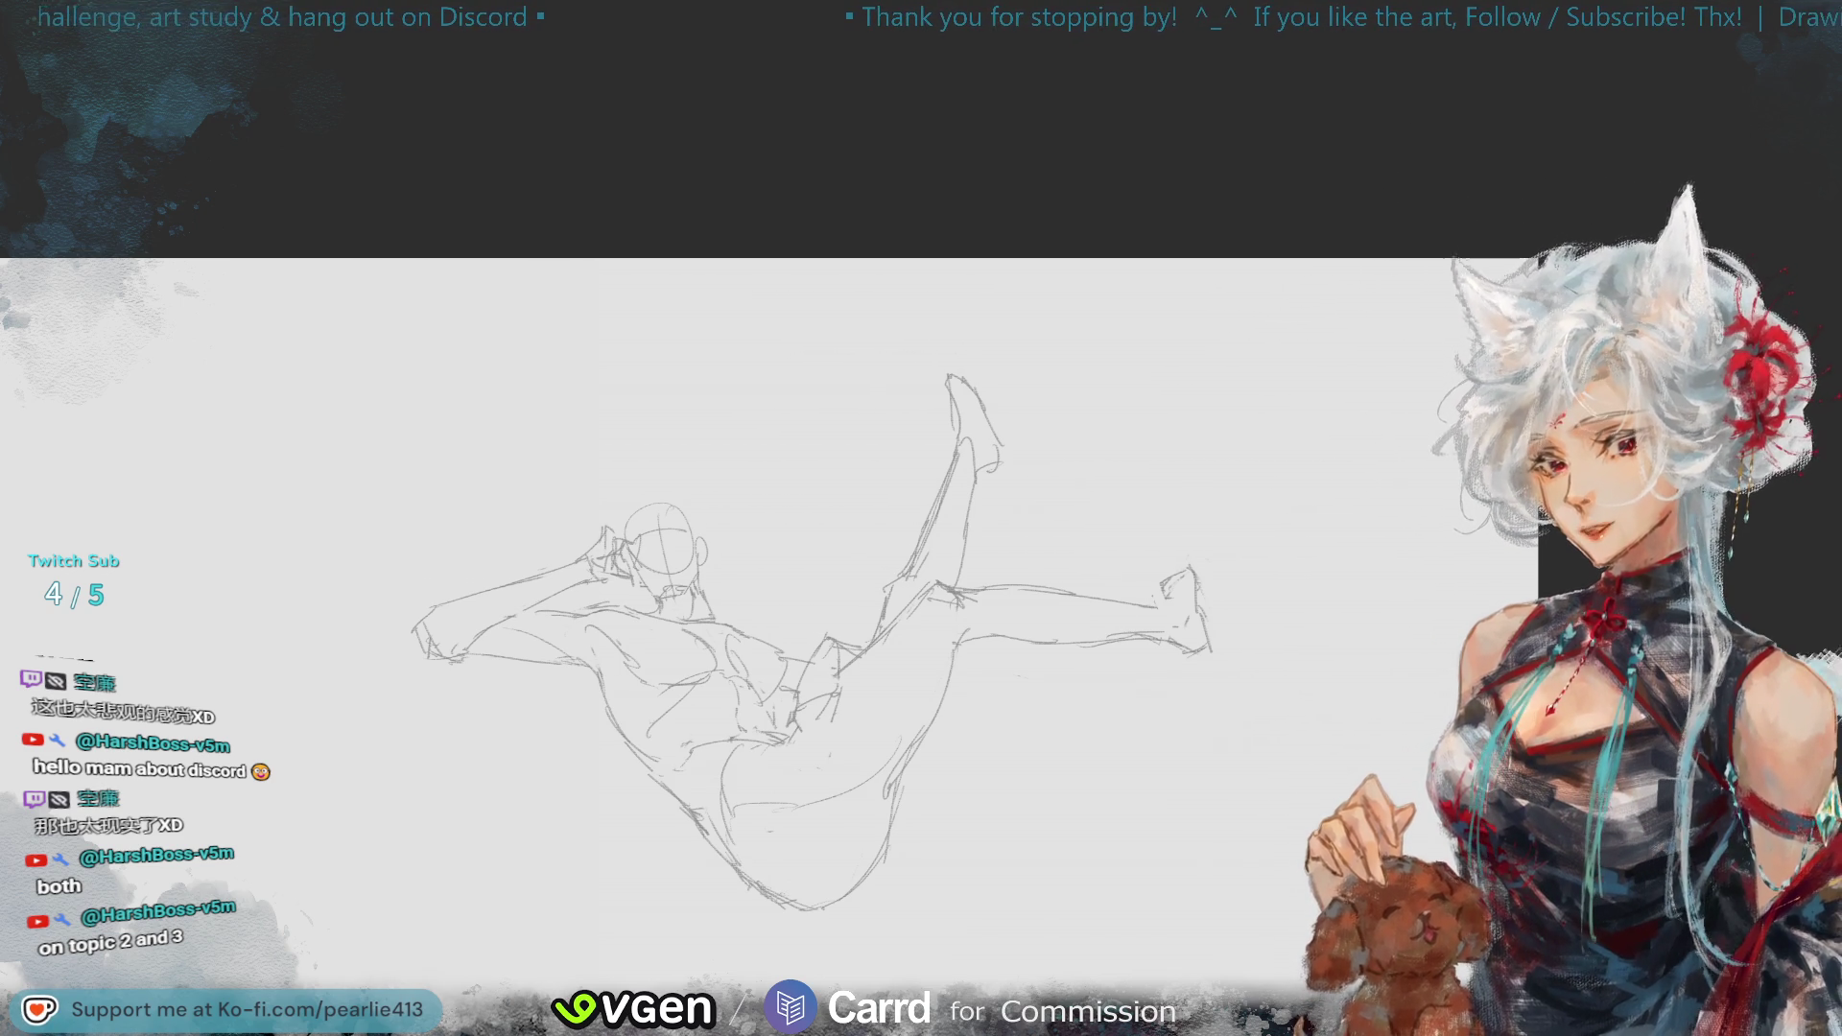
key(h)
drag(1768, 85, 1758, 77)
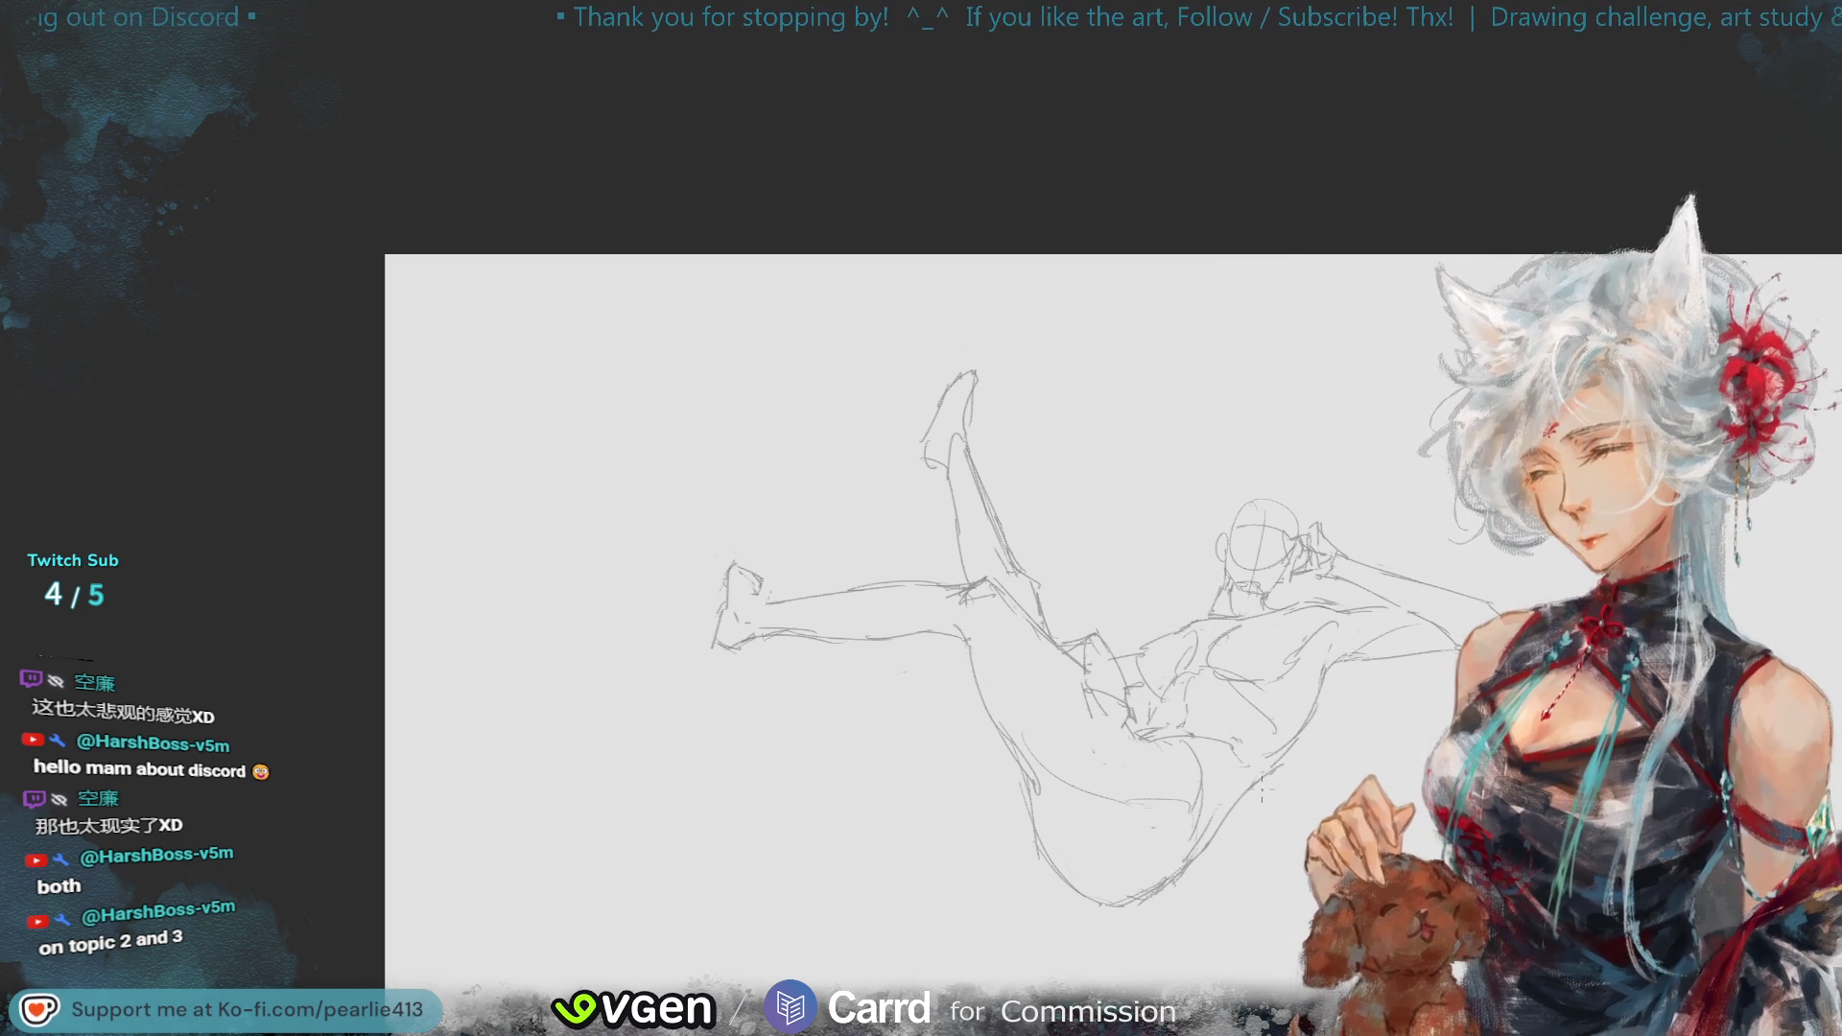
key(ctrl+minus)
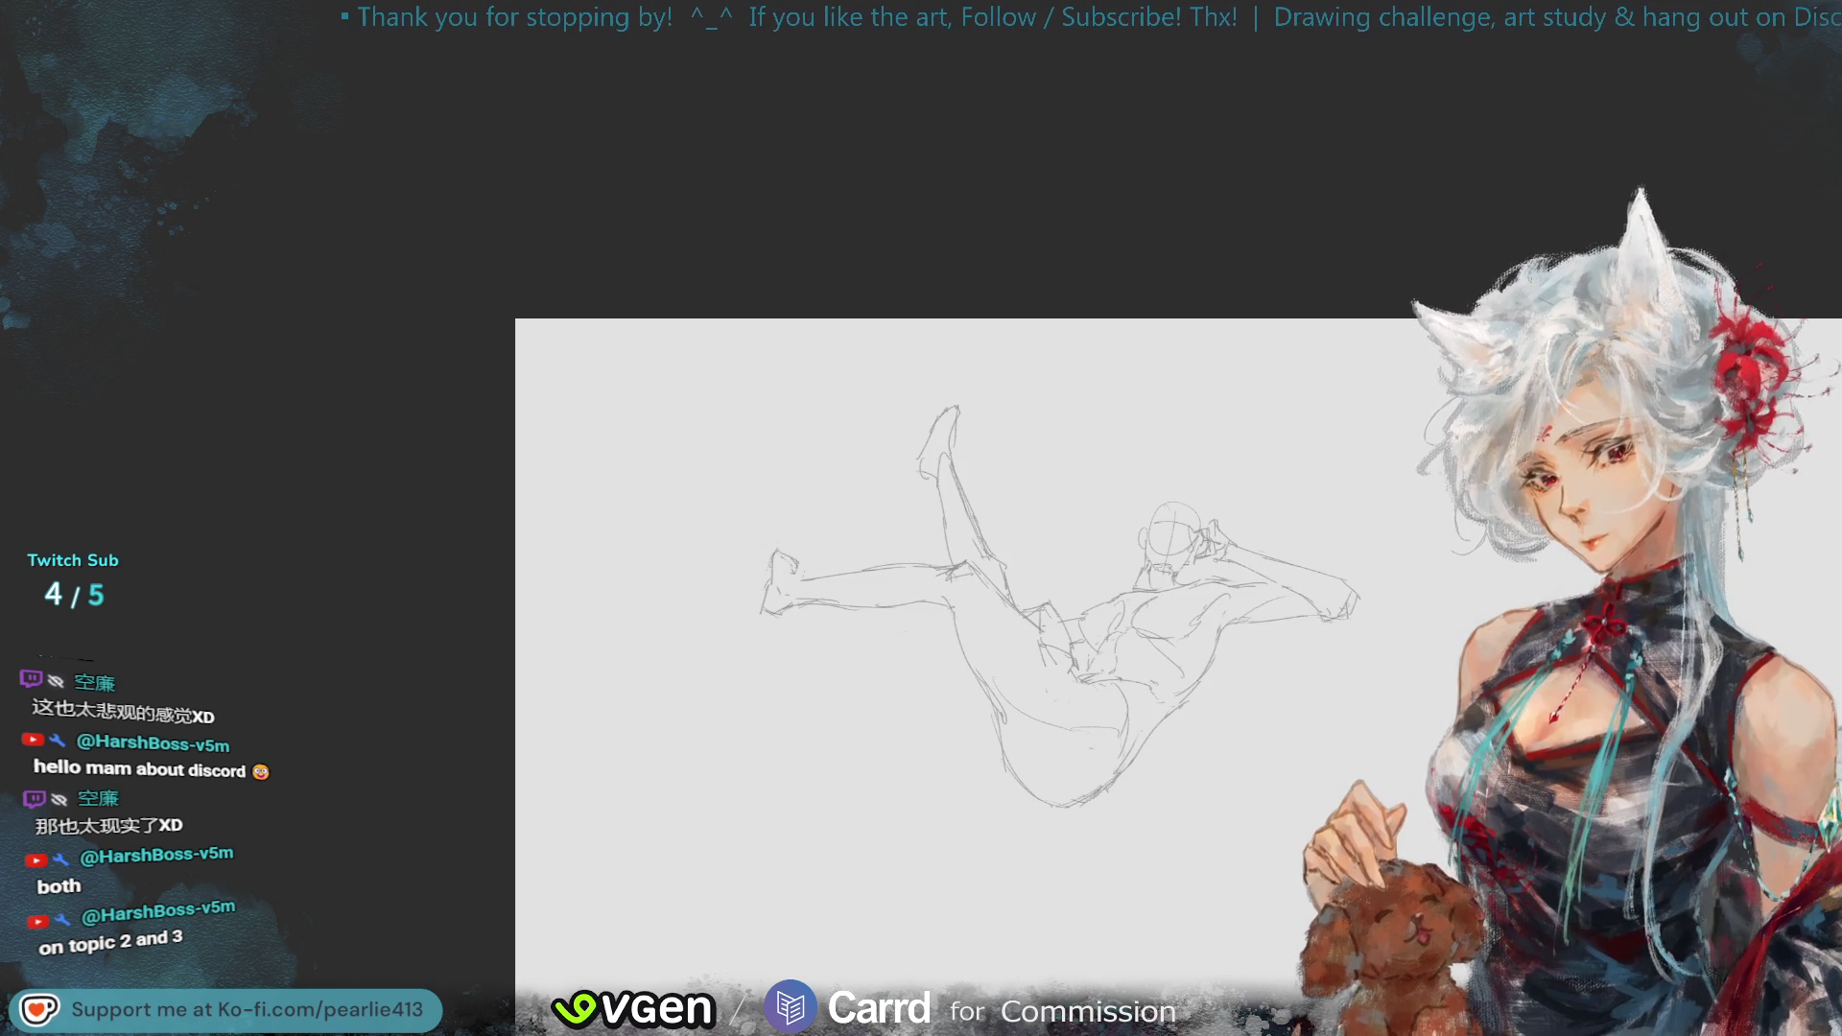
key(ctrl+minus)
- Scale the falling figure down and place it in the canvas's bottom-right corner
key(ctrl+t)
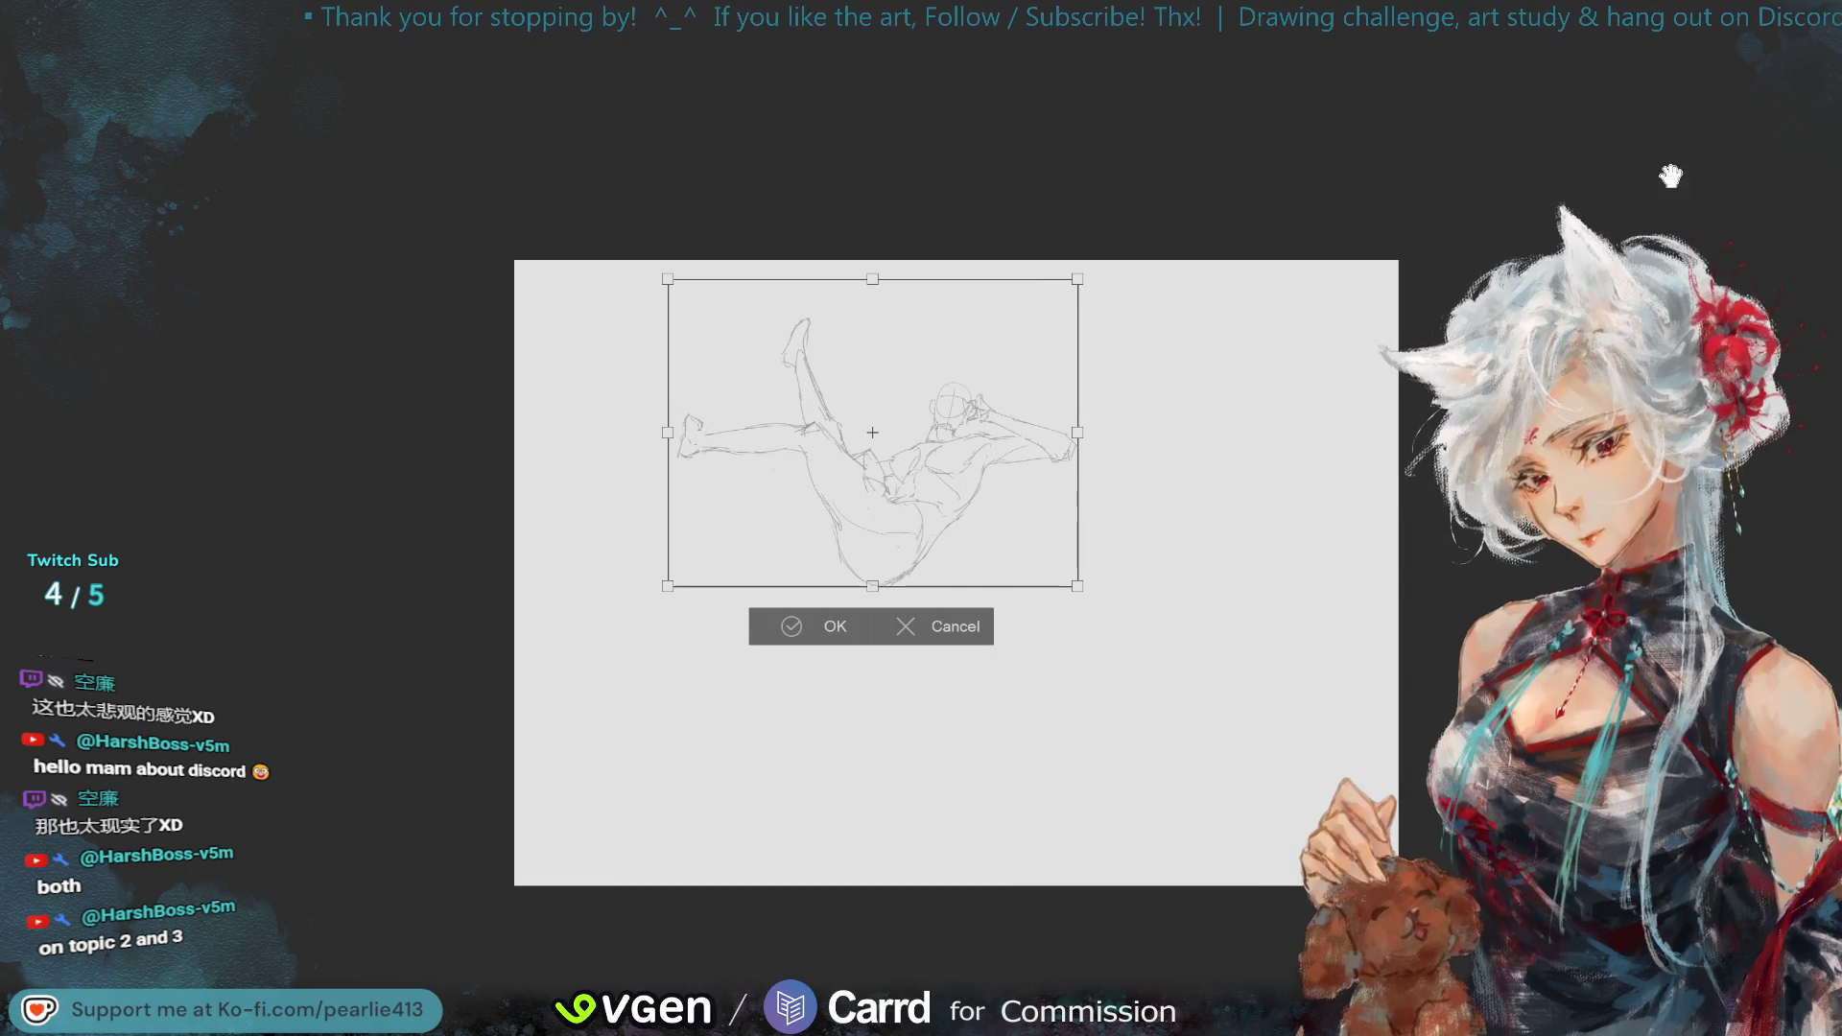
mouse_move(1074, 287)
mouse_down()
mouse_move(962, 390)
mouse_move(1164, 658)
mouse_move(1307, 740)
mouse_move(1360, 733)
mouse_move(1337, 752)
mouse_up()
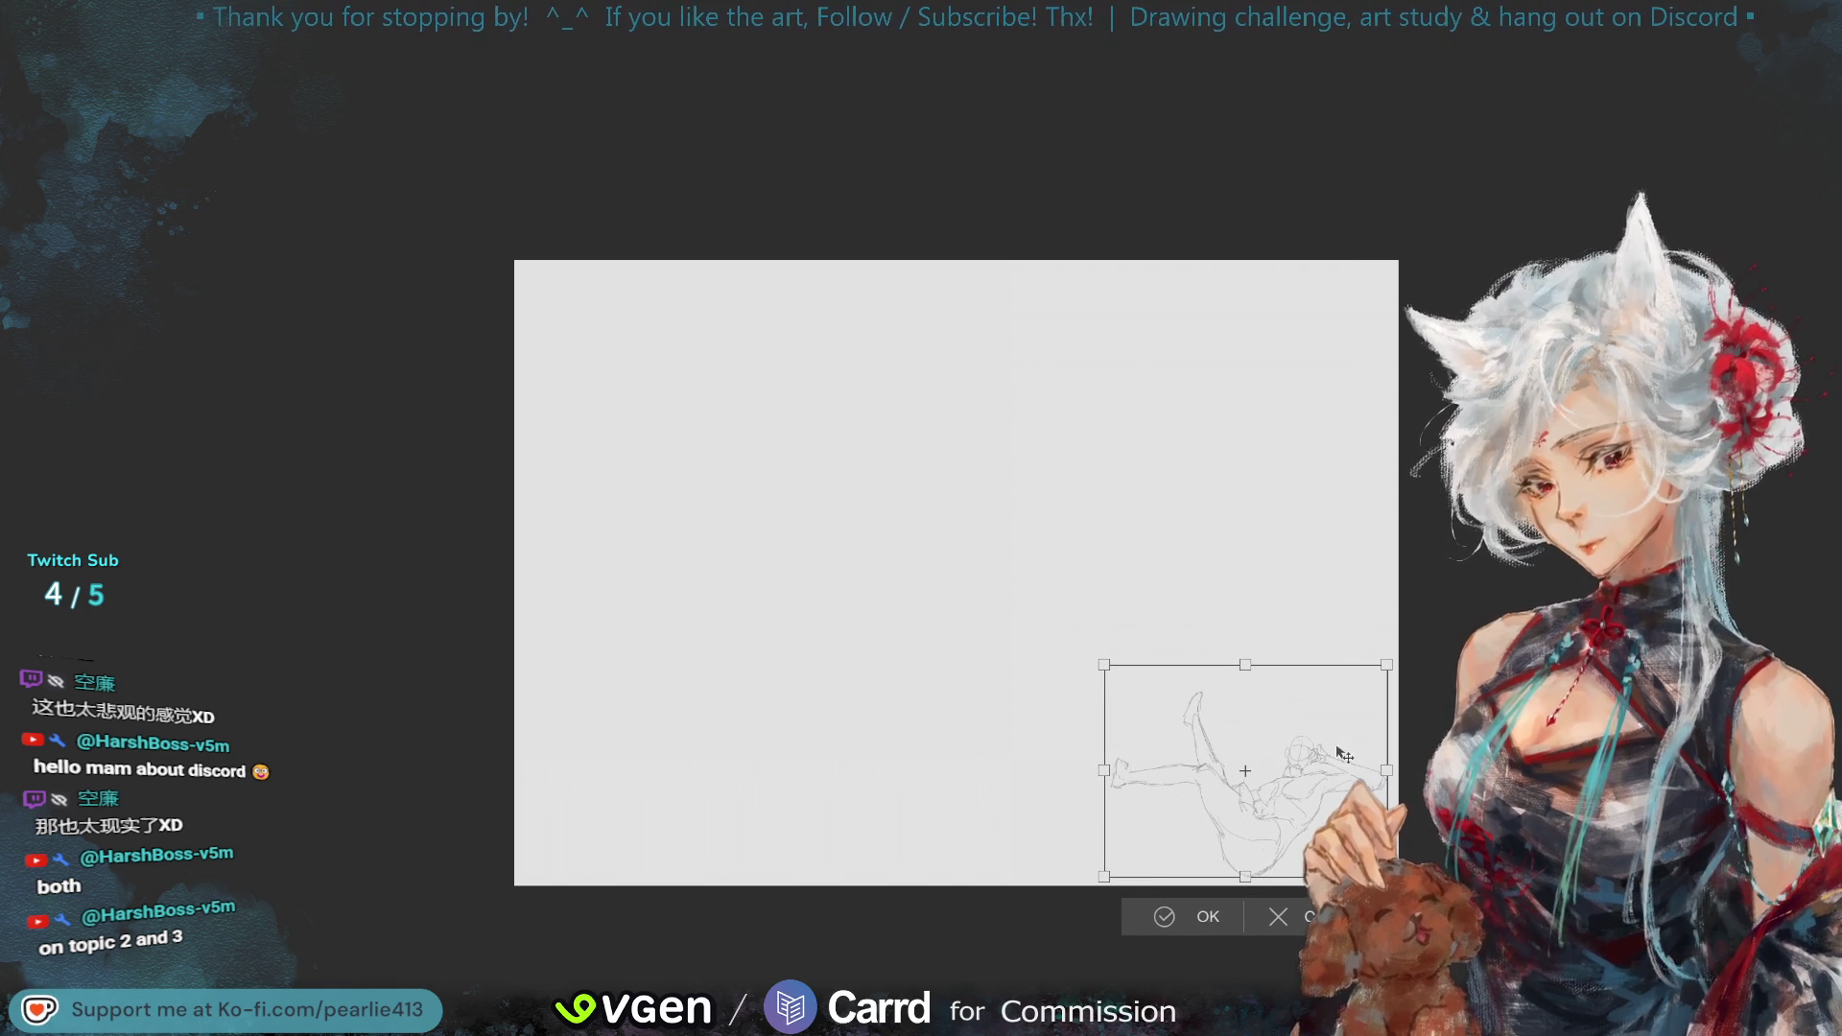
click(1160, 923)
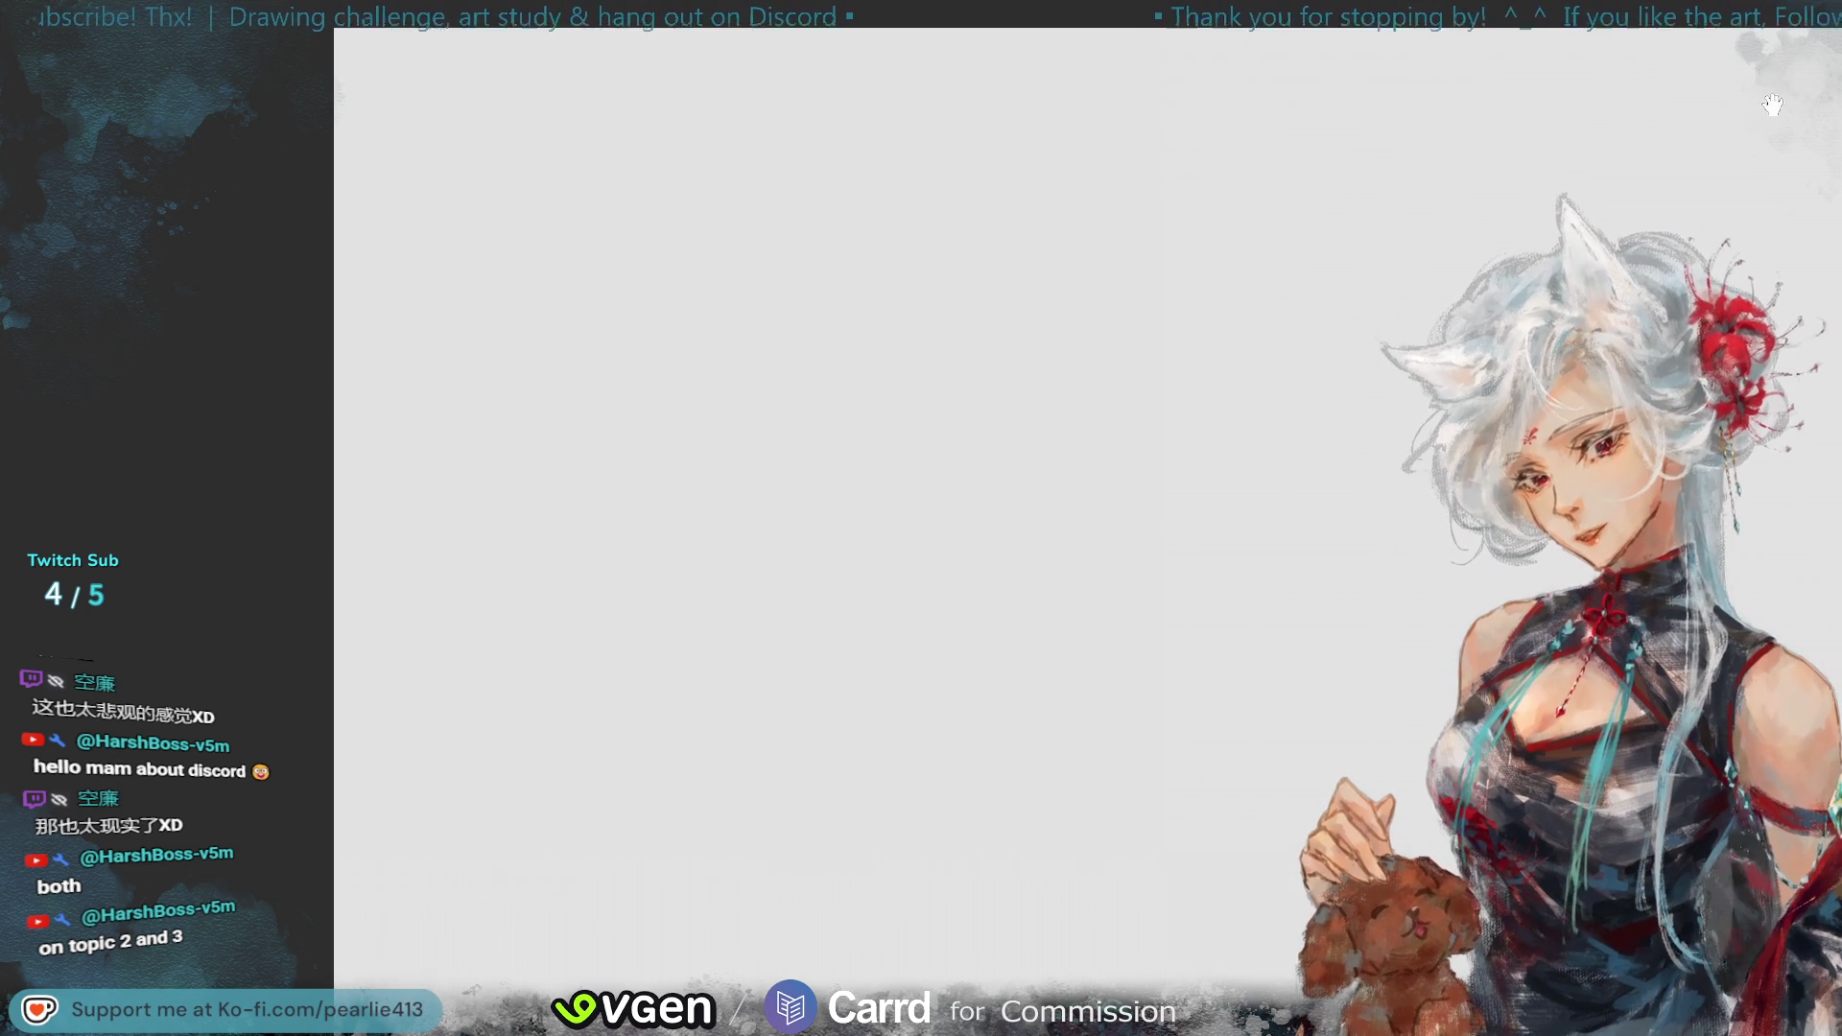
- Draw the new figure's head circle and sketch the shoulder line and torso sides
mouse_move(969, 247)
mouse_down()
mouse_move(1022, 331)
mouse_move(1026, 288)
mouse_move(1037, 306)
mouse_up()
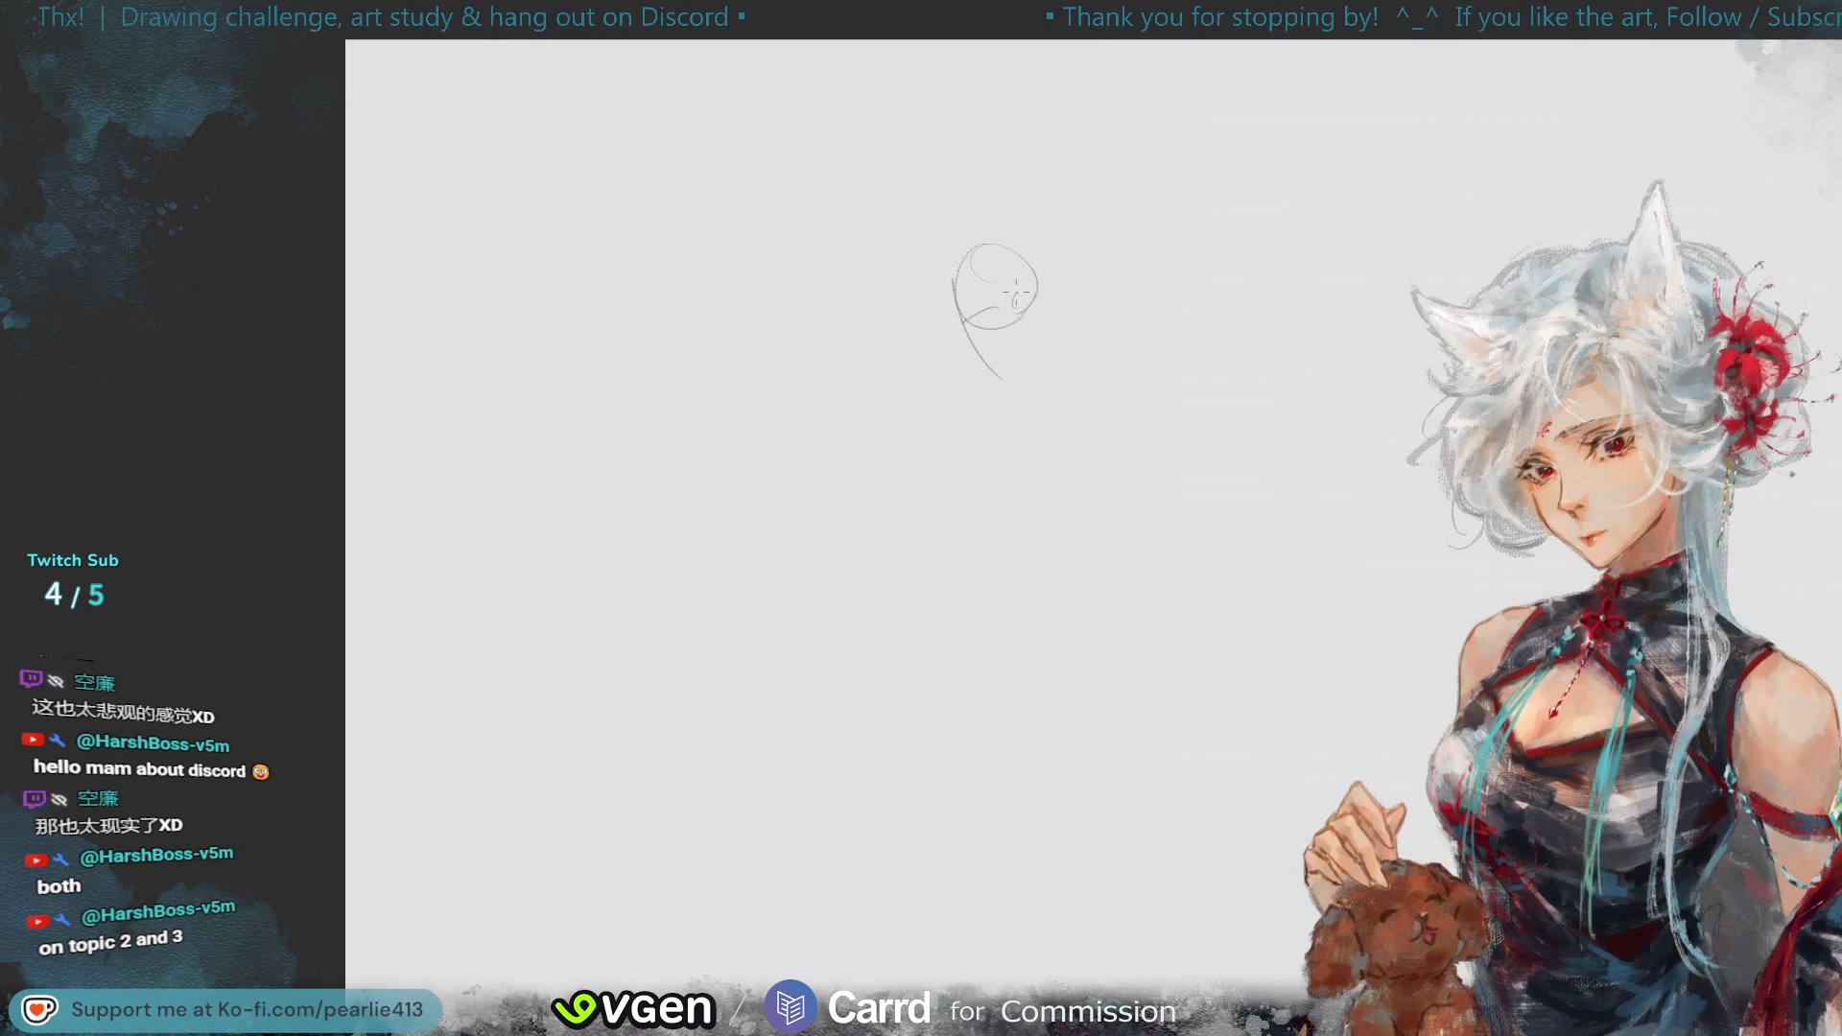
drag(1002, 376, 1034, 347)
key(ctrl+z)
drag(923, 433, 1091, 360)
key(ctrl+z)
mouse_move(930, 446)
mouse_down()
mouse_move(935, 544)
mouse_move(949, 564)
mouse_move(999, 556)
mouse_up()
key(ctrl+z)
mouse_move(1102, 389)
mouse_down()
mouse_move(1019, 543)
mouse_move(1071, 514)
mouse_up()
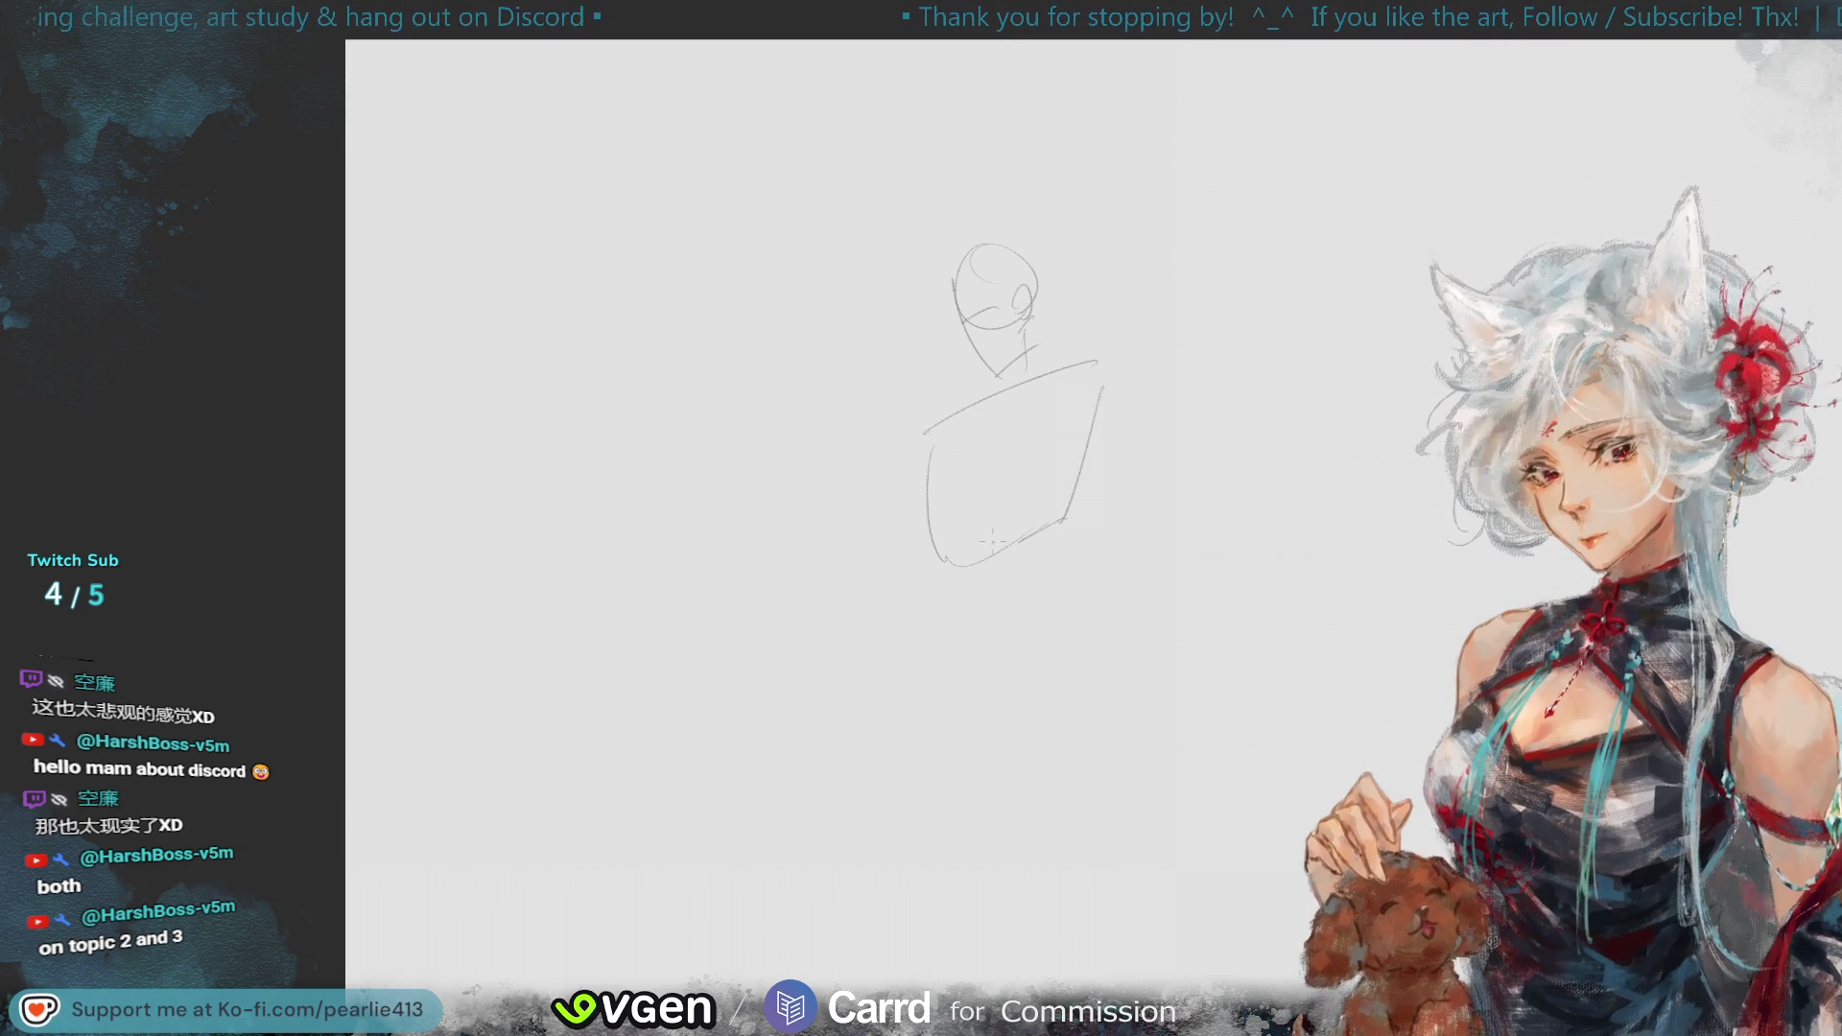
- Draw a curved hip line below the torso, redoing it slightly lower
drag(941, 610, 1059, 629)
drag(923, 619, 1089, 643)
key(ctrl+z)
key(ctrl+z)
drag(936, 632, 1055, 655)
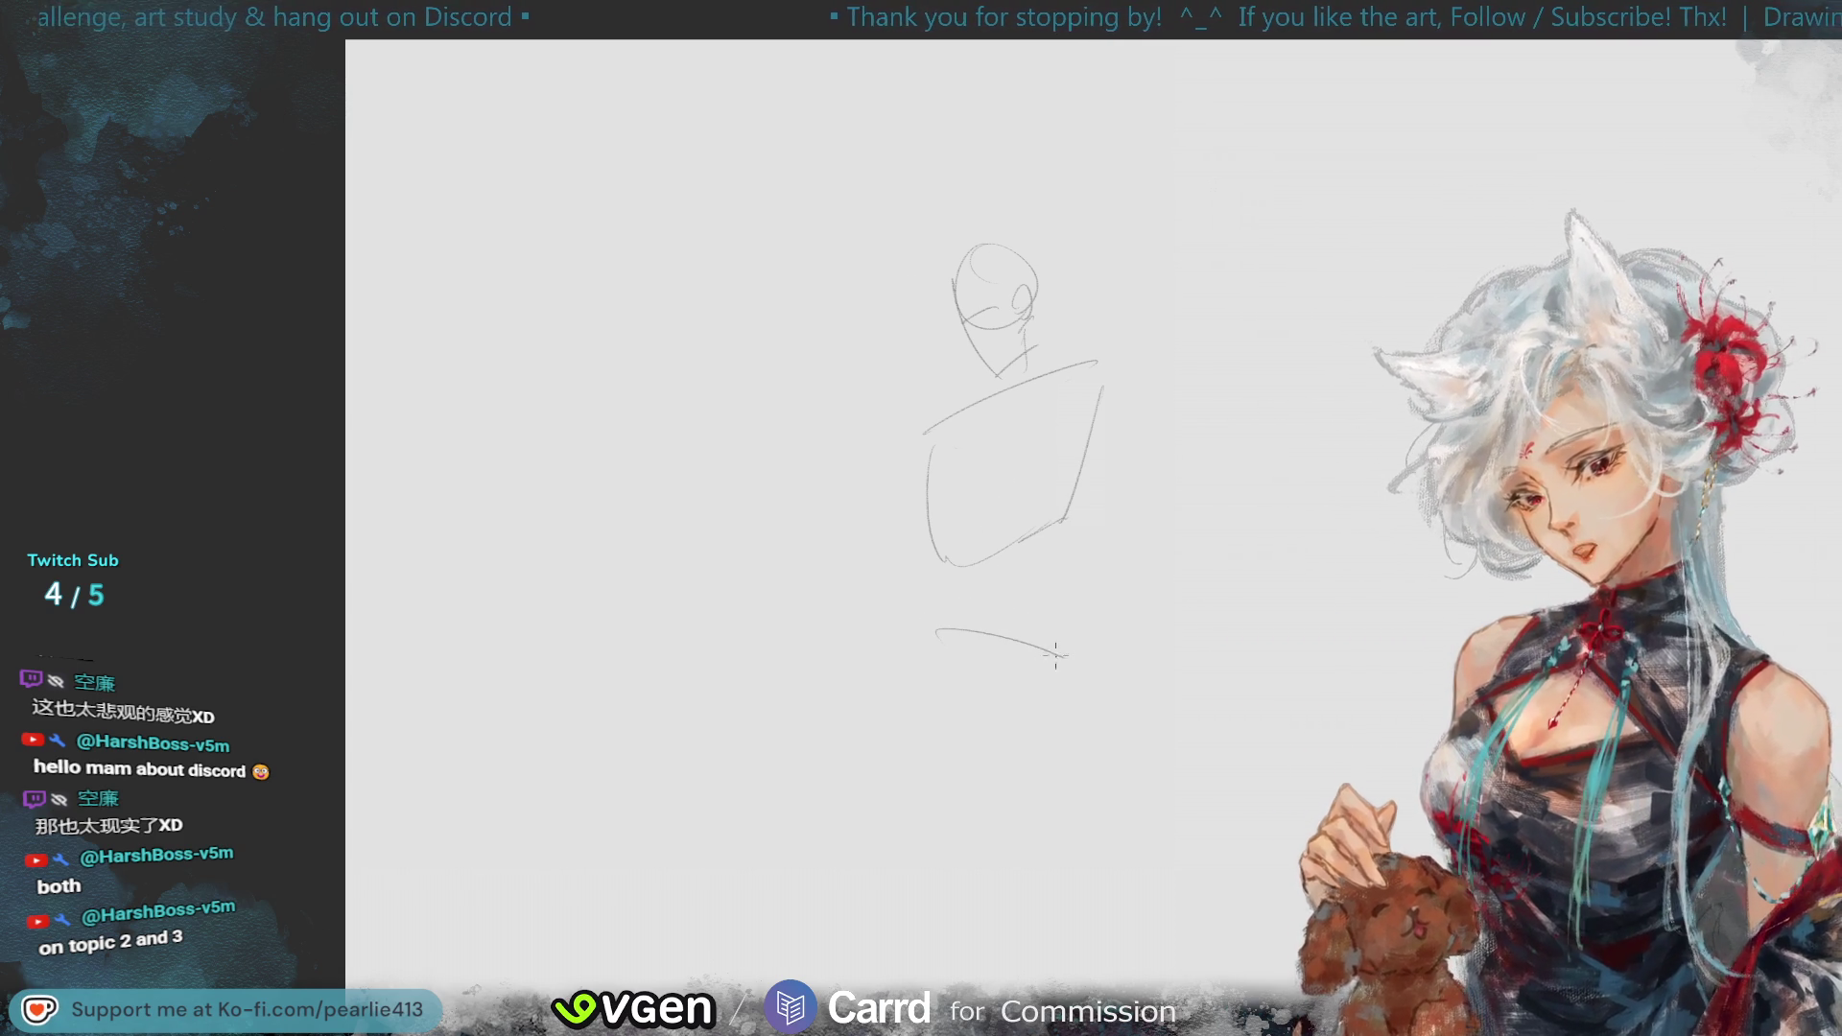
key(ctrl+z)
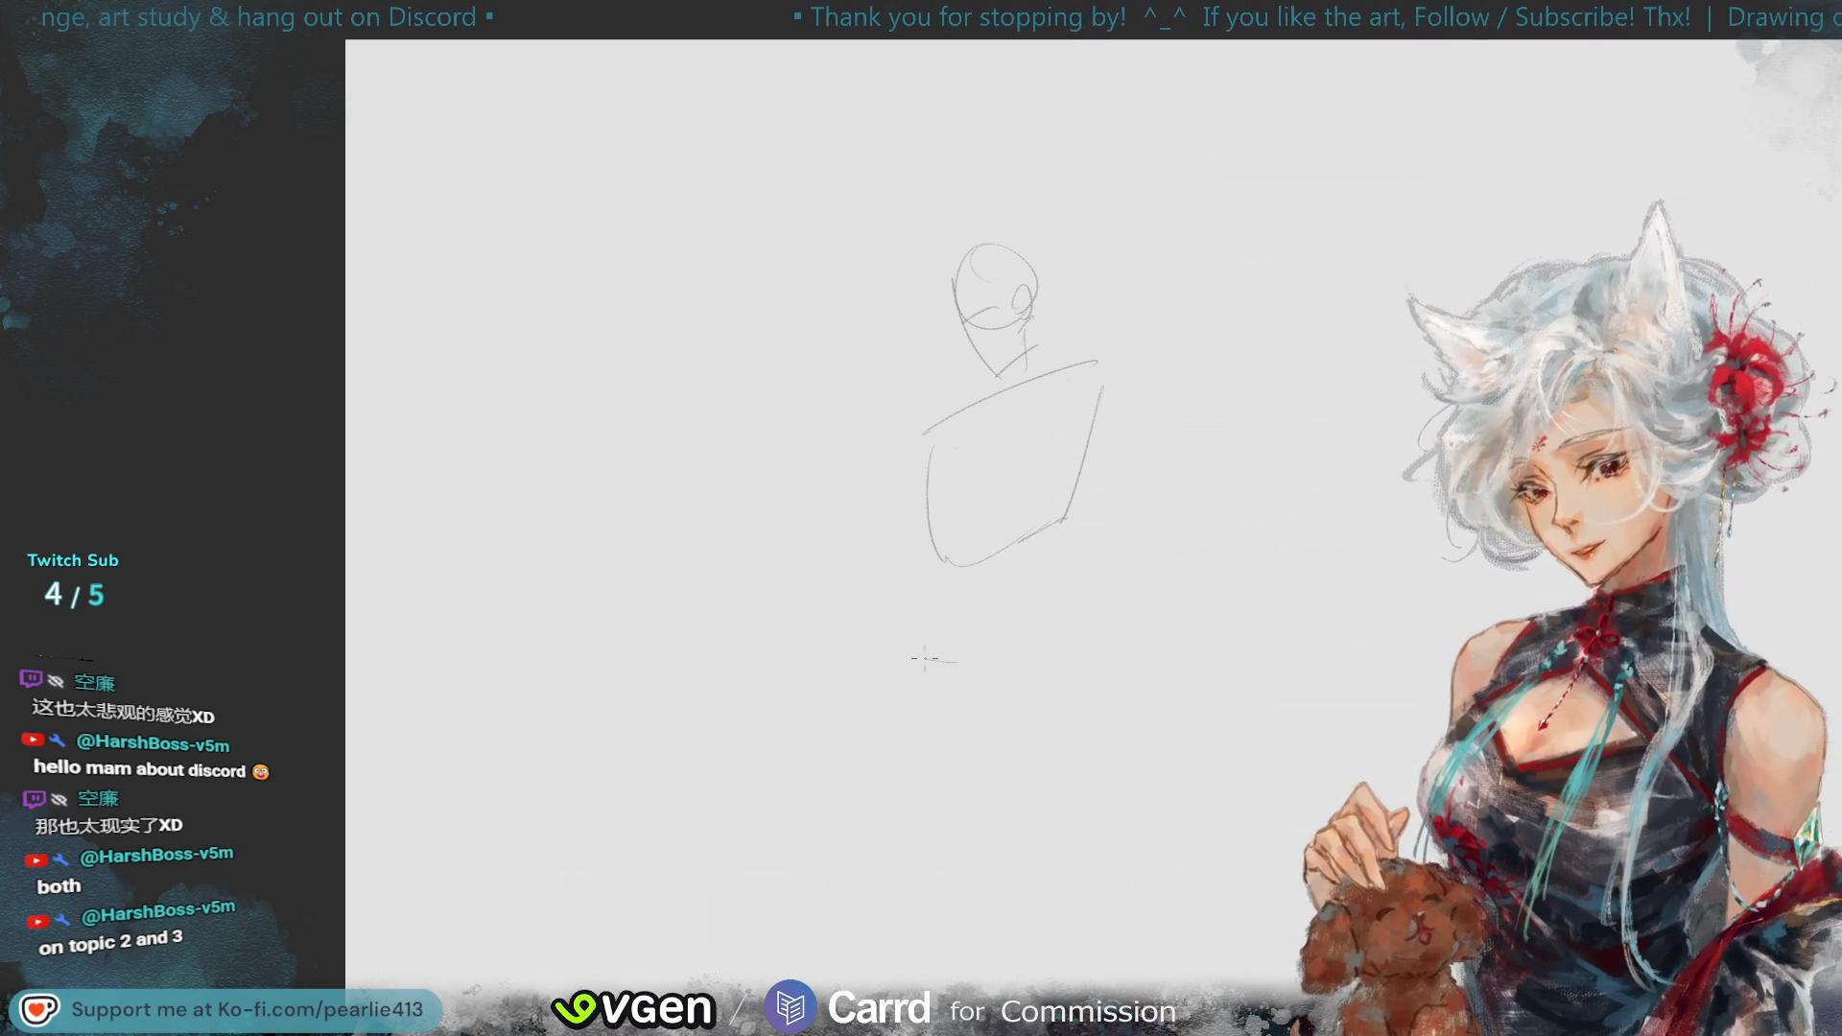
drag(923, 658, 1068, 687)
- Draw the centre line down through the torso into the leg line
drag(987, 567, 988, 708)
key(ctrl+z)
key(ctrl+z)
drag(993, 413, 998, 708)
key(ctrl+z)
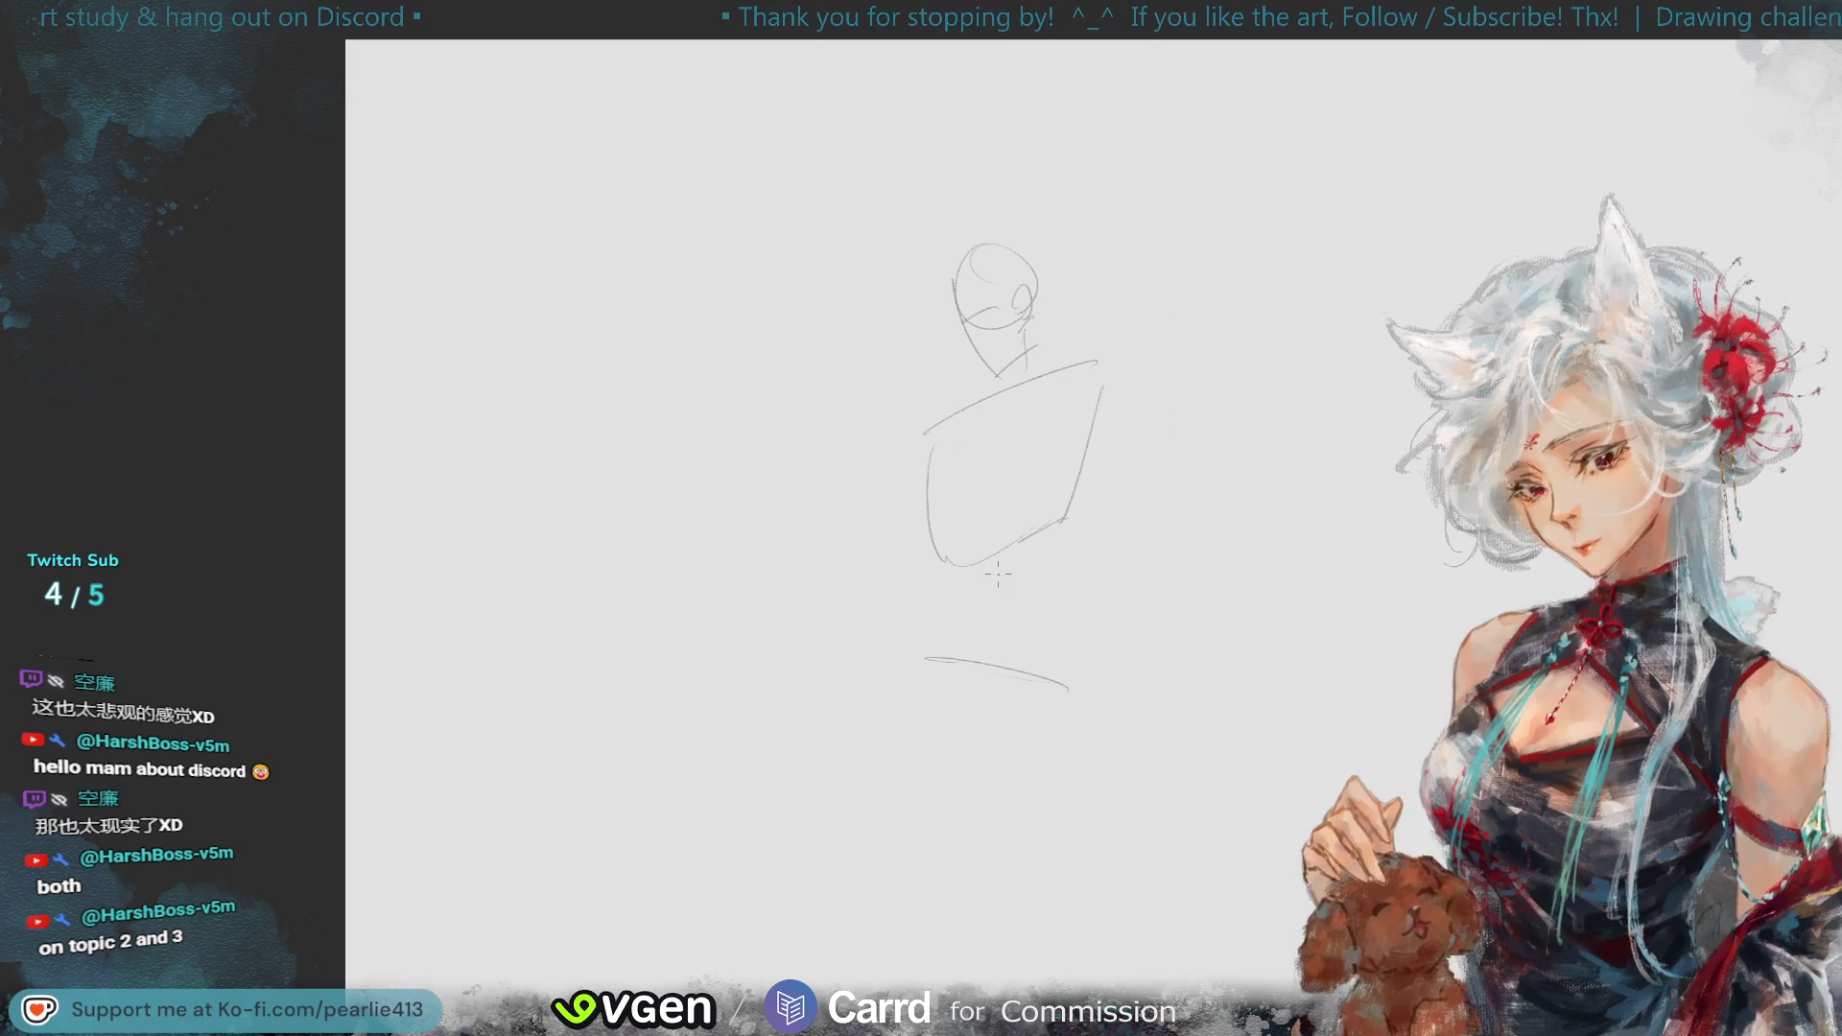
drag(1027, 389, 995, 712)
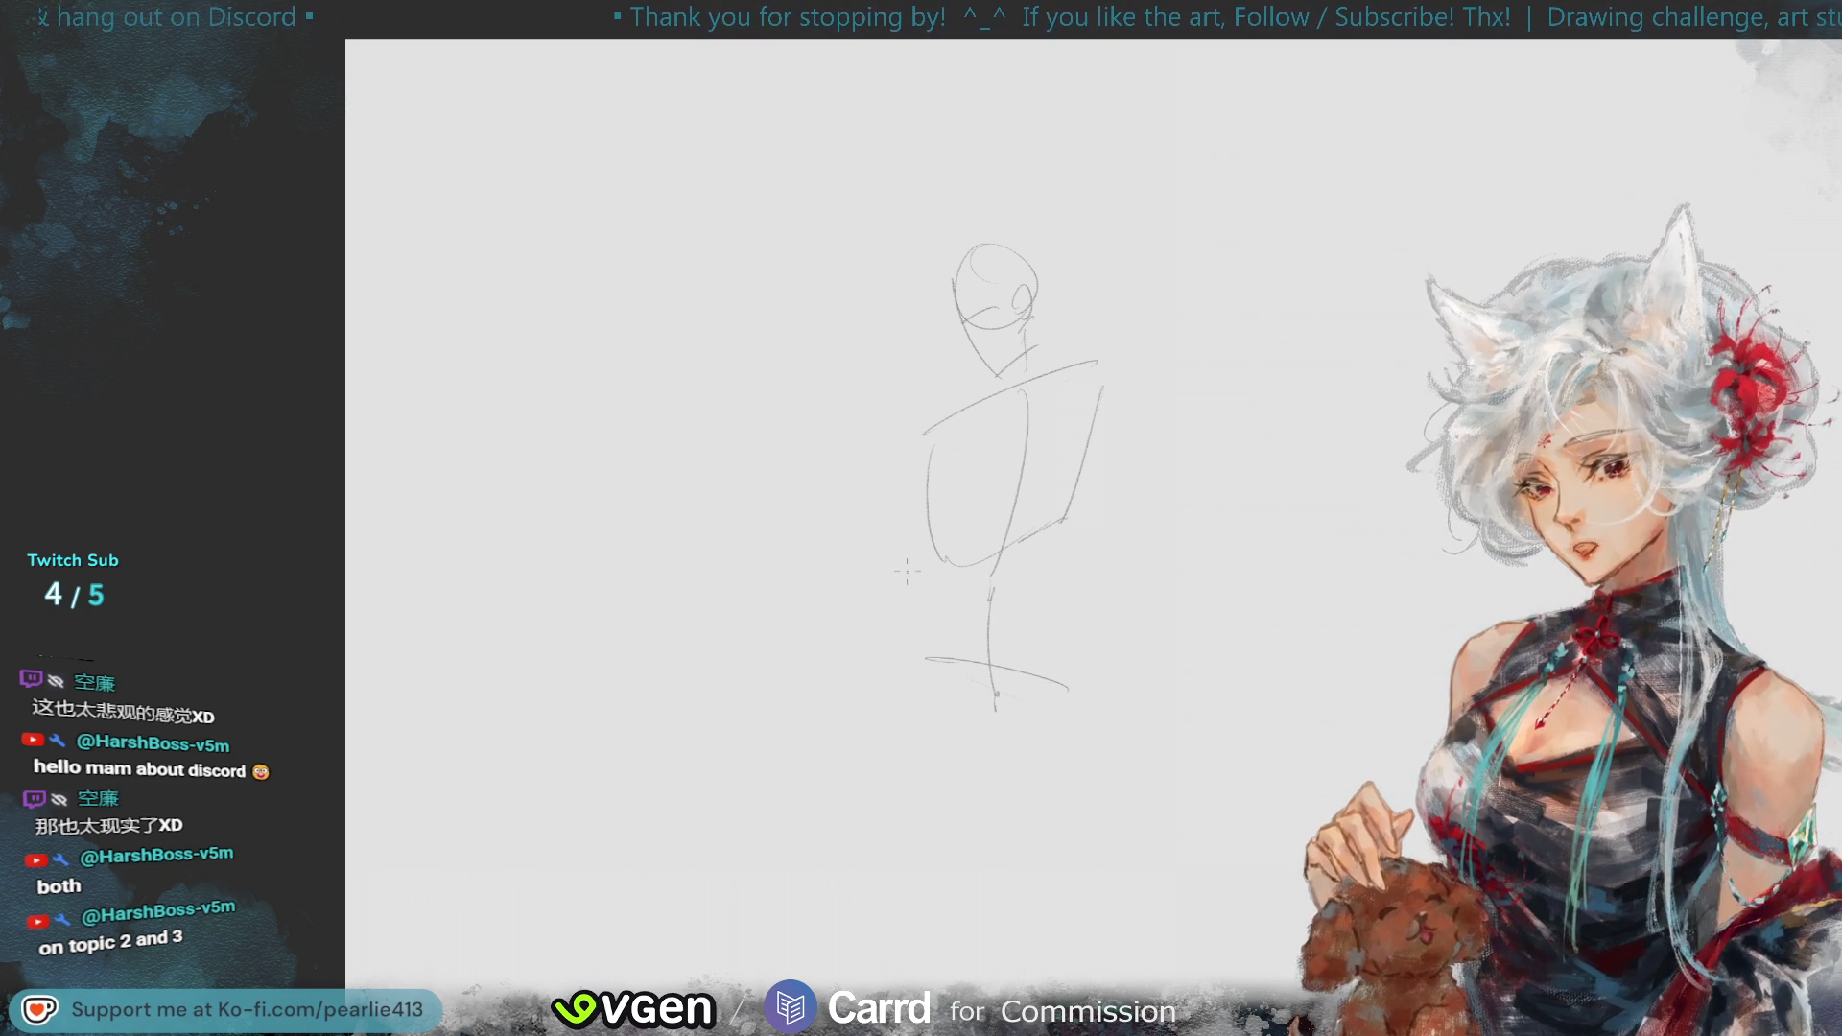
mouse_move(1017, 658)
mouse_down()
mouse_move(935, 655)
mouse_move(1094, 672)
mouse_up()
key(ctrl+z)
key(ctrl+z)
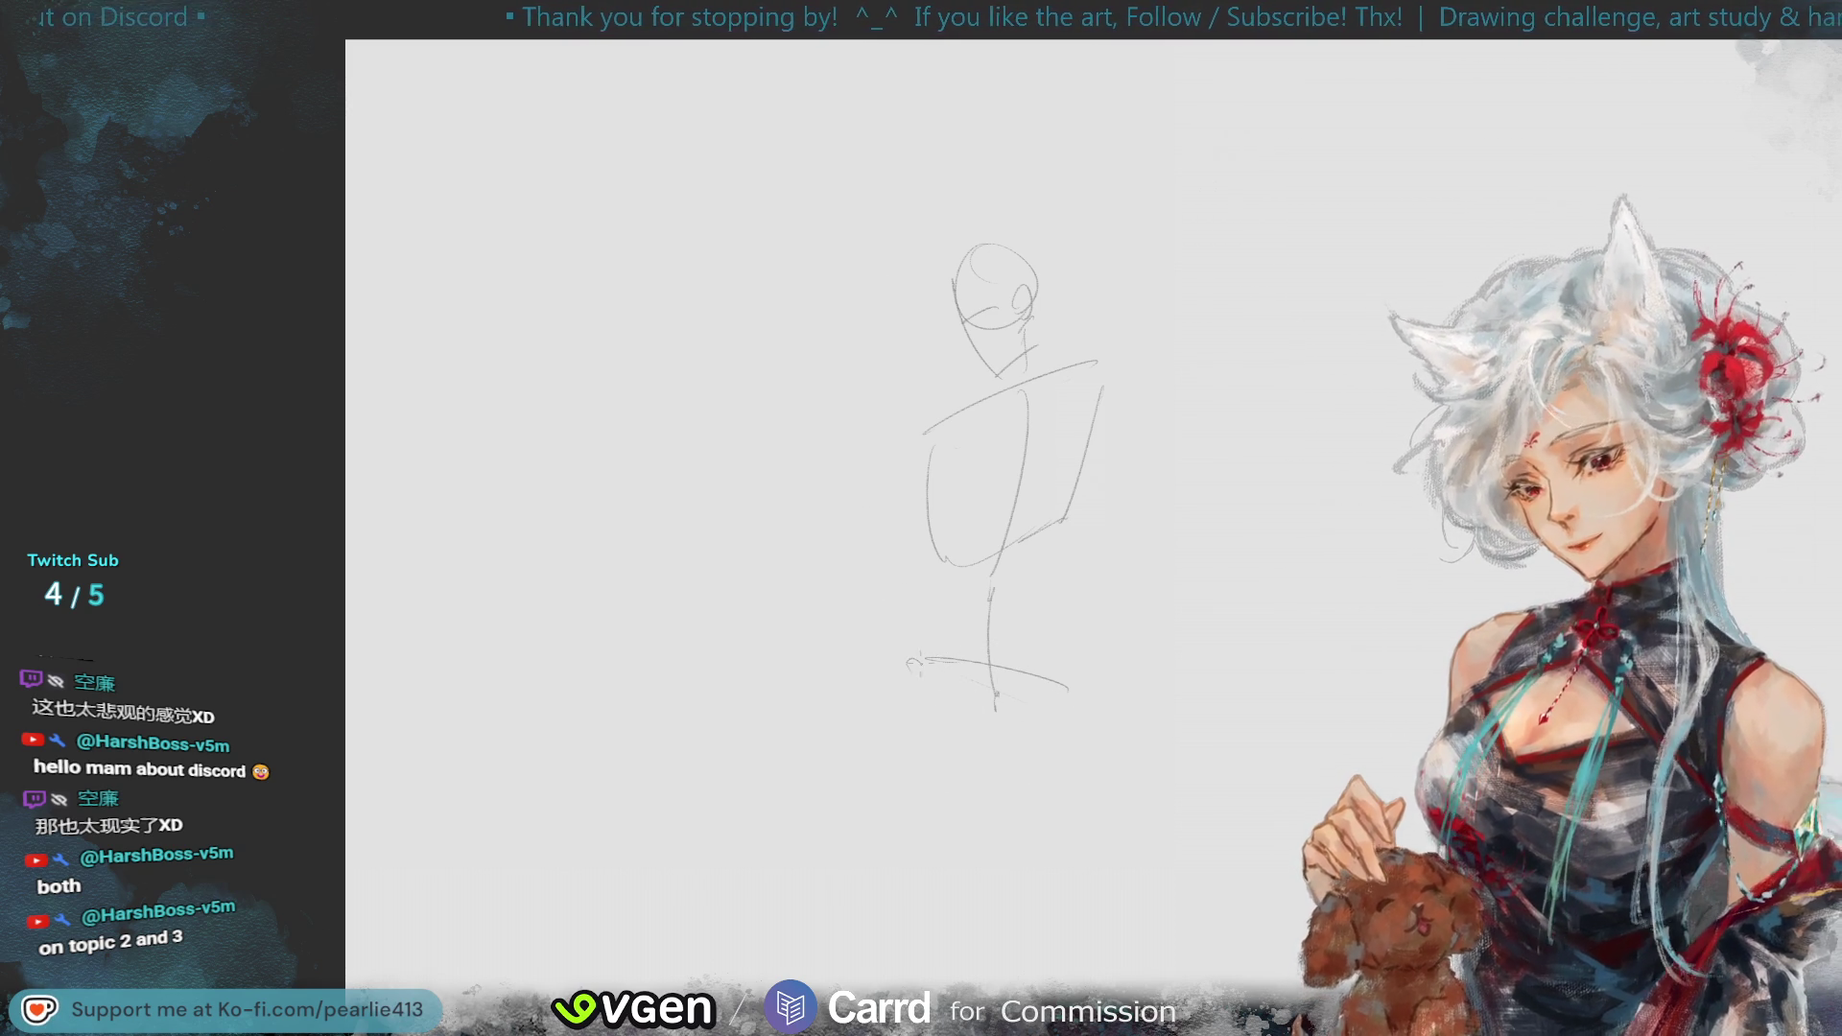
- Sketch the curved left leg down from the hip and outline the right leg and foot
drag(923, 658, 997, 764)
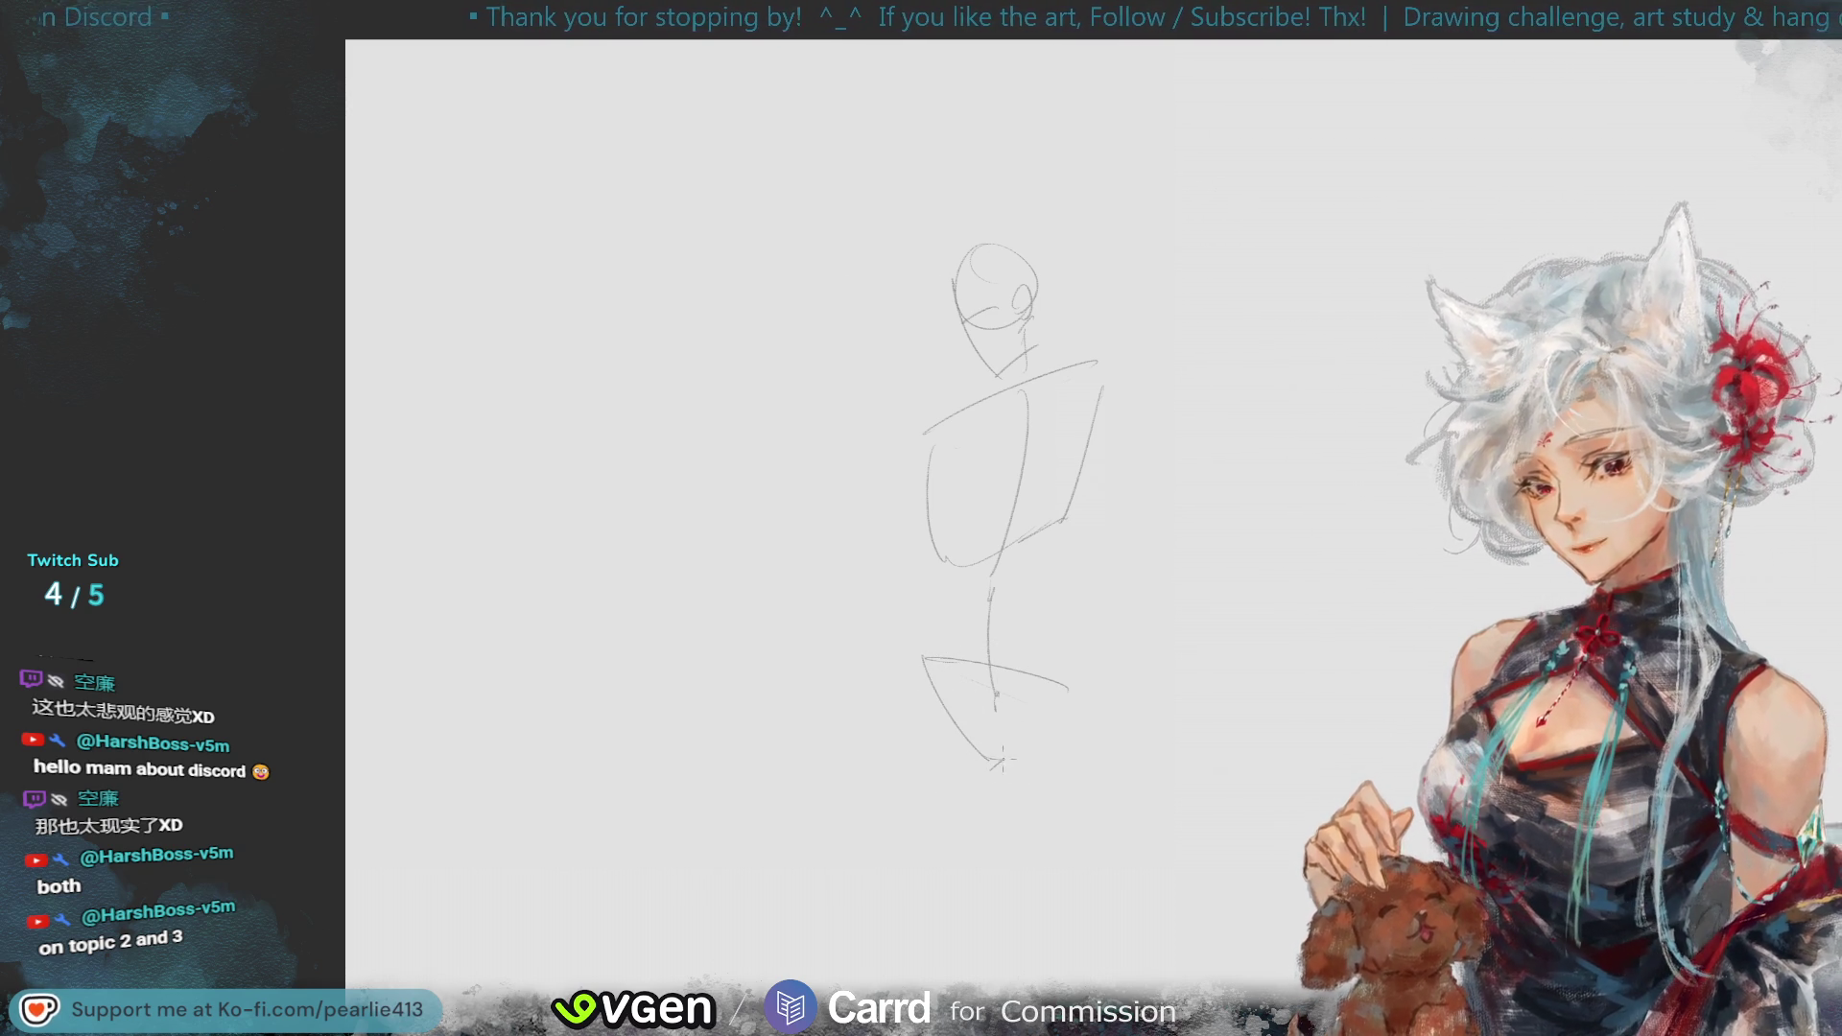
key(ctrl+z)
drag(929, 671, 988, 762)
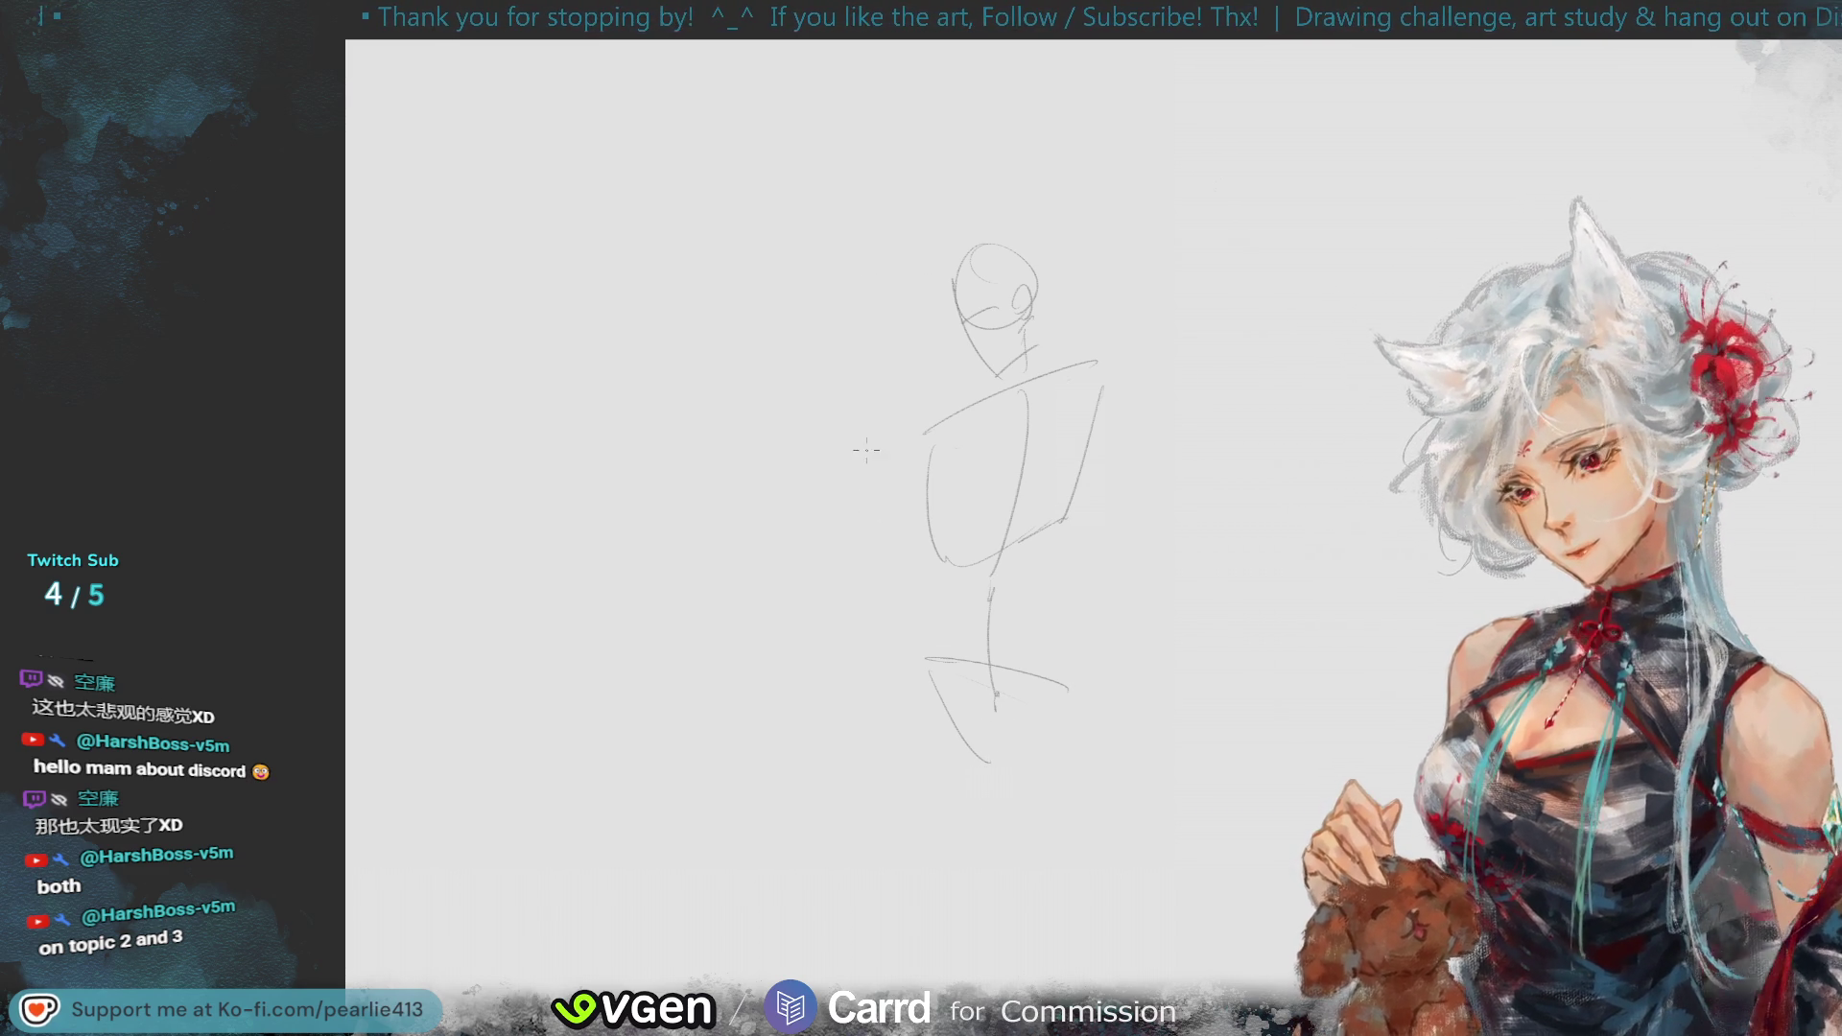
key(ctrl+z)
drag(905, 677, 952, 758)
drag(929, 655, 956, 755)
key(ctrl+z)
drag(945, 635, 976, 765)
mouse_move(944, 639)
mouse_down()
mouse_move(921, 659)
mouse_move(970, 759)
mouse_up()
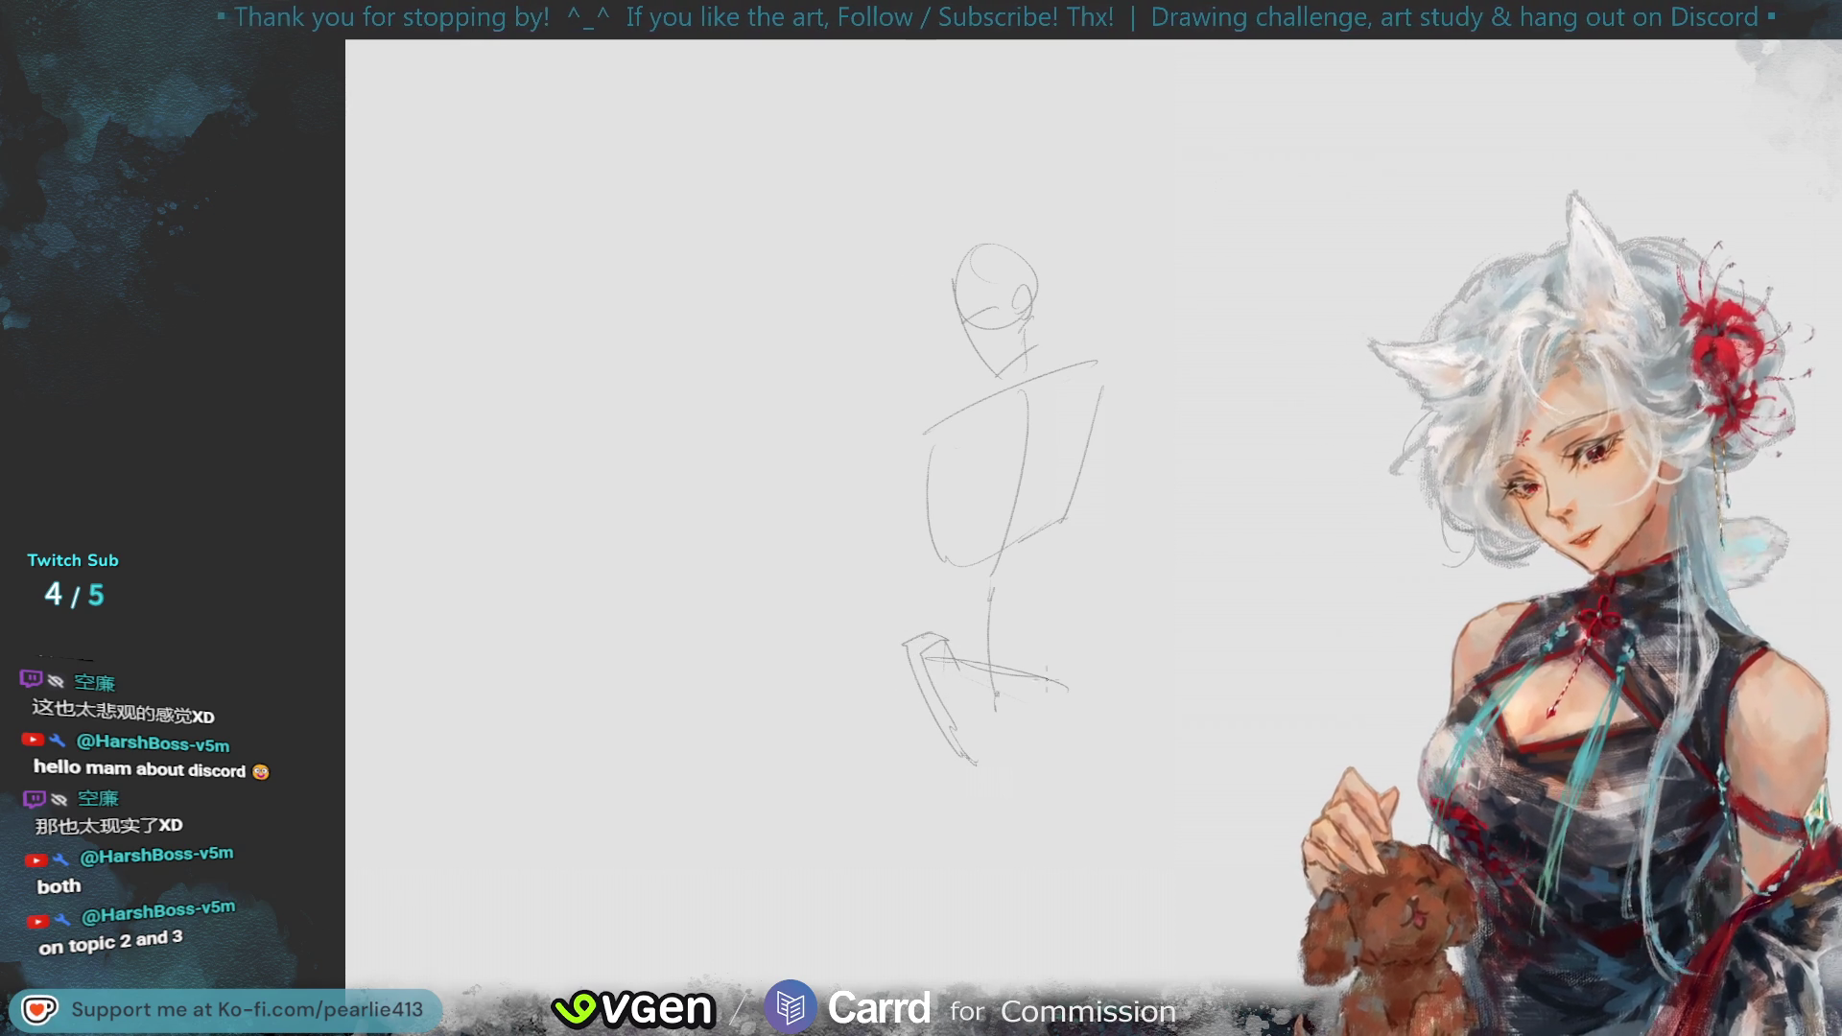
key(ctrl+z)
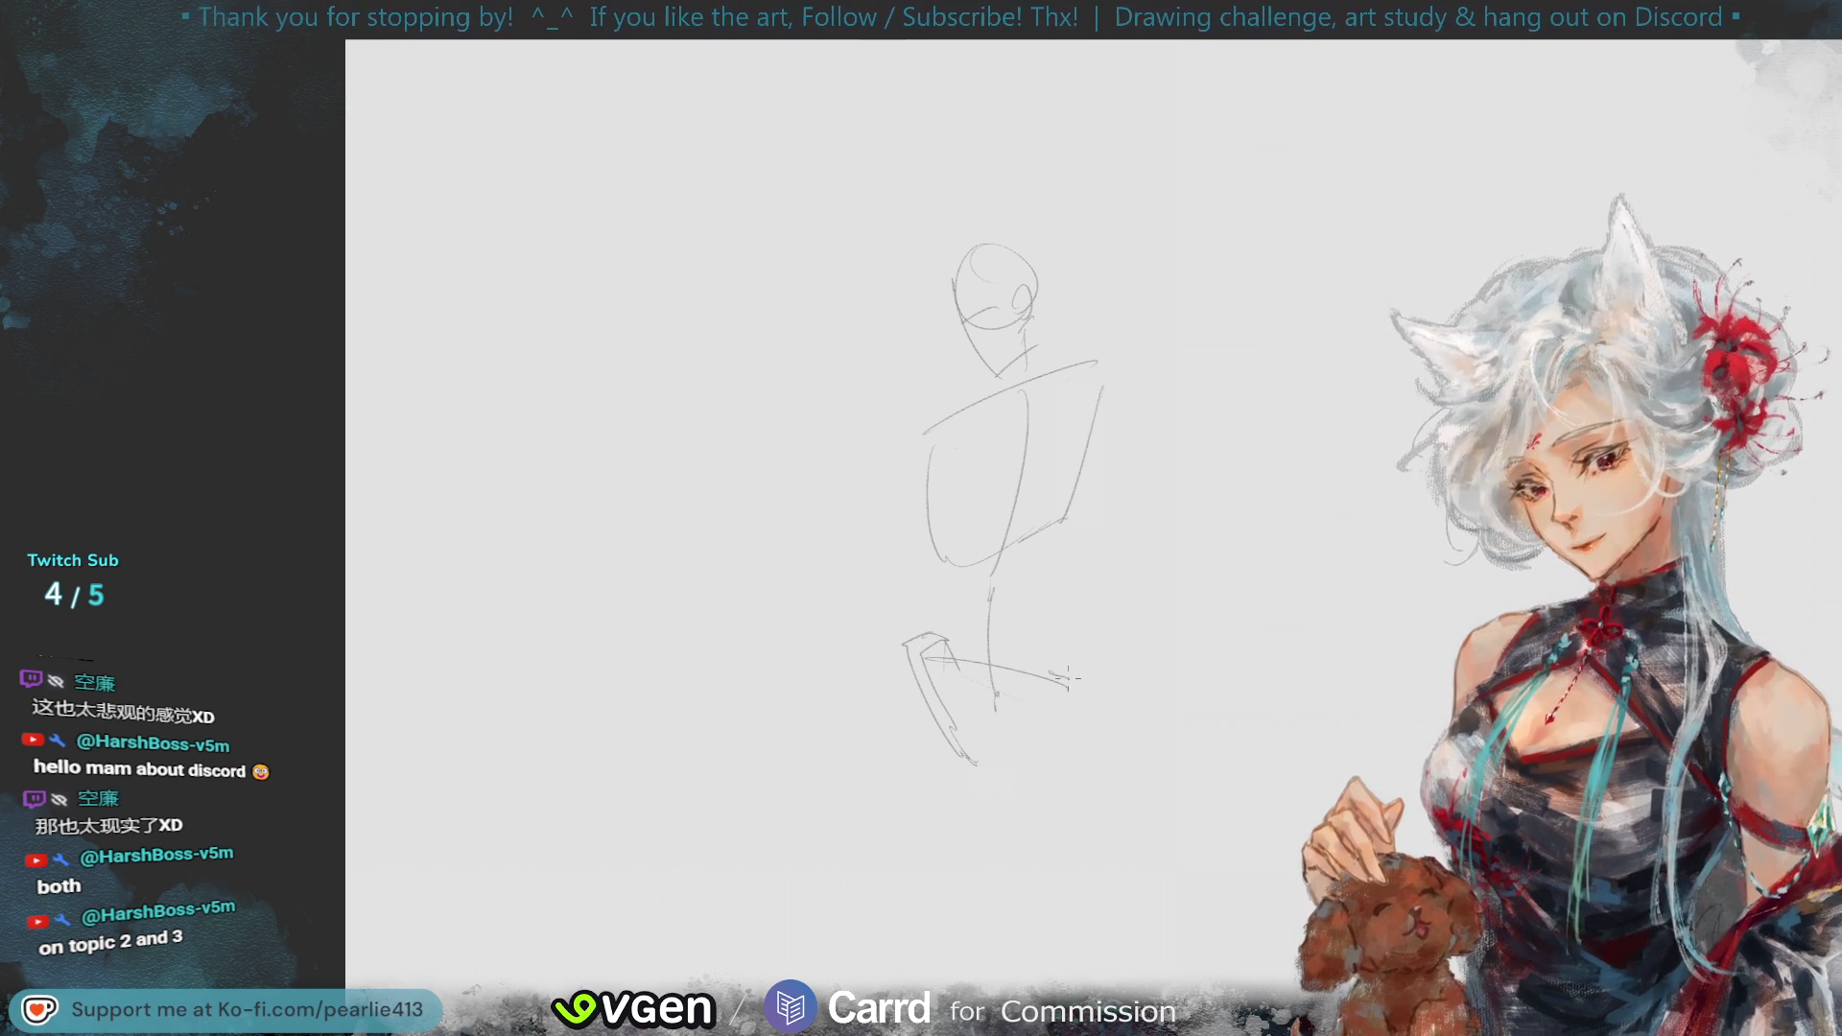
mouse_move(1082, 689)
mouse_down()
mouse_move(982, 778)
mouse_move(1051, 681)
mouse_move(1057, 726)
mouse_up()
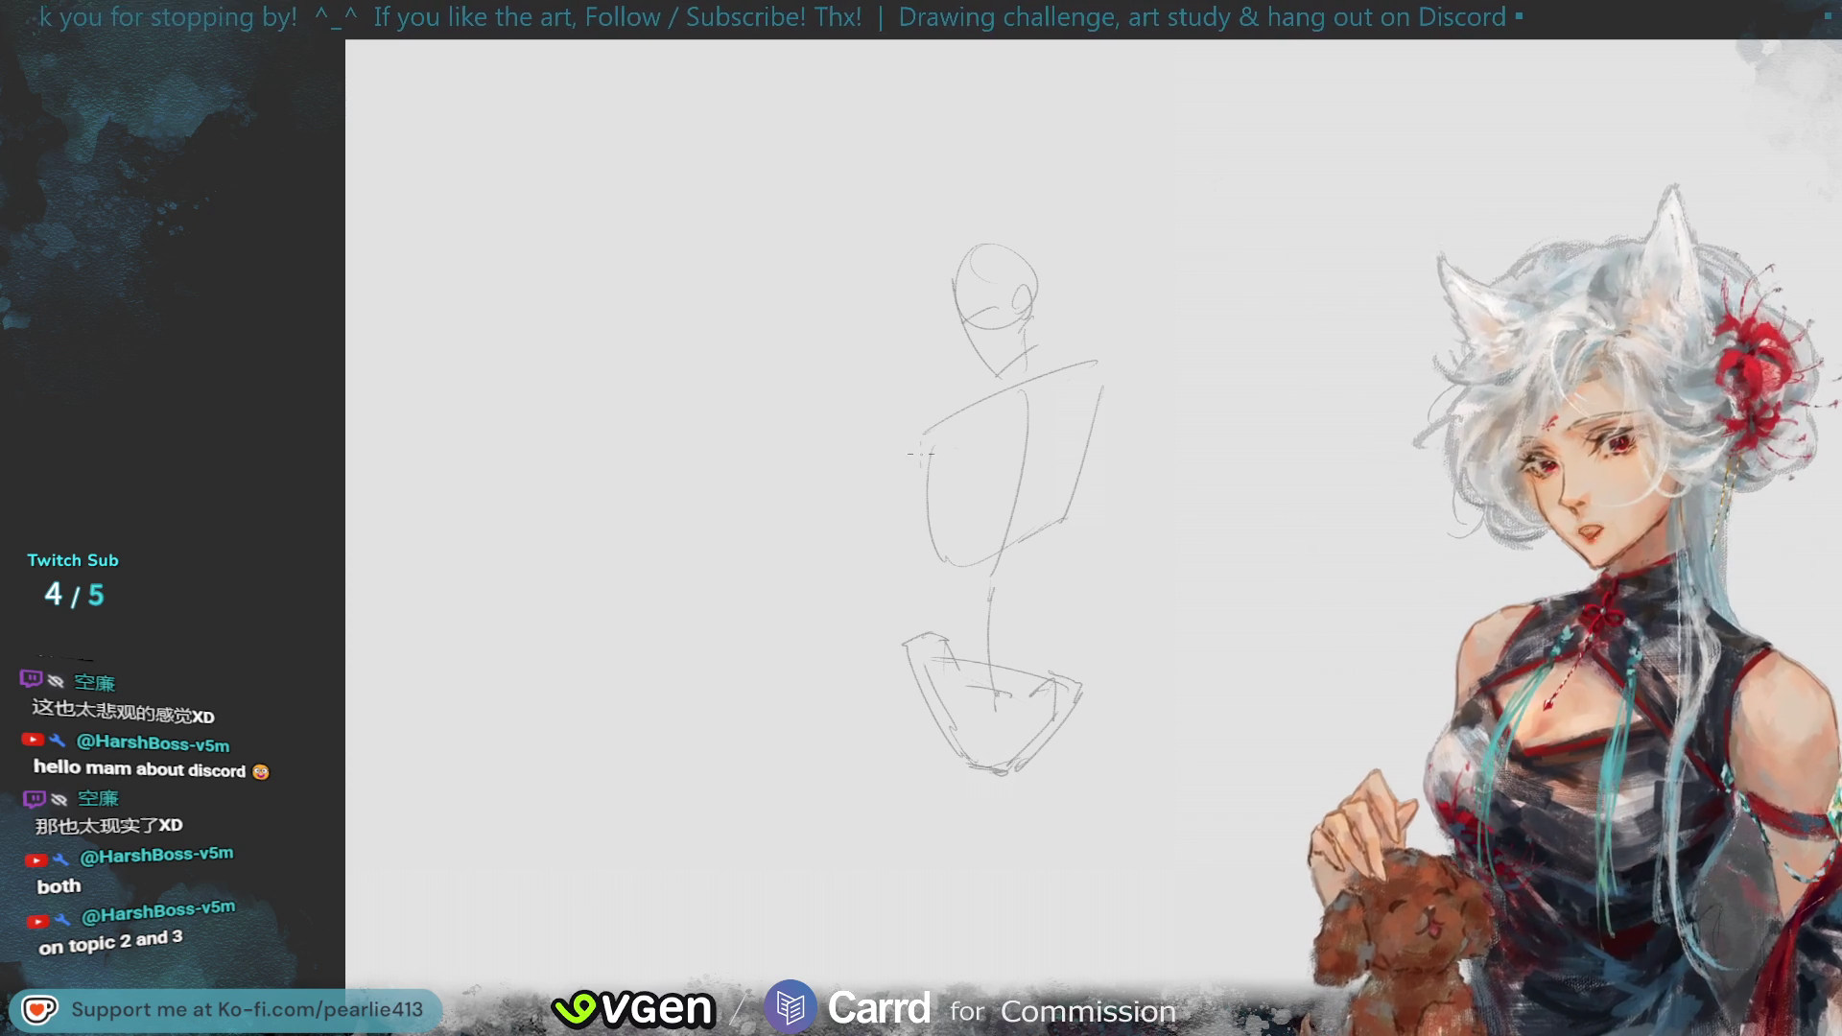
- Draw the neck and the left arm hanging at the figure's side
drag(997, 369, 993, 391)
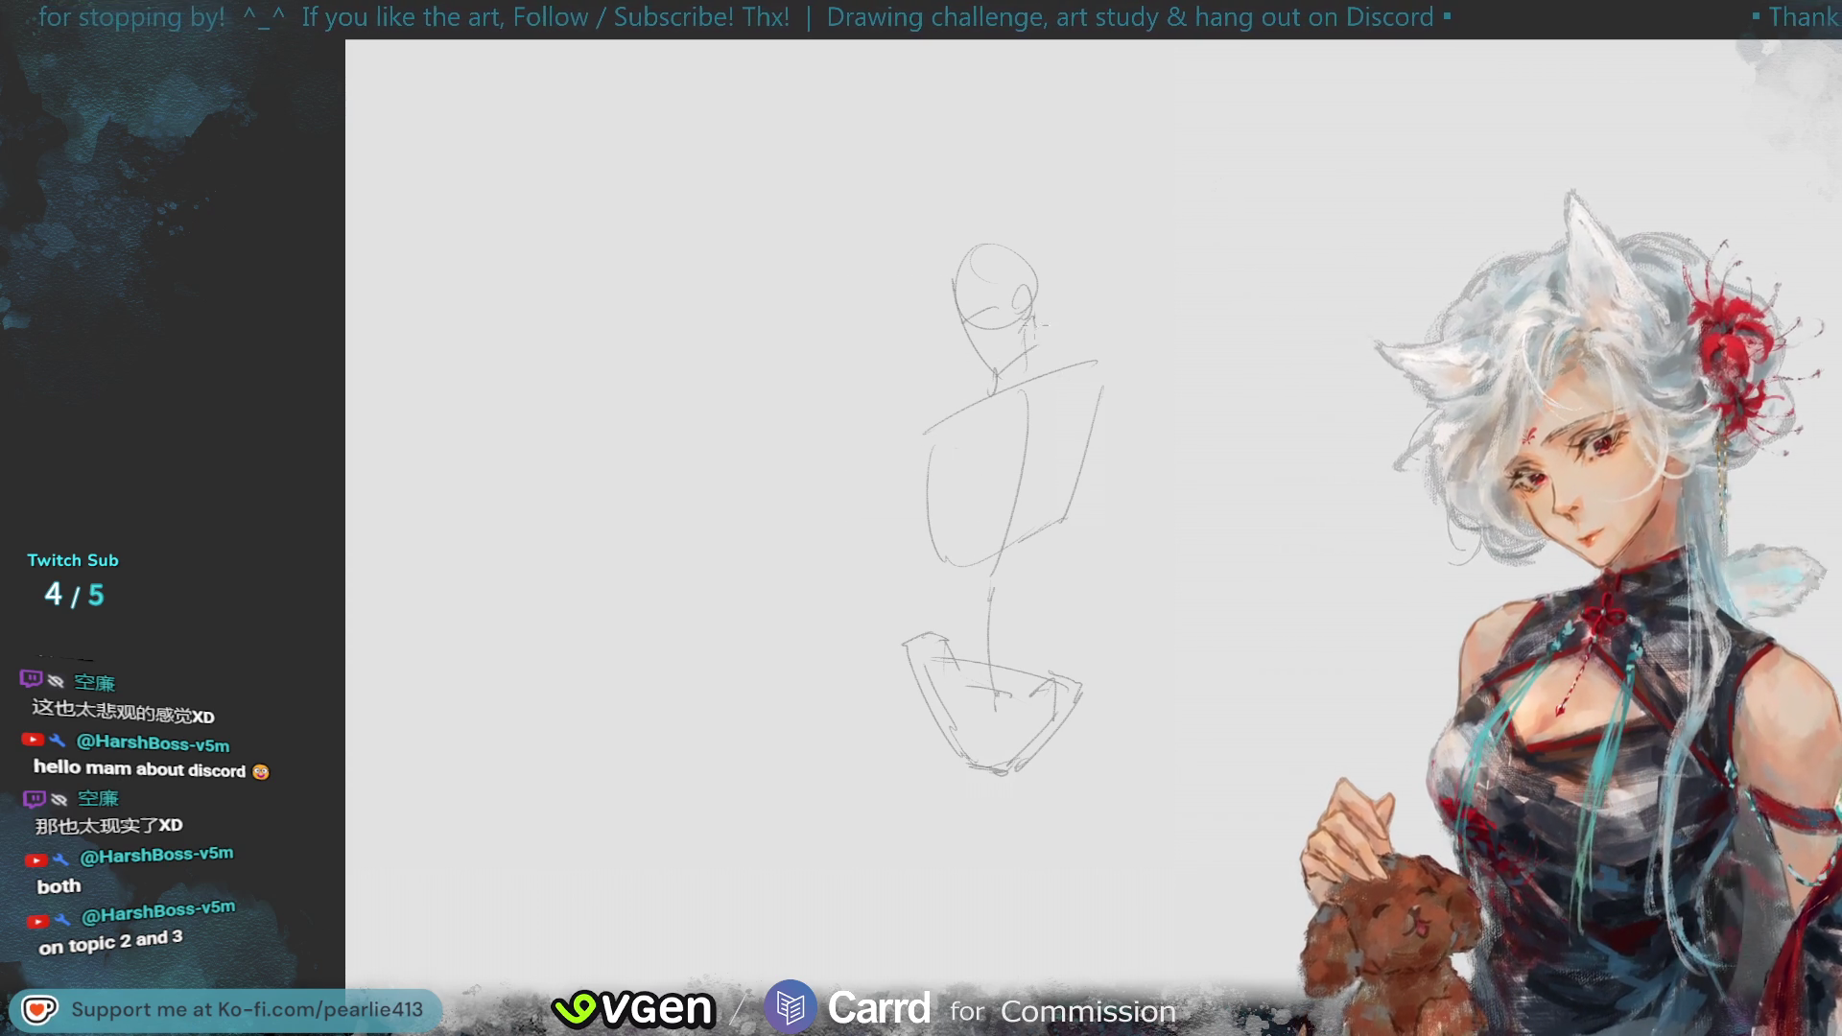
mouse_move(900, 447)
mouse_down()
mouse_move(953, 416)
mouse_move(902, 437)
mouse_up()
key(ctrl+z)
drag(904, 437, 892, 480)
mouse_move(959, 412)
mouse_down()
mouse_move(902, 432)
mouse_move(916, 469)
mouse_up()
drag(916, 467, 888, 485)
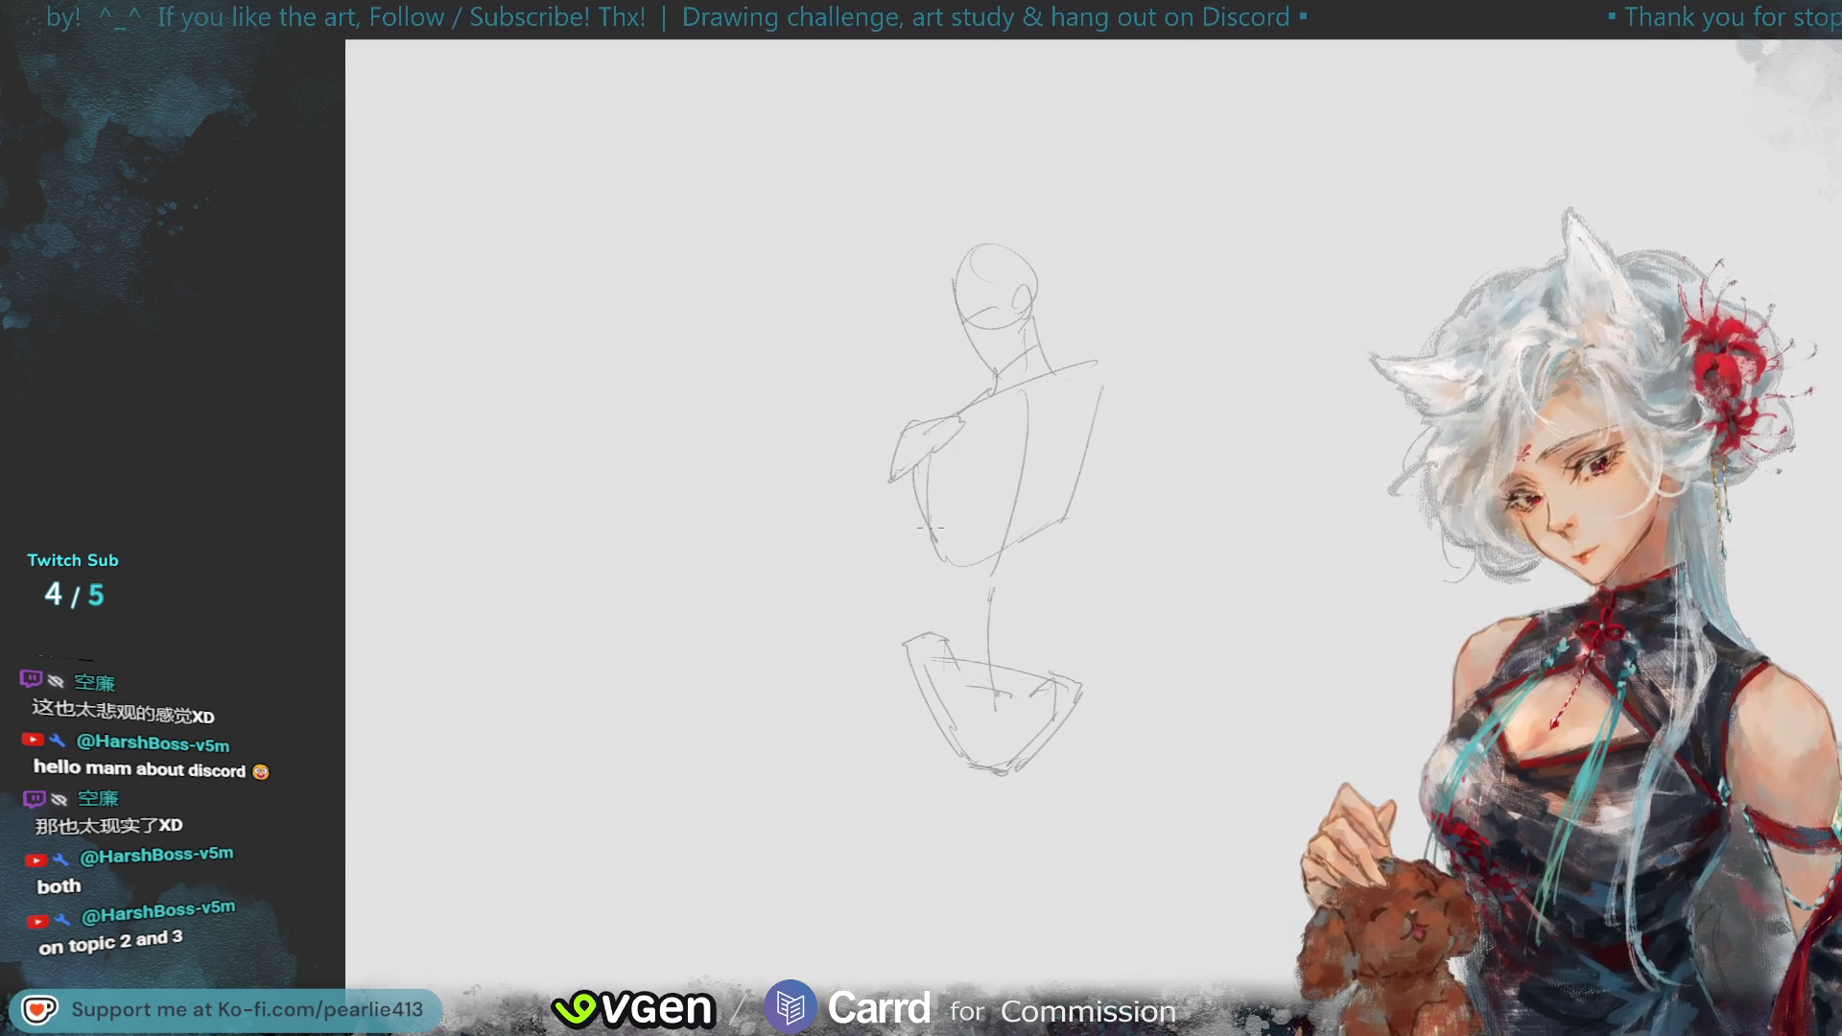
- Try right shoulder and torso-side strokes, then start the raised arm with a vertical line
drag(1059, 359, 1091, 356)
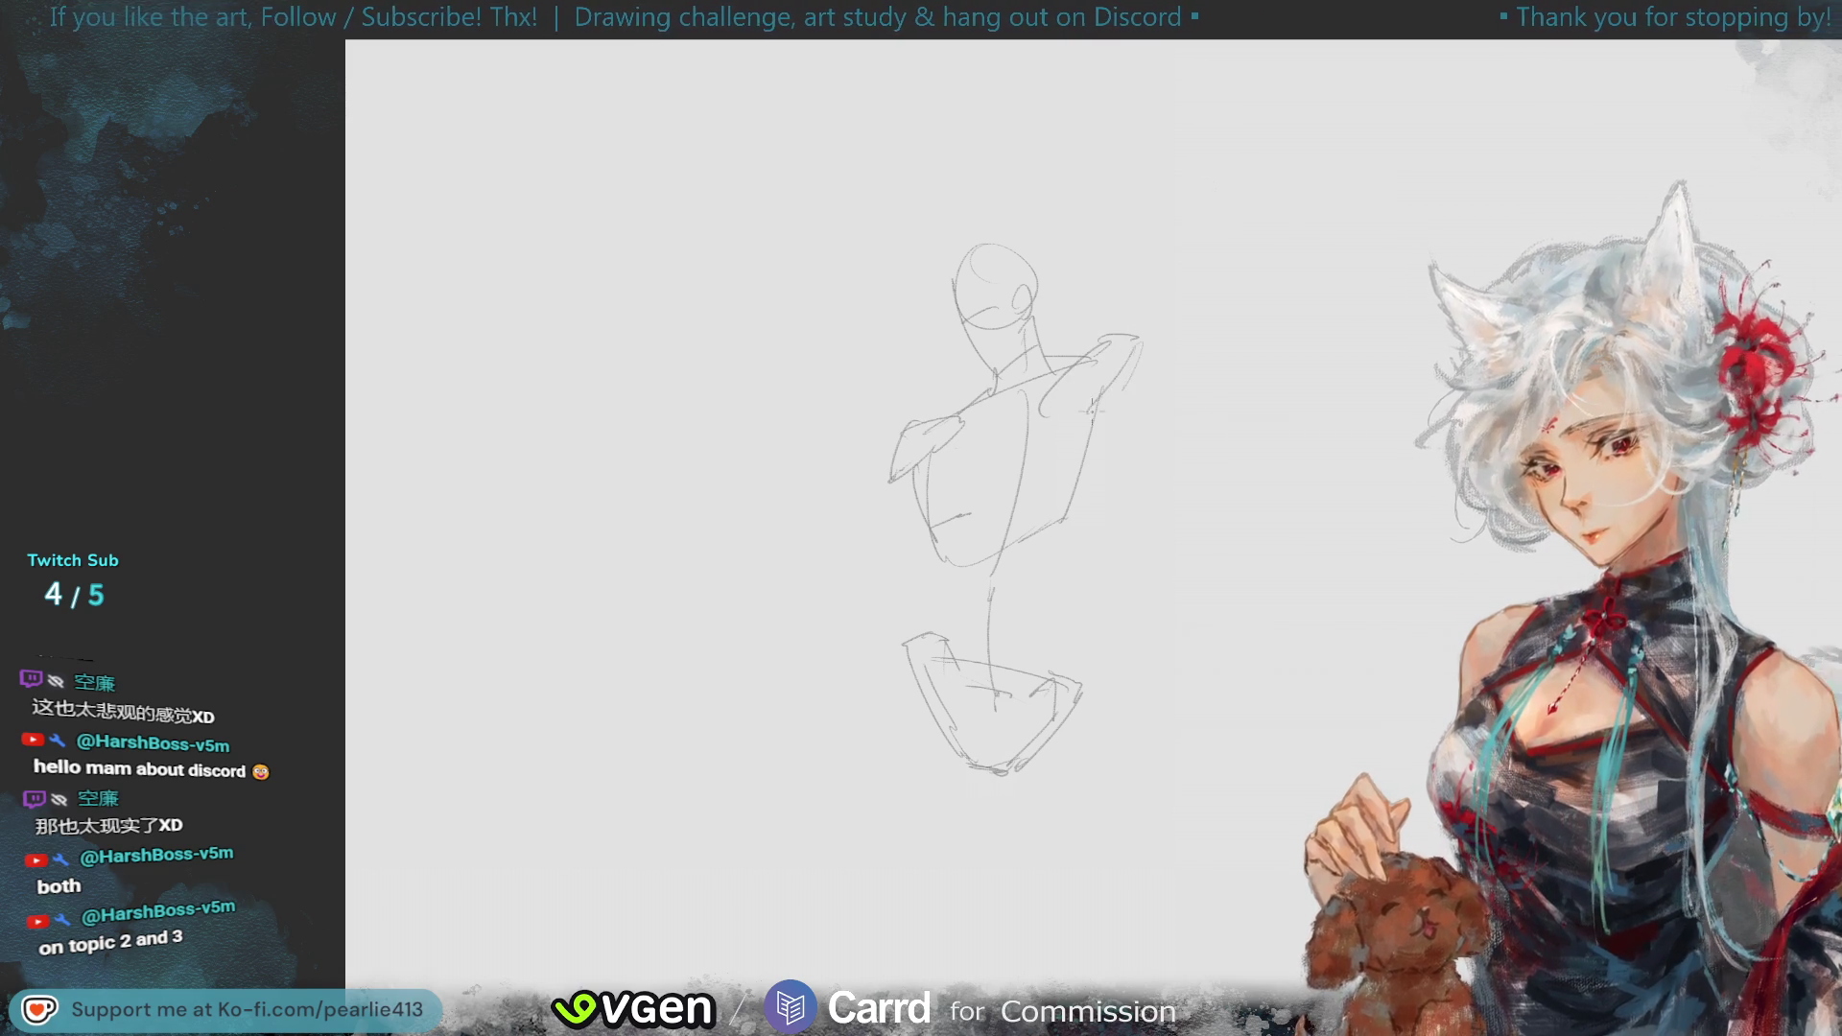
key(ctrl+z)
mouse_move(1103, 359)
mouse_down()
mouse_move(1098, 408)
mouse_move(993, 537)
mouse_up()
key(ctrl+z)
key(ctrl+z)
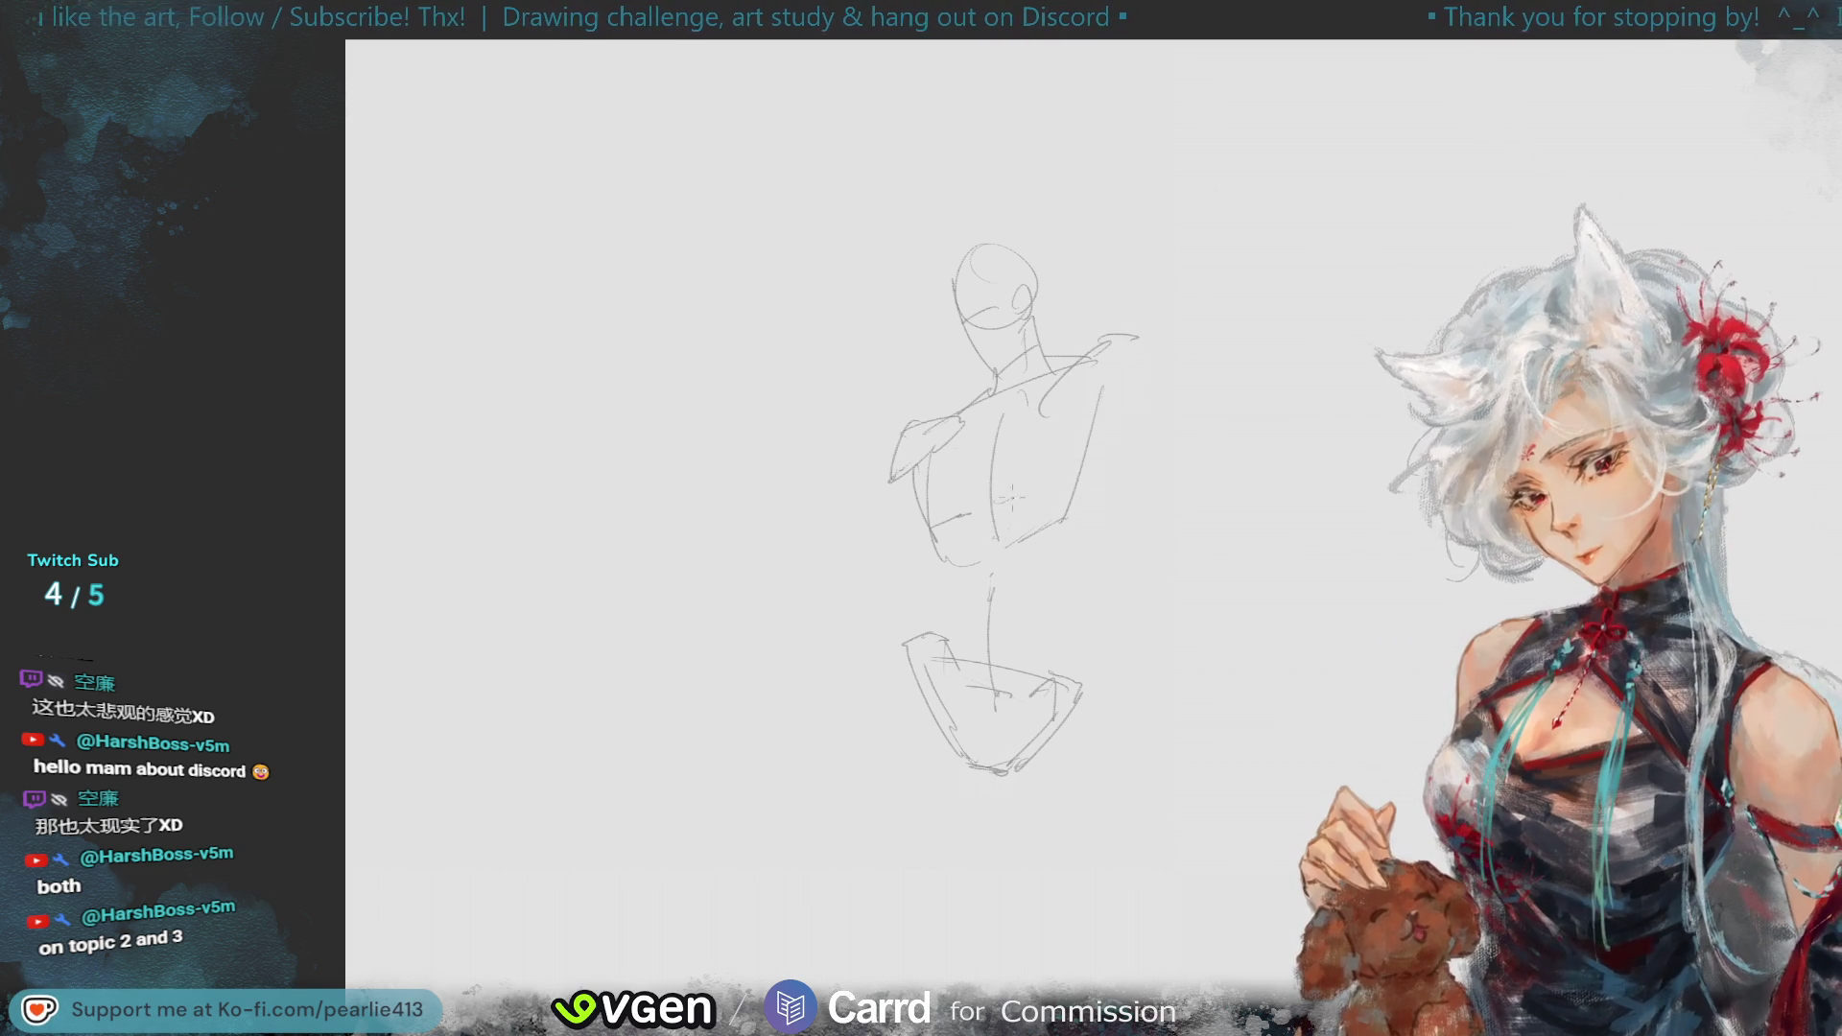
drag(1065, 475, 1103, 419)
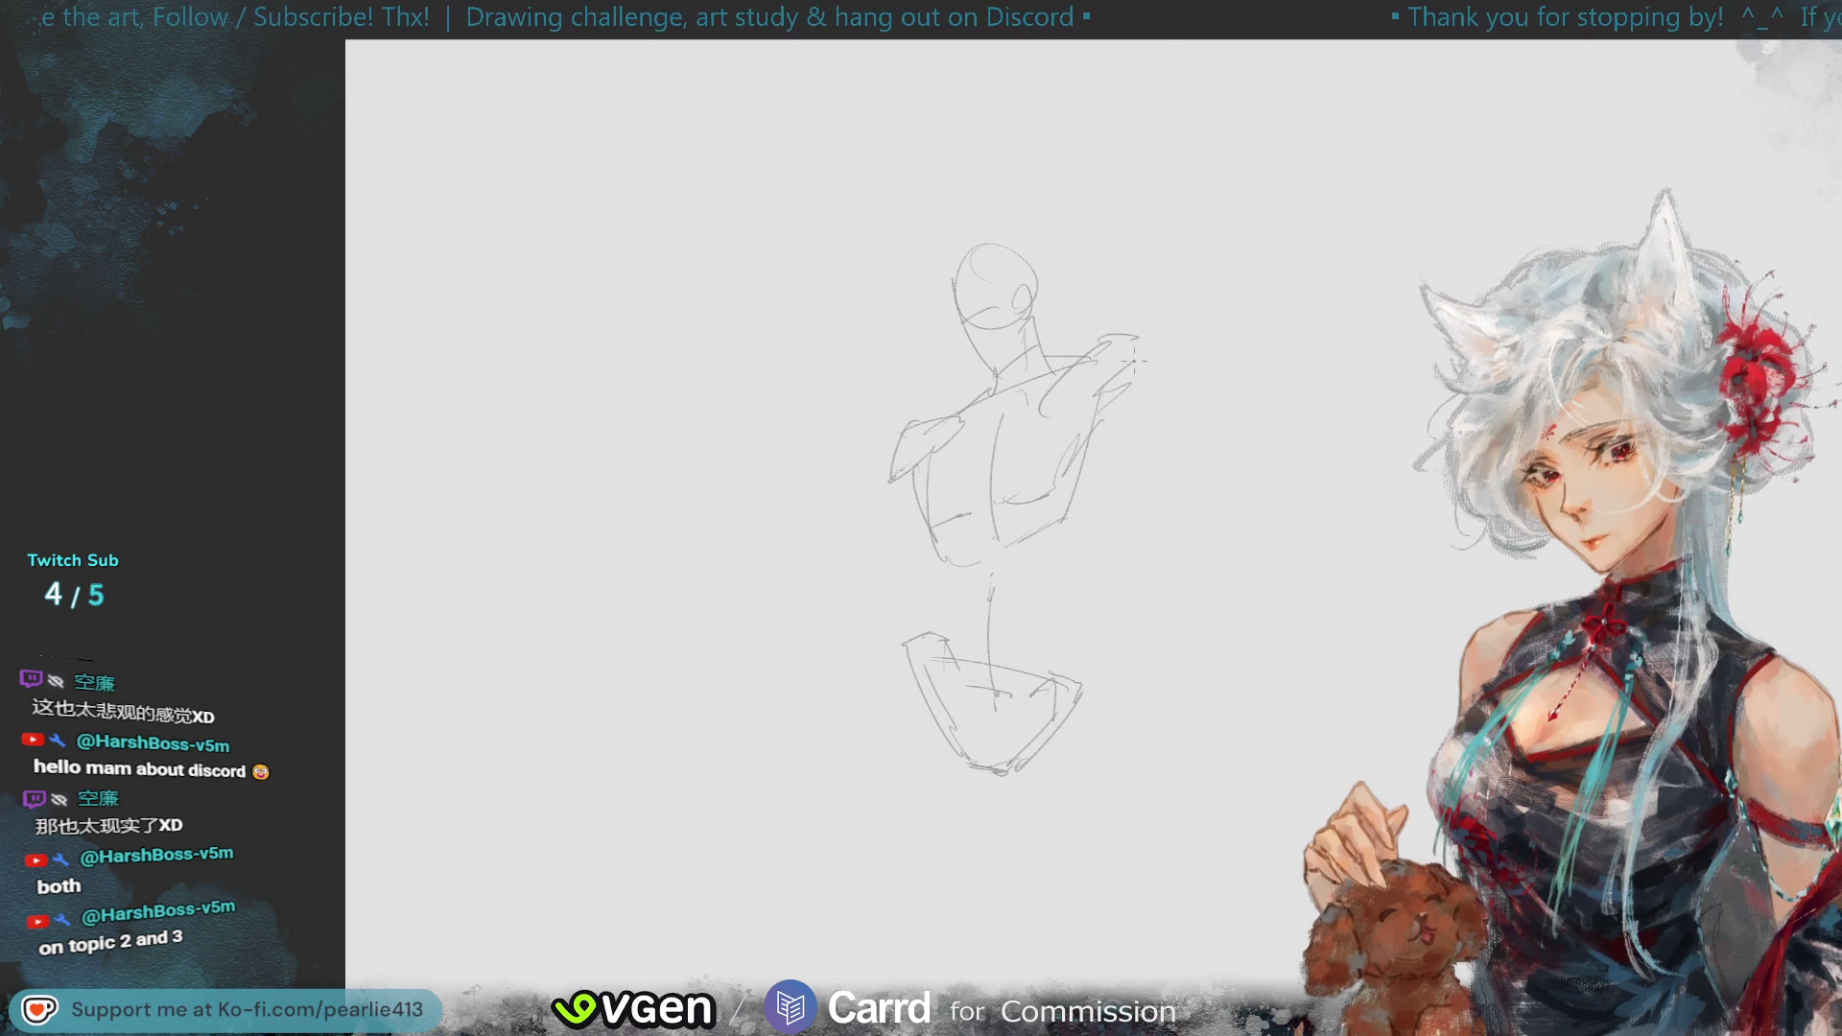
key(ctrl+z)
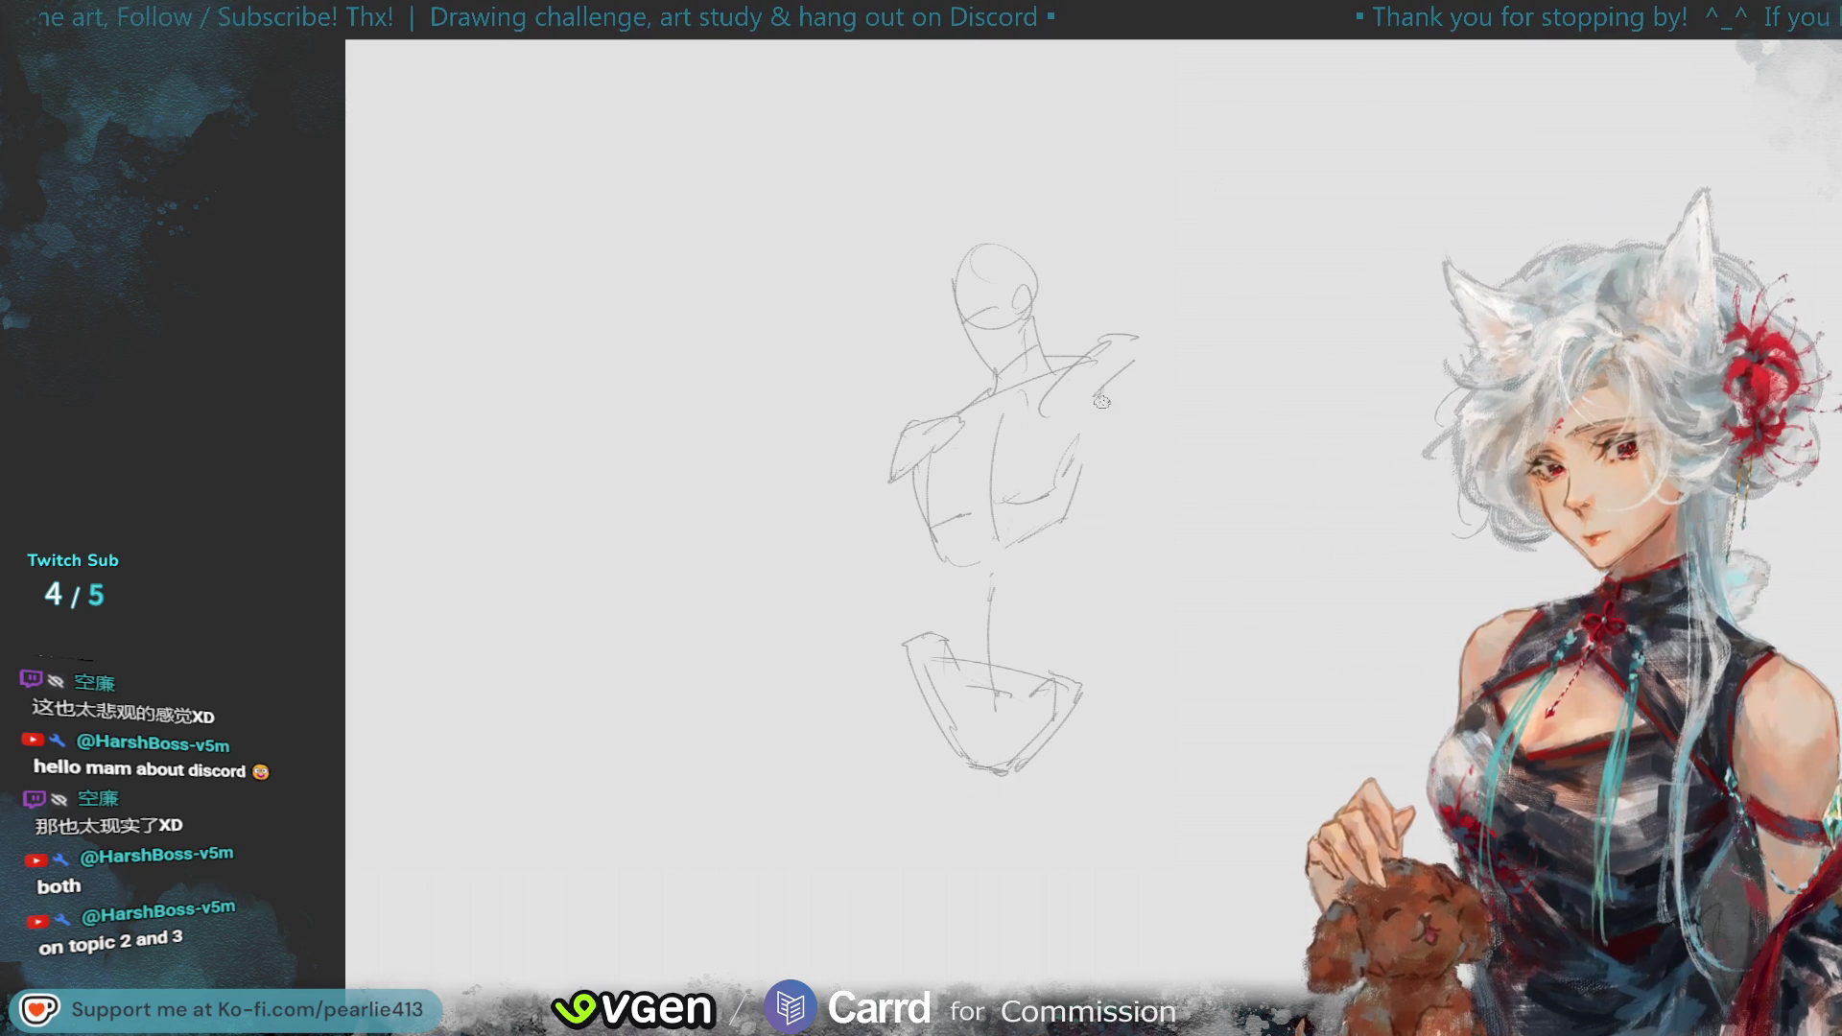
drag(1095, 396, 1134, 362)
key(ctrl+z)
drag(1130, 243, 1121, 357)
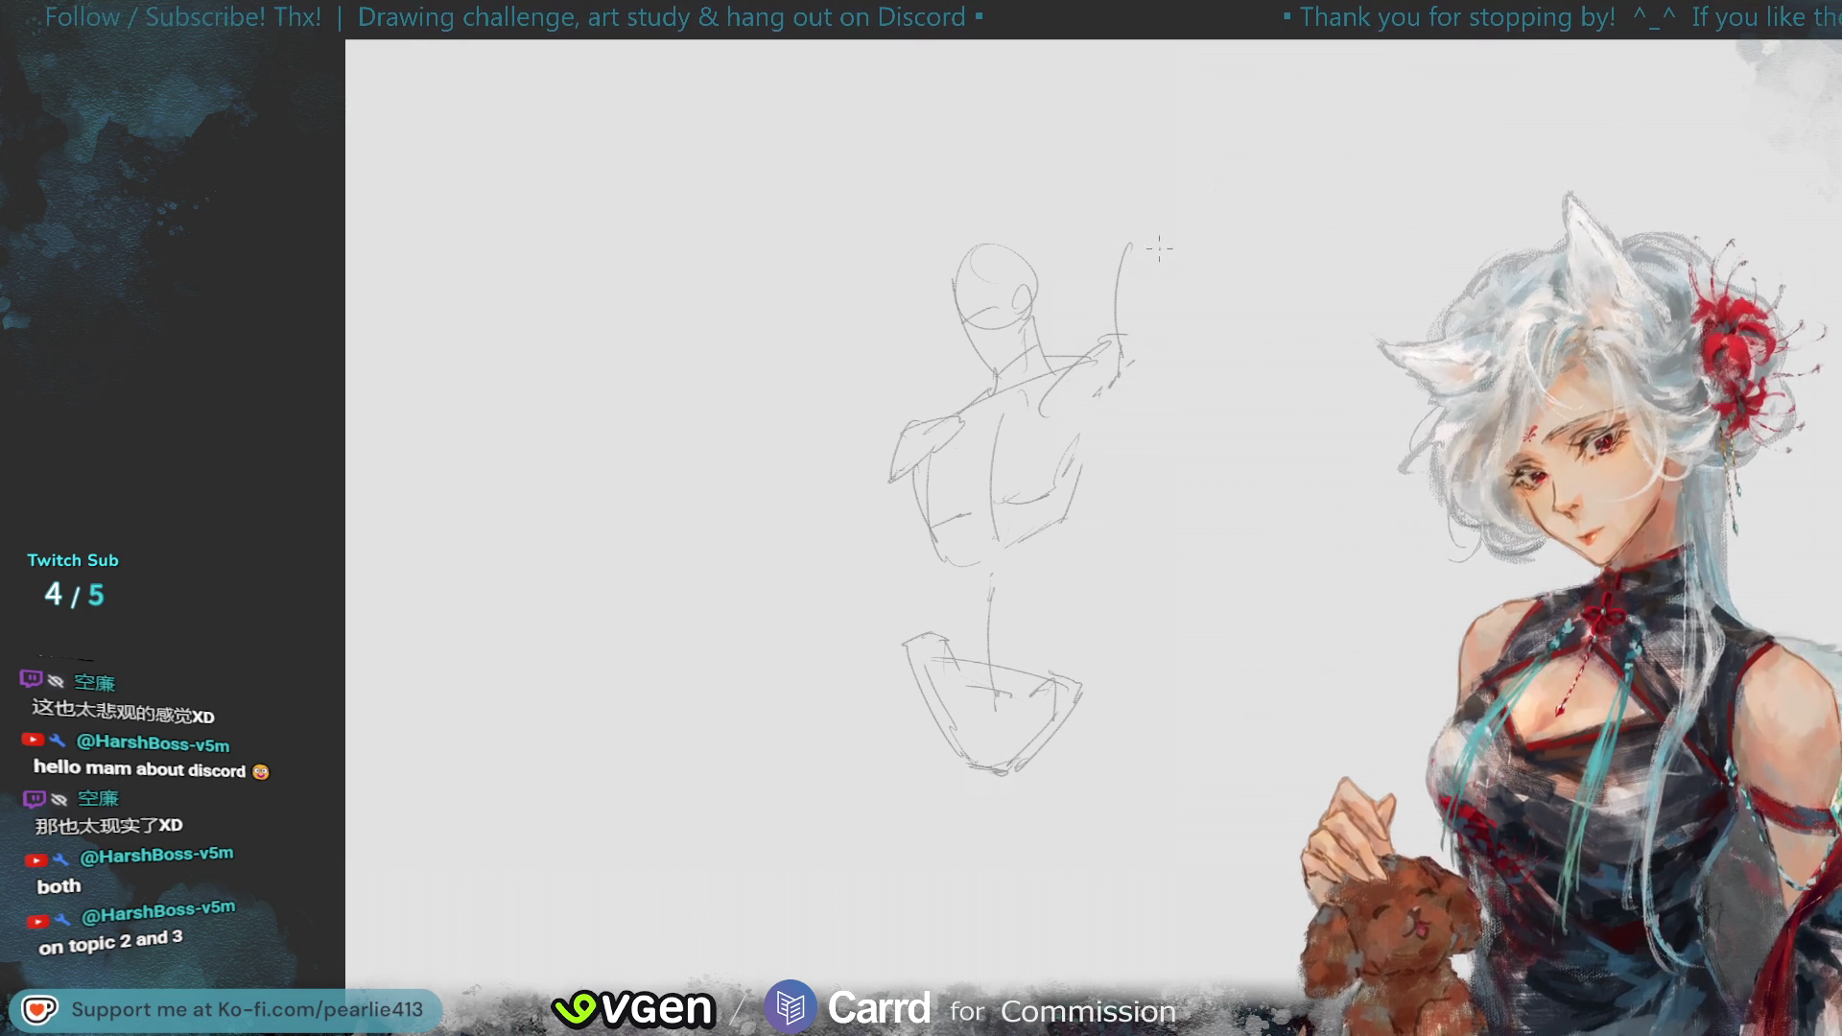
- Redraw the raised arm's curved stroke and outline it up to the hand
drag(1129, 245, 1111, 338)
key(ctrl+z)
drag(1132, 240, 1118, 359)
key(ctrl+z)
drag(1129, 246, 1115, 331)
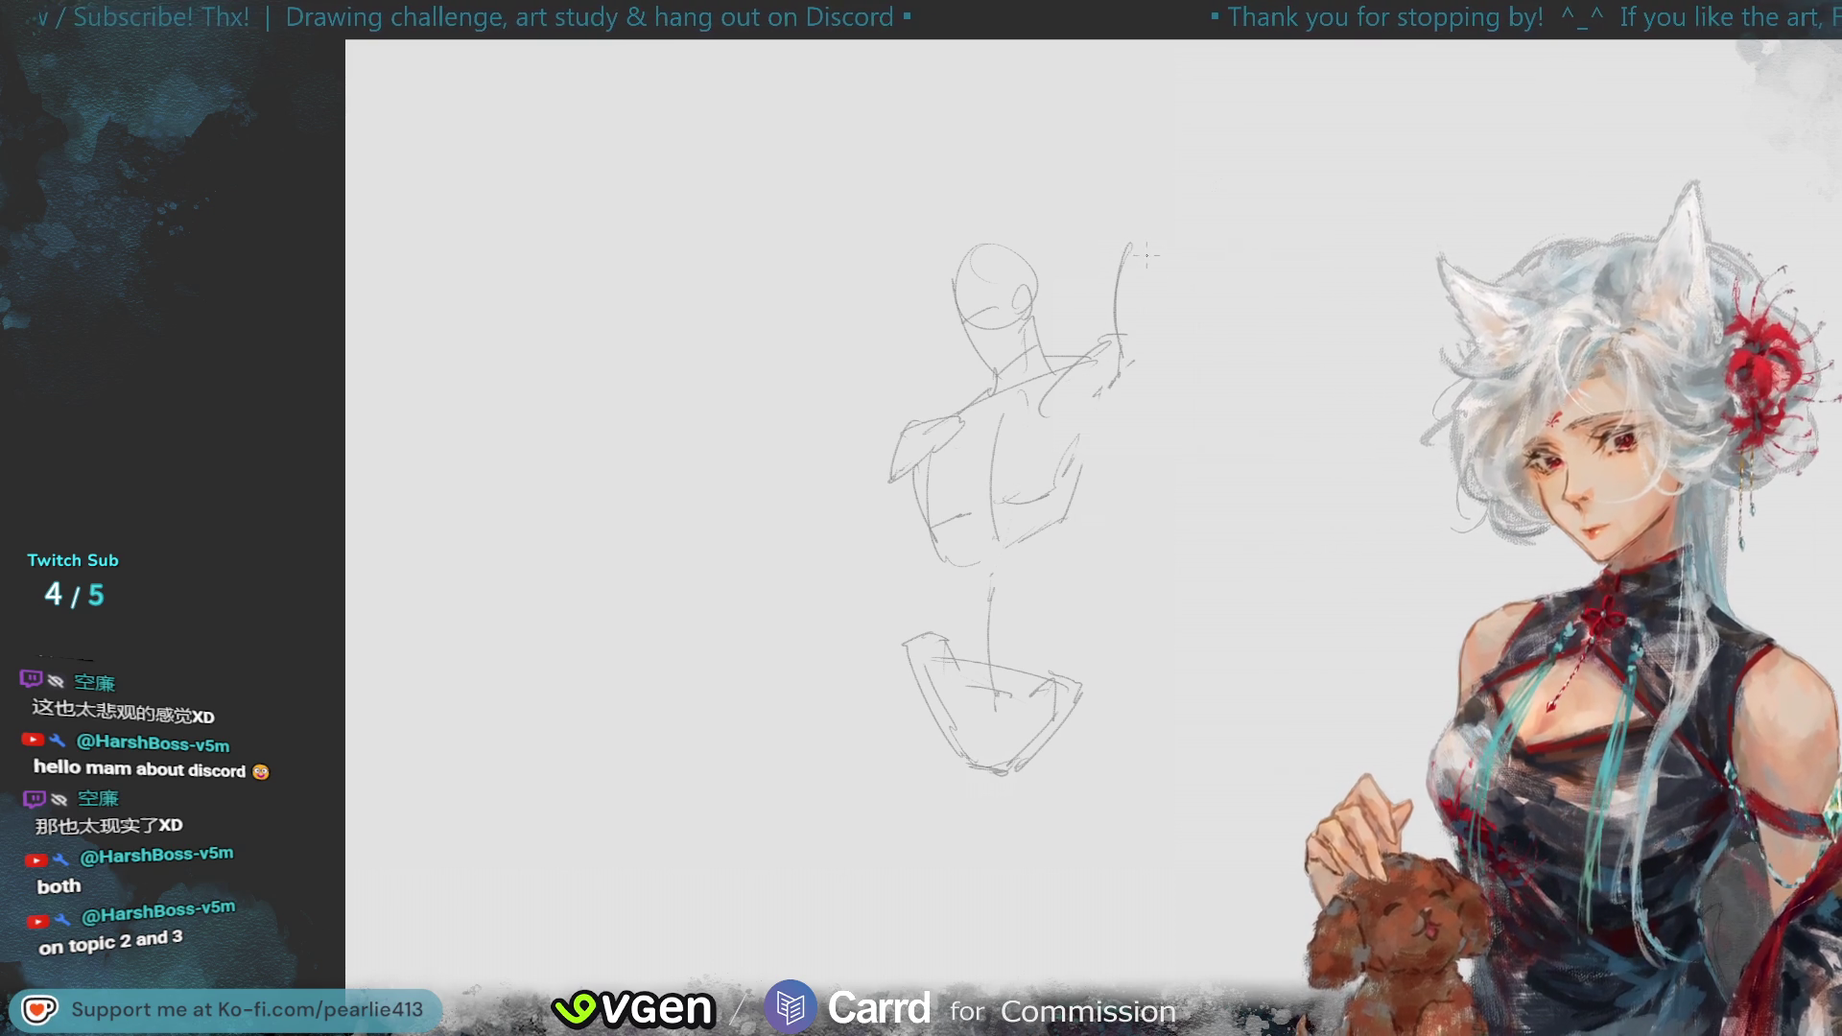
mouse_move(1133, 247)
mouse_down()
mouse_move(1162, 206)
mouse_move(1171, 316)
mouse_move(1141, 408)
mouse_up()
key(ctrl+z)
drag(1170, 288, 1128, 422)
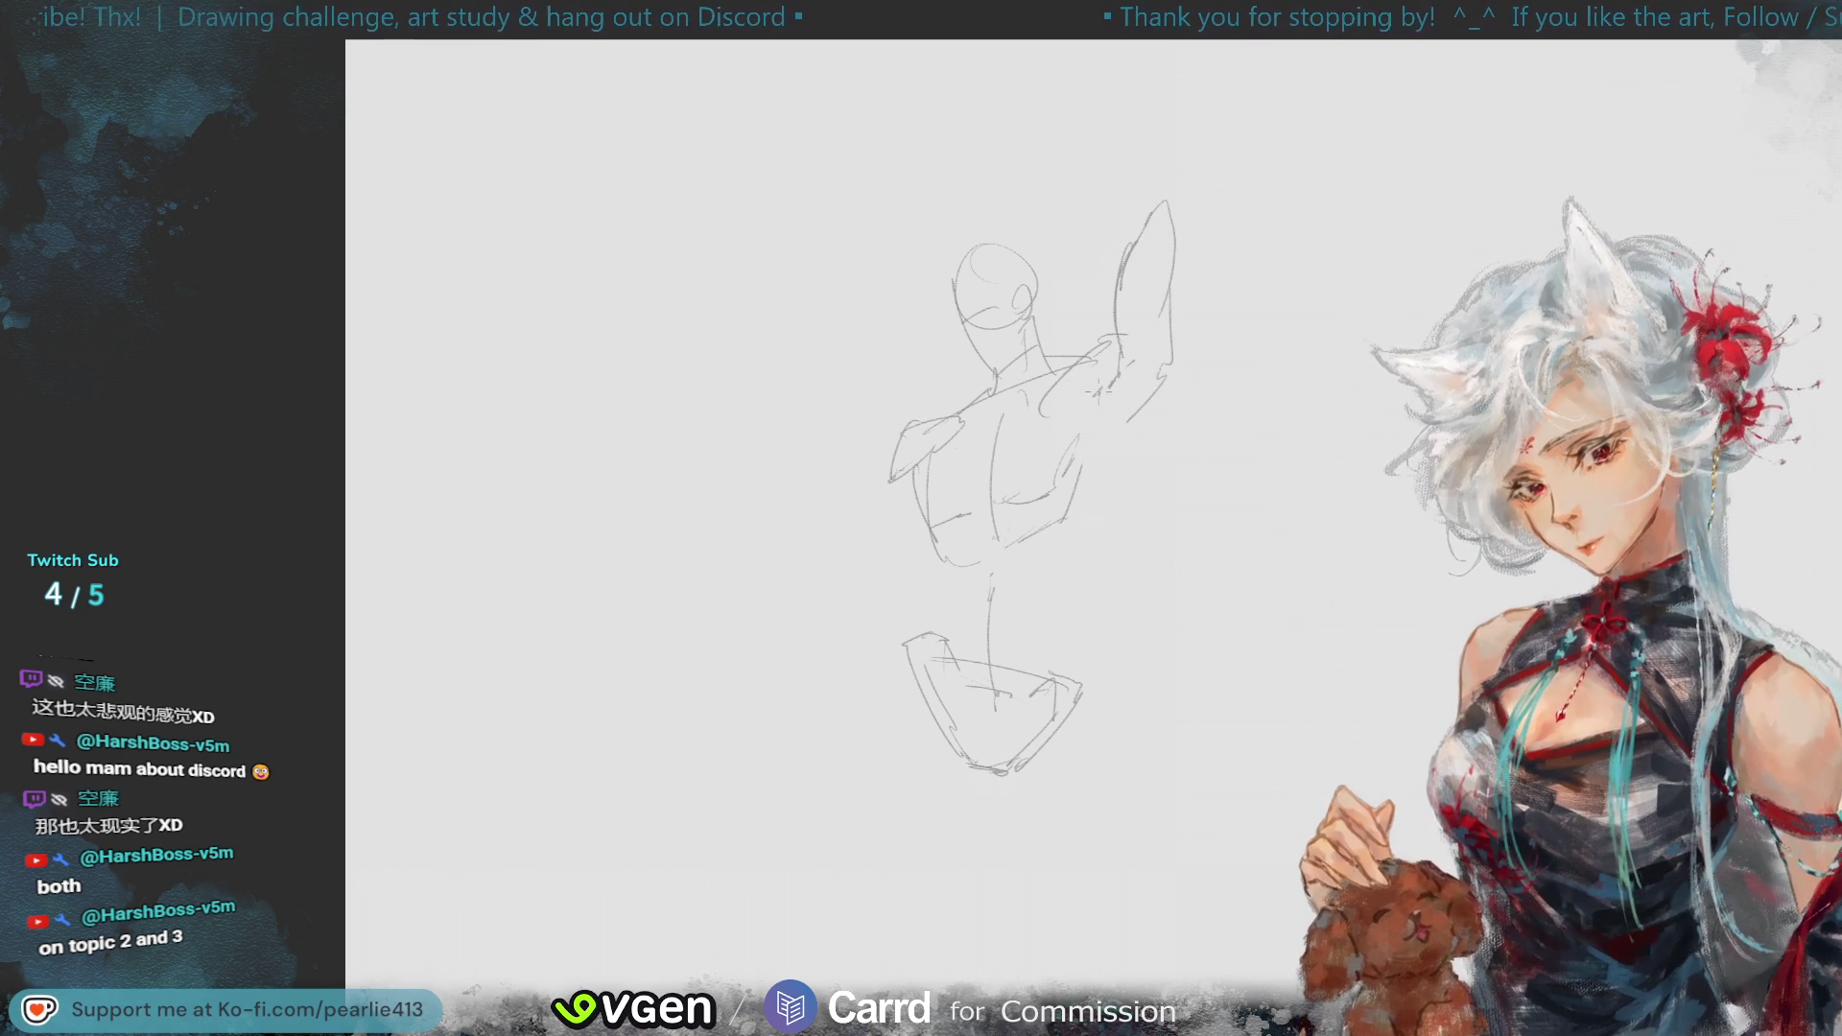
- Redraw the raised arm's right edge and lower part, then lasso the pelvis sketch
key(ctrl+z)
key(ctrl+z)
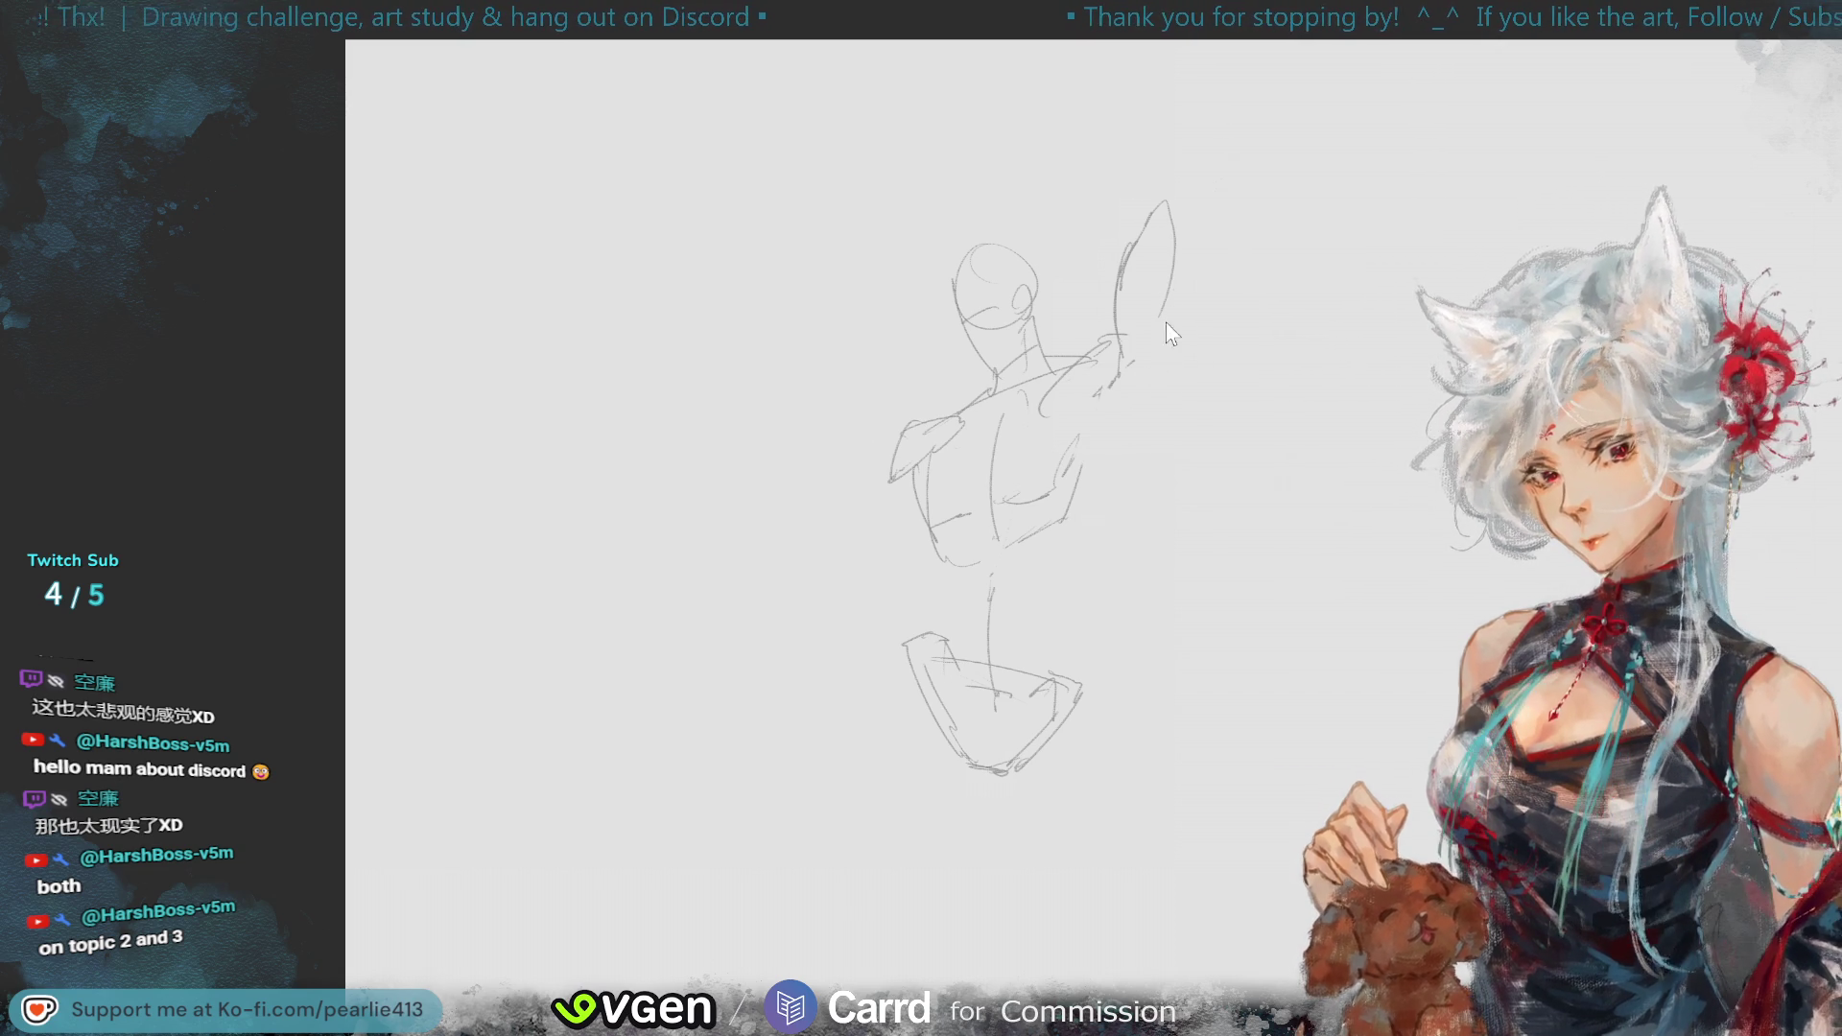
key(ctrl+z)
key(ctrl+z)
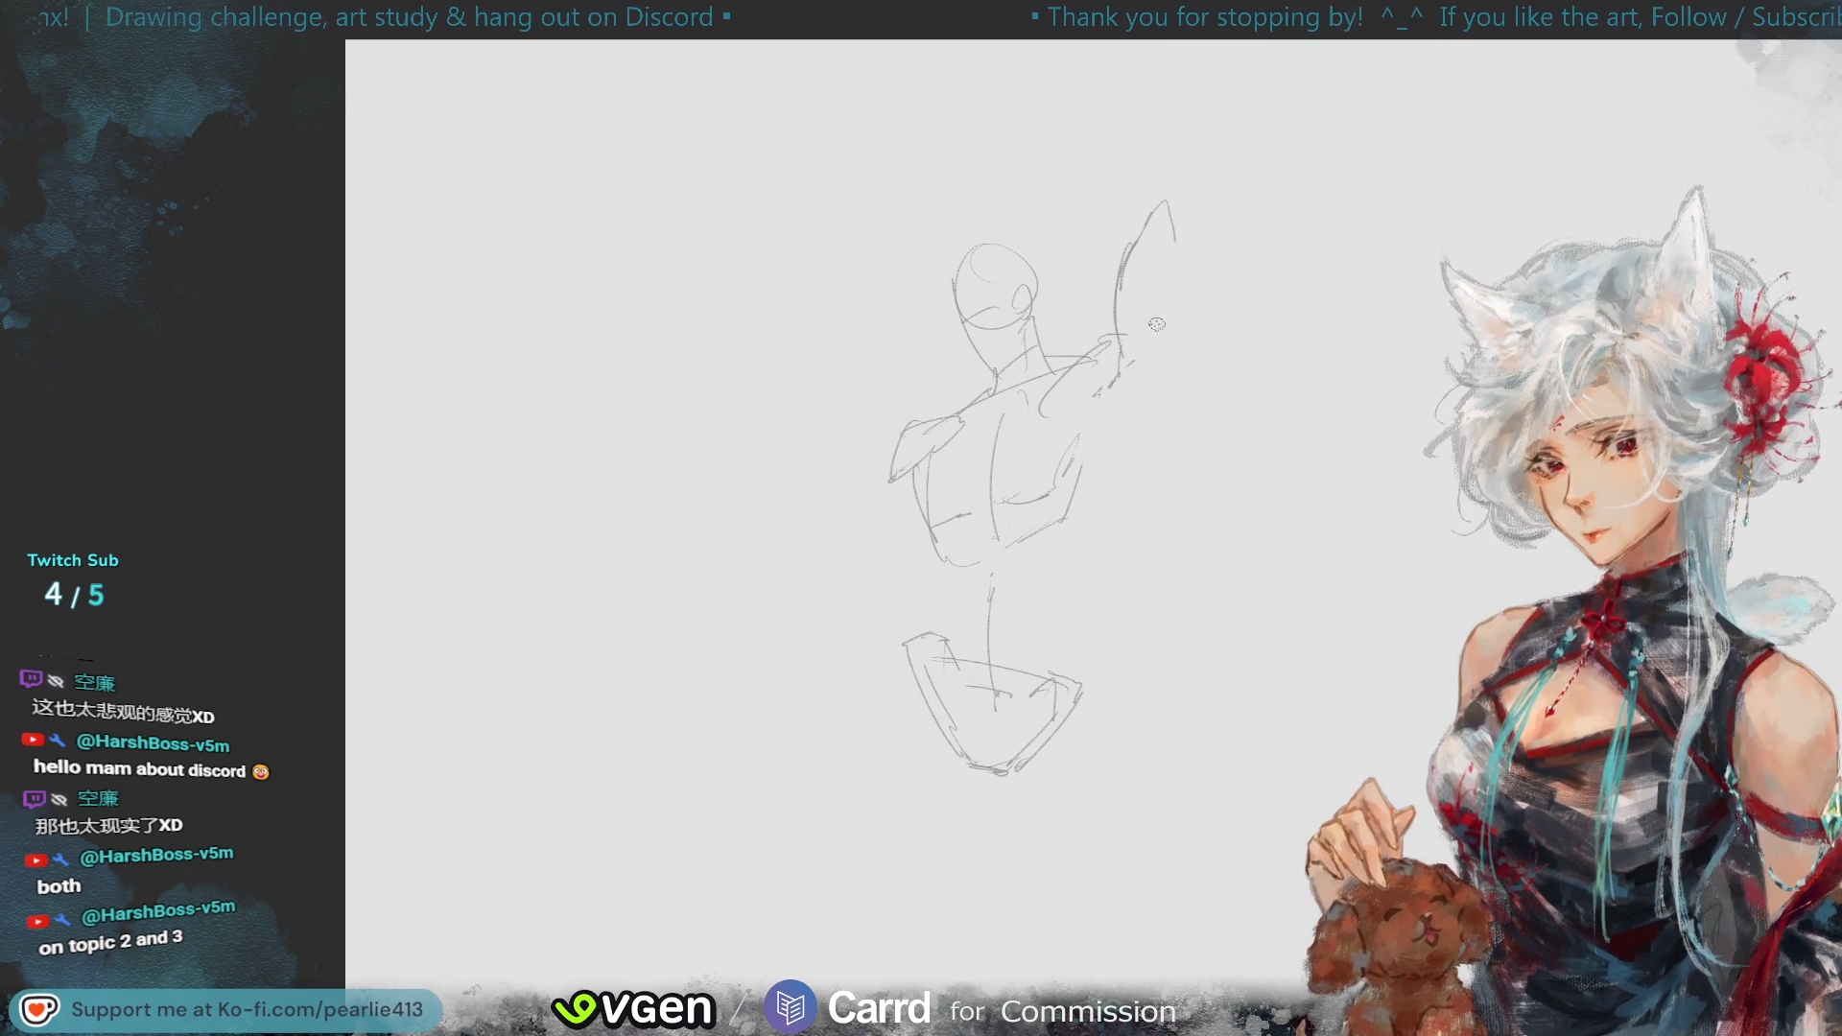
drag(1164, 205, 1179, 336)
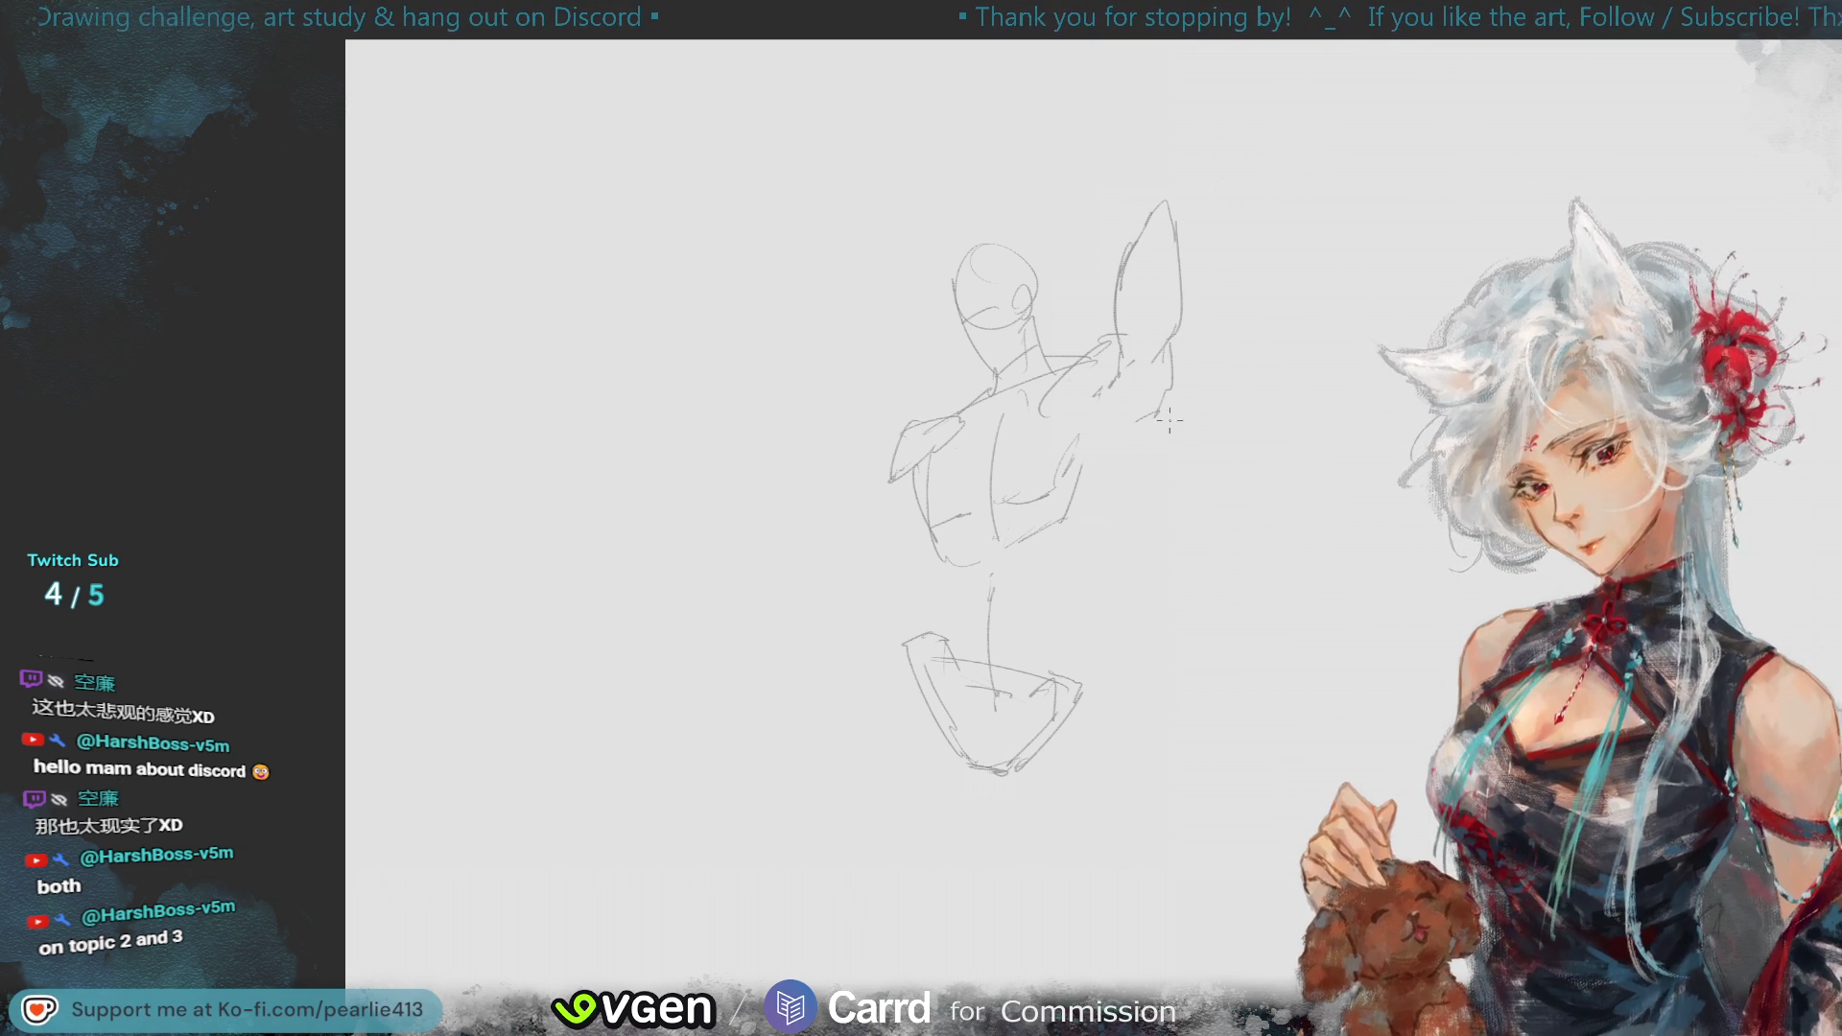
key(ctrl+z)
drag(1175, 381, 1159, 400)
key(ctrl+z)
drag(1157, 399, 1124, 464)
key(ctrl+z)
key(ctrl+z)
drag(1145, 392, 1090, 535)
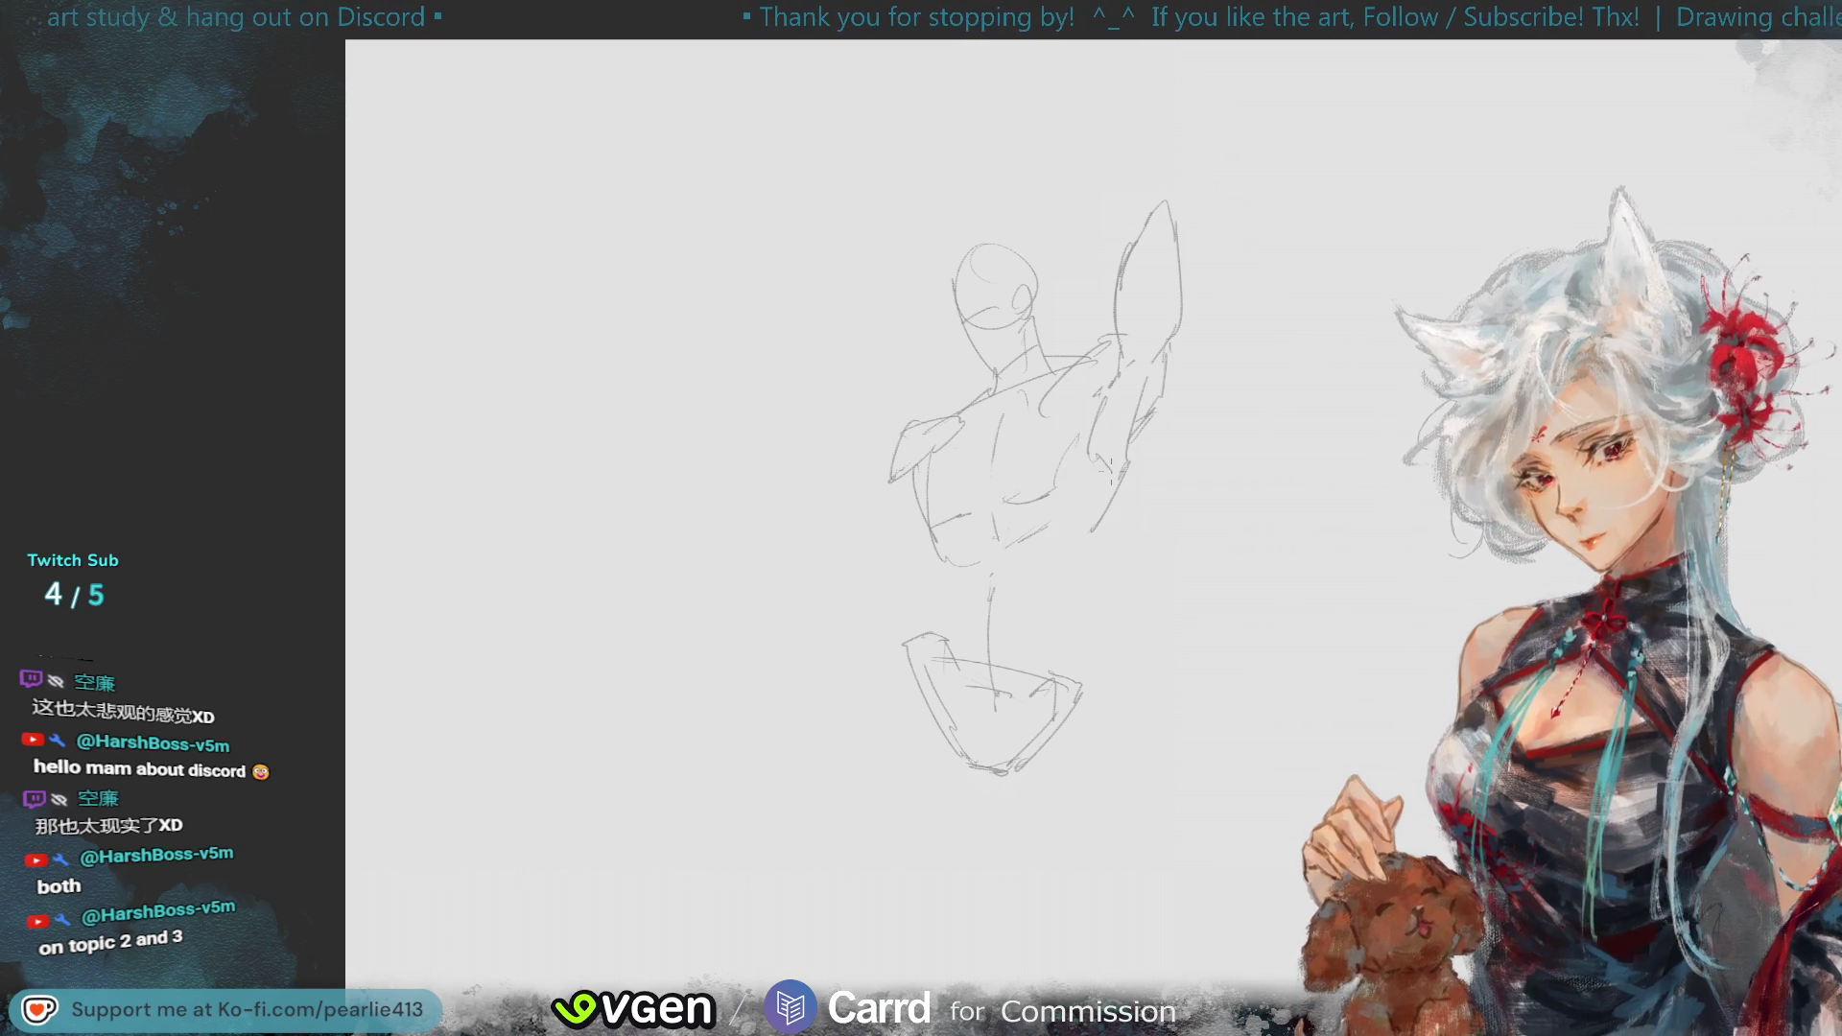
key(ctrl+z)
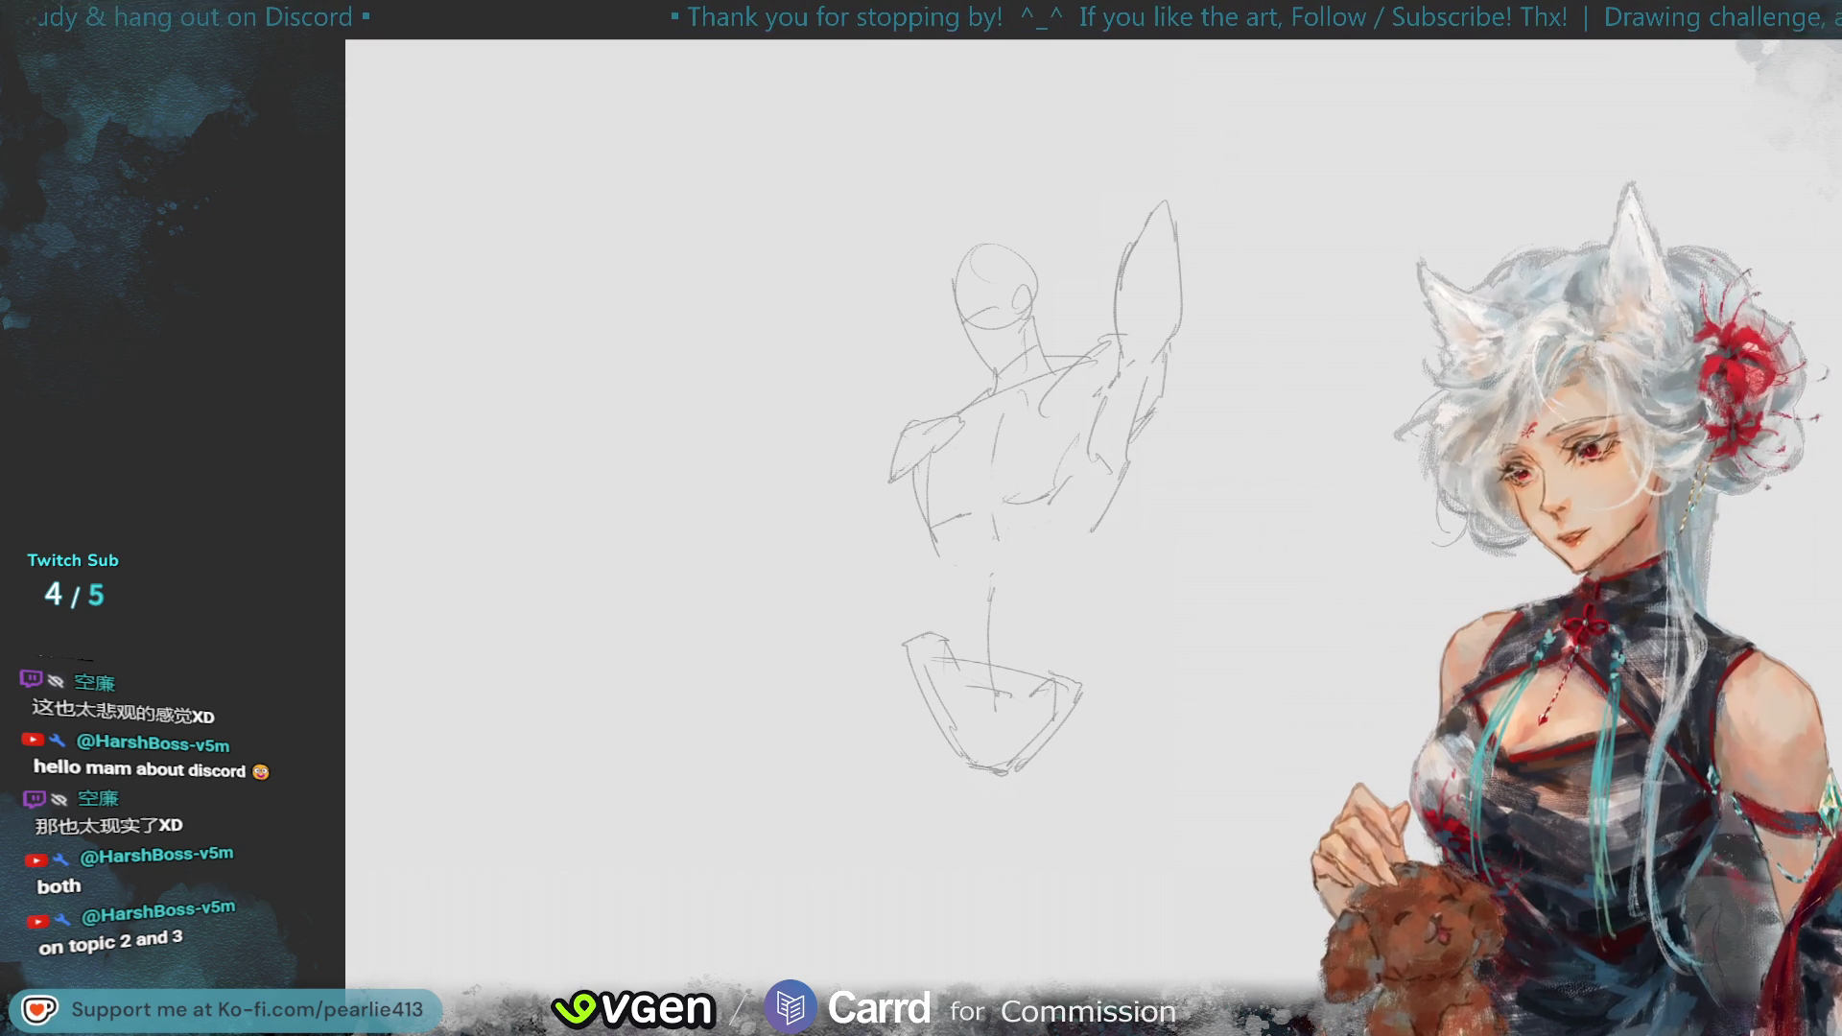
mouse_move(1052, 625)
mouse_down()
mouse_move(1077, 590)
mouse_move(1052, 619)
mouse_up()
click(1120, 913)
- Move the pelvis sketch lower under the torso and deselect it
mouse_move(1099, 783)
mouse_down()
mouse_move(1108, 826)
mouse_move(1102, 811)
mouse_up()
click(980, 966)
click(806, 949)
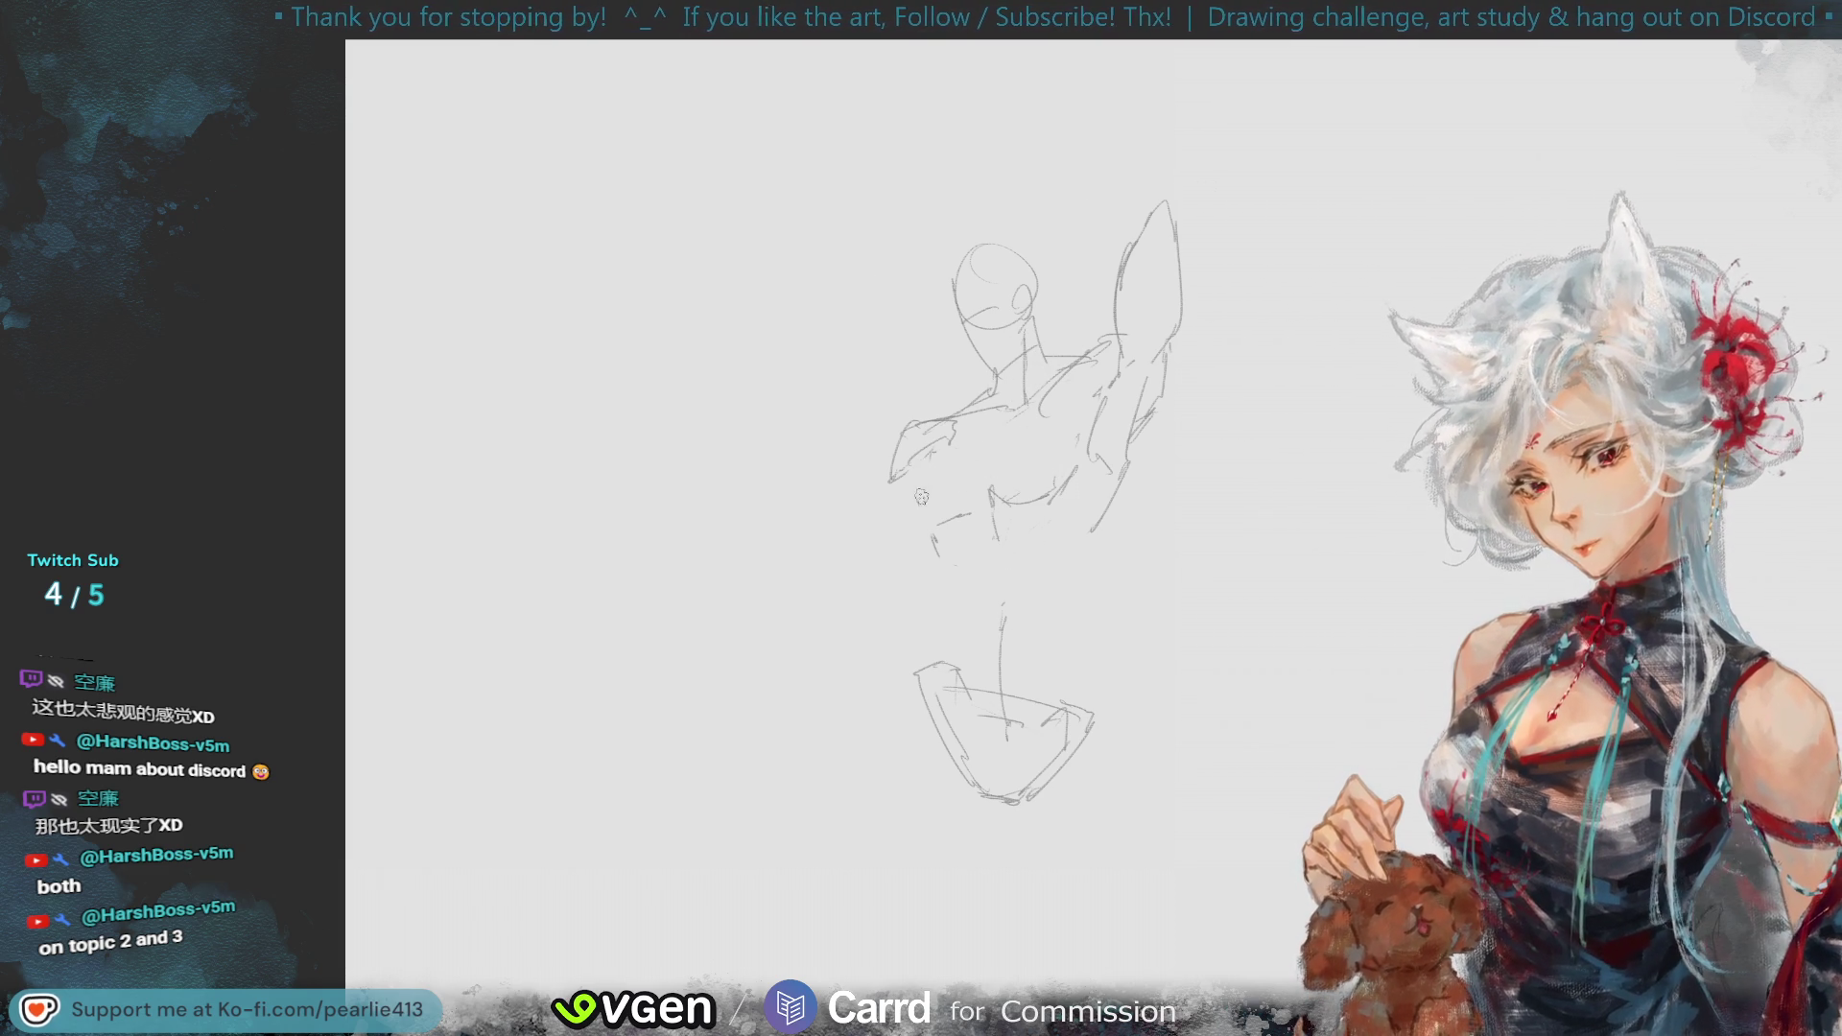
- Sketch short left-chest lines and a line down the sternum, then lasso the head
drag(912, 474, 916, 510)
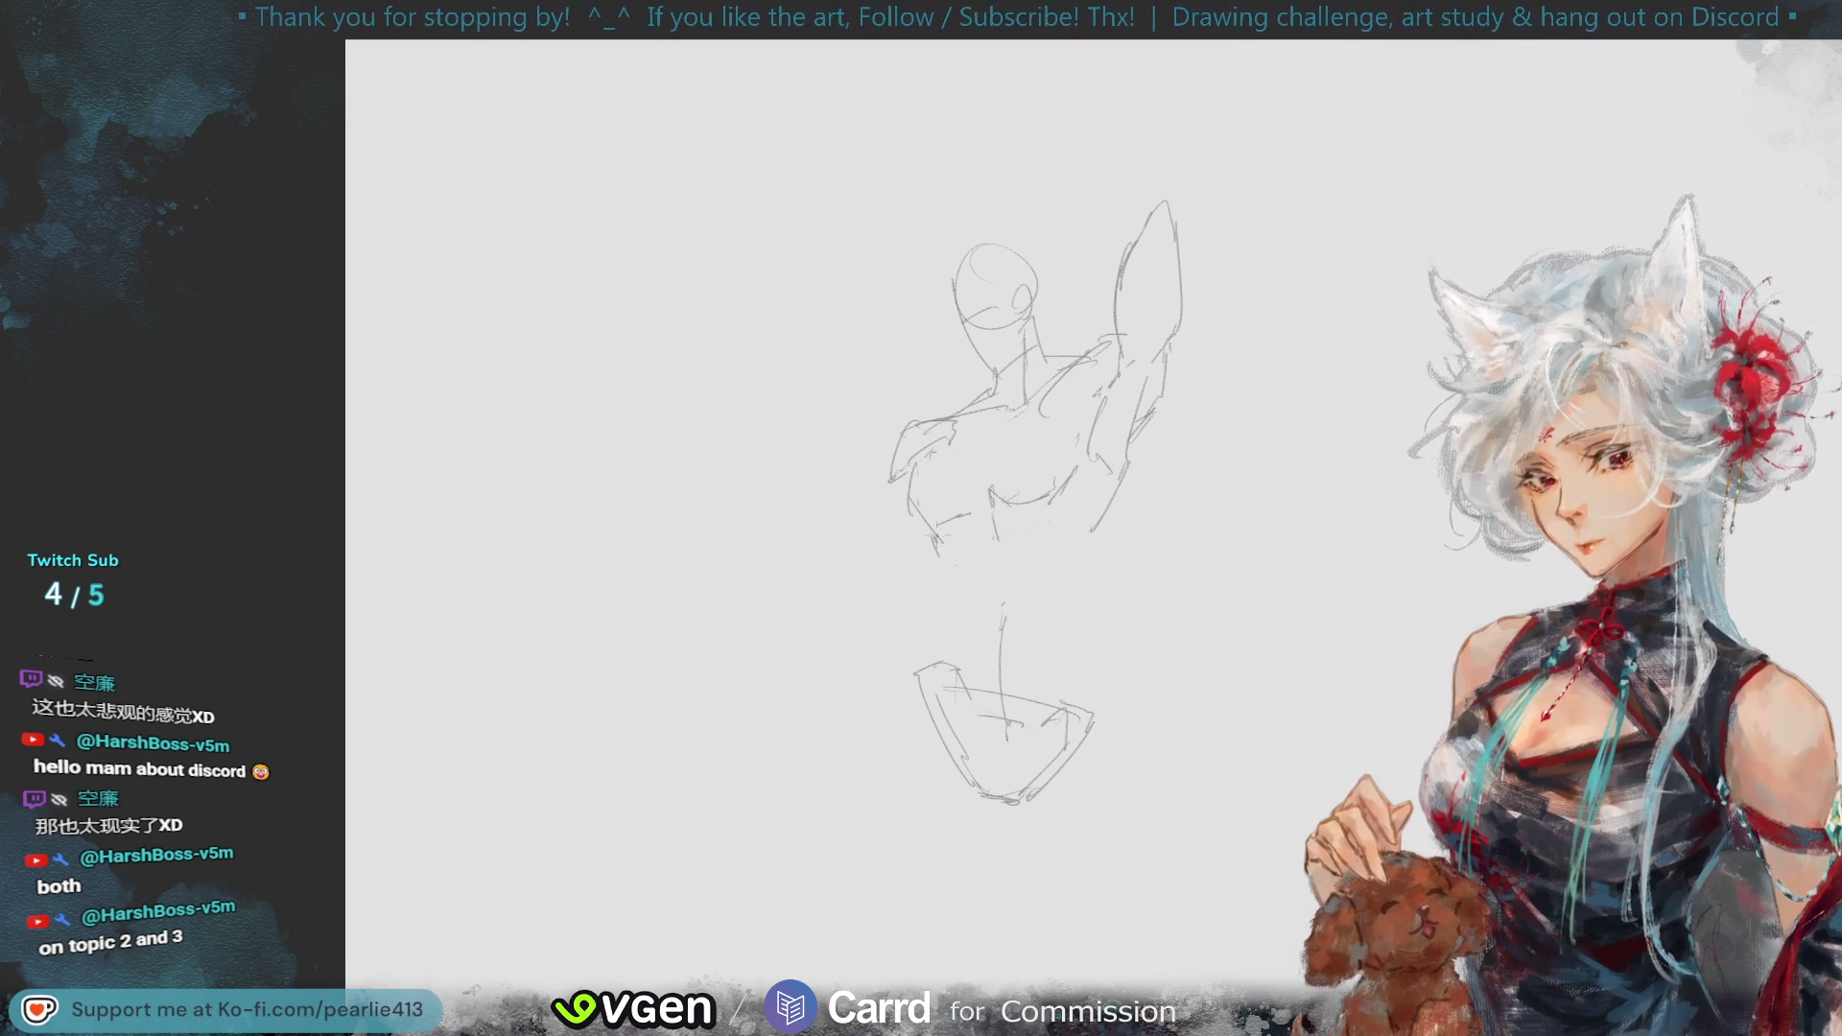
drag(911, 456, 929, 534)
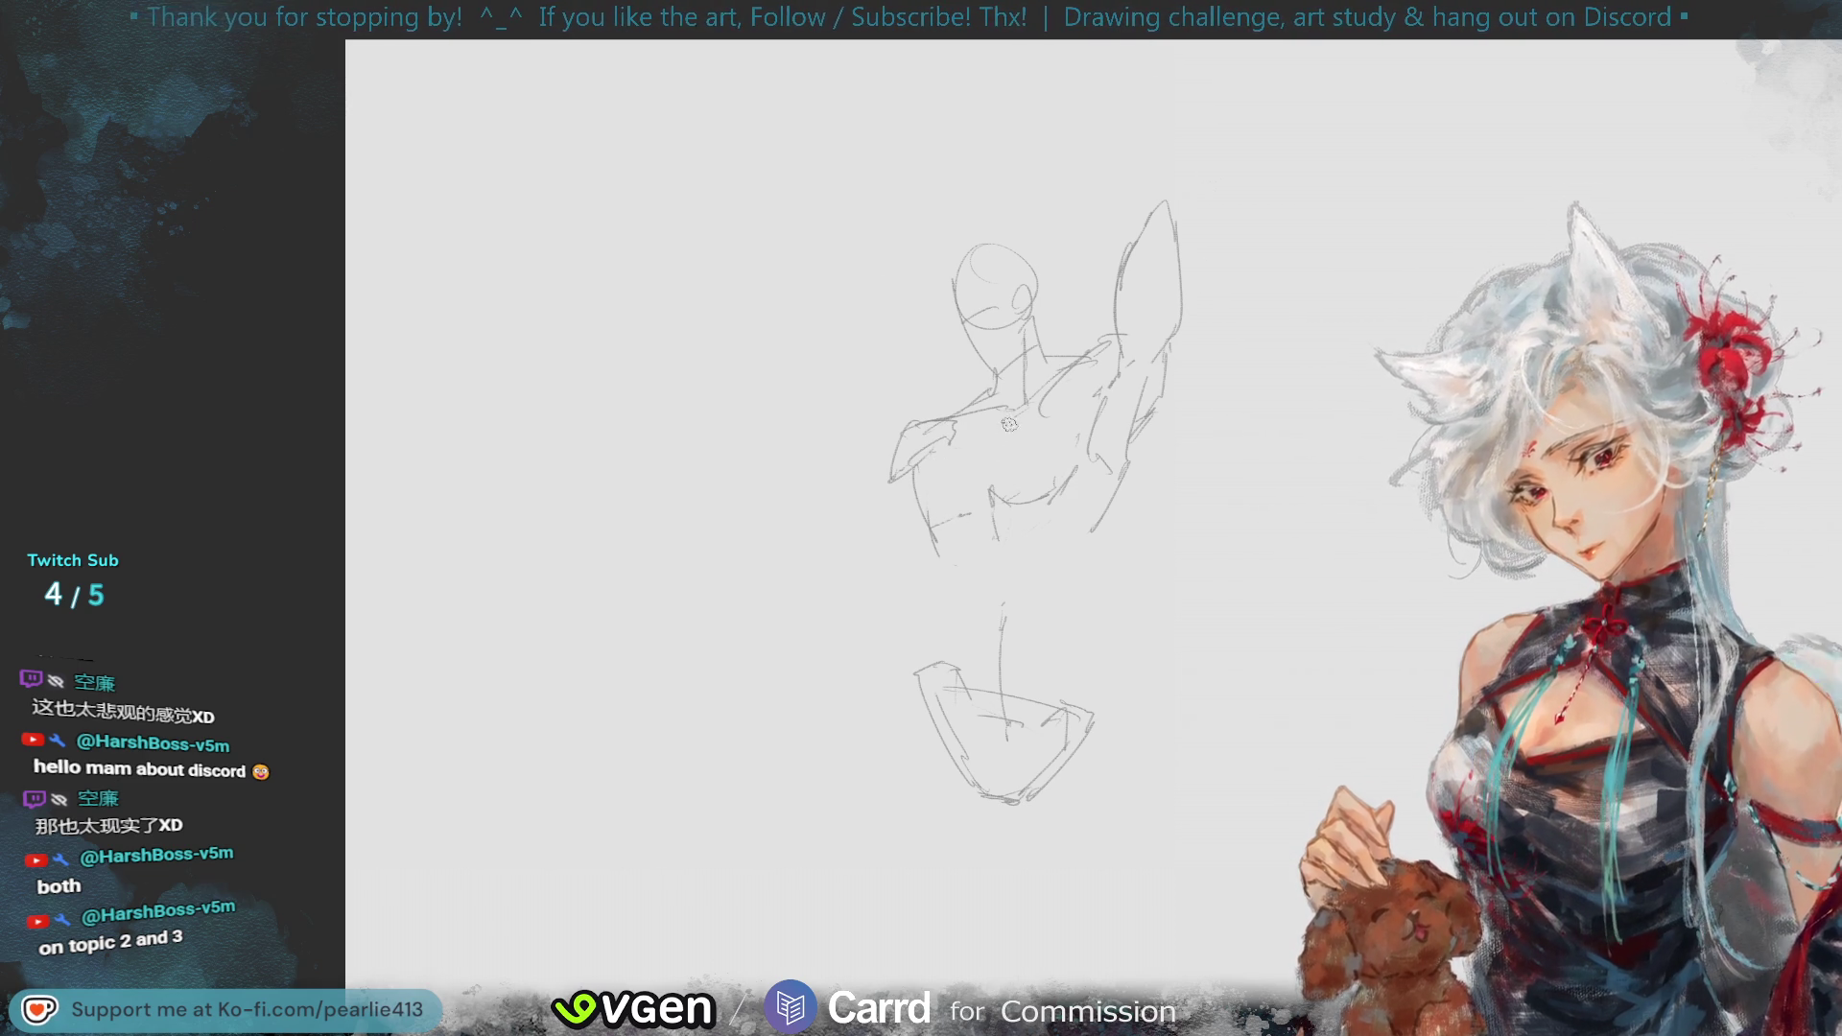
drag(1004, 415, 1000, 492)
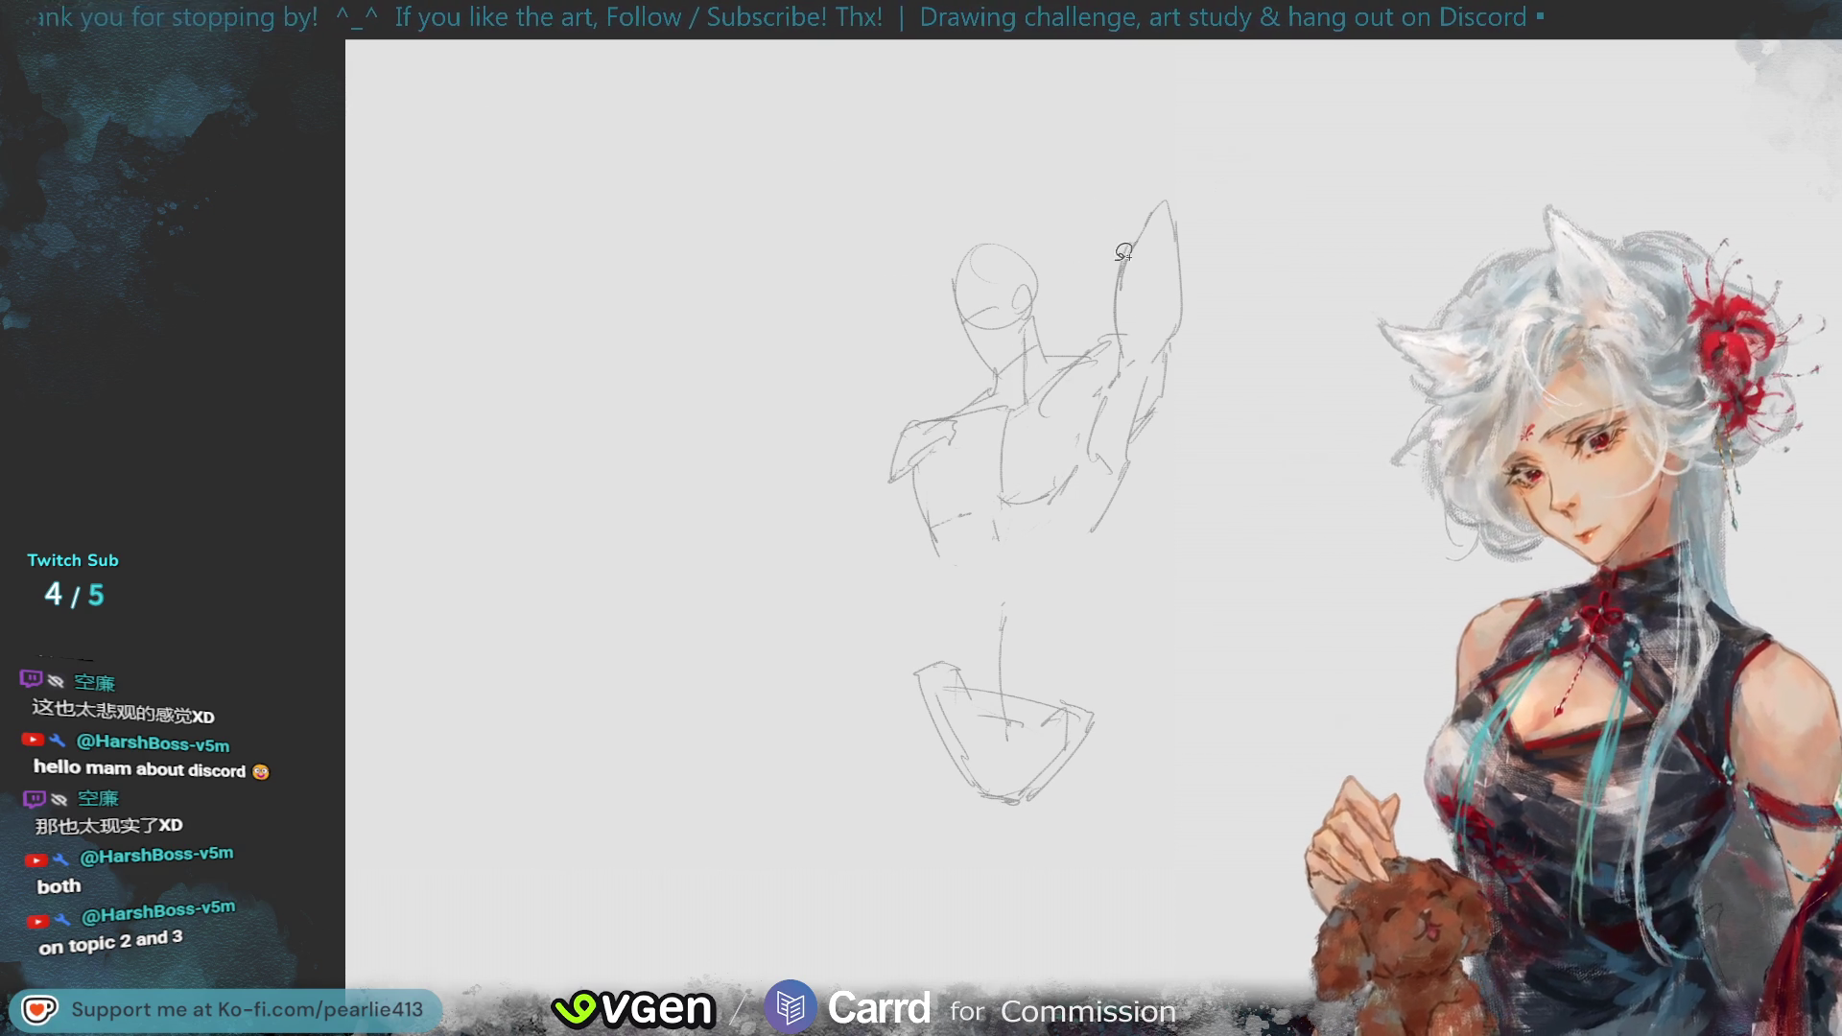
mouse_move(1055, 331)
mouse_down()
mouse_move(993, 369)
mouse_move(1084, 264)
mouse_move(1050, 336)
mouse_up()
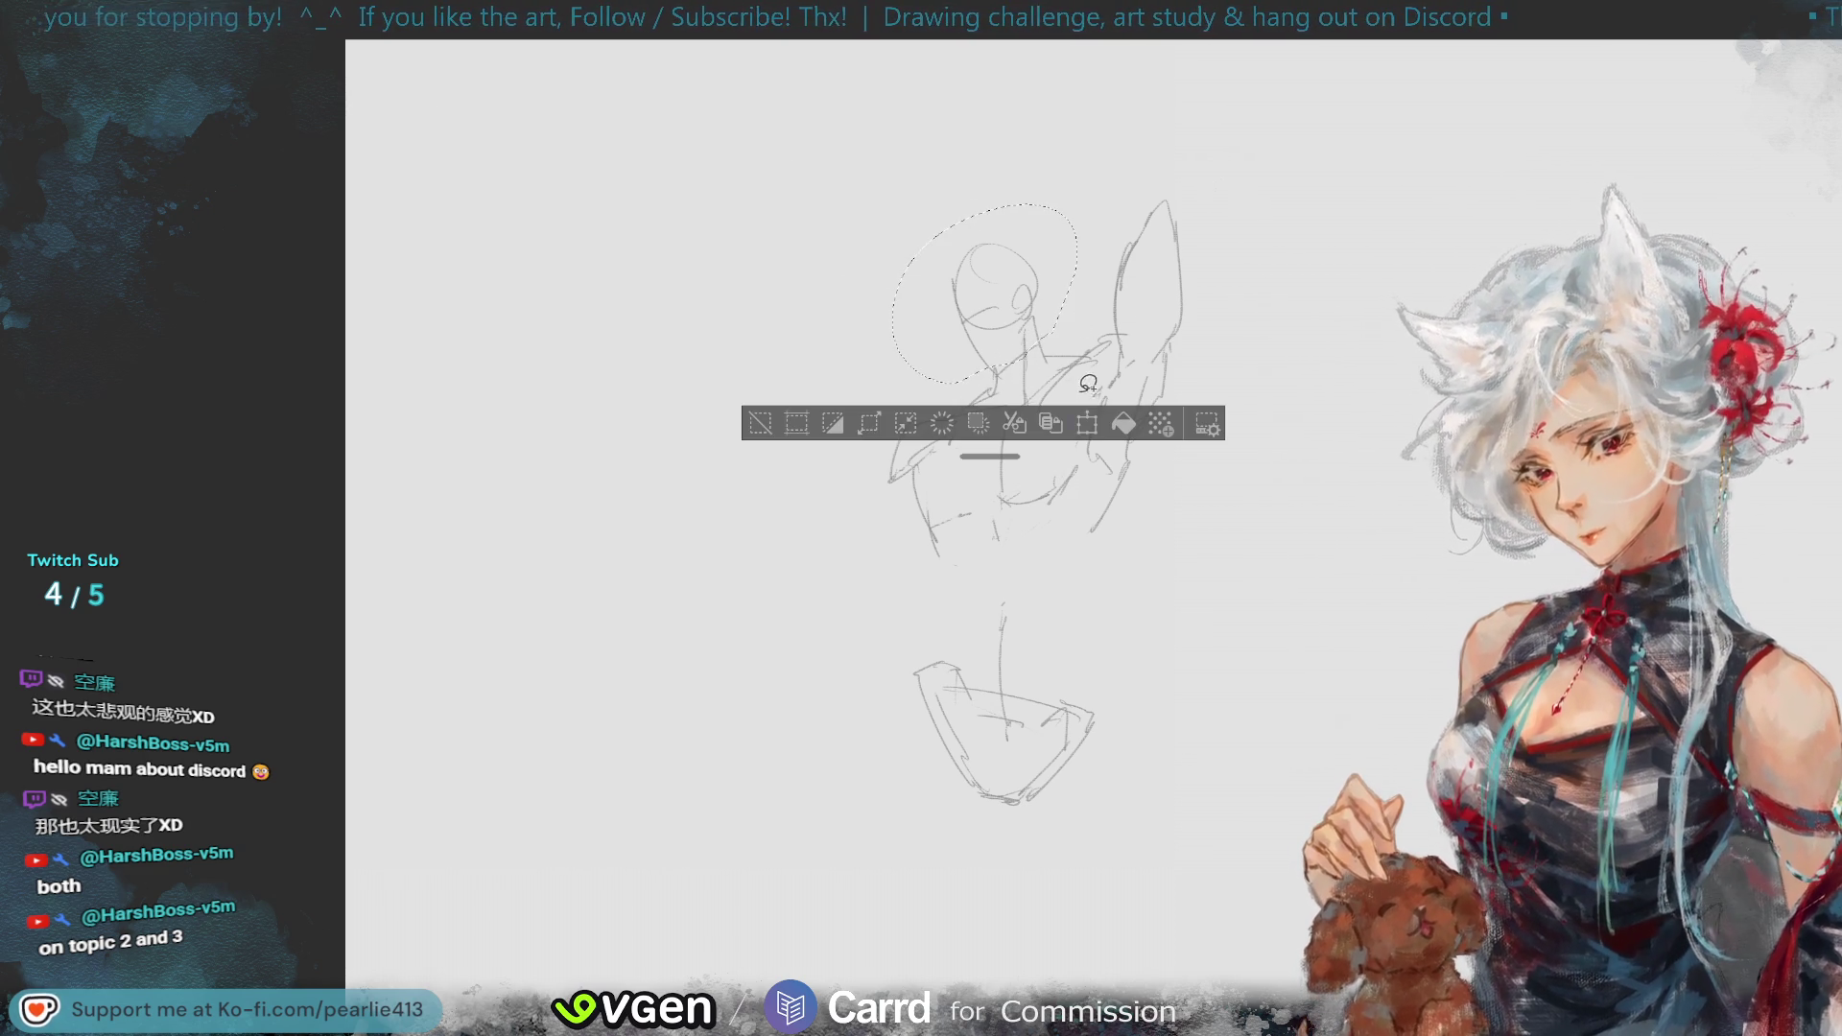
- Nudge the head slightly down-right, deselect, and draw a line along the head and neck
key(ctrl+t)
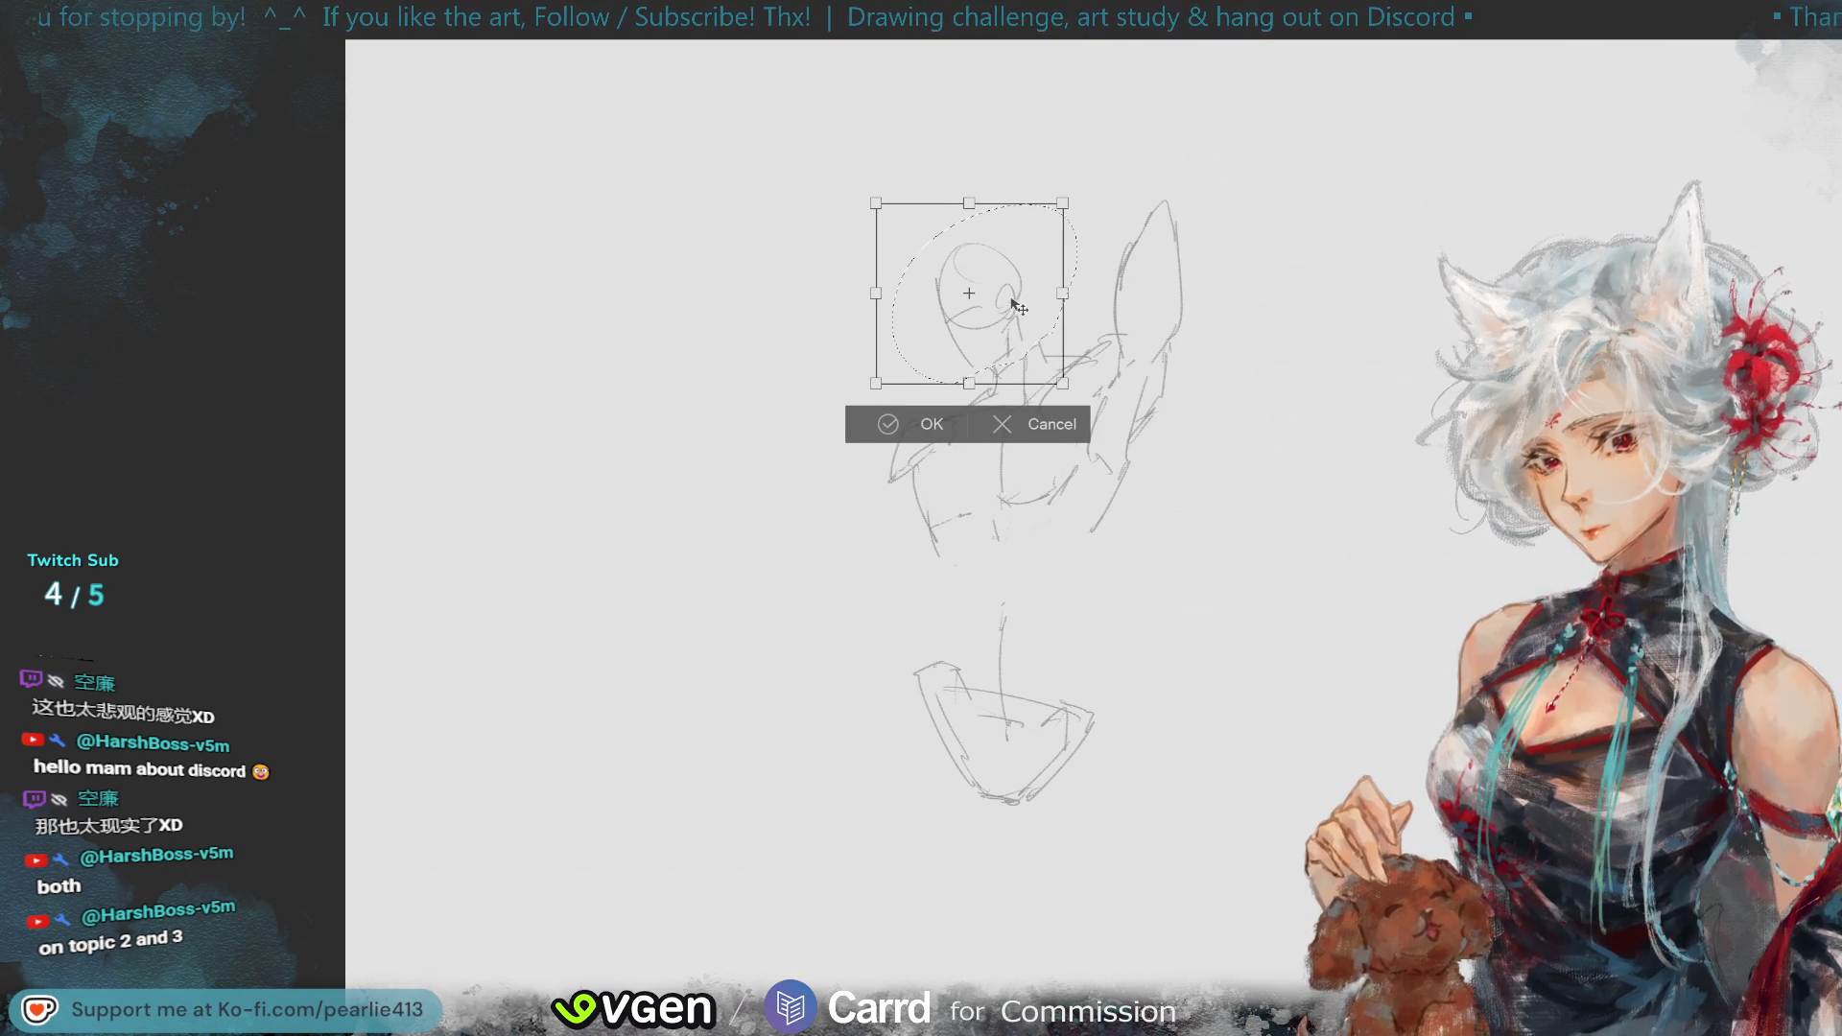
drag(1026, 306, 1031, 313)
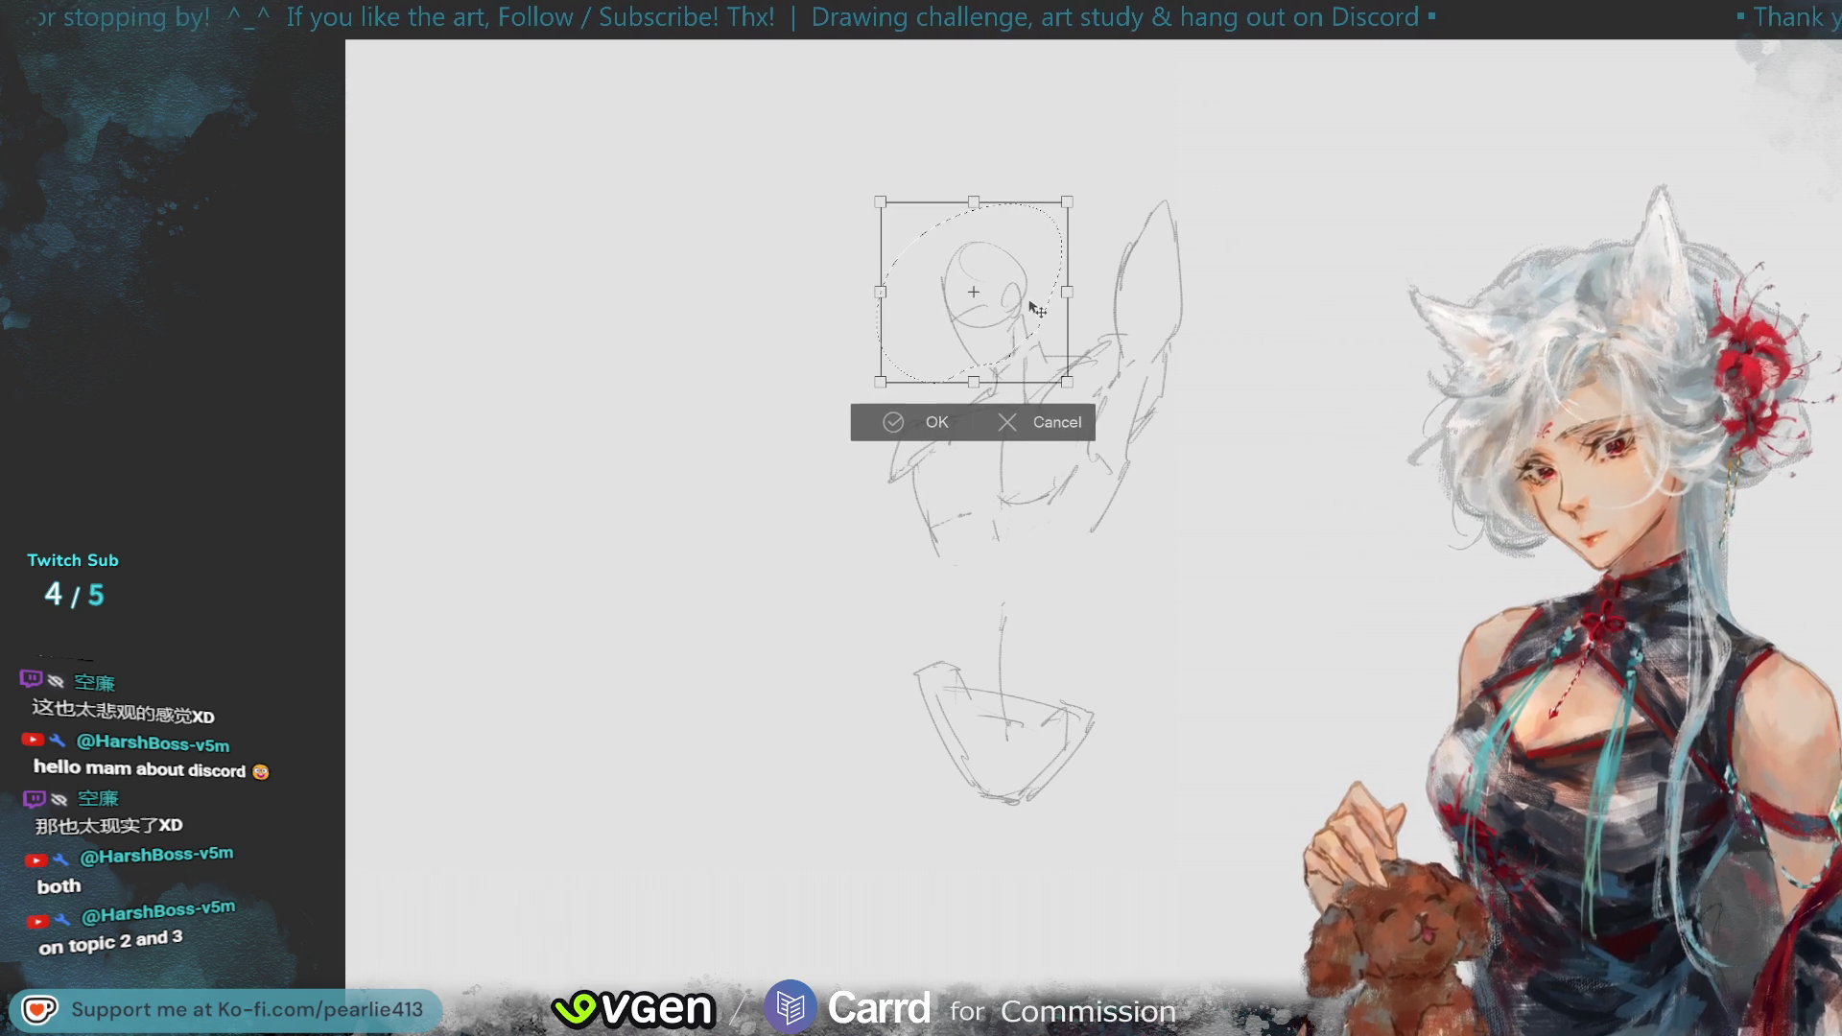
click(890, 427)
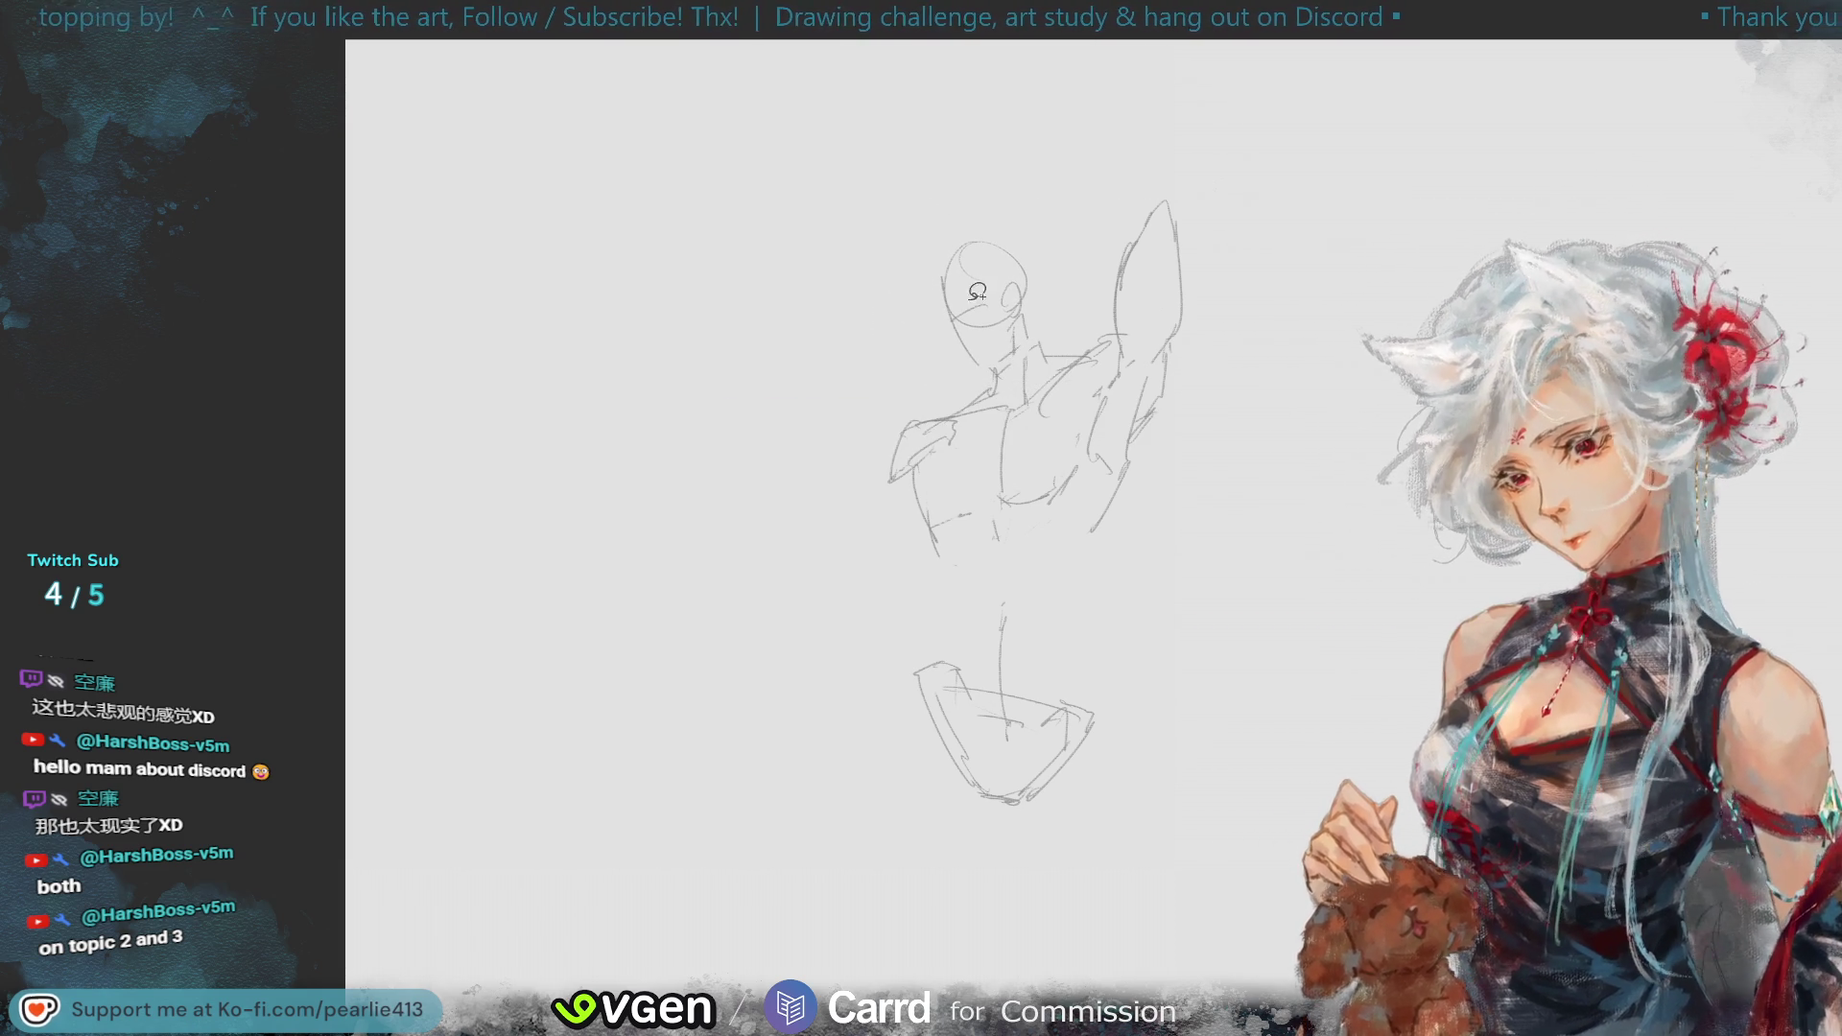
click(791, 422)
drag(934, 308, 993, 387)
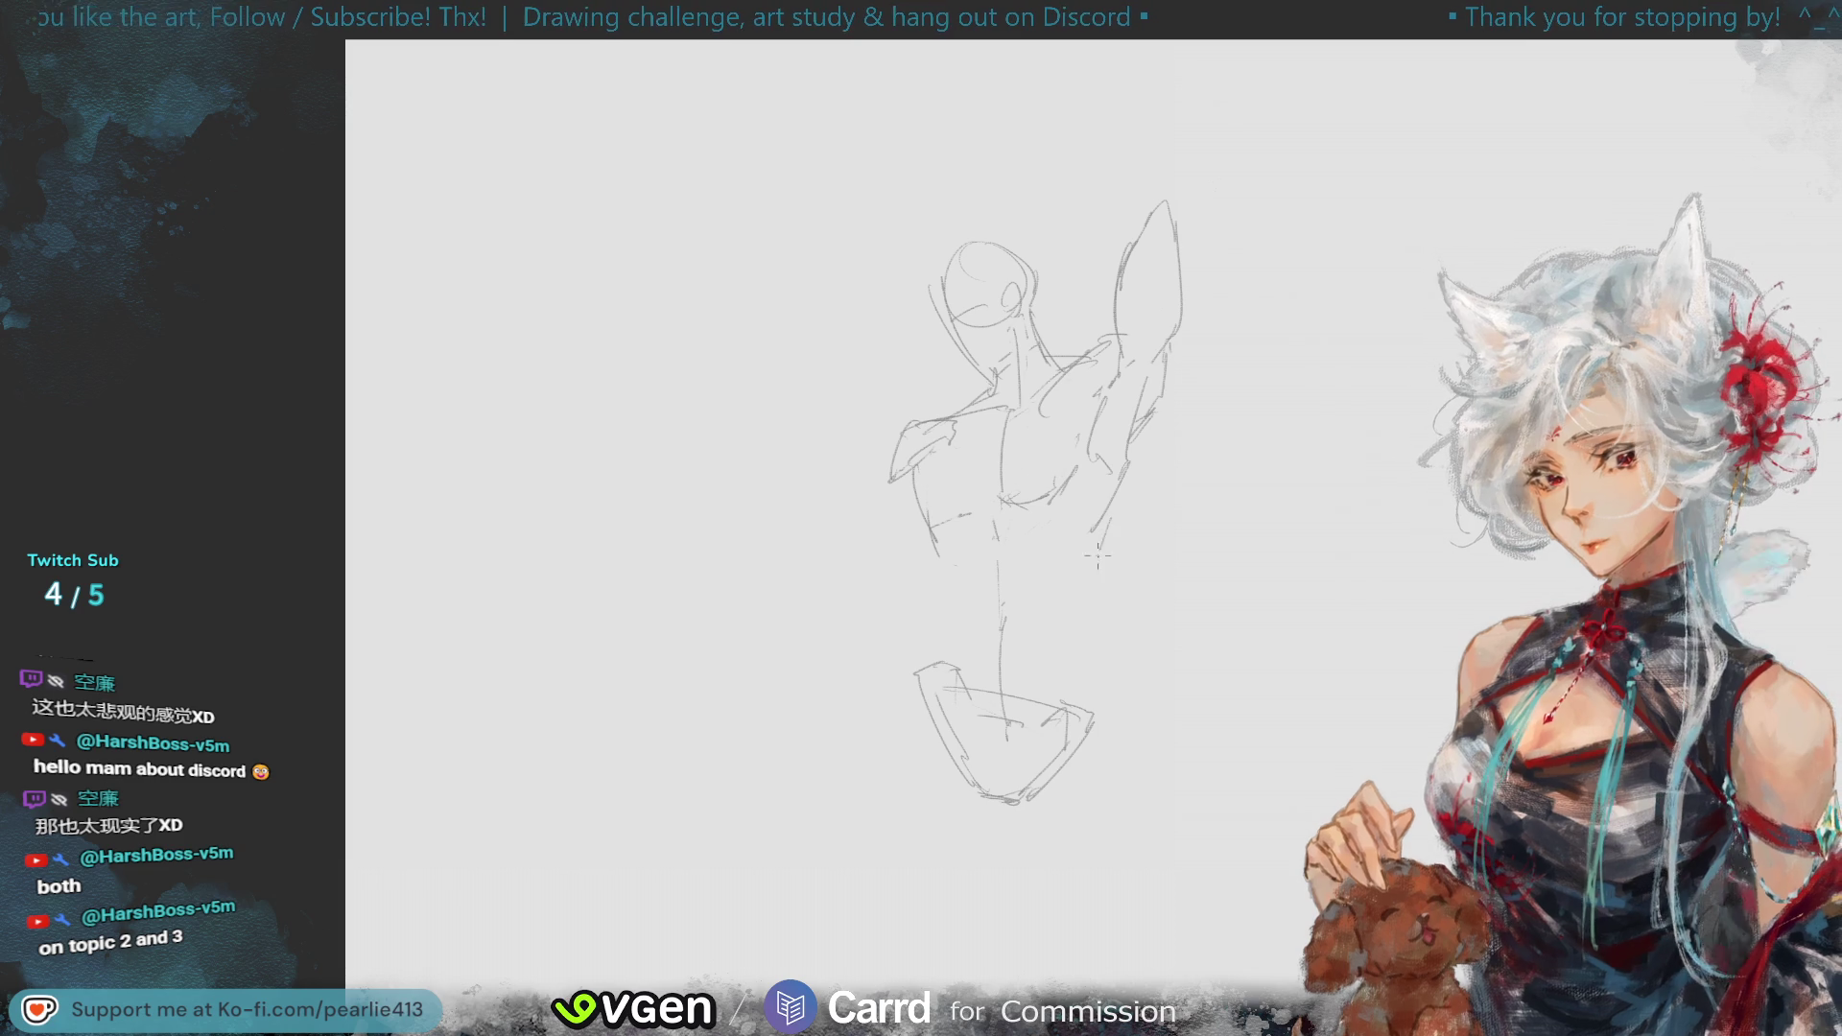
- Trim the pelvis edge, then draw both long leg lines, the torso centre line and hip curve
drag(1091, 712, 1083, 732)
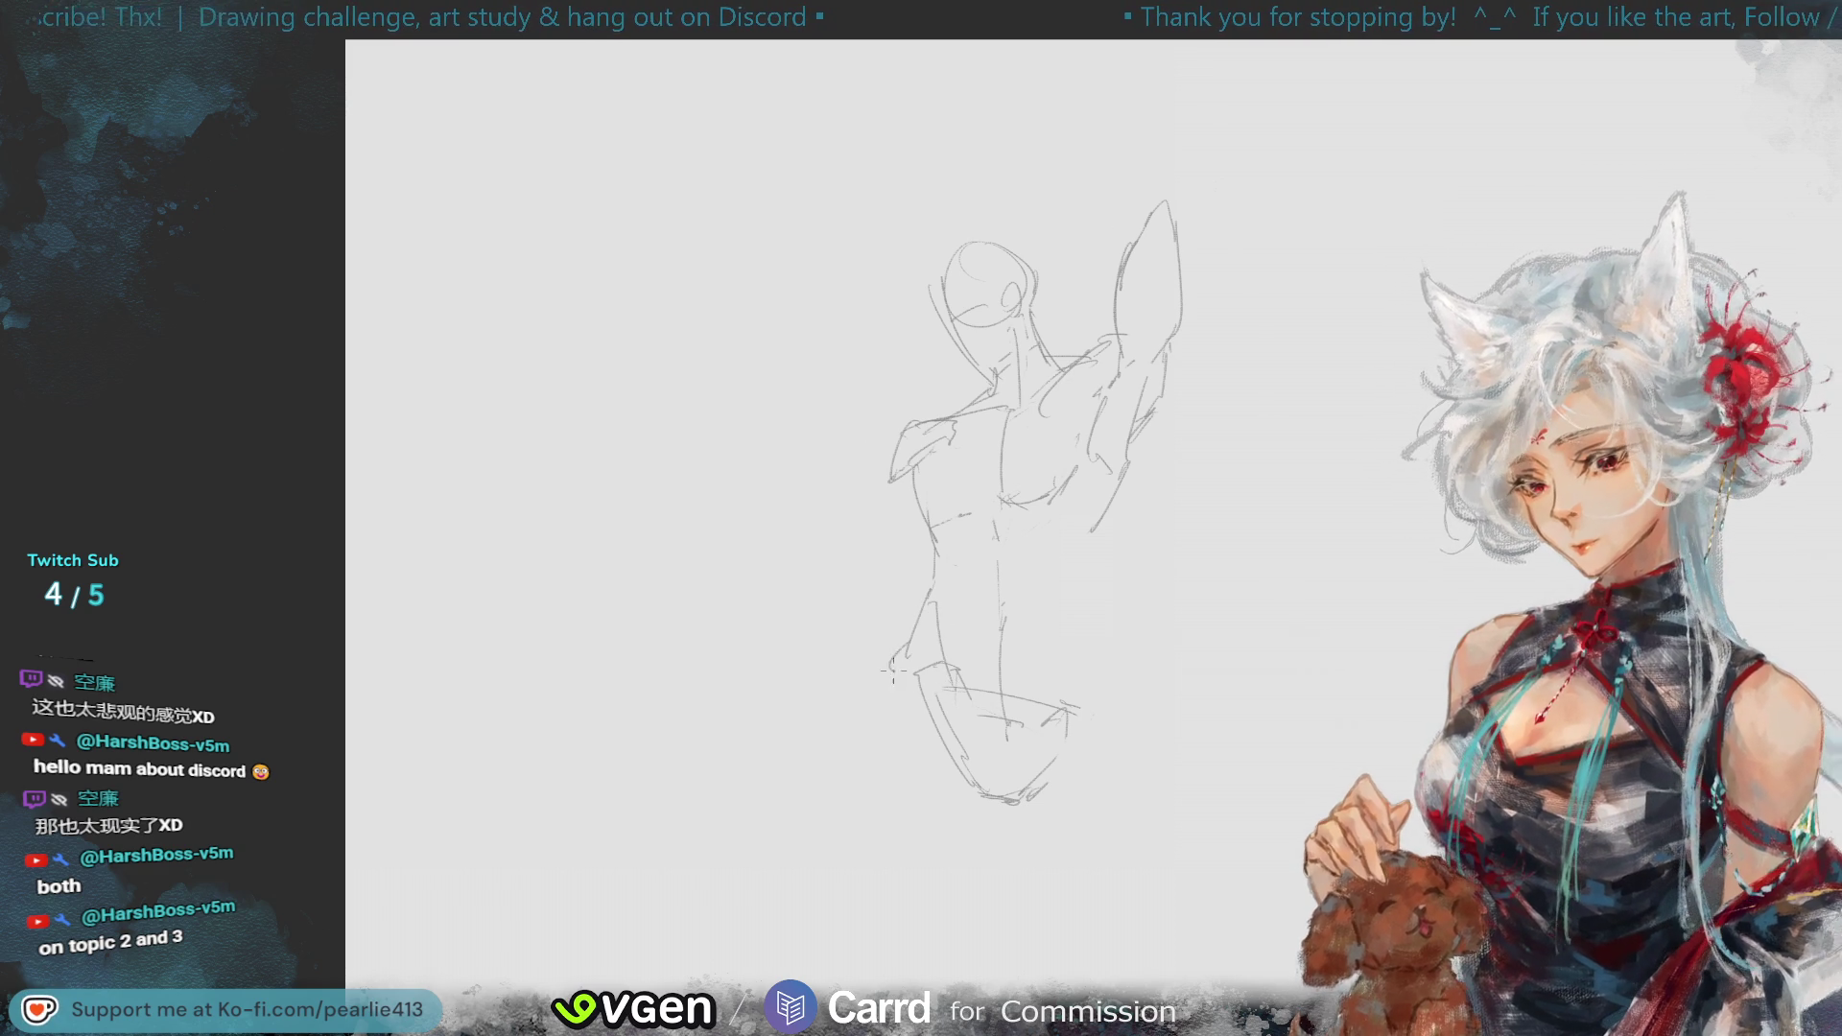
key(ctrl+z)
drag(890, 744, 911, 918)
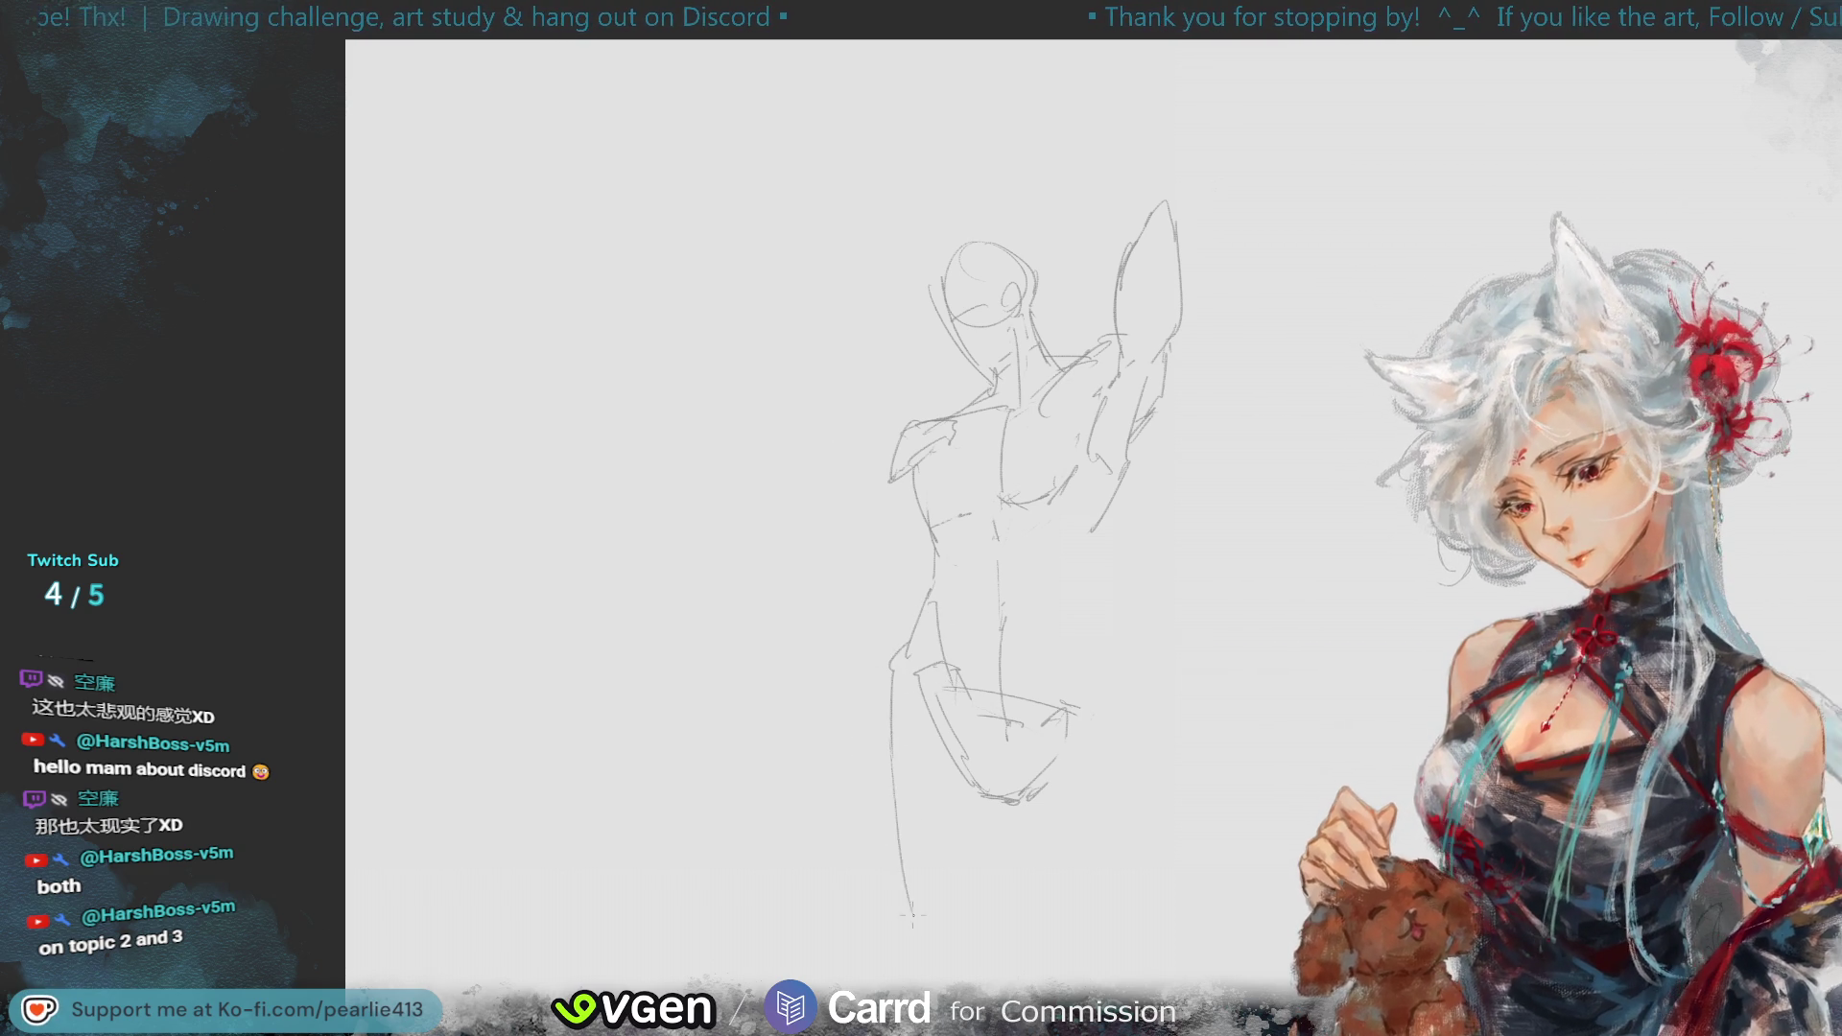
key(ctrl+z)
drag(907, 743, 956, 957)
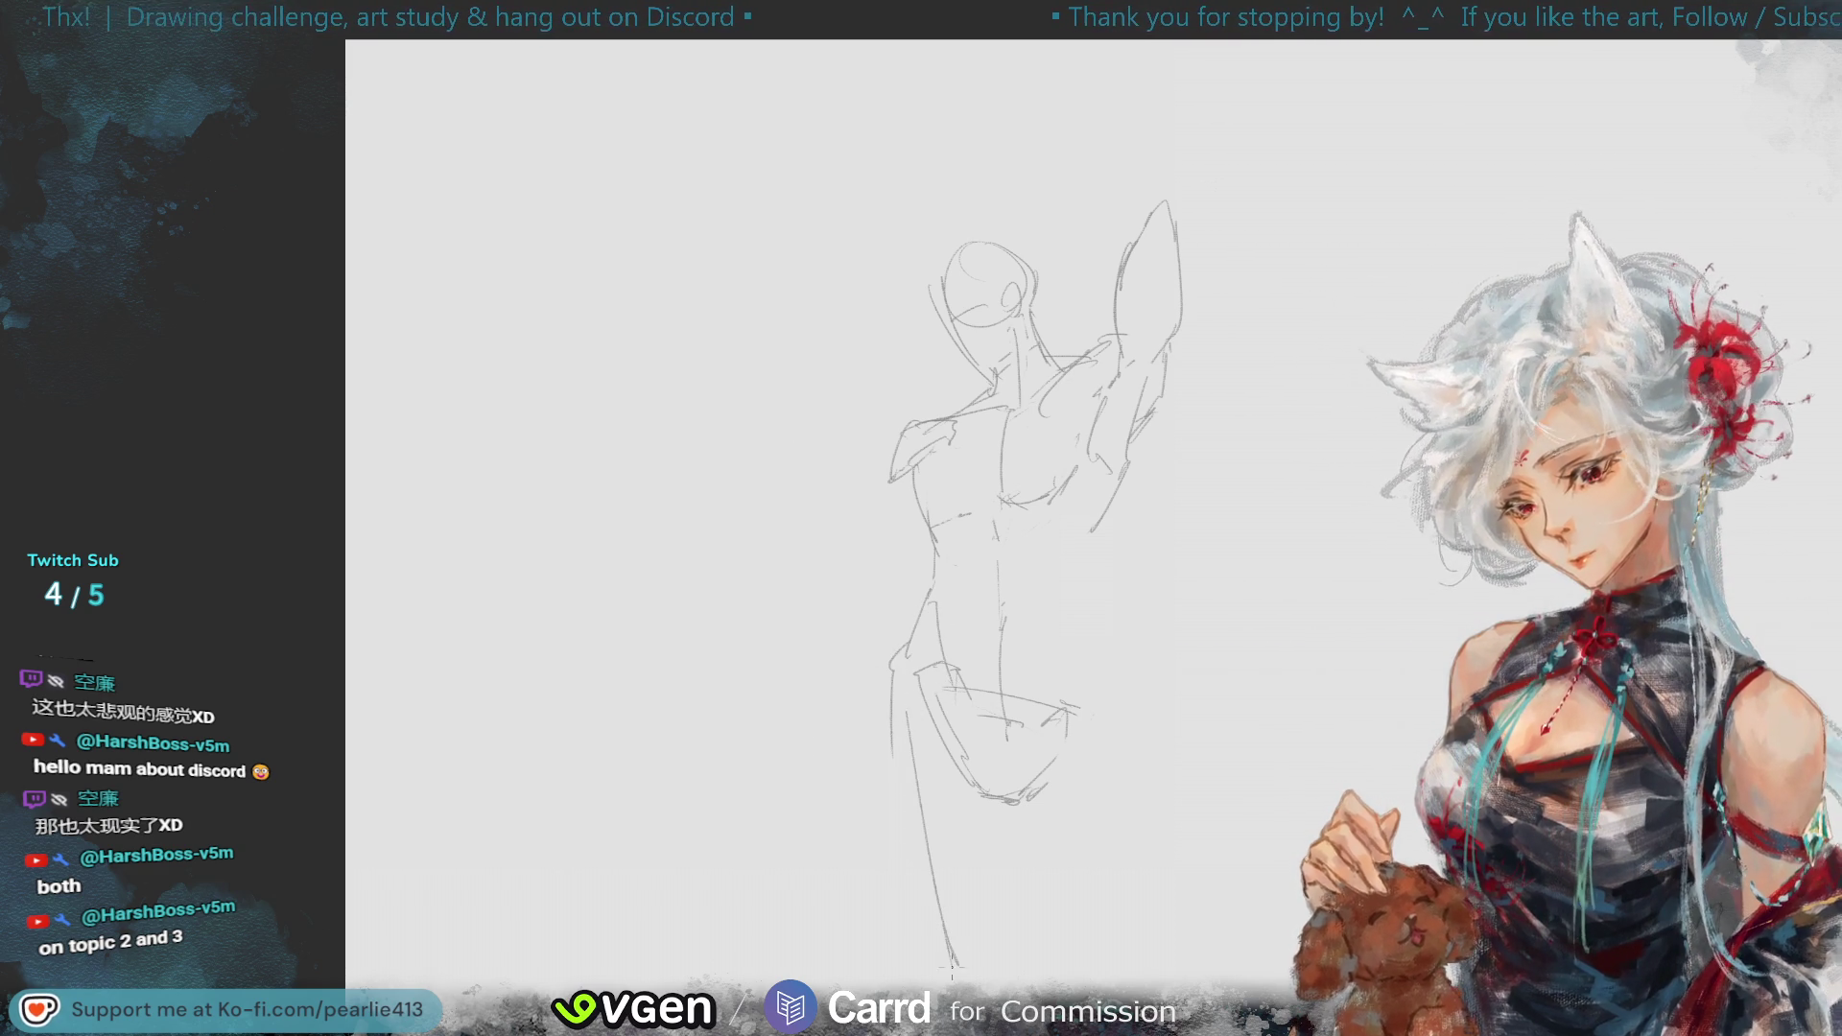
drag(1084, 772, 1175, 997)
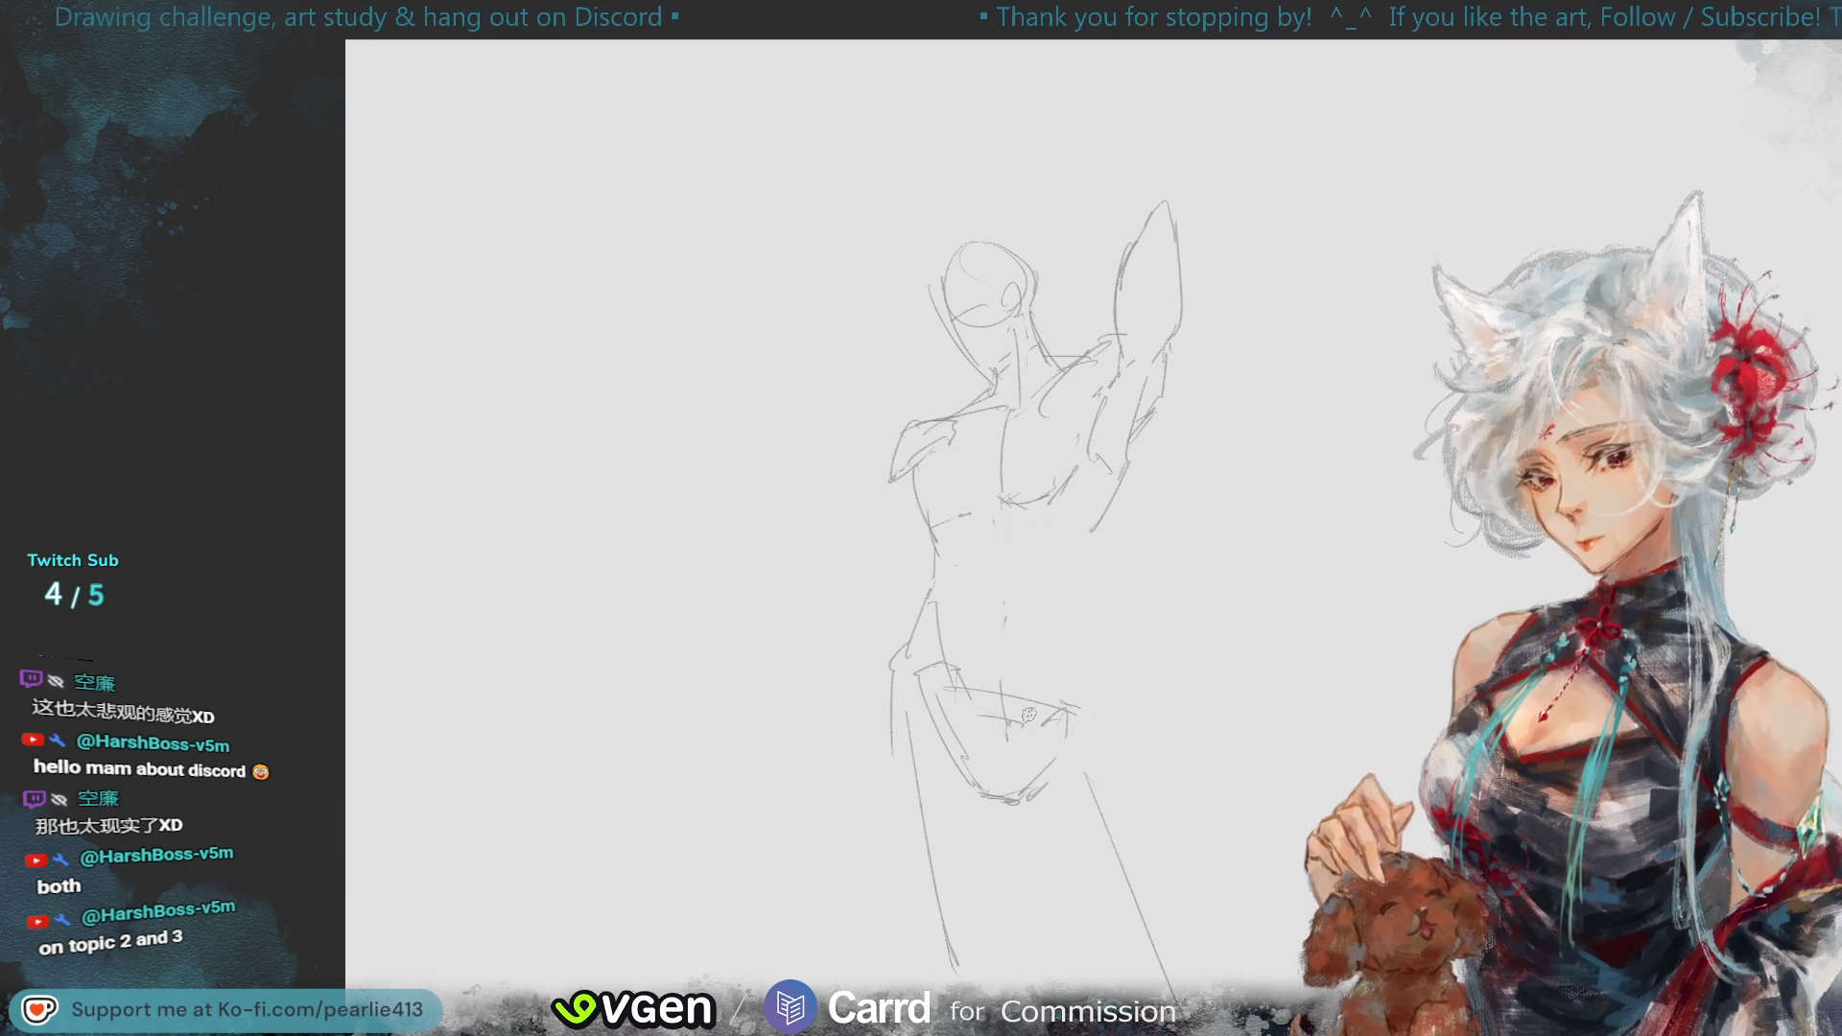
drag(1005, 513, 1001, 653)
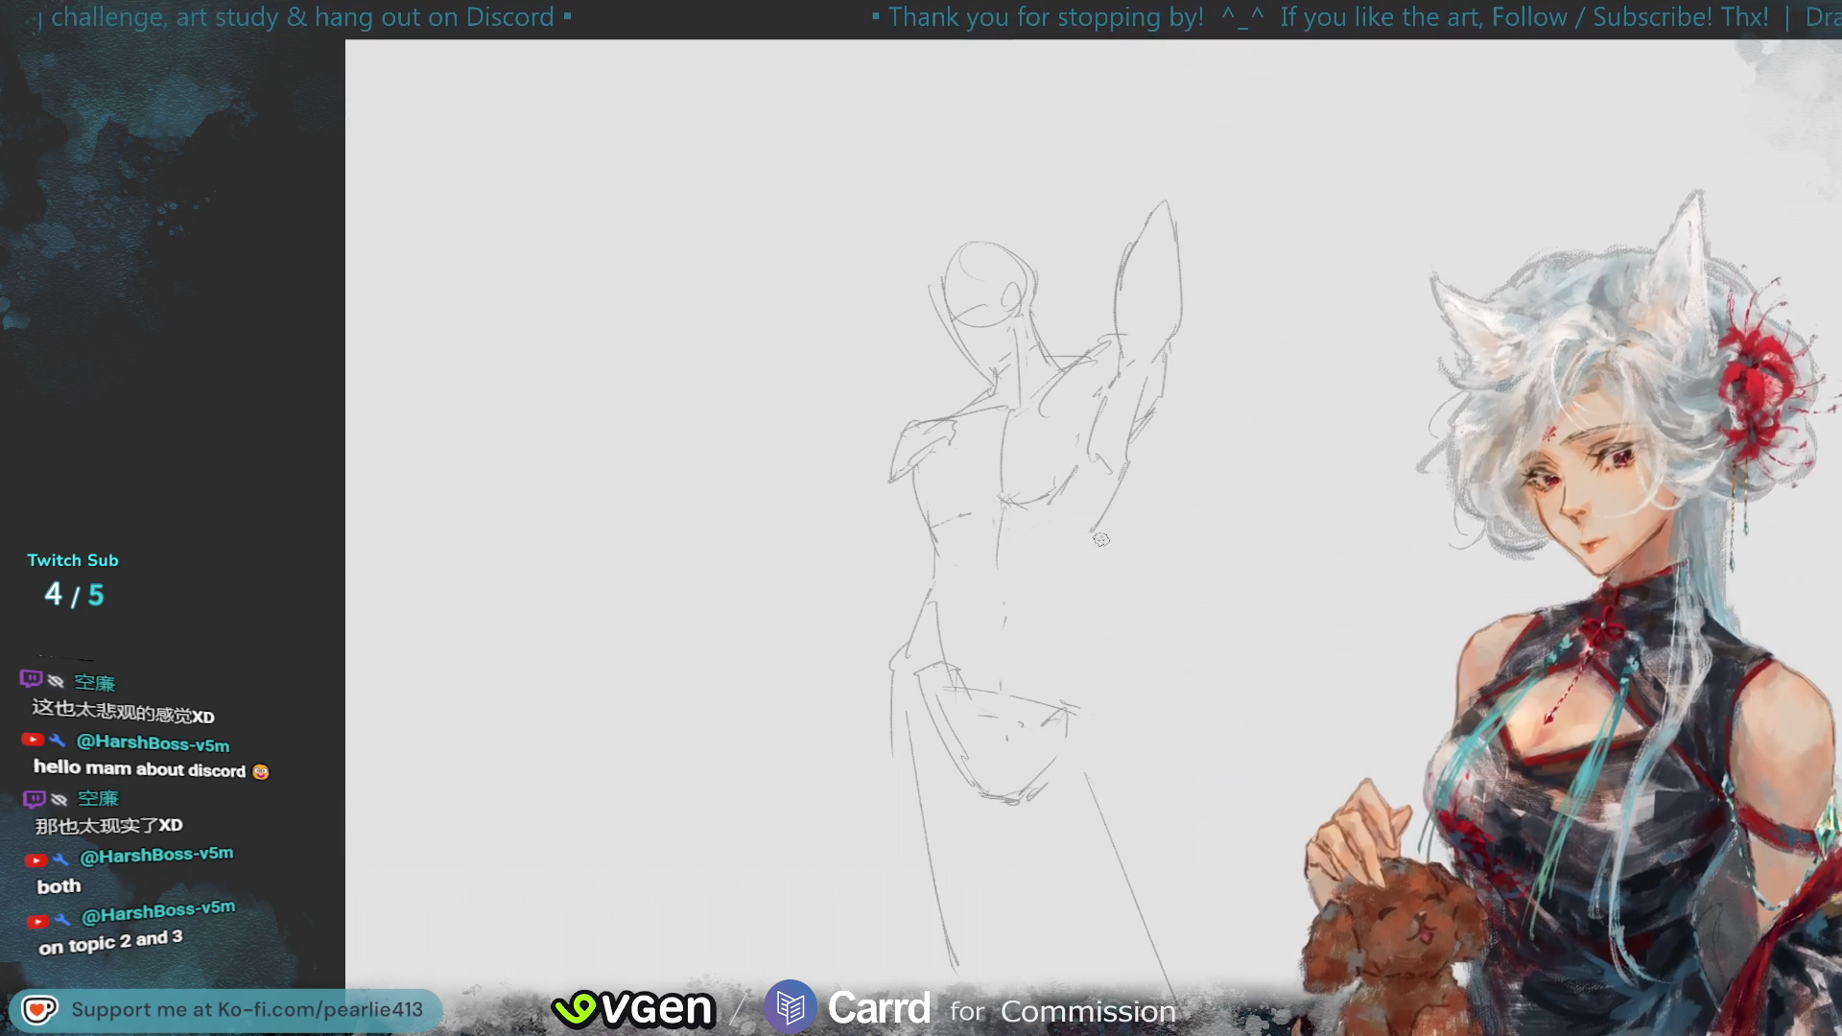
mouse_move(1035, 649)
mouse_down()
mouse_move(942, 644)
mouse_move(972, 788)
mouse_move(1098, 672)
mouse_up()
- Reposition the hip wedge and clear the selection
click(1132, 875)
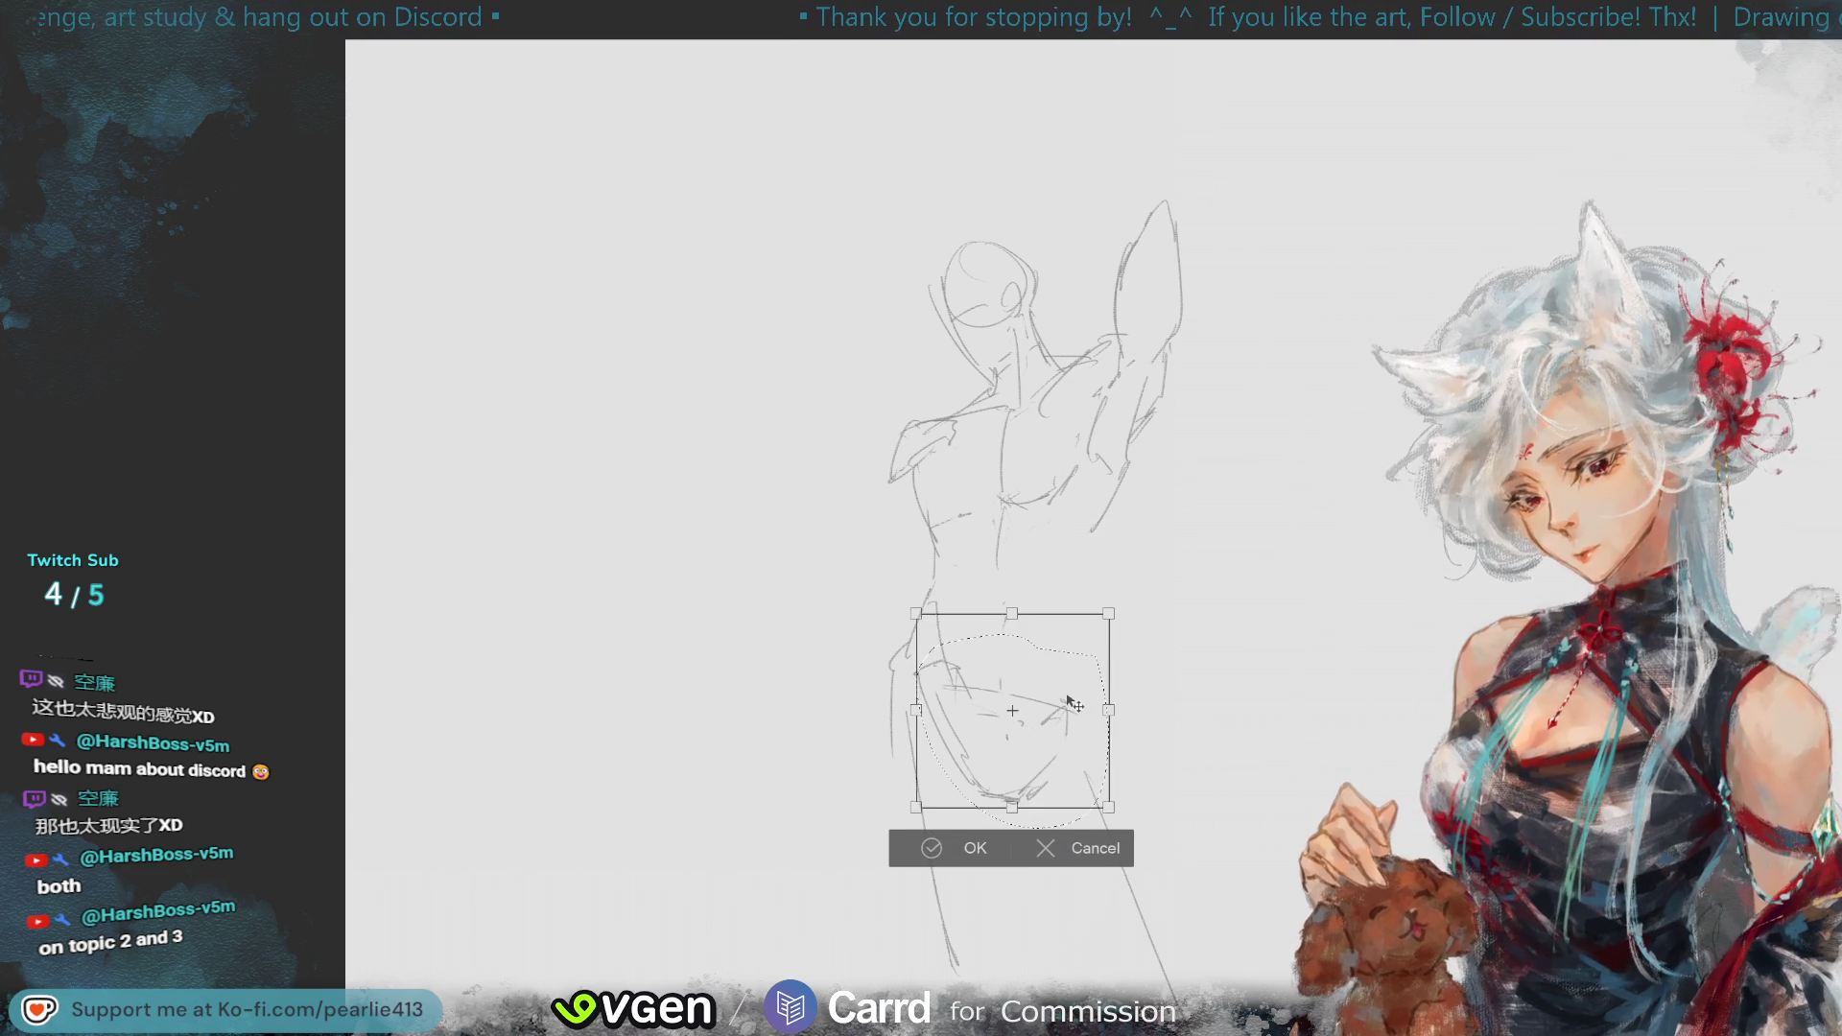
click(964, 835)
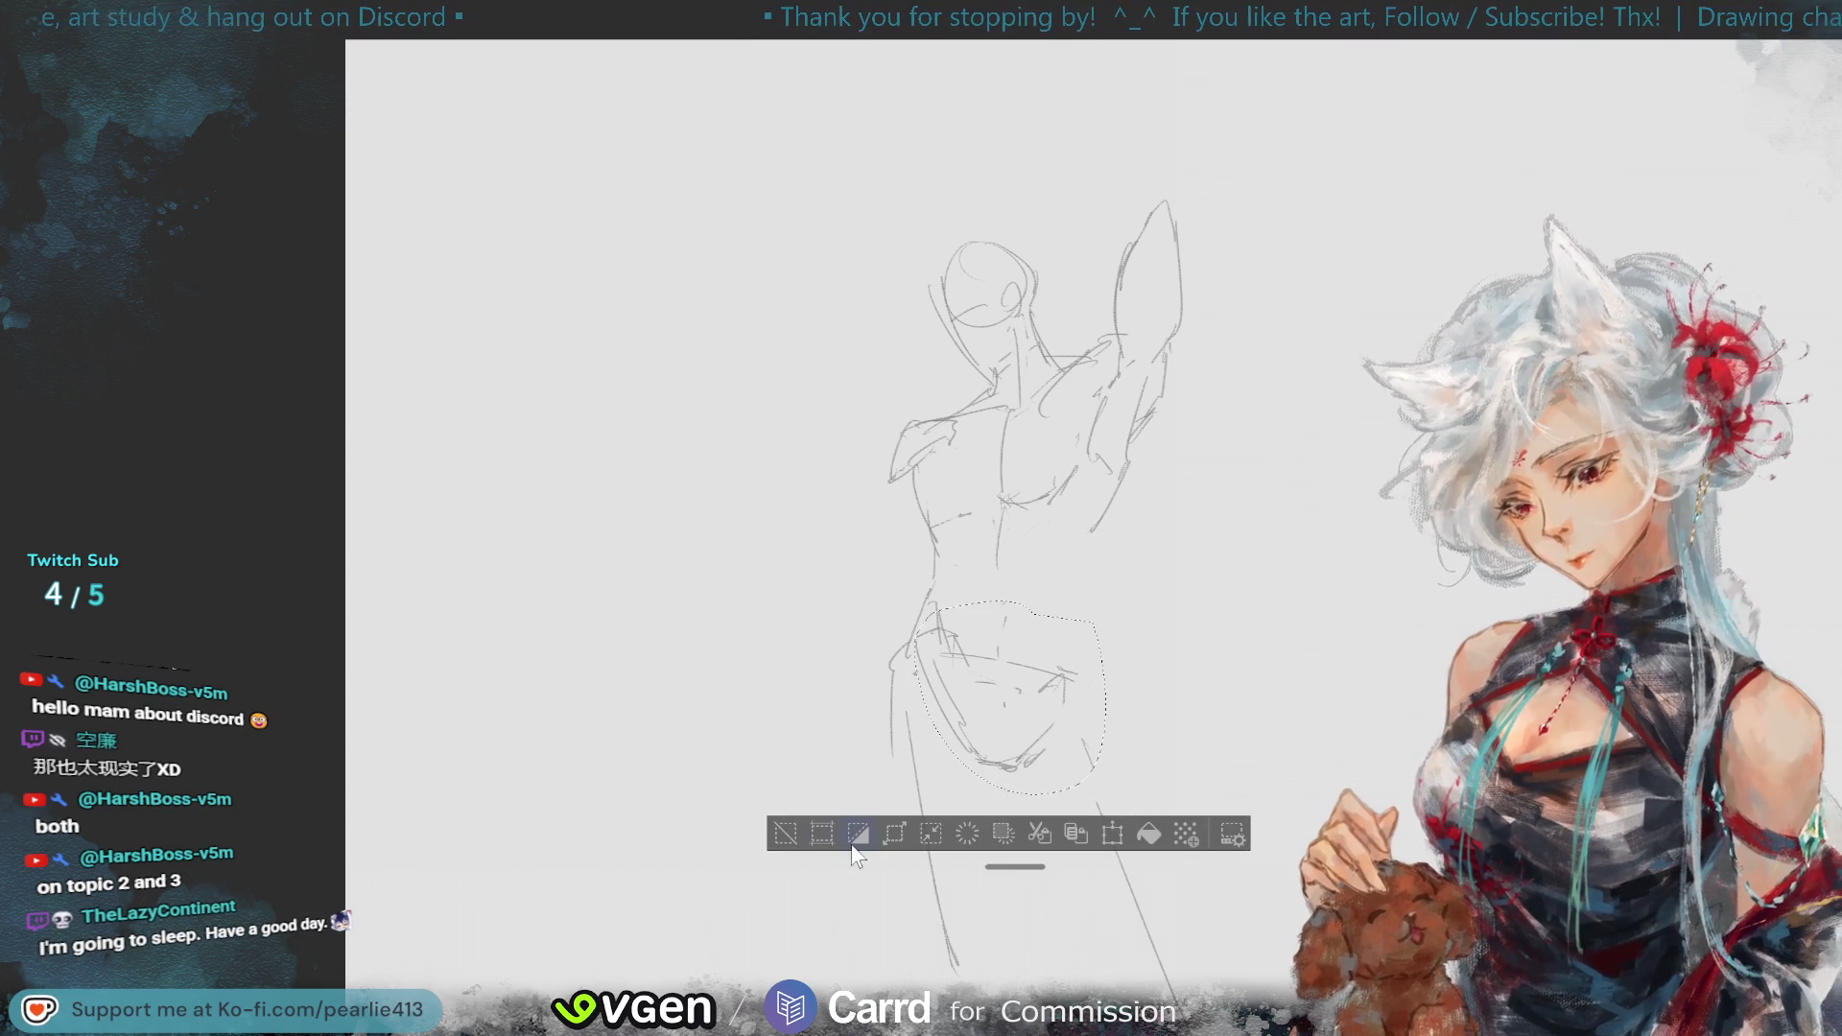
key(ctrl+d)
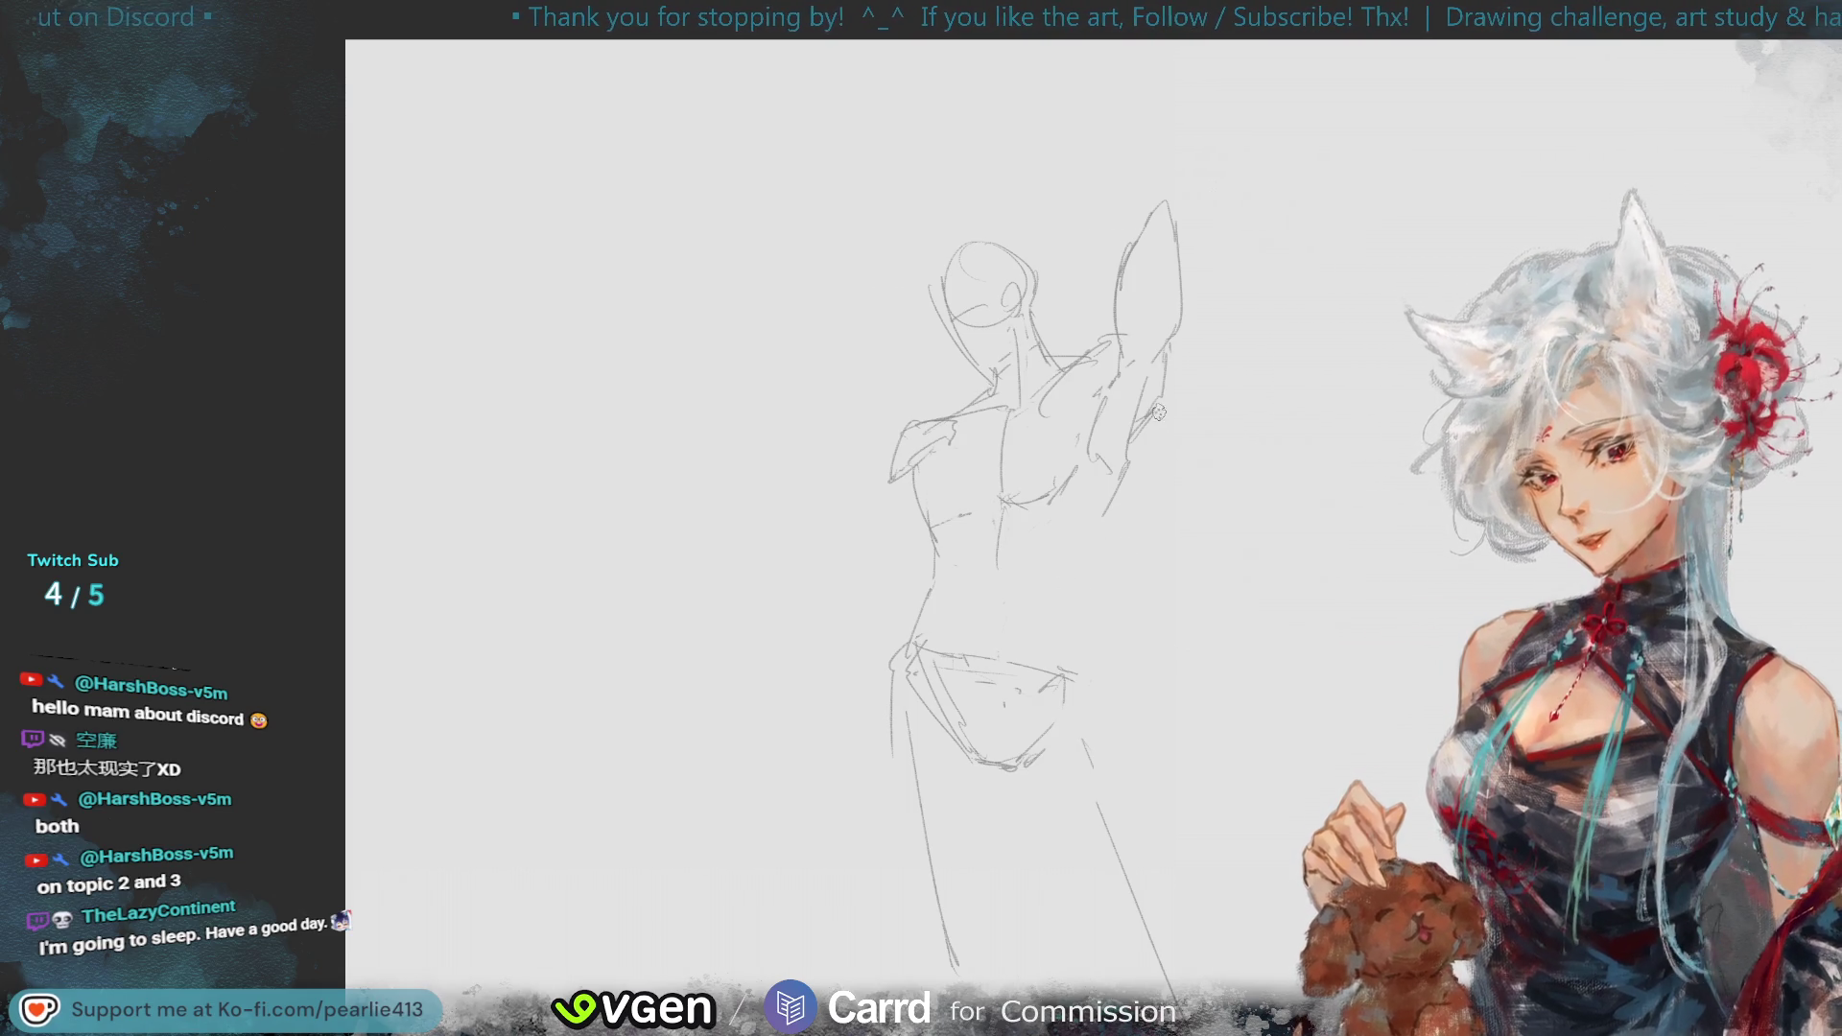
- Redraw the raised arm's right edge and continue the figure's right side down to the hip
key(ctrl+z)
drag(1162, 401, 1149, 434)
key(ctrl+z)
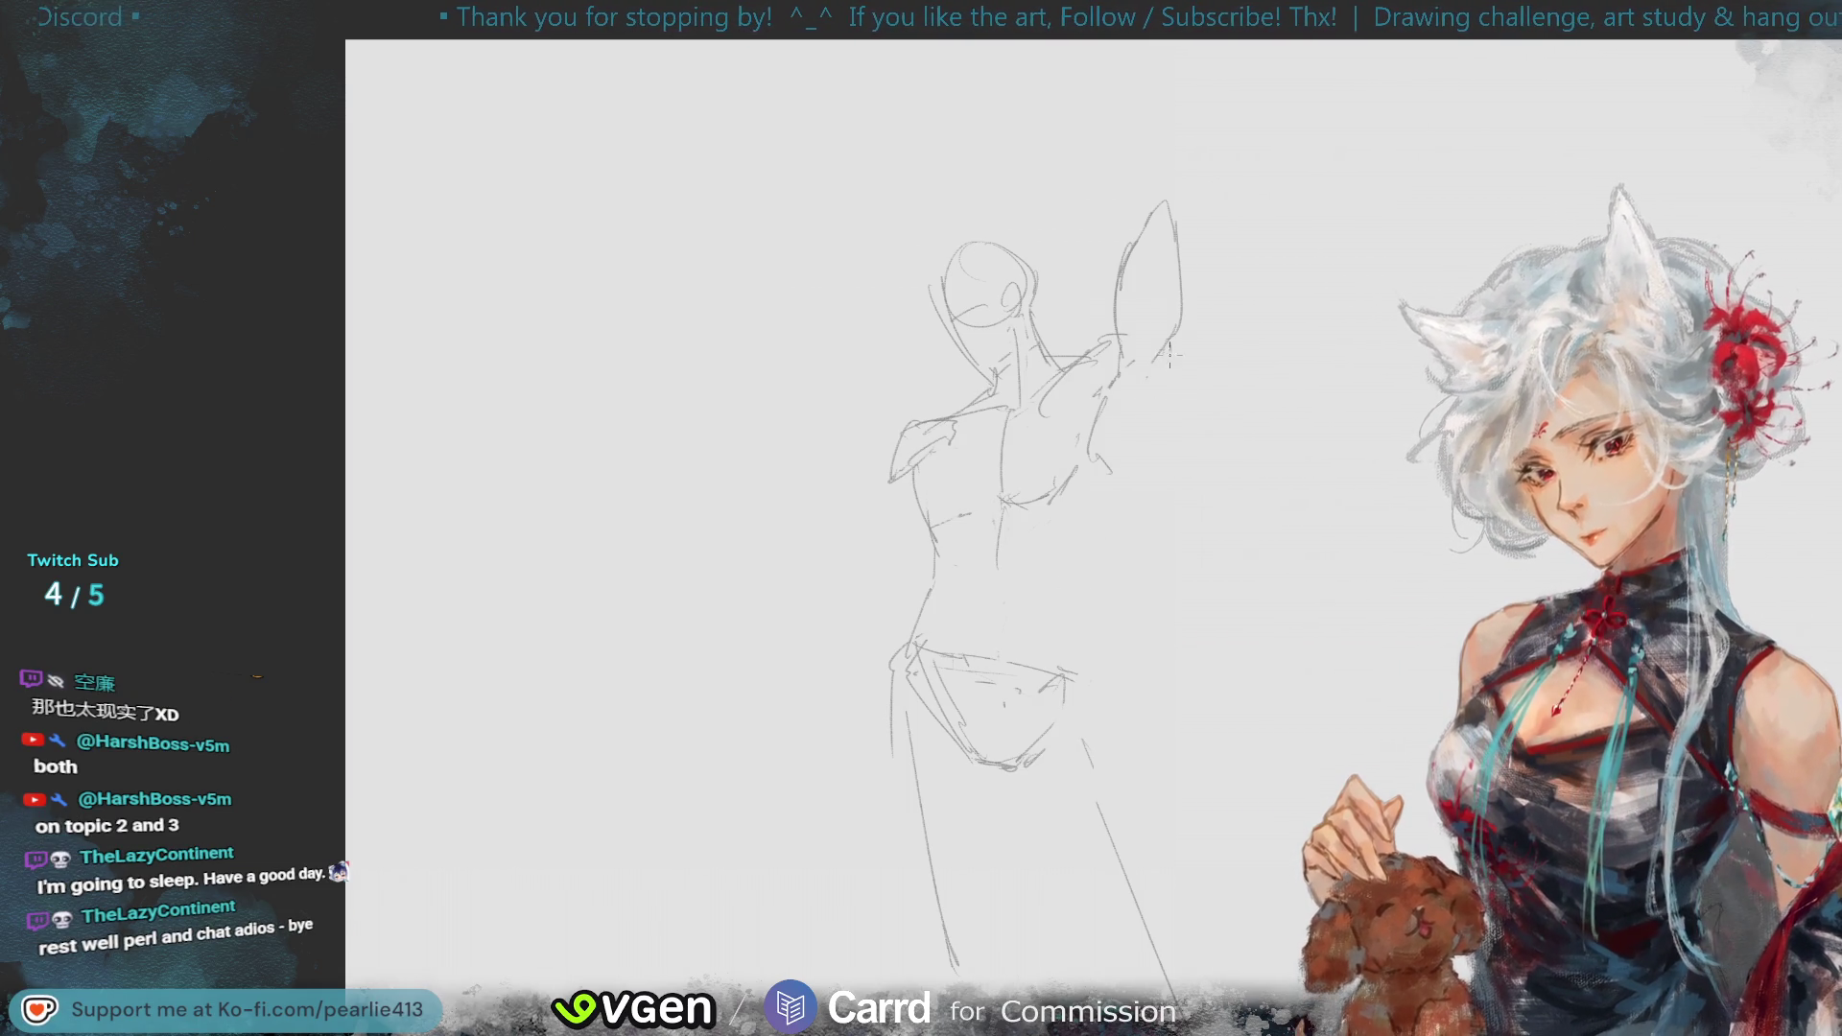
key(ctrl+z)
drag(1172, 344, 1142, 439)
key(ctrl+z)
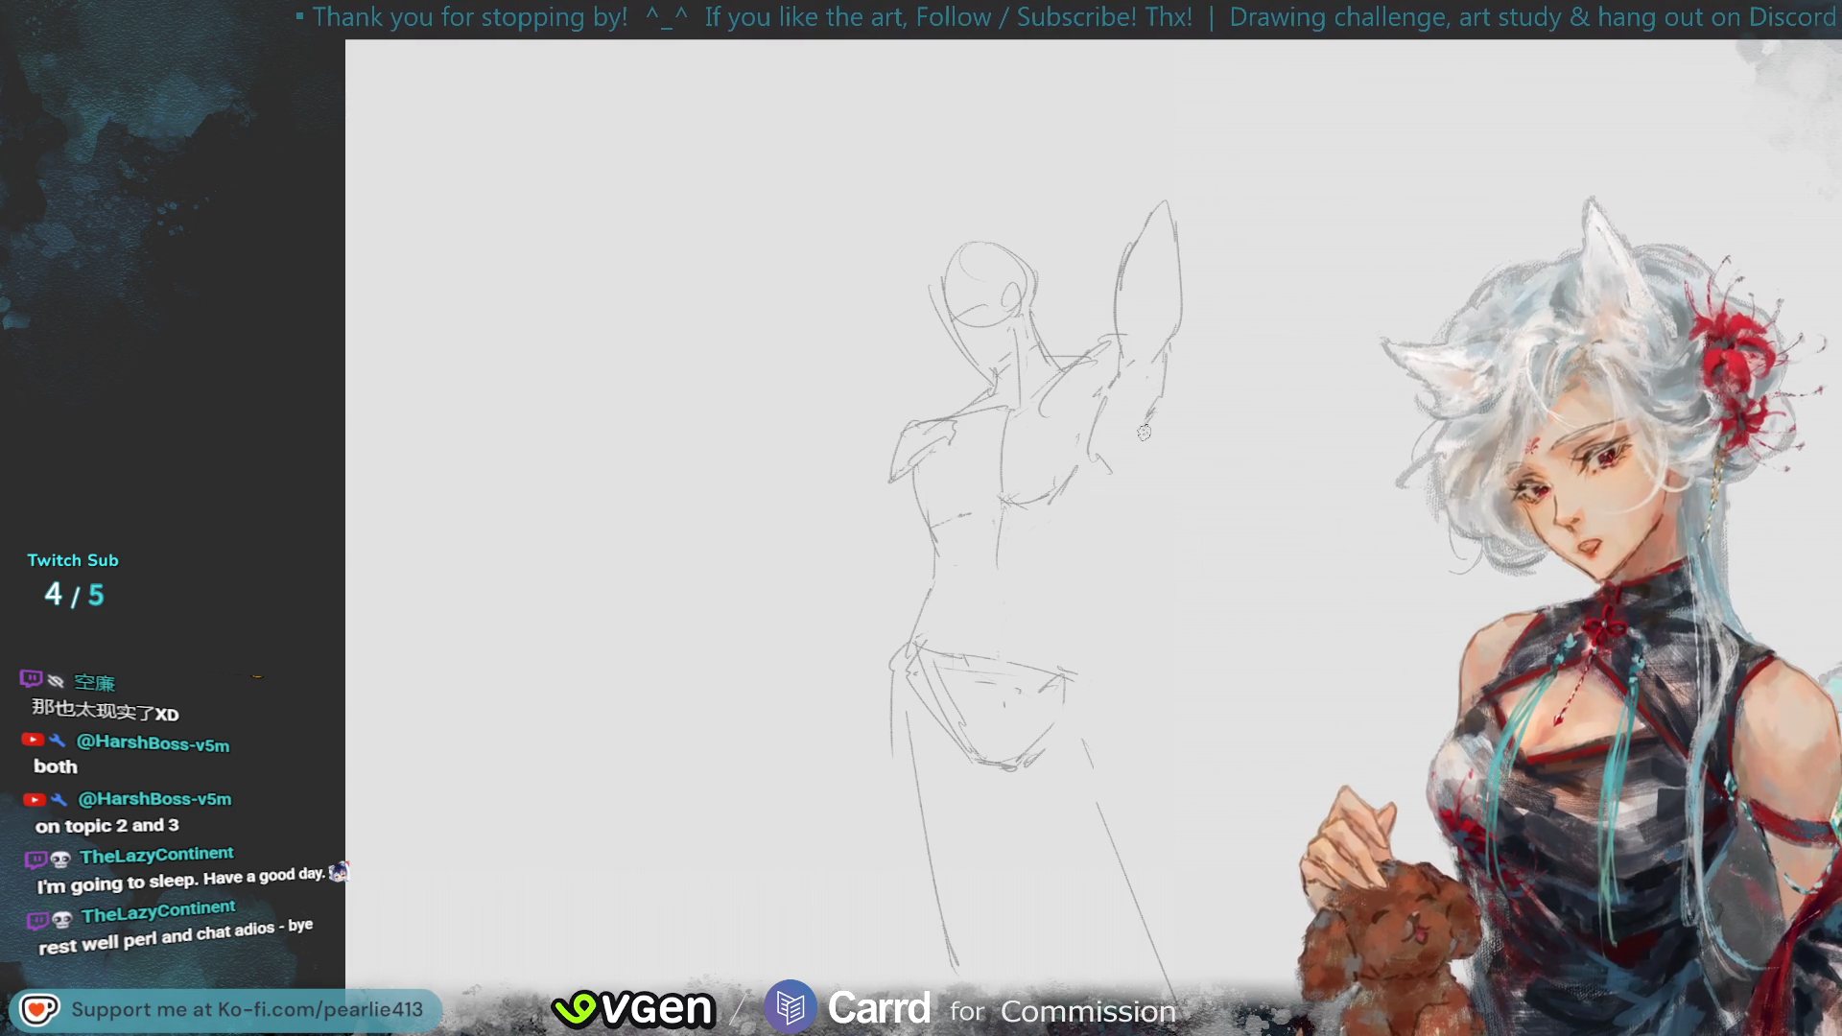
drag(1149, 420, 1130, 494)
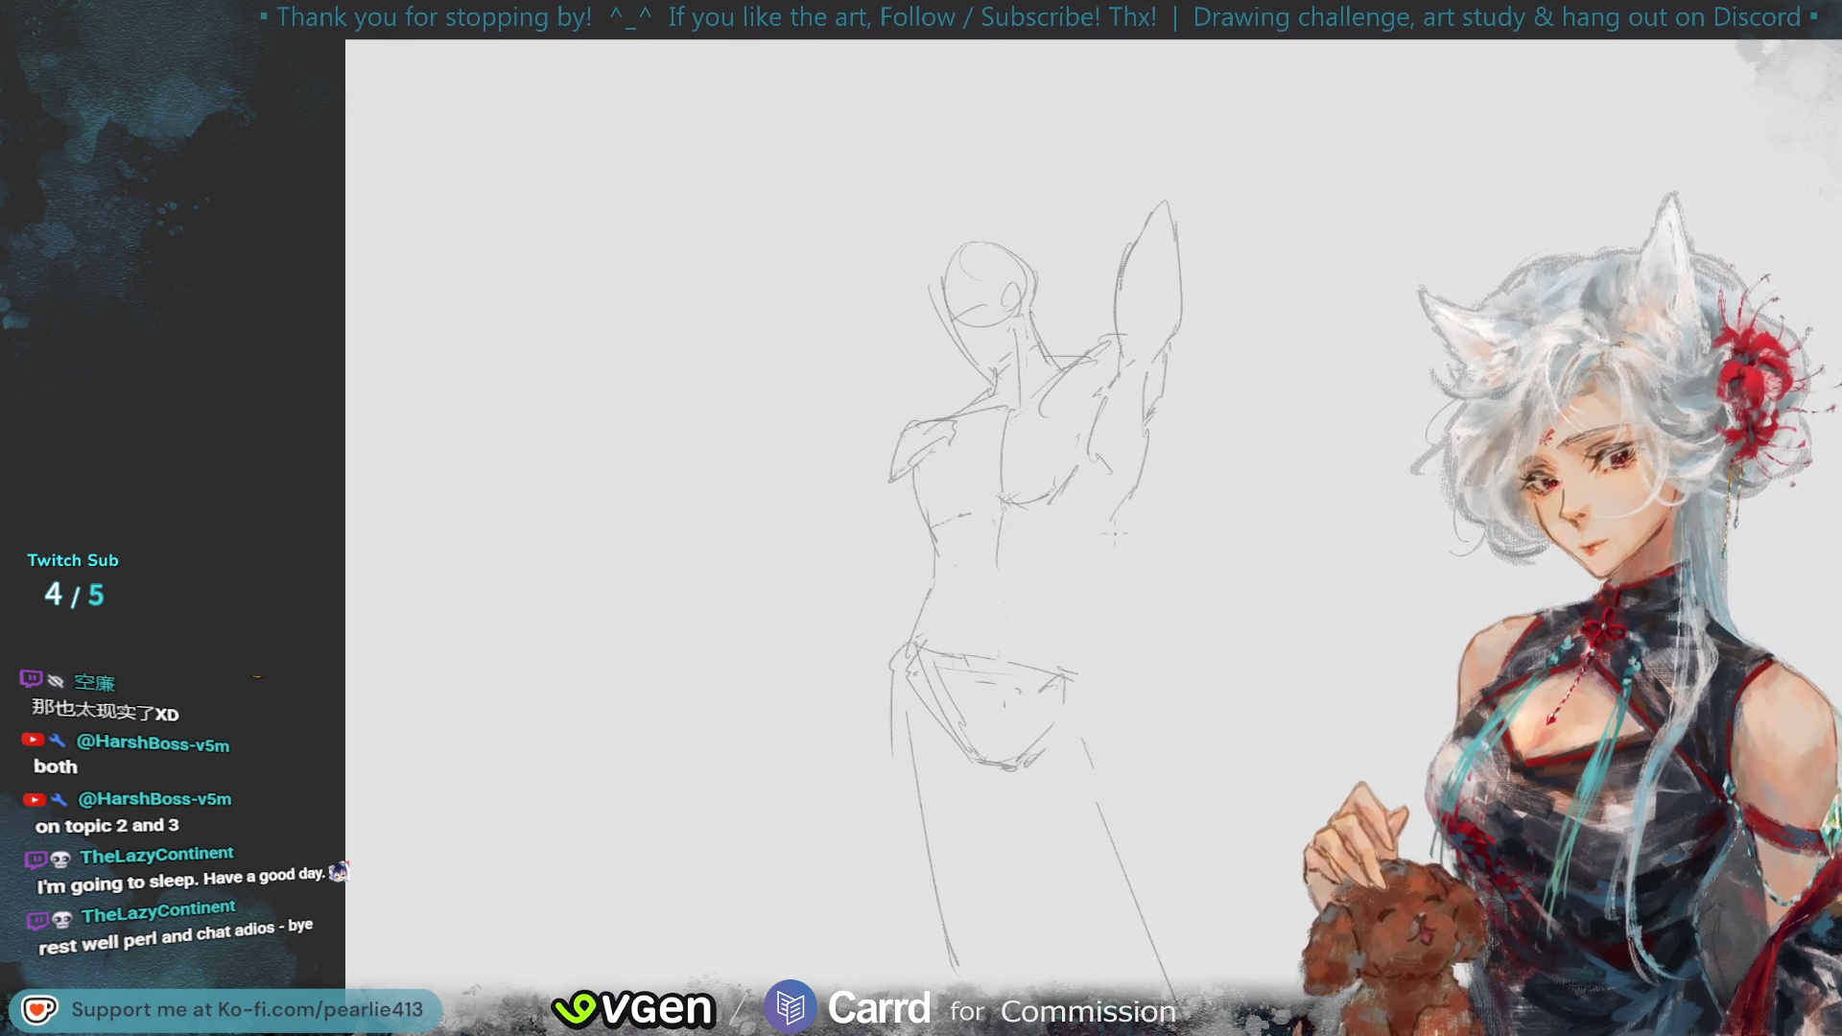
key(ctrl+z)
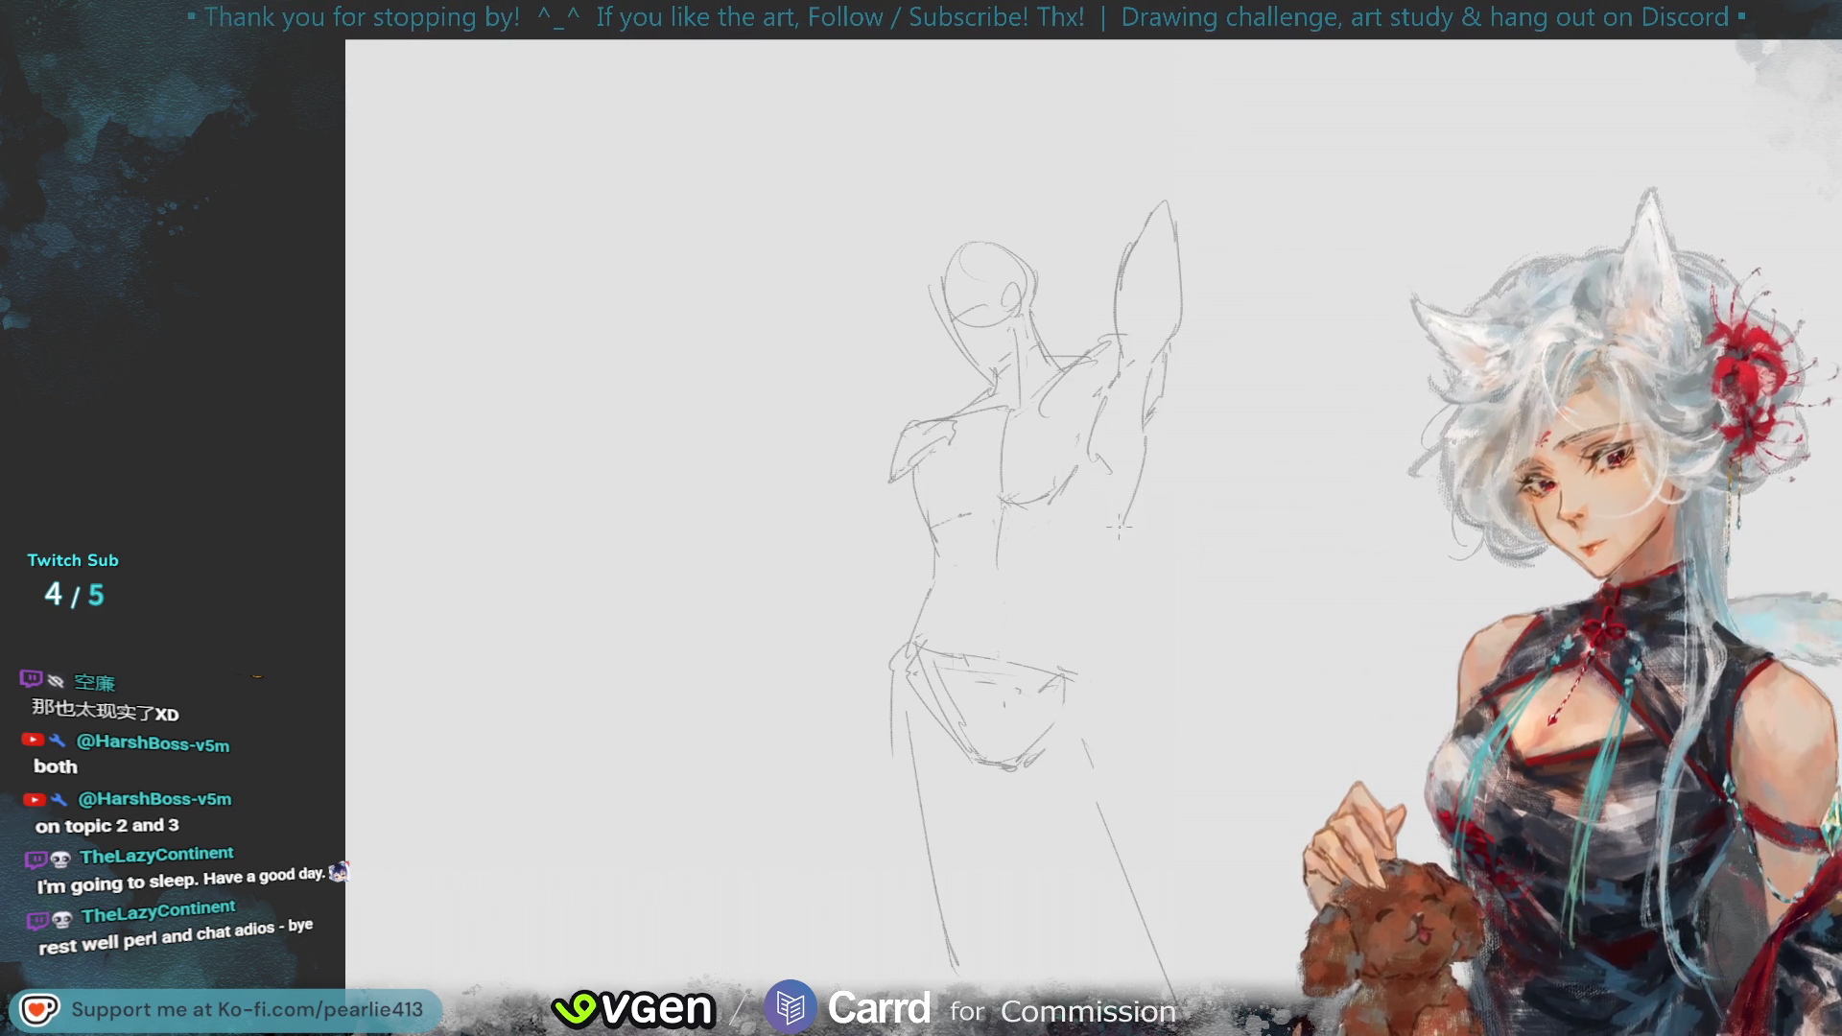
drag(1132, 497, 1101, 569)
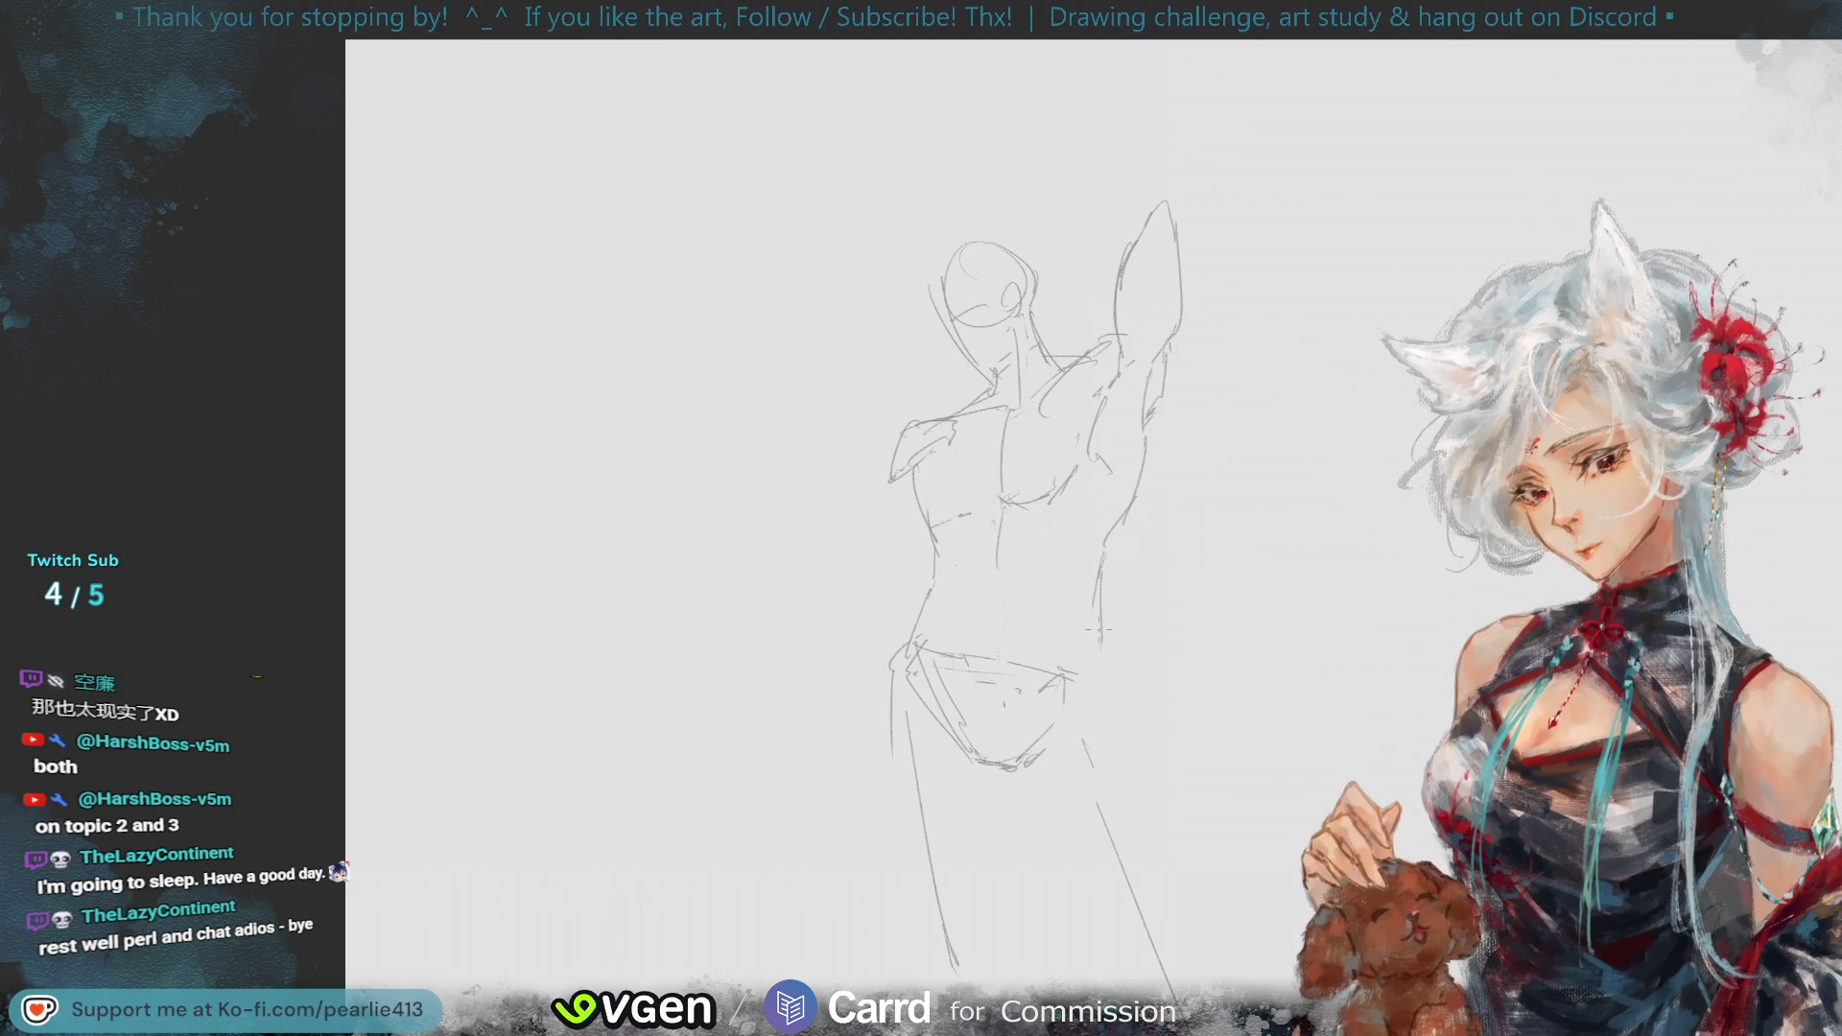
mouse_move(1091, 614)
mouse_down()
mouse_move(1049, 671)
mouse_move(1028, 763)
mouse_up()
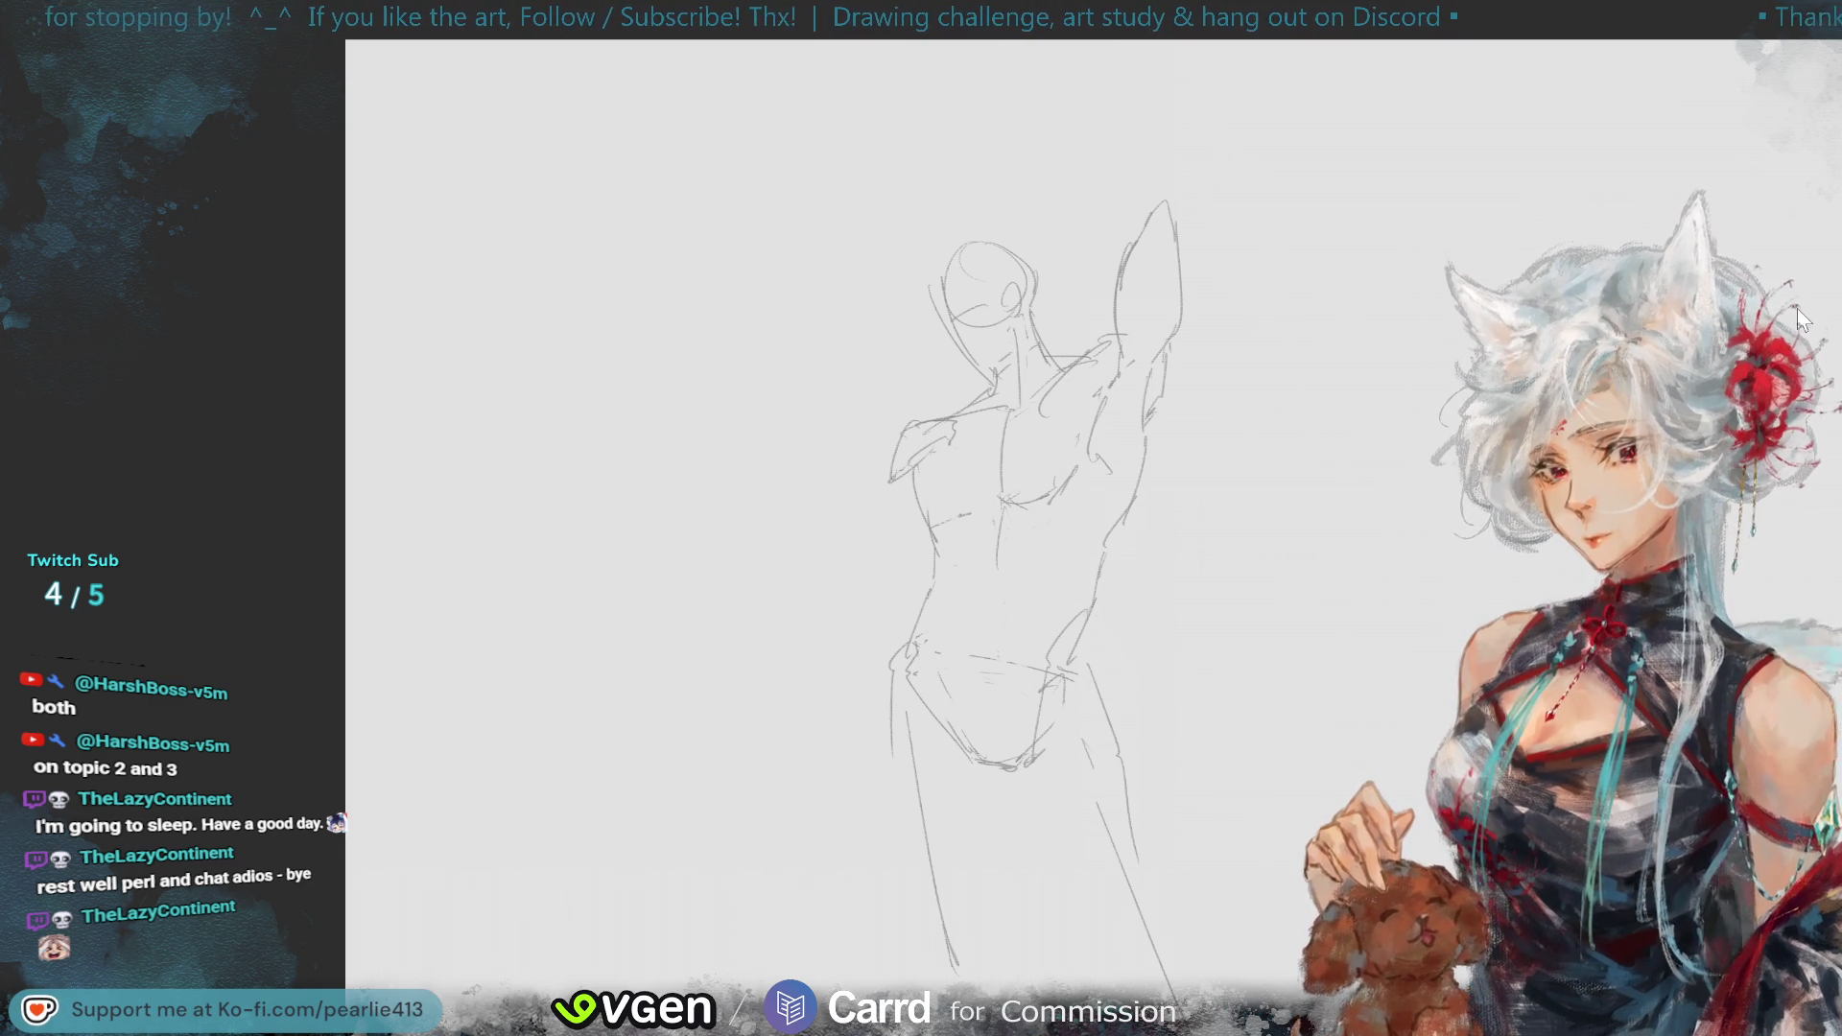
- Fit the page in view, add a thigh line, extend the inner leg and sketch the right foot
key(ctrl+0)
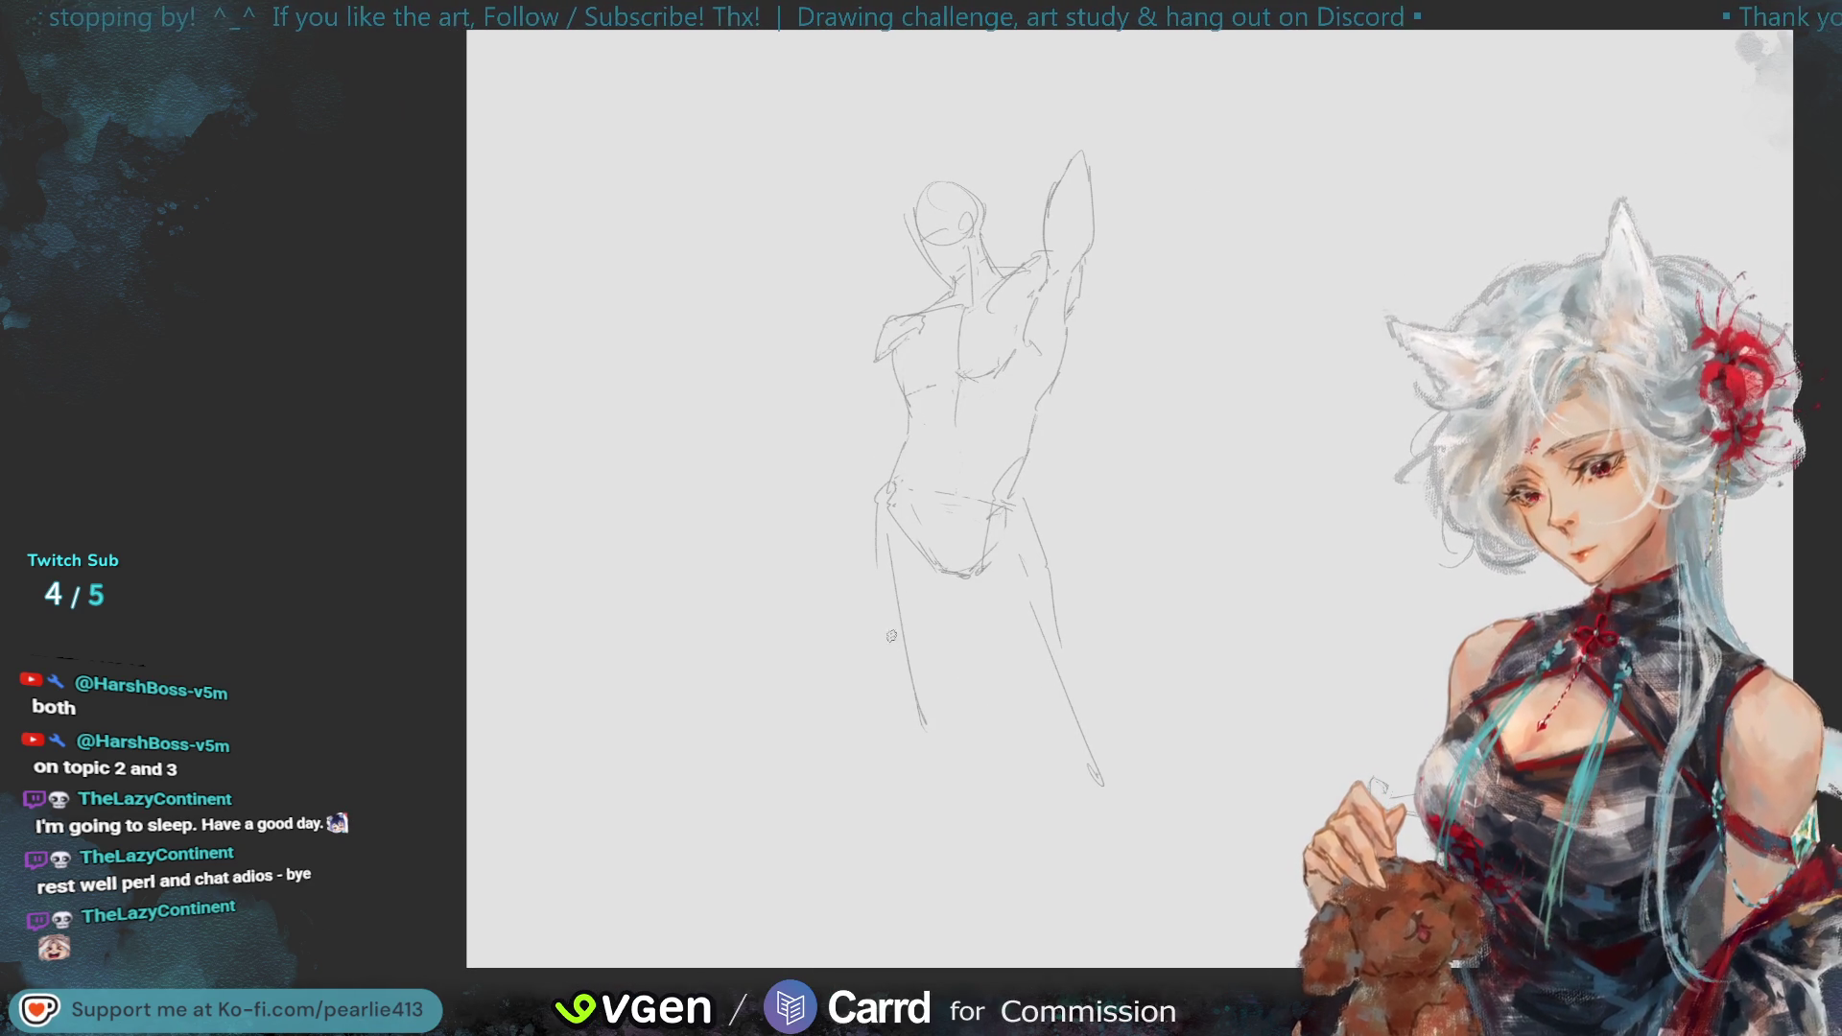
drag(871, 529, 862, 567)
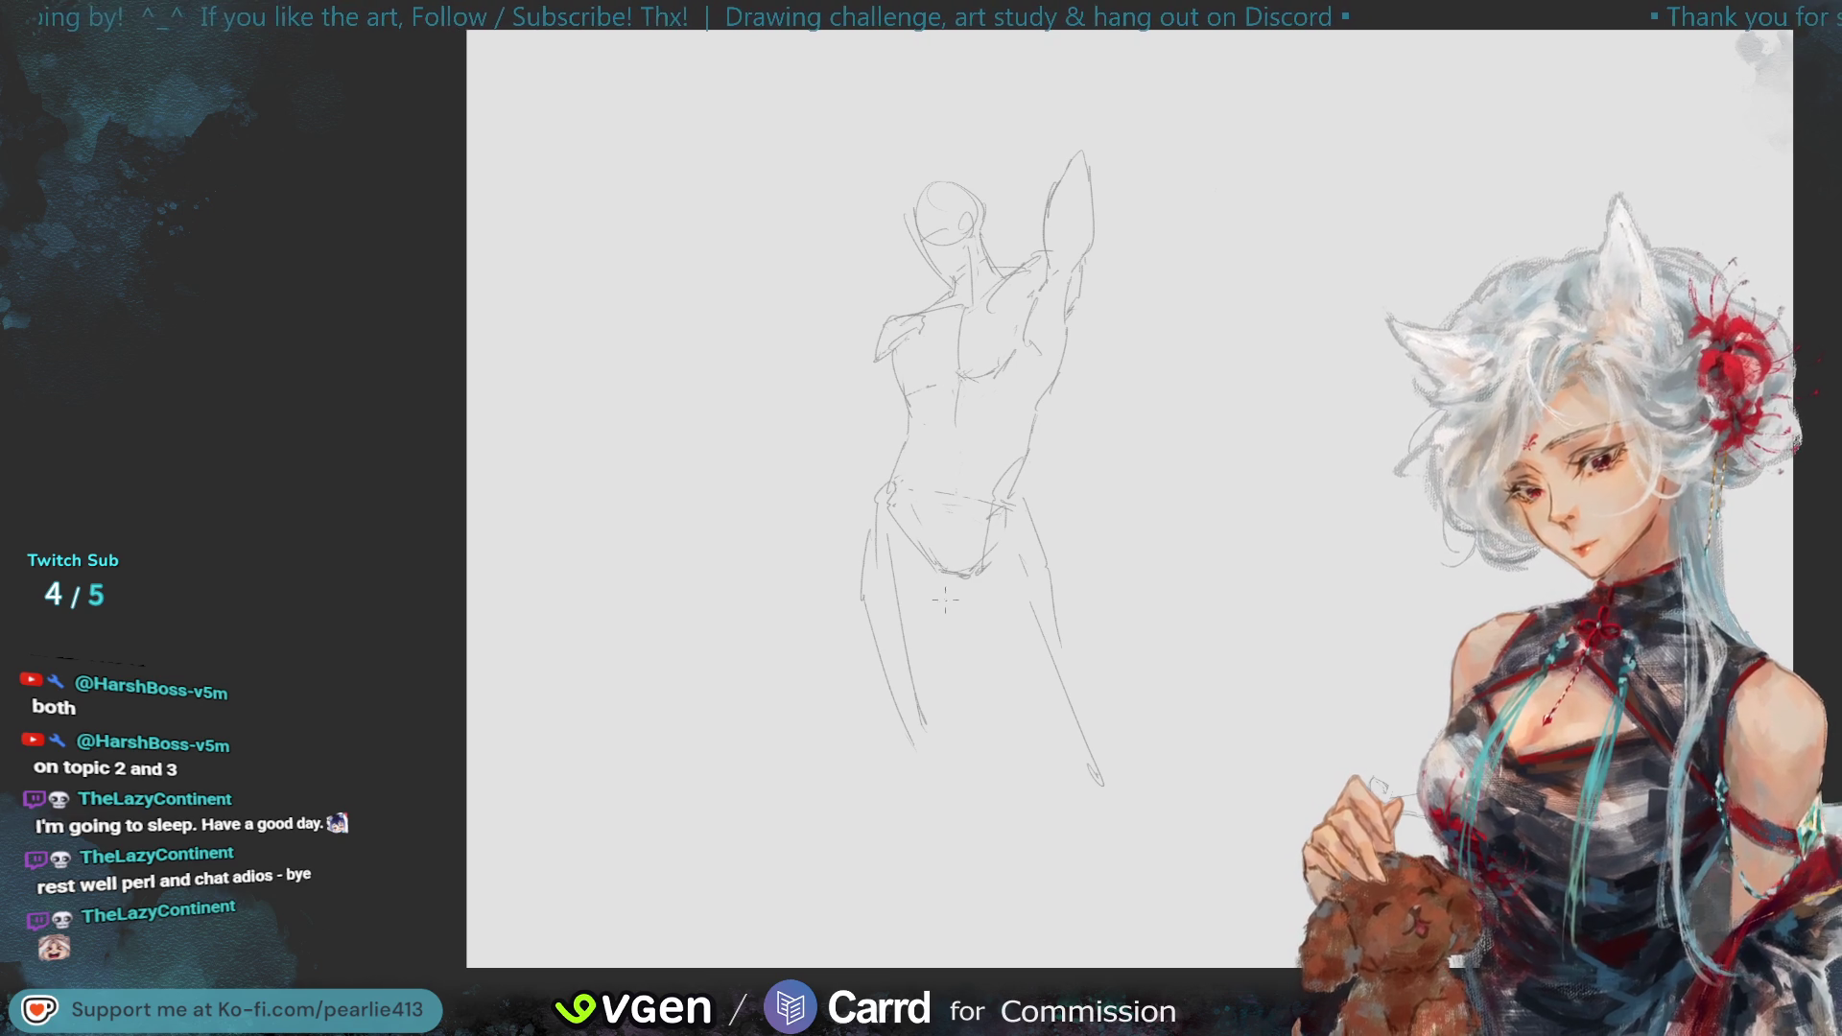
drag(939, 665, 962, 789)
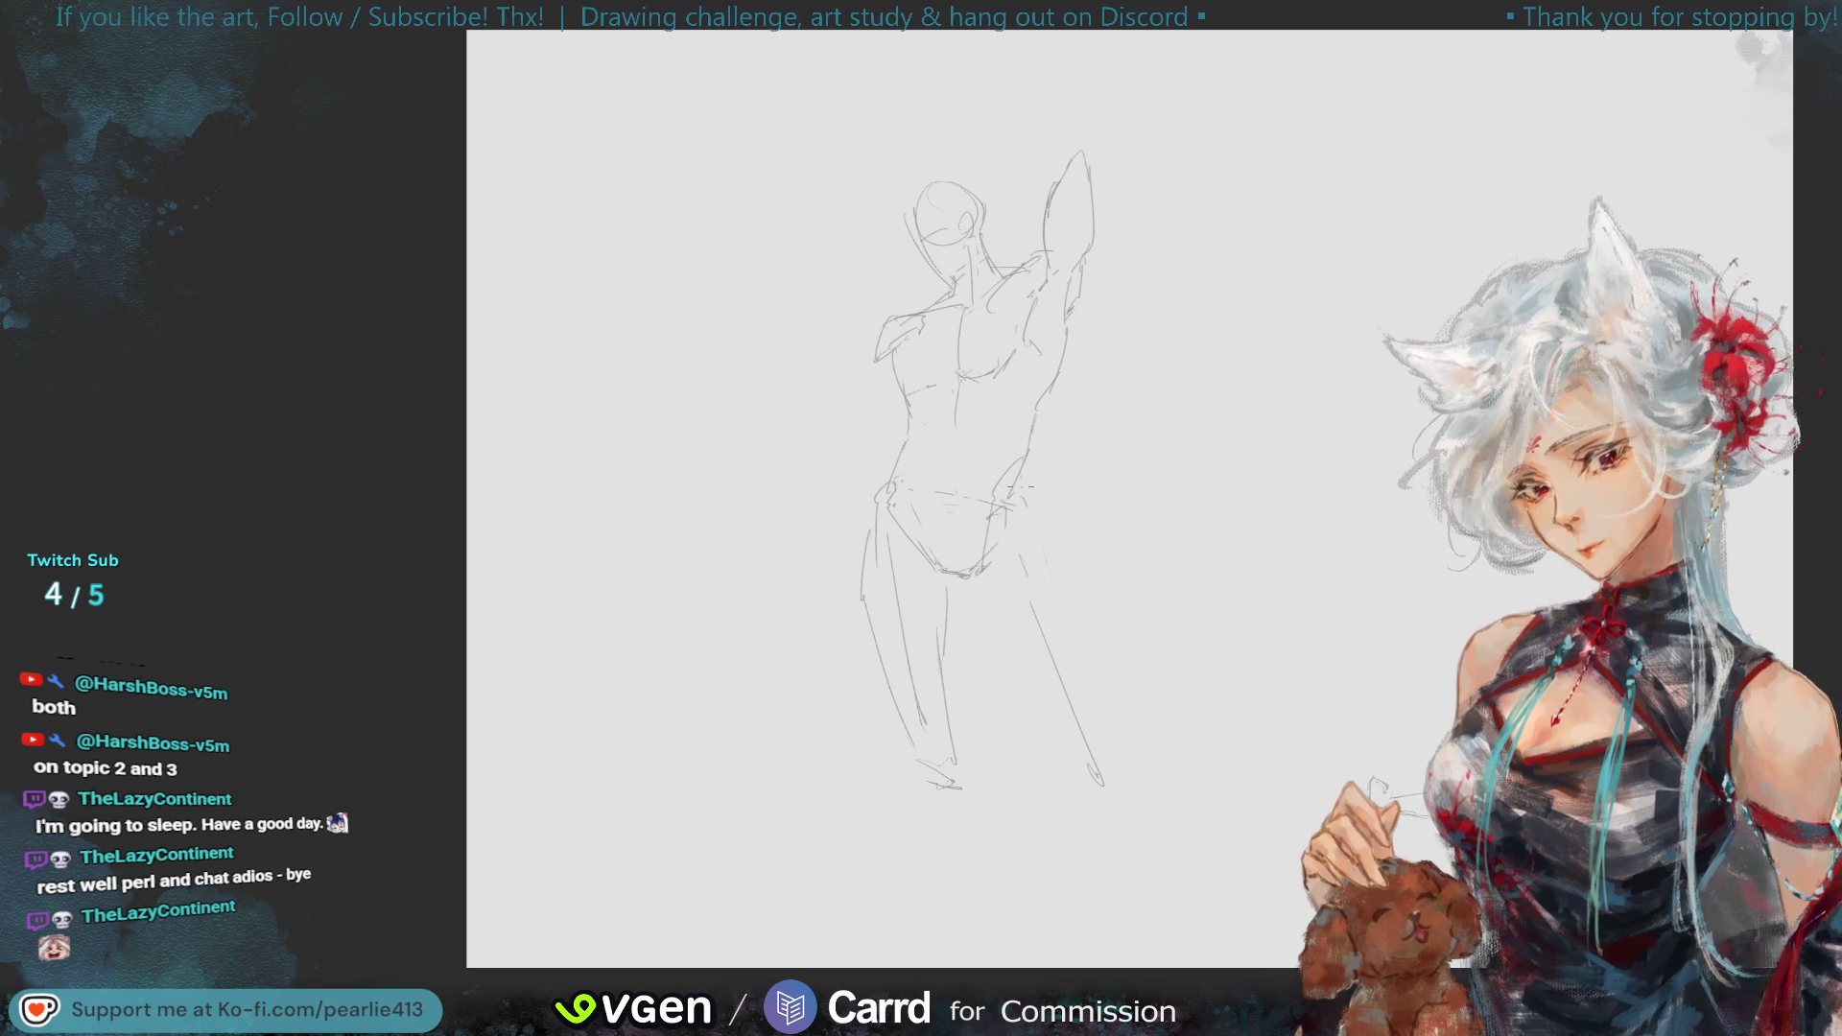
mouse_move(1004, 526)
mouse_down()
mouse_move(1051, 568)
mouse_move(1082, 659)
mouse_up()
key(ctrl+z)
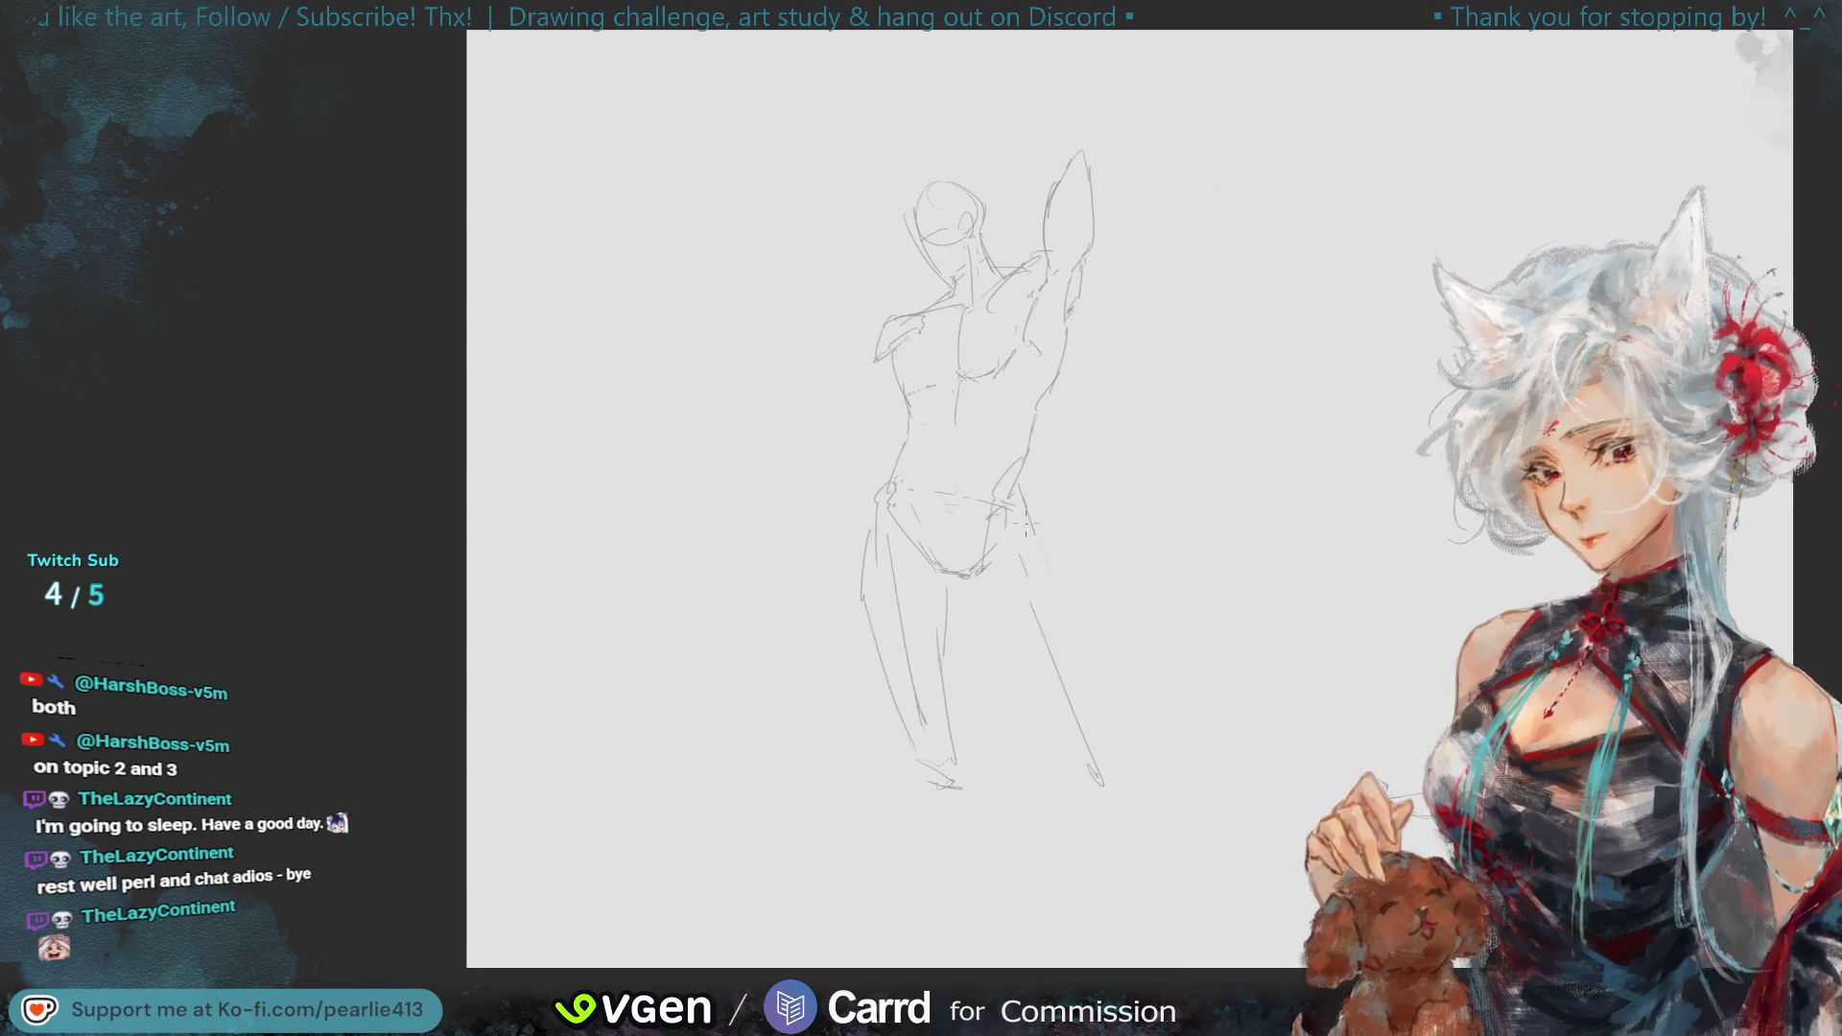
drag(1097, 729, 1112, 776)
- Redraw the inner right leg and sketch the right foot at its end
drag(967, 580, 1004, 657)
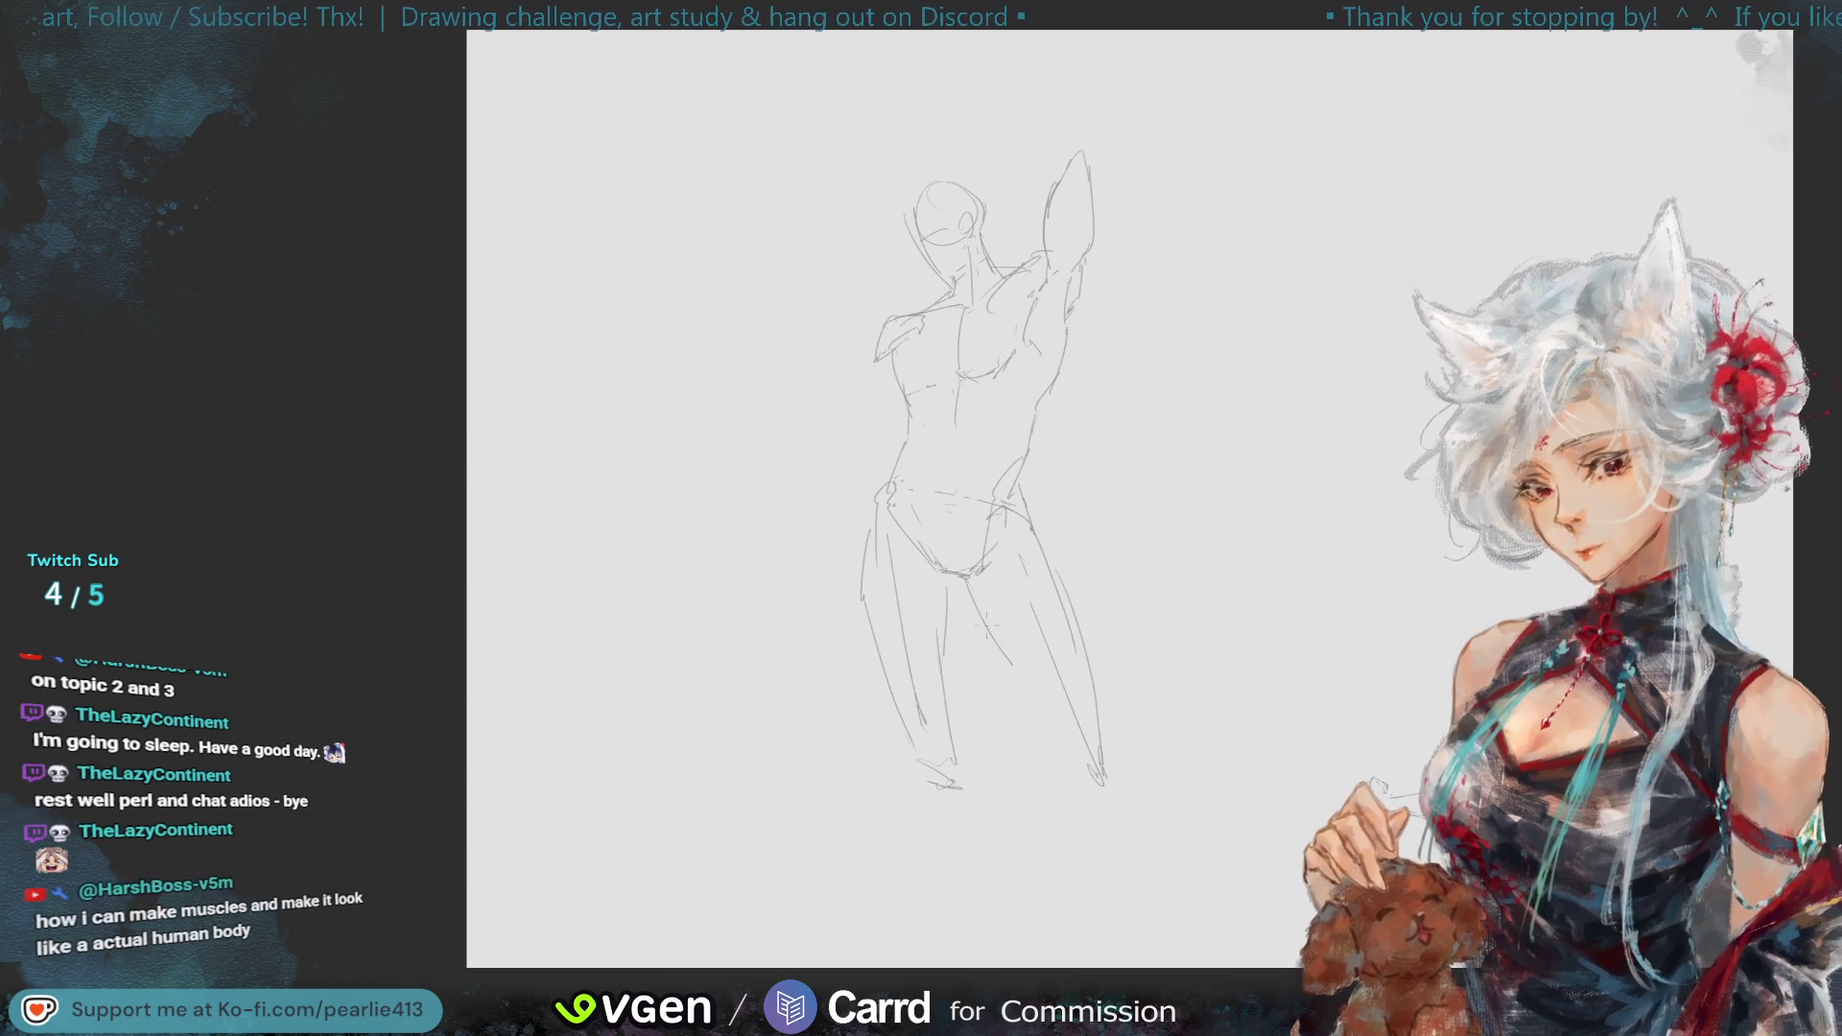
mouse_move(1012, 633)
mouse_down()
mouse_move(1055, 749)
mouse_move(1103, 804)
mouse_up()
key(ctrl+z)
drag(1073, 712, 1084, 724)
key(ctrl+z)
key(ctrl+z)
key(ctrl+z)
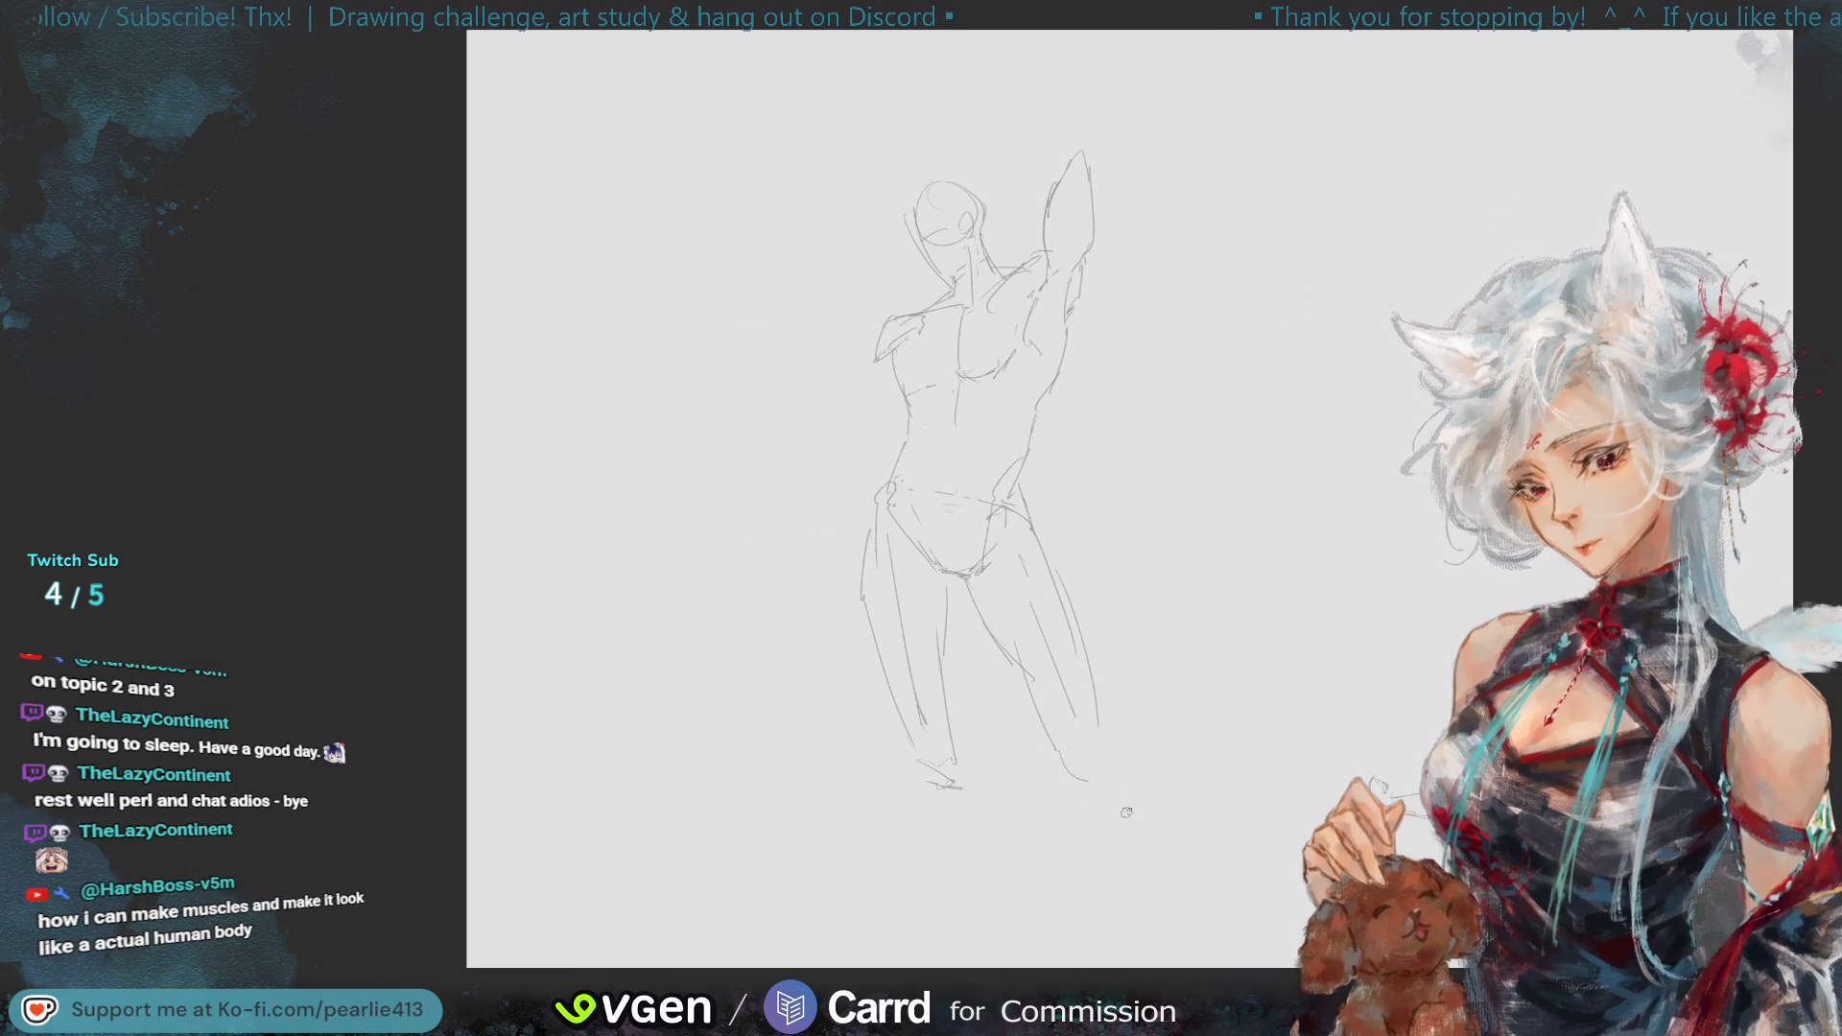
key(ctrl+z)
key(ctrl+z)
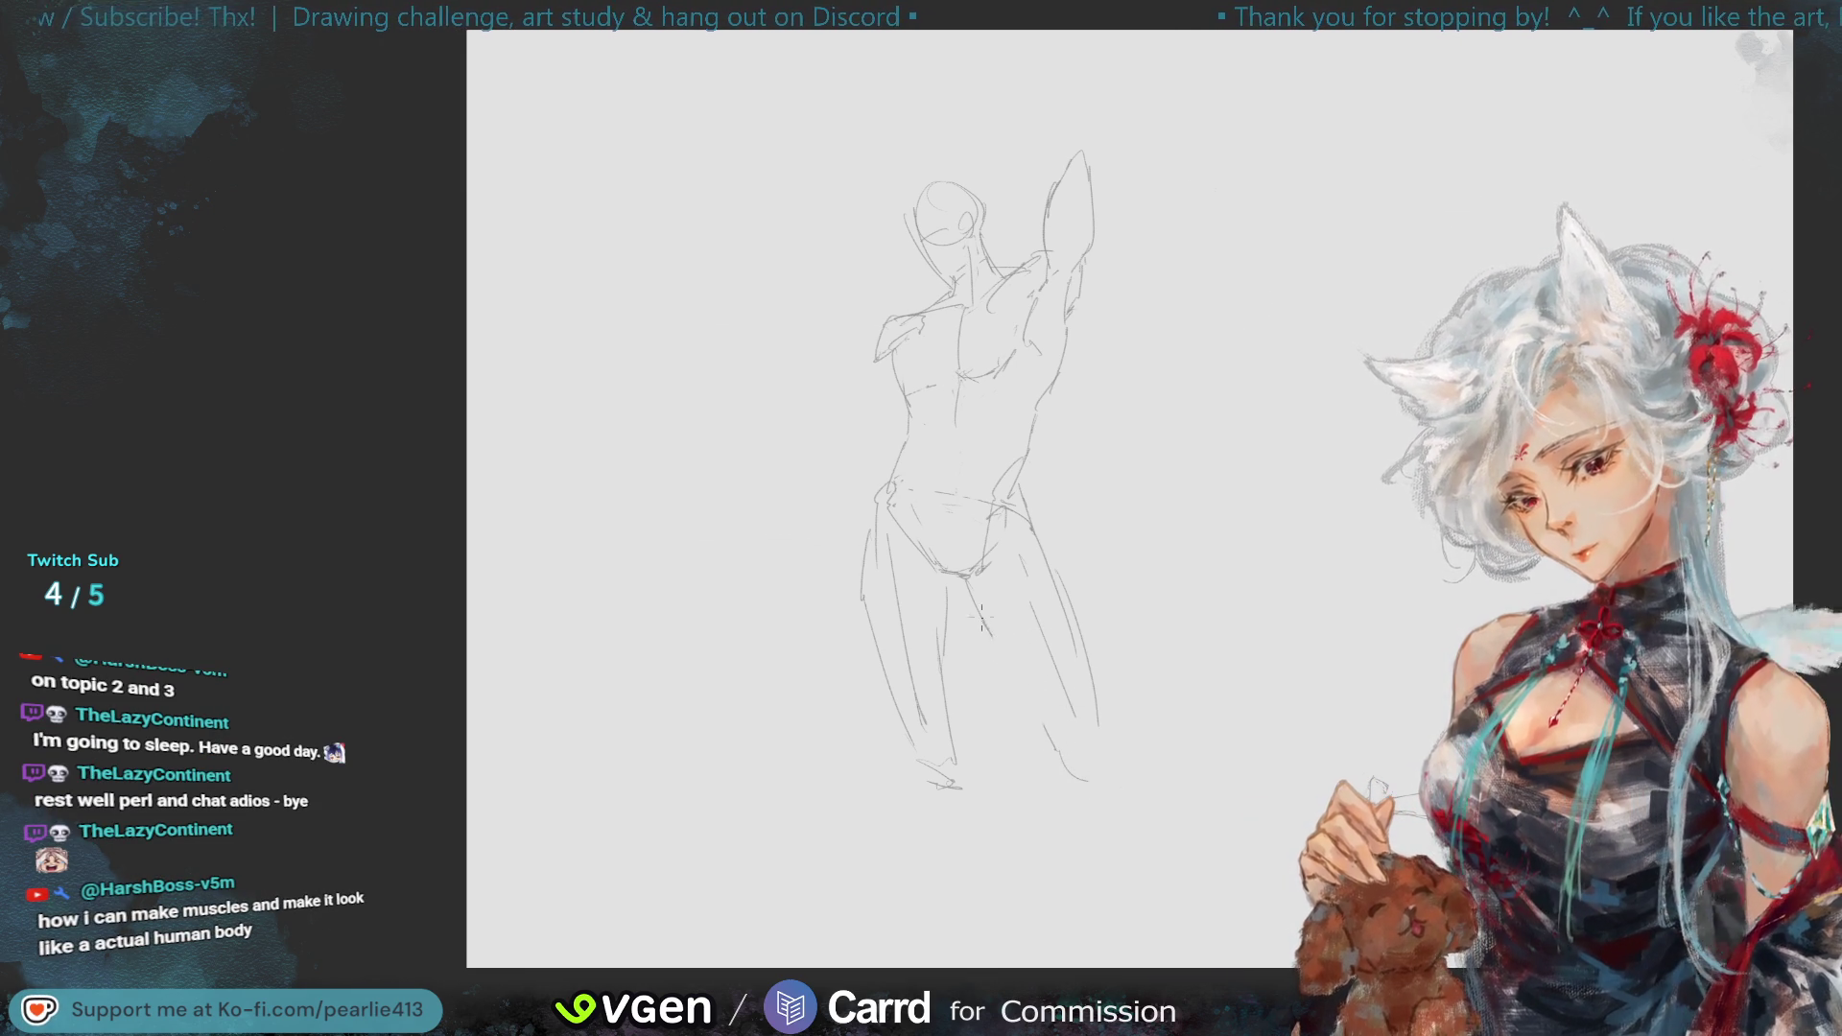
drag(963, 583, 1031, 710)
key(ctrl+z)
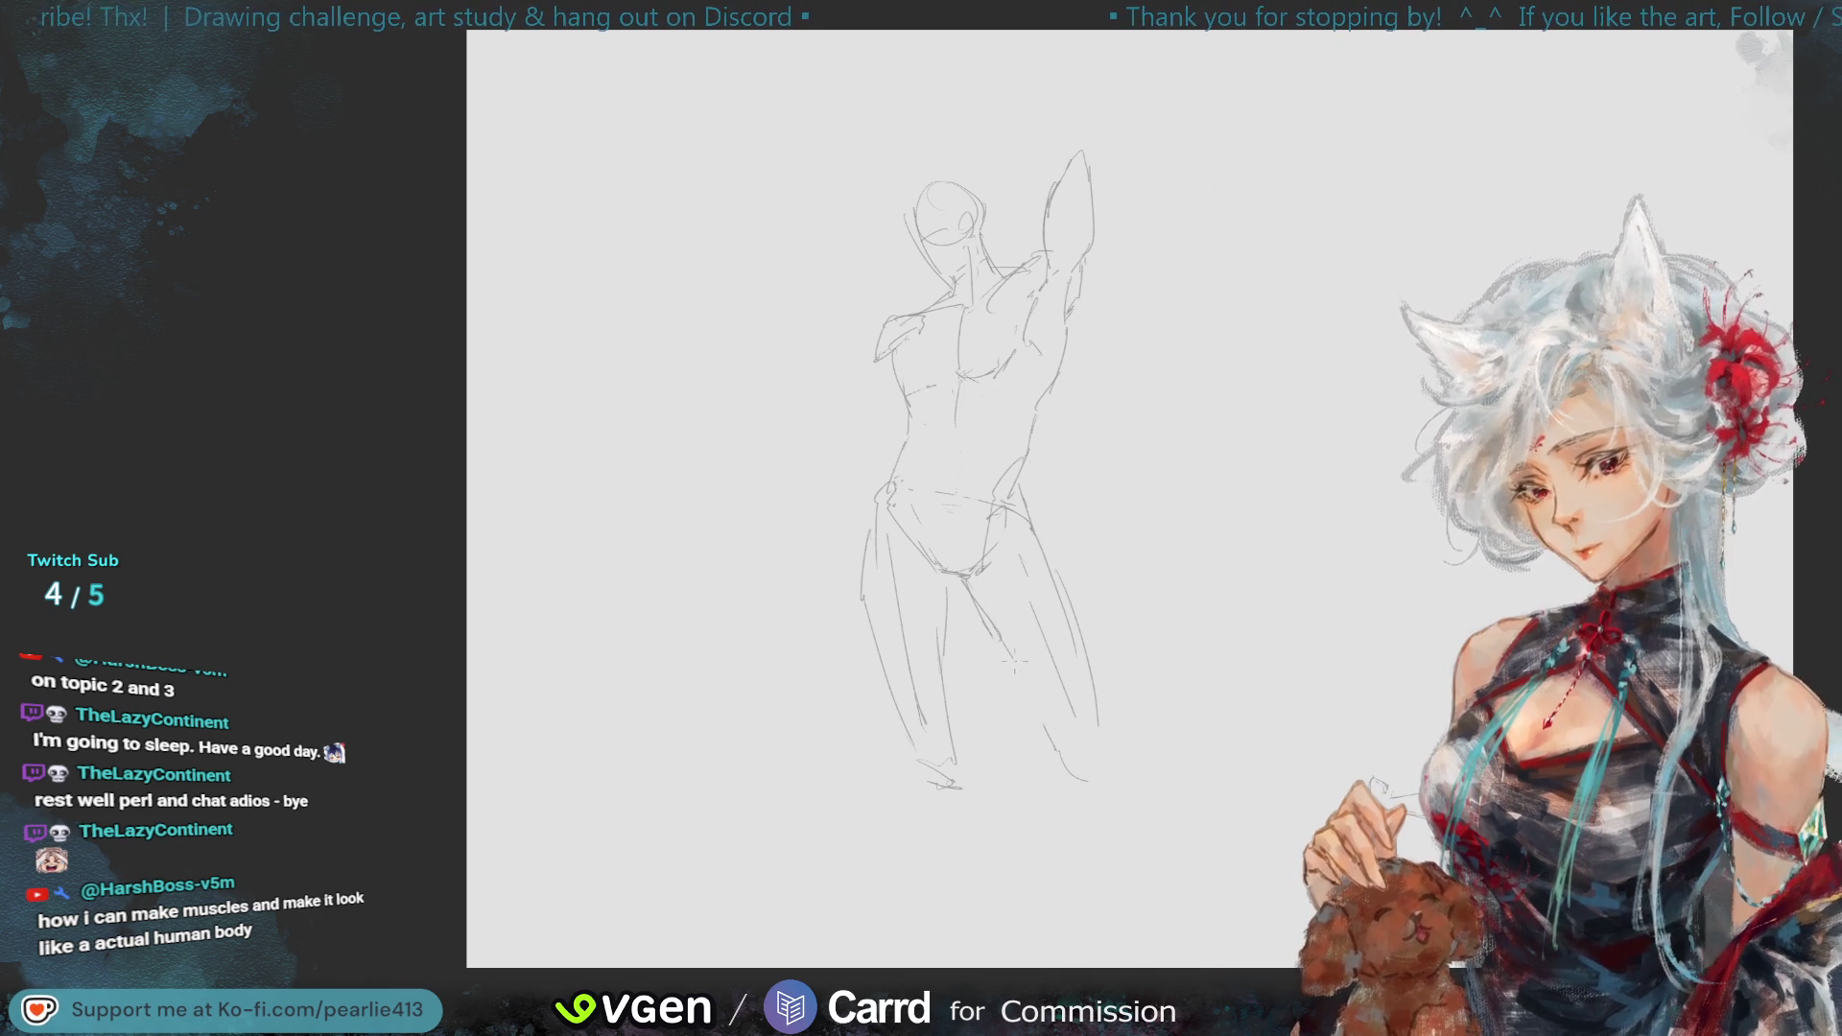
mouse_move(1065, 763)
mouse_down()
mouse_move(1103, 783)
mouse_move(1102, 752)
mouse_up()
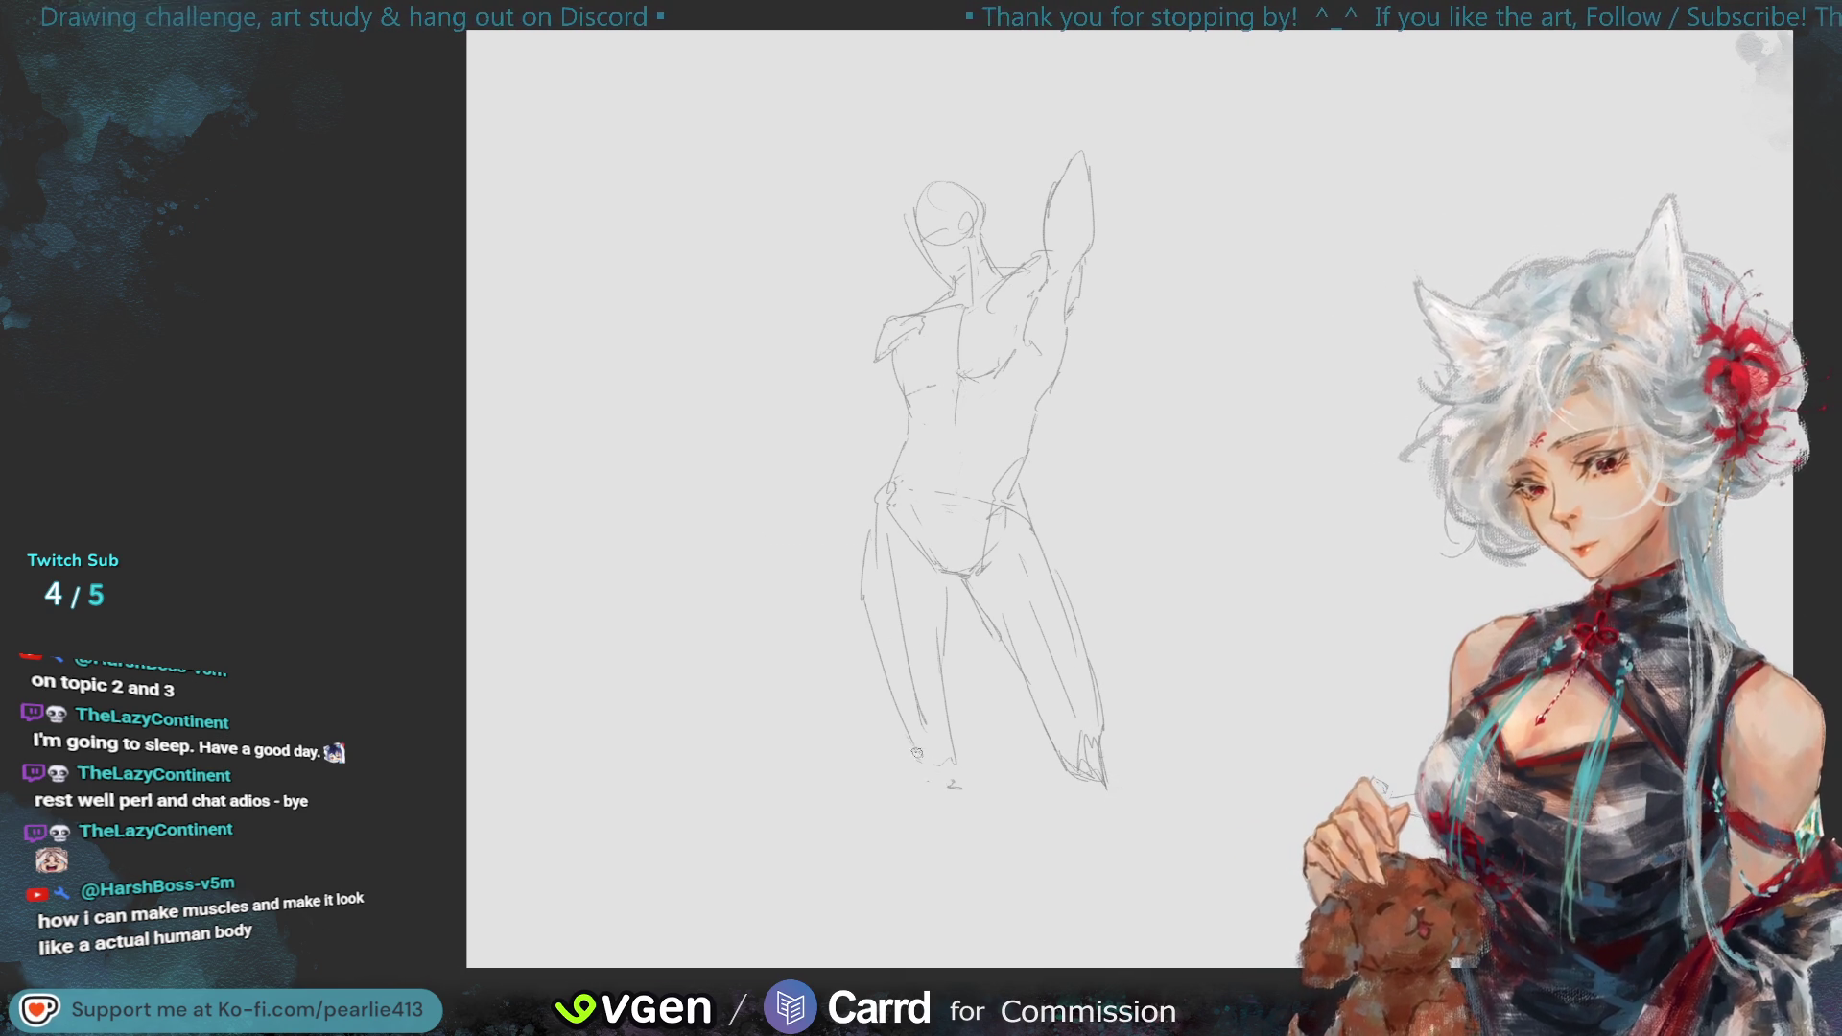
- Draw the lower left leg, ankle and foot, then erase messy strokes at both feet
drag(880, 656, 905, 756)
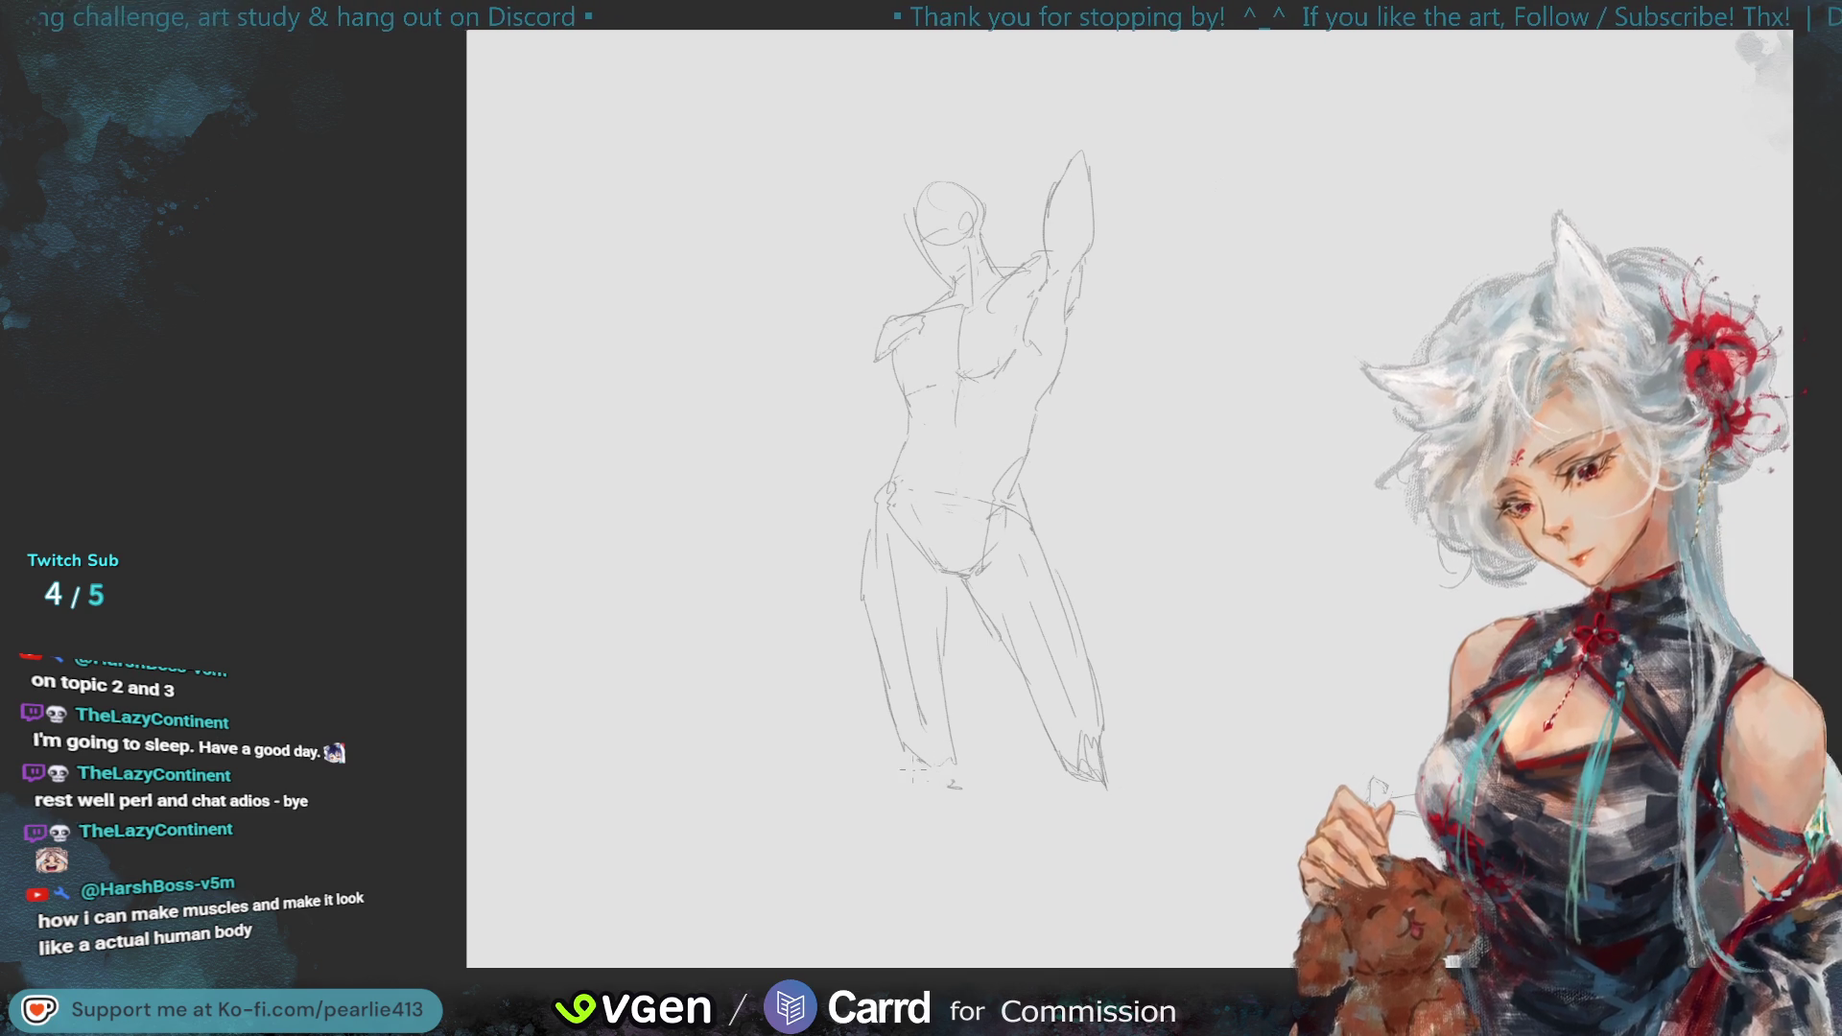
drag(919, 762, 953, 795)
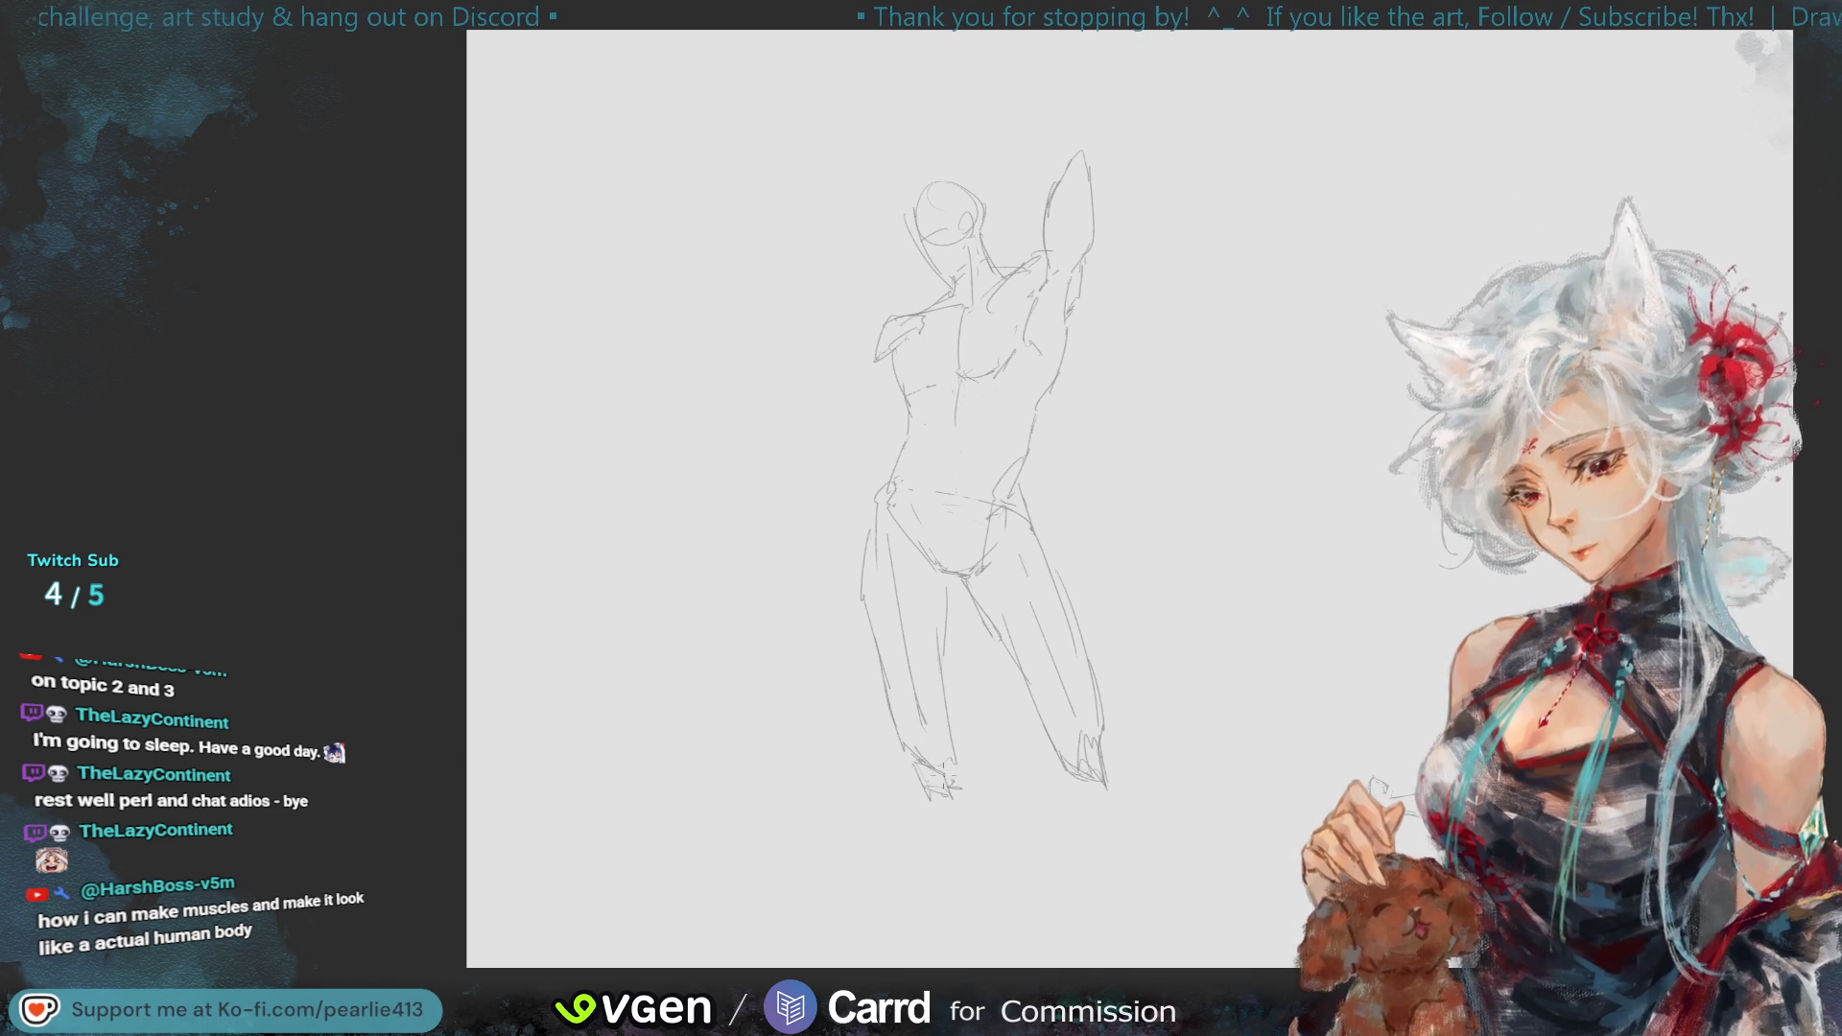
drag(906, 729, 944, 785)
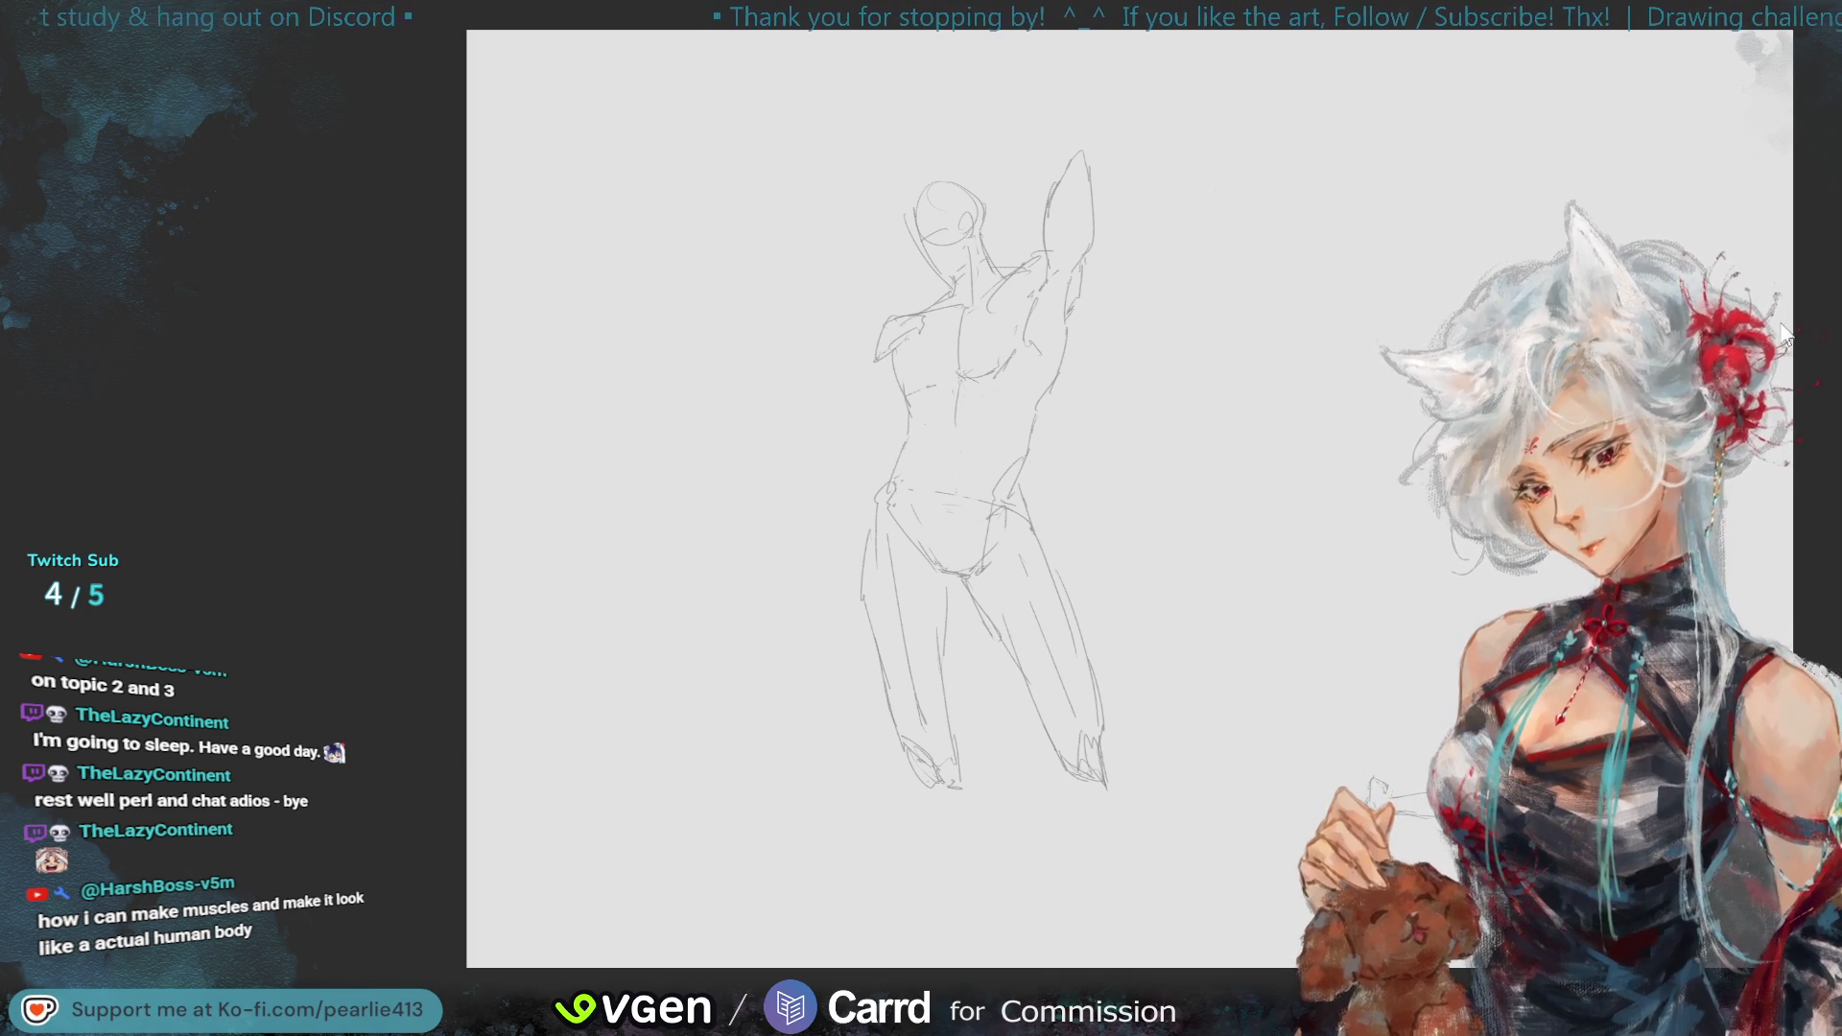
mouse_move(1136, 810)
mouse_down()
mouse_move(1146, 849)
mouse_move(1161, 825)
mouse_move(1188, 837)
mouse_move(1151, 717)
mouse_up()
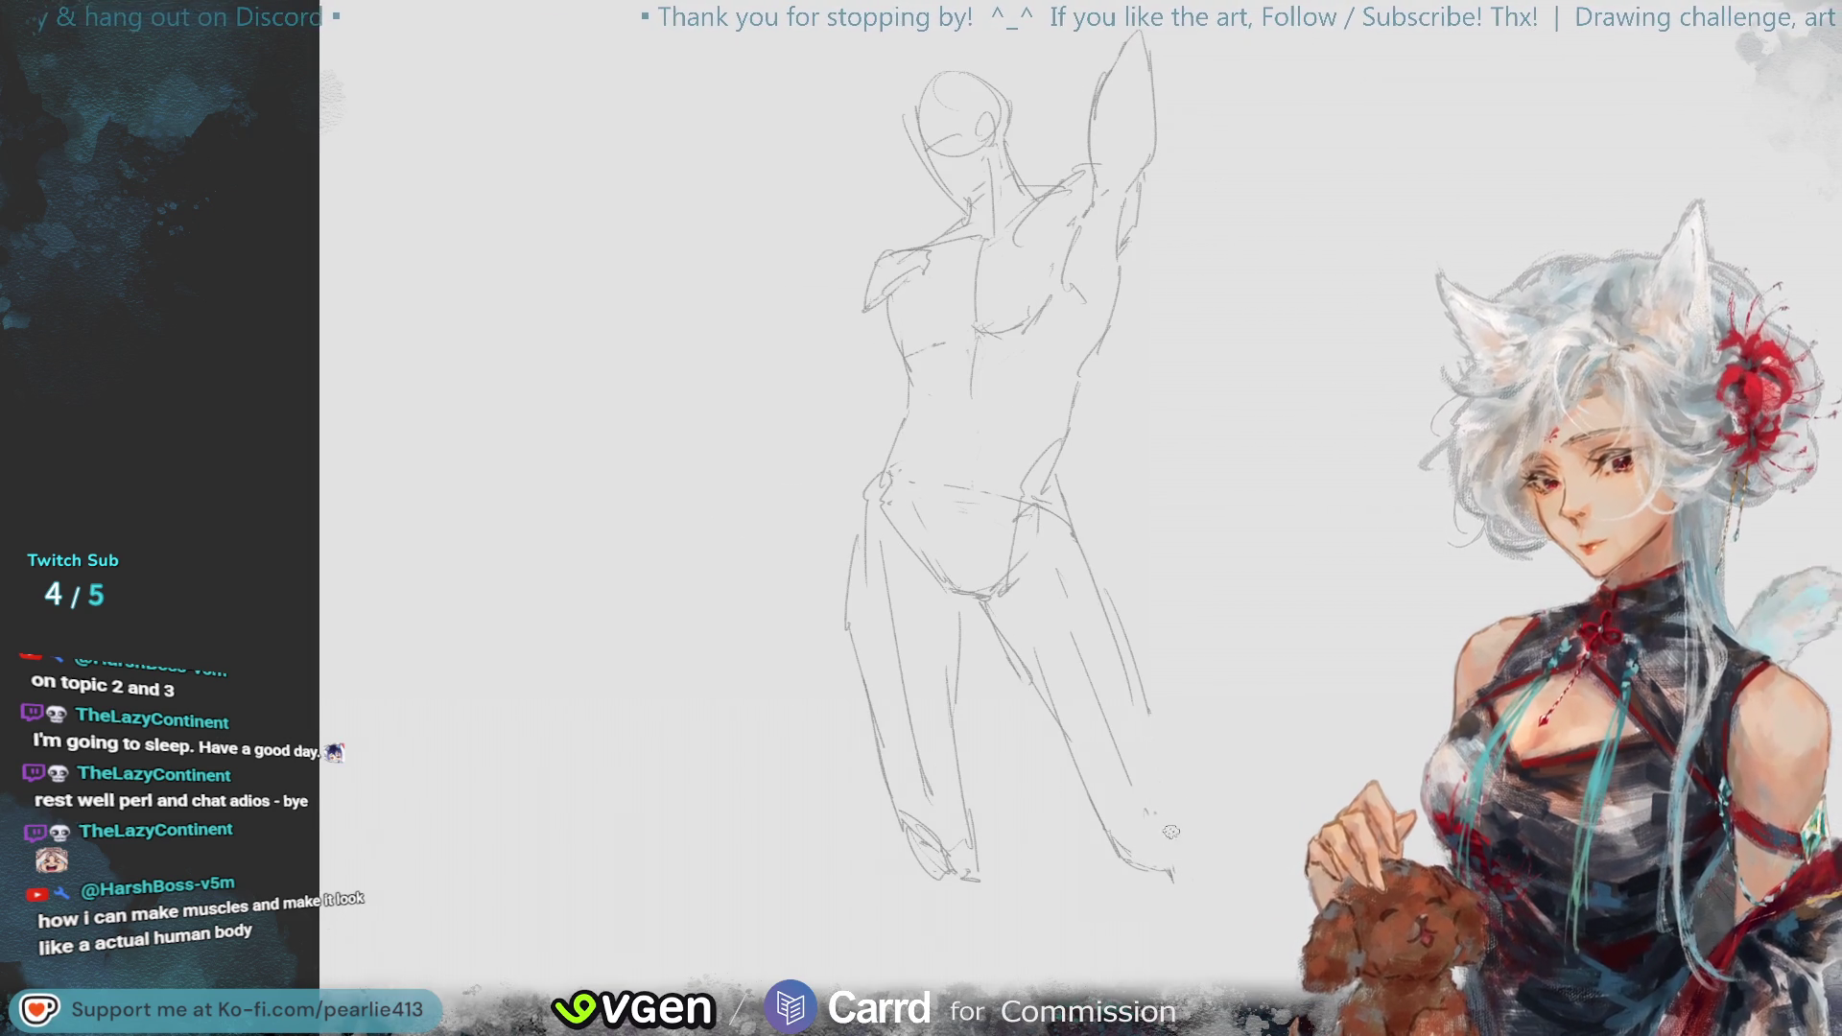
- Redraw the right leg's outer contour to the foot and flip the canvas to check it
drag(1108, 590, 1166, 829)
drag(1134, 679, 1169, 810)
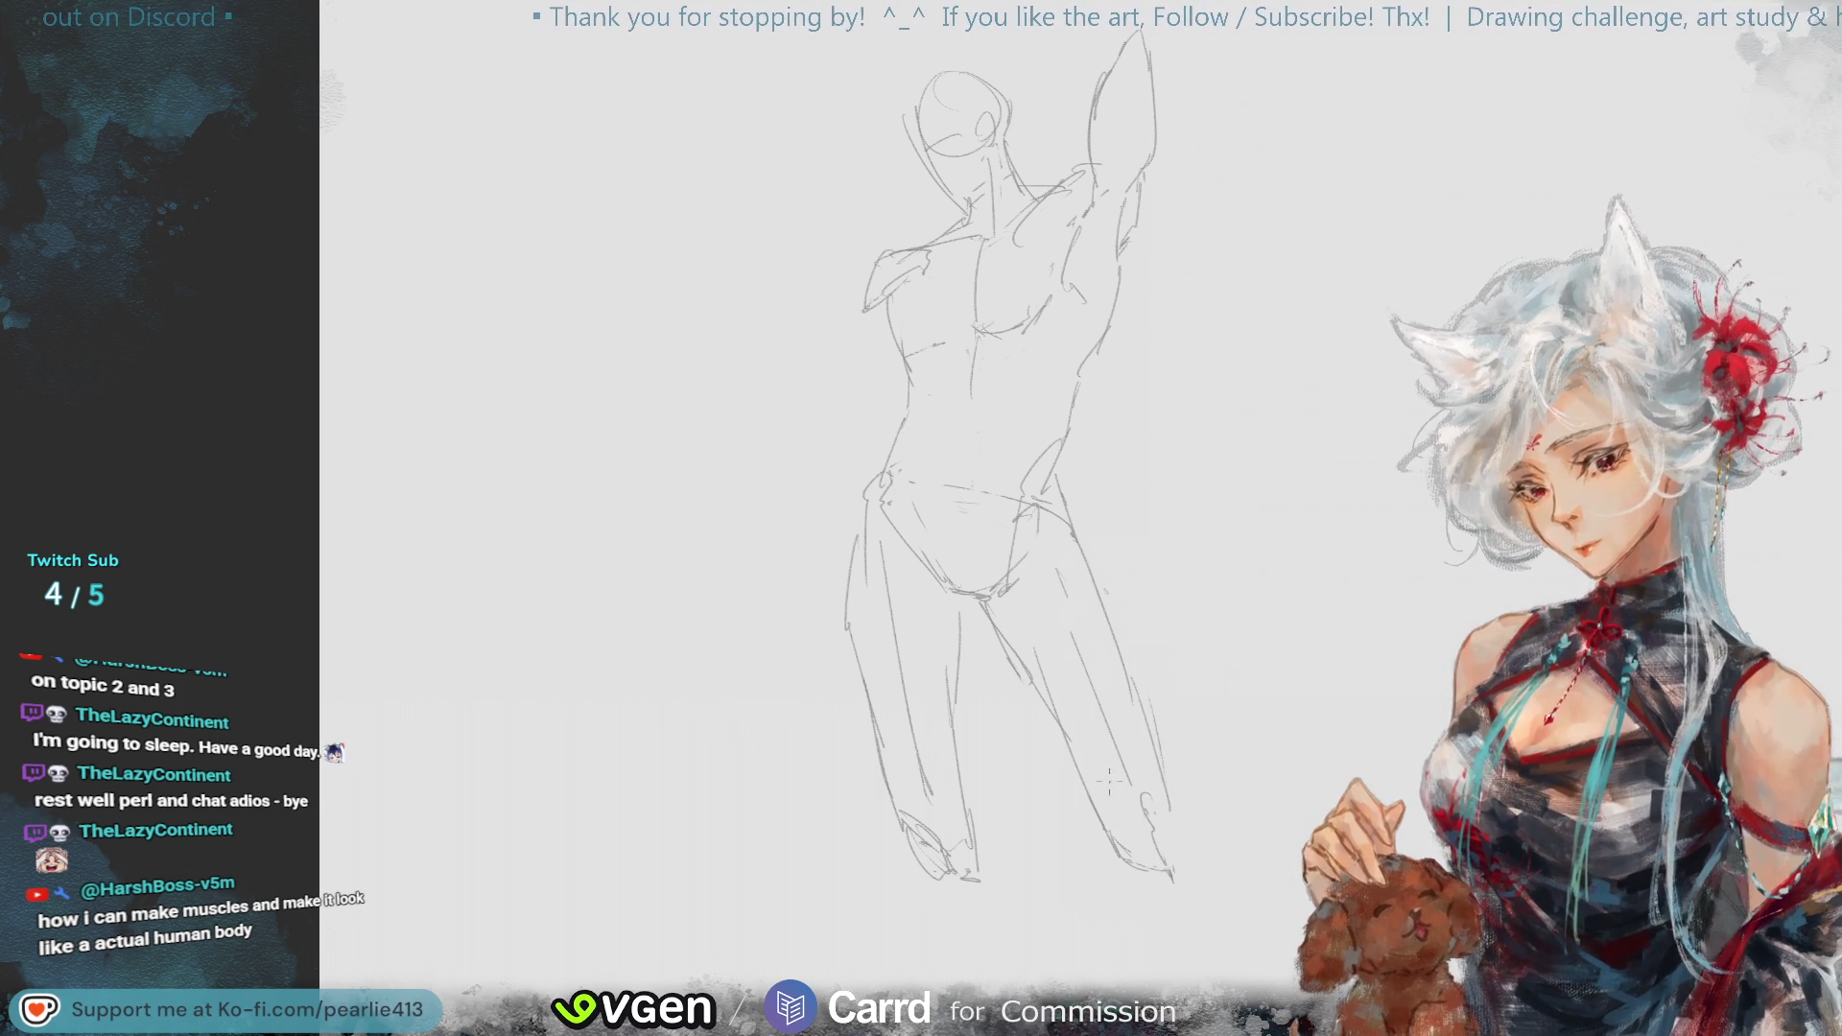
drag(1137, 683, 1197, 878)
key(ctrl+minus)
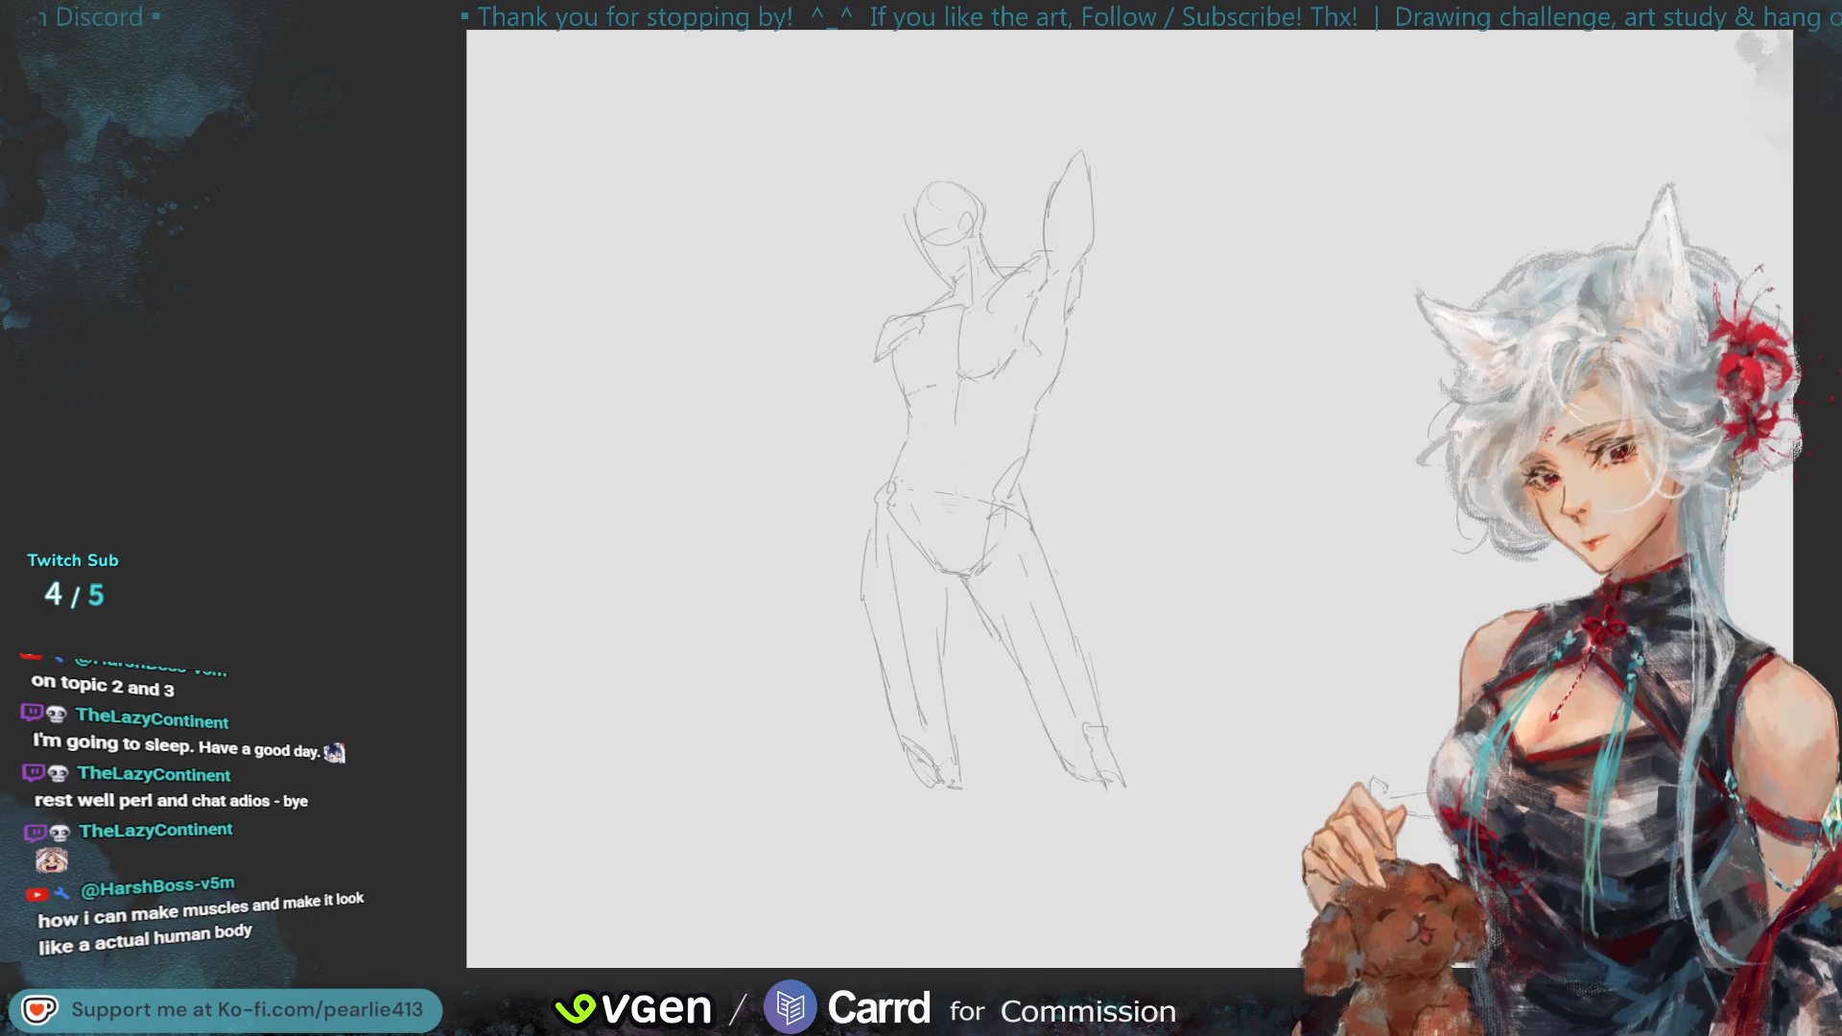
key(h)
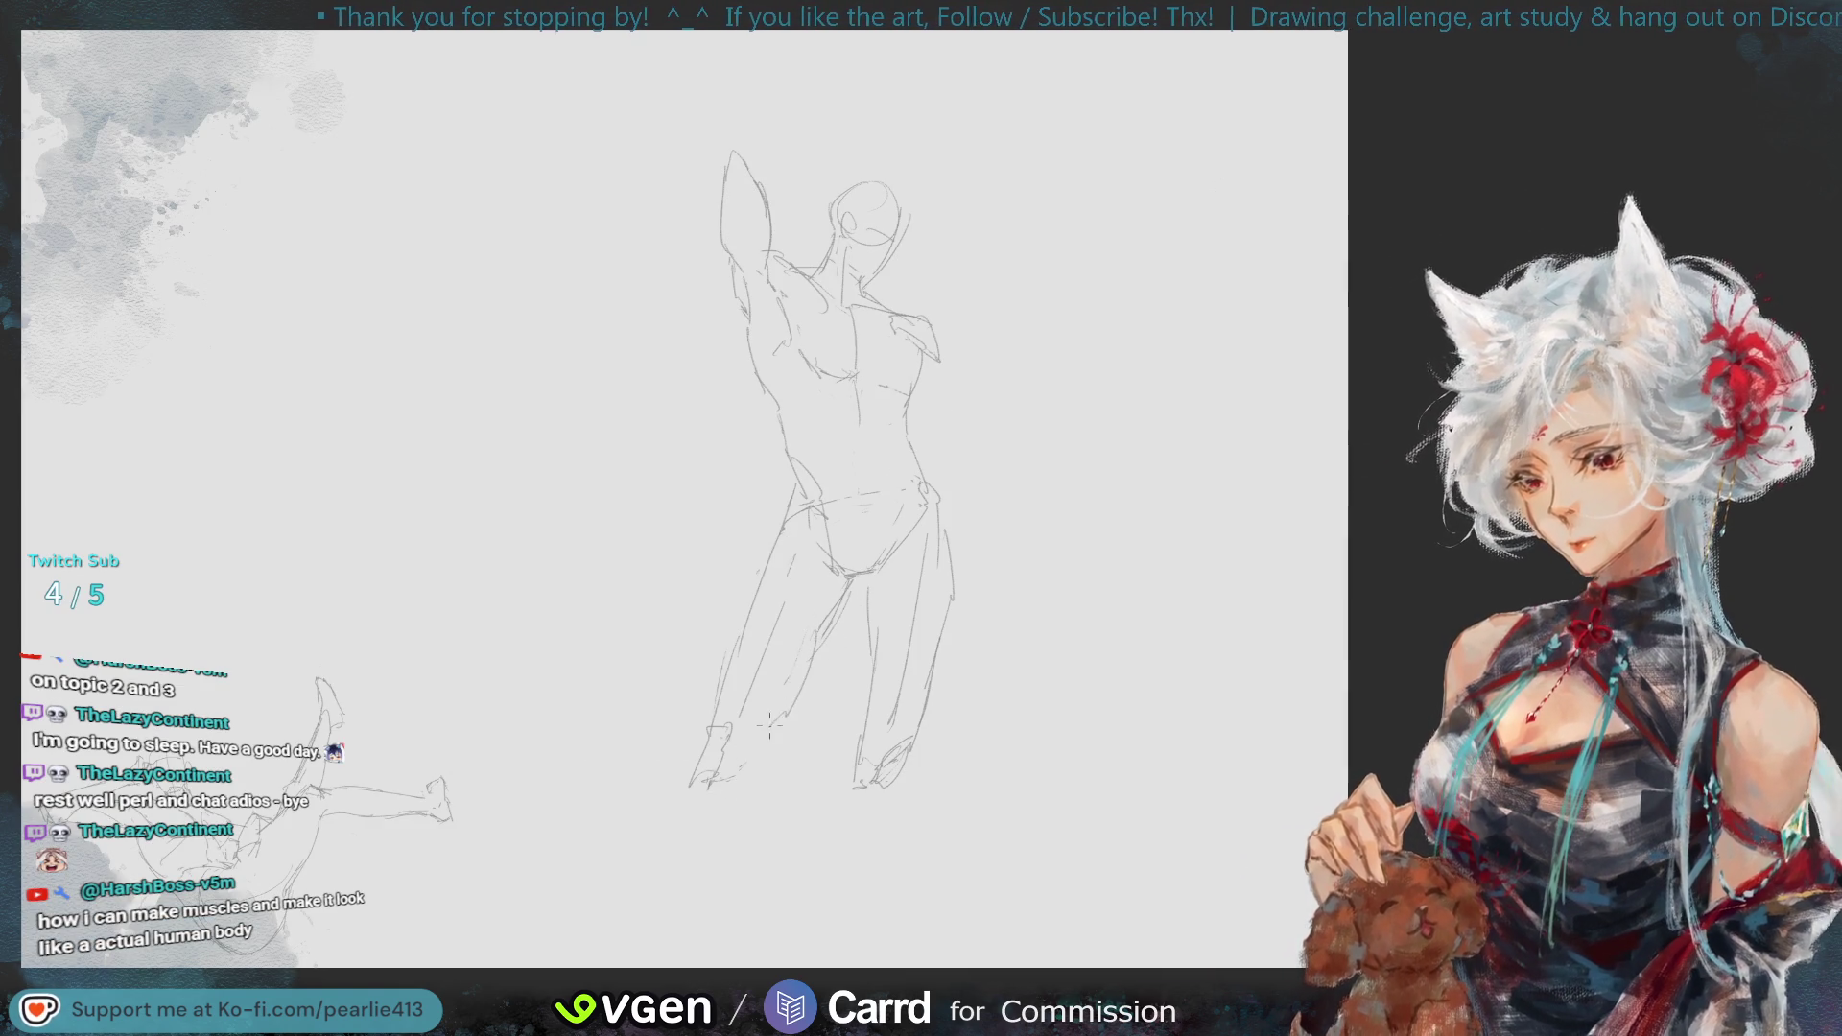
key(h)
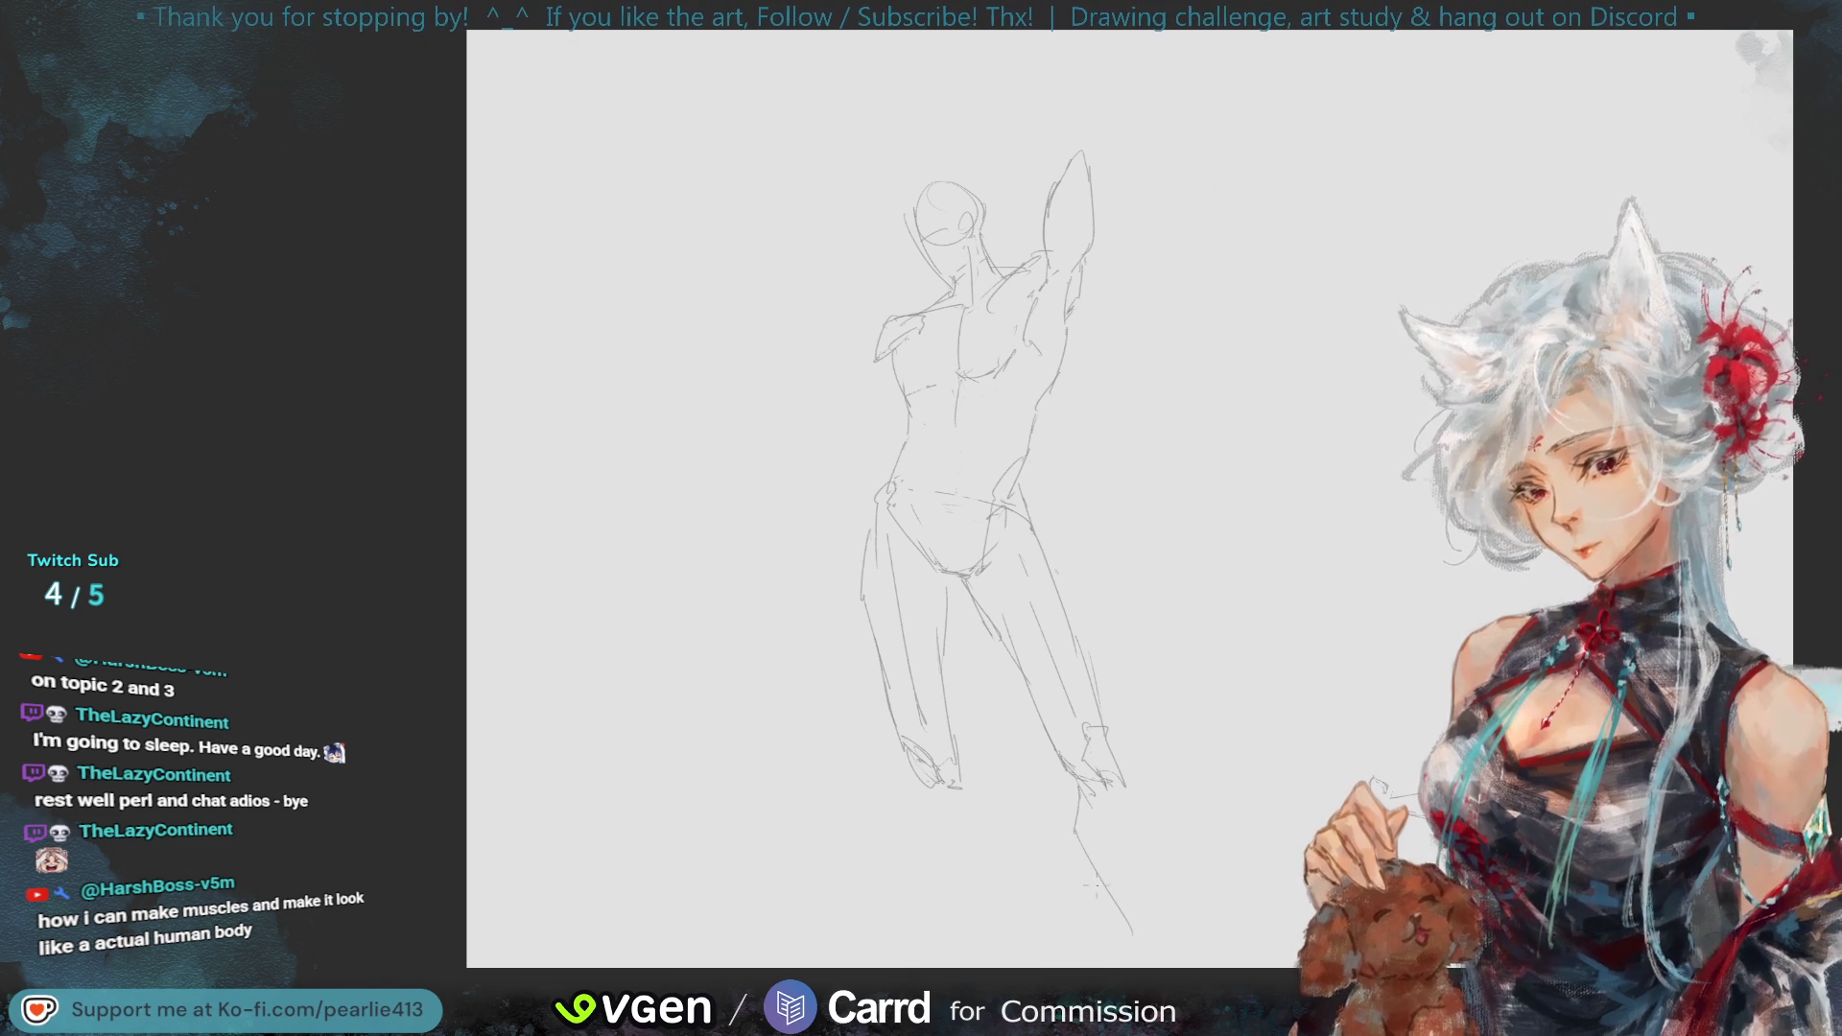
- Extend both the right and left legs down toward the bottom of the canvas
key(ctrl+z)
mouse_move(1084, 798)
mouse_down()
mouse_move(1086, 844)
mouse_move(1151, 964)
mouse_up()
drag(1118, 768, 1170, 950)
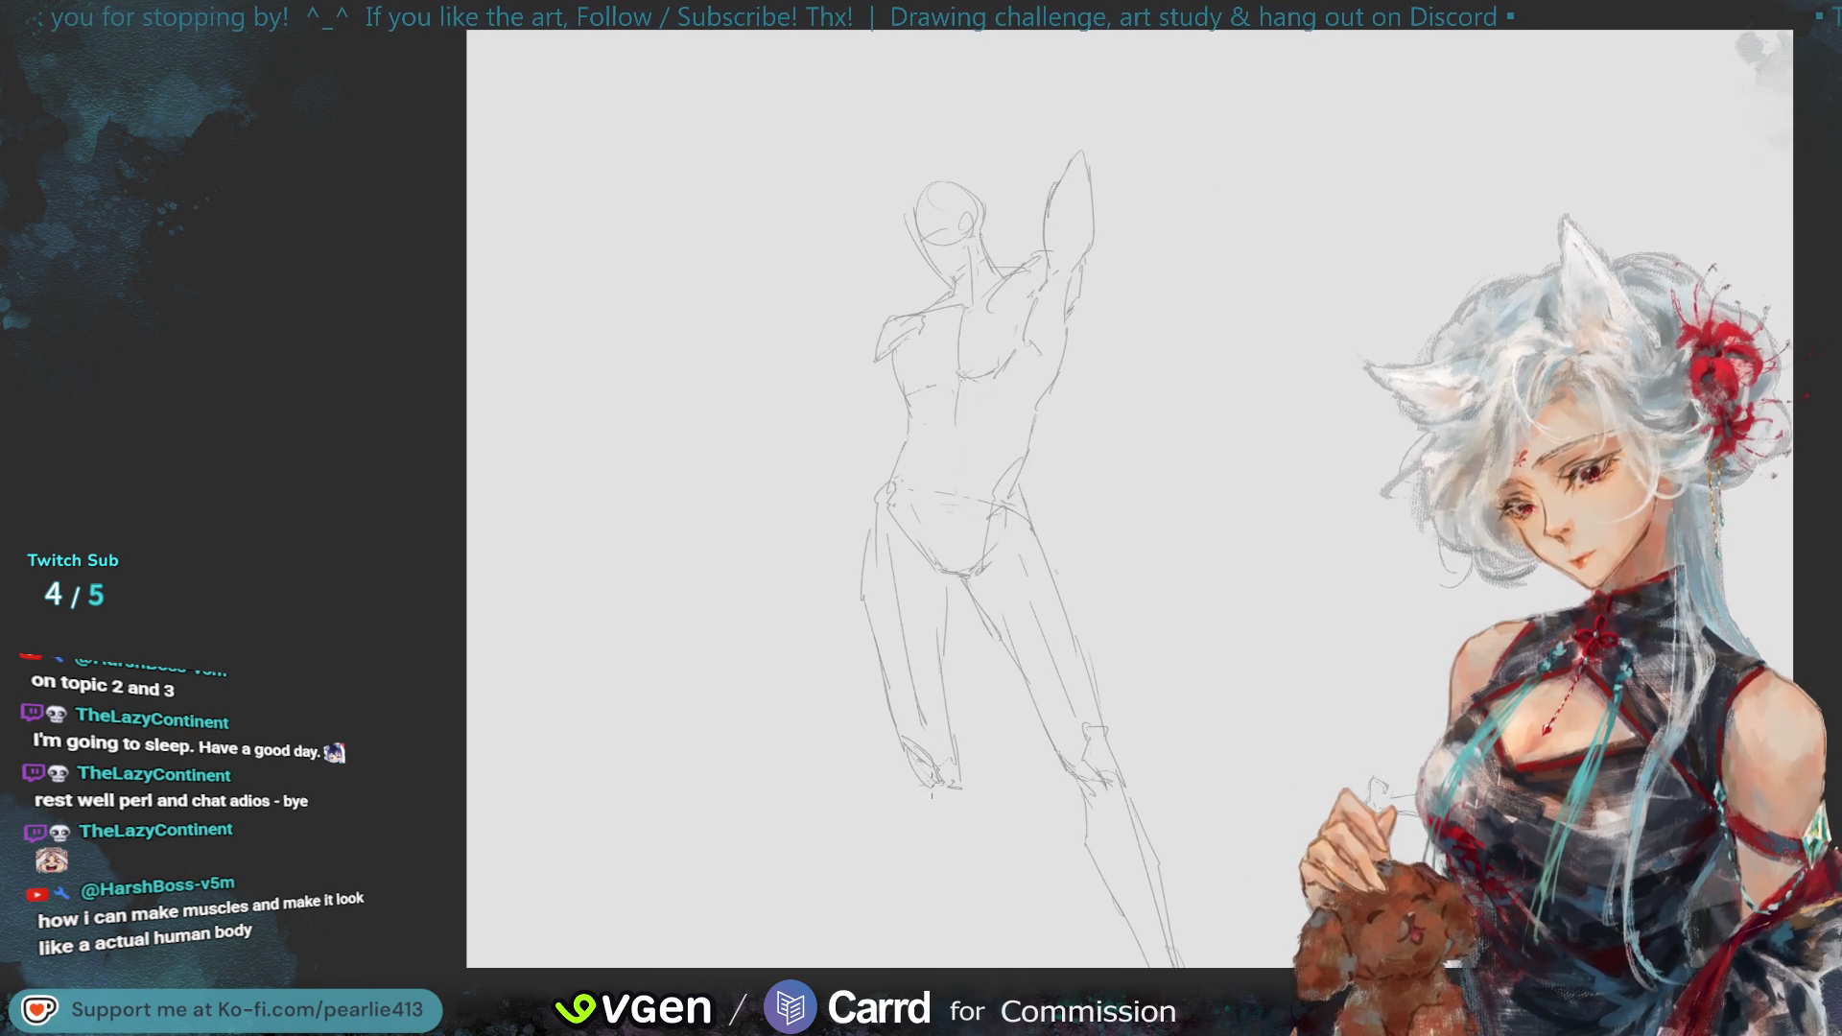
drag(929, 788, 963, 911)
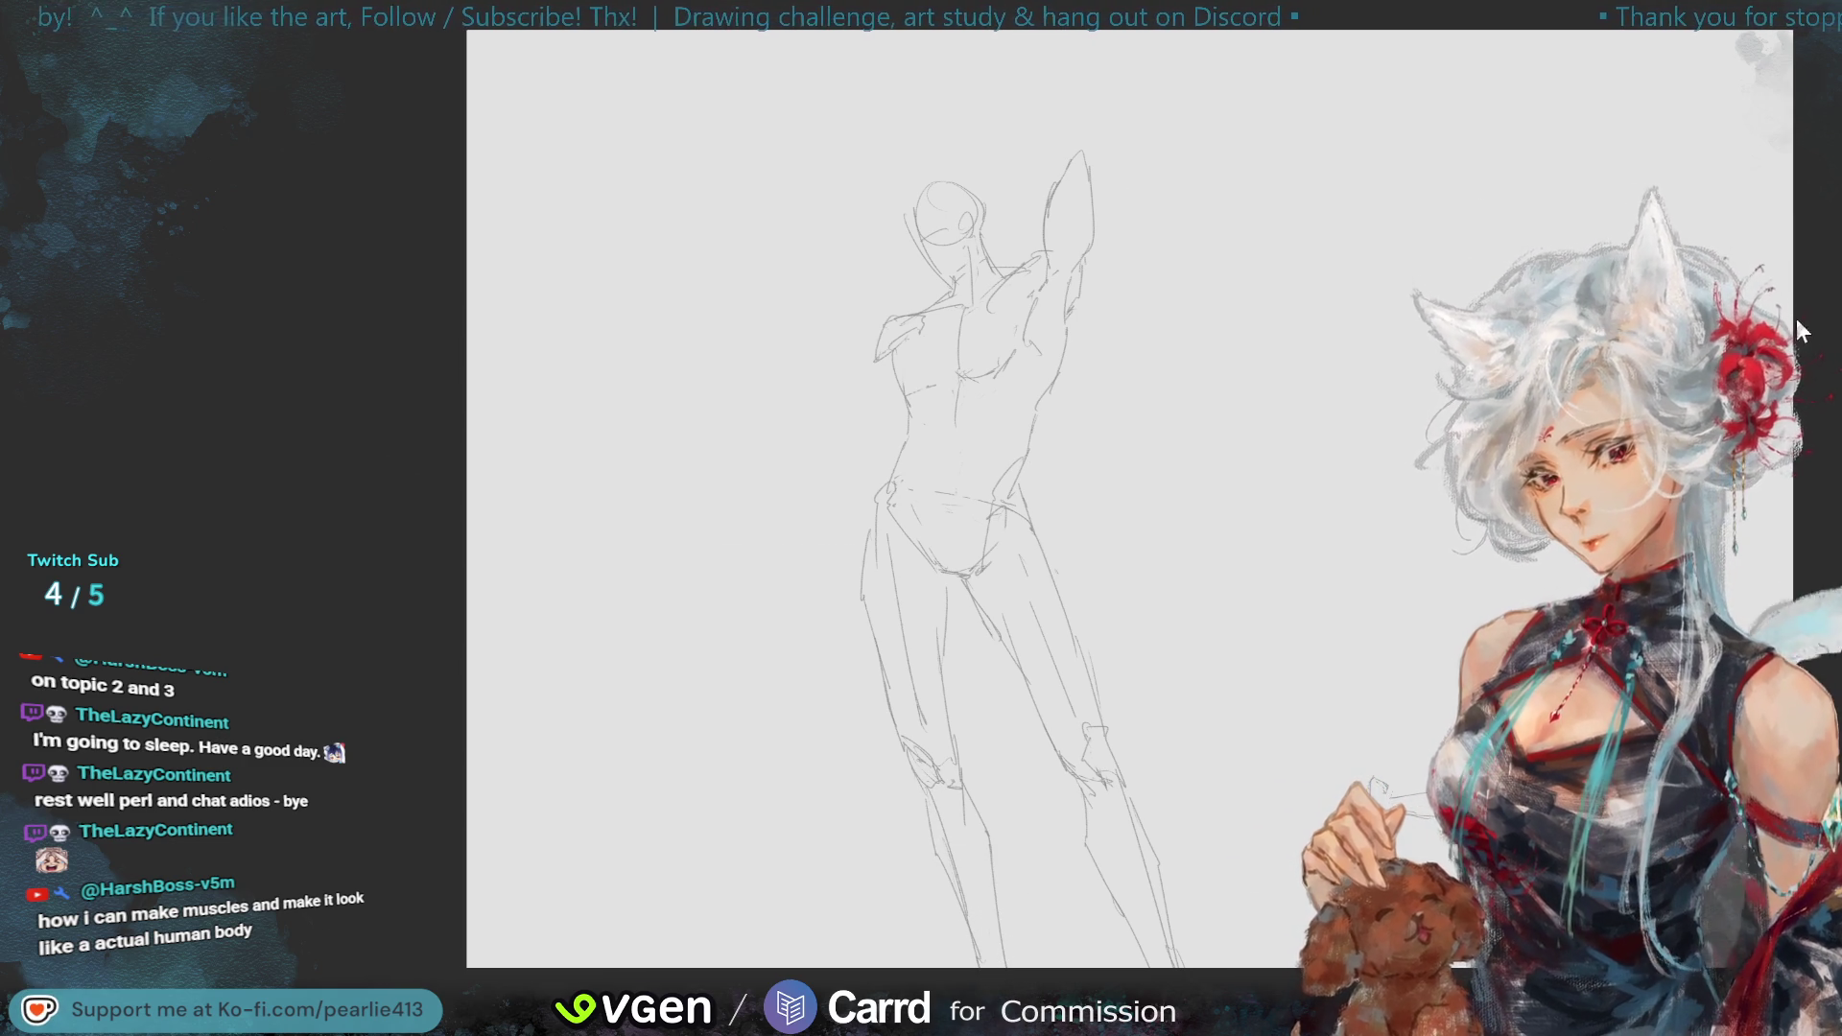
scroll(947, 288, up, 2)
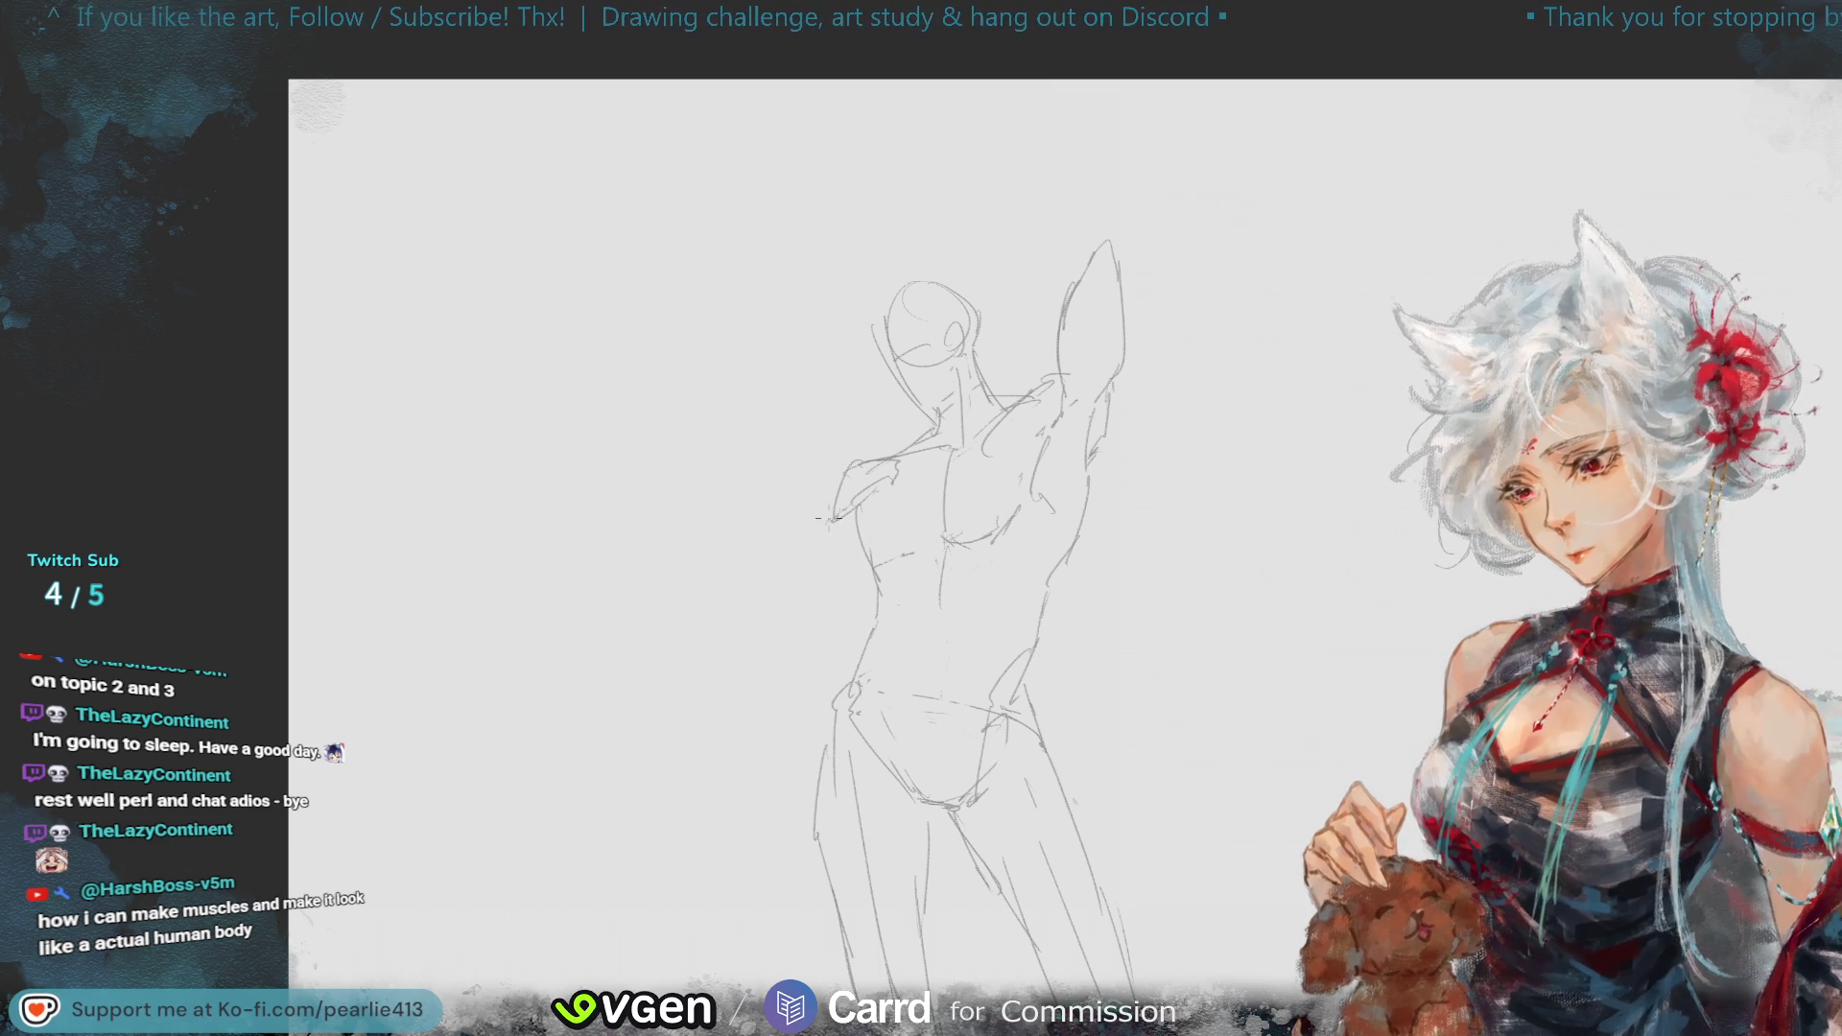
- Draw the left upper arm down from the shoulder and refine the shoulder lines
drag(827, 520, 775, 629)
key(ctrl+z)
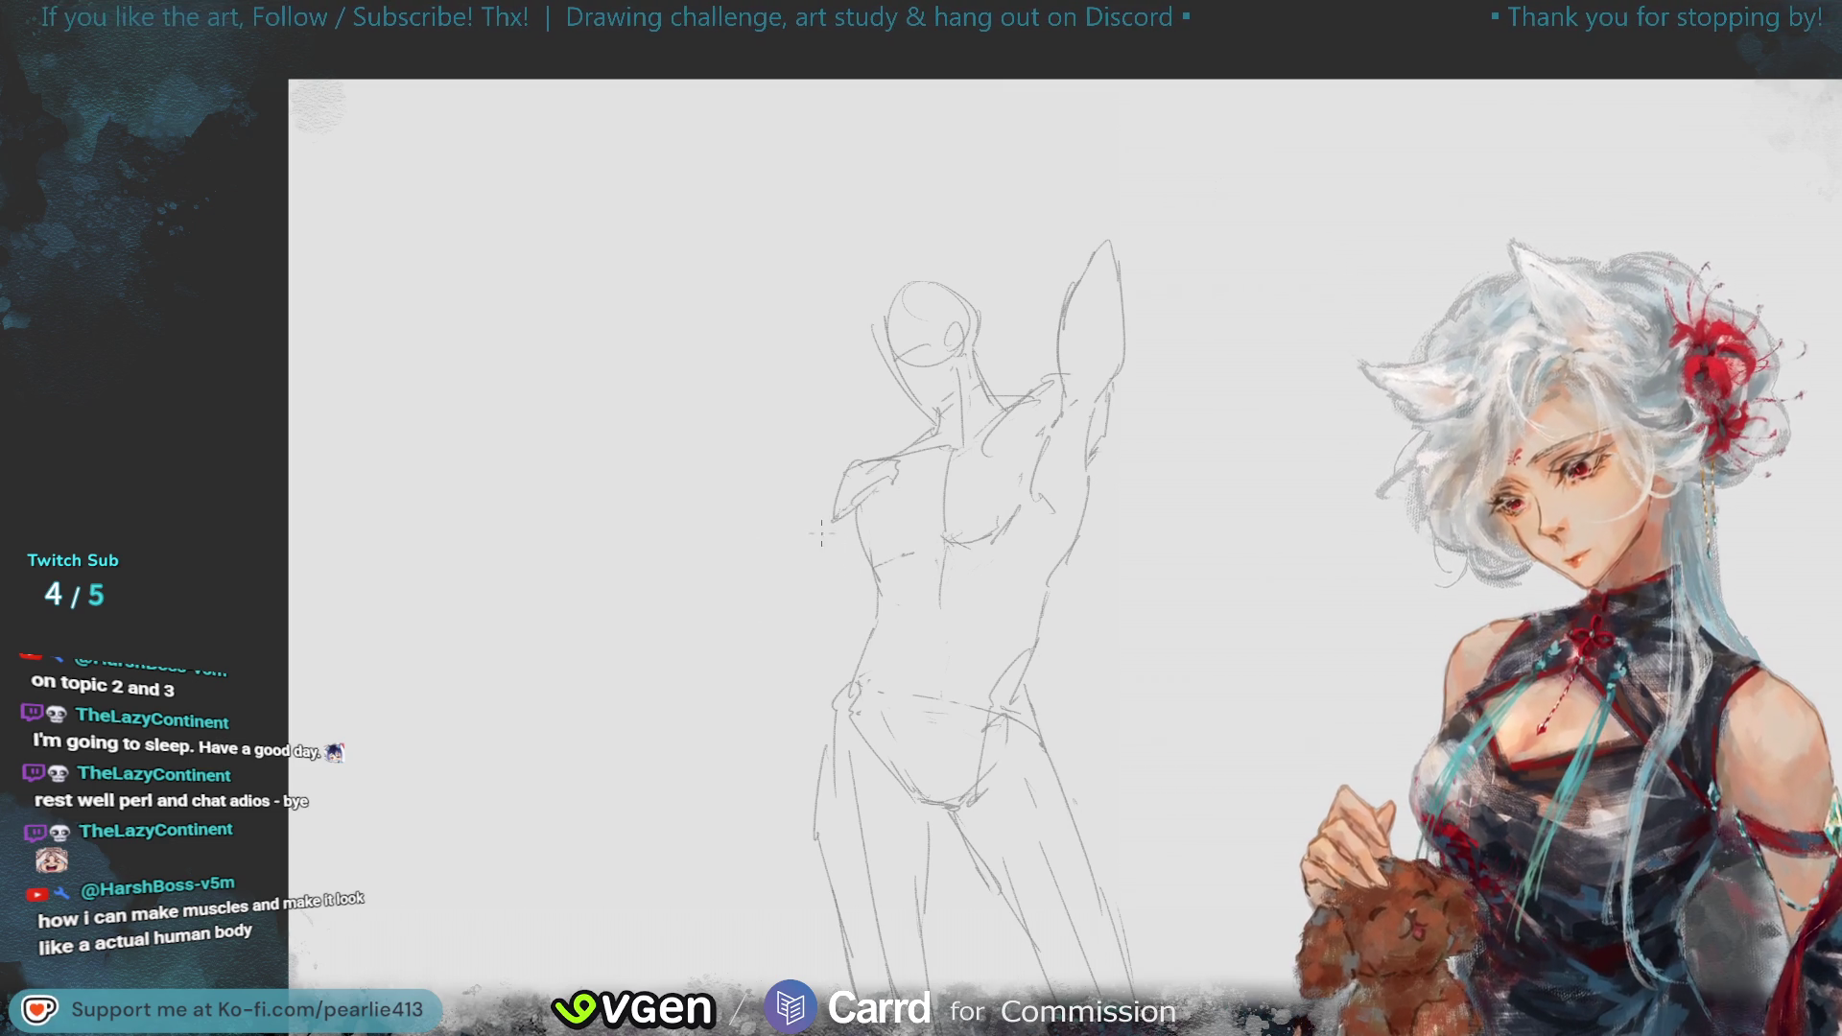
drag(830, 520, 772, 624)
key(ctrl+z)
mouse_move(833, 522)
mouse_down()
mouse_move(791, 629)
mouse_move(848, 591)
mouse_up()
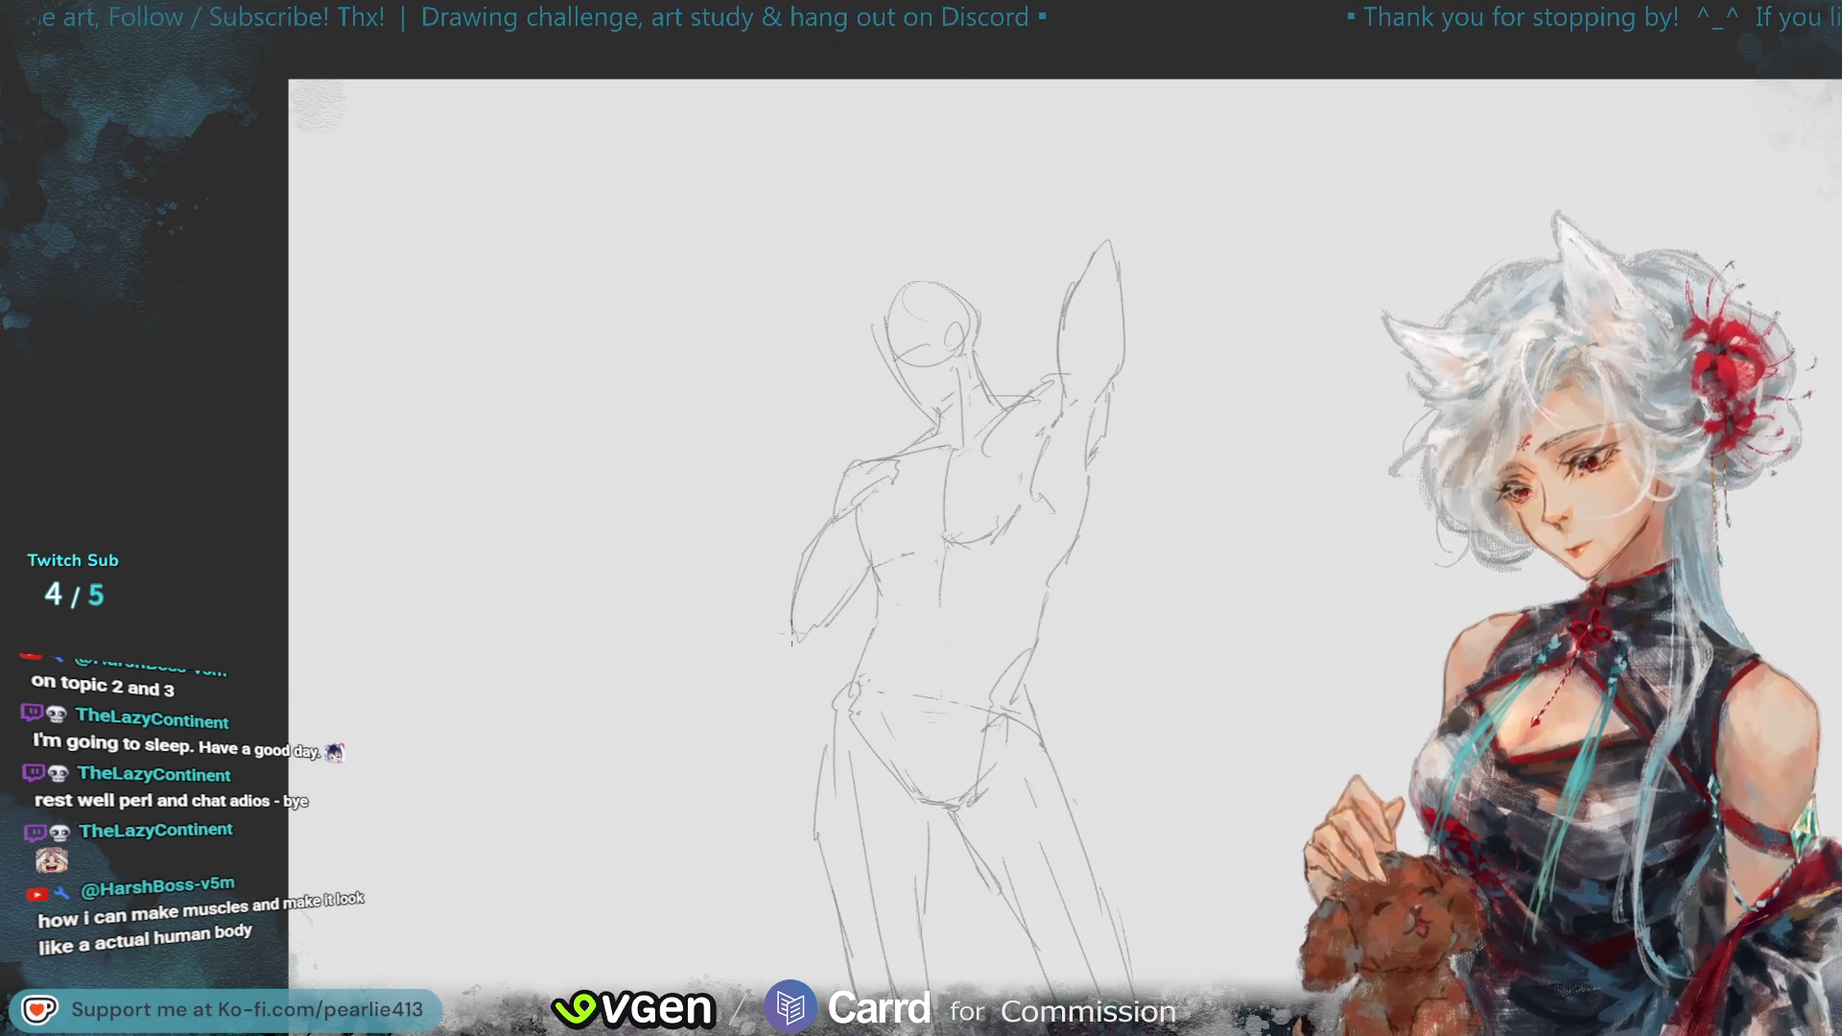
drag(857, 470, 902, 456)
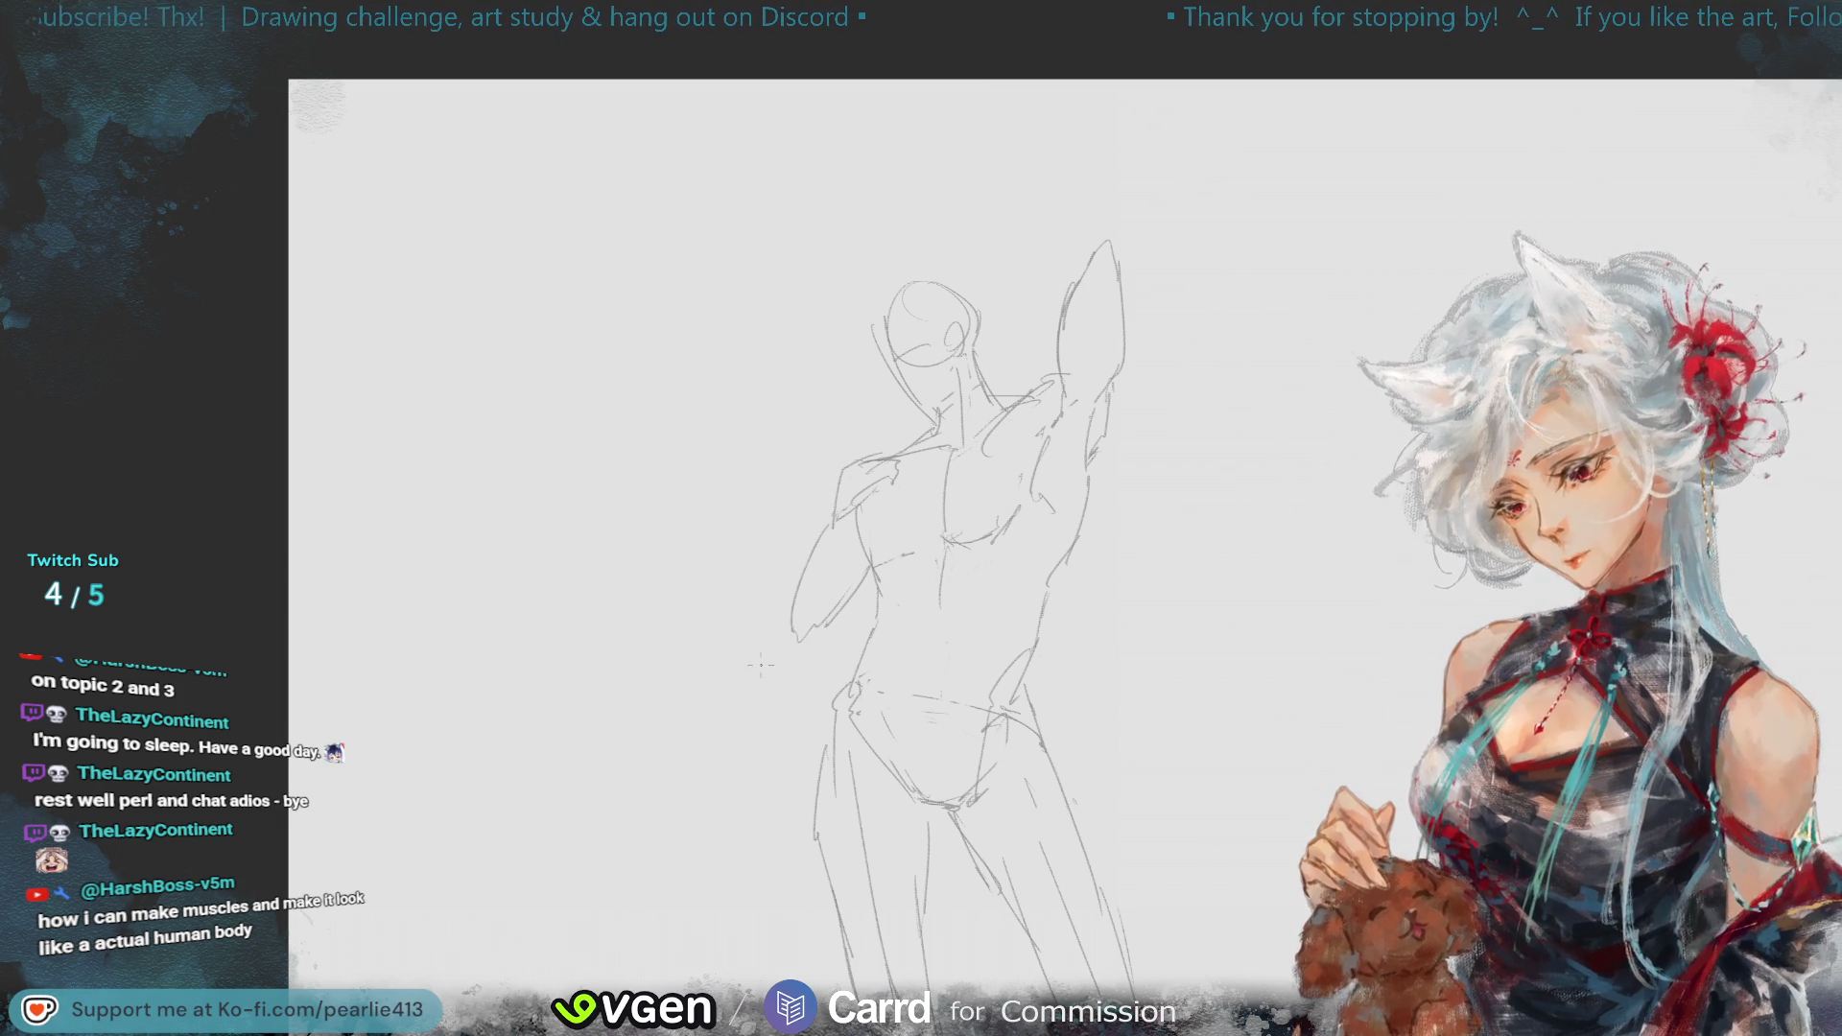
- Draw a shorter left forearm, extending it down-left and closing its lower edge
key(ctrl+z)
mouse_move(827, 595)
mouse_down()
mouse_move(823, 641)
mouse_move(767, 717)
mouse_up()
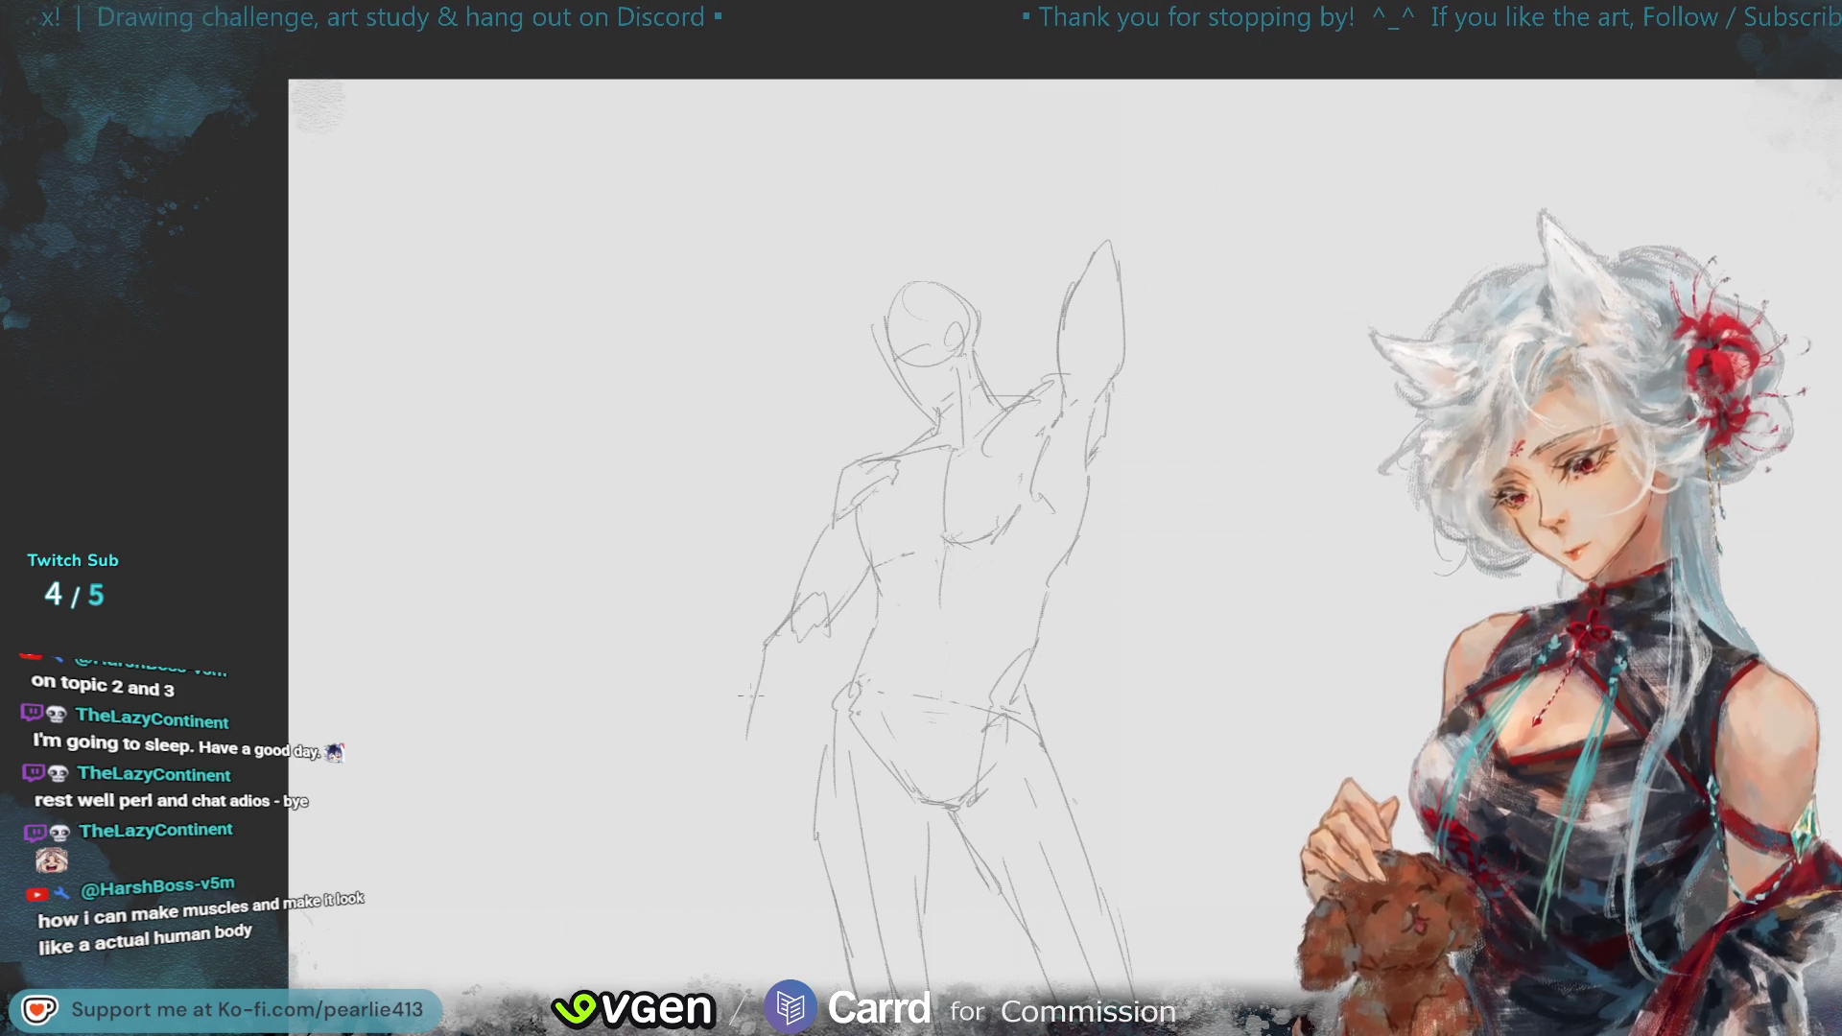
drag(765, 648, 751, 672)
drag(739, 777, 805, 685)
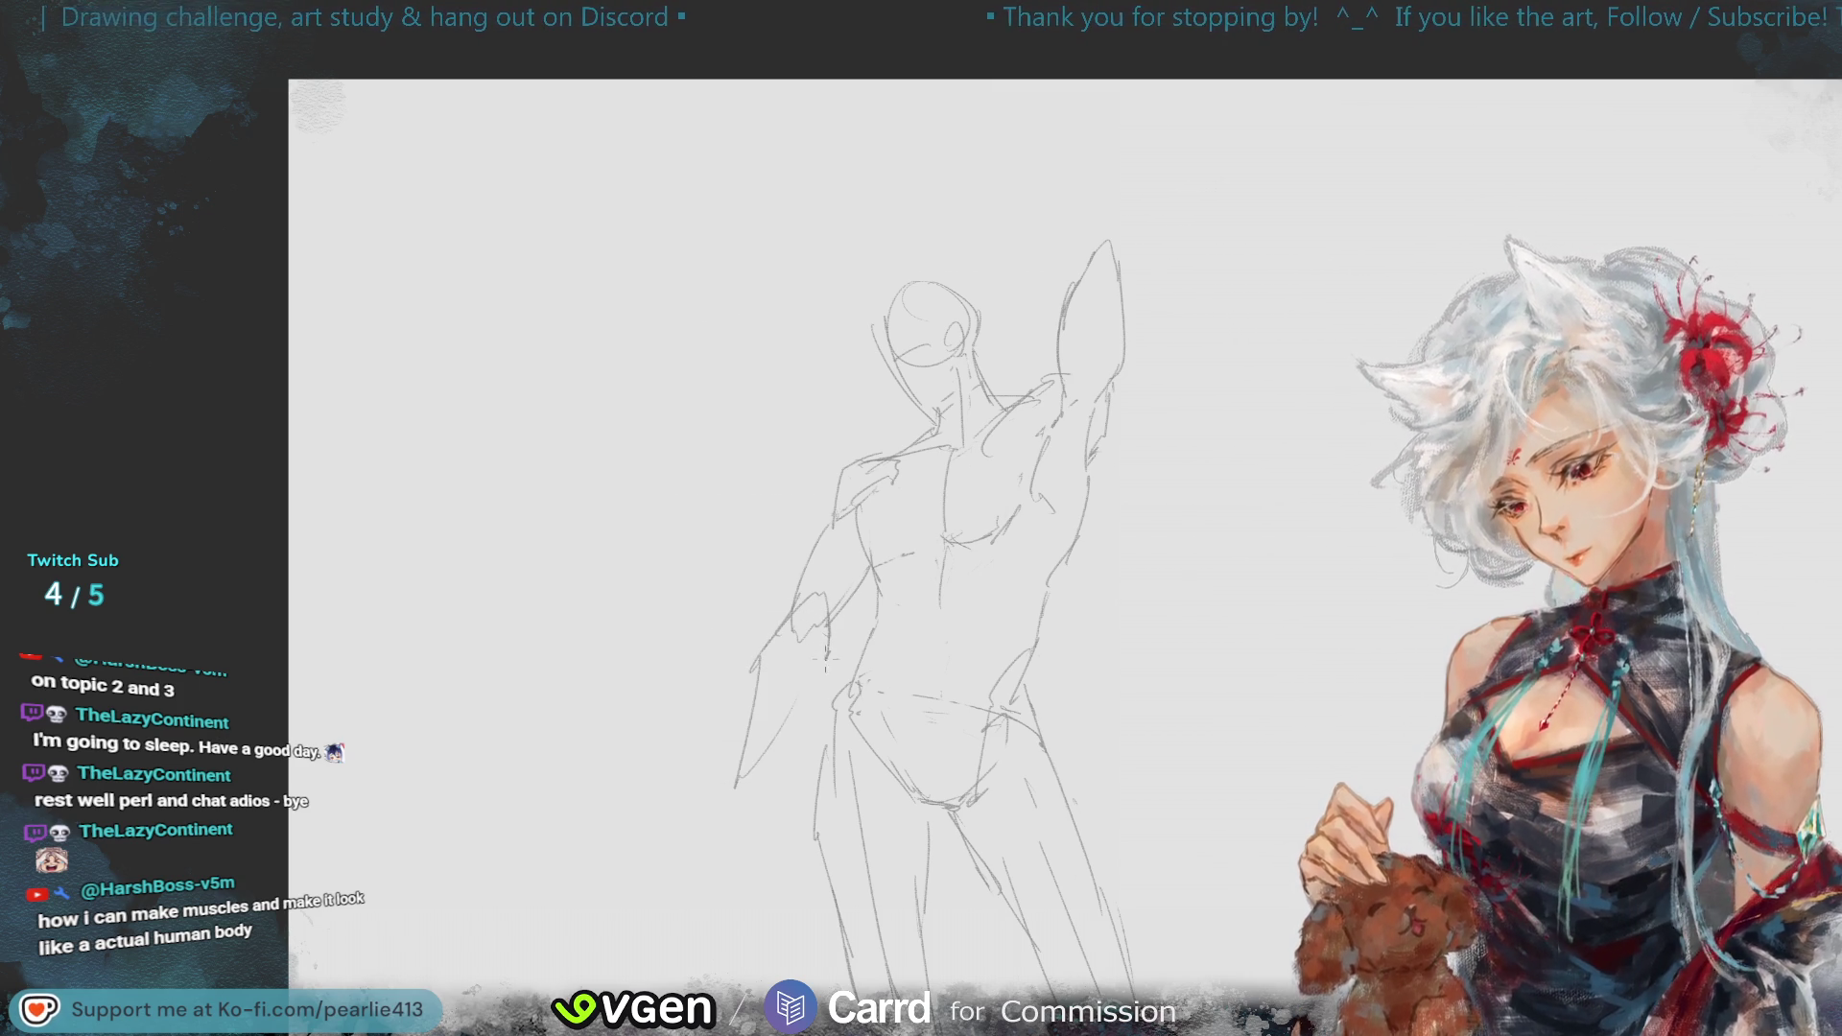
- Add strokes at the forearm's end, discard a stray sternum line, and zoom out to the whole page
mouse_move(777, 729)
mouse_down()
mouse_move(763, 789)
mouse_move(737, 802)
mouse_move(753, 862)
mouse_up()
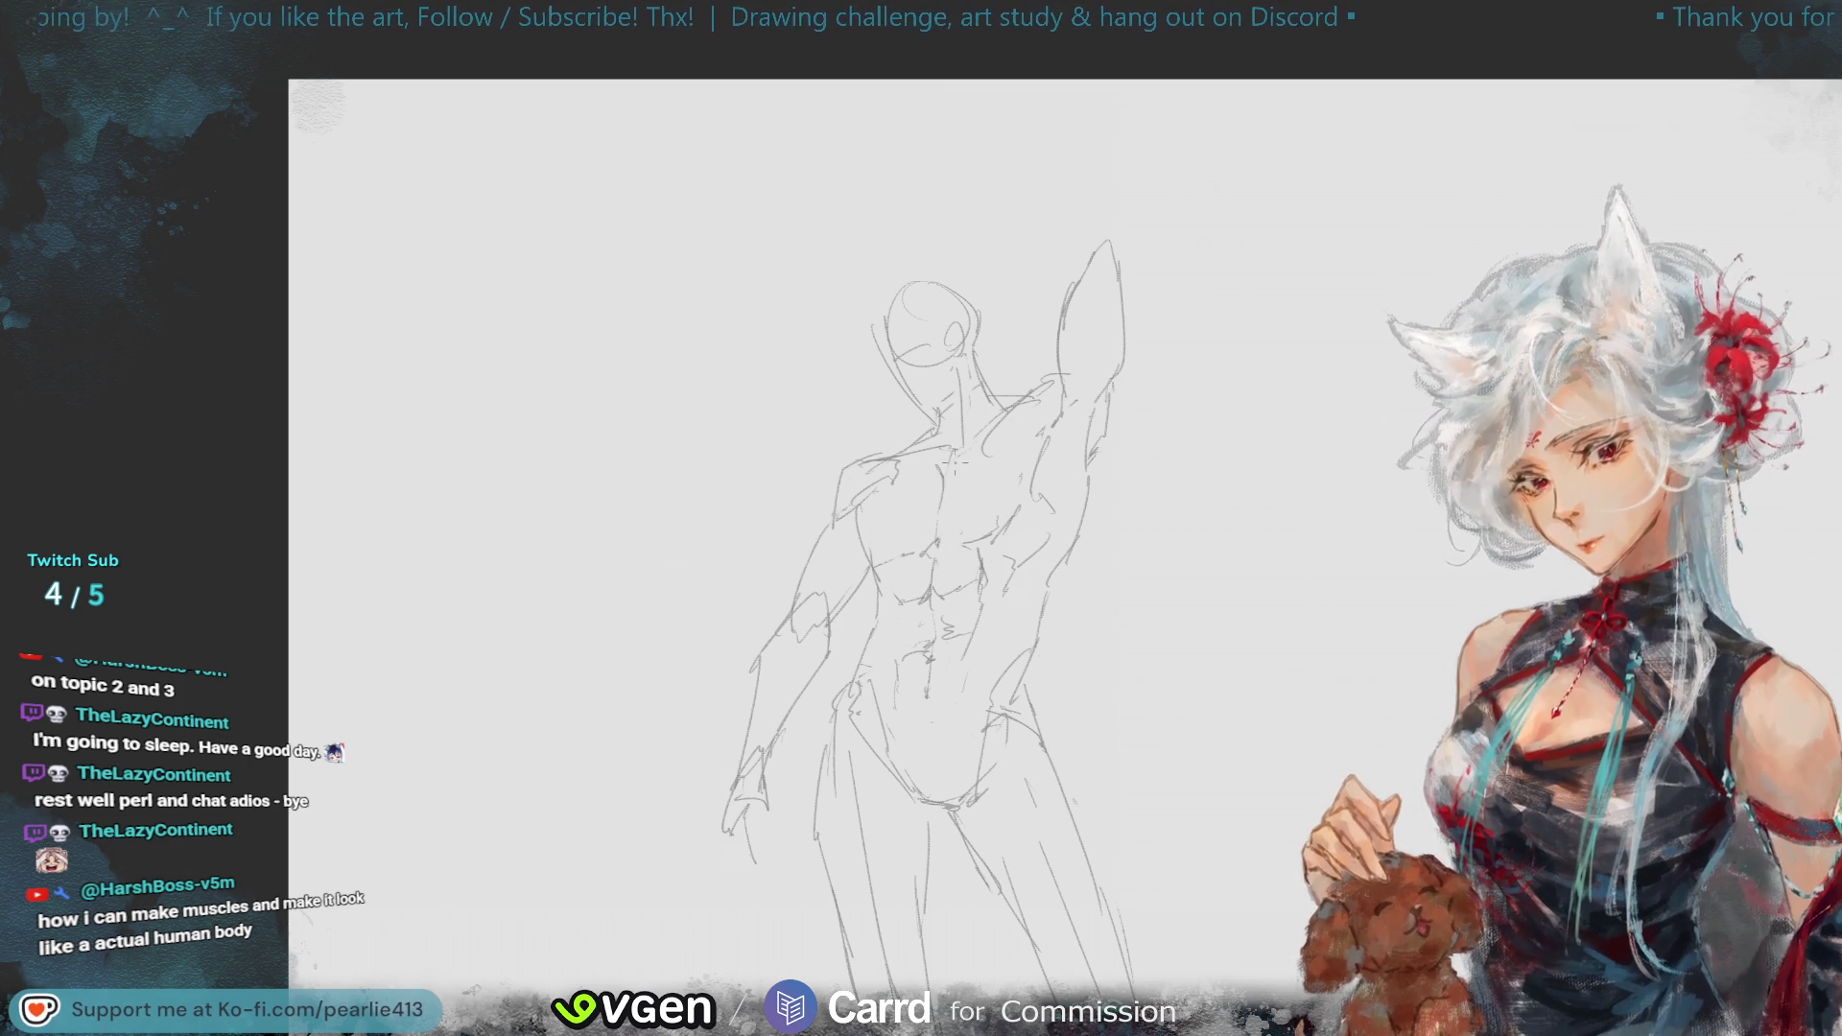
drag(950, 470, 946, 535)
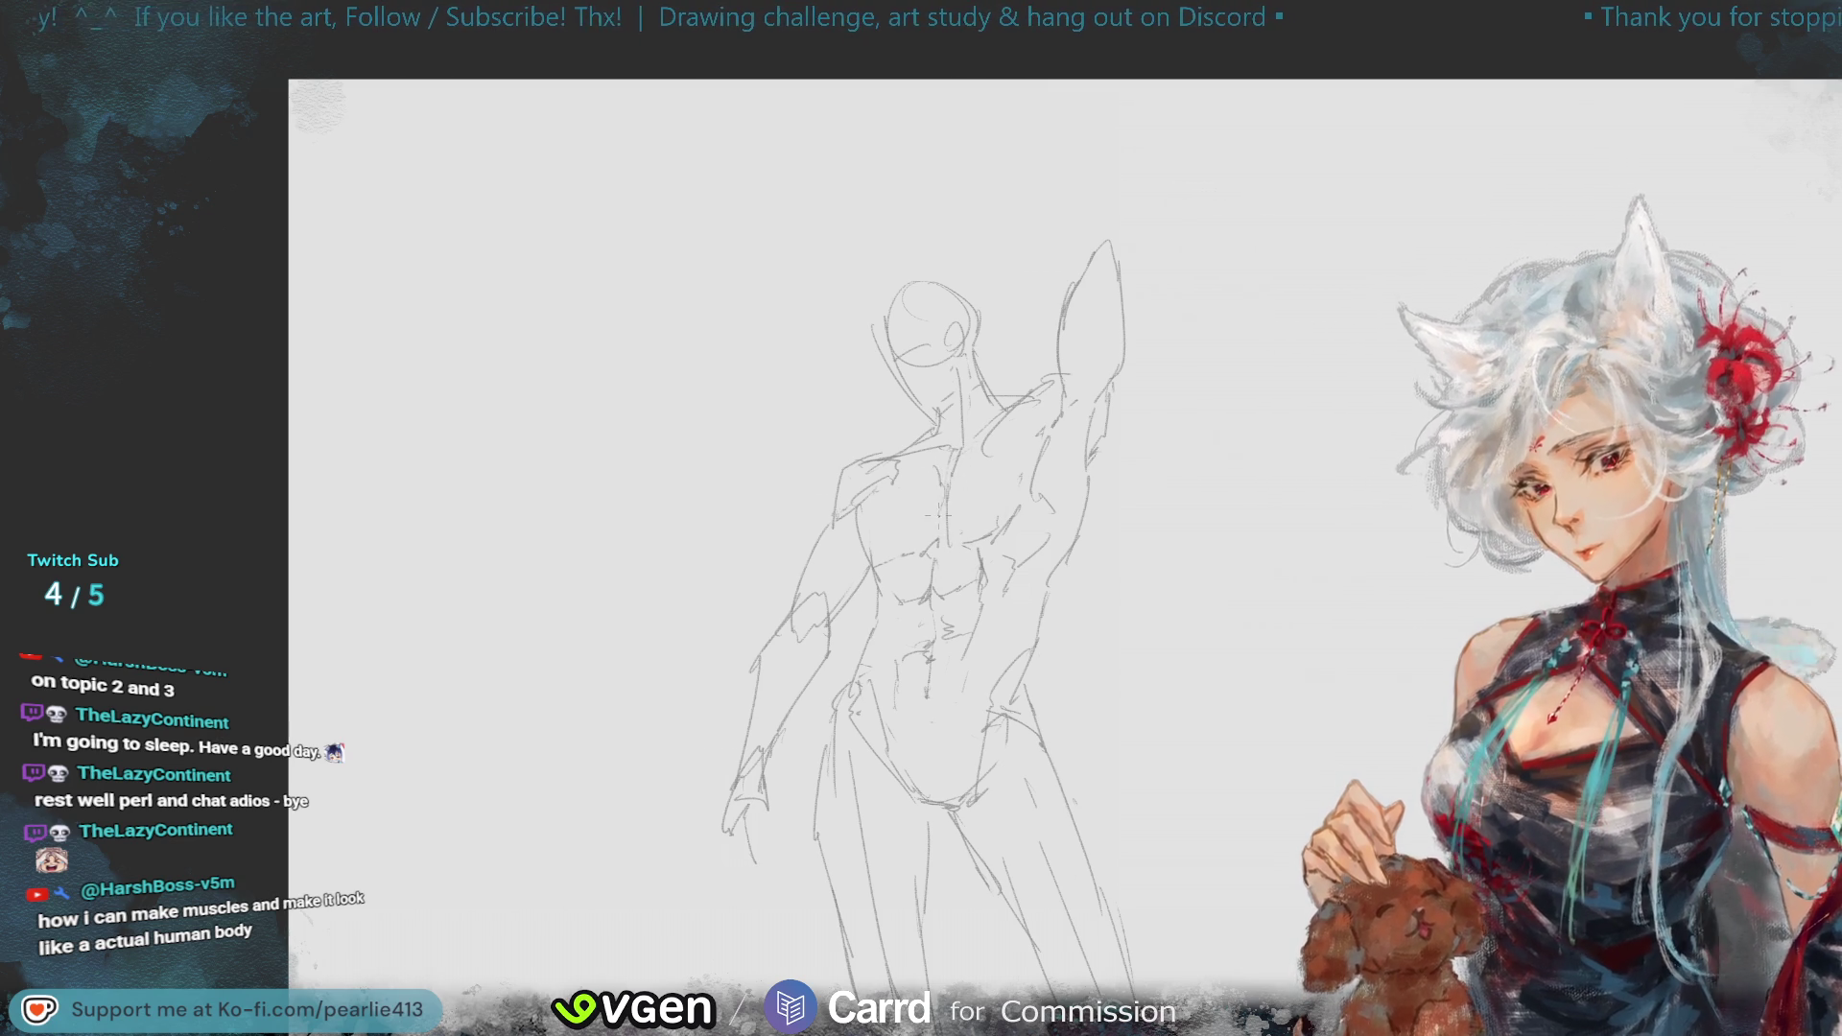
key(ctrl+z)
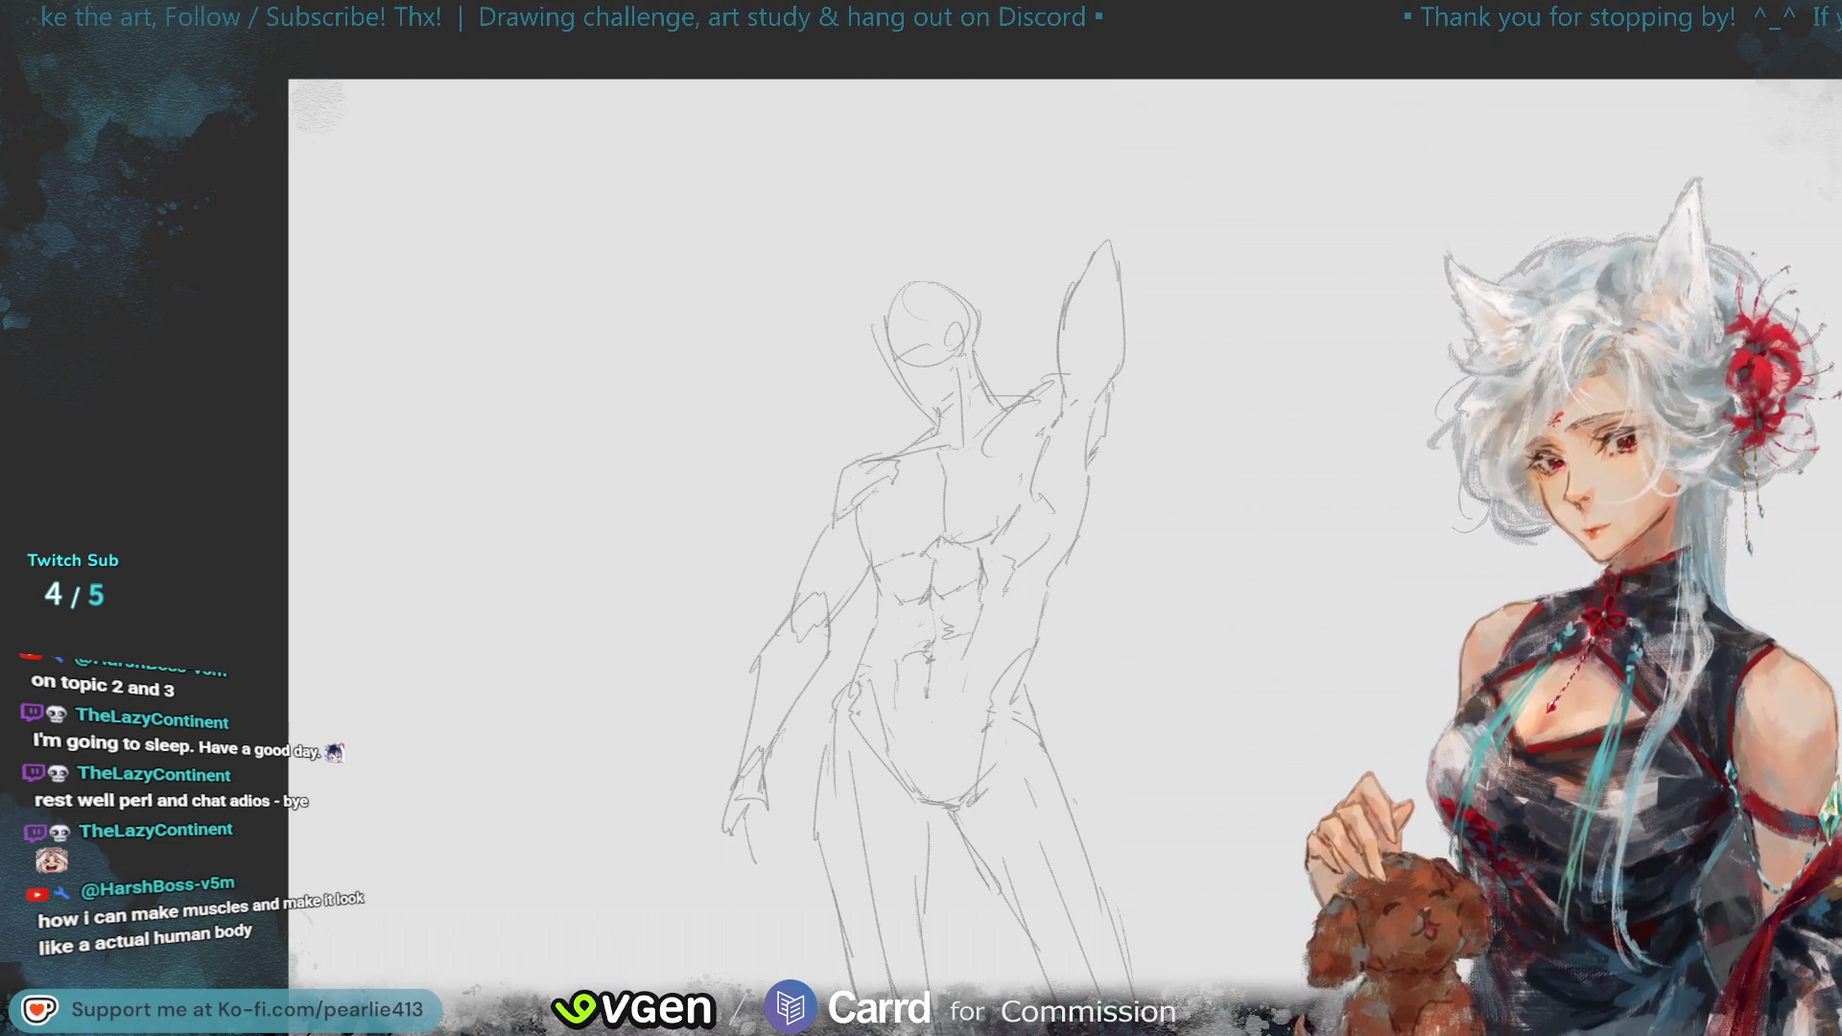
key(ctrl+minus)
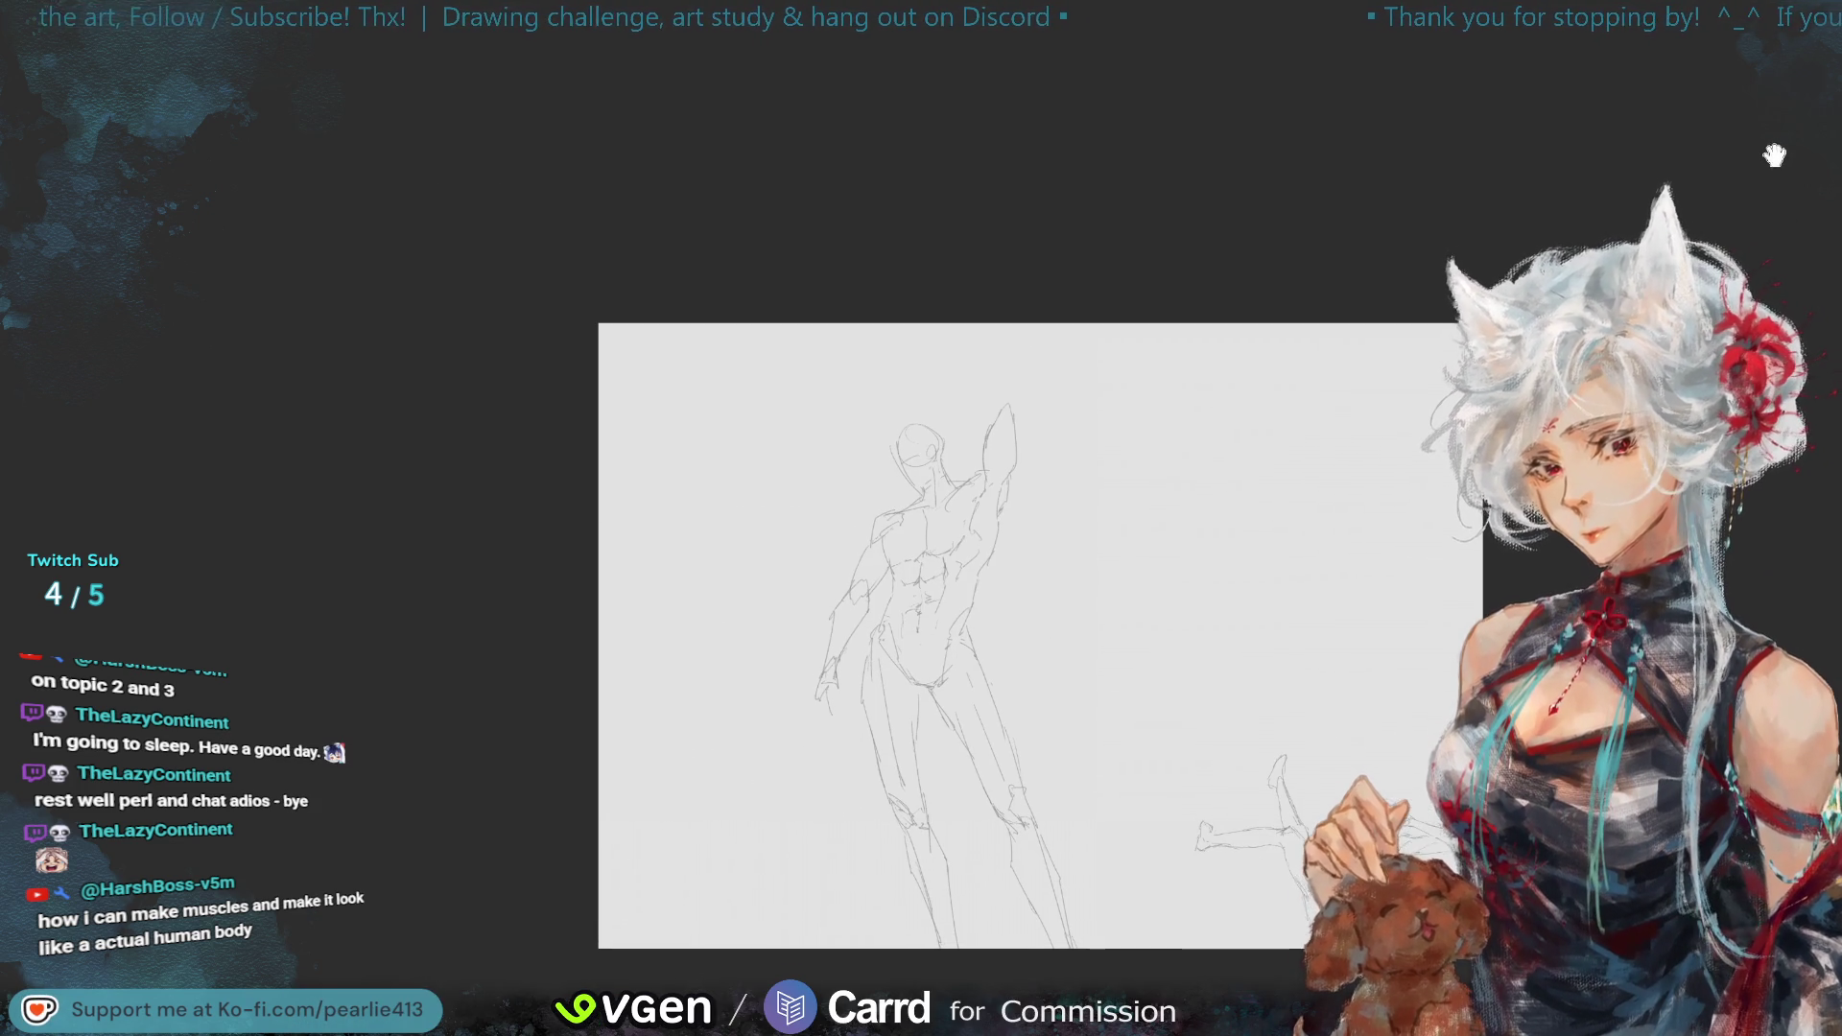
- Zoom out, mirror the view with H to check the figure, then flip back and zoom in
key(ctrl+plus)
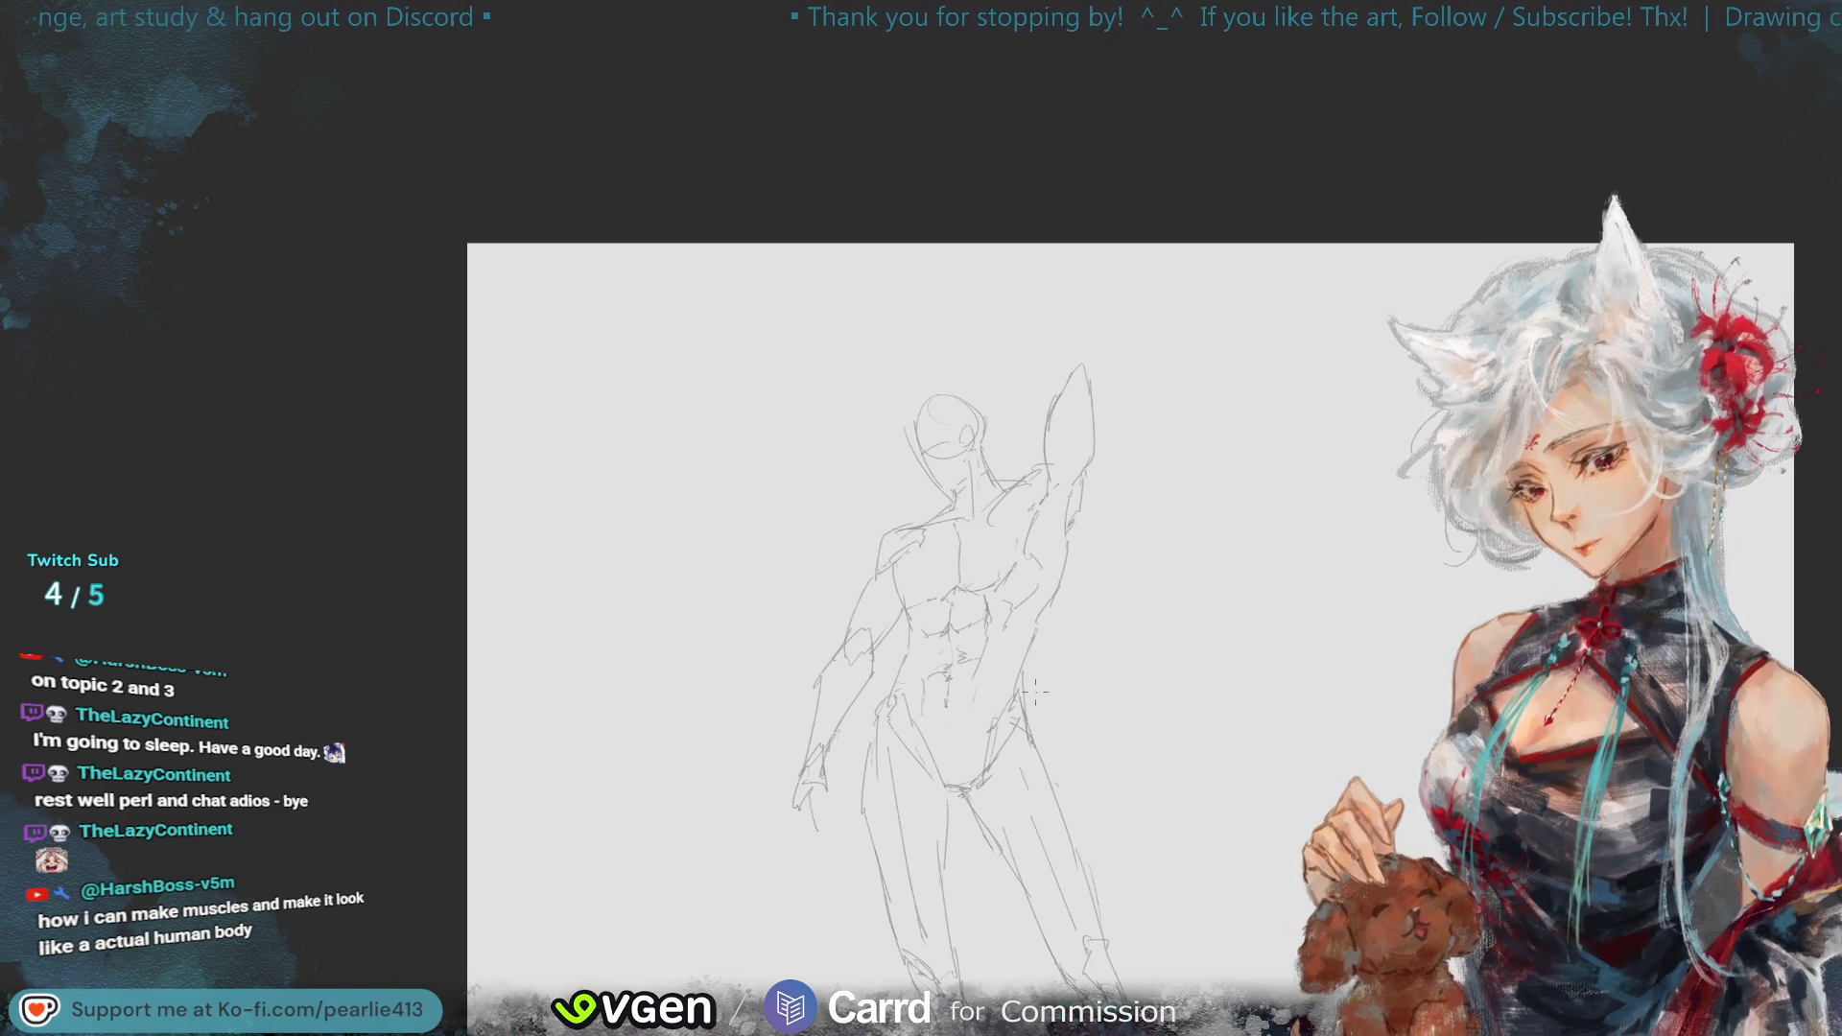
key(ctrl+minus)
key(h)
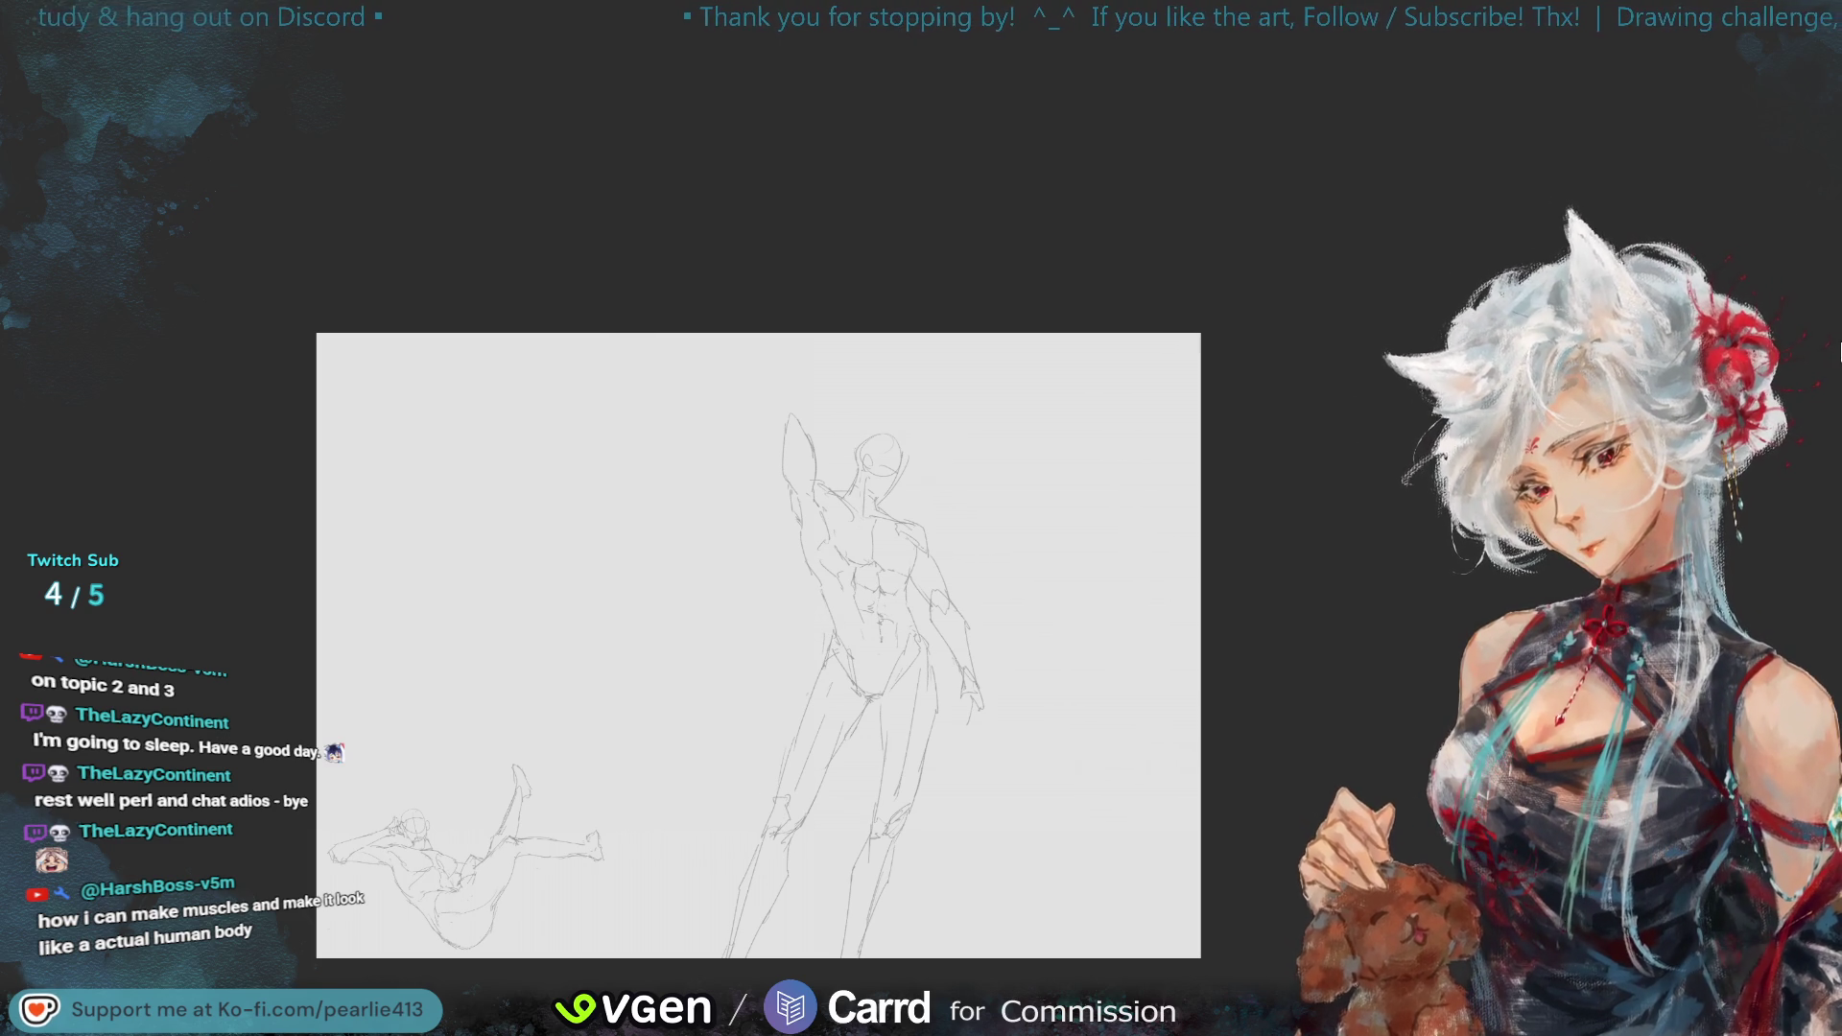
key(h)
key(ctrl+plus)
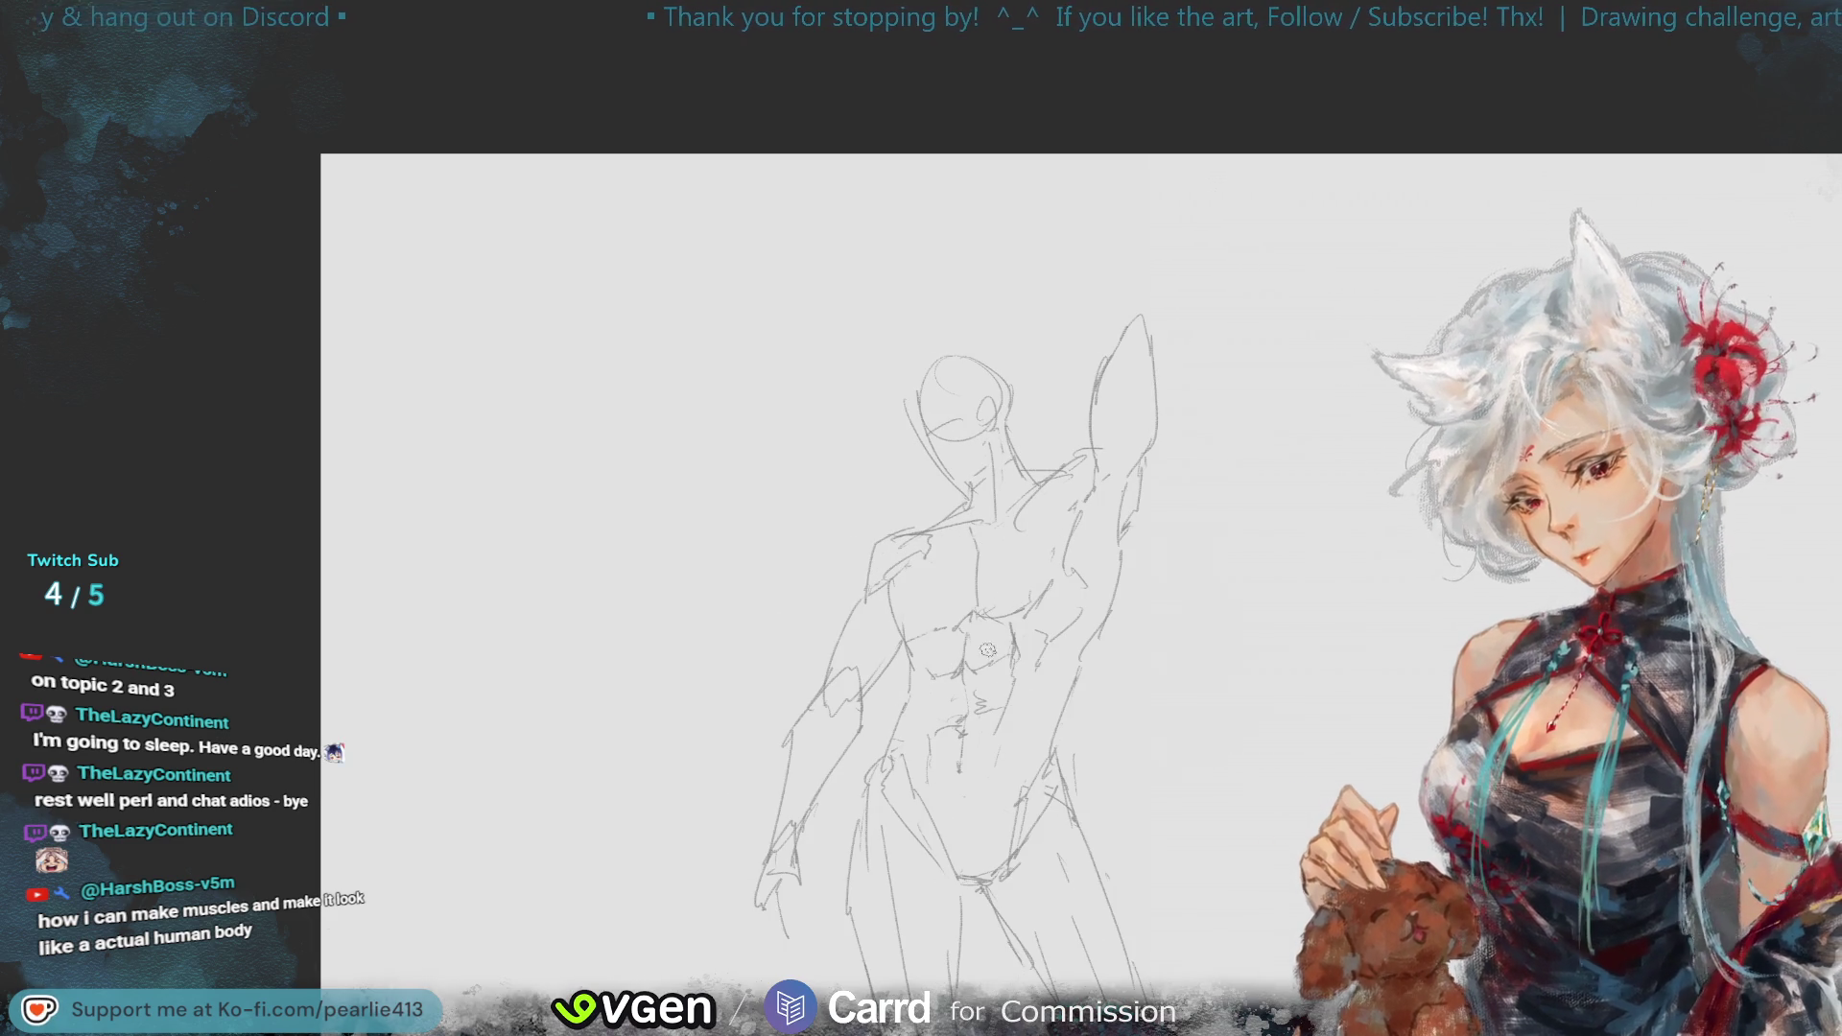
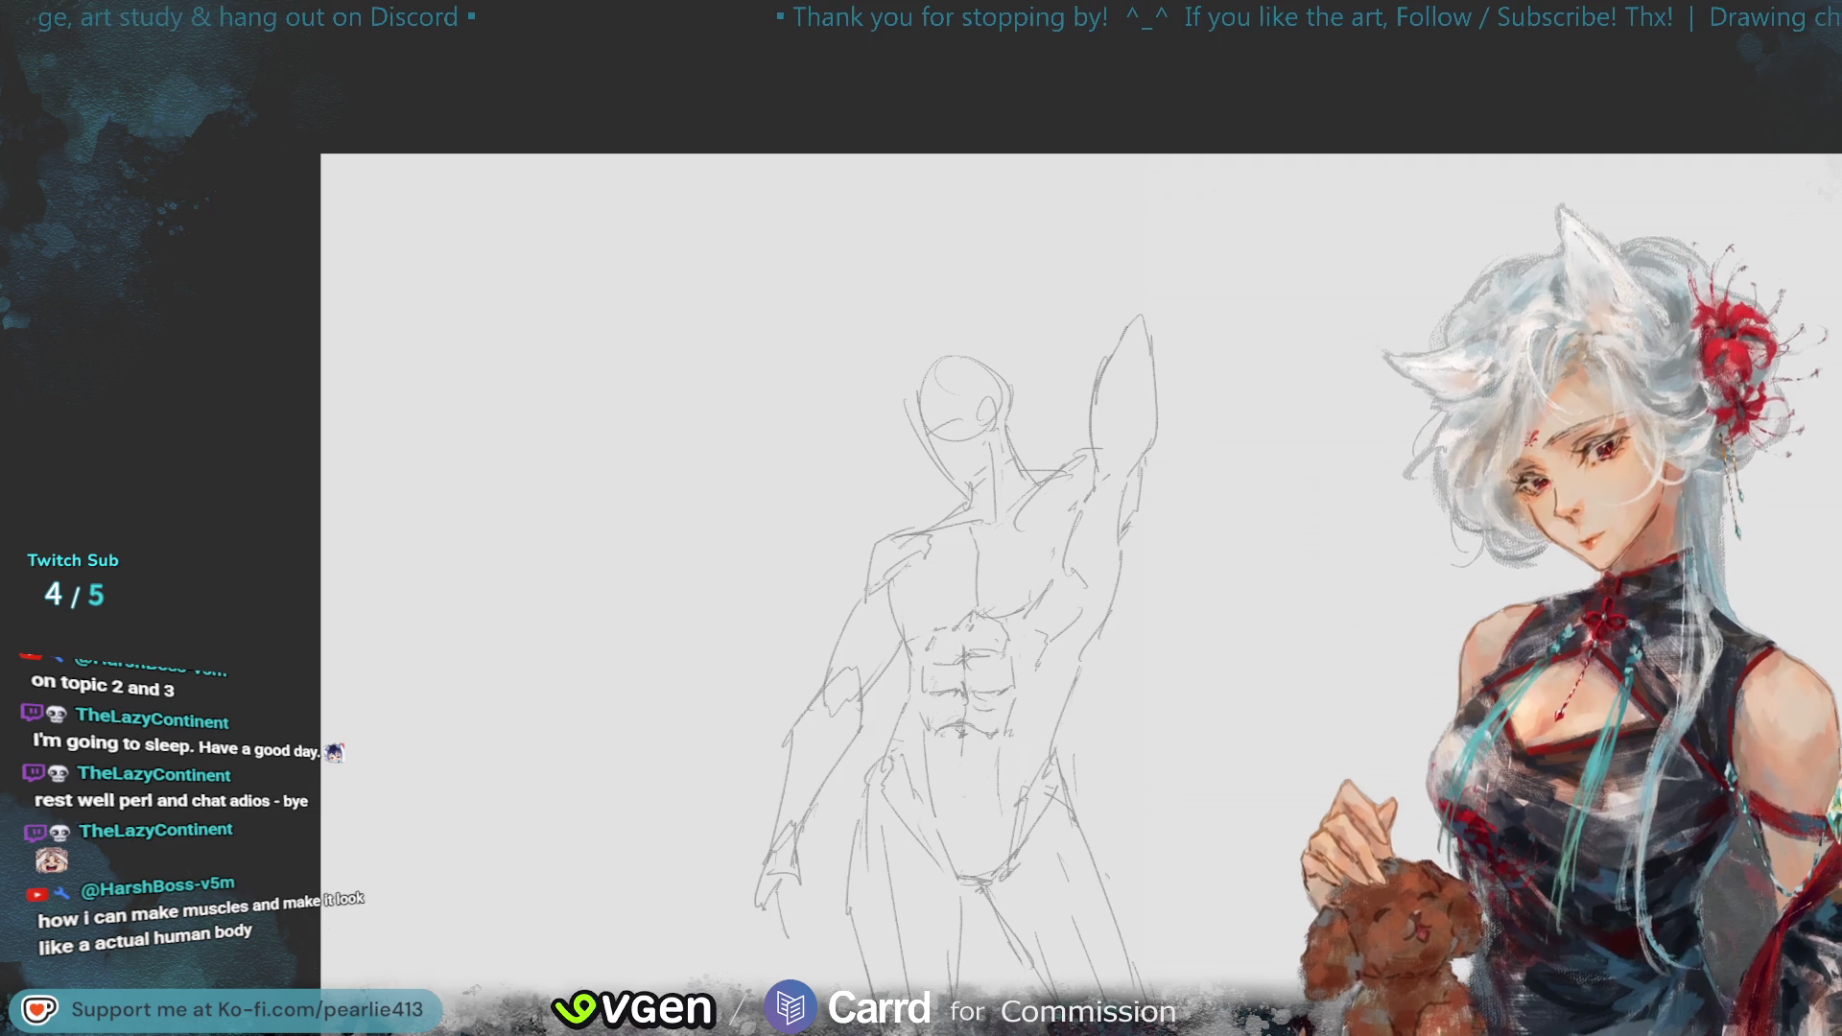
- Mirror the view back and forth and zoom to check the figure's proportions
key(m)
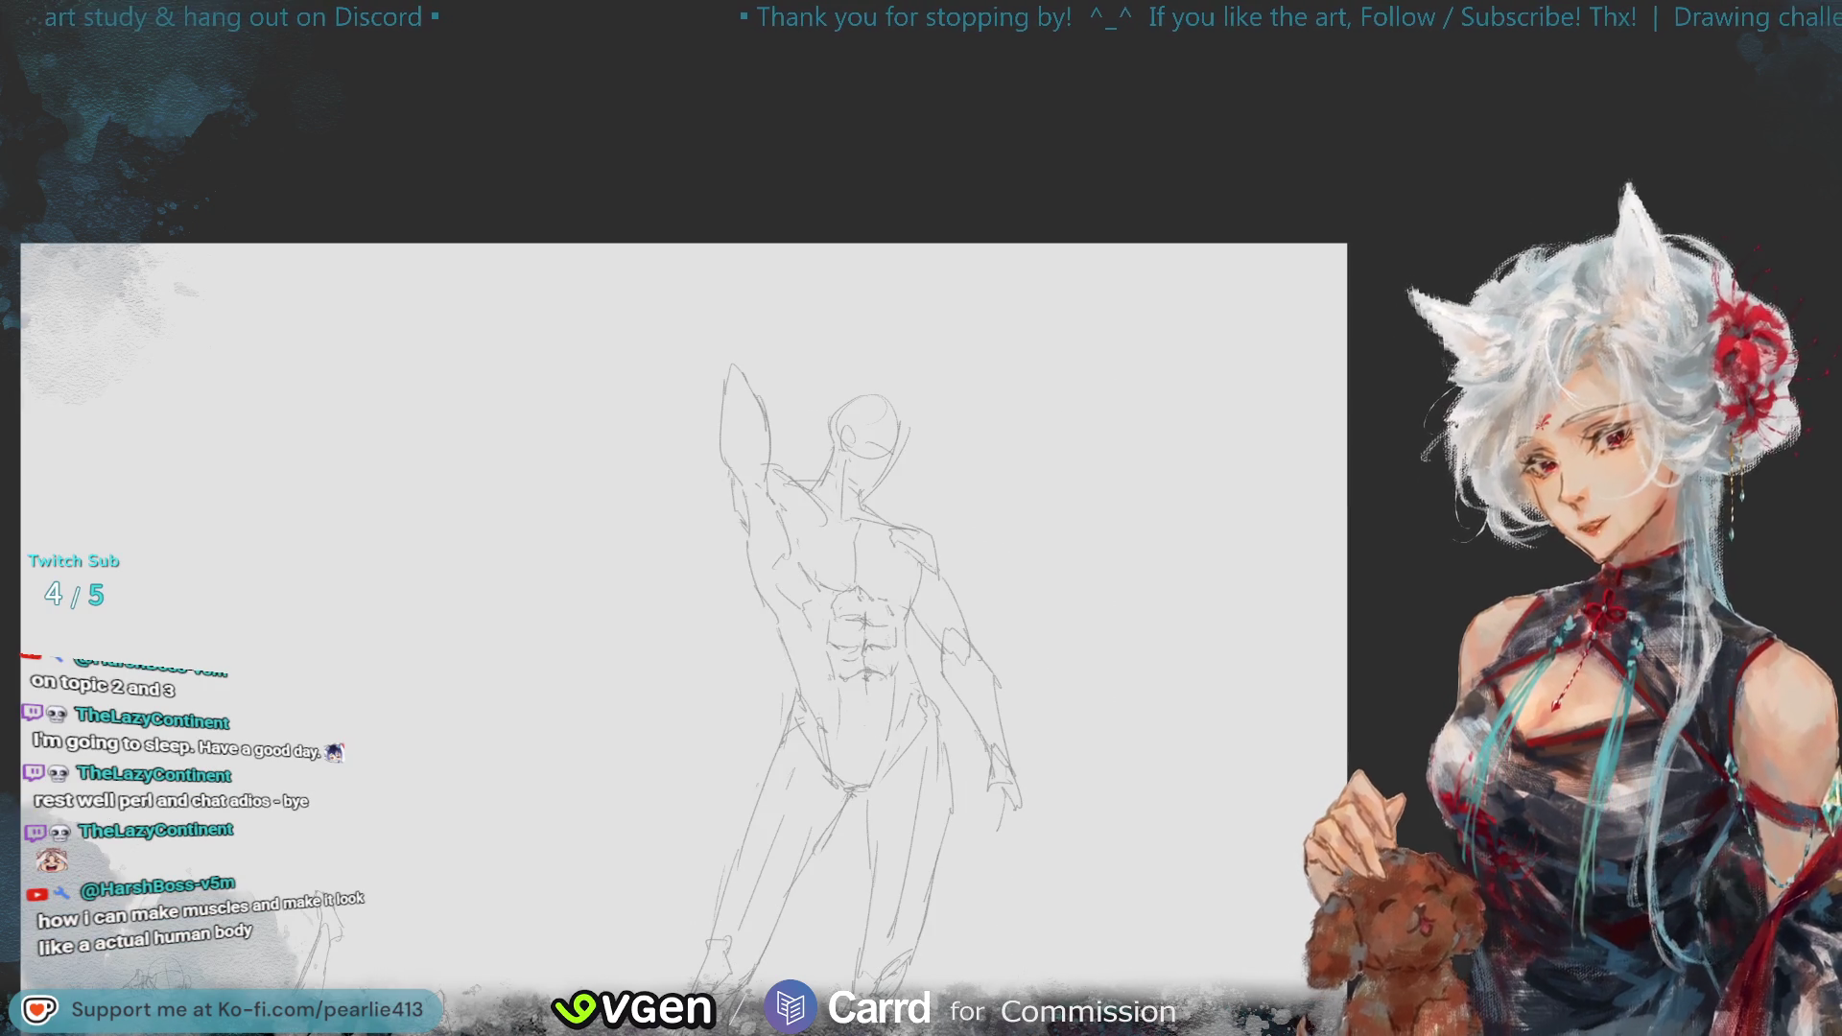
key(m)
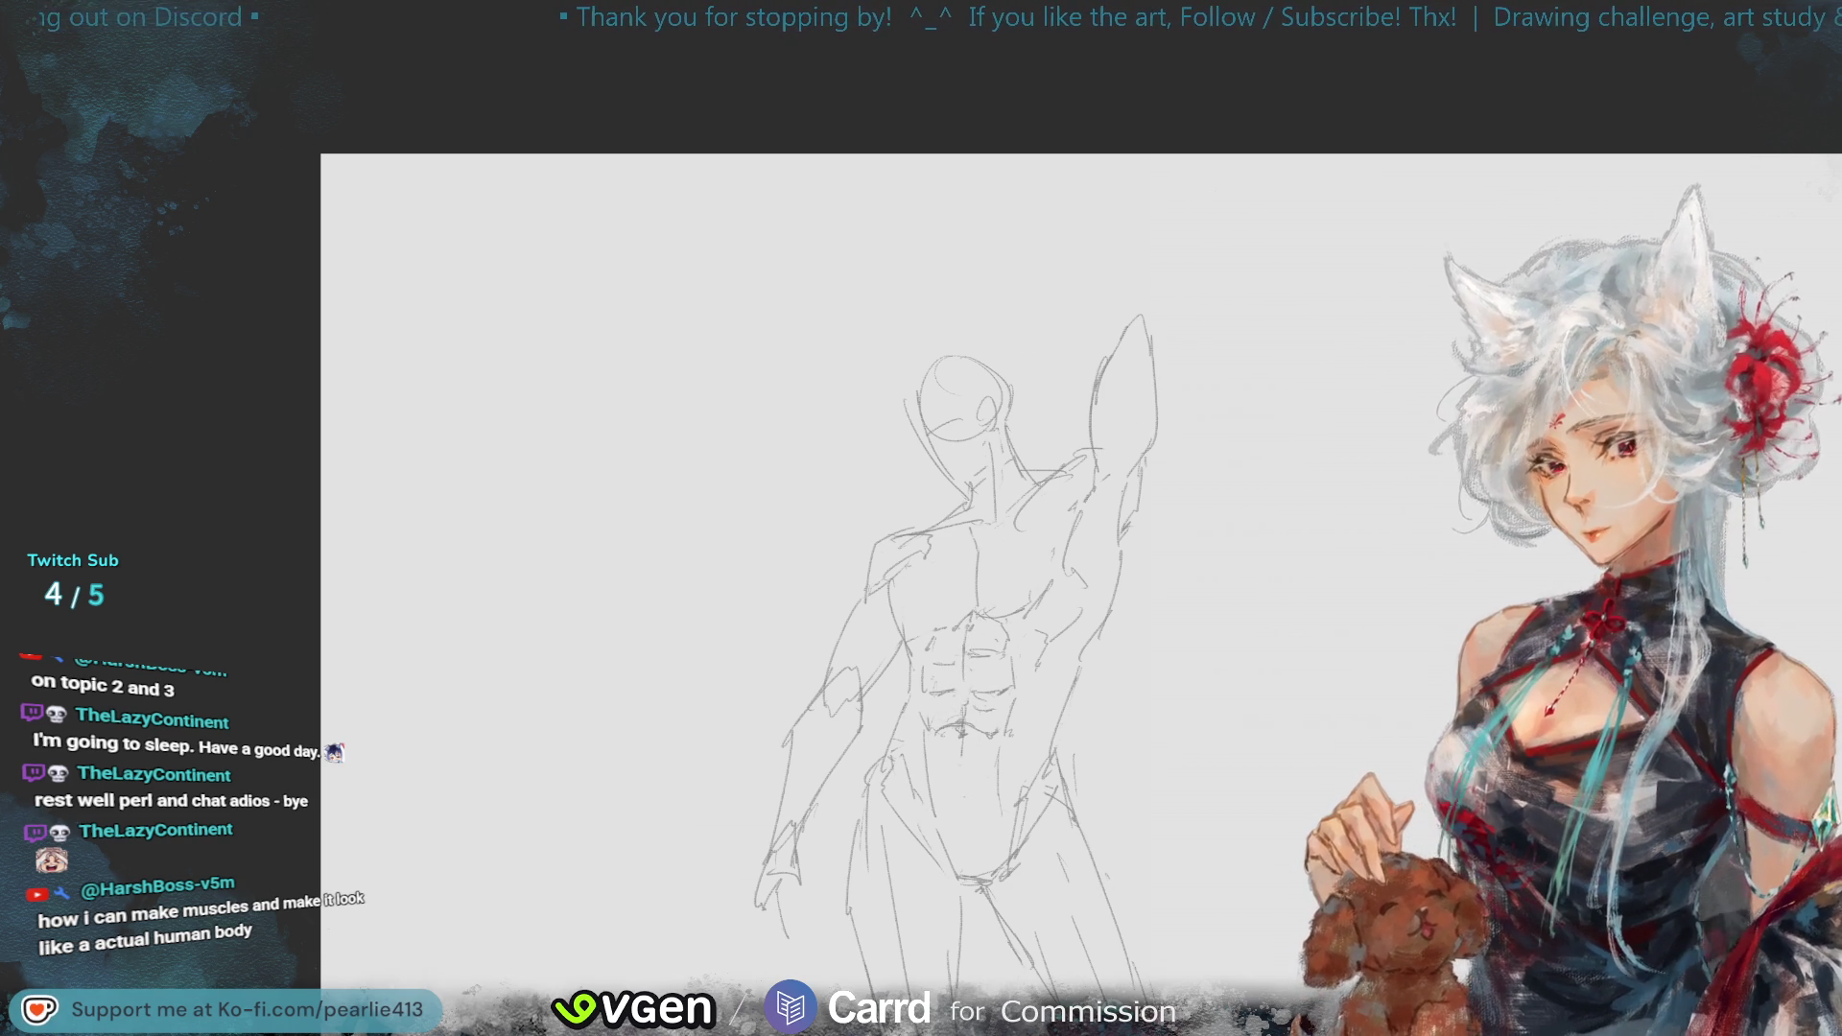
key(ctrl+minus)
key(h)
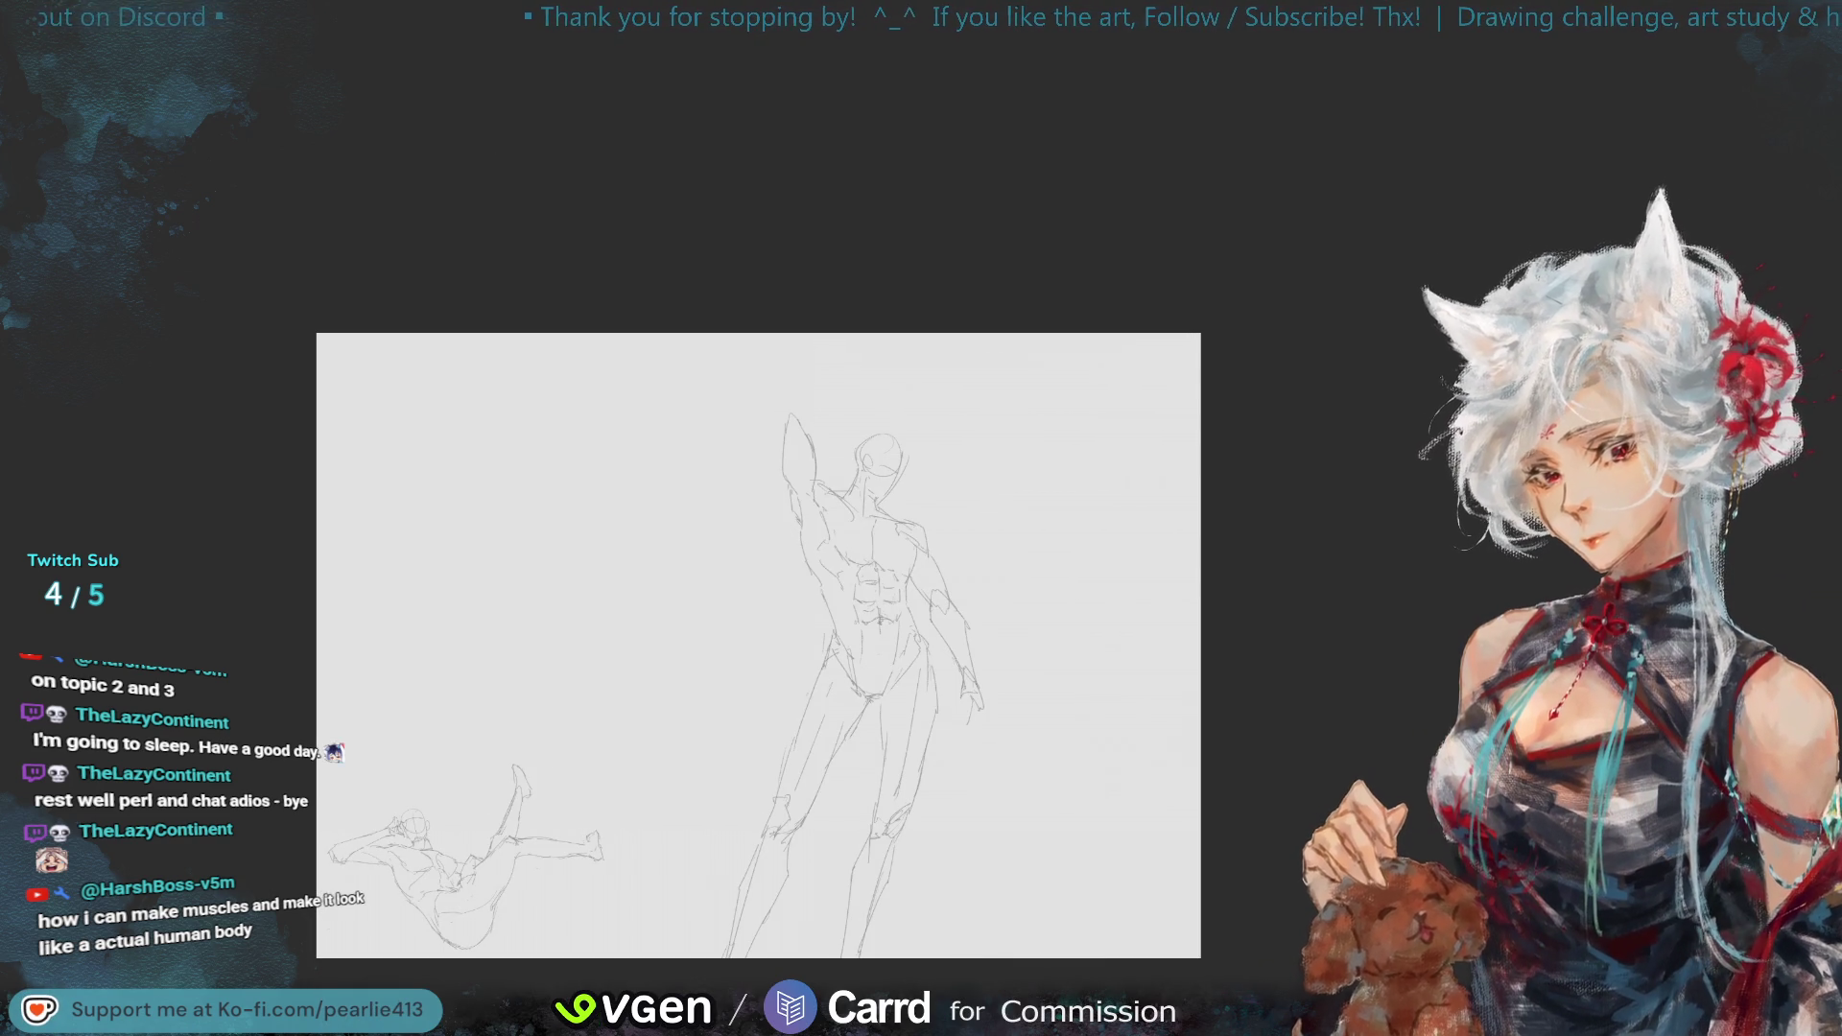
key(ctrl+plus)
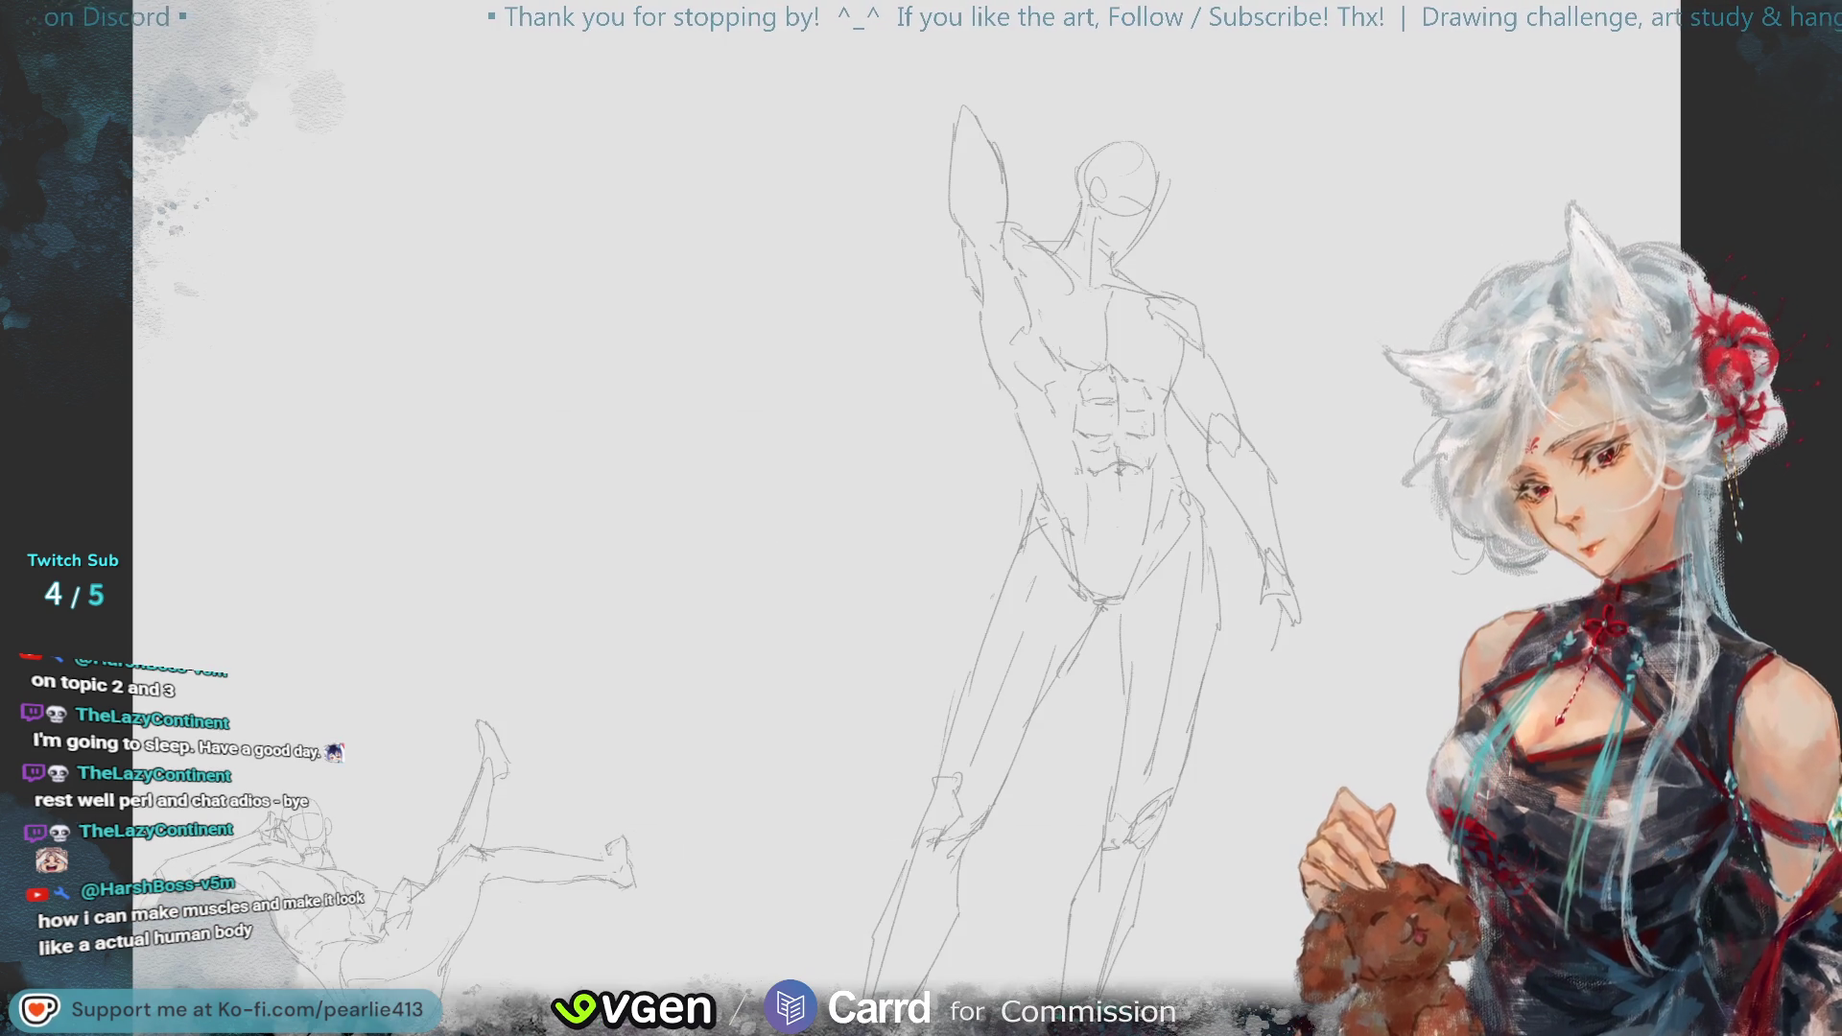
key(h)
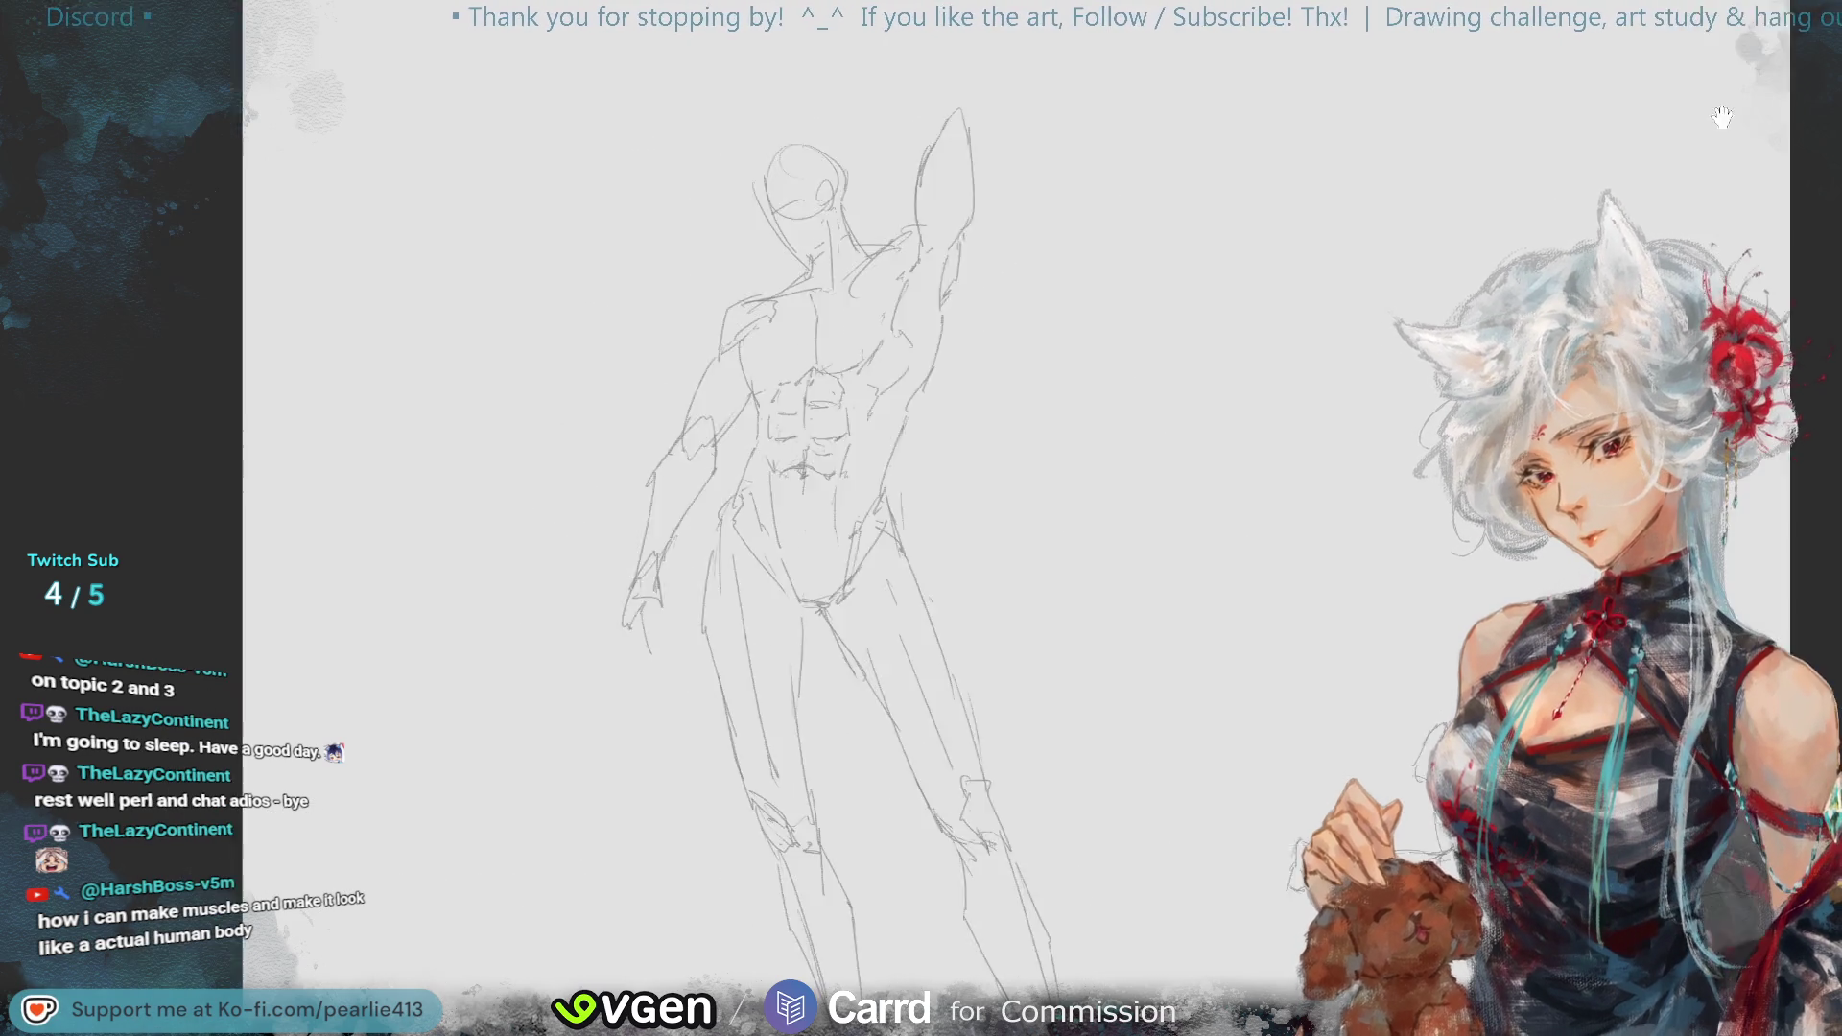
key(ctrl+plus)
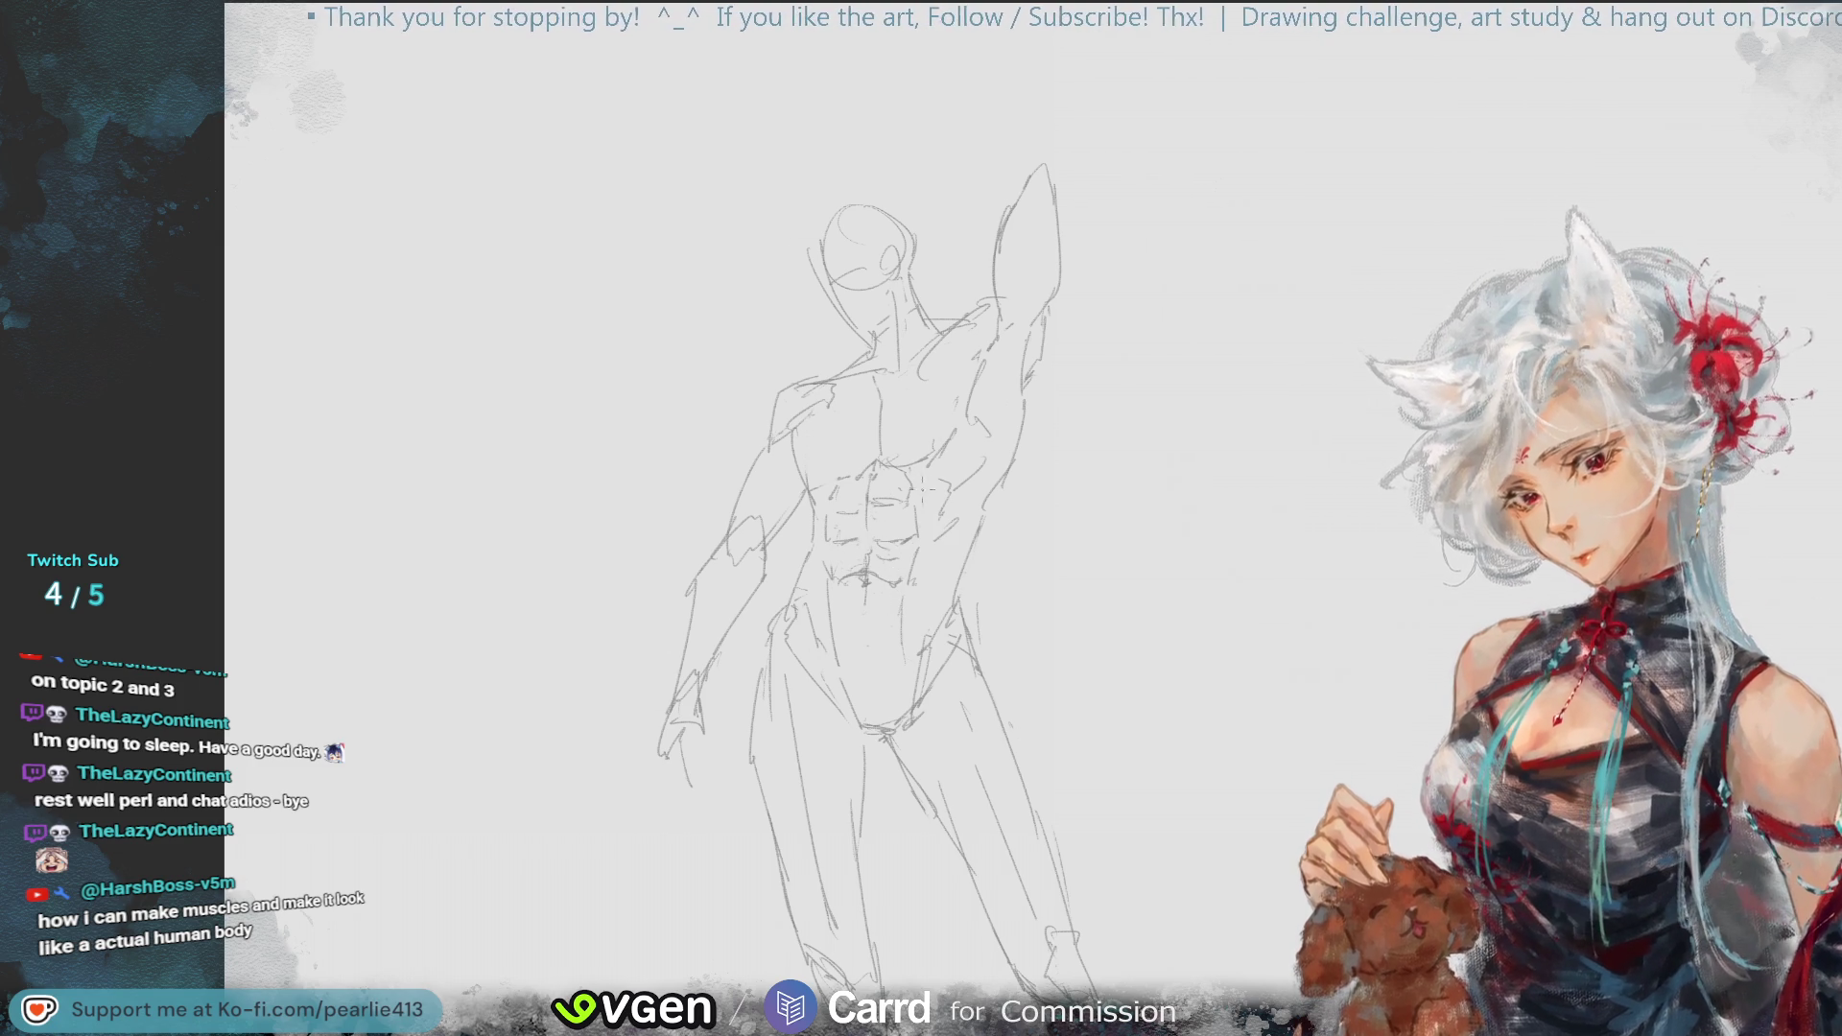
- Redraw the raised arm with a new pencil stroke bending it back behind the head
drag(1003, 159, 1035, 342)
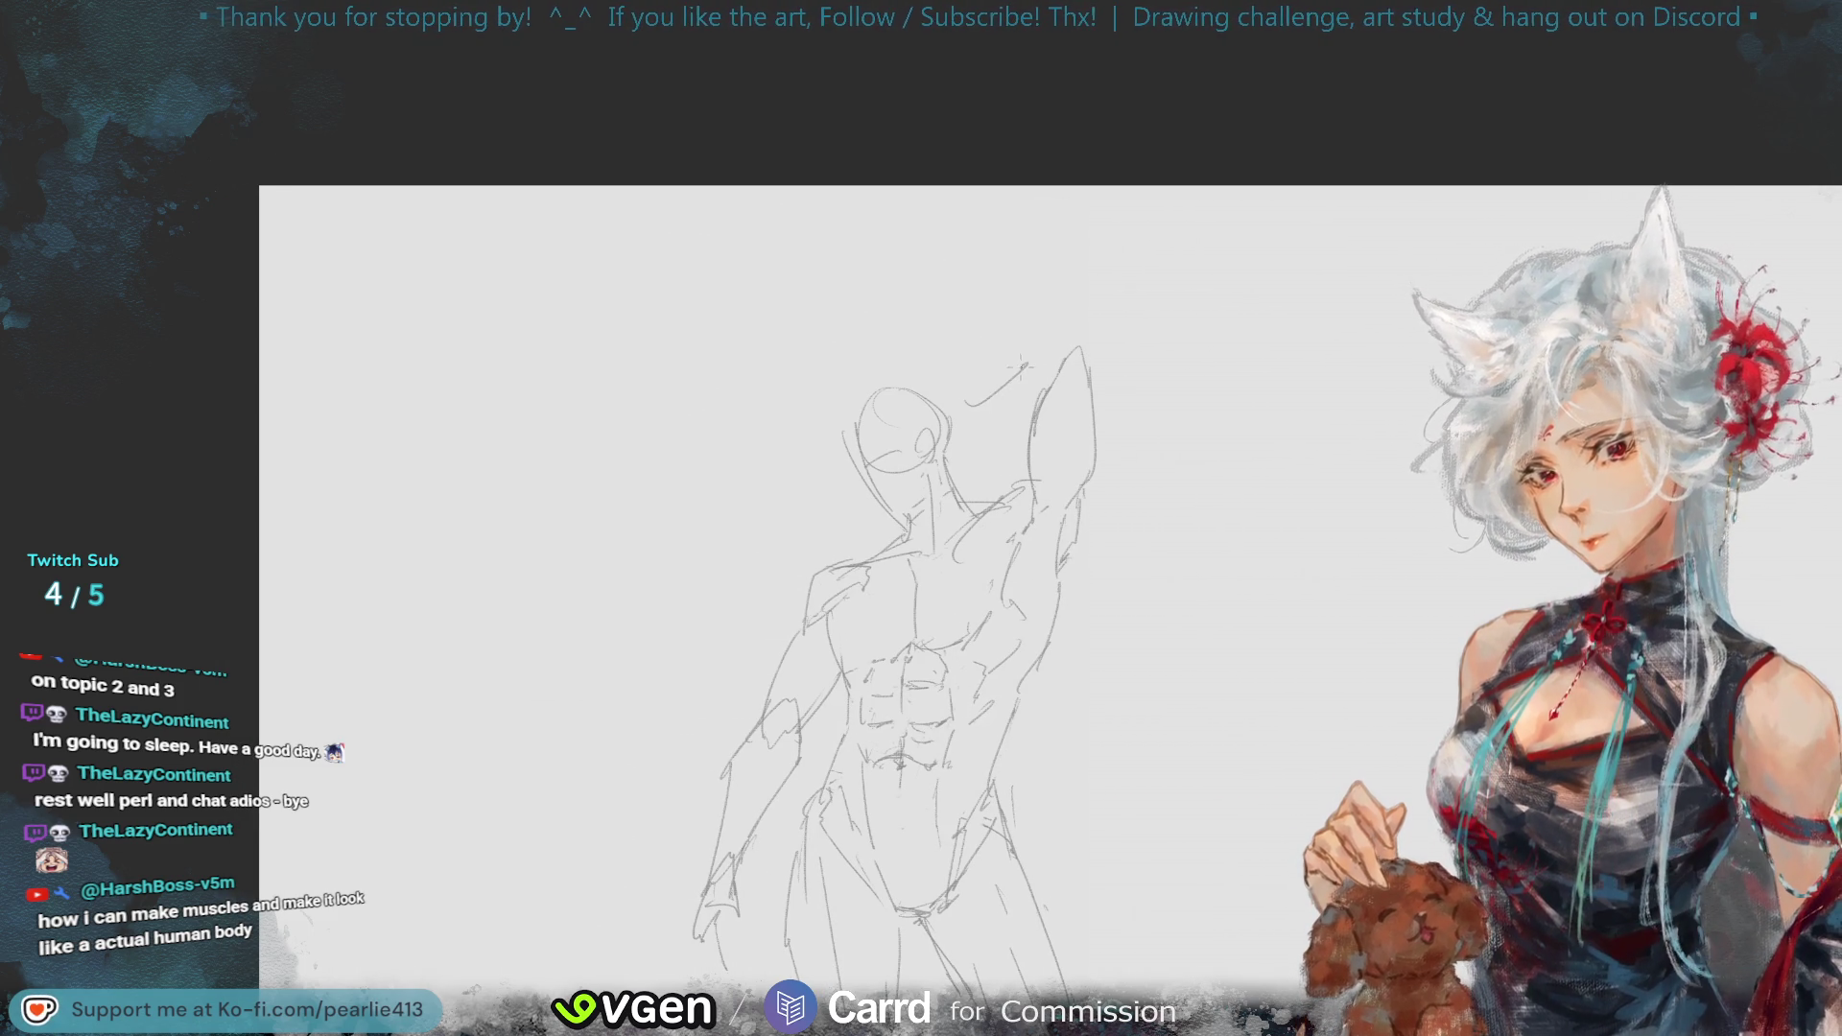
drag(969, 403, 1052, 350)
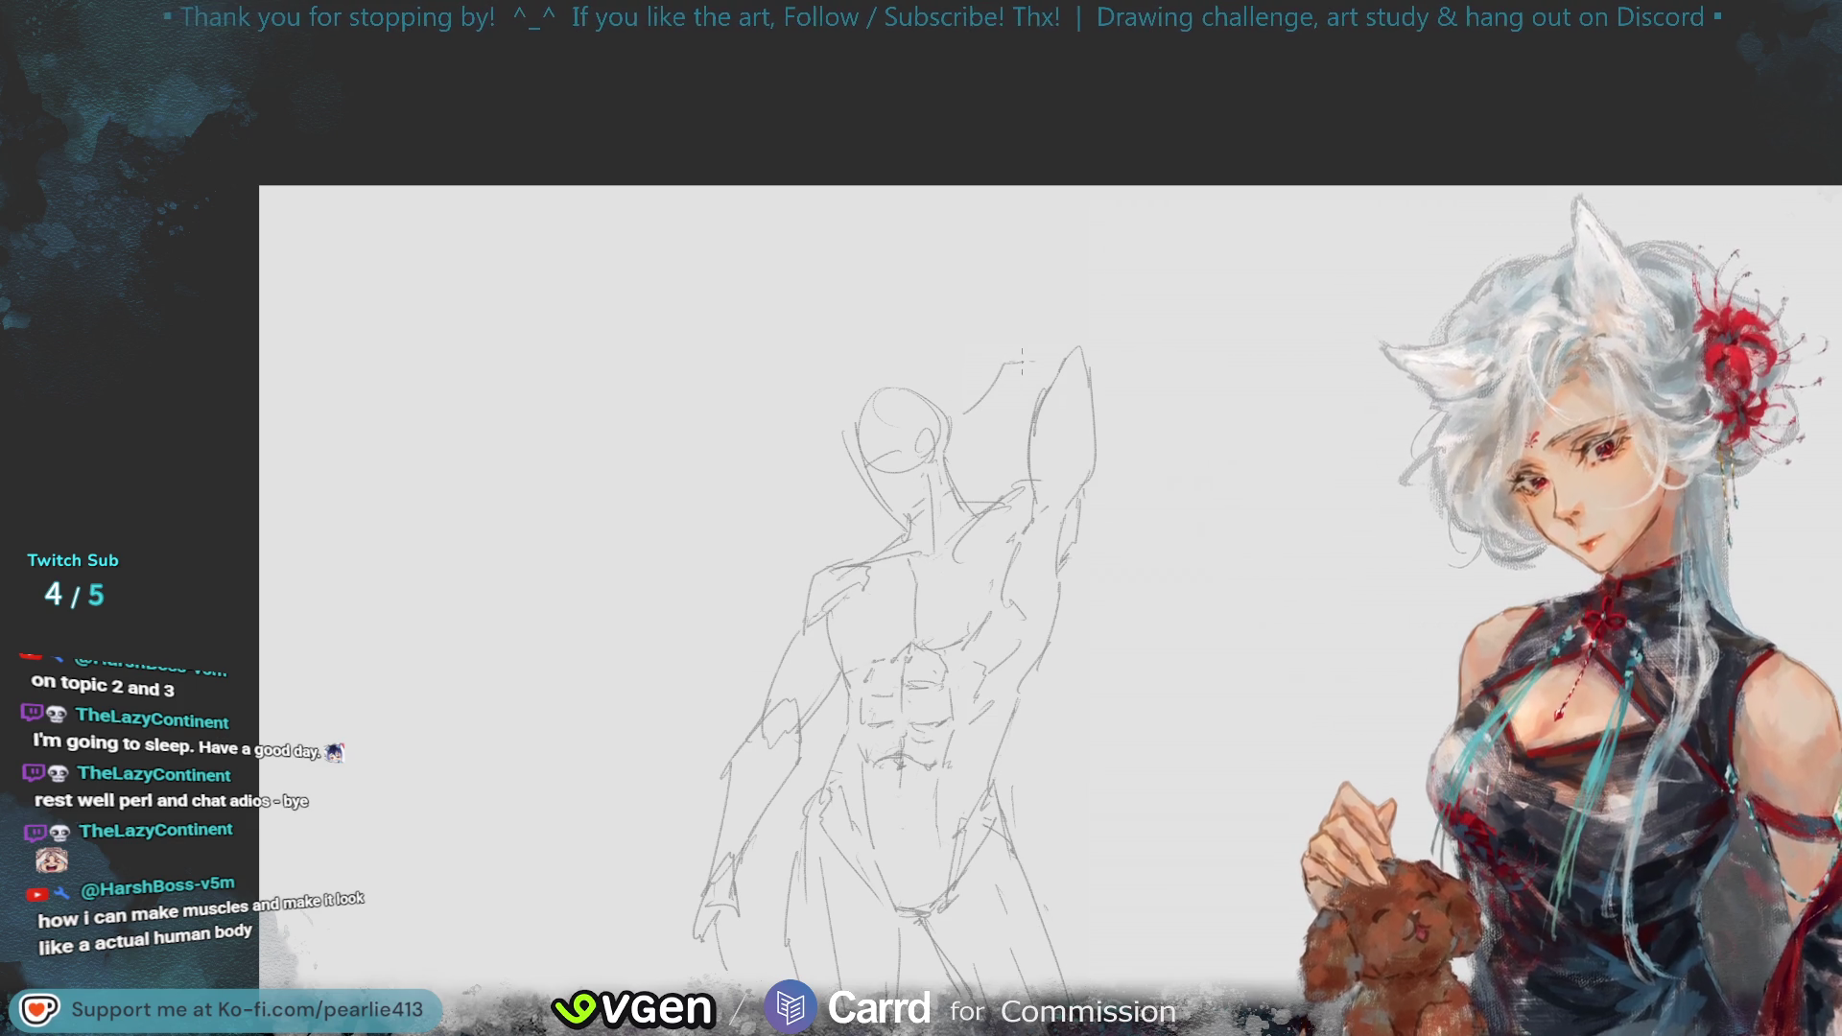
scroll(974, 411, down, 3)
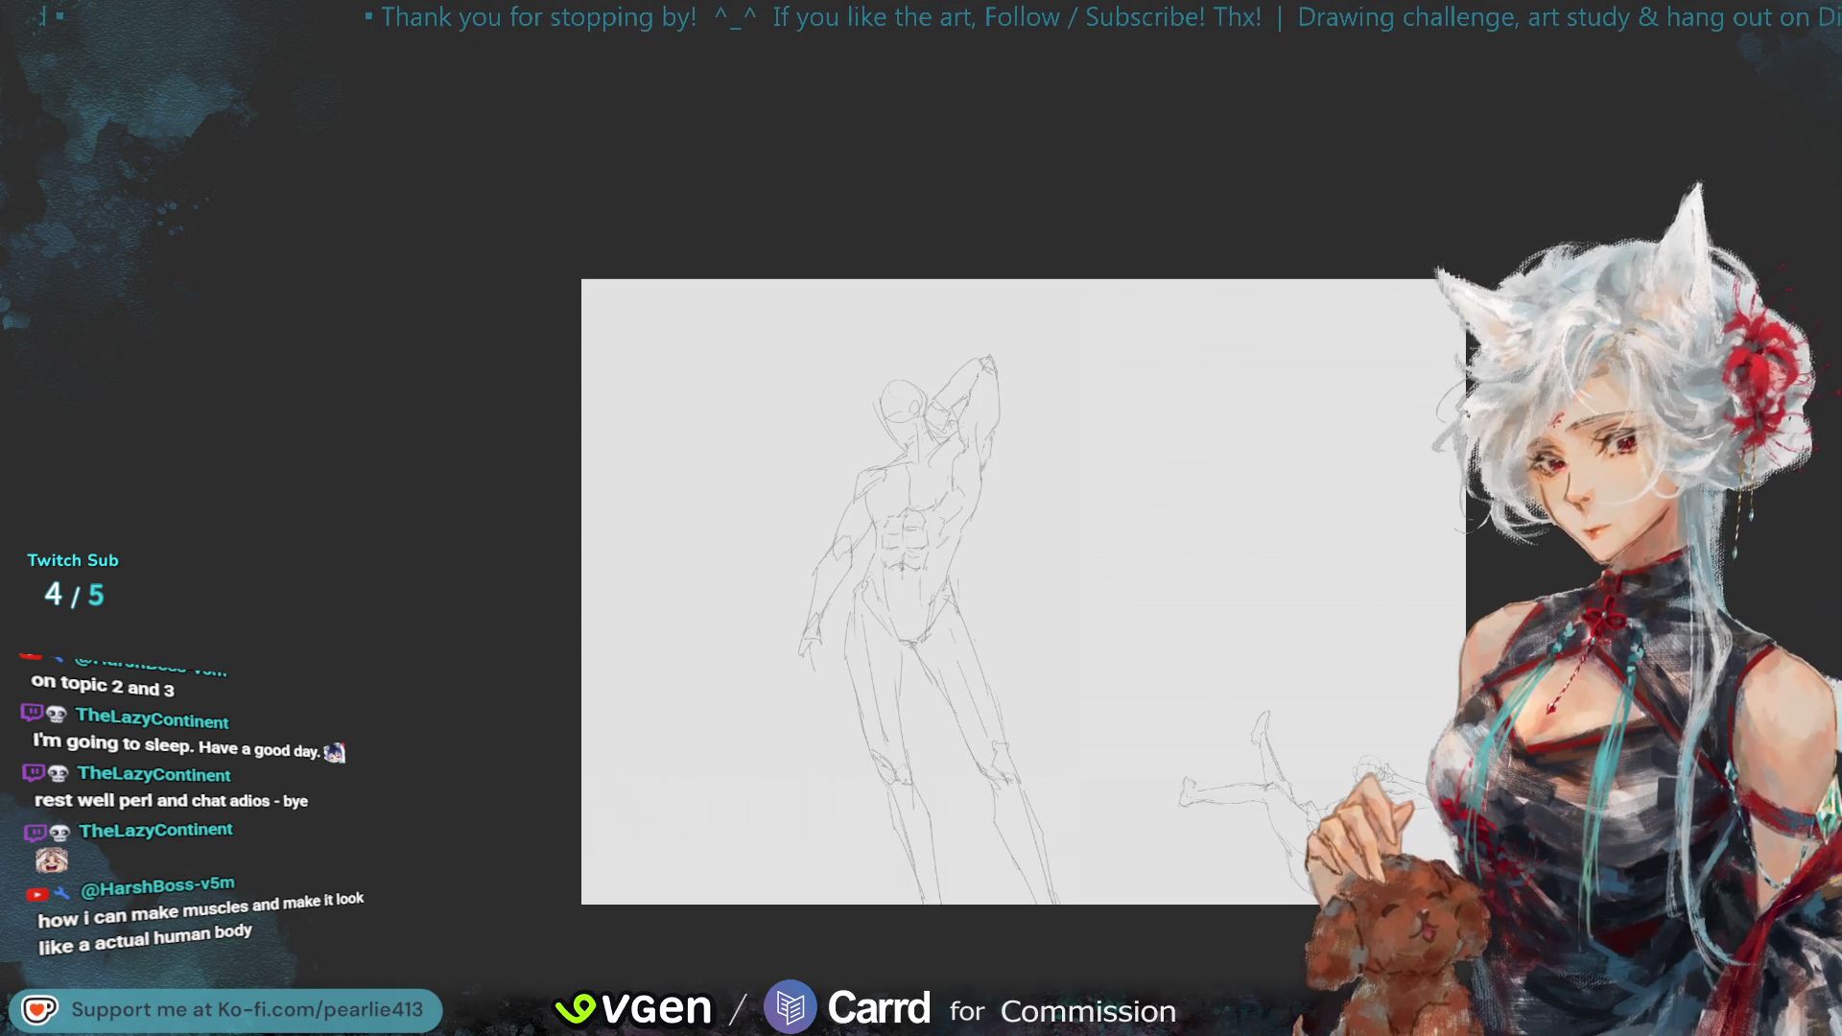
scroll(1767, 124, up, 3)
drag(1767, 124, 1732, 91)
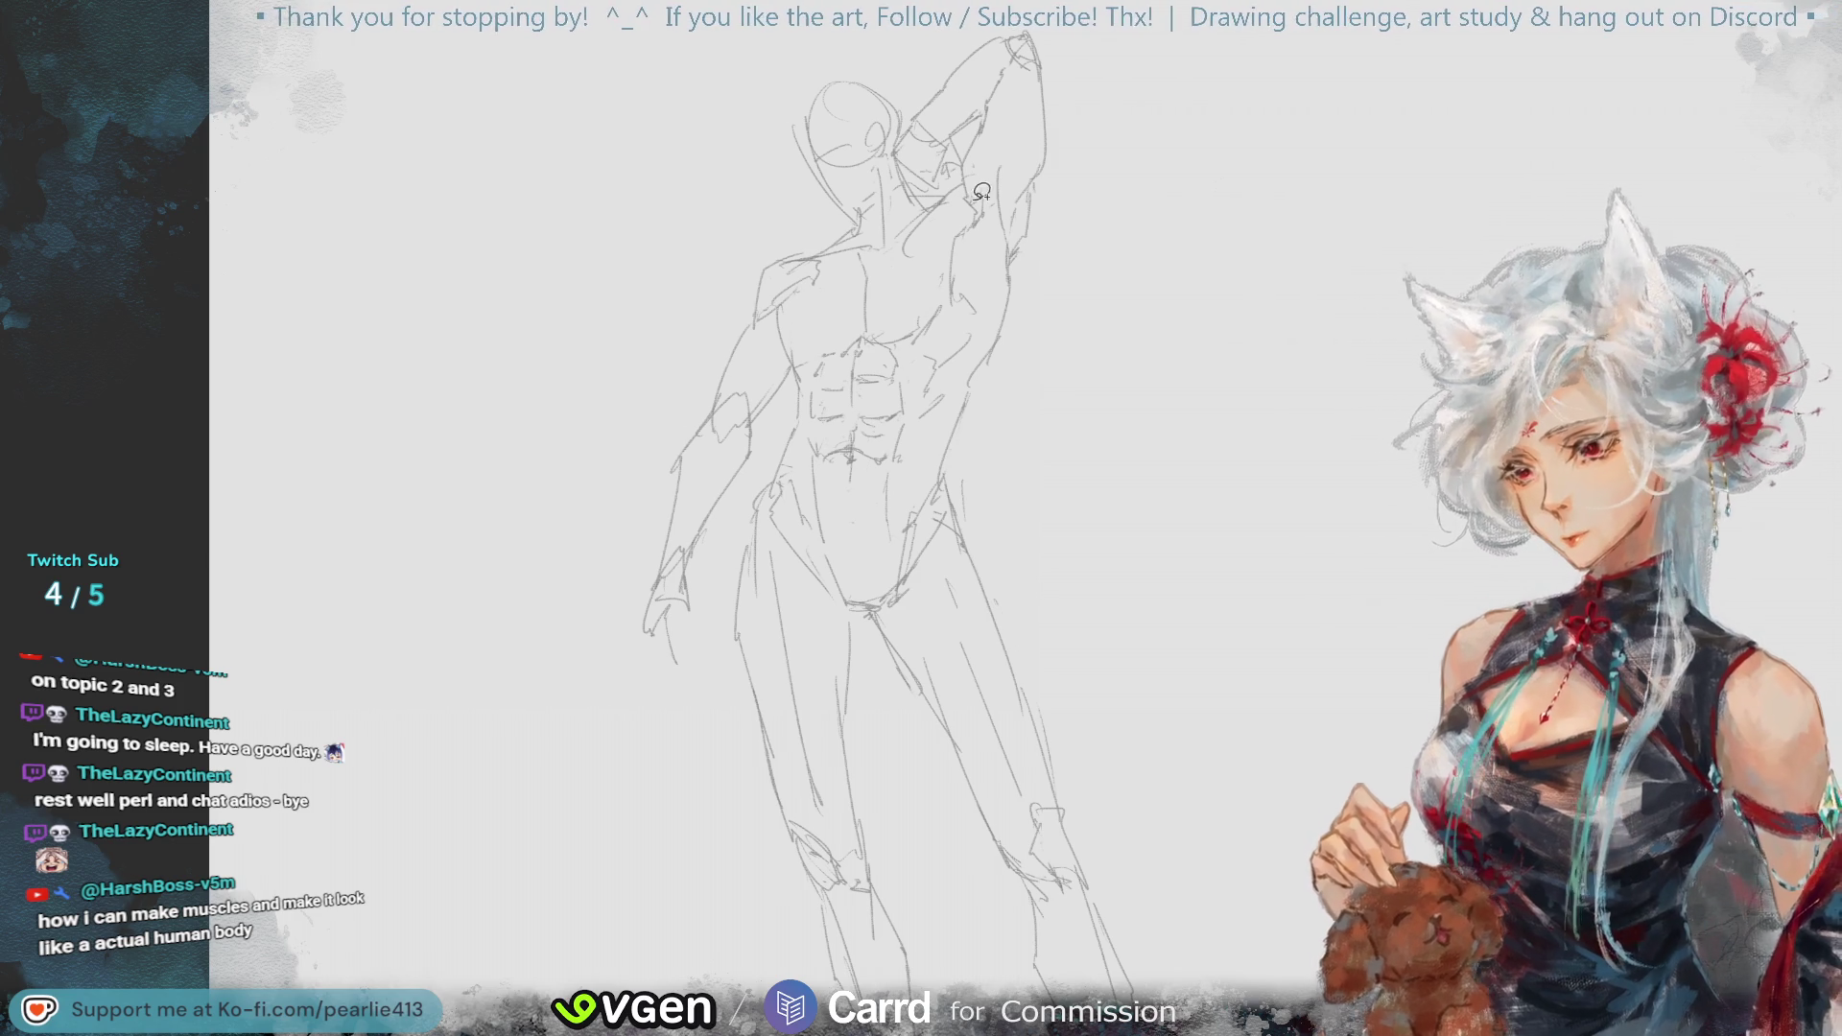
- Lasso the left figure, scale it down, move it lower right, and deselect
key(ctrl+minus)
drag(912, 905, 1081, 464)
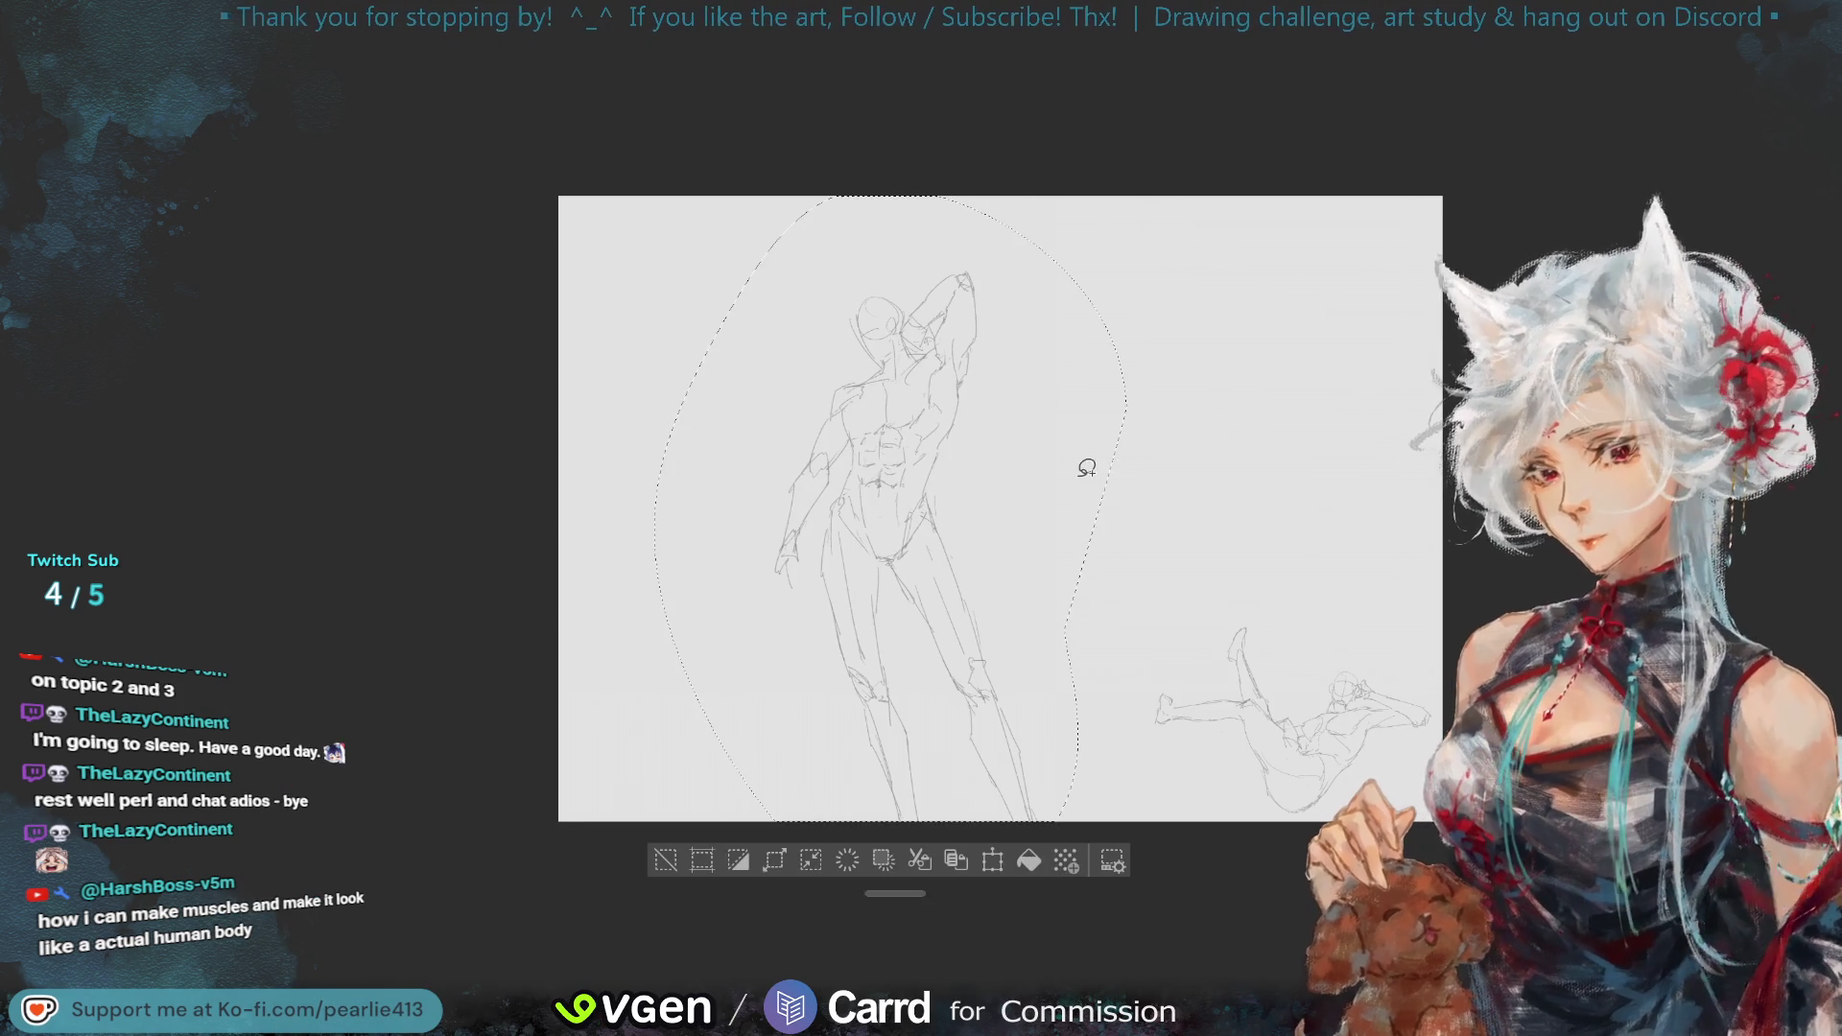
click(987, 851)
mouse_move(1103, 831)
mouse_down()
mouse_move(955, 659)
mouse_move(897, 556)
mouse_up()
mouse_move(875, 475)
mouse_down()
mouse_move(1110, 760)
mouse_move(1142, 767)
mouse_move(1144, 746)
mouse_up()
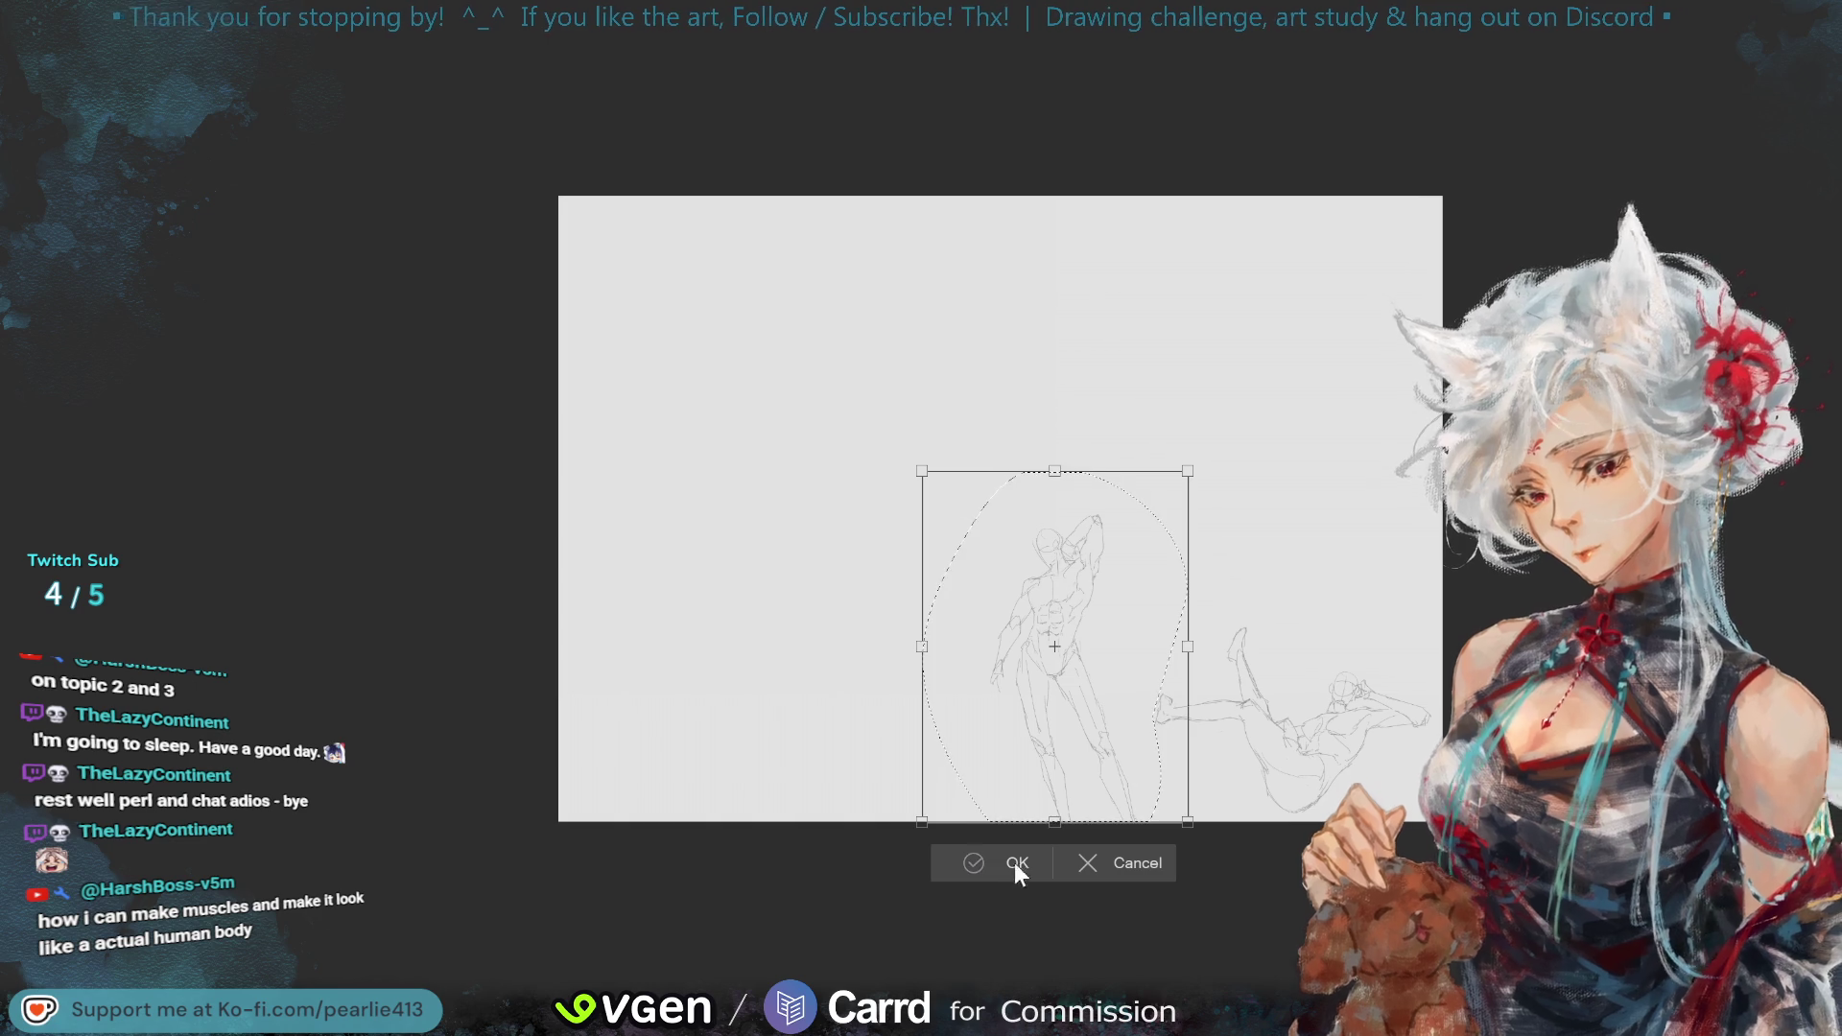
click(1017, 863)
click(862, 862)
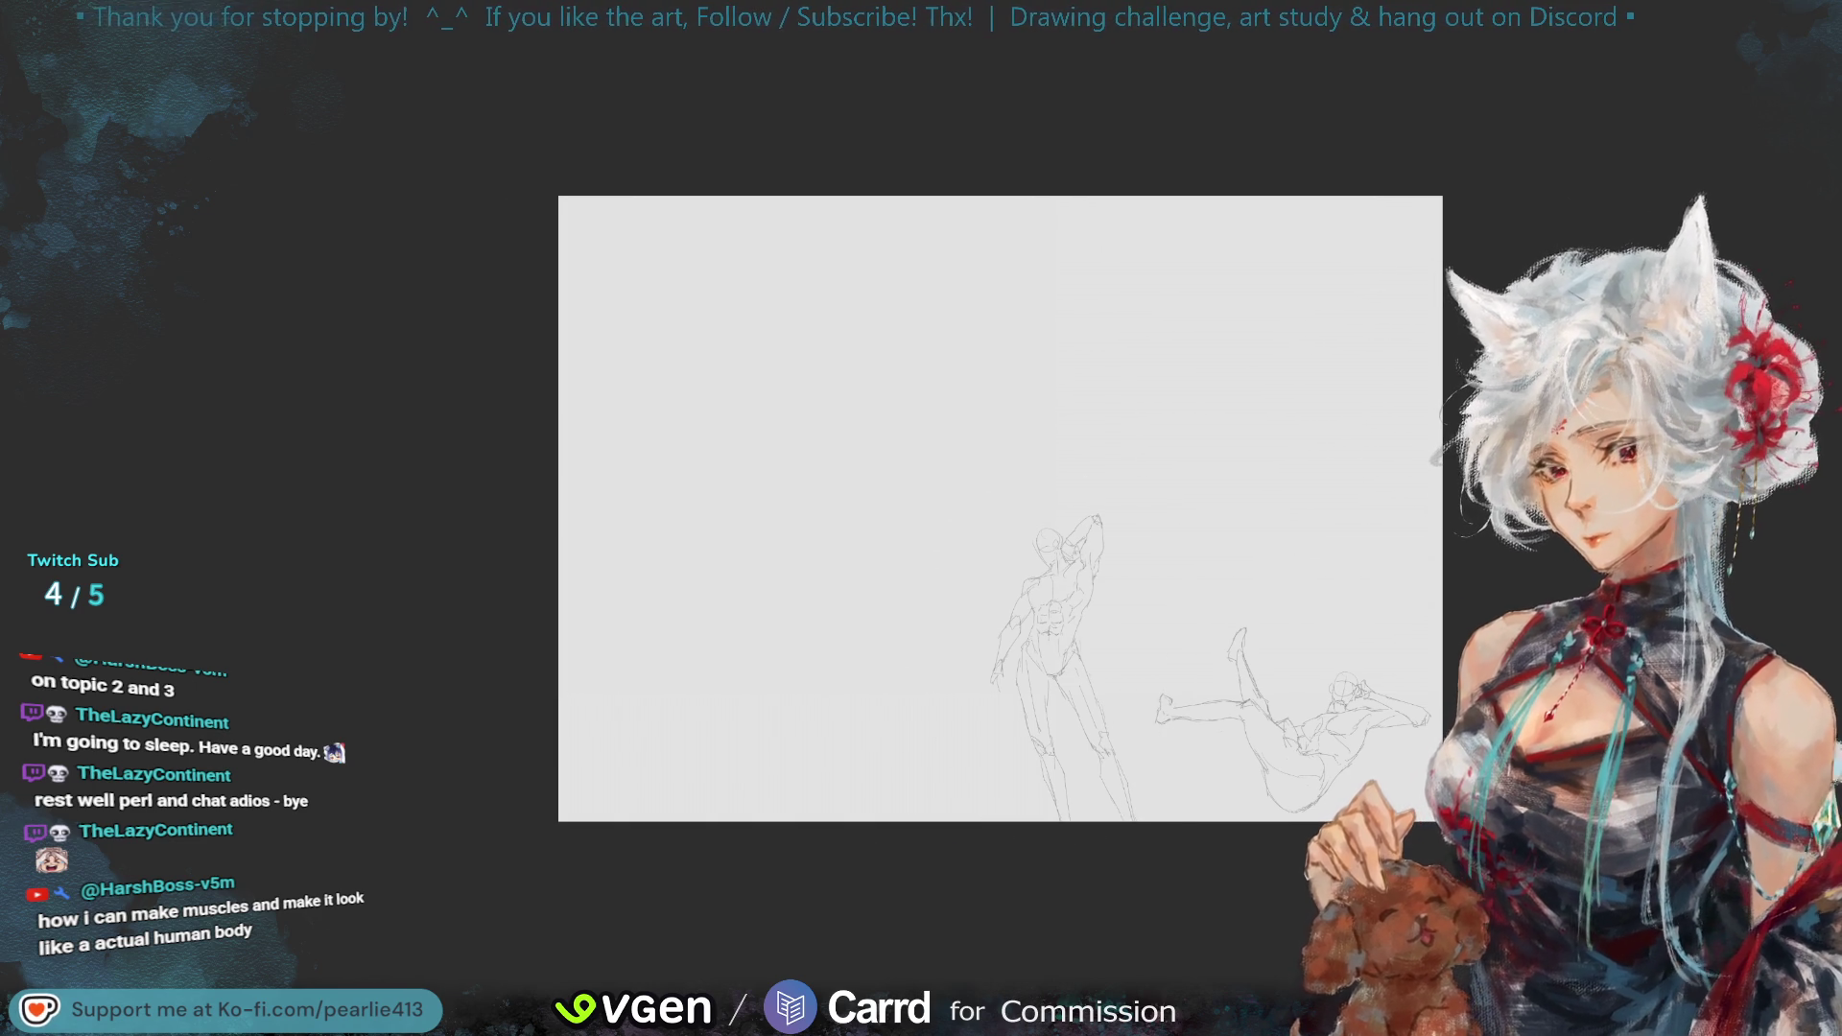
key(ctrl+0)
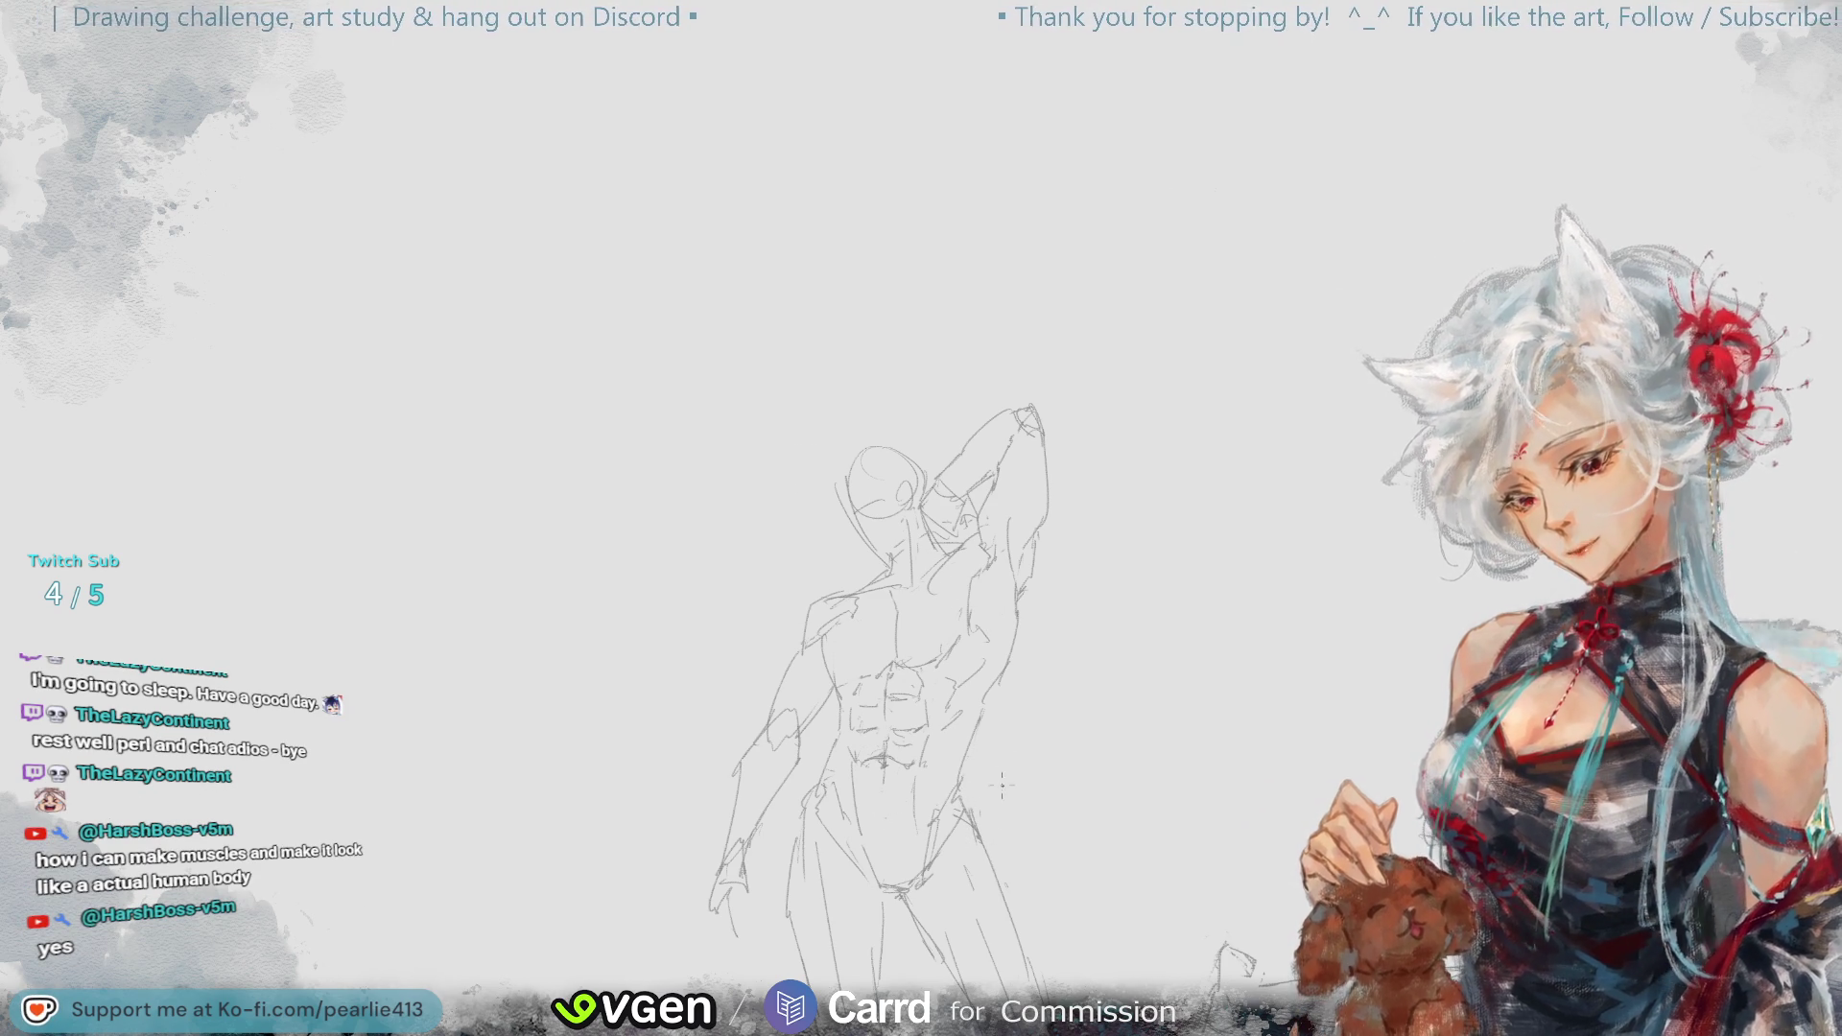
- Draw a large pencil oval around the figure's chest, then undo it
drag(1055, 733, 1147, 618)
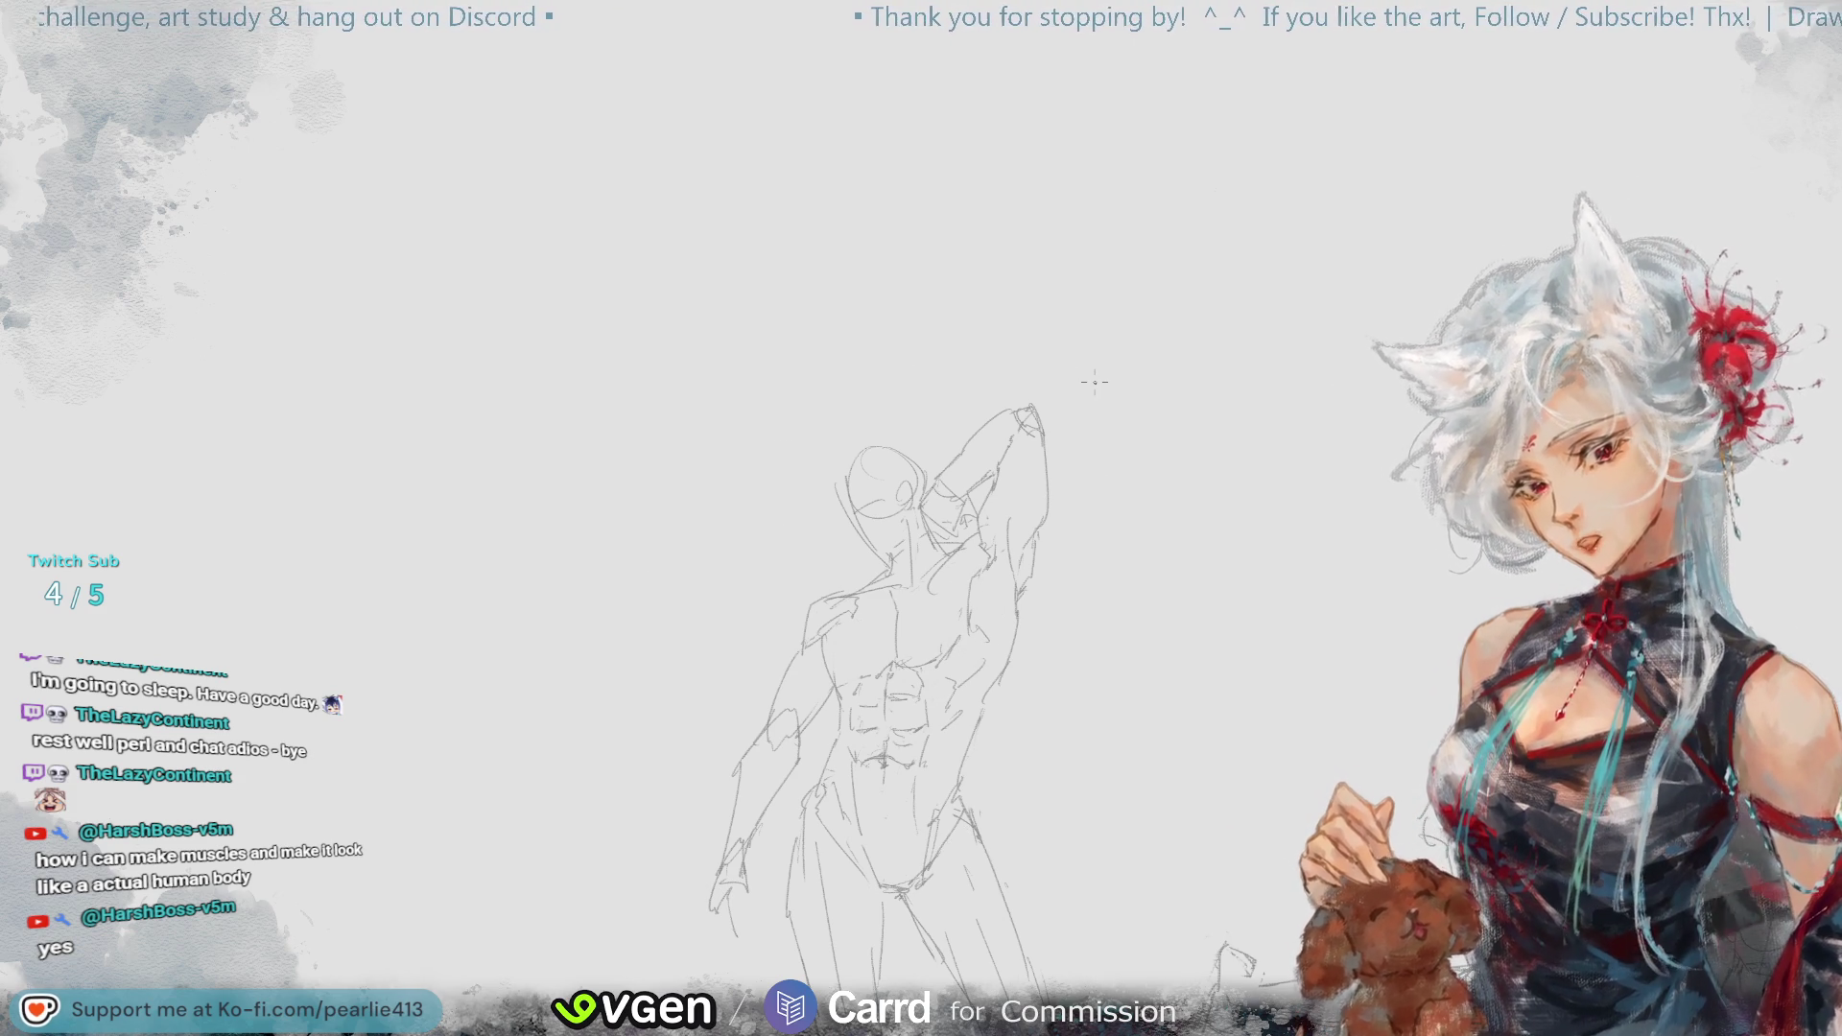
mouse_move(1733, 183)
mouse_down()
mouse_move(1771, 122)
mouse_move(1686, 122)
mouse_up()
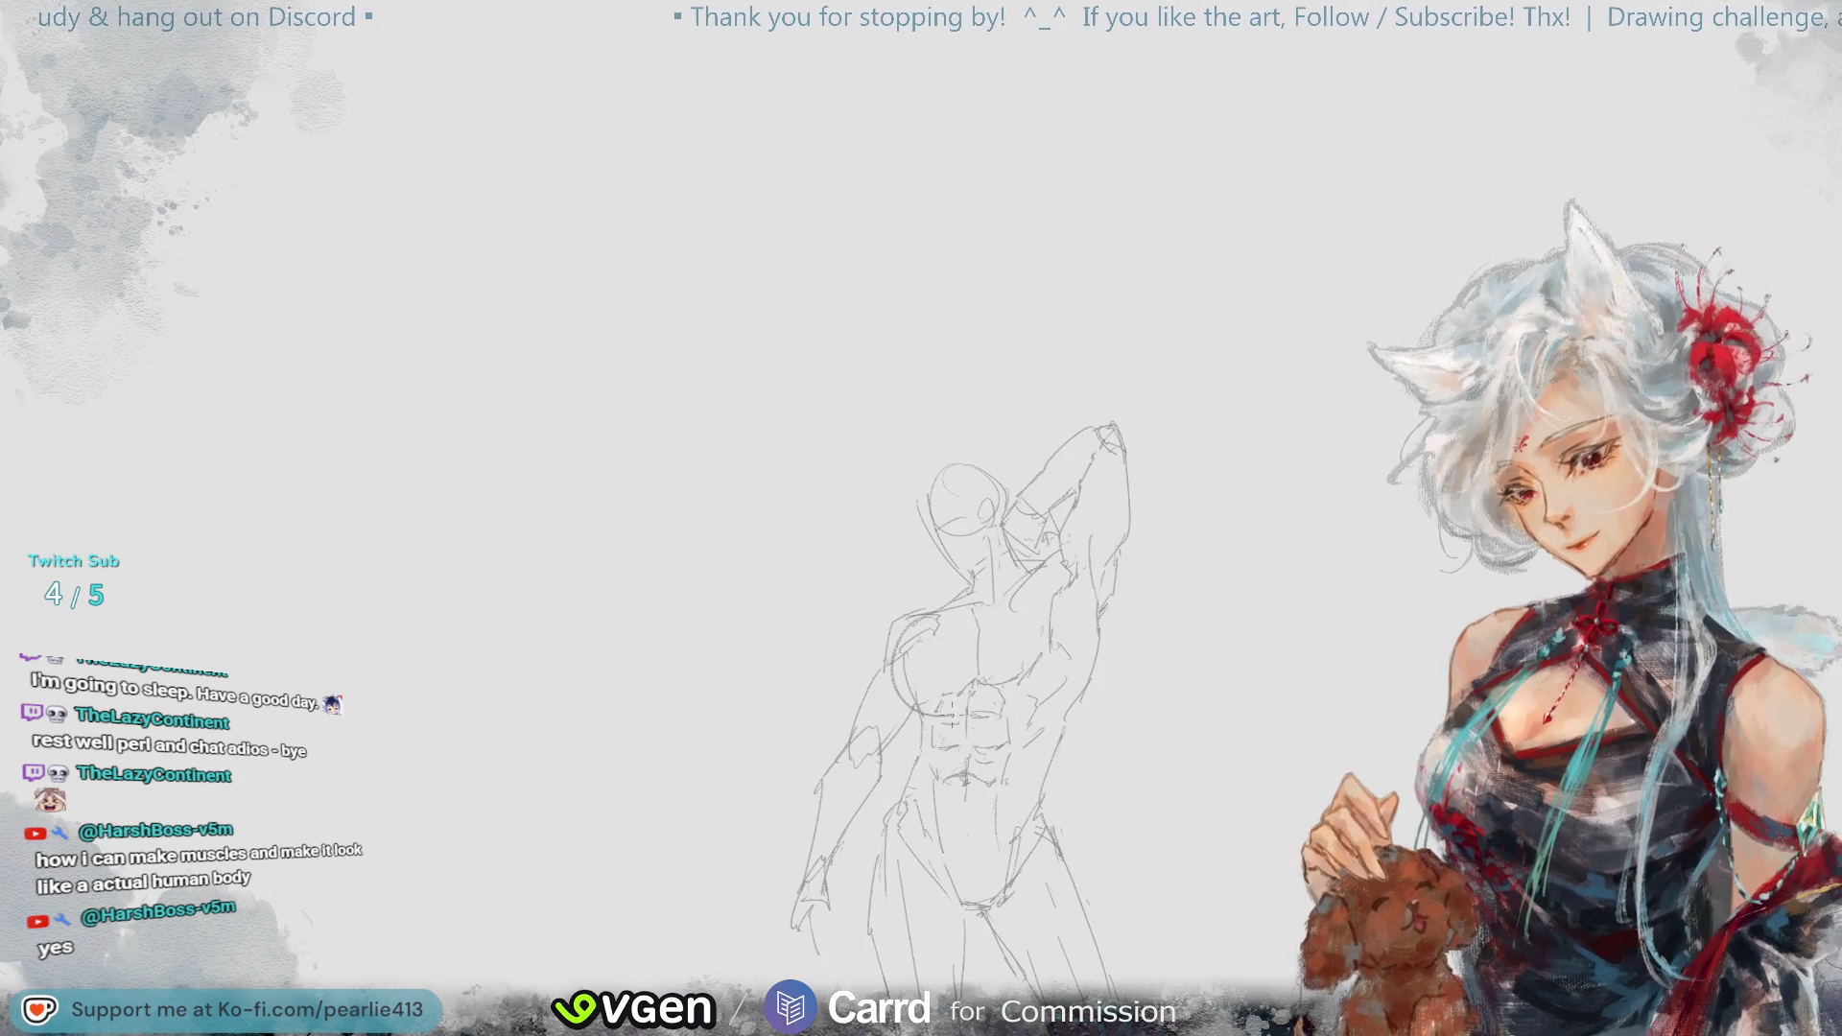
key(ctrl+z)
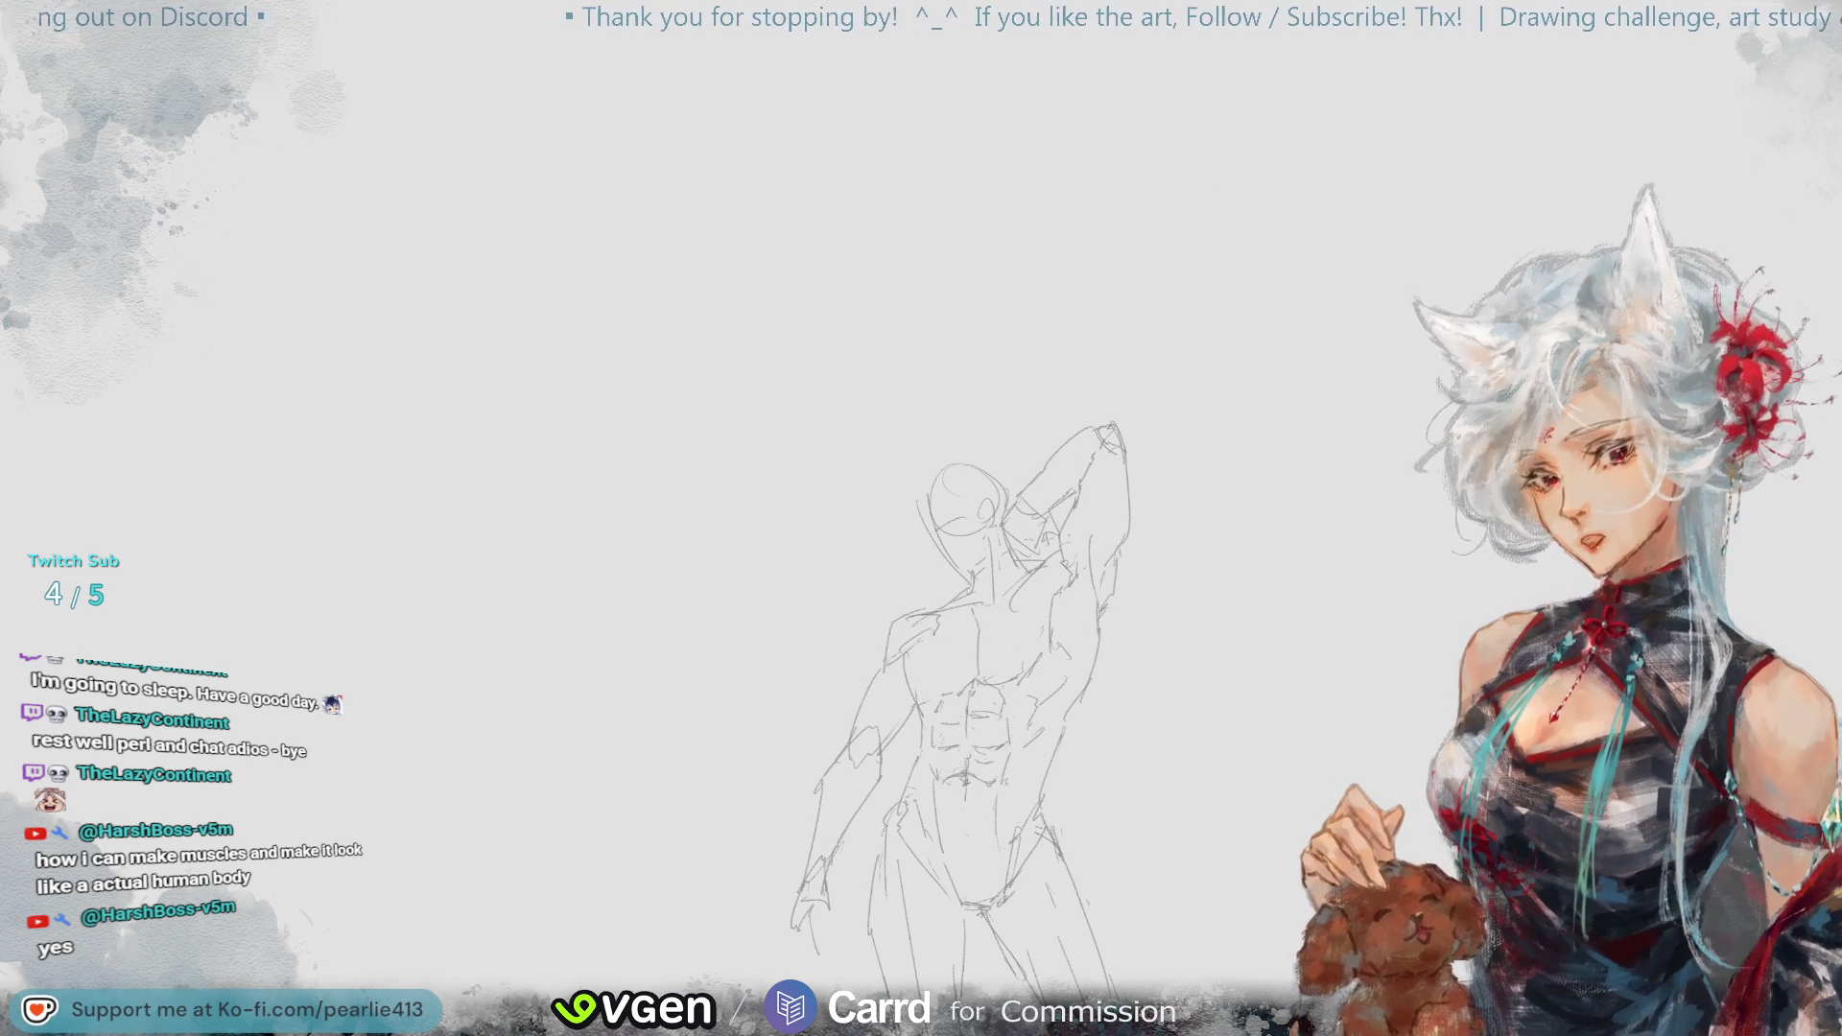
- Pan and zoom out to show the small figure beside the second posed figure
drag(1729, 156, 1327, 379)
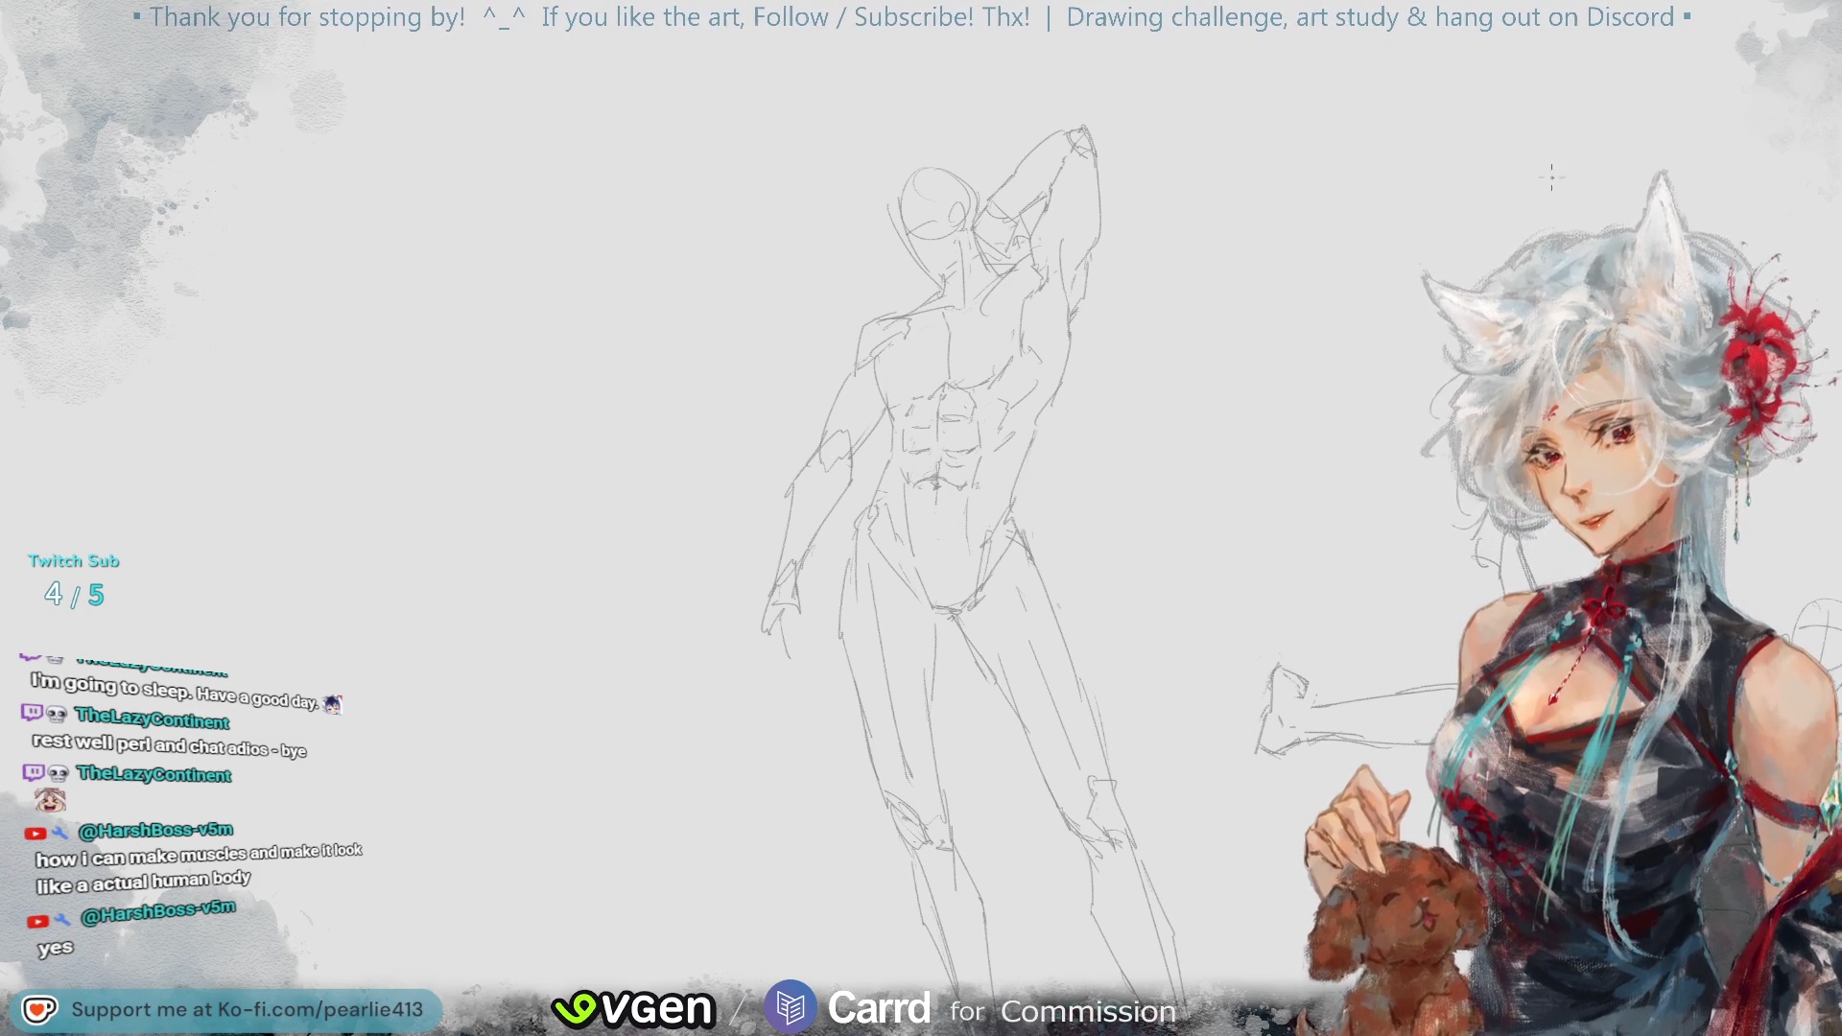
key(ctrl+minus)
mouse_move(1573, 10)
mouse_down()
mouse_move(1736, 77)
mouse_move(1803, 173)
mouse_move(1794, 235)
mouse_move(1752, 113)
mouse_move(1737, 165)
mouse_move(1690, 146)
mouse_up()
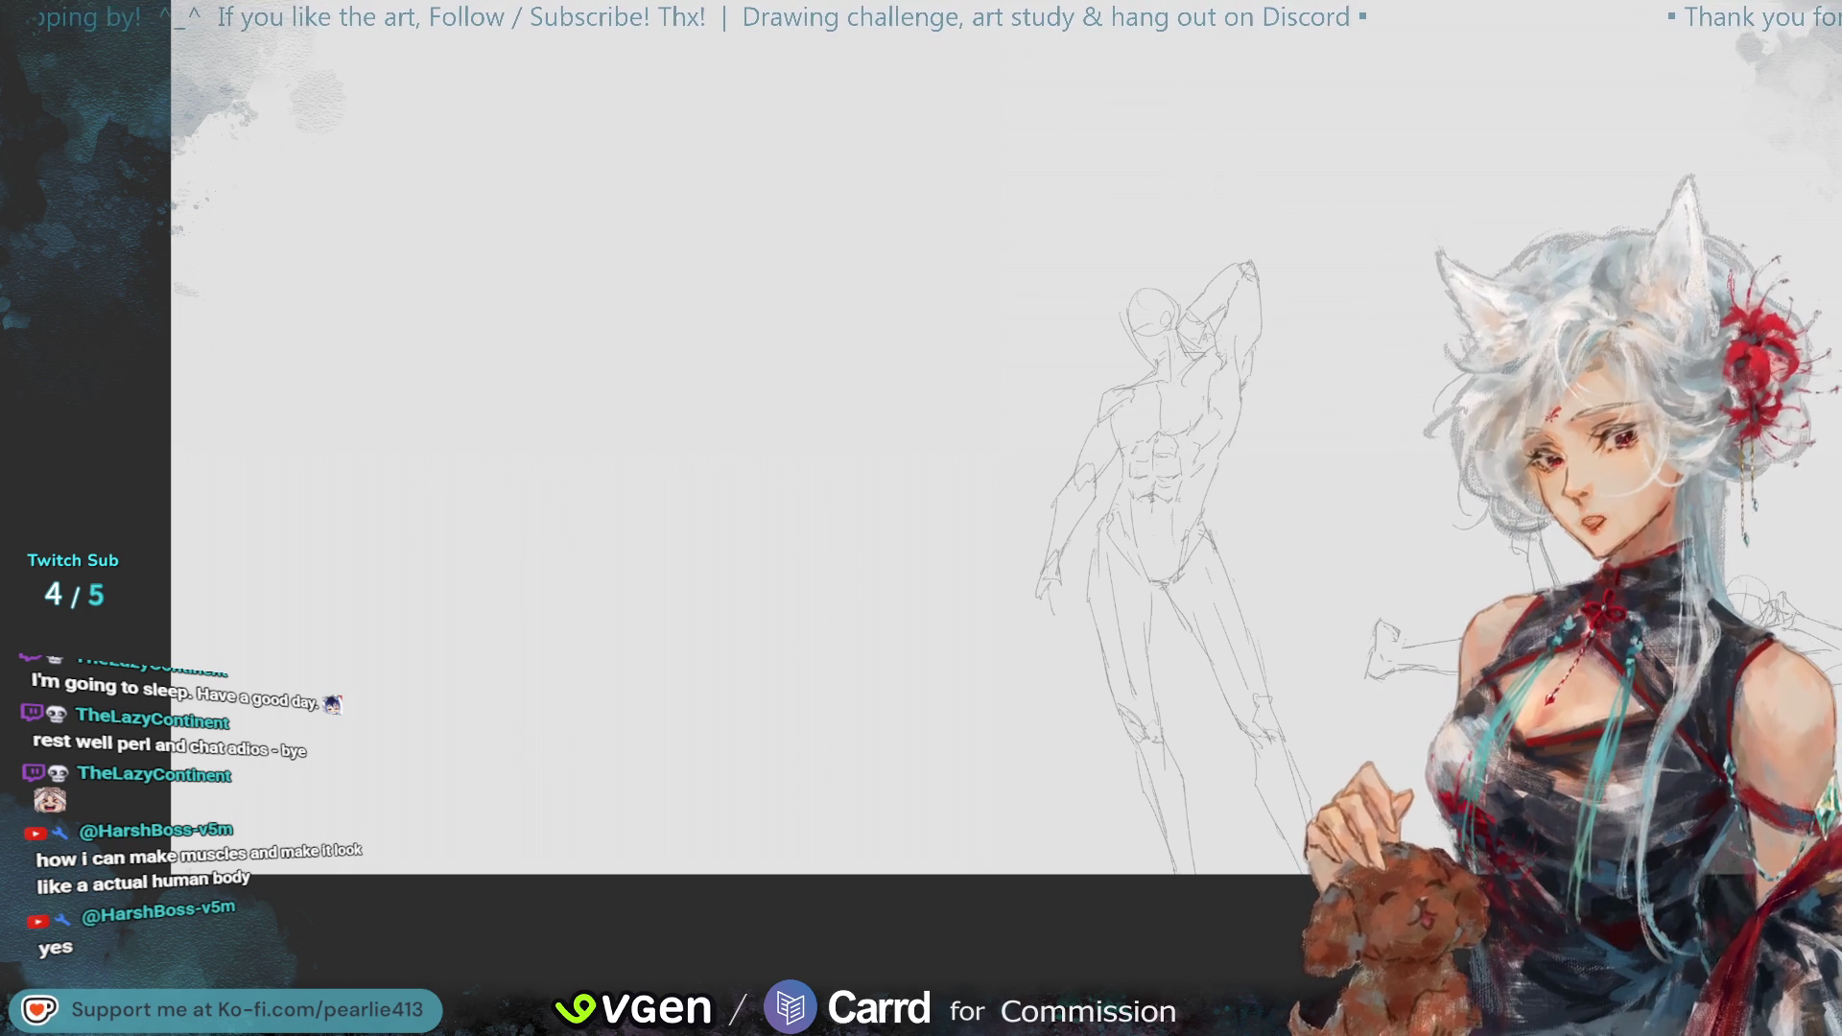
drag(1826, 134, 1795, 96)
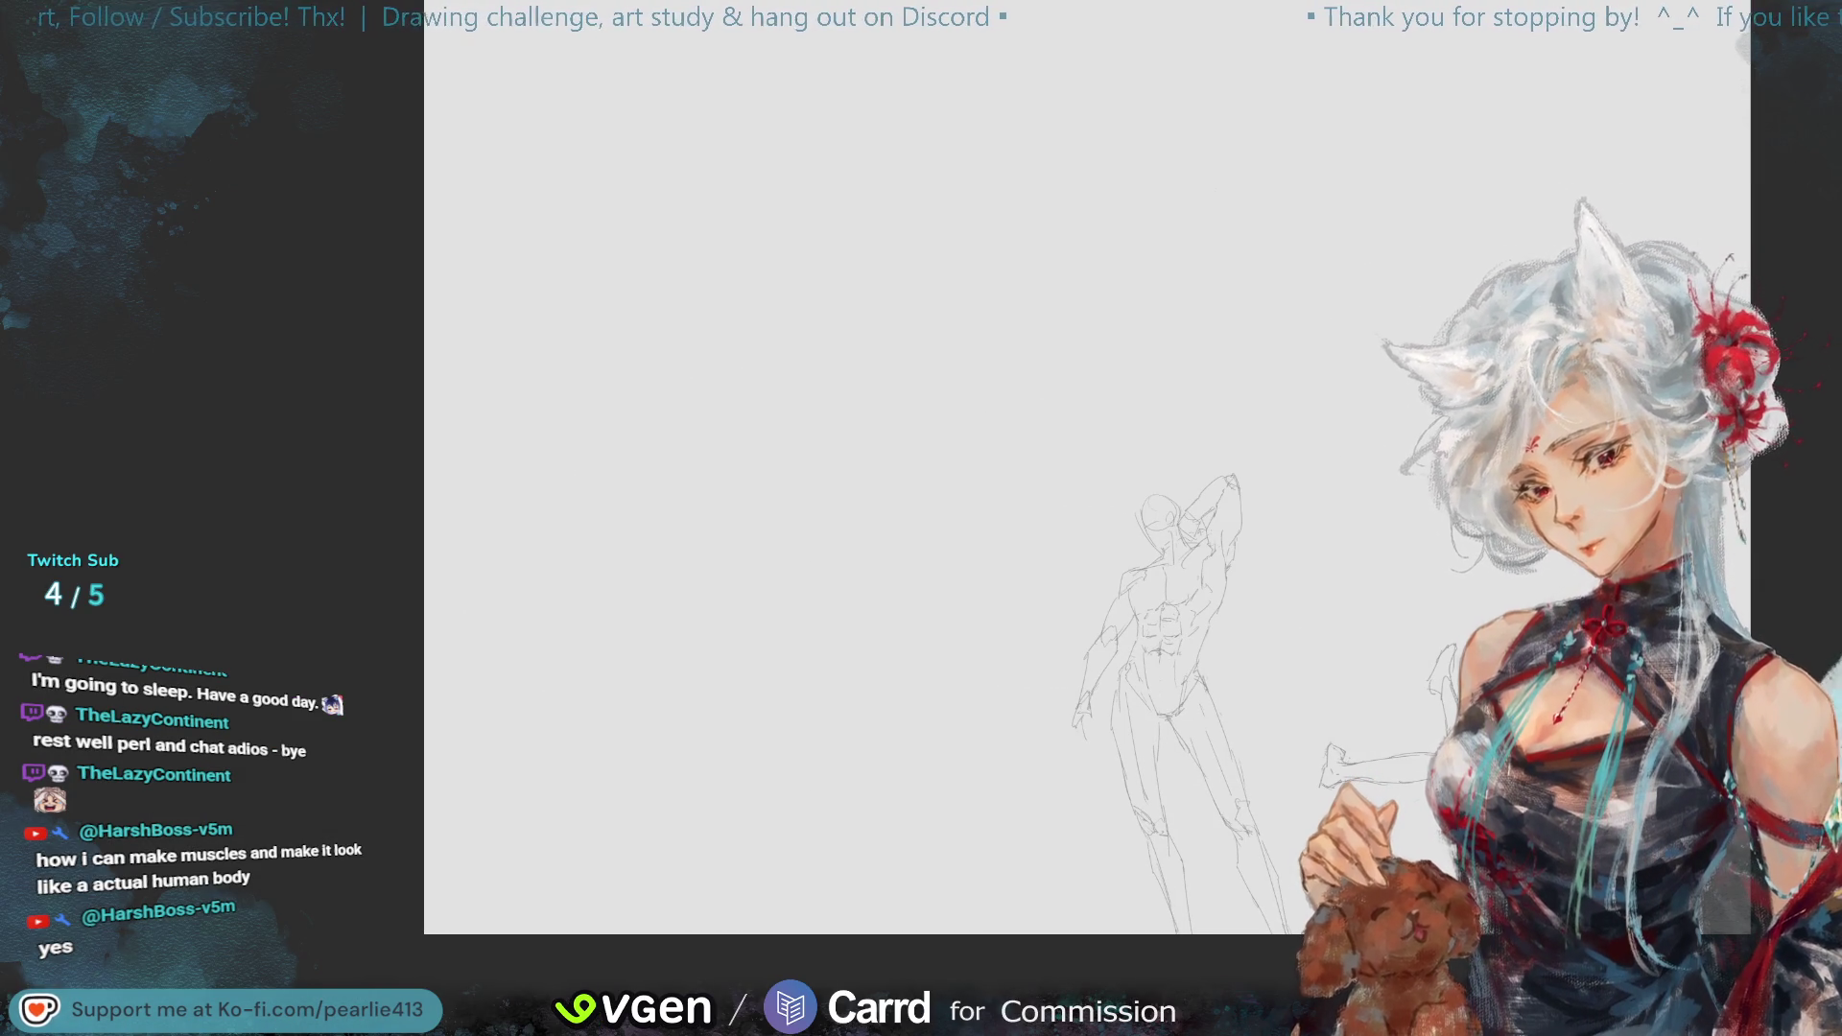
key(Delete)
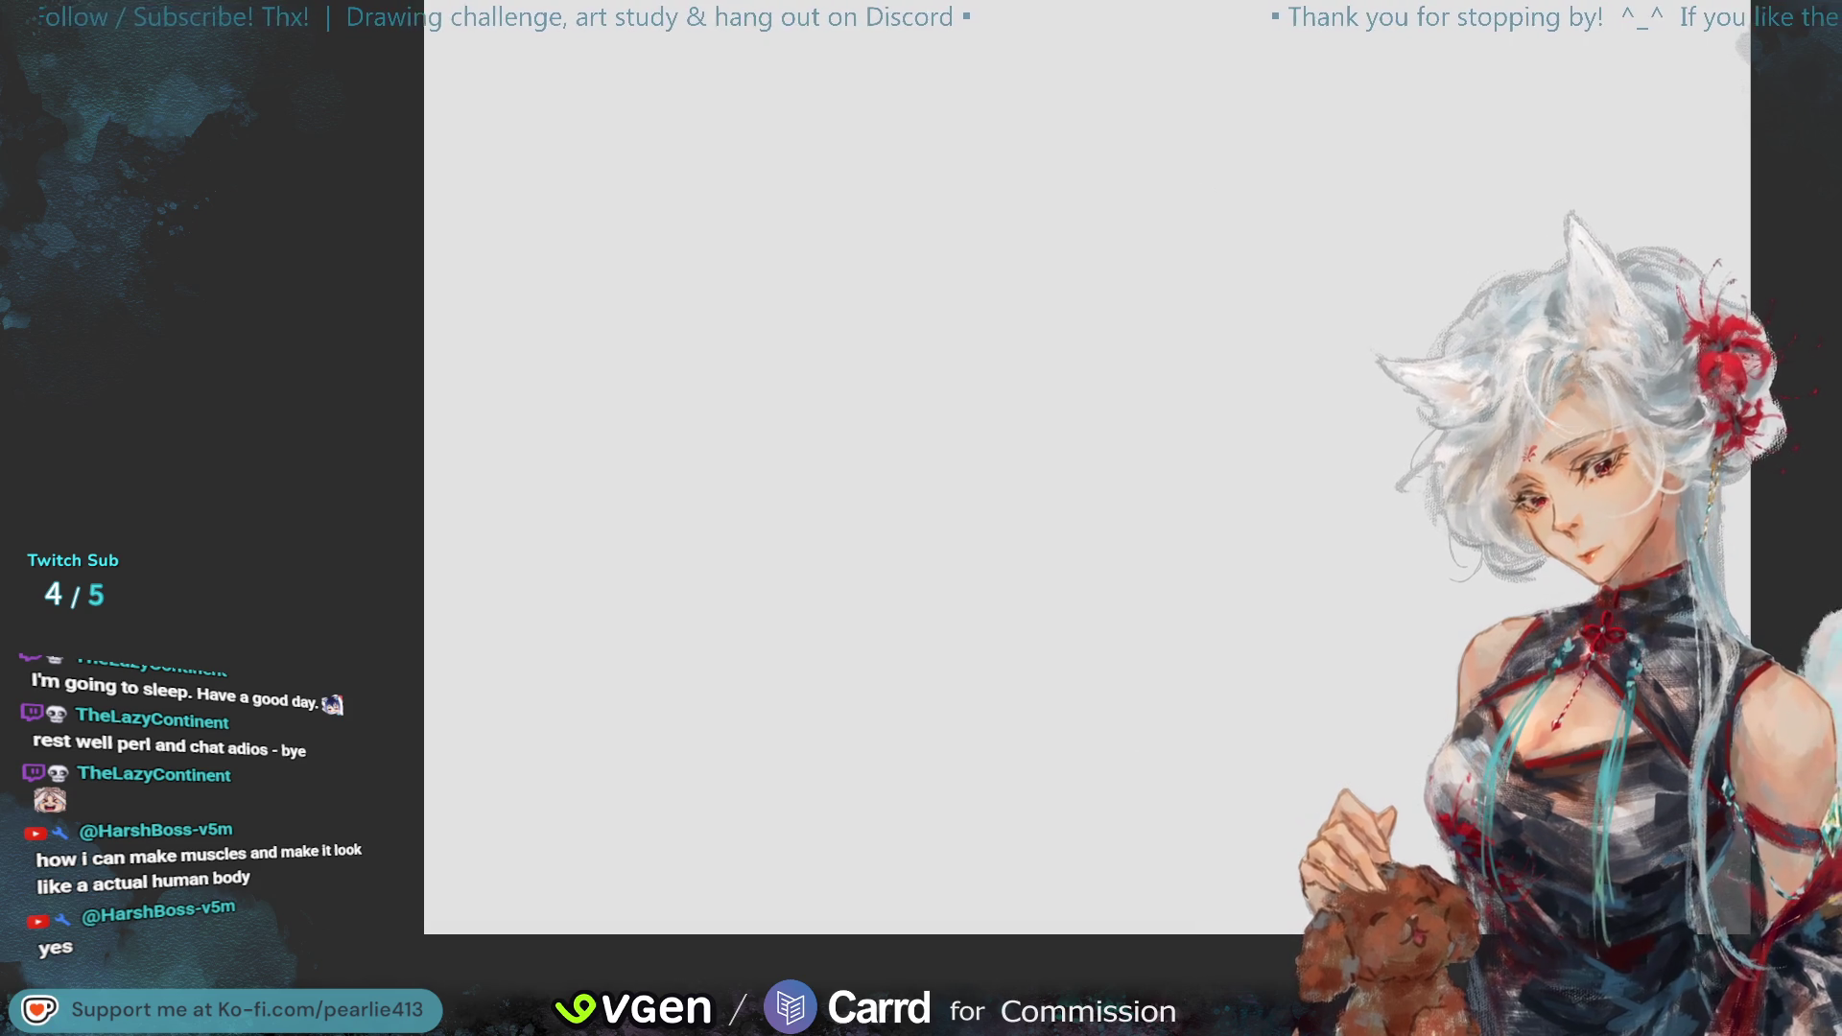
key(ctrl+z)
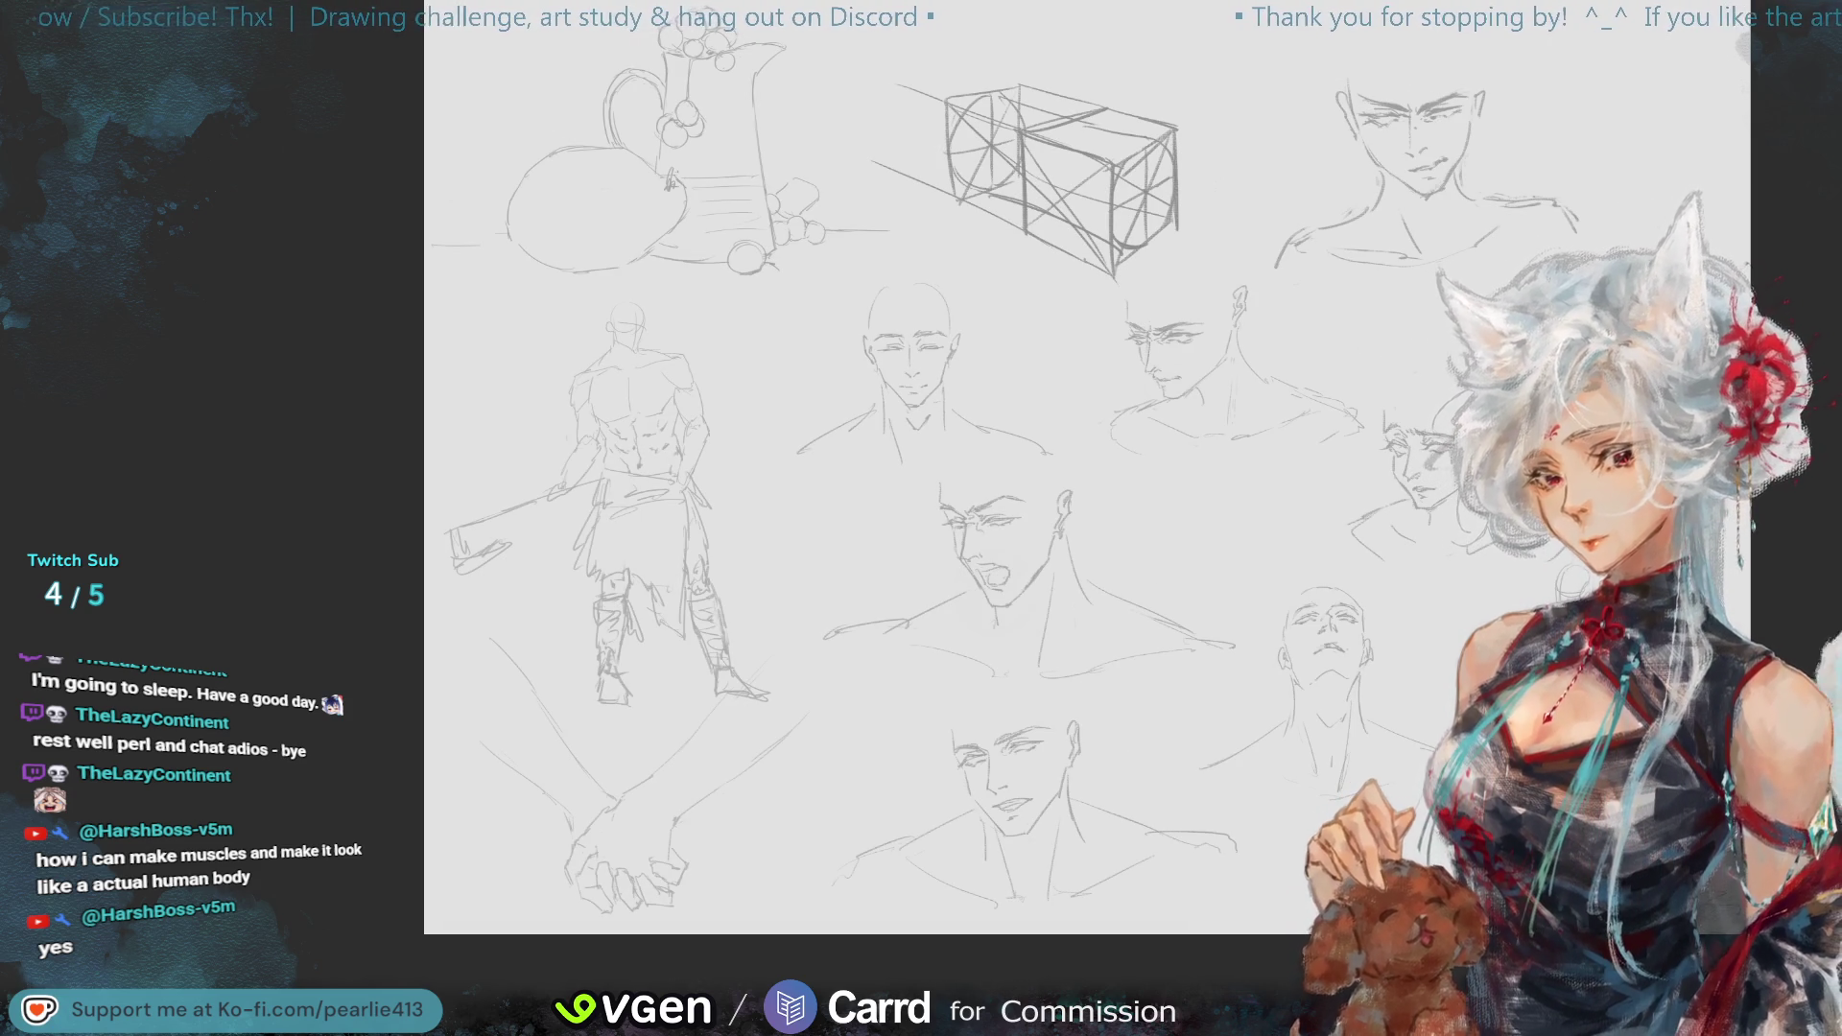
key(Delete)
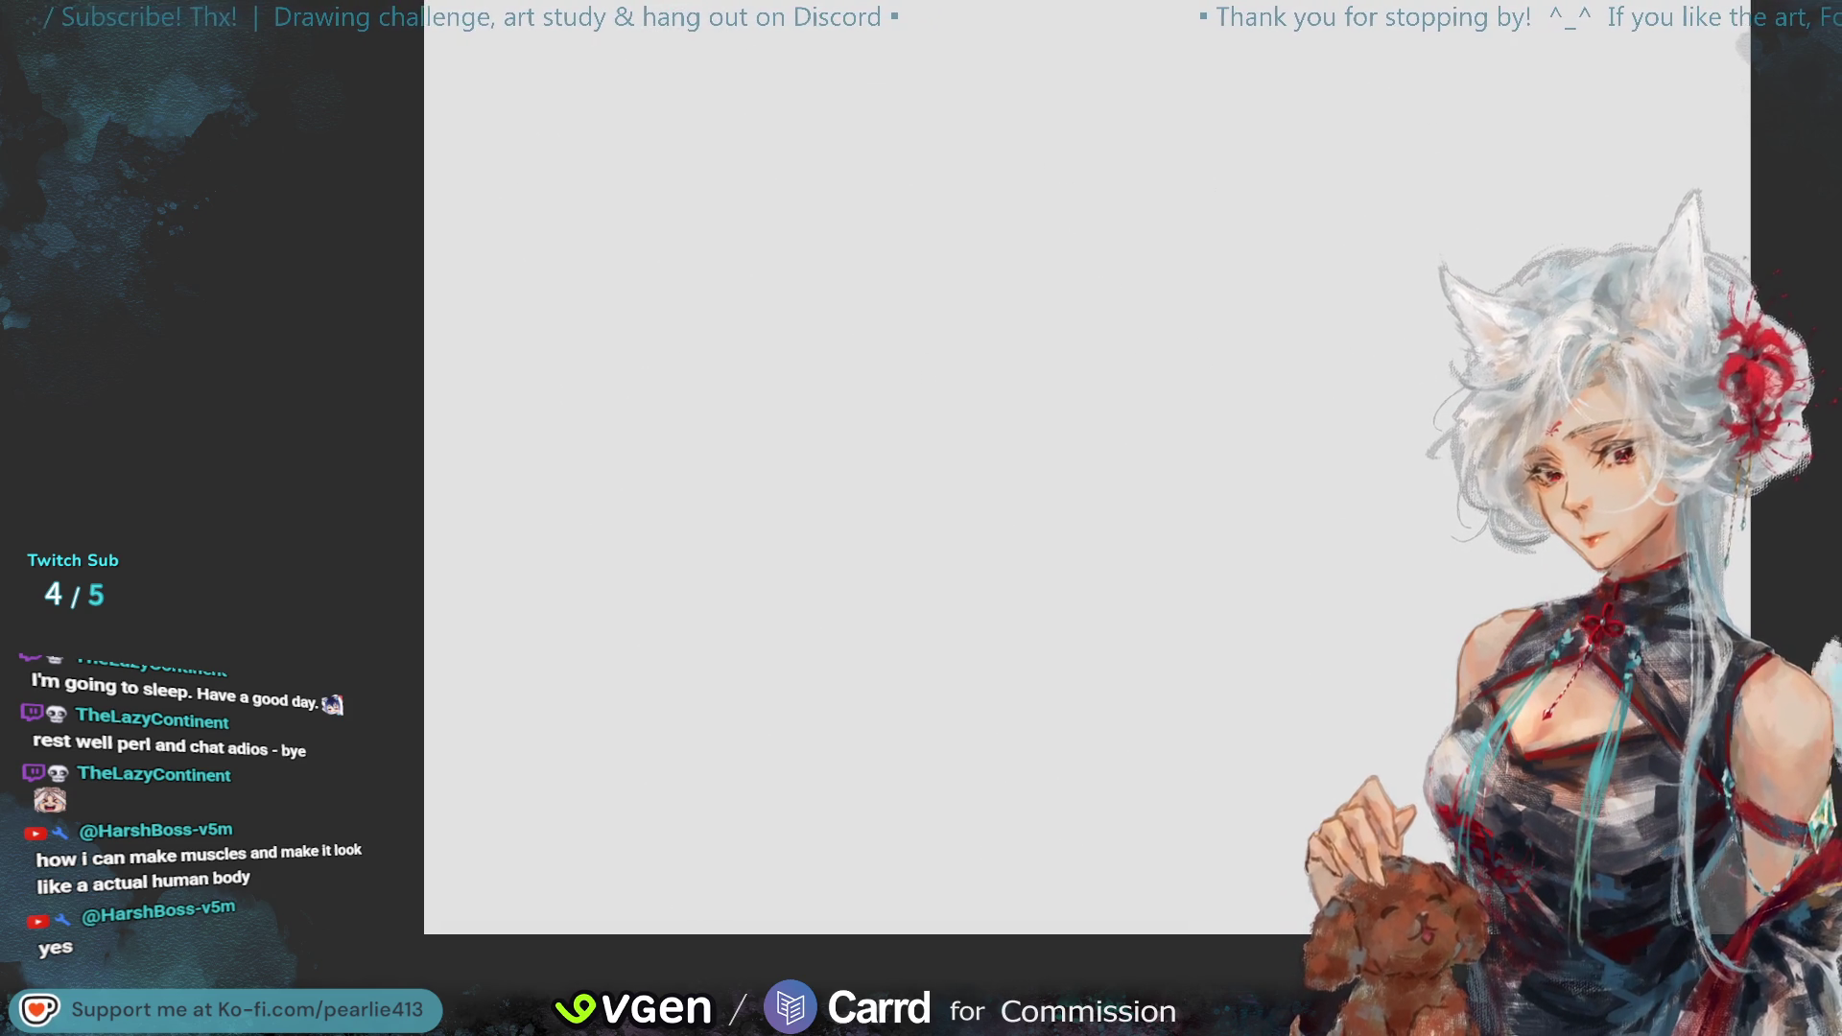
key(ctrl+v)
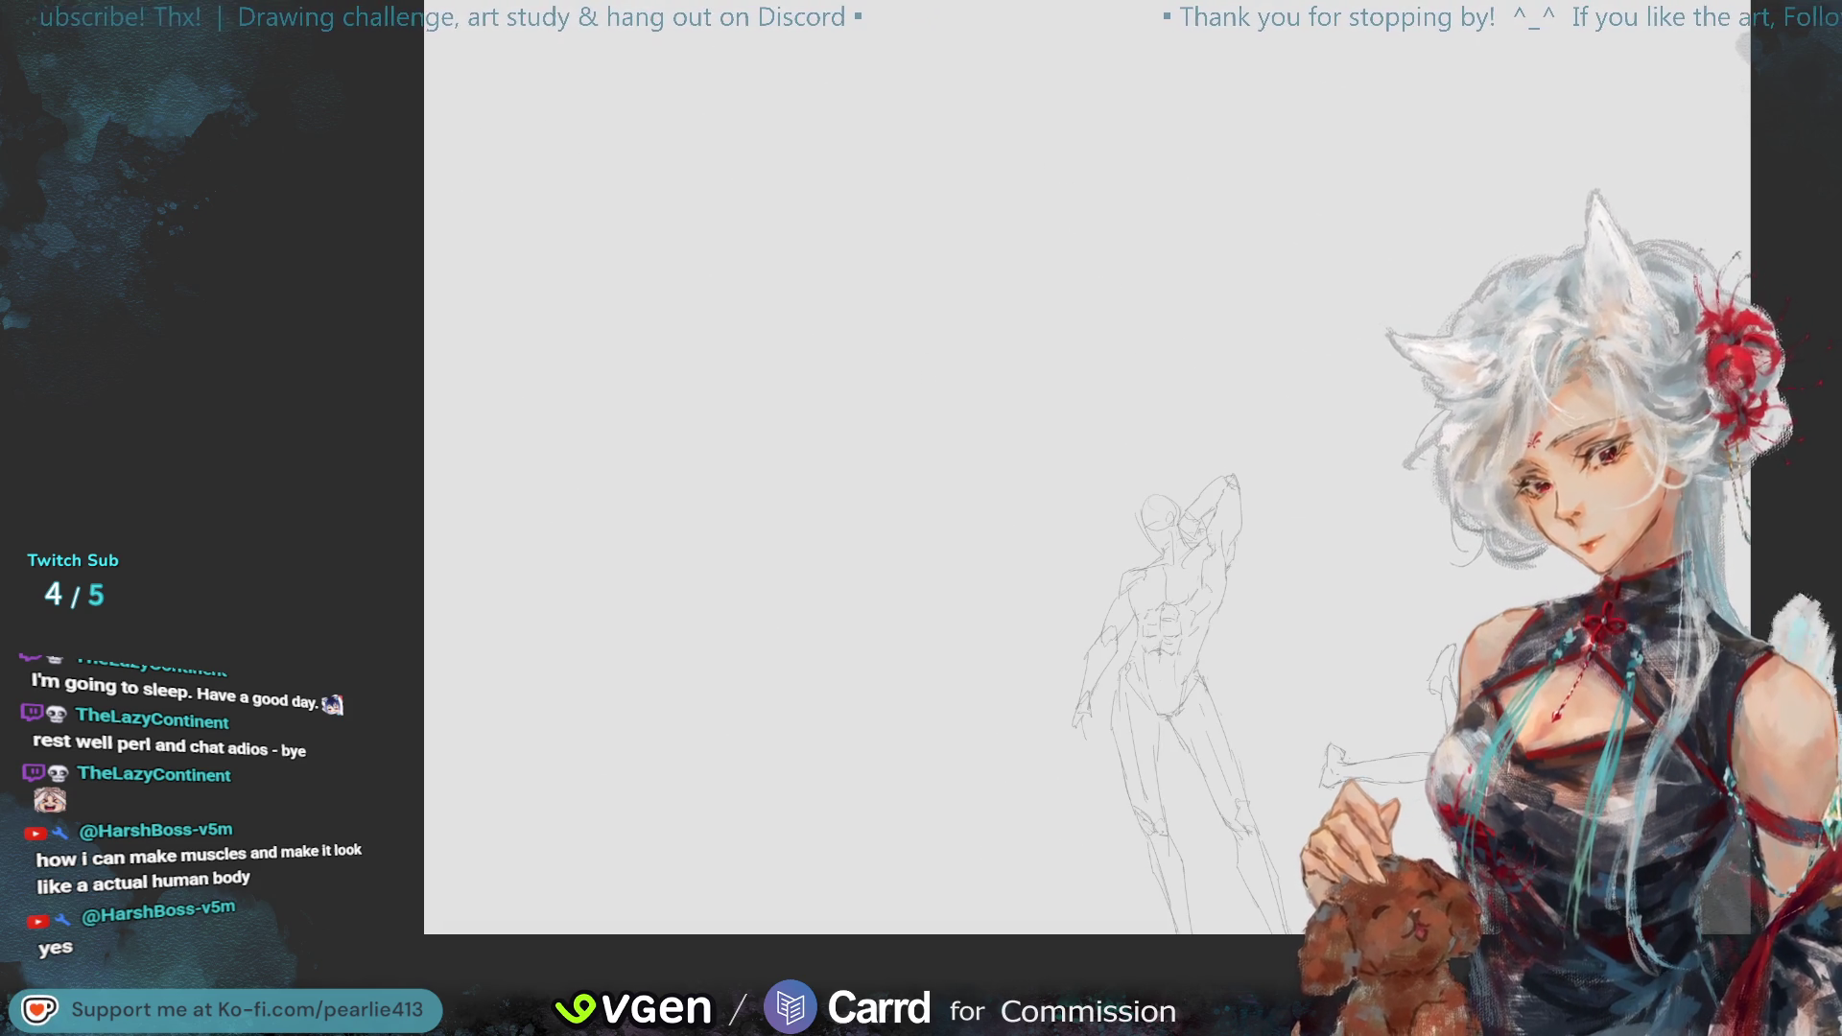
key(Tab)
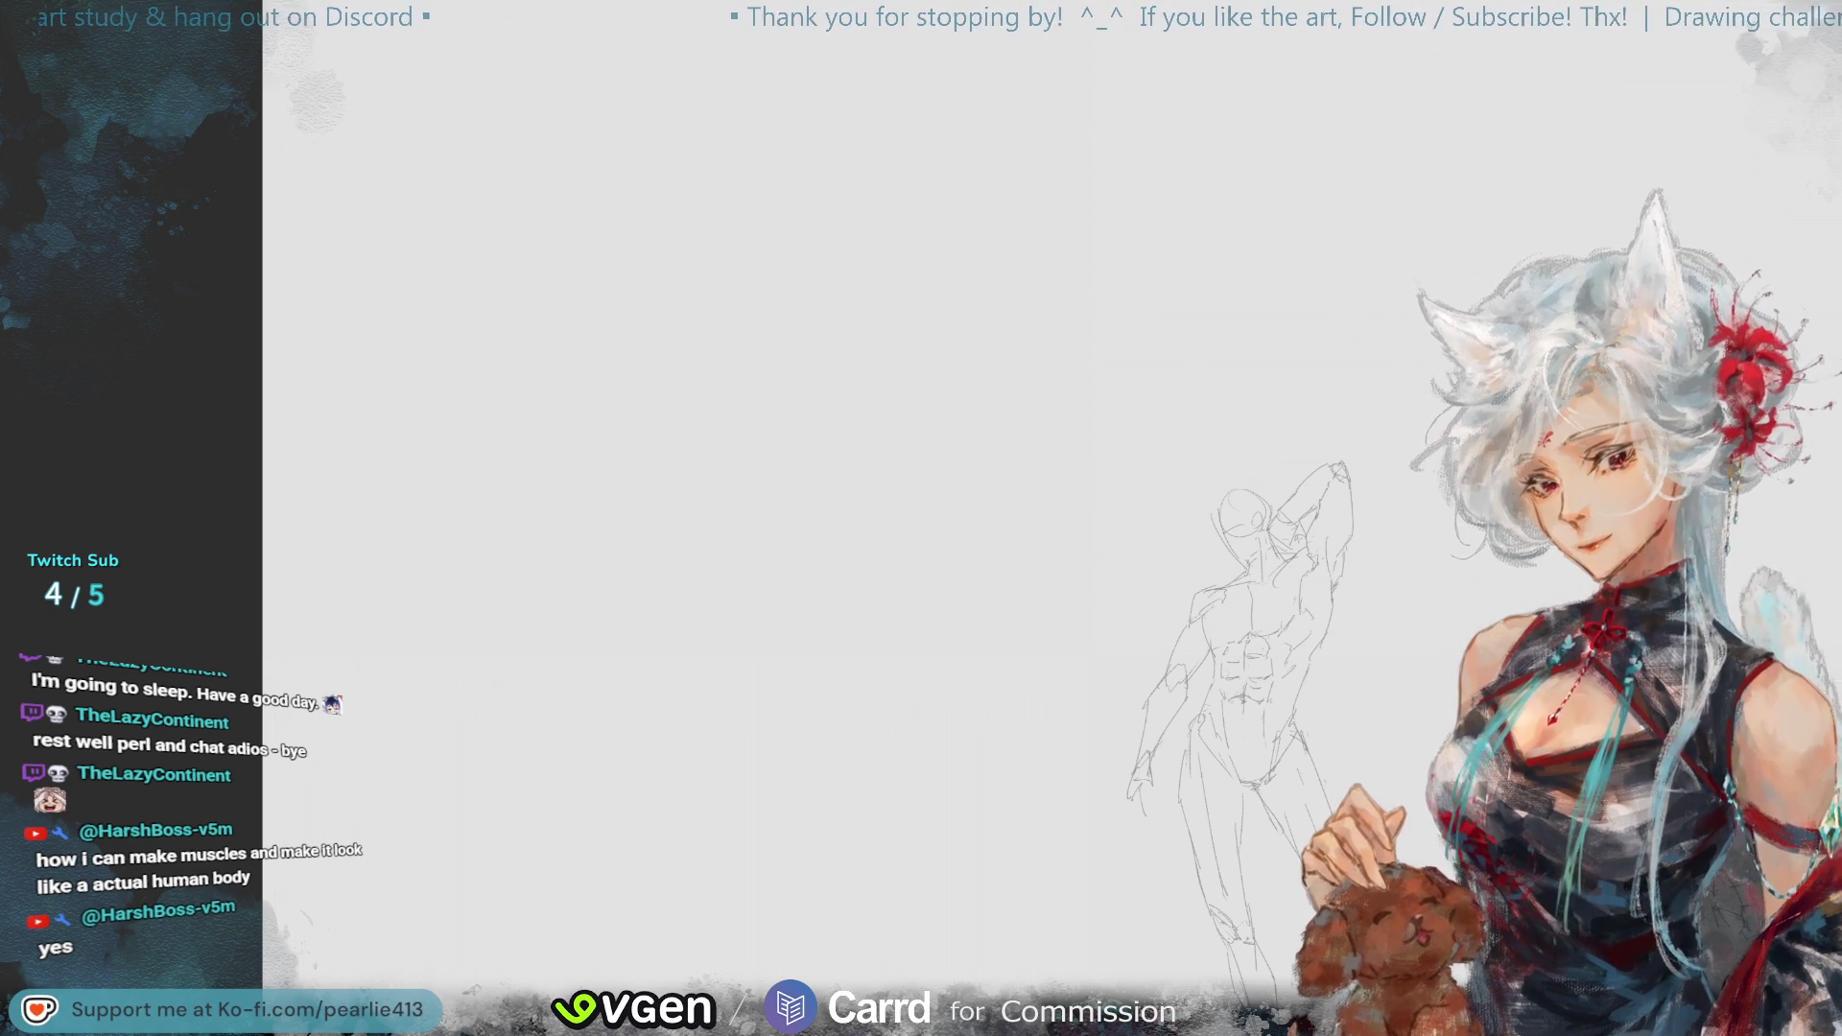
key(Delete)
key(ctrl+z)
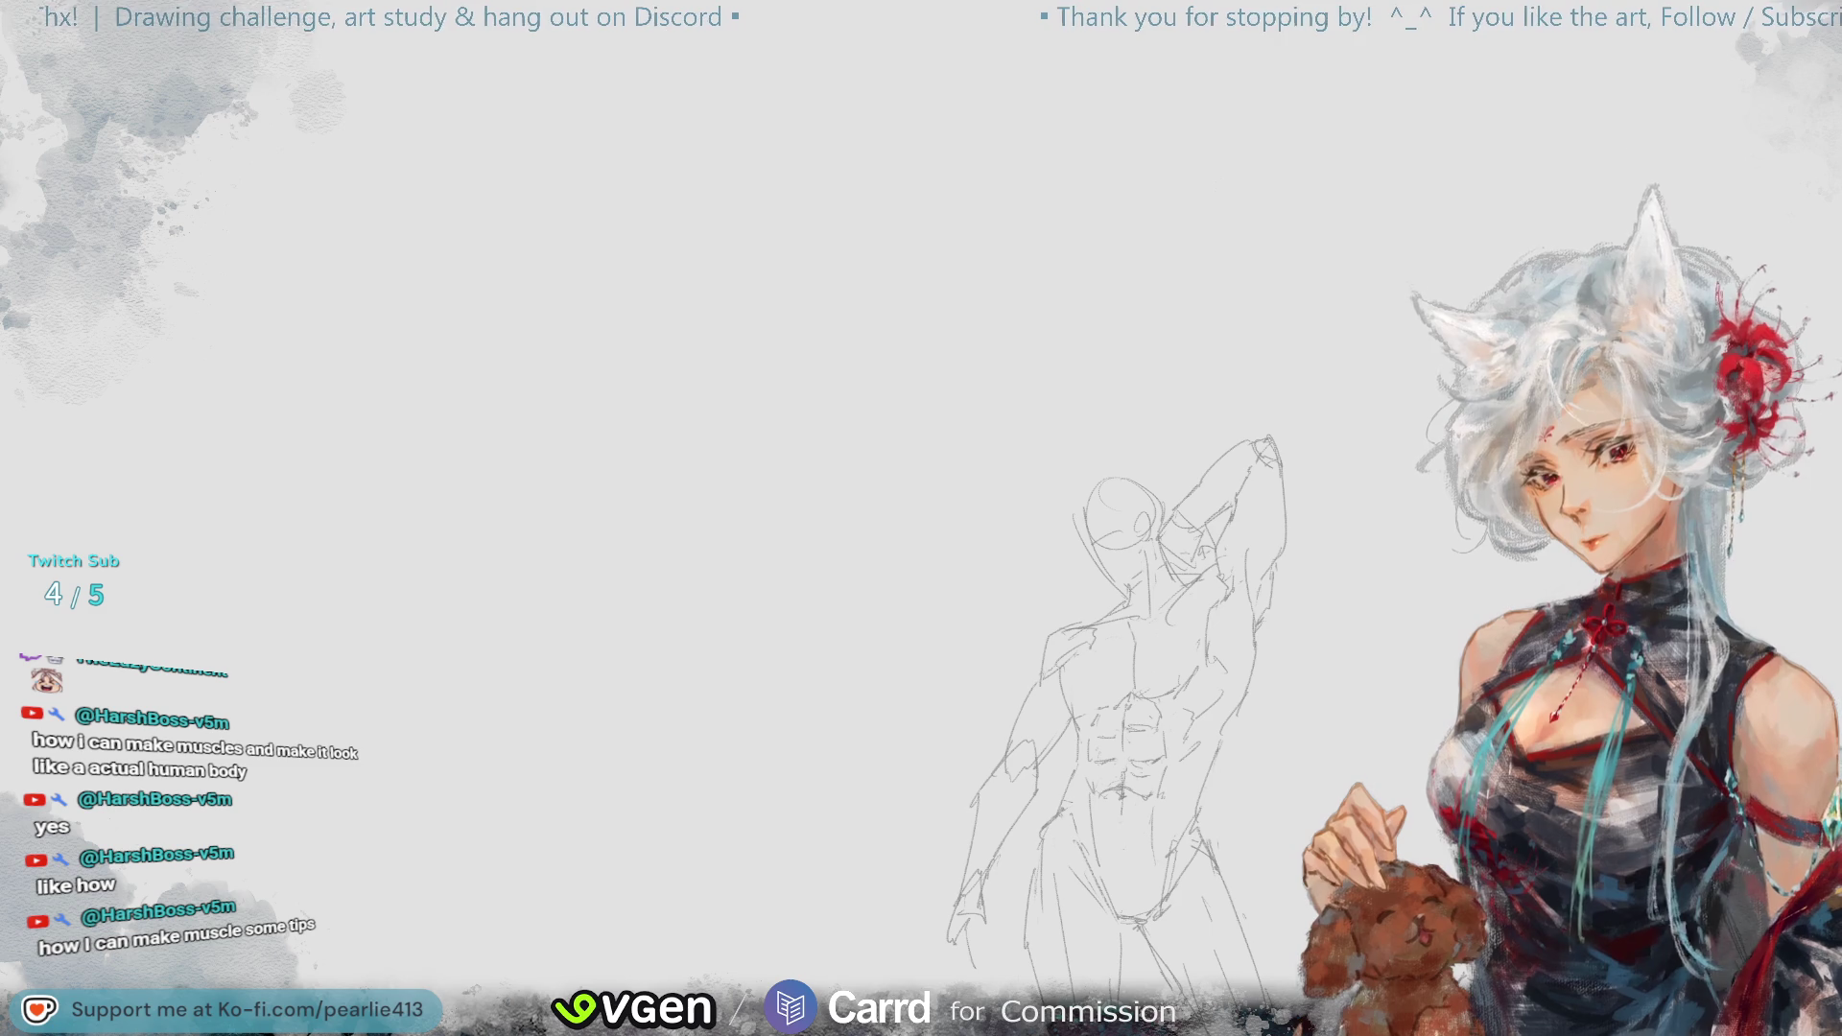
drag(1700, 117, 1703, 93)
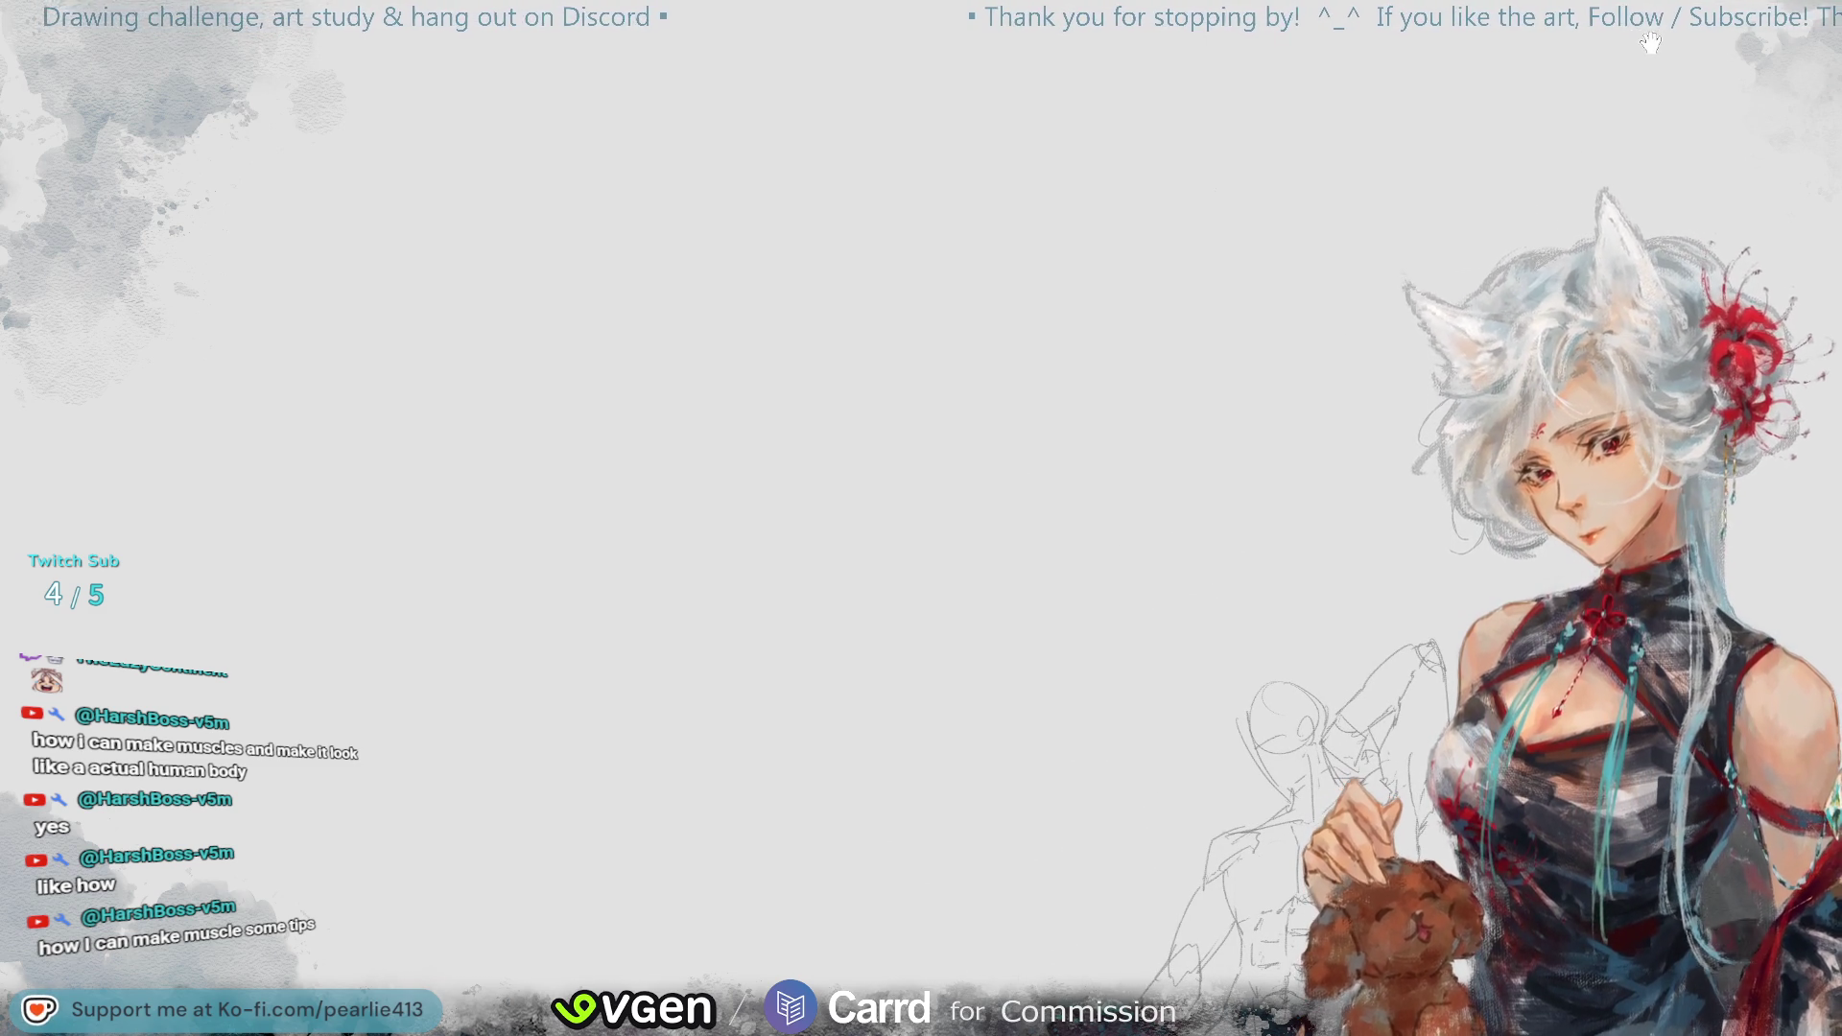
- Sketch a line along the lower chest, discarding a trial right-pectoral oval
drag(1457, 846, 1332, 645)
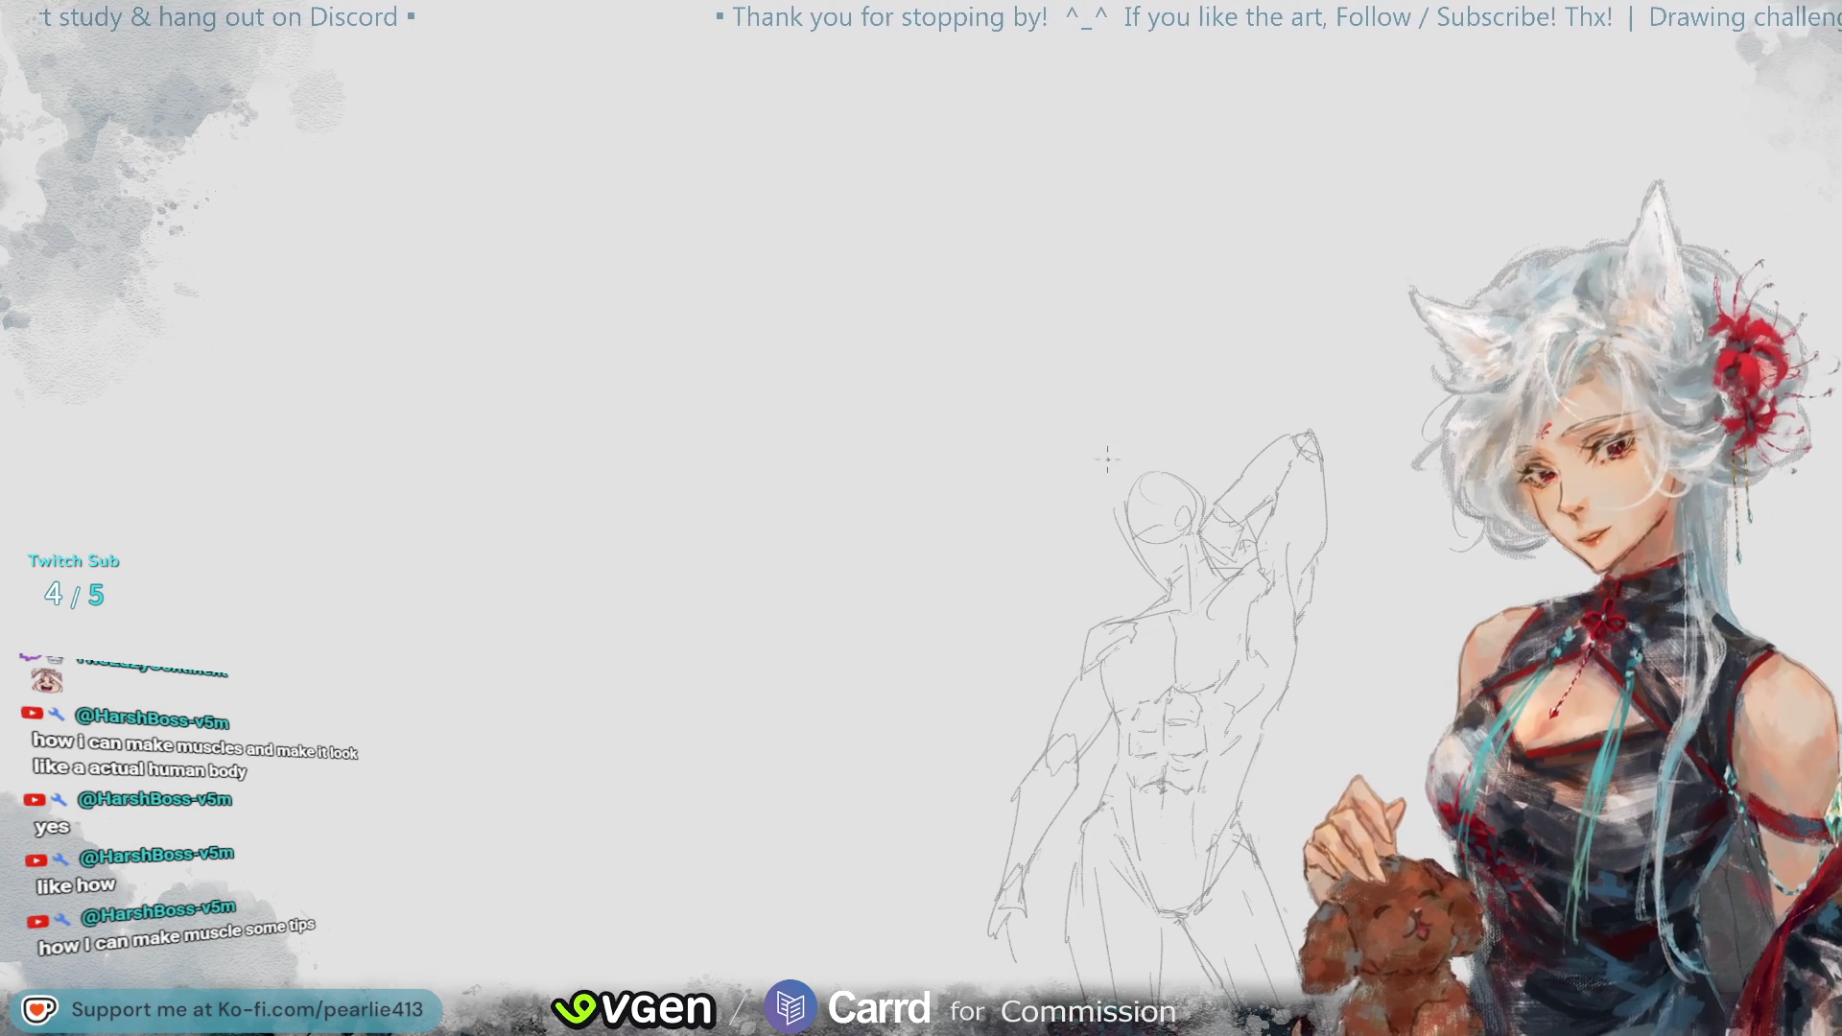
mouse_move(1731, 129)
mouse_down()
mouse_move(1778, 320)
mouse_move(1729, 124)
mouse_up()
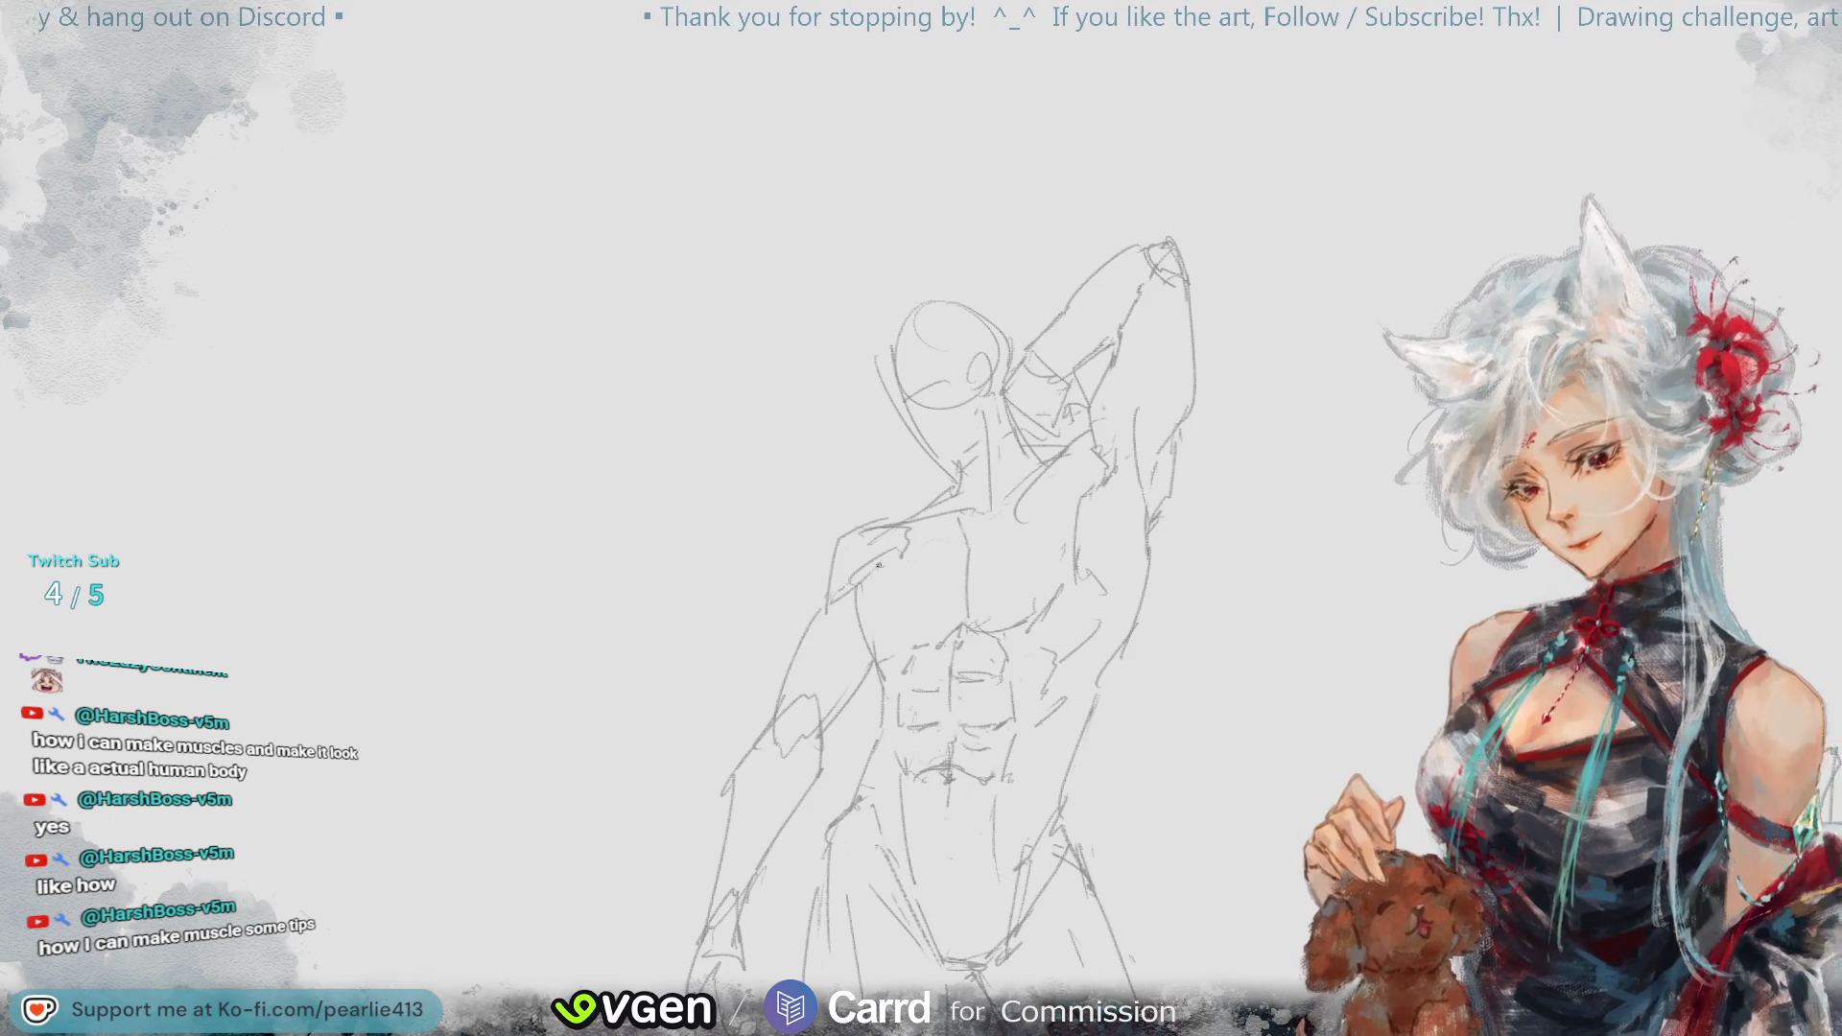
drag(863, 652, 938, 647)
mouse_move(961, 567)
mouse_down()
mouse_move(1036, 633)
mouse_move(1009, 537)
mouse_up()
key(ctrl+z)
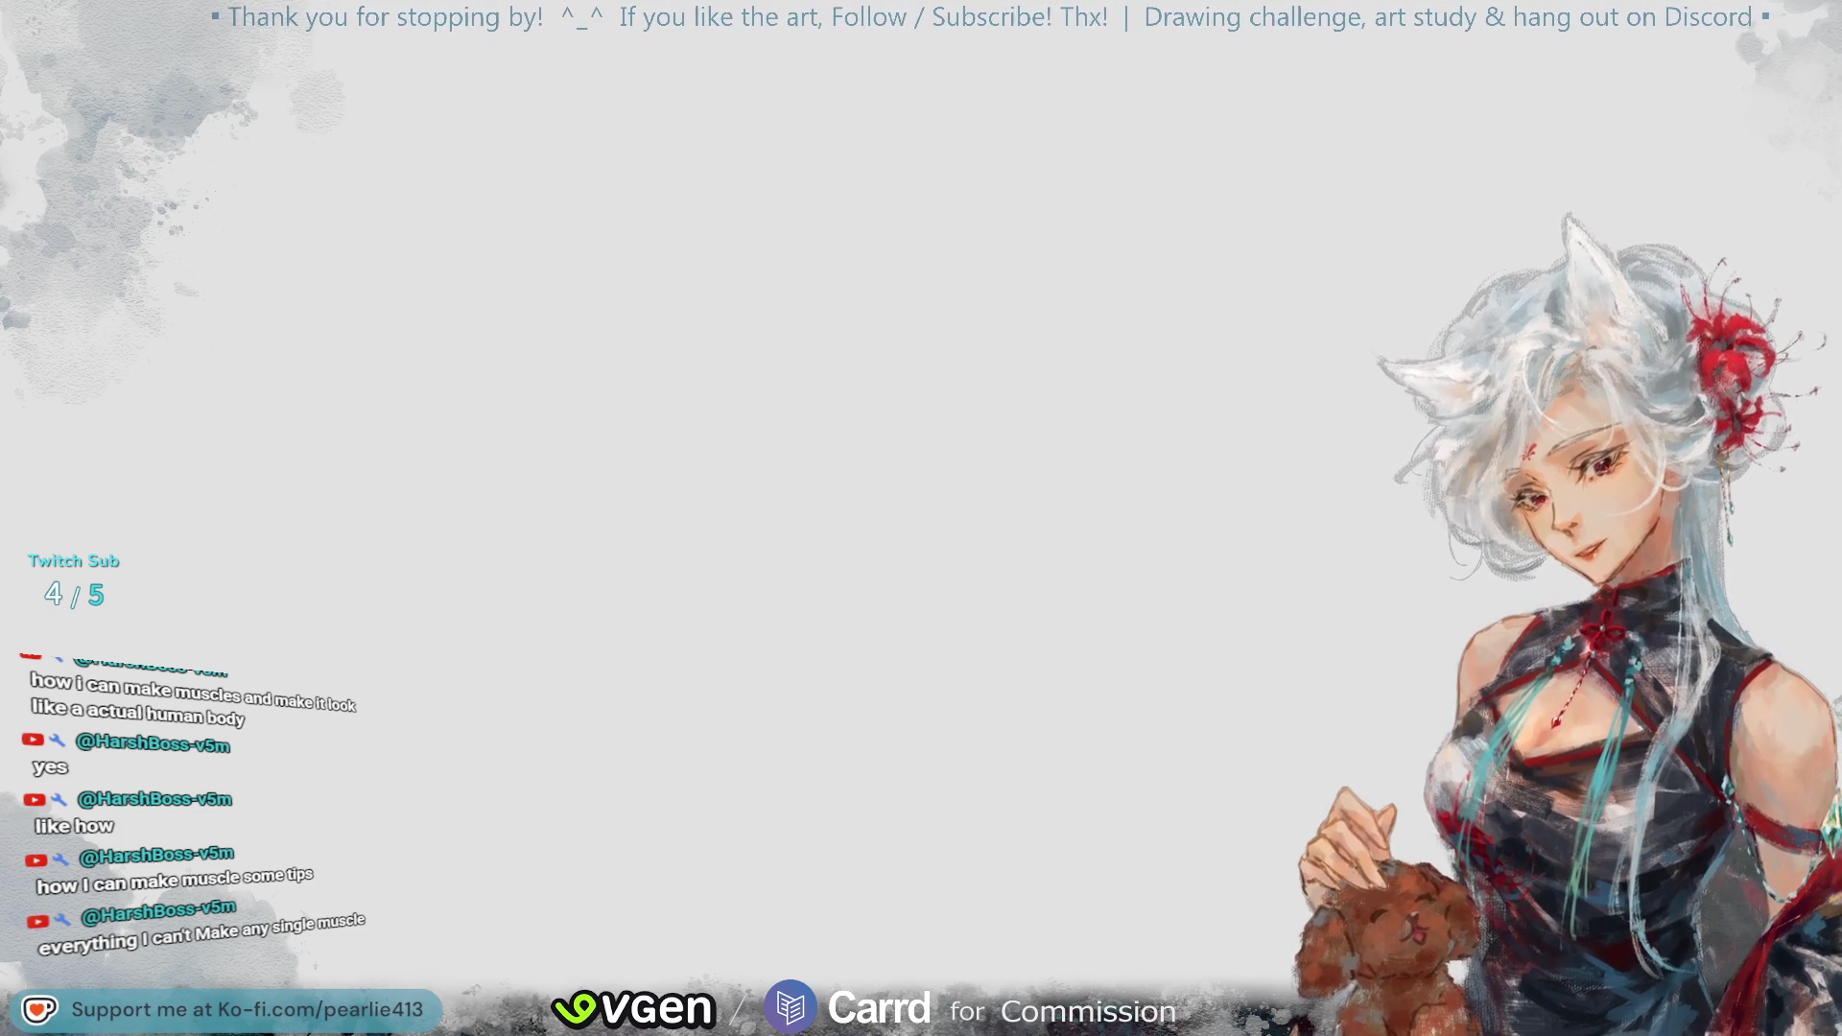
- Zoom out and pan around the gesture sheet to view the right-hand and top-row poses
scroll(1746, 73, down, 5)
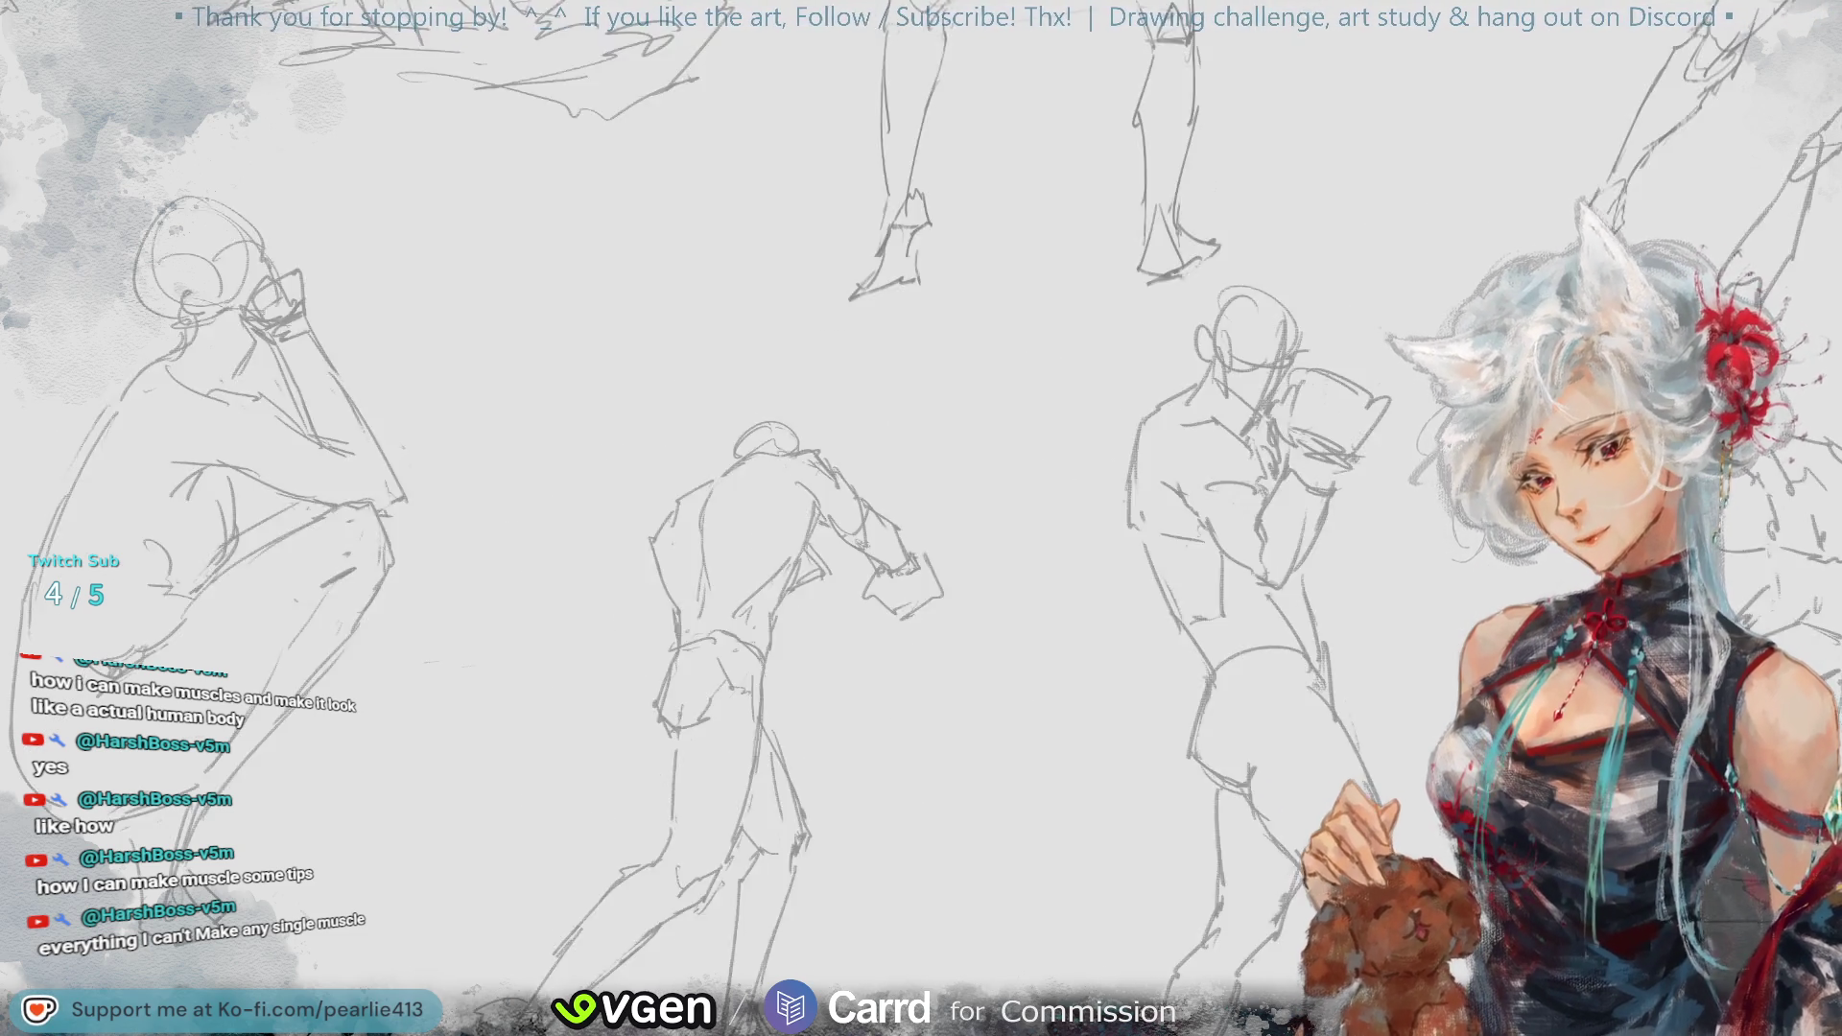
drag(1746, 73, 1760, 192)
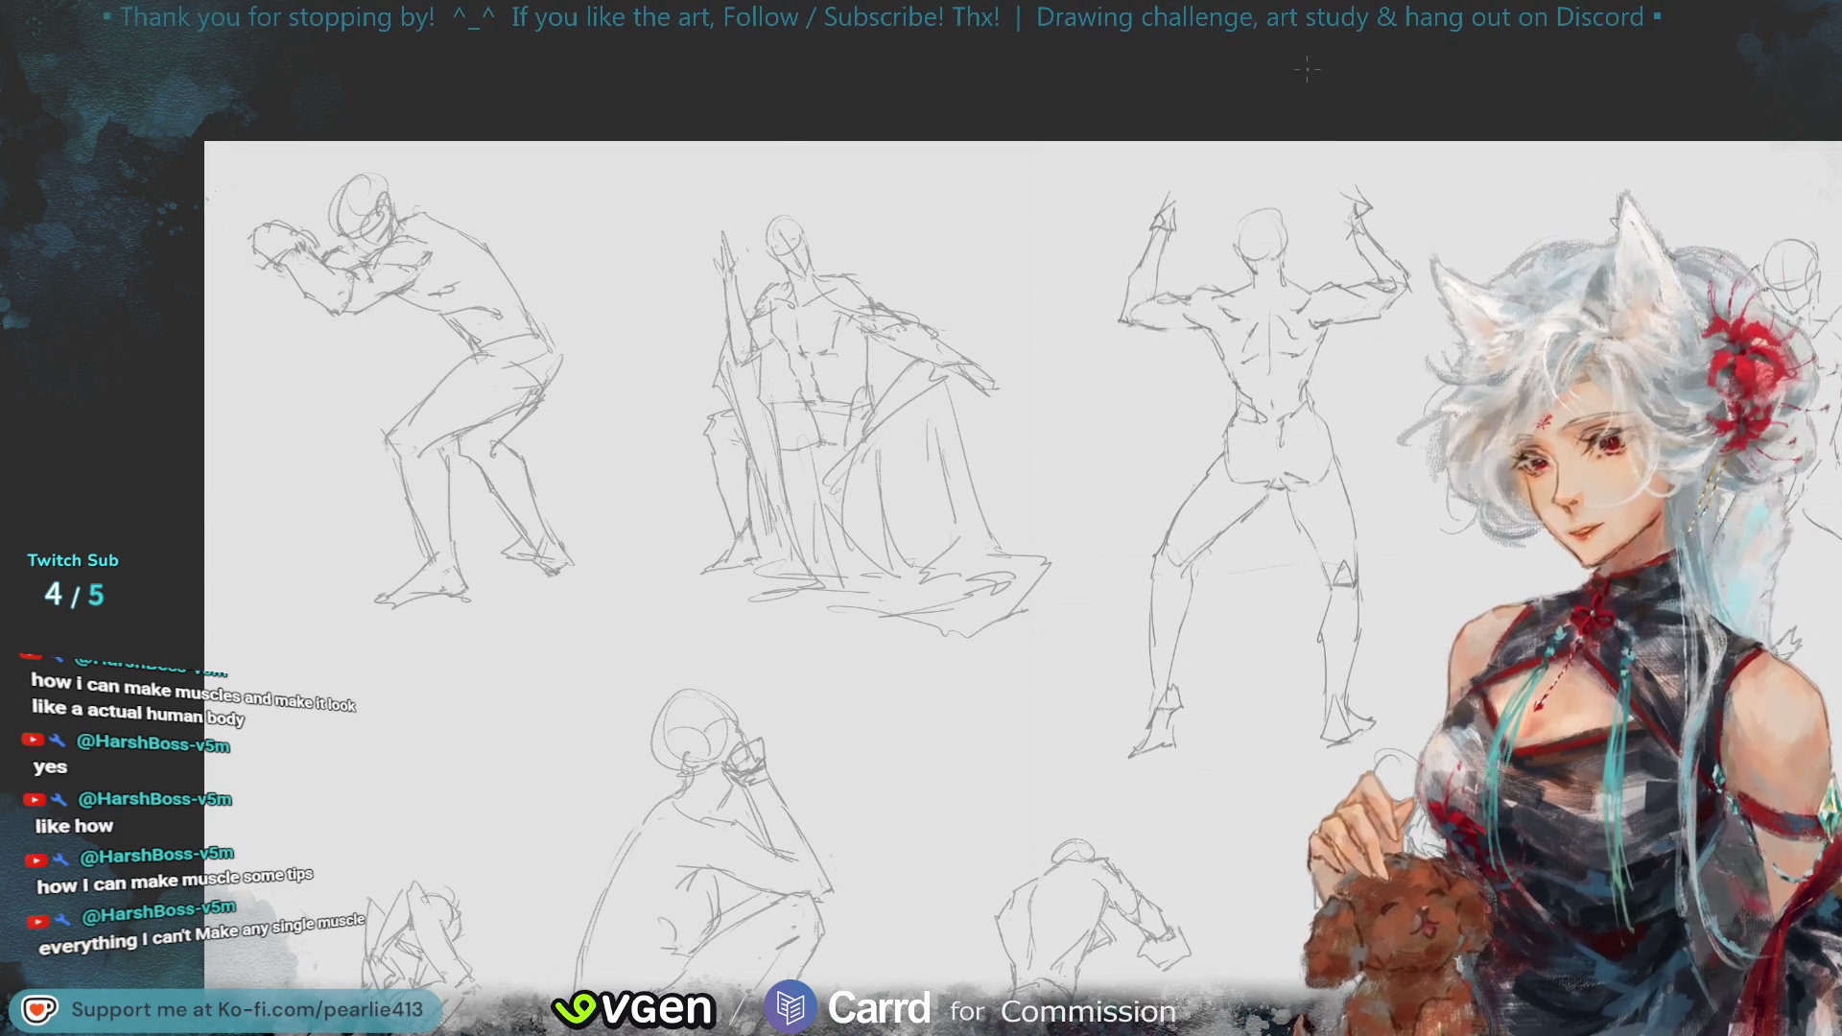
mouse_move(1837, 288)
mouse_down()
mouse_move(1771, 122)
mouse_move(1646, 7)
mouse_up()
drag(1792, 146, 1729, 103)
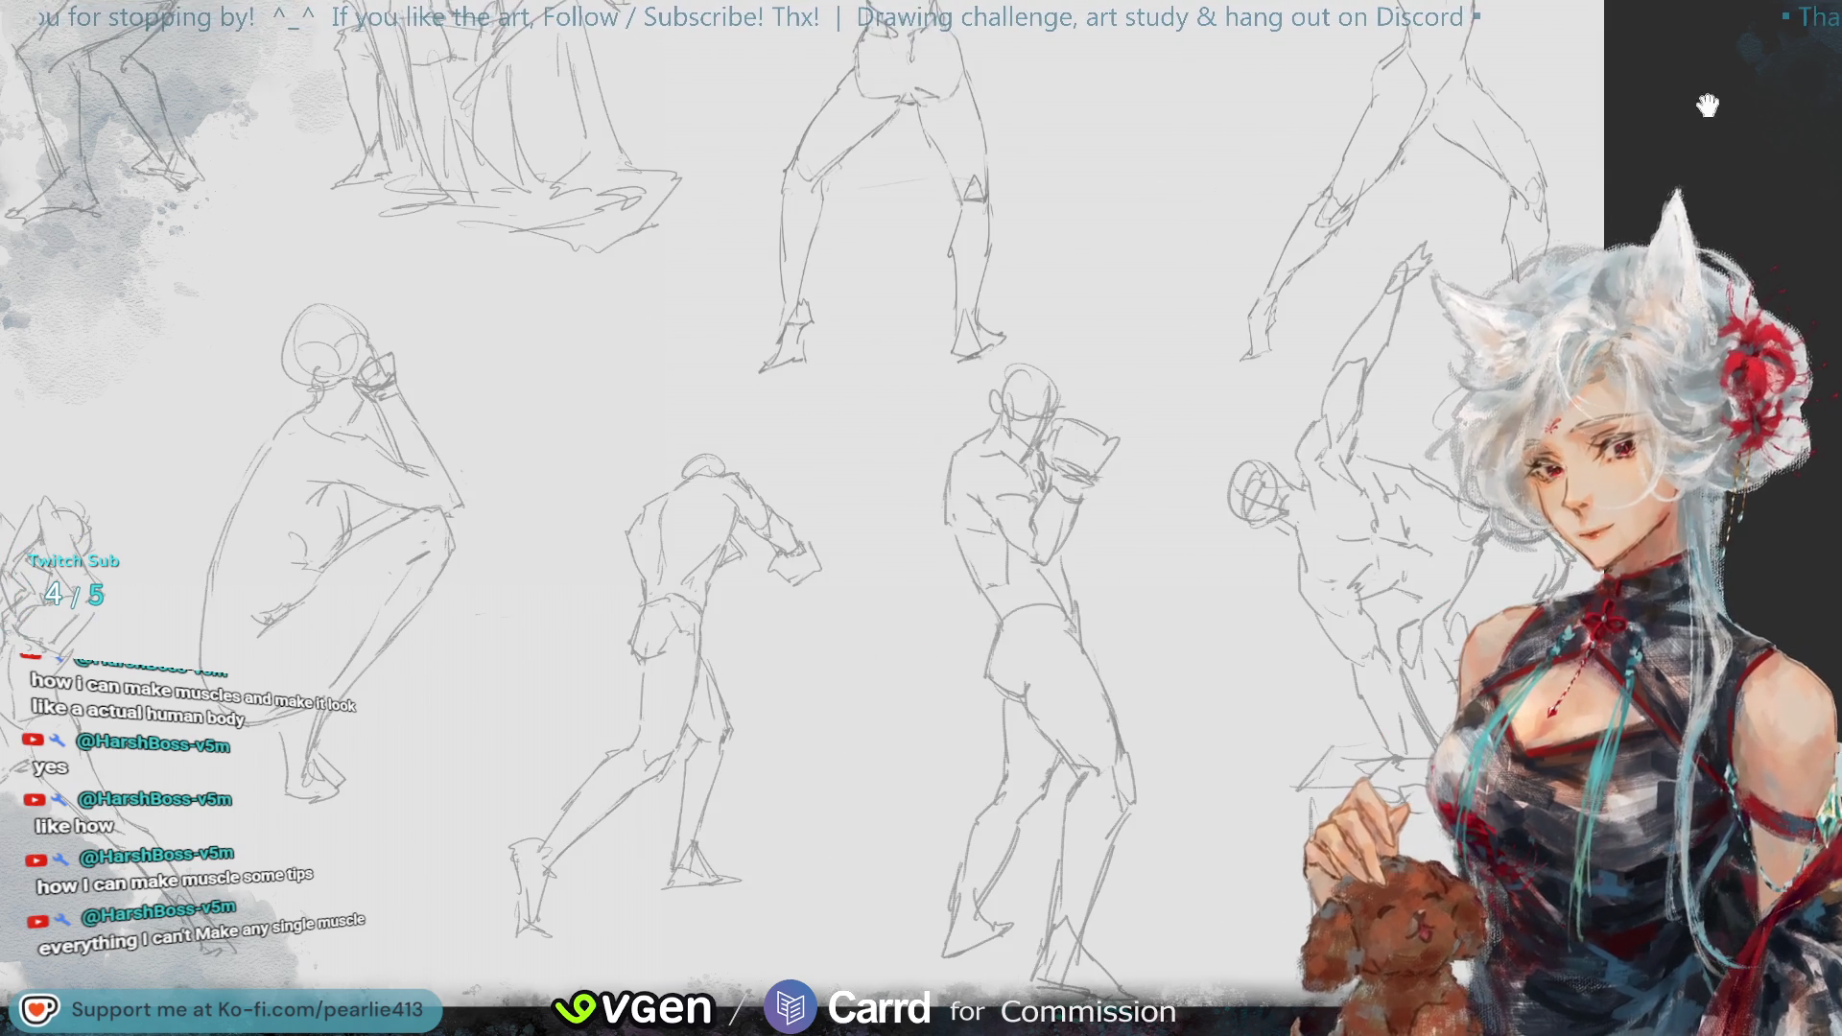
mouse_move(1730, 76)
mouse_down()
mouse_move(1659, 211)
mouse_move(1538, 211)
mouse_up()
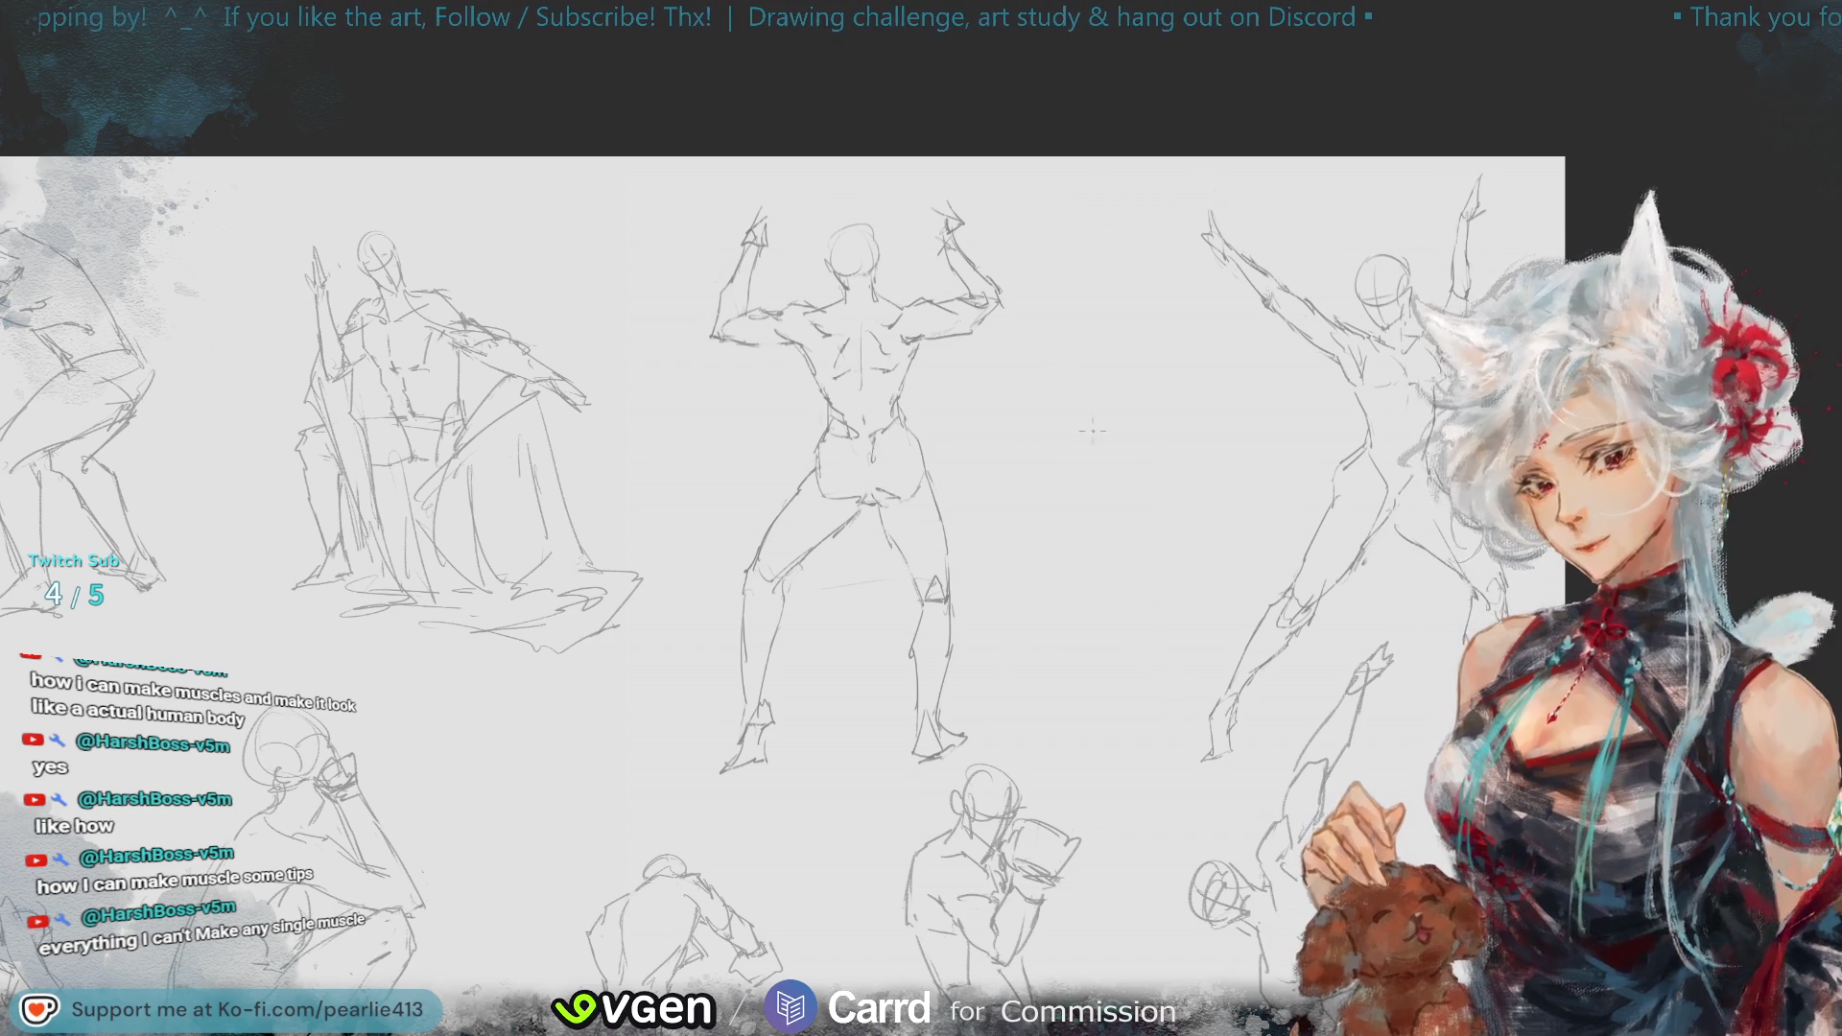
- Zoom in on the flexing back pose and pan across the gesture sheet
drag(1765, 230, 1724, 71)
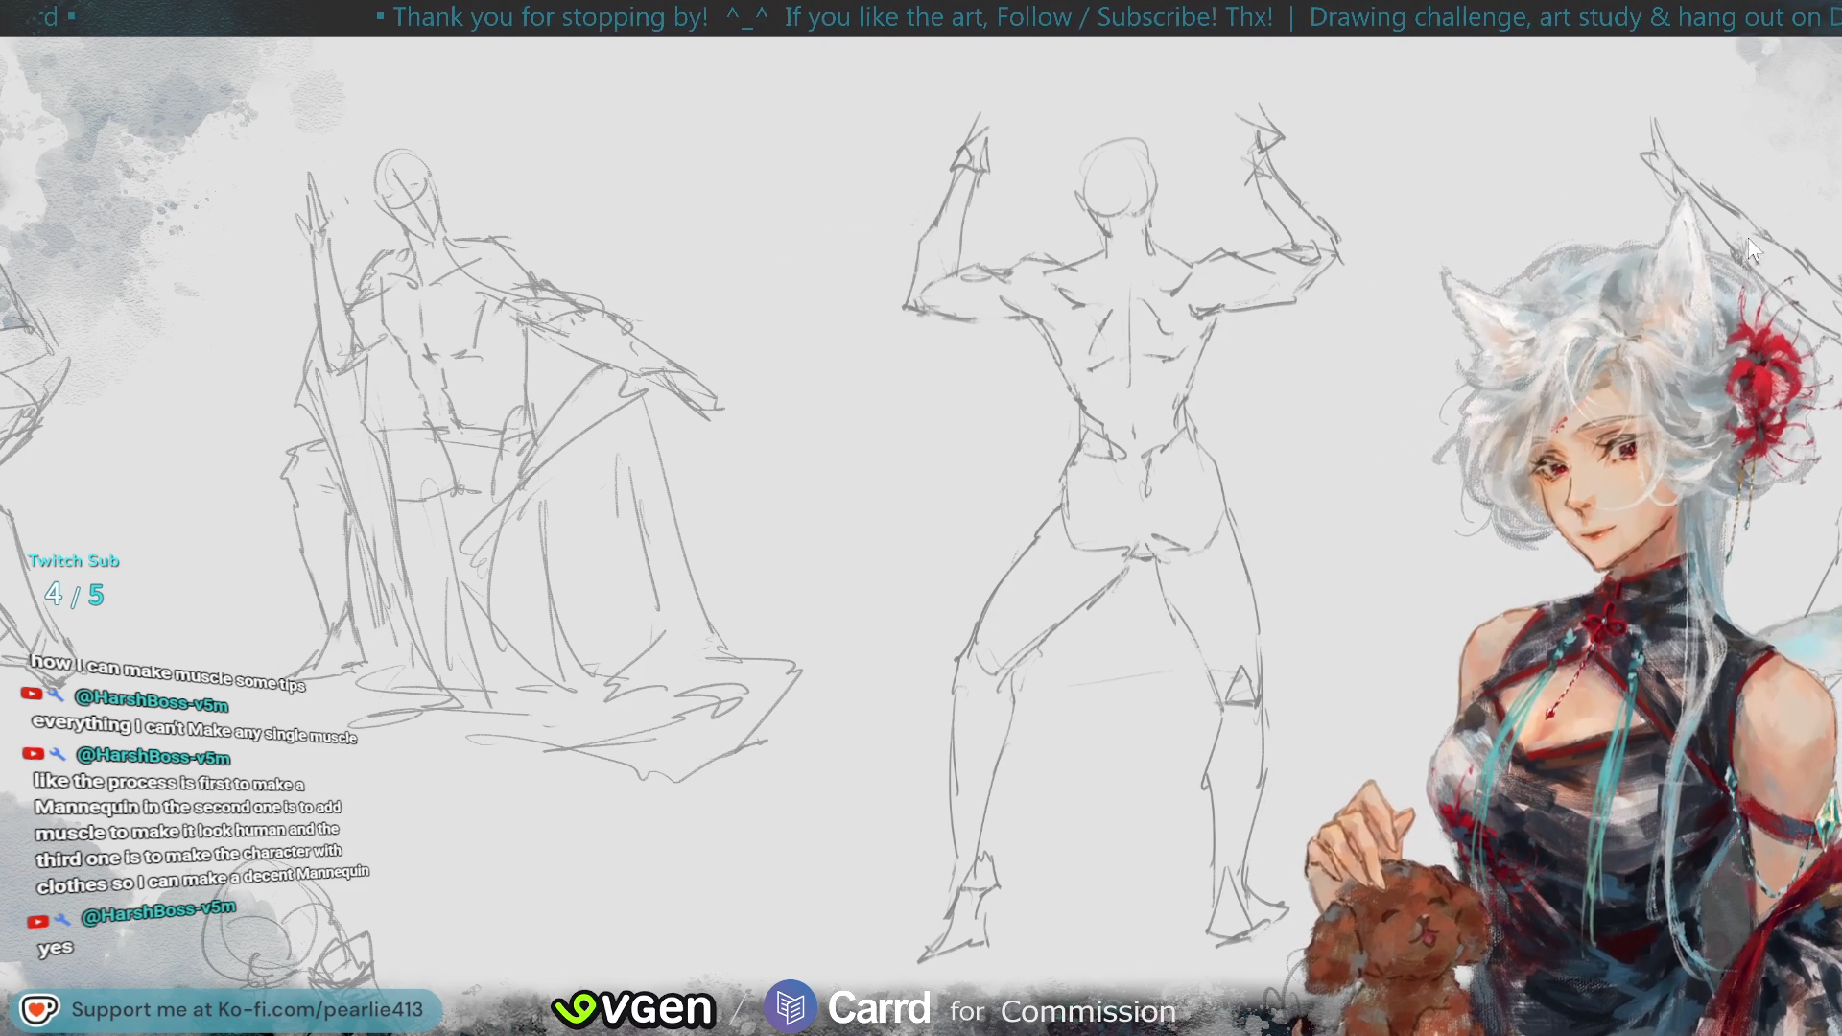
mouse_move(1777, 86)
mouse_down()
mouse_move(1841, 124)
mouse_move(1841, 183)
mouse_up()
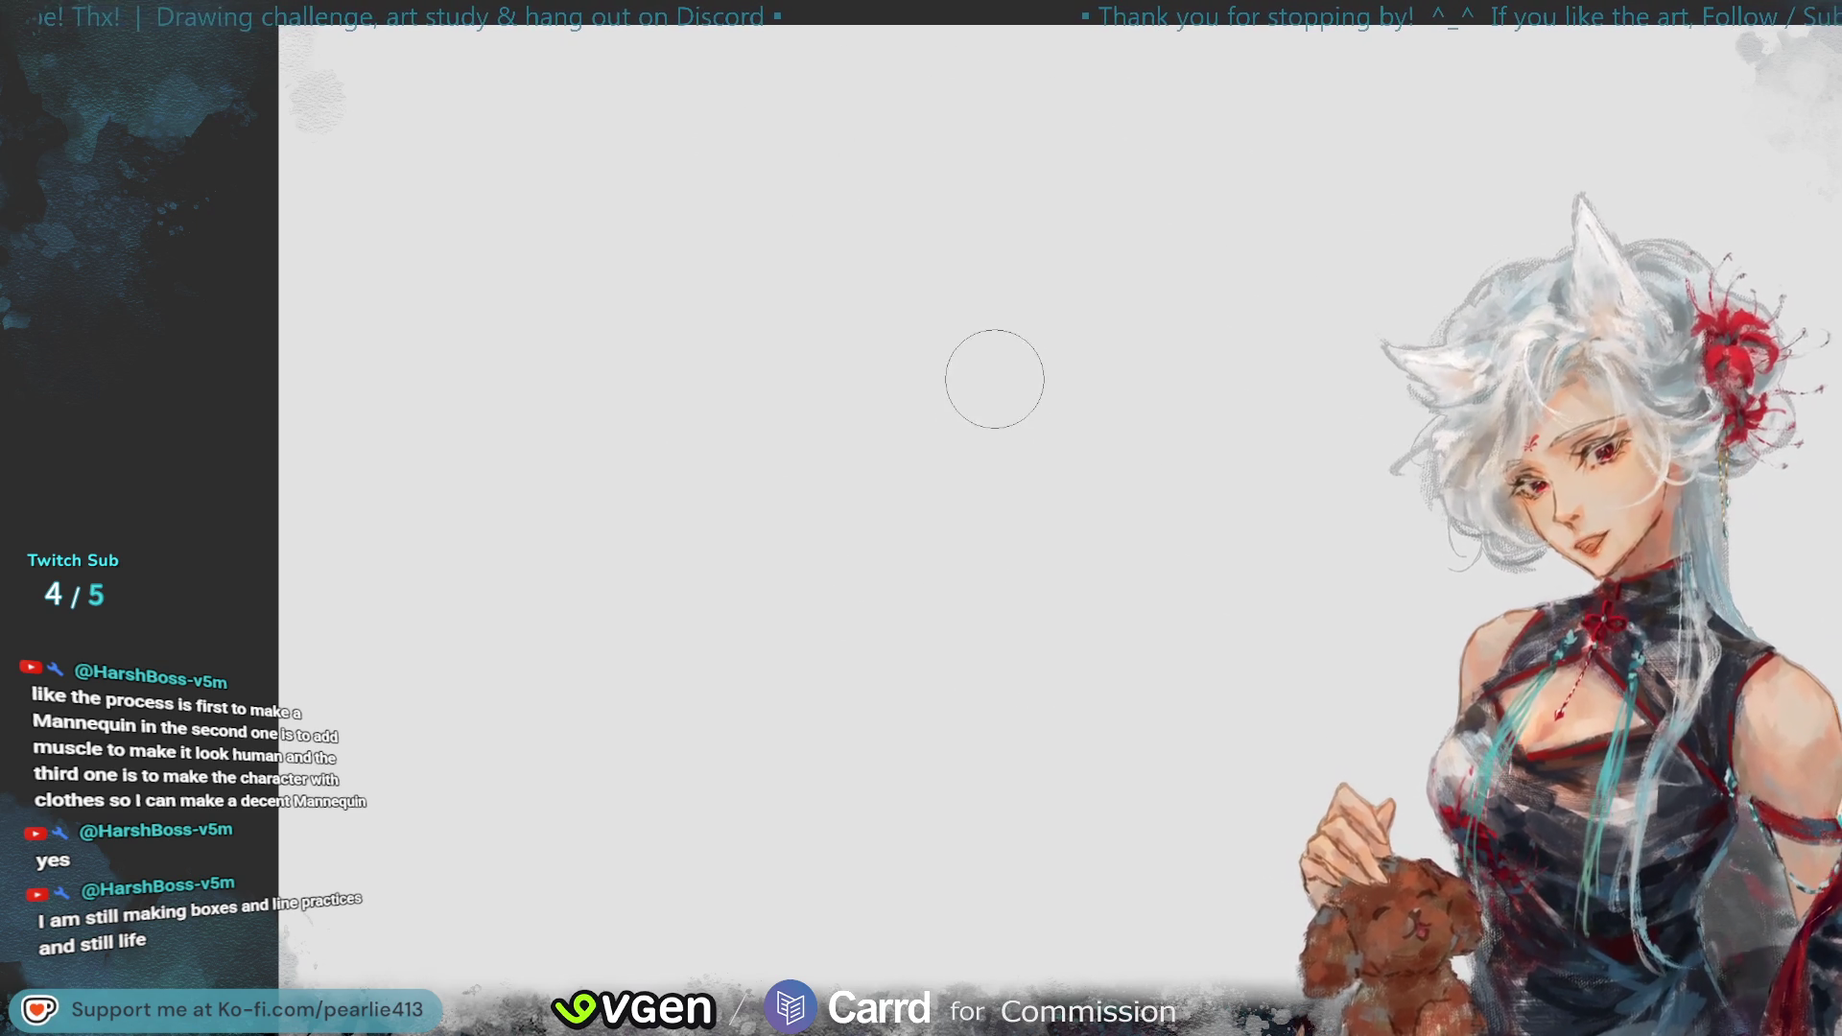
- Draw the head oval, then vertical centre and horizontal cross guide lines, redrawing strokes as needed
drag(983, 295, 998, 414)
key(ctrl+z)
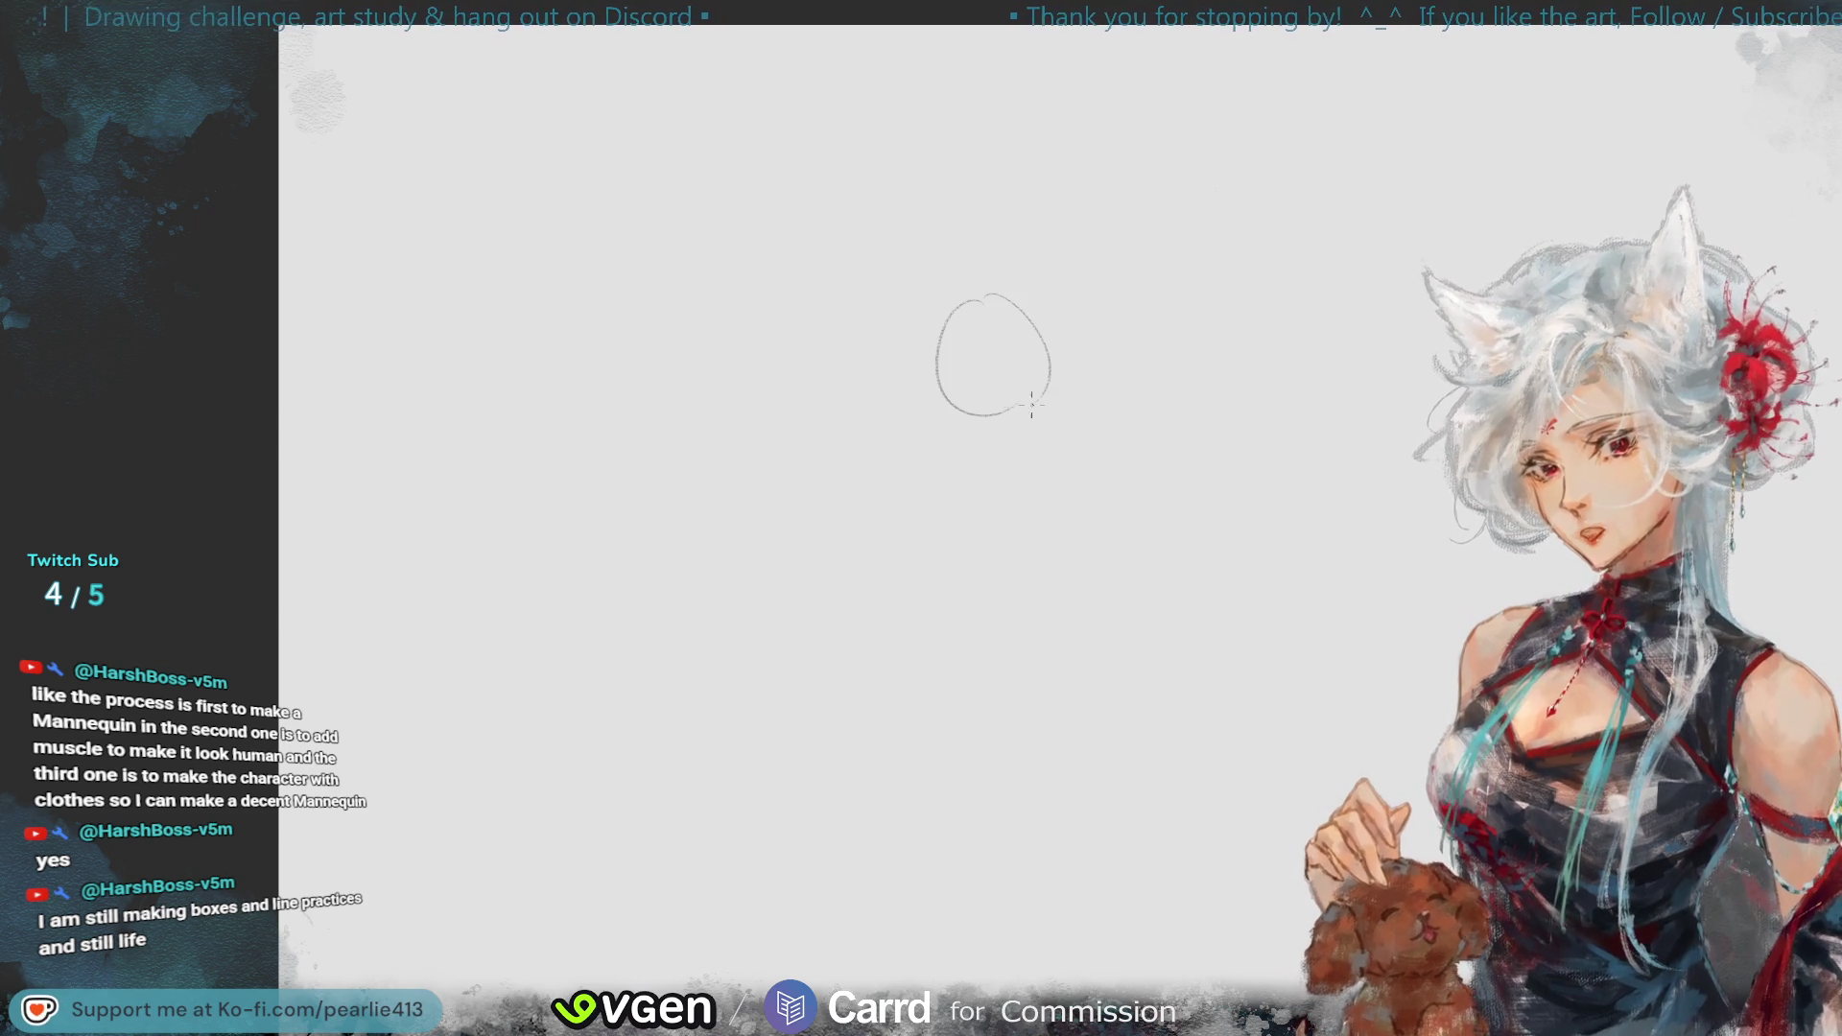
key(ctrl+z)
drag(999, 293, 997, 415)
mouse_move(976, 345)
mouse_down()
mouse_move(990, 499)
mouse_move(988, 466)
mouse_up()
key(ctrl+z)
drag(940, 380, 1031, 365)
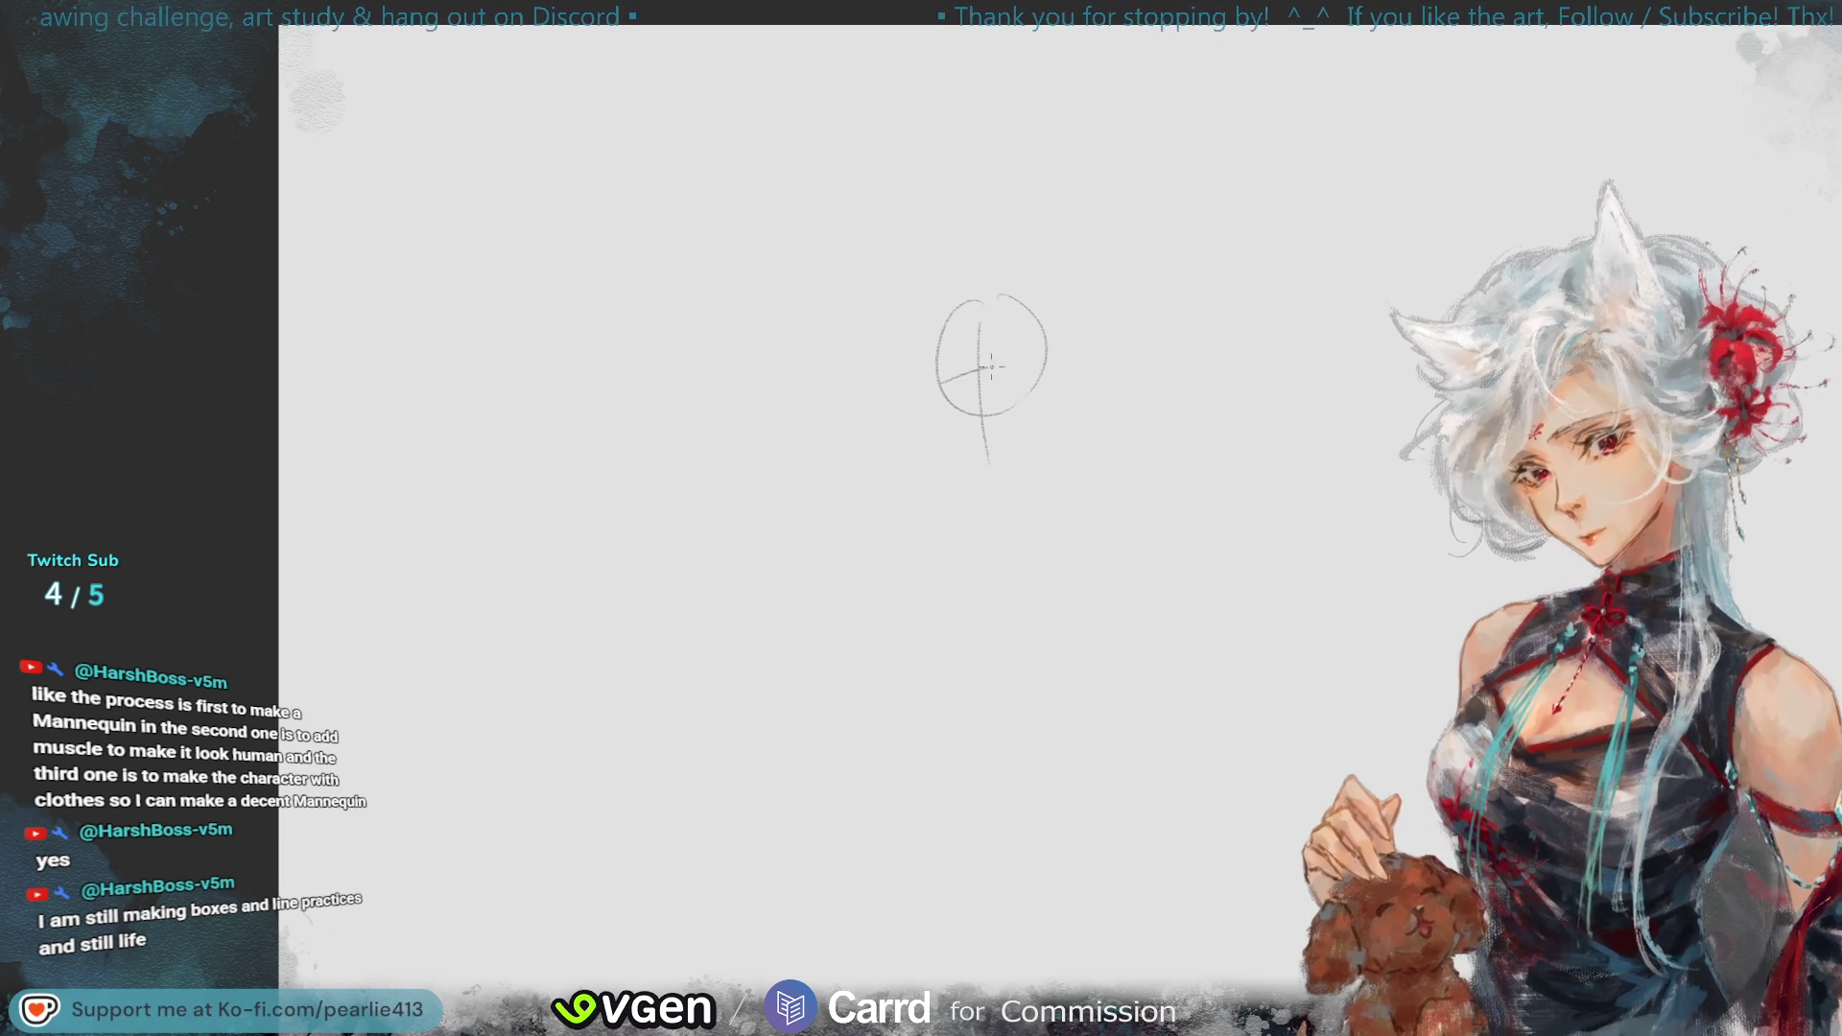
key(ctrl+z)
mouse_move(1019, 372)
mouse_down()
mouse_move(943, 386)
mouse_move(997, 470)
mouse_up()
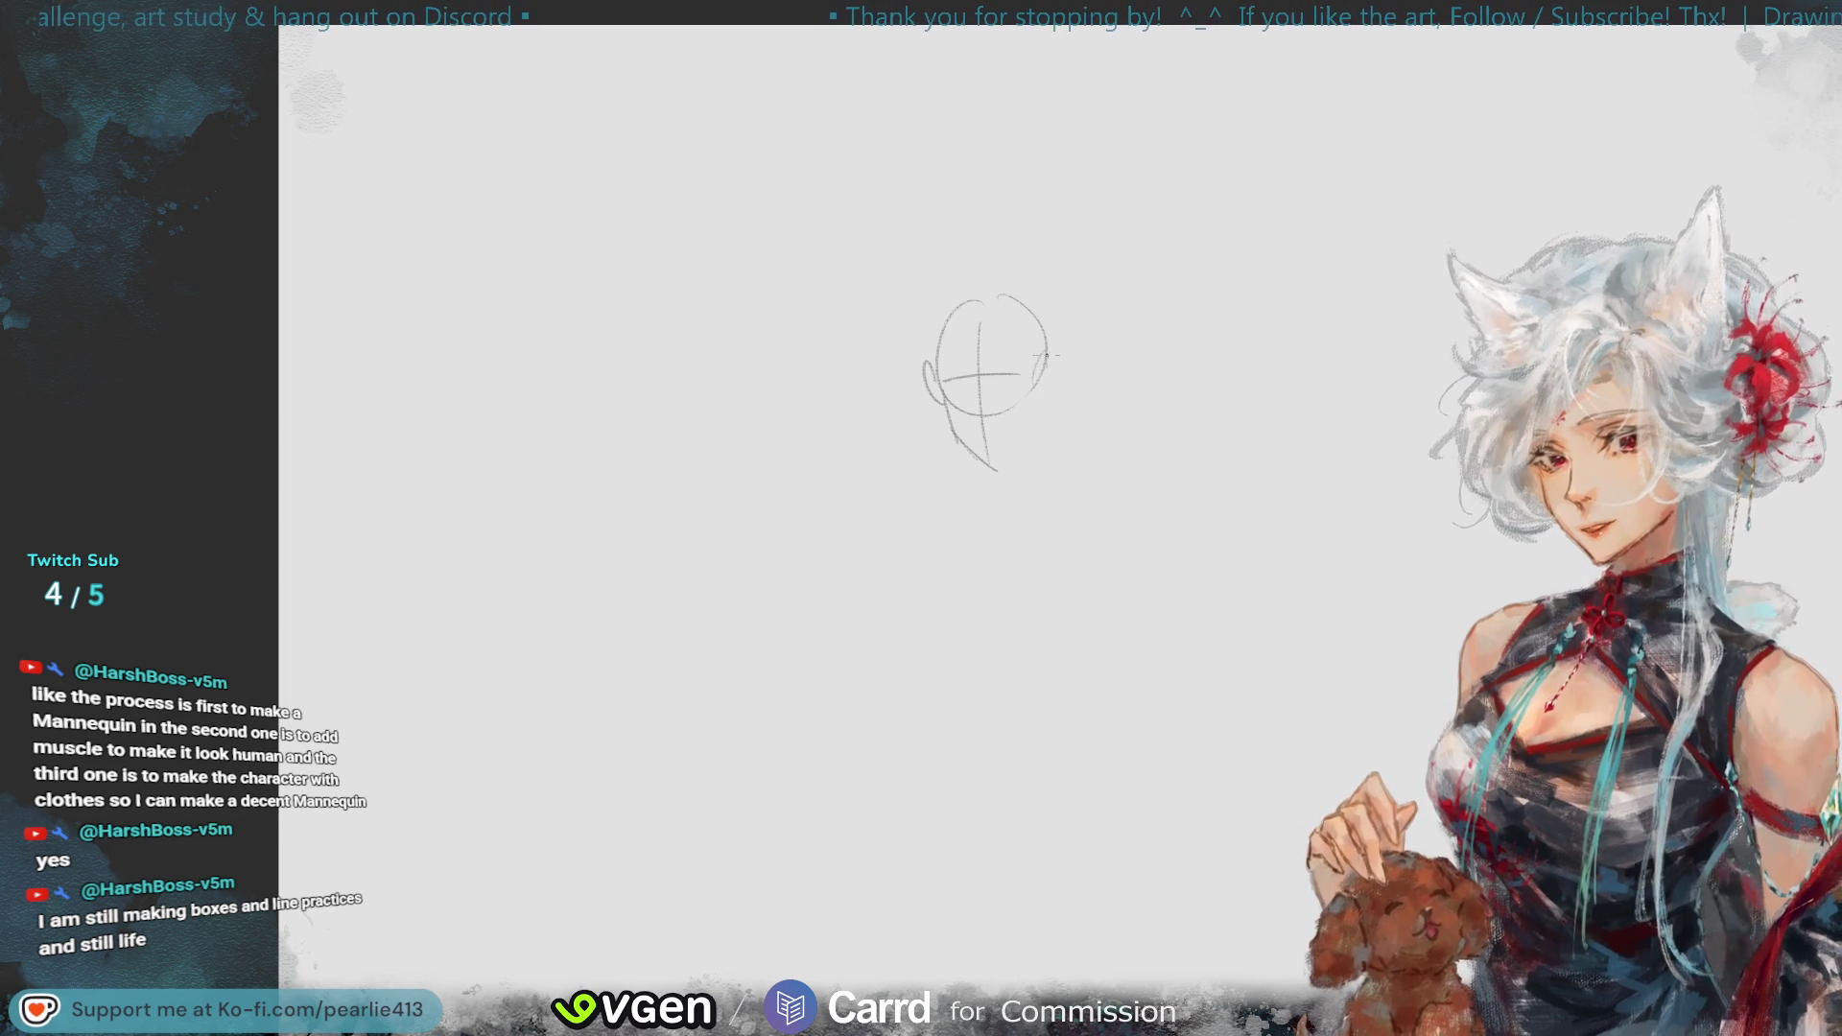